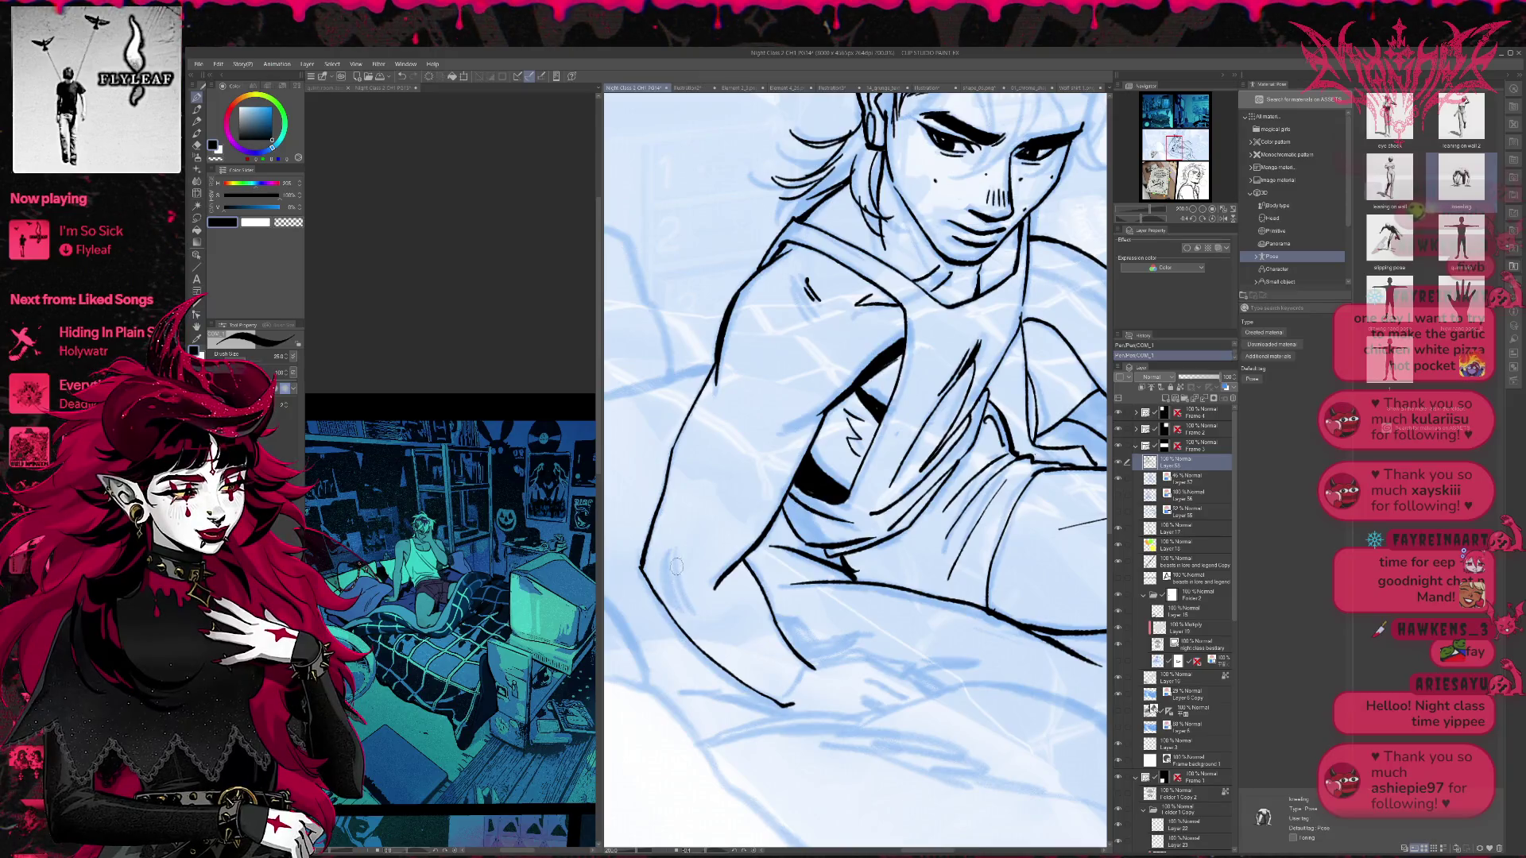
- Ink the arm's inner contour and a short chest stroke, and erase a bit of the neckline
{"action": "mouse_move", "coordinate": [664, 539]}
{"action": "left_mouse_down"}
{"action": "mouse_move", "coordinate": [676, 598]}
{"action": "mouse_move", "coordinate": [662, 656]}
{"action": "left_mouse_up"}
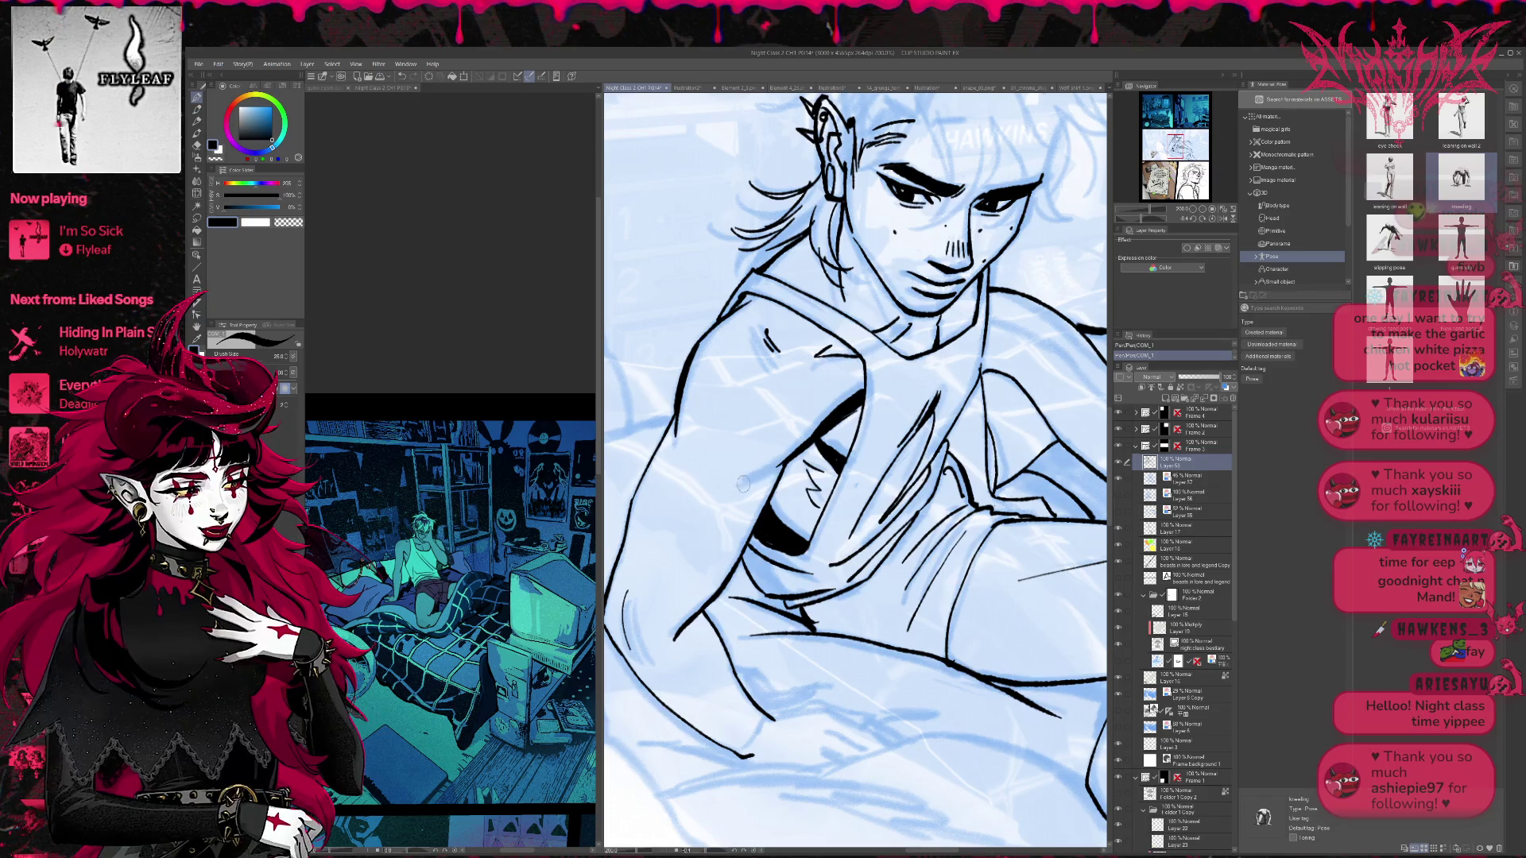
{"action": "key", "text": "ctrl+z"}
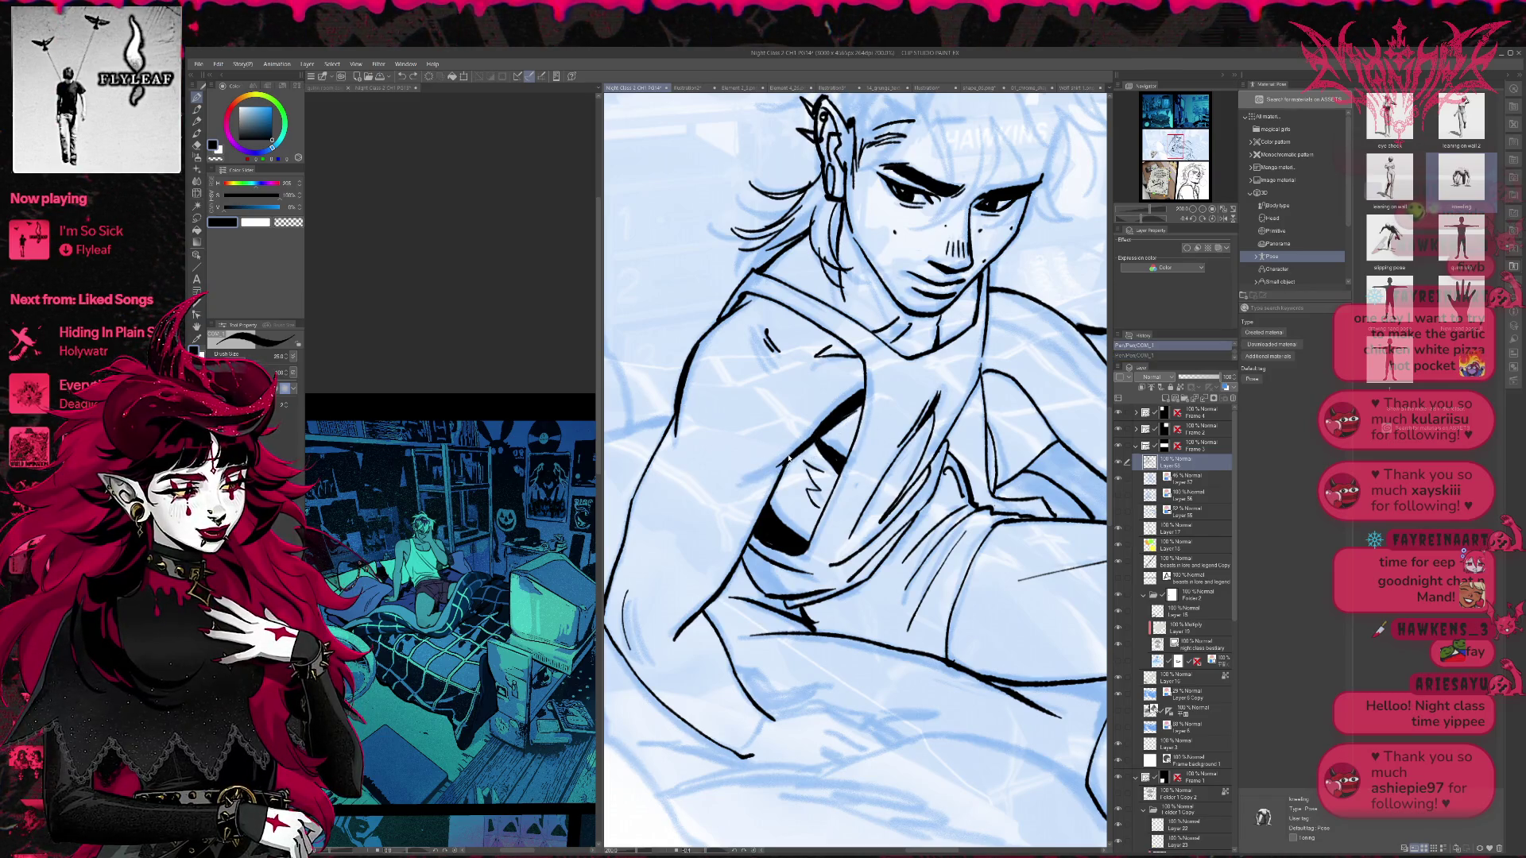
{"action": "left_click_drag", "start_coordinate": [769, 470], "coordinate": [803, 440]}
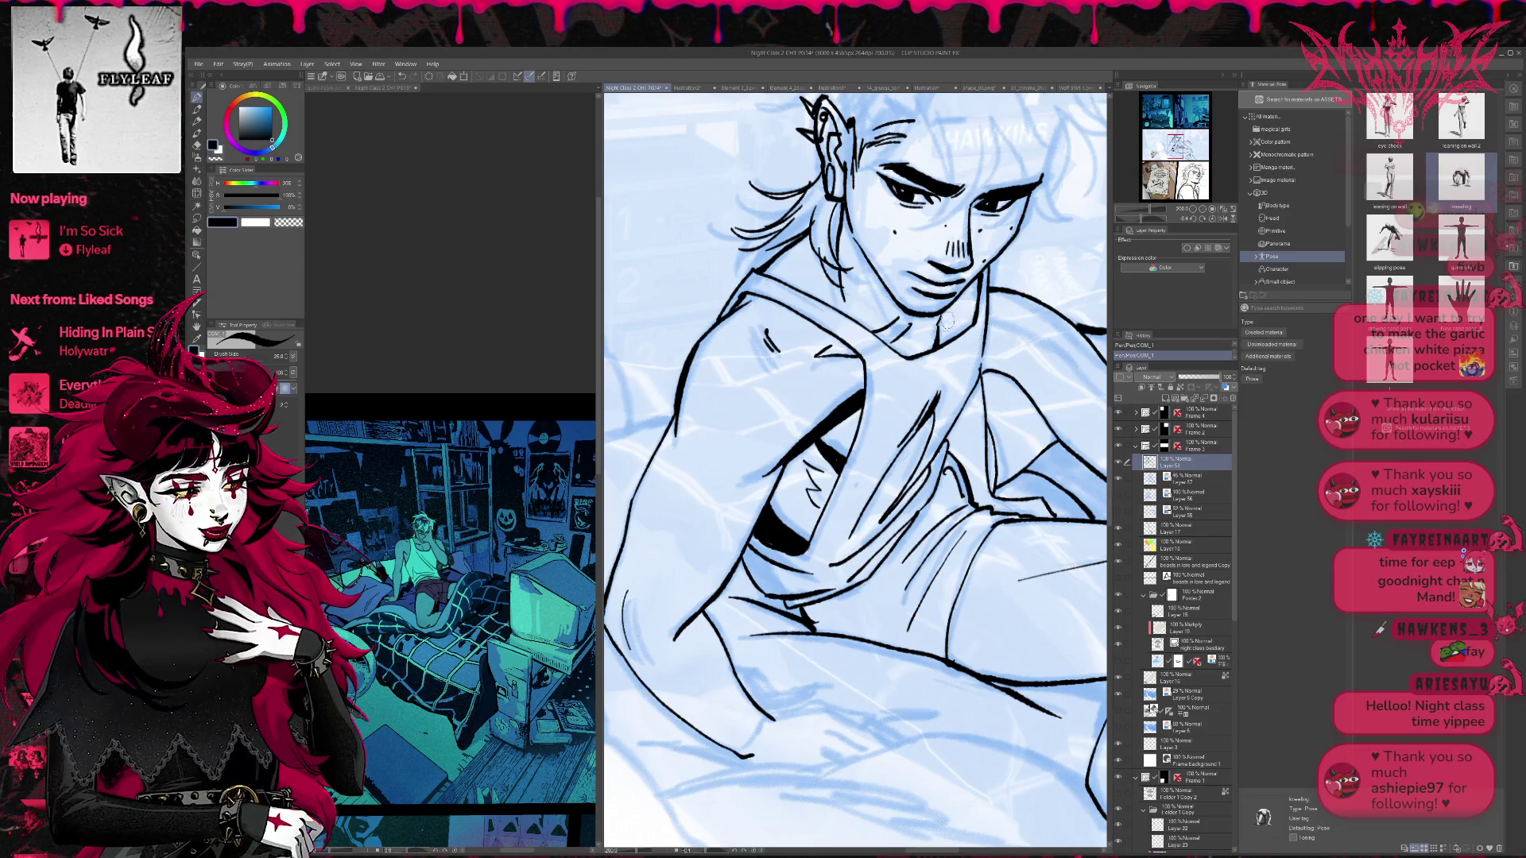
{"action": "key", "text": "e"}
{"action": "left_click_drag", "start_coordinate": [935, 351], "coordinate": [936, 333]}
{"action": "key", "text": "p"}
- Ink hair strands over the forehead and brow
{"action": "scroll", "coordinate": [971, 398], "scroll_direction": "up", "scroll_amount": 2}
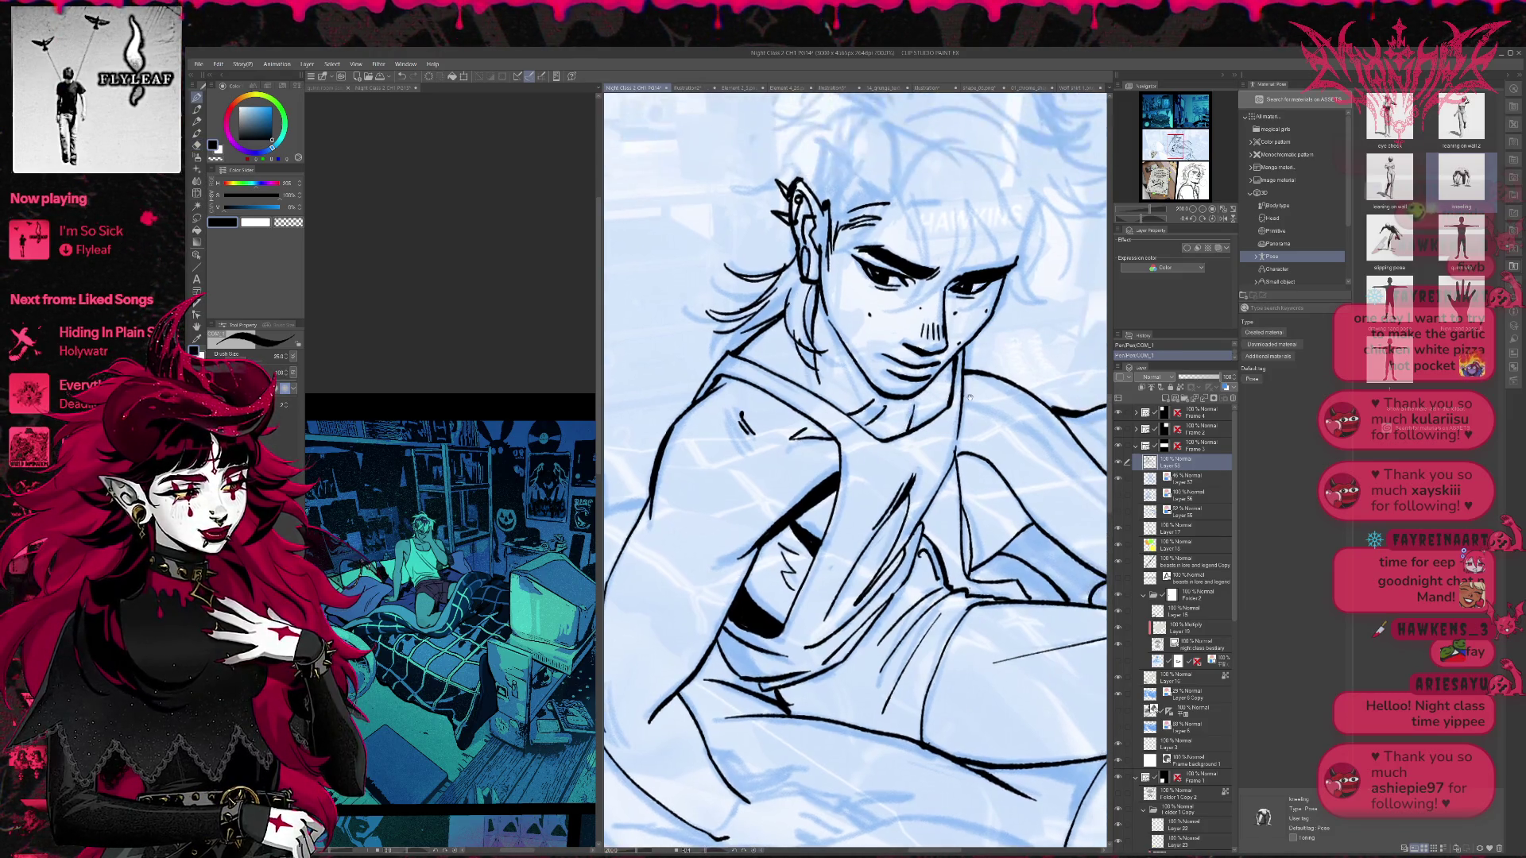
{"action": "scroll", "coordinate": [1015, 328], "scroll_direction": "up", "scroll_amount": 1}
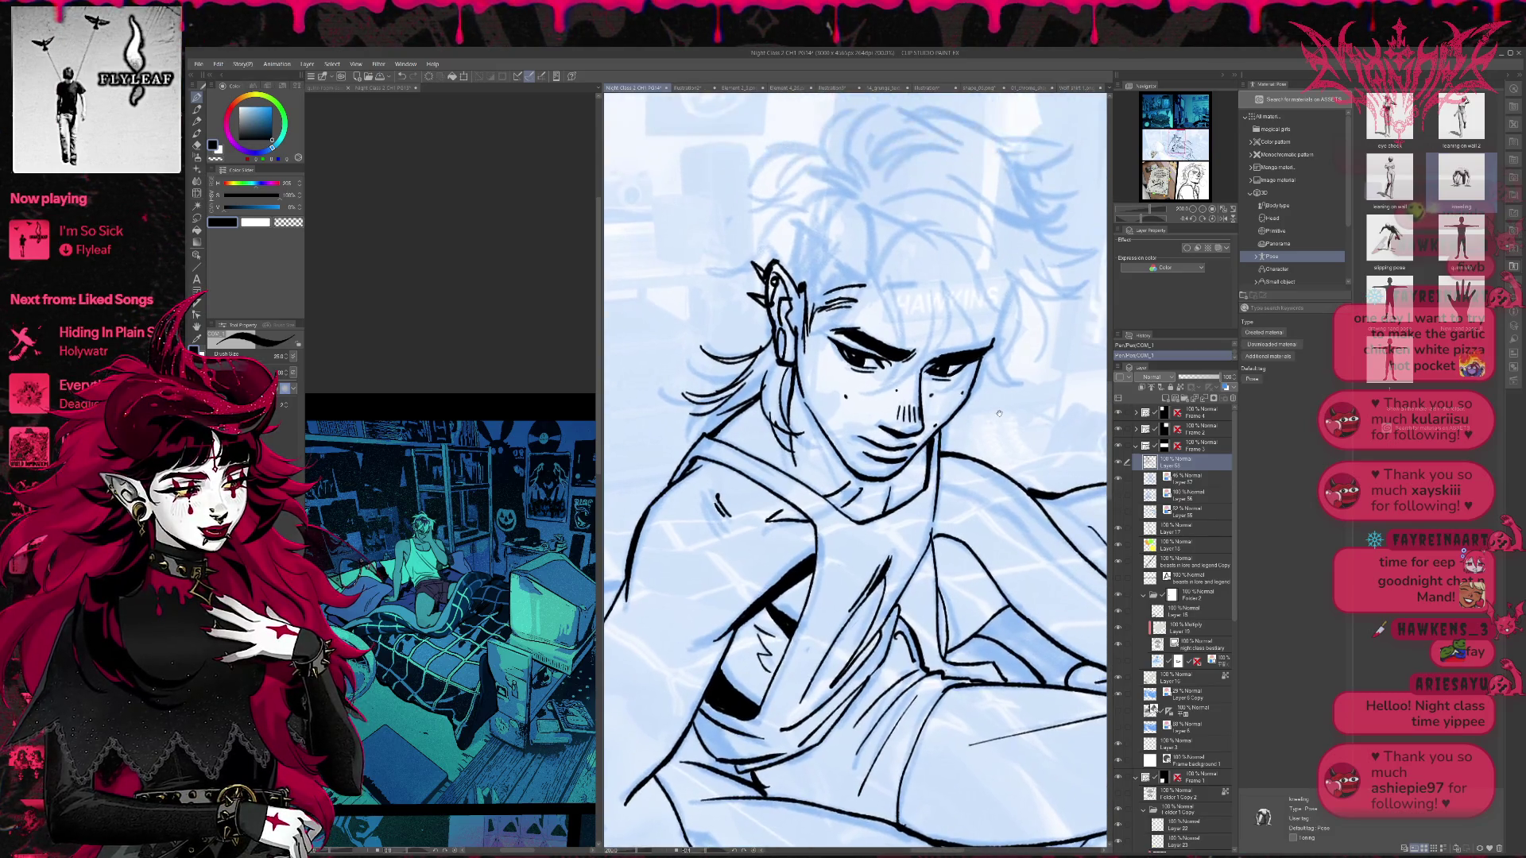
{"action": "scroll", "coordinate": [938, 432], "scroll_direction": "up", "scroll_amount": 2}
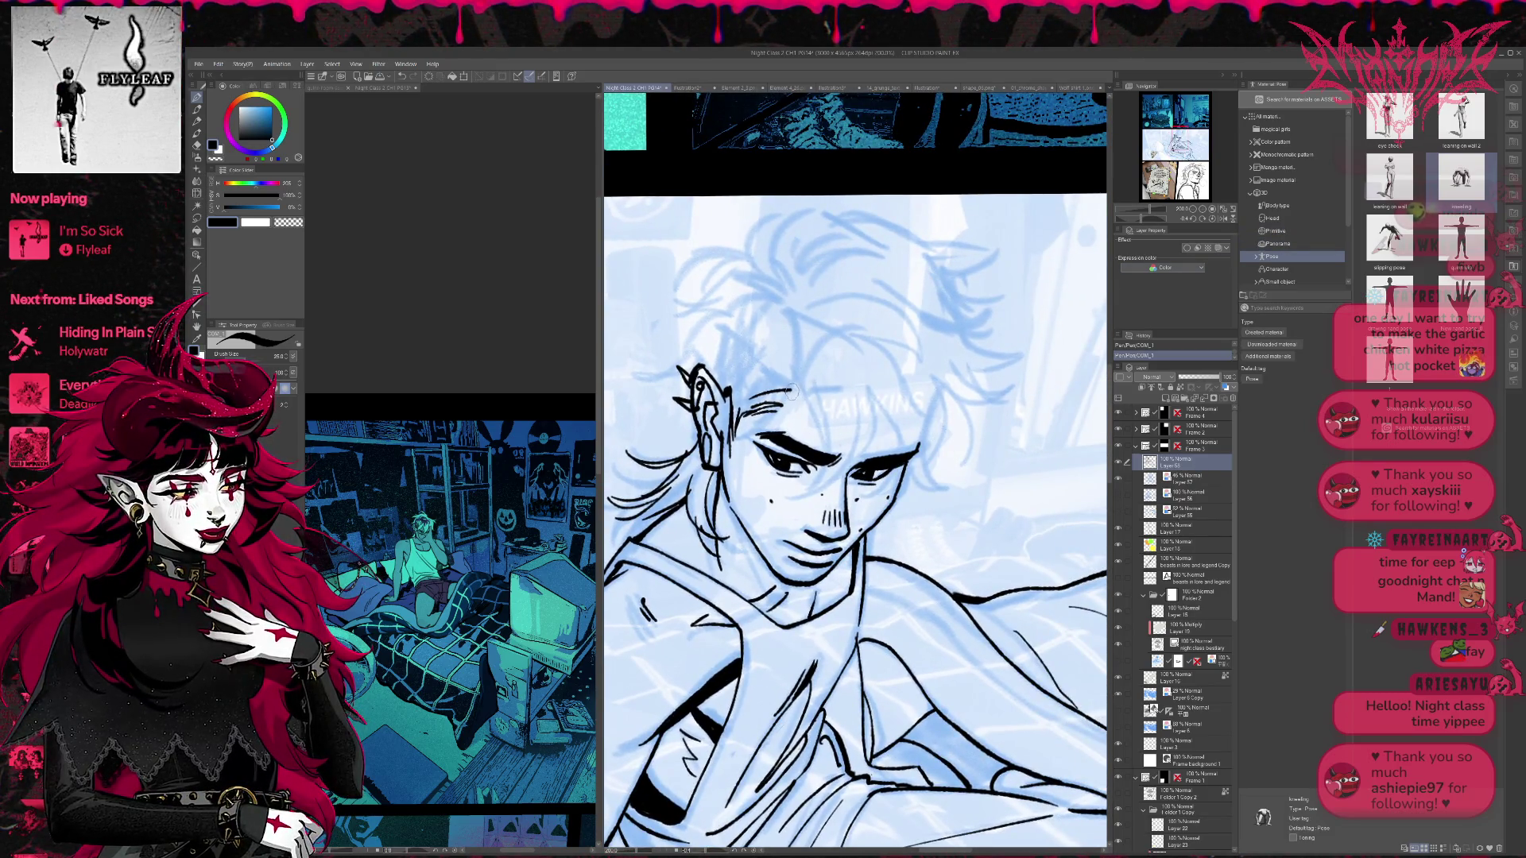
{"action": "mouse_move", "coordinate": [797, 386]}
{"action": "left_mouse_down"}
{"action": "mouse_move", "coordinate": [777, 433]}
{"action": "mouse_move", "coordinate": [825, 451]}
{"action": "mouse_move", "coordinate": [801, 485]}
{"action": "mouse_move", "coordinate": [821, 451]}
{"action": "left_mouse_up"}
{"action": "left_click_drag", "start_coordinate": [818, 467], "coordinate": [791, 497]}
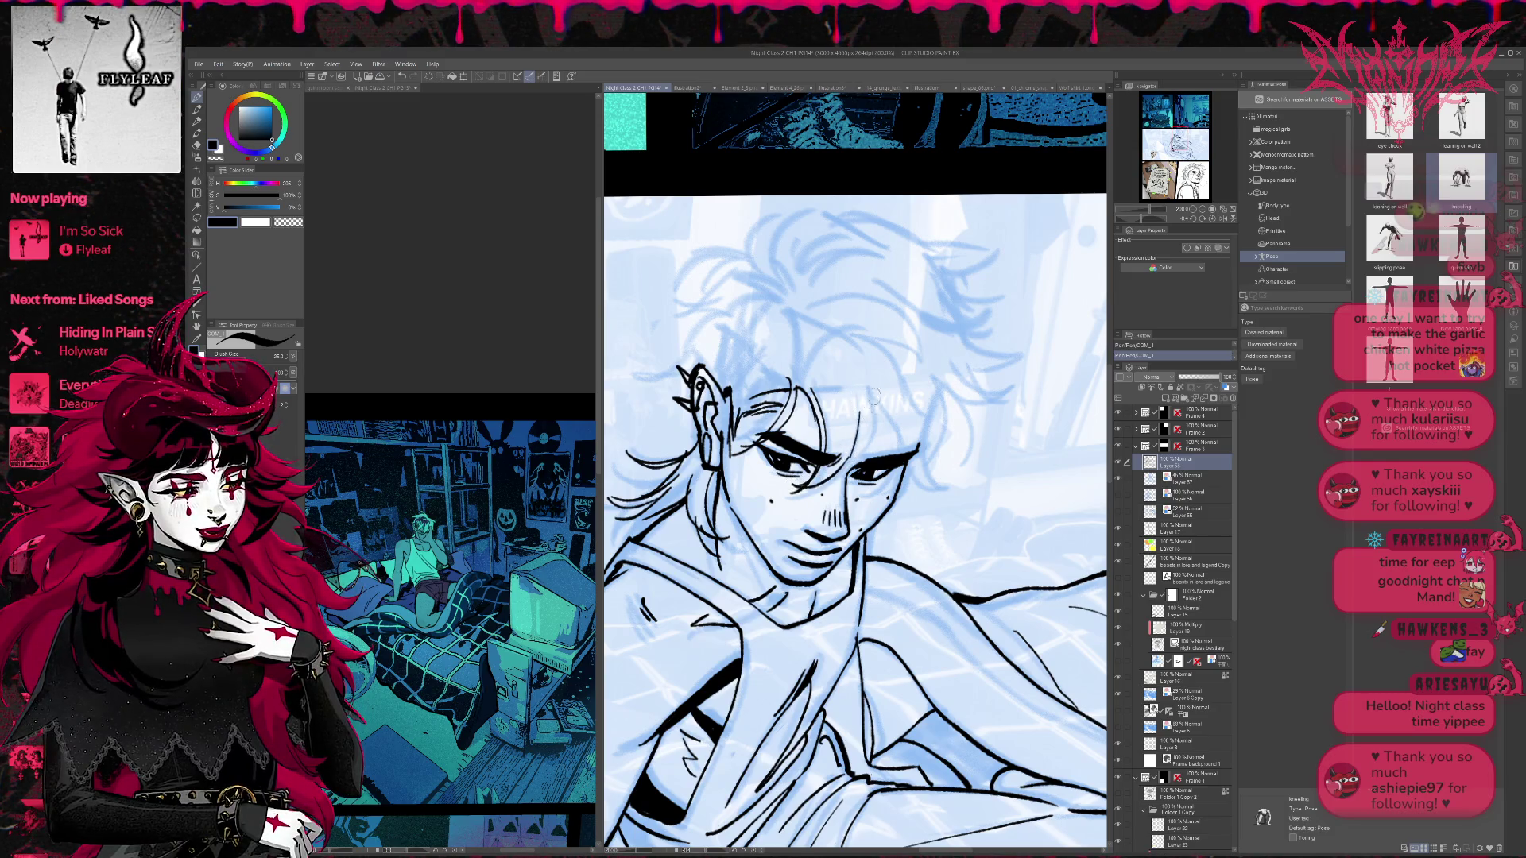
{"action": "key", "text": "ctrl+z"}
{"action": "mouse_move", "coordinate": [869, 459]}
{"action": "left_mouse_down"}
{"action": "mouse_move", "coordinate": [863, 391]}
{"action": "mouse_move", "coordinate": [921, 501]}
{"action": "mouse_move", "coordinate": [953, 486]}
{"action": "left_mouse_up"}
- Ink hair strands on the right side, beside the ear, and at the top-left of the head
{"action": "mouse_move", "coordinate": [936, 378]}
{"action": "left_mouse_down"}
{"action": "mouse_move", "coordinate": [930, 461]}
{"action": "mouse_move", "coordinate": [1007, 403]}
{"action": "left_mouse_up"}
{"action": "mouse_move", "coordinate": [954, 350]}
{"action": "left_mouse_down"}
{"action": "mouse_move", "coordinate": [1009, 397]}
{"action": "mouse_move", "coordinate": [1031, 388]}
{"action": "left_mouse_up"}
{"action": "left_click_drag", "start_coordinate": [690, 377], "coordinate": [648, 389]}
{"action": "mouse_move", "coordinate": [707, 330]}
{"action": "left_mouse_down"}
{"action": "mouse_move", "coordinate": [679, 374]}
{"action": "mouse_move", "coordinate": [663, 347]}
{"action": "left_mouse_up"}
{"action": "mouse_move", "coordinate": [659, 290]}
{"action": "left_mouse_down"}
{"action": "mouse_move", "coordinate": [722, 303]}
{"action": "mouse_move", "coordinate": [732, 269]}
{"action": "mouse_move", "coordinate": [764, 260]}
{"action": "mouse_move", "coordinate": [754, 231]}
{"action": "mouse_move", "coordinate": [795, 211]}
{"action": "left_mouse_up"}
- Ink strands across the crown and top of the head, plus curved strands on the right
{"action": "mouse_move", "coordinate": [775, 266]}
{"action": "left_mouse_down"}
{"action": "mouse_move", "coordinate": [826, 210]}
{"action": "mouse_move", "coordinate": [936, 243]}
{"action": "left_mouse_up"}
{"action": "mouse_move", "coordinate": [842, 224]}
{"action": "left_mouse_down"}
{"action": "mouse_move", "coordinate": [994, 265]}
{"action": "mouse_move", "coordinate": [999, 241]}
{"action": "left_mouse_up"}
{"action": "key", "text": "ctrl+z"}
{"action": "mouse_move", "coordinate": [925, 277]}
{"action": "left_mouse_down"}
{"action": "mouse_move", "coordinate": [999, 242]}
{"action": "mouse_move", "coordinate": [1008, 324]}
{"action": "mouse_move", "coordinate": [963, 364]}
{"action": "mouse_move", "coordinate": [976, 380]}
{"action": "left_mouse_up"}
{"action": "left_click_drag", "start_coordinate": [945, 321], "coordinate": [987, 381]}
{"action": "left_click_drag", "start_coordinate": [935, 294], "coordinate": [976, 346]}
{"action": "key", "text": "ctrl+z"}
{"action": "key", "text": "ctrl+z"}
- Mirror the canvas view and add curved strands to the left-centre and upper hair
{"action": "key", "text": "h"}
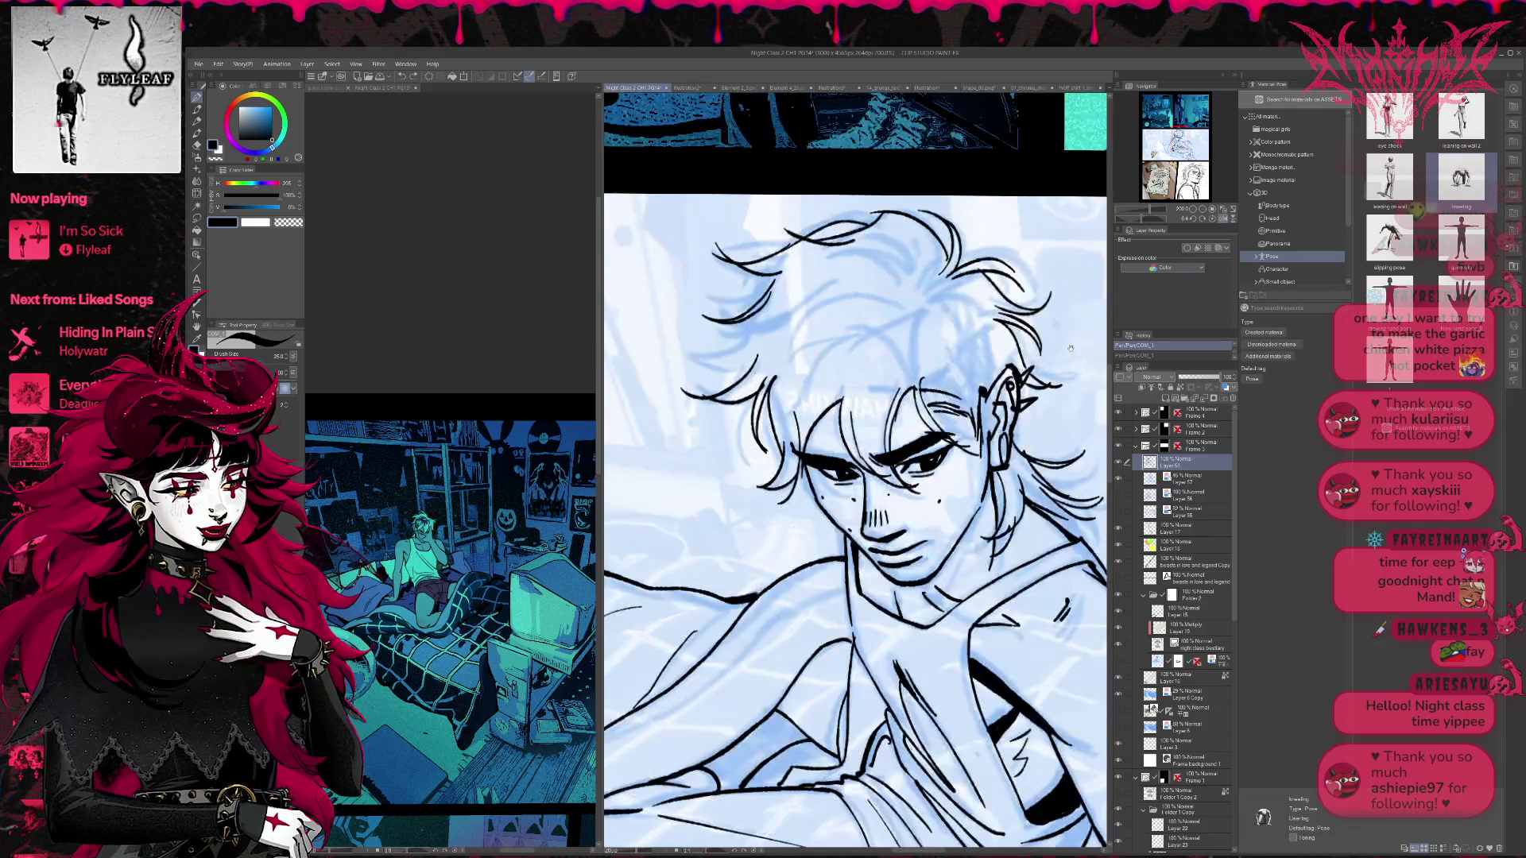
{"action": "left_click_drag", "start_coordinate": [783, 383], "coordinate": [721, 430]}
{"action": "left_click_drag", "start_coordinate": [792, 345], "coordinate": [723, 425]}
{"action": "left_click_drag", "start_coordinate": [834, 334], "coordinate": [784, 355]}
{"action": "mouse_move", "coordinate": [814, 337]}
{"action": "left_mouse_down"}
{"action": "mouse_move", "coordinate": [736, 395]}
{"action": "mouse_move", "coordinate": [730, 370]}
{"action": "left_mouse_up"}
{"action": "mouse_move", "coordinate": [862, 292]}
{"action": "left_mouse_down"}
{"action": "mouse_move", "coordinate": [761, 337]}
{"action": "mouse_move", "coordinate": [802, 319]}
{"action": "left_mouse_up"}
{"action": "left_click_drag", "start_coordinate": [814, 274], "coordinate": [755, 308]}
{"action": "left_click_drag", "start_coordinate": [866, 268], "coordinate": [755, 308]}
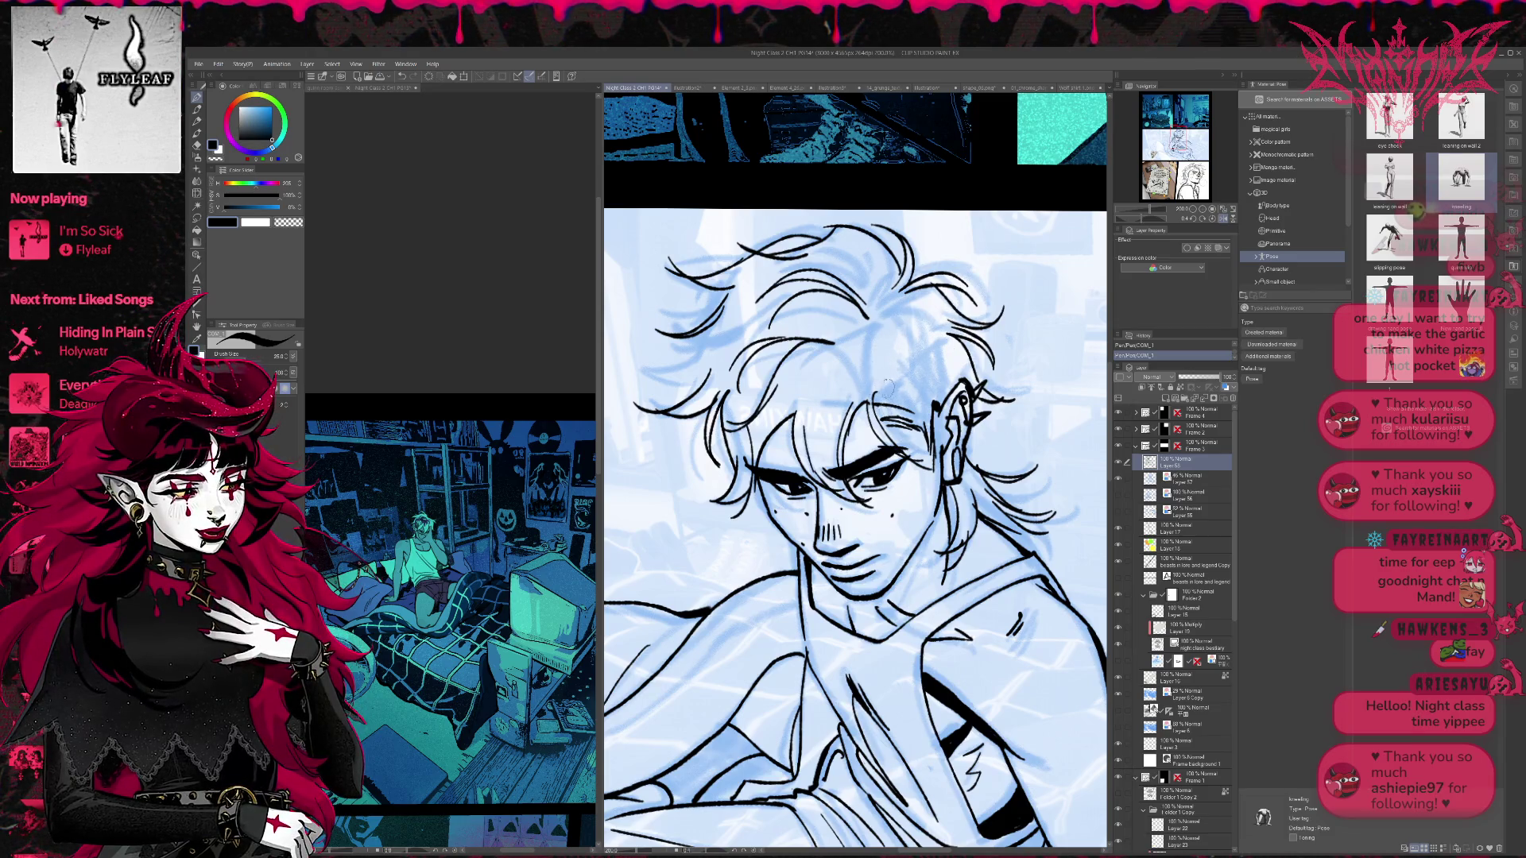
- Add short strands around the ear and side hair, and across the forehead hair
{"action": "mouse_move", "coordinate": [907, 378]}
{"action": "left_mouse_down"}
{"action": "mouse_move", "coordinate": [879, 414]}
{"action": "mouse_move", "coordinate": [894, 408]}
{"action": "left_mouse_up"}
{"action": "mouse_move", "coordinate": [930, 352]}
{"action": "left_mouse_down"}
{"action": "mouse_move", "coordinate": [907, 402]}
{"action": "mouse_move", "coordinate": [910, 362]}
{"action": "left_mouse_up"}
{"action": "left_click_drag", "start_coordinate": [935, 328], "coordinate": [928, 386]}
{"action": "left_click_drag", "start_coordinate": [956, 368], "coordinate": [941, 393]}
{"action": "left_click_drag", "start_coordinate": [879, 353], "coordinate": [789, 395]}
- Ink the left-side hair strands down the side of the face and unmirror the view
{"action": "left_click_drag", "start_coordinate": [728, 334], "coordinate": [693, 391]}
{"action": "left_click_drag", "start_coordinate": [735, 326], "coordinate": [666, 402]}
{"action": "left_click_drag", "start_coordinate": [763, 306], "coordinate": [667, 392]}
{"action": "key", "text": "ctrl+z"}
{"action": "key", "text": "ctrl+z"}
{"action": "key", "text": "ctrl+z"}
{"action": "key", "text": "ctrl+z"}
{"action": "mouse_move", "coordinate": [721, 312]}
{"action": "left_mouse_down"}
{"action": "mouse_move", "coordinate": [699, 384]}
{"action": "mouse_move", "coordinate": [652, 394]}
{"action": "mouse_move", "coordinate": [688, 486]}
{"action": "left_mouse_up"}
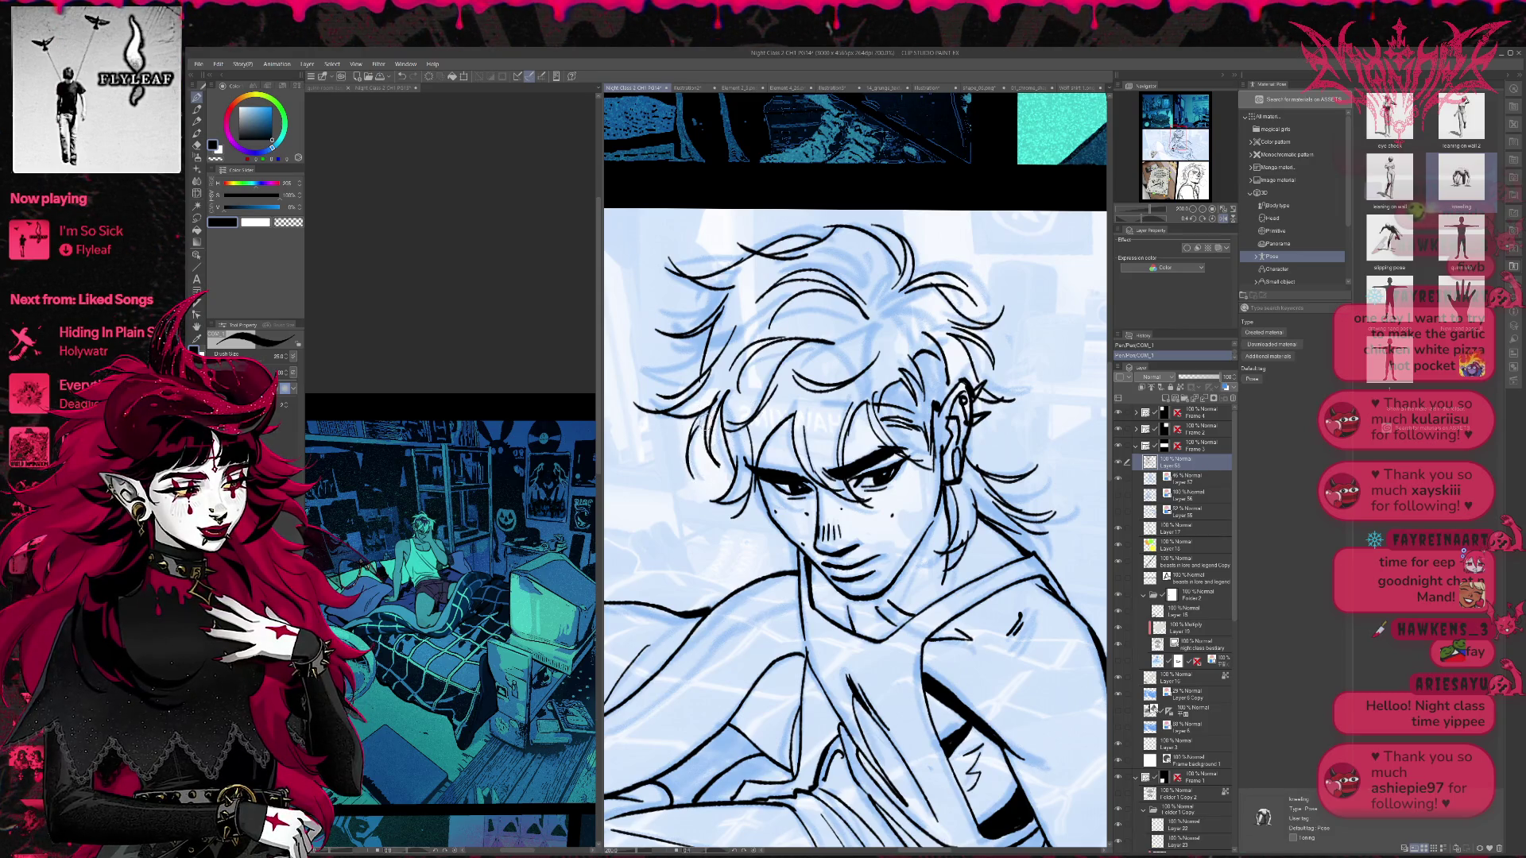
{"action": "left_click_drag", "start_coordinate": [725, 425], "coordinate": [690, 476]}
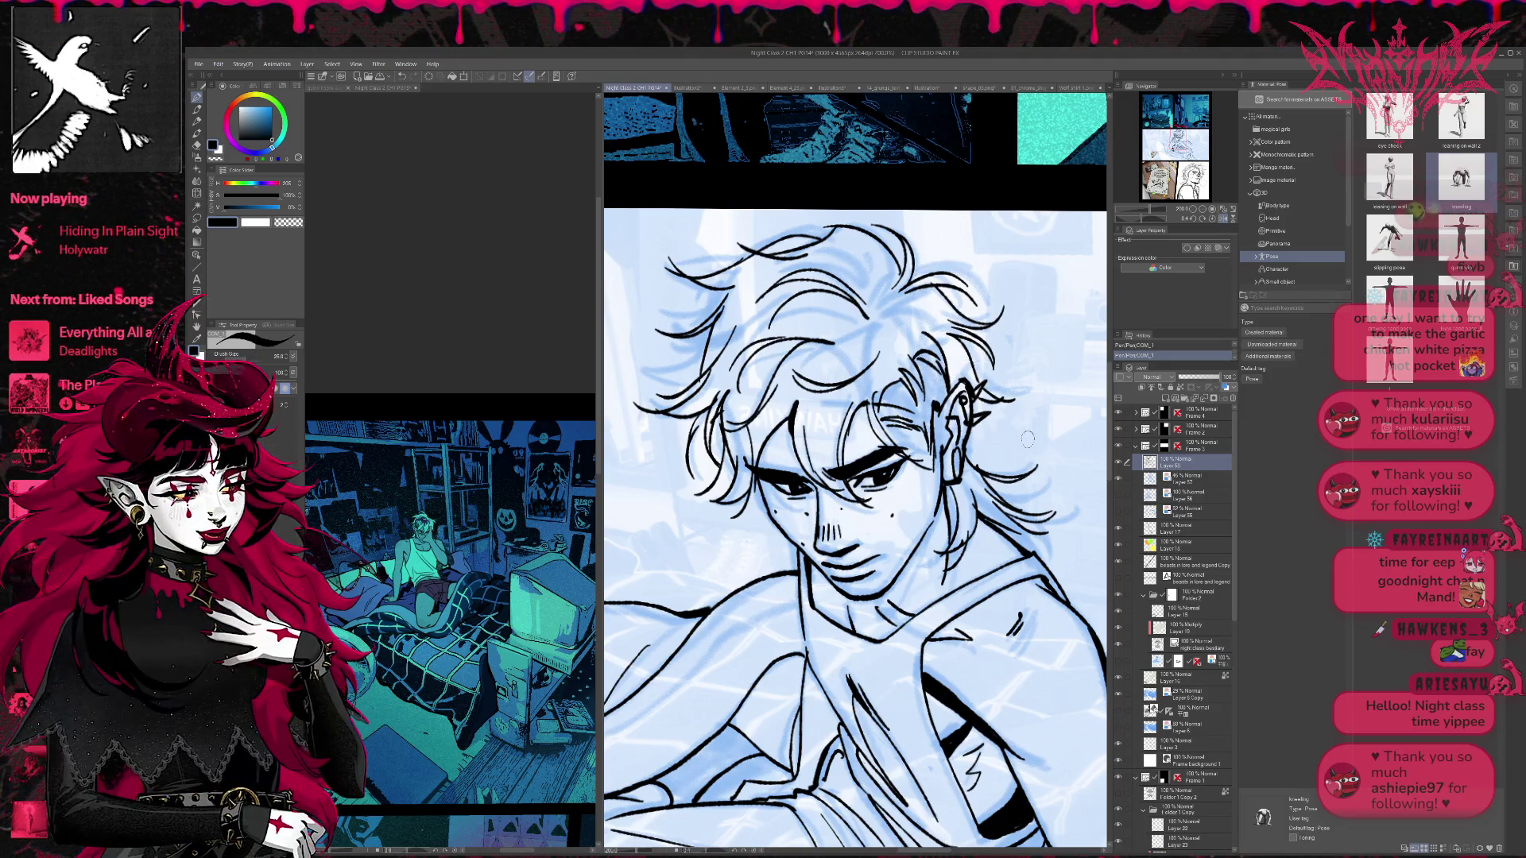
{"action": "left_click", "coordinate": [1223, 218]}
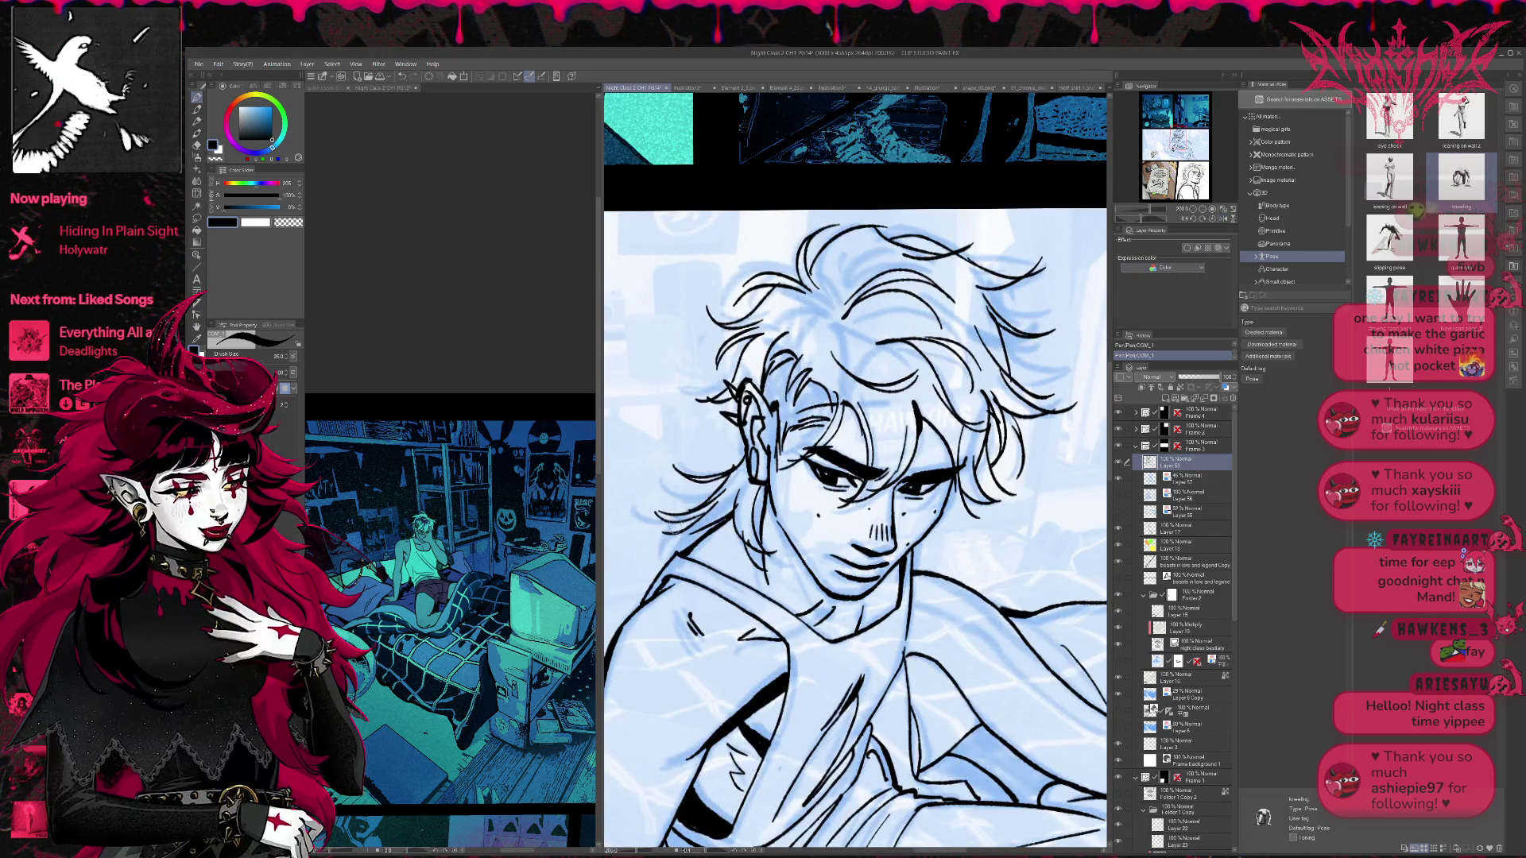
- Zoom out to the whole page, toggle the blue sketch to check the inks, and zoom back in
{"action": "left_click", "coordinate": [1193, 210]}
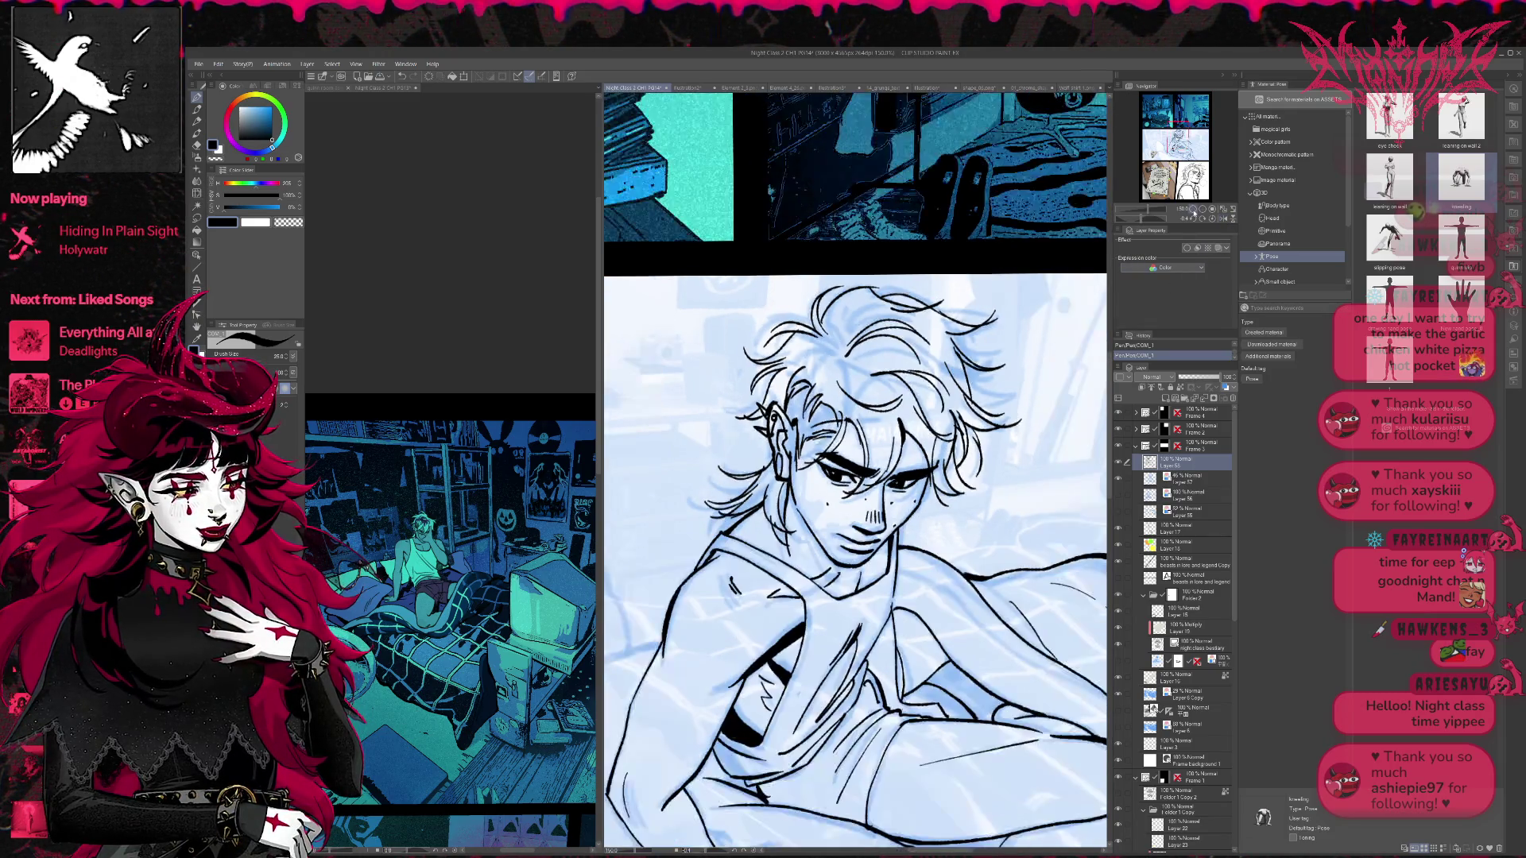
{"action": "left_click", "coordinate": [1193, 209]}
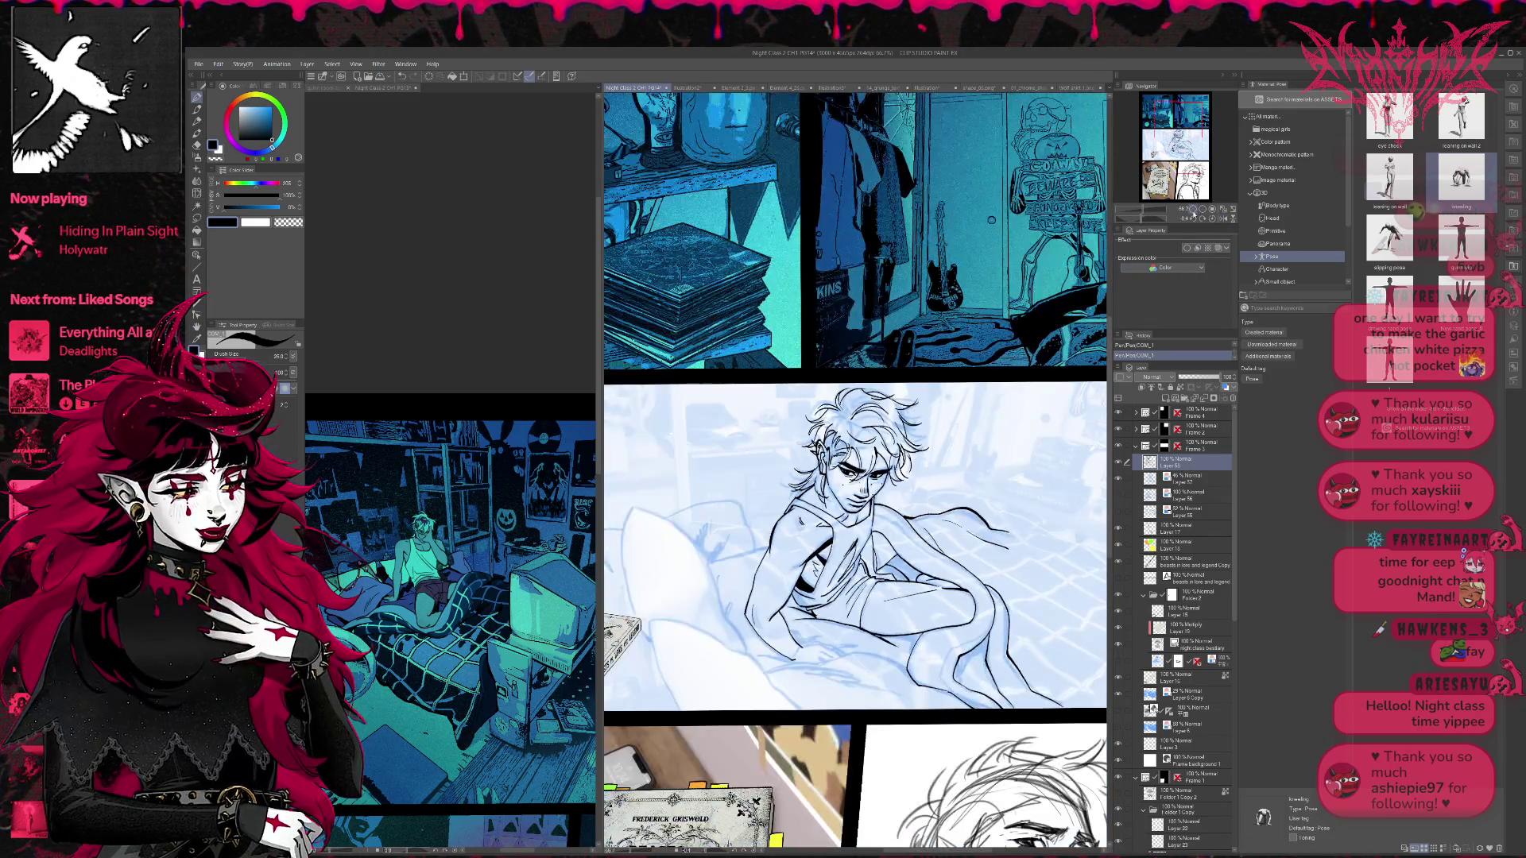
{"action": "left_click", "coordinate": [1119, 479]}
{"action": "left_click", "coordinate": [1120, 479]}
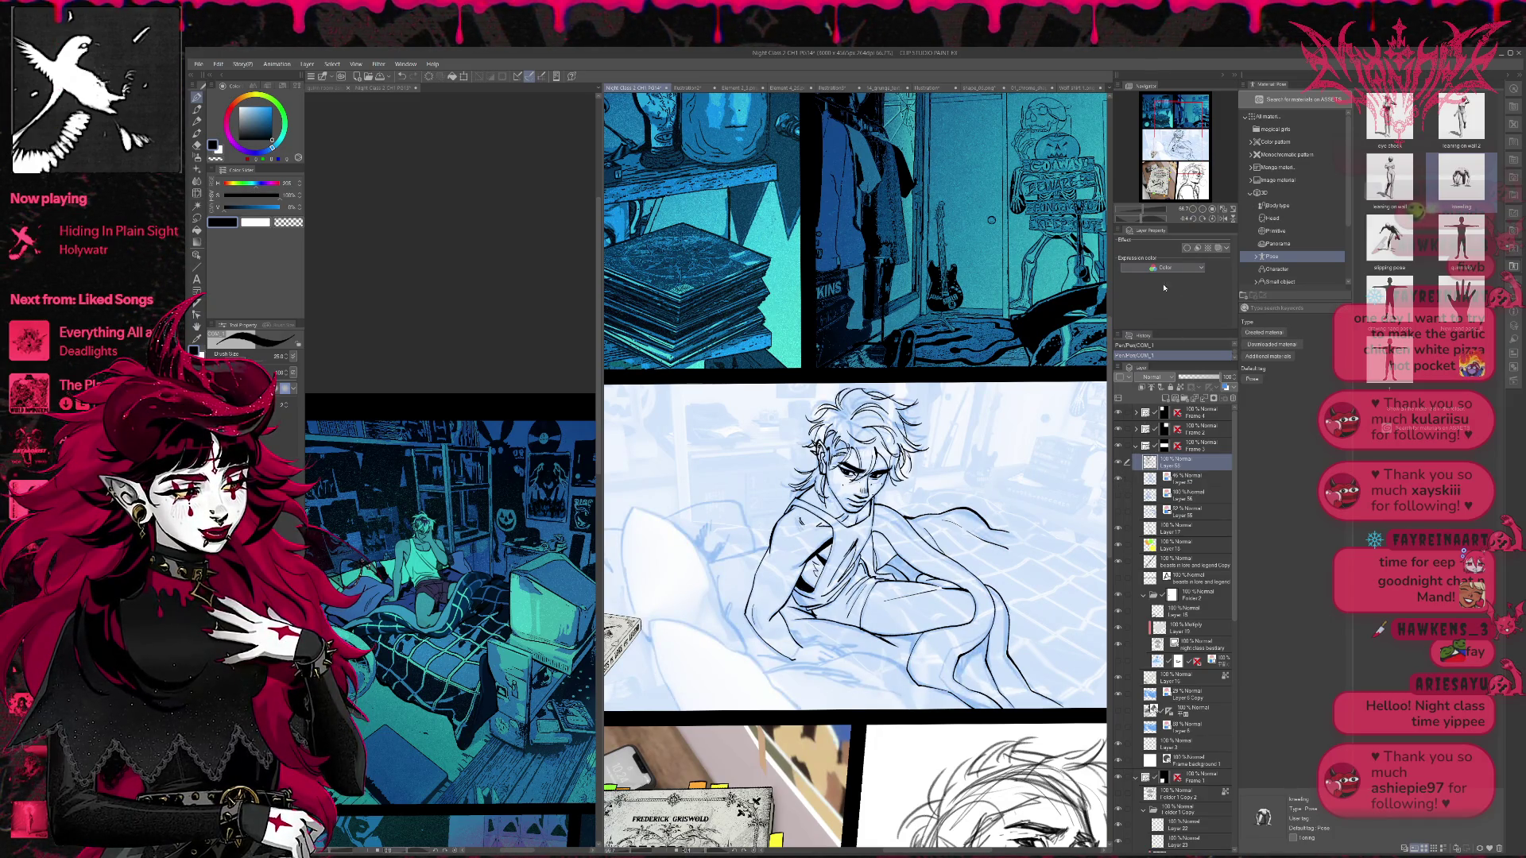
{"action": "left_click", "coordinate": [1202, 210]}
{"action": "left_click", "coordinate": [1202, 210]}
{"action": "left_click", "coordinate": [1201, 210]}
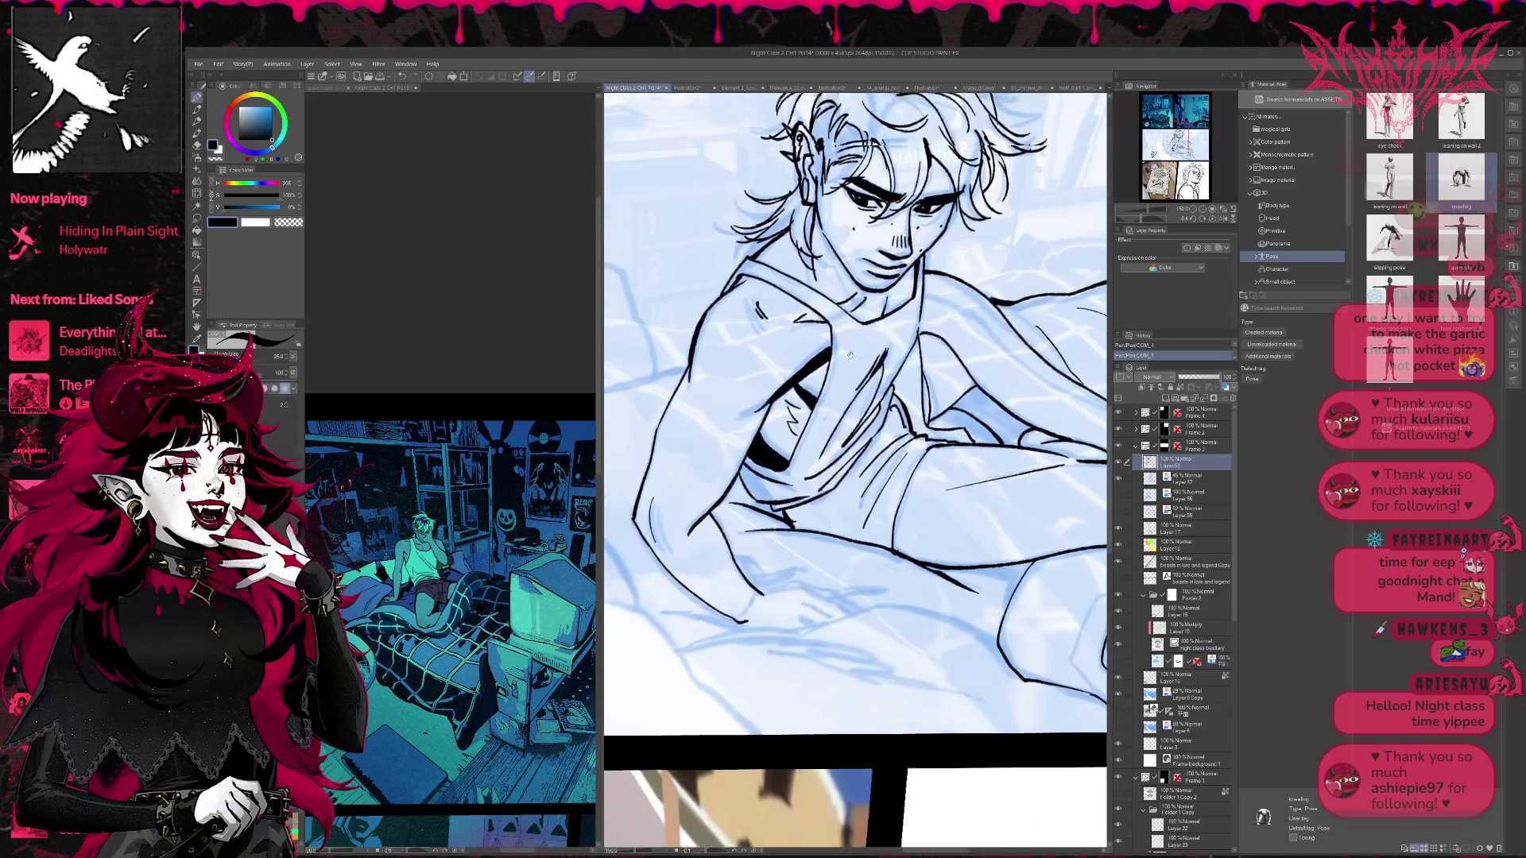
- Ink a short sheet line near the arm and a small mark near the hand
{"action": "left_click_drag", "start_coordinate": [753, 585], "coordinate": [823, 580]}
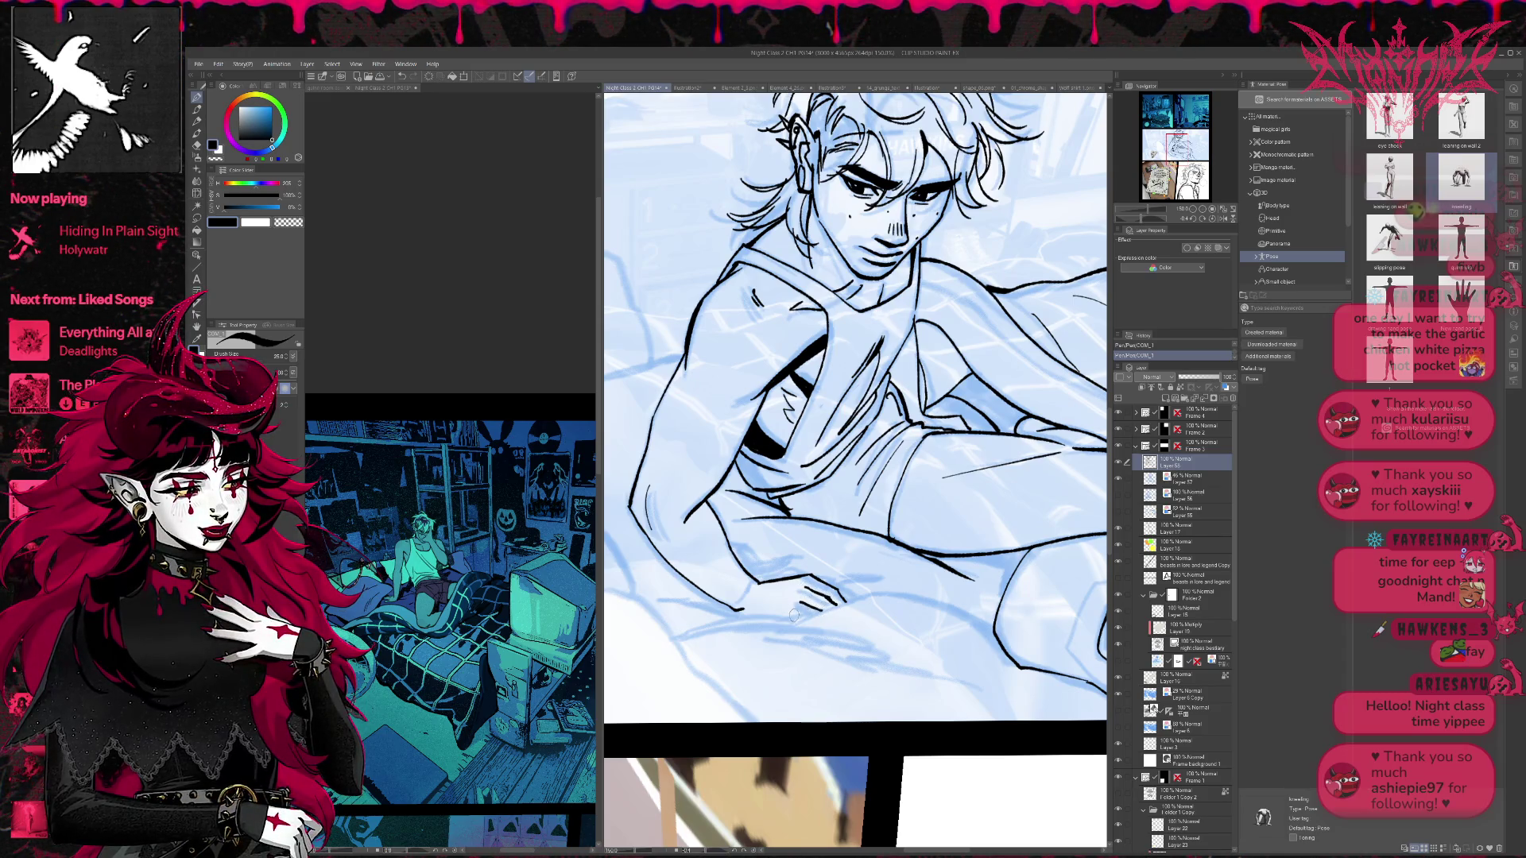
{"action": "left_click_drag", "start_coordinate": [896, 560], "coordinate": [816, 565]}
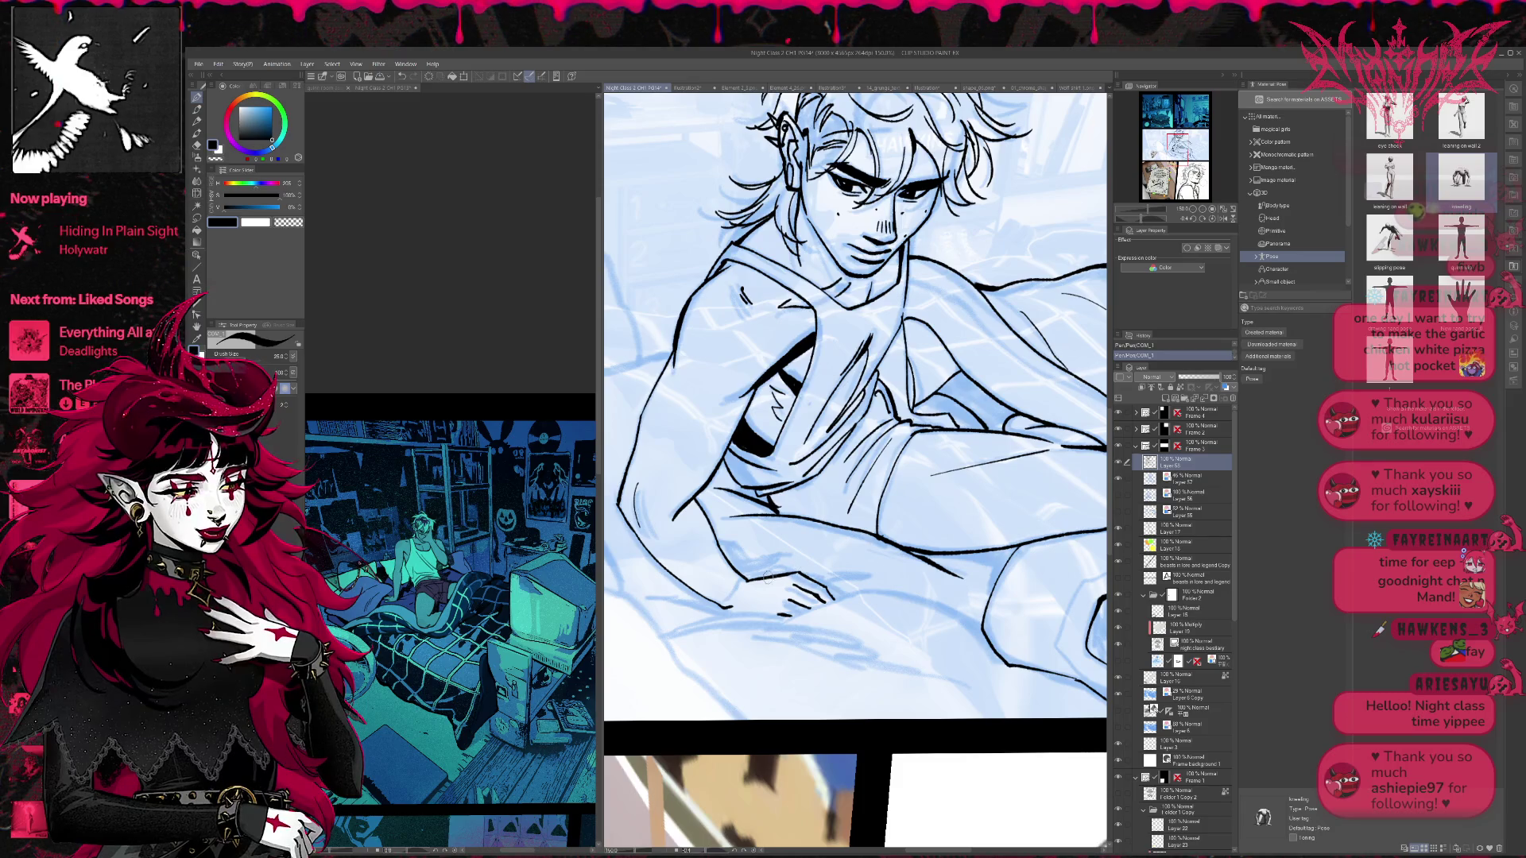
{"action": "key", "text": "ctrl+z"}
{"action": "mouse_move", "coordinate": [822, 590]}
{"action": "left_mouse_down"}
{"action": "mouse_move", "coordinate": [814, 572]}
{"action": "mouse_move", "coordinate": [755, 581]}
{"action": "left_mouse_up"}
- Ink the pillow outline along the blue sketch
{"action": "left_click_drag", "start_coordinate": [957, 604], "coordinate": [927, 572]}
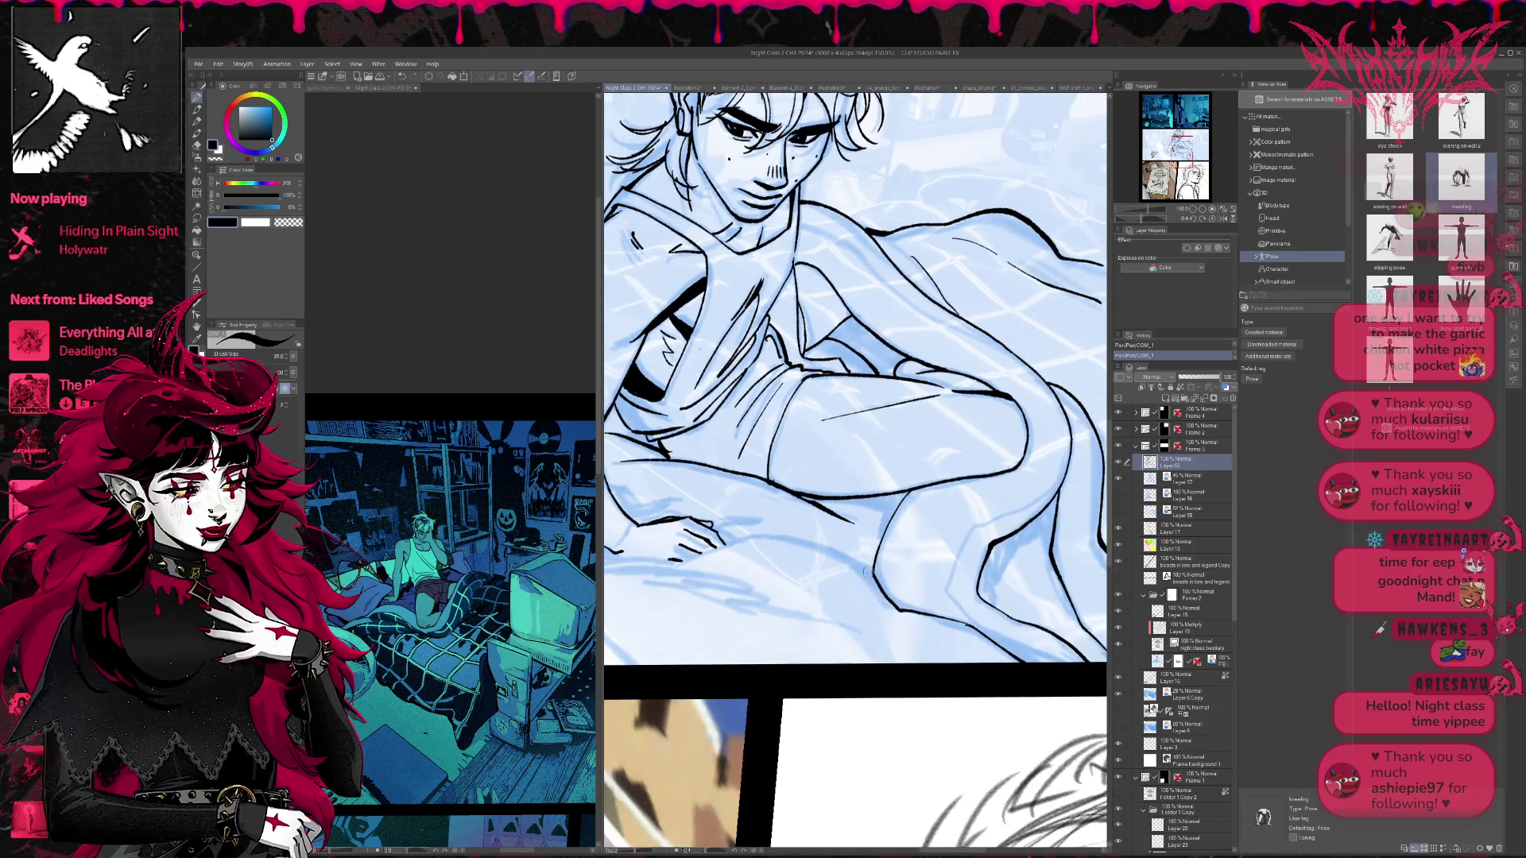
{"action": "mouse_move", "coordinate": [754, 536]}
{"action": "left_mouse_down"}
{"action": "mouse_move", "coordinate": [902, 551]}
{"action": "mouse_move", "coordinate": [704, 596]}
{"action": "mouse_move", "coordinate": [795, 685]}
{"action": "mouse_move", "coordinate": [903, 612]}
{"action": "mouse_move", "coordinate": [611, 504]}
{"action": "mouse_move", "coordinate": [612, 557]}
{"action": "mouse_move", "coordinate": [666, 693]}
{"action": "left_mouse_up"}
{"action": "left_click_drag", "start_coordinate": [859, 513], "coordinate": [960, 661]}
{"action": "mouse_move", "coordinate": [942, 717]}
{"action": "left_mouse_down"}
{"action": "mouse_move", "coordinate": [793, 430]}
{"action": "mouse_move", "coordinate": [690, 384]}
{"action": "mouse_move", "coordinate": [662, 431]}
{"action": "mouse_move", "coordinate": [656, 540]}
{"action": "mouse_move", "coordinate": [688, 639]}
{"action": "left_mouse_up"}
{"action": "scroll", "coordinate": [729, 666], "scroll_direction": "up", "scroll_amount": 2}
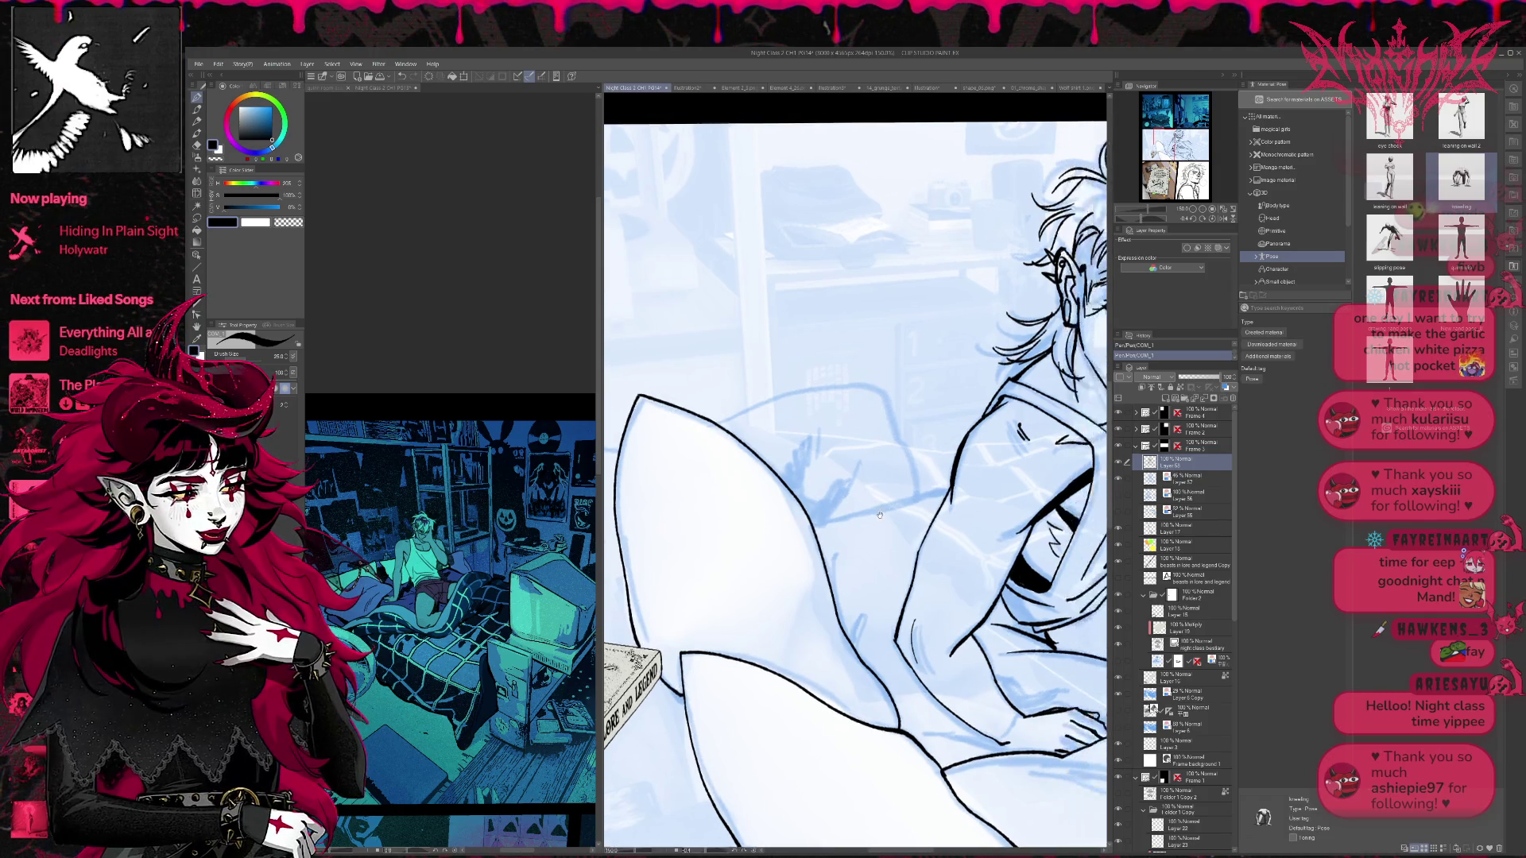
- Ink the pillow's edge lines and top curve, redrawing a shorter lower edge
{"action": "mouse_move", "coordinate": [805, 530]}
{"action": "left_mouse_down"}
{"action": "mouse_move", "coordinate": [908, 507]}
{"action": "mouse_move", "coordinate": [854, 391]}
{"action": "mouse_move", "coordinate": [710, 415]}
{"action": "left_mouse_up"}
{"action": "scroll", "coordinate": [710, 415], "scroll_direction": "left", "scroll_amount": 3}
{"action": "mouse_move", "coordinate": [763, 460]}
{"action": "left_mouse_down"}
{"action": "mouse_move", "coordinate": [702, 463]}
{"action": "mouse_move", "coordinate": [773, 609]}
{"action": "left_mouse_up"}
{"action": "key", "text": "ctrl+z"}
{"action": "mouse_move", "coordinate": [765, 461]}
{"action": "left_mouse_down"}
{"action": "mouse_move", "coordinate": [703, 476]}
{"action": "mouse_move", "coordinate": [763, 598]}
{"action": "left_mouse_up"}
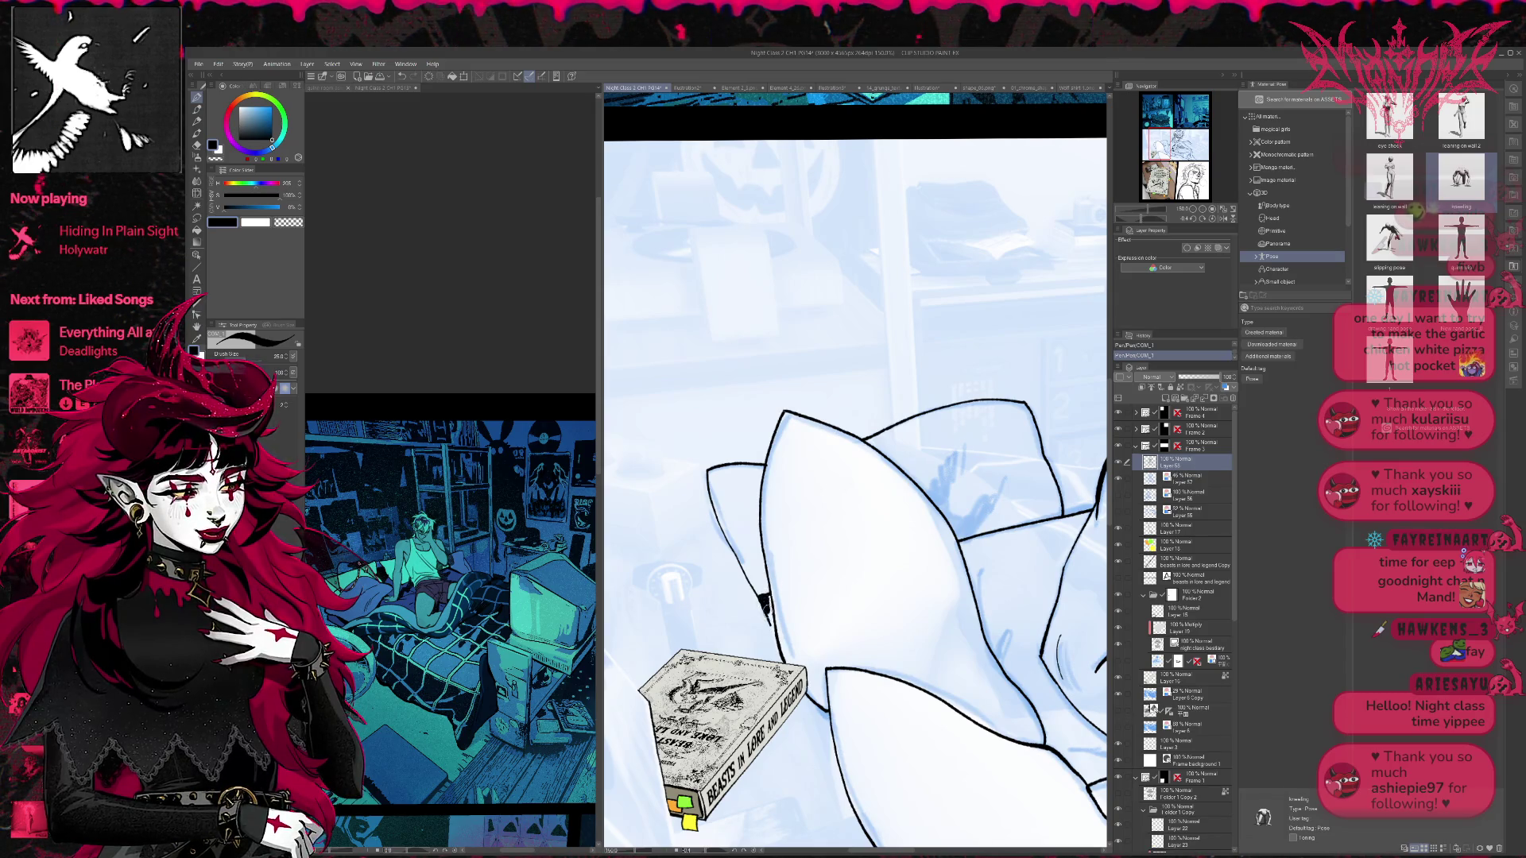
{"action": "key", "text": "ctrl+z"}
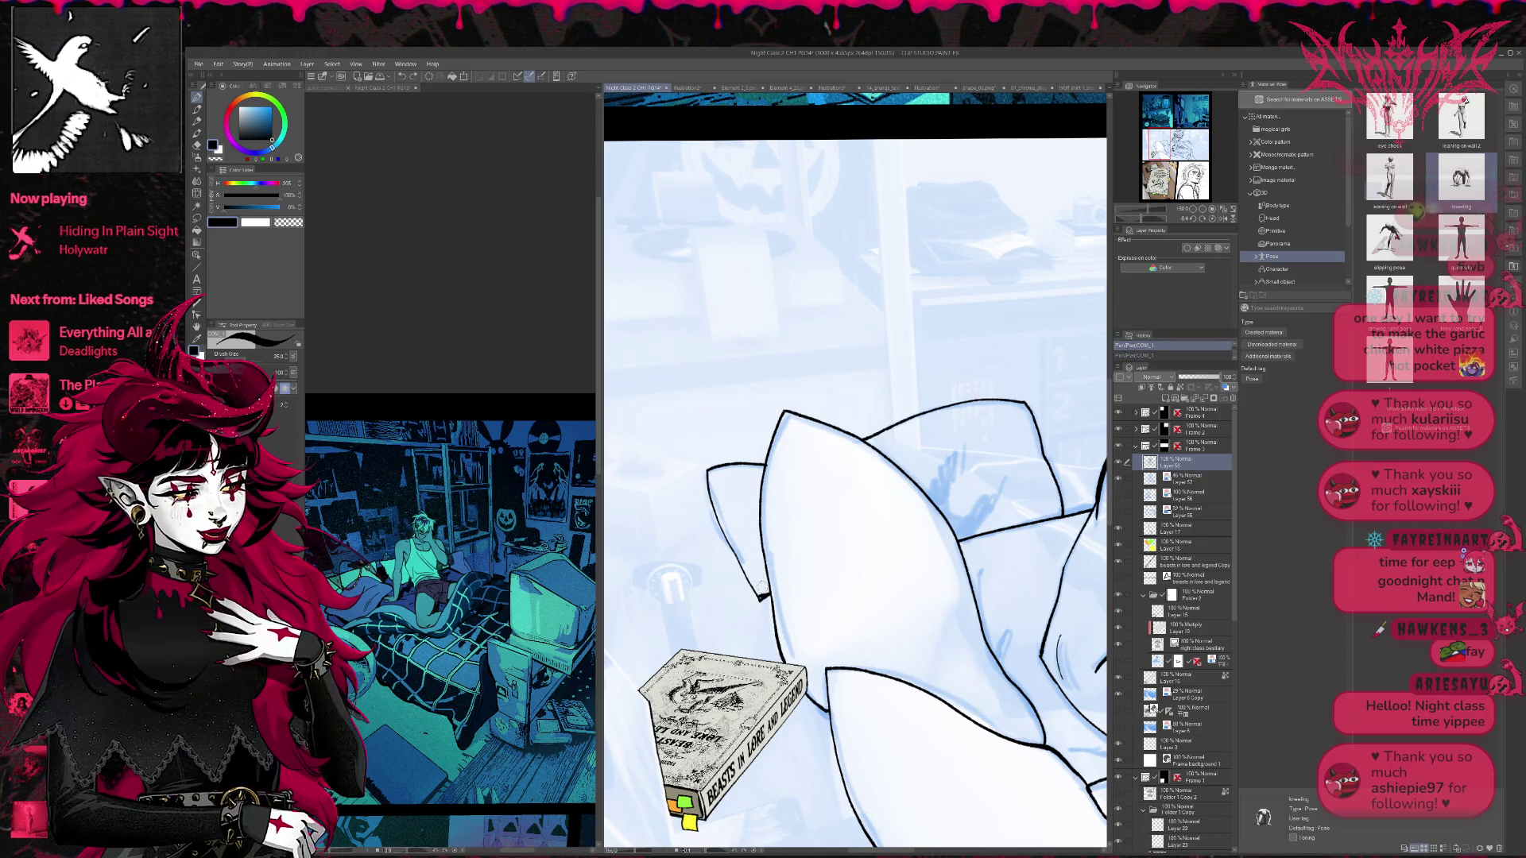
{"action": "key", "text": "ctrl+z"}
{"action": "left_click_drag", "start_coordinate": [707, 471], "coordinate": [764, 594]}
{"action": "left_click_drag", "start_coordinate": [707, 472], "coordinate": [759, 460]}
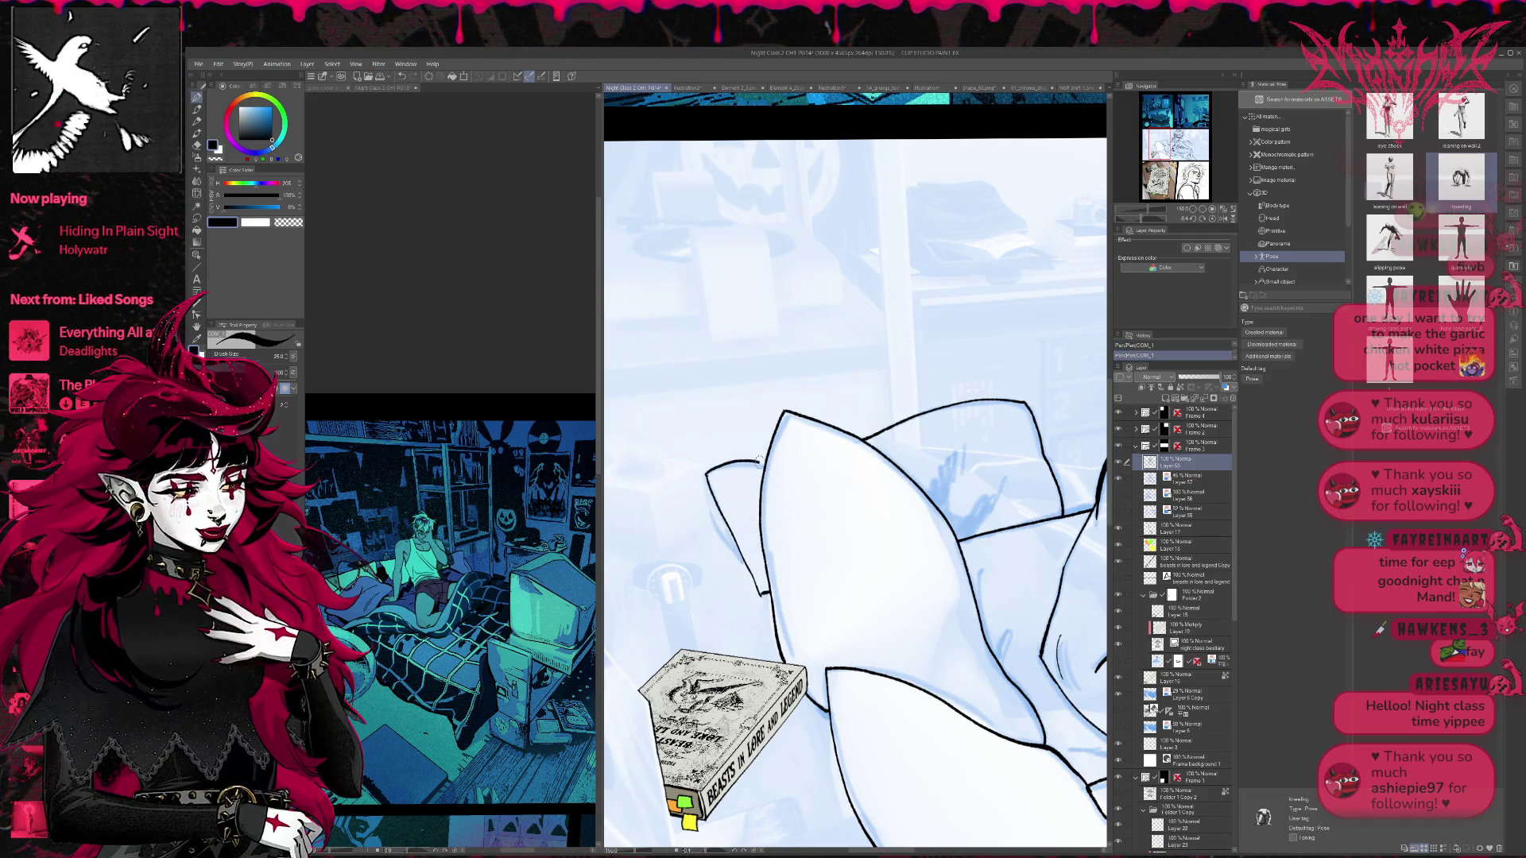
- Extend and thicken the line below the book's corner and add short strokes at its edge
{"action": "mouse_move", "coordinate": [774, 605]}
{"action": "left_mouse_down"}
{"action": "mouse_move", "coordinate": [698, 481]}
{"action": "mouse_move", "coordinate": [702, 515]}
{"action": "mouse_move", "coordinate": [693, 438]}
{"action": "left_mouse_up"}
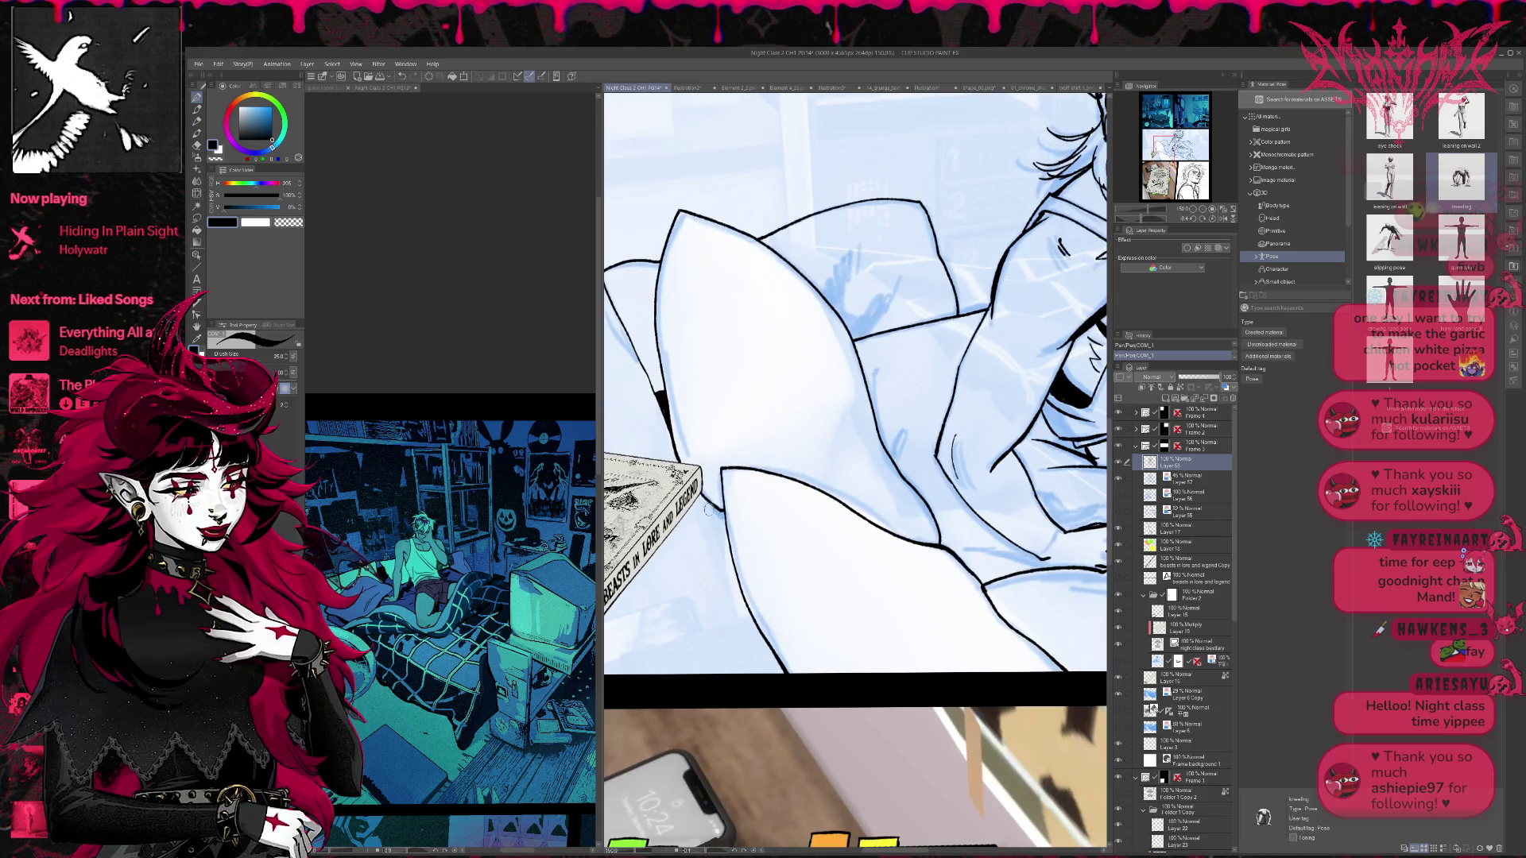
{"action": "left_click_drag", "start_coordinate": [697, 490], "coordinate": [729, 581]}
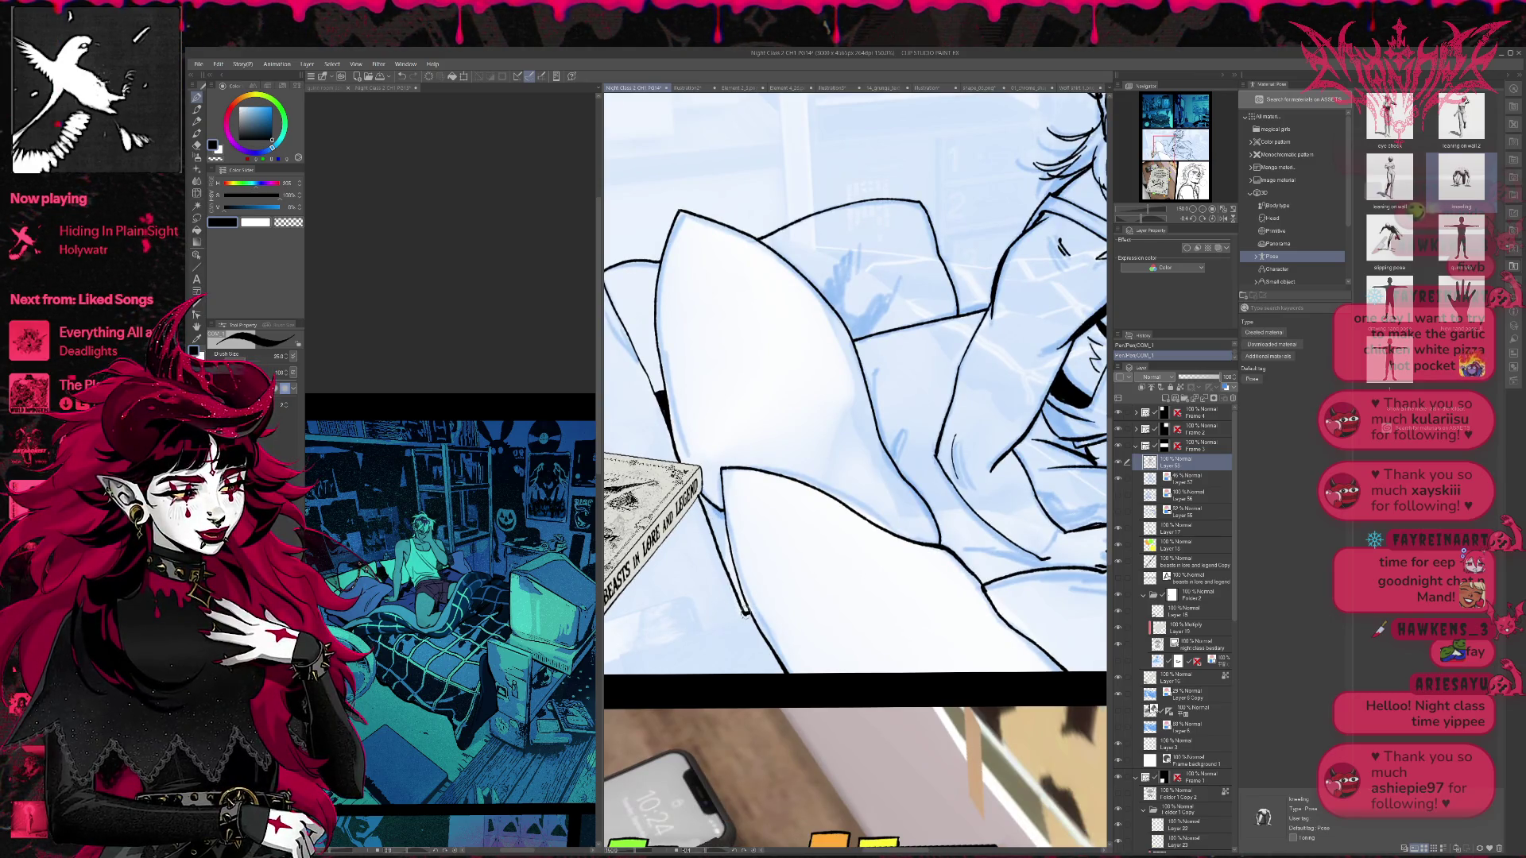
{"action": "left_click_drag", "start_coordinate": [701, 497], "coordinate": [726, 563]}
{"action": "mouse_move", "coordinate": [746, 616]}
{"action": "left_mouse_down"}
{"action": "mouse_move", "coordinate": [721, 549]}
{"action": "mouse_move", "coordinate": [745, 612]}
{"action": "left_mouse_up"}
{"action": "mouse_move", "coordinate": [809, 545]}
{"action": "left_mouse_down"}
{"action": "mouse_move", "coordinate": [944, 586]}
{"action": "mouse_move", "coordinate": [867, 574]}
{"action": "left_mouse_up"}
{"action": "mouse_move", "coordinate": [713, 423]}
{"action": "left_mouse_down"}
{"action": "mouse_move", "coordinate": [738, 379]}
{"action": "mouse_move", "coordinate": [741, 444]}
{"action": "left_mouse_up"}
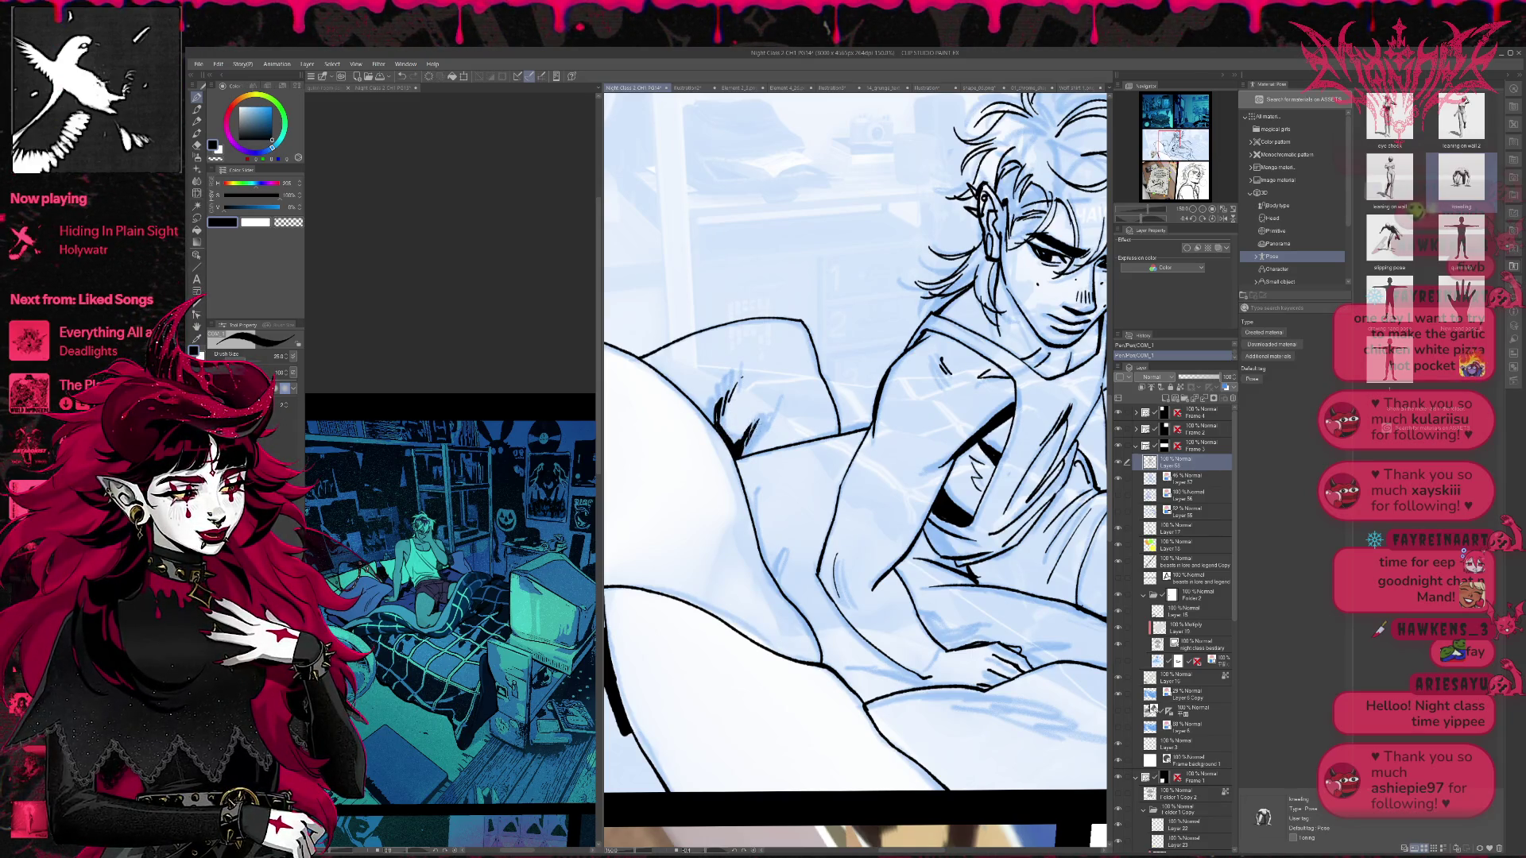
- Add hatching strokes on the bedding and diagonal hatching along the lower-body line
{"action": "left_click_drag", "start_coordinate": [870, 510], "coordinate": [901, 375]}
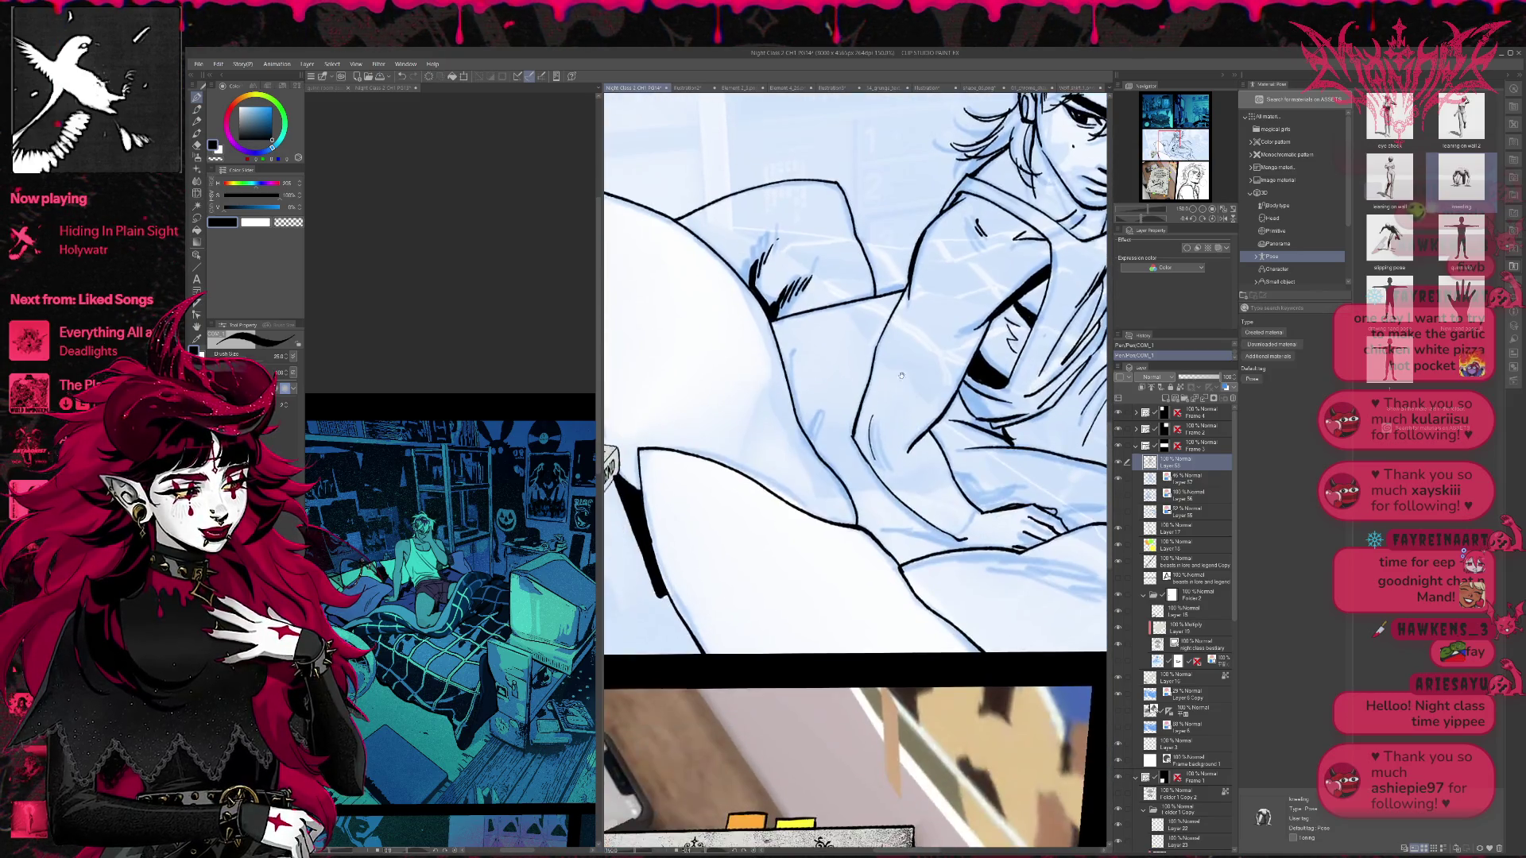
{"action": "mouse_move", "coordinate": [773, 394]}
{"action": "left_mouse_down"}
{"action": "mouse_move", "coordinate": [763, 457]}
{"action": "mouse_move", "coordinate": [766, 435]}
{"action": "left_mouse_up"}
{"action": "left_click_drag", "start_coordinate": [787, 353], "coordinate": [775, 401]}
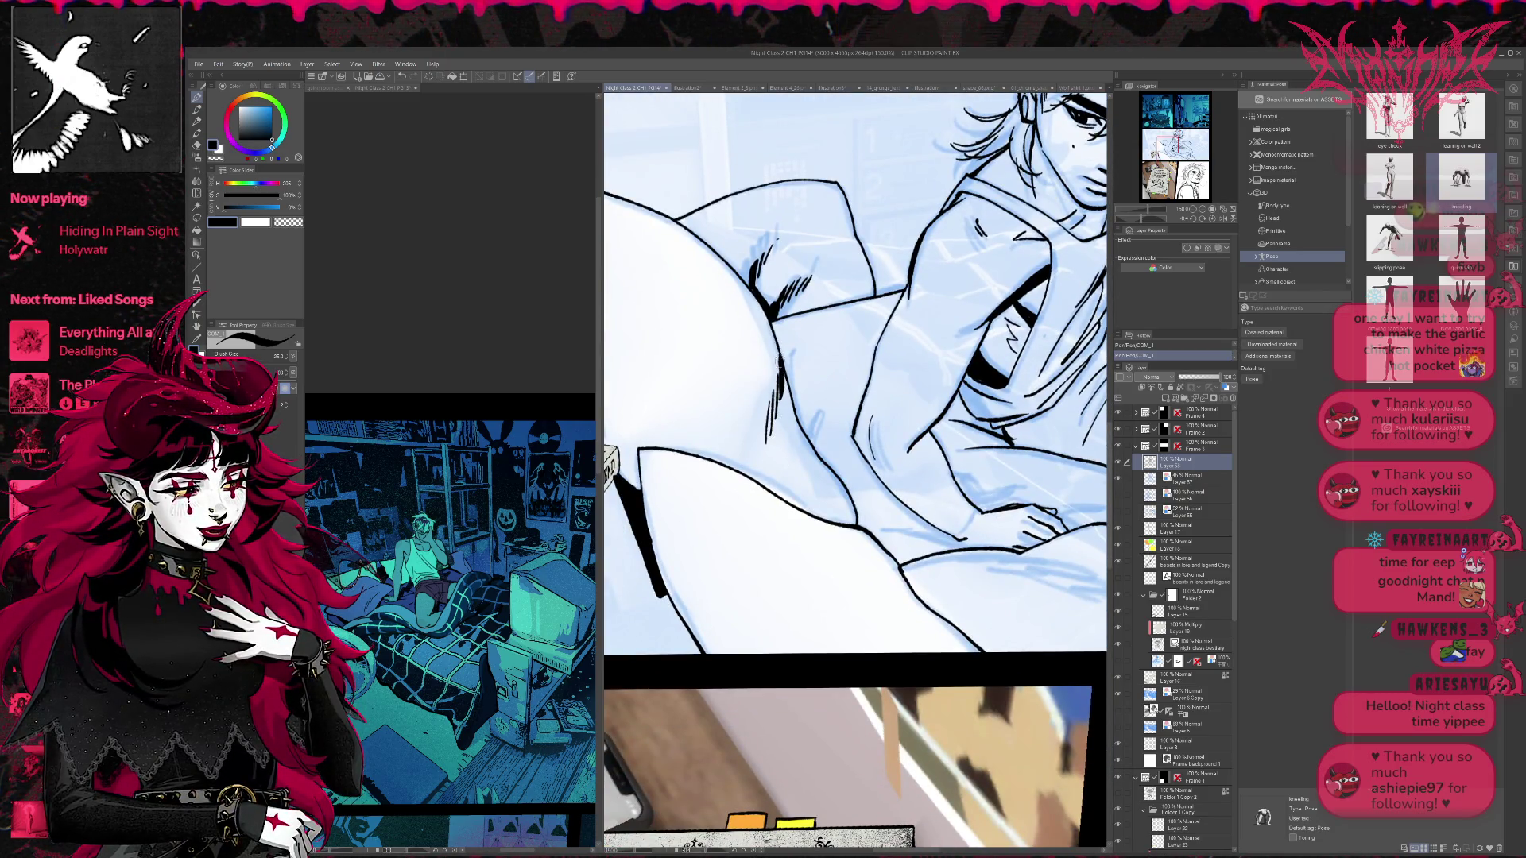
{"action": "left_click_drag", "start_coordinate": [931, 630], "coordinate": [909, 534]}
{"action": "left_click_drag", "start_coordinate": [842, 490], "coordinate": [938, 539]}
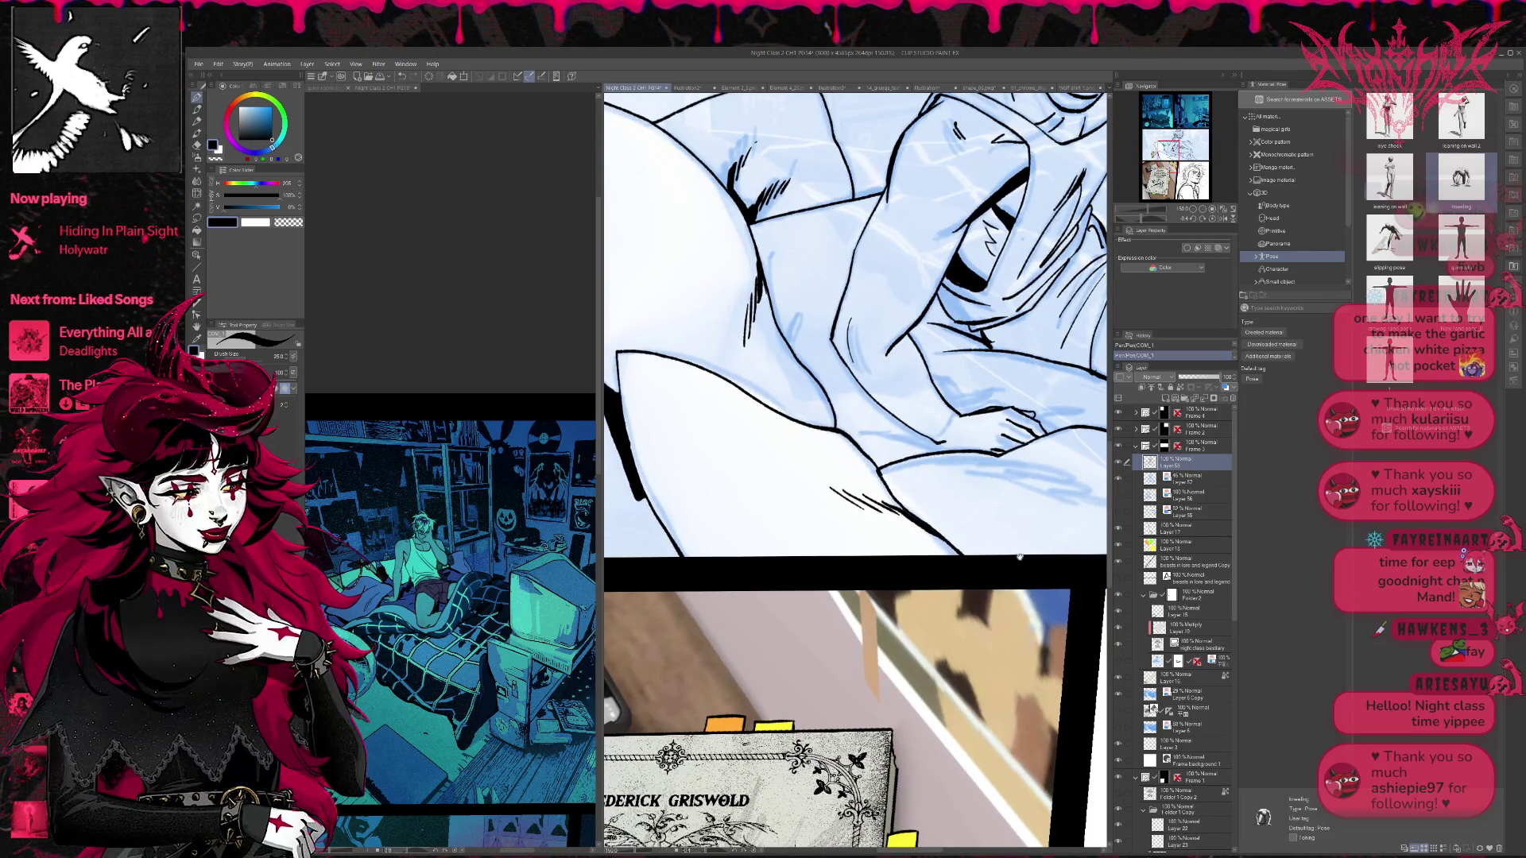
- Add dark hatching along the bedding line and darken the leg outline
{"action": "scroll", "coordinate": [995, 498], "scroll_direction": "right", "scroll_amount": 3}
{"action": "mouse_move", "coordinate": [760, 459]}
{"action": "left_mouse_down"}
{"action": "mouse_move", "coordinate": [863, 467]}
{"action": "mouse_move", "coordinate": [1049, 518]}
{"action": "left_mouse_up"}
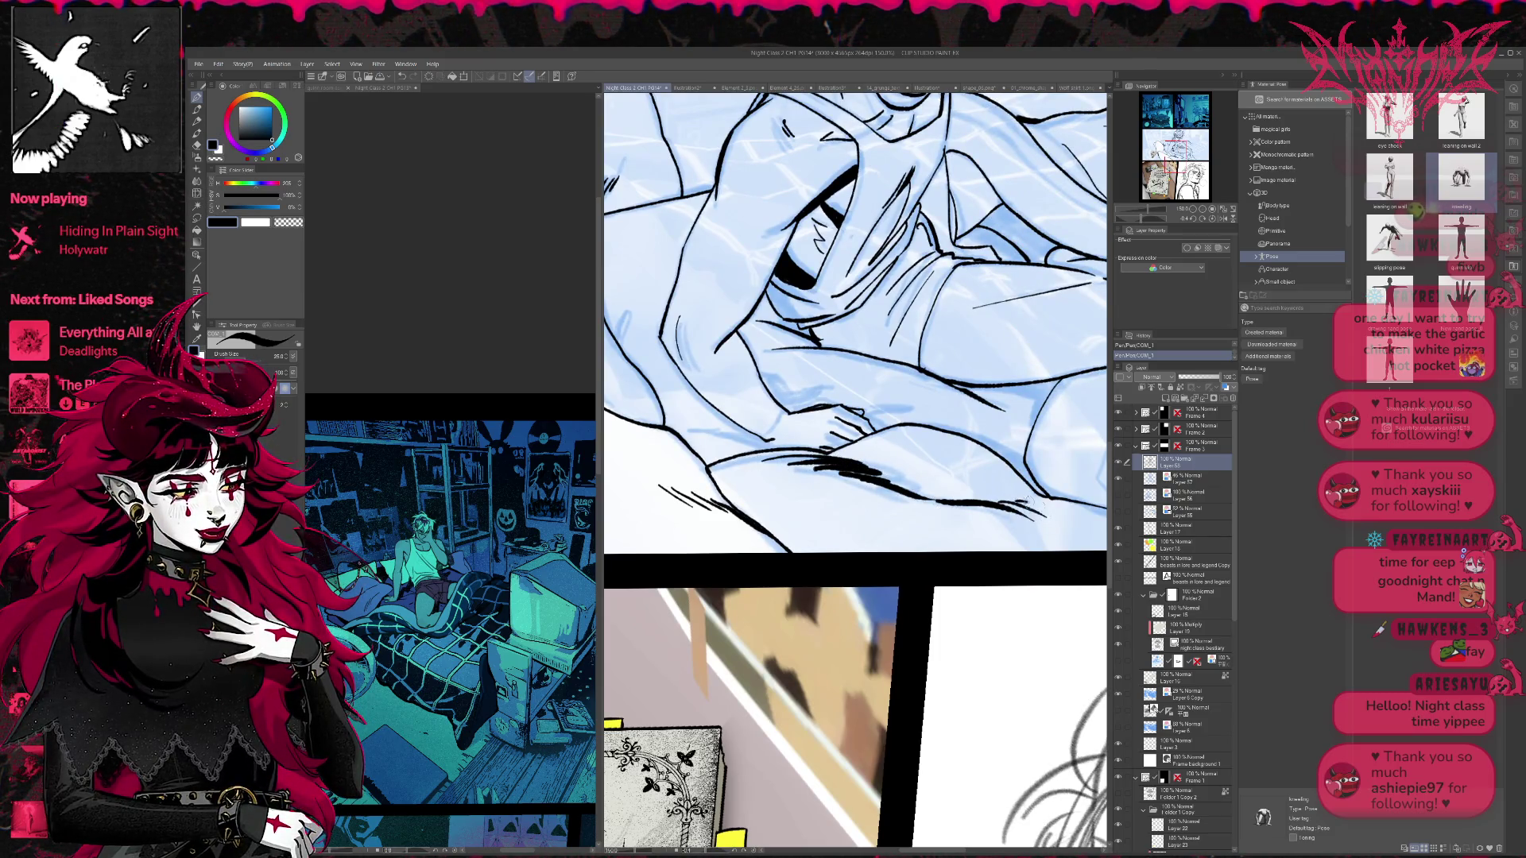
{"action": "scroll", "coordinate": [918, 528], "scroll_direction": "right", "scroll_amount": 3}
{"action": "mouse_move", "coordinate": [944, 498]}
{"action": "left_mouse_down"}
{"action": "mouse_move", "coordinate": [1026, 547]}
{"action": "mouse_move", "coordinate": [1011, 498]}
{"action": "mouse_move", "coordinate": [1025, 410]}
{"action": "left_mouse_up"}
{"action": "key", "text": "ctrl+z"}
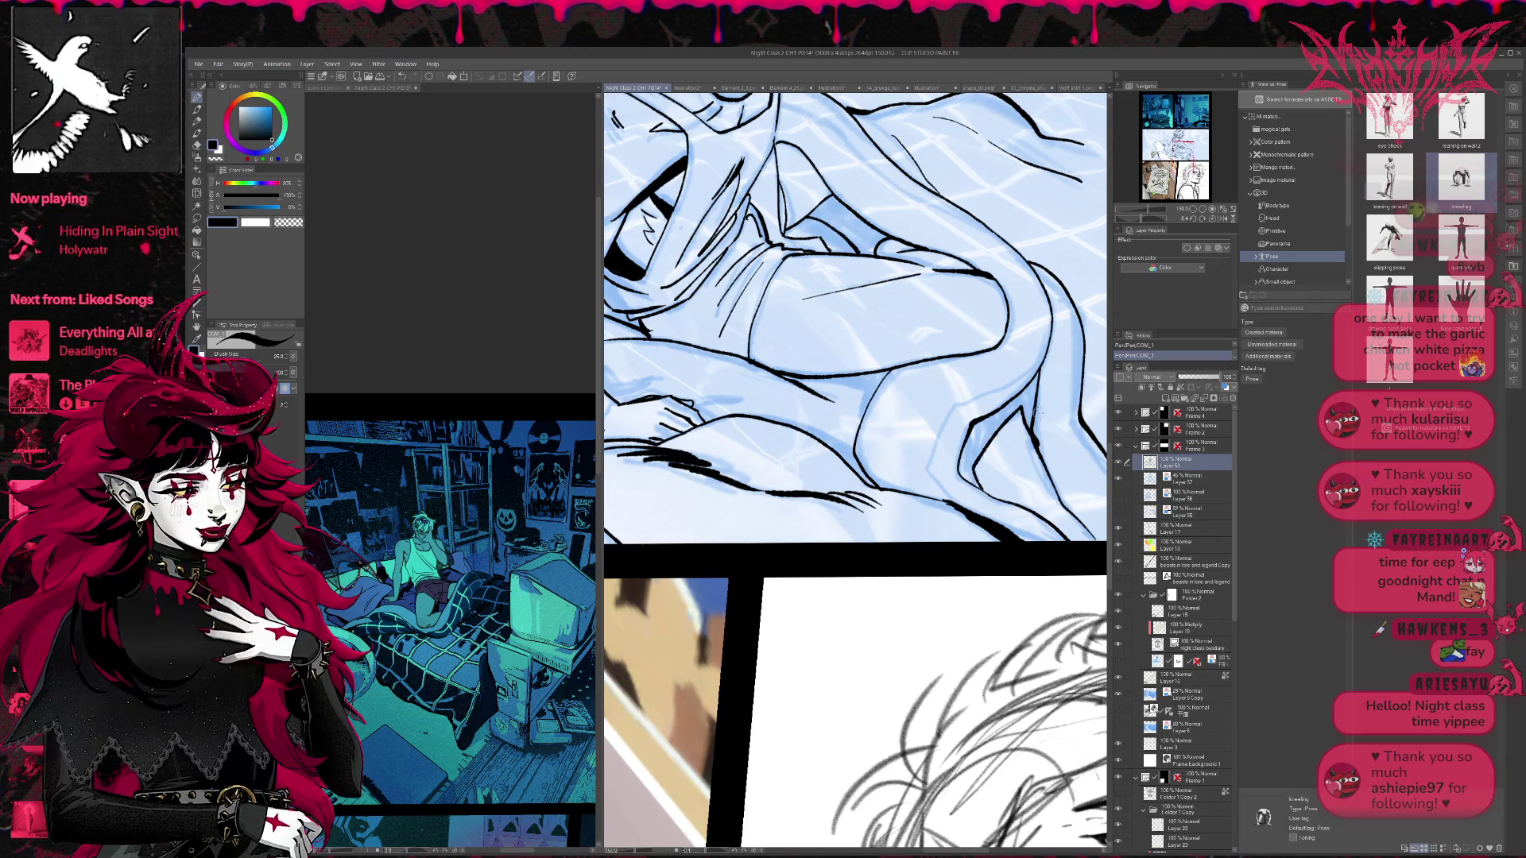
{"action": "left_click_drag", "start_coordinate": [873, 379], "coordinate": [858, 426]}
{"action": "scroll", "coordinate": [977, 443], "scroll_direction": "up", "scroll_amount": 3}
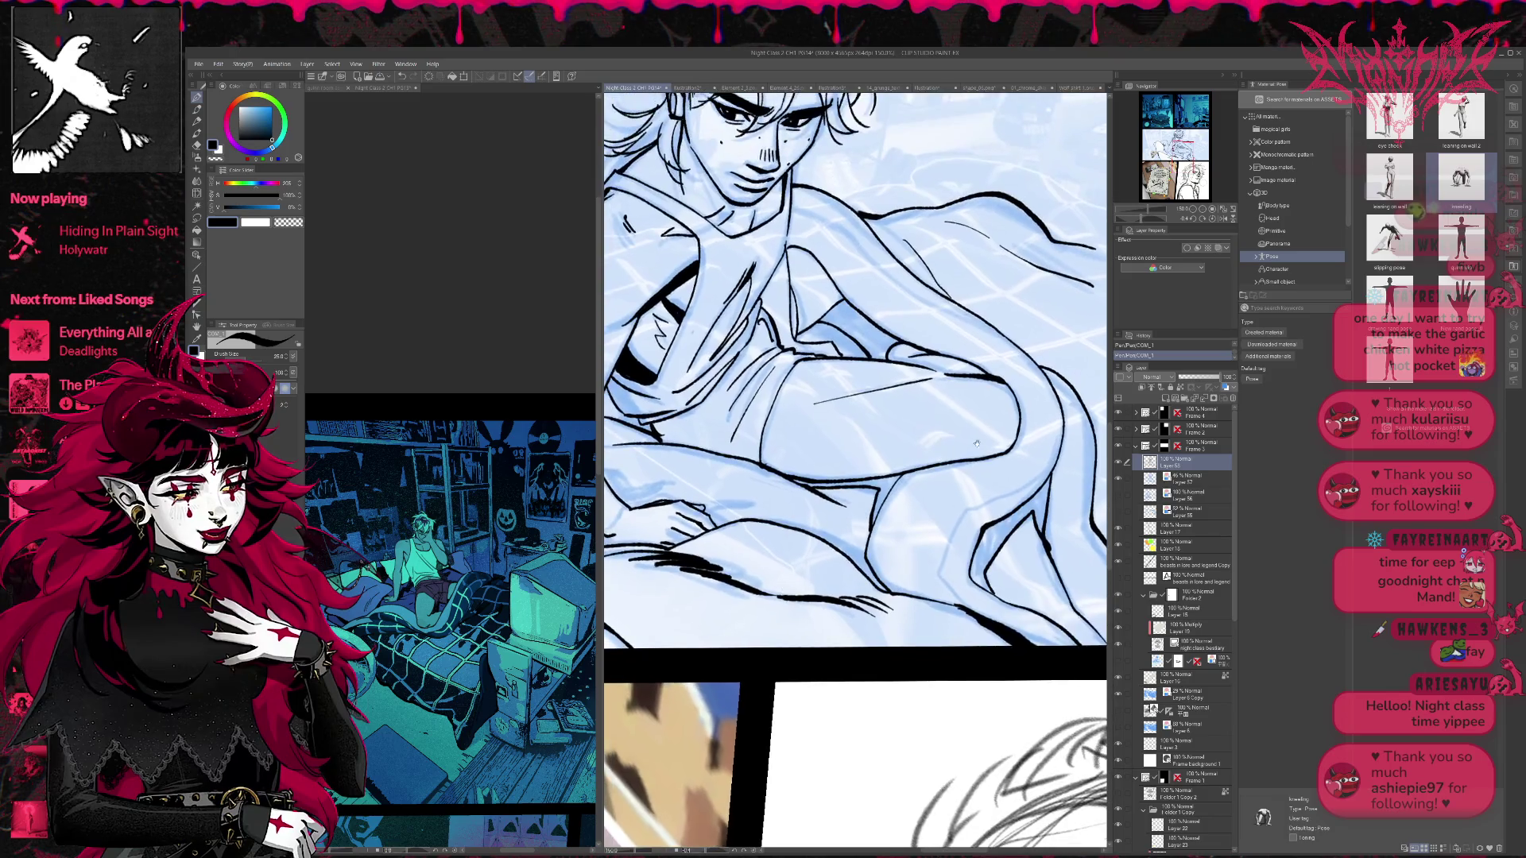
- Hide the sketch and background layers and fill the thigh gap and small line-art gaps black
{"action": "left_click", "coordinate": [1121, 480]}
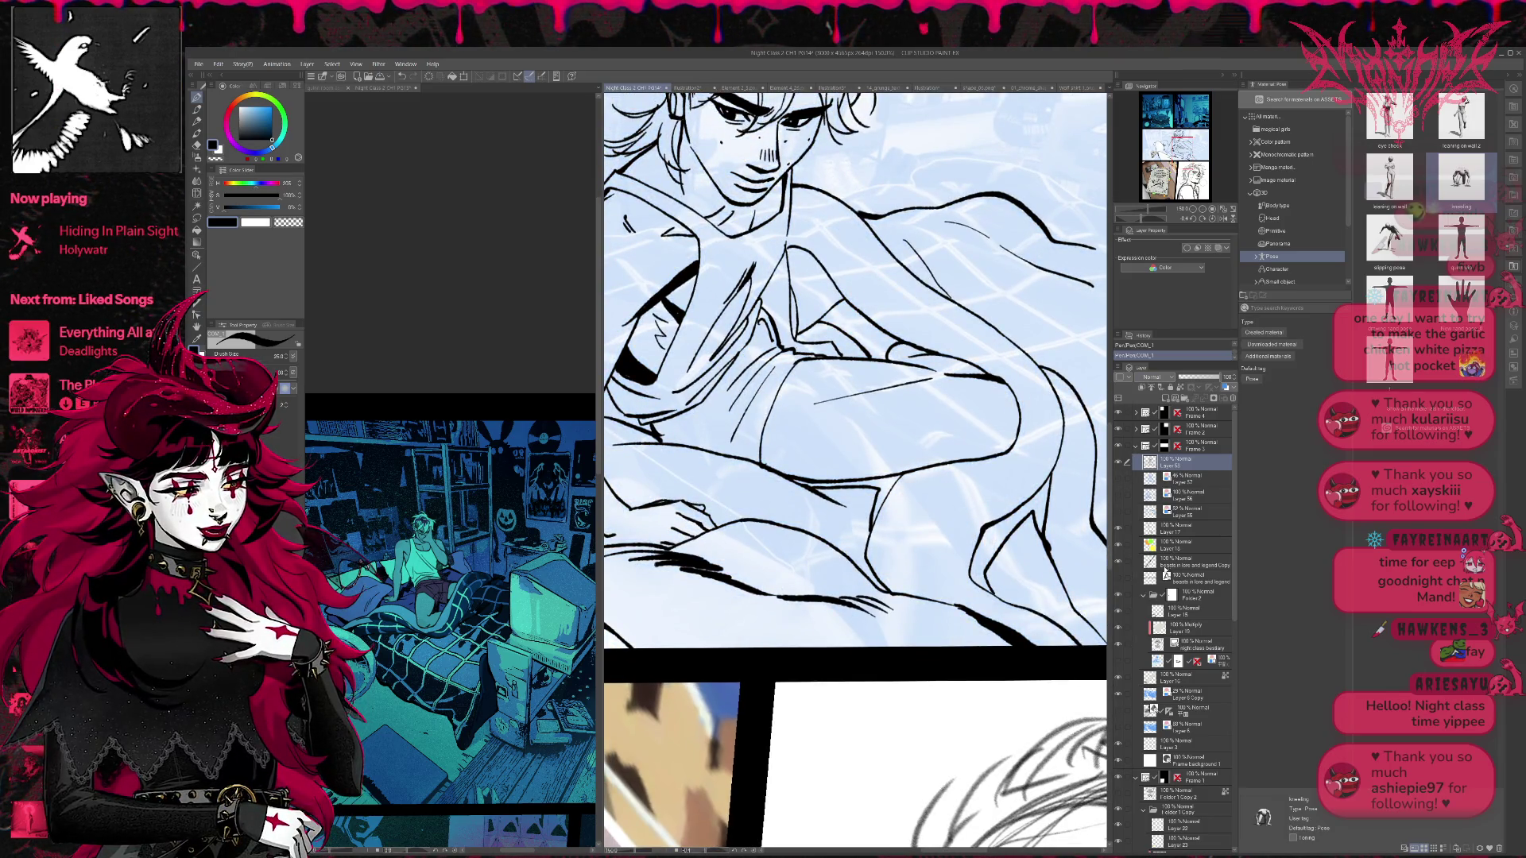
{"action": "left_click", "coordinate": [1119, 696]}
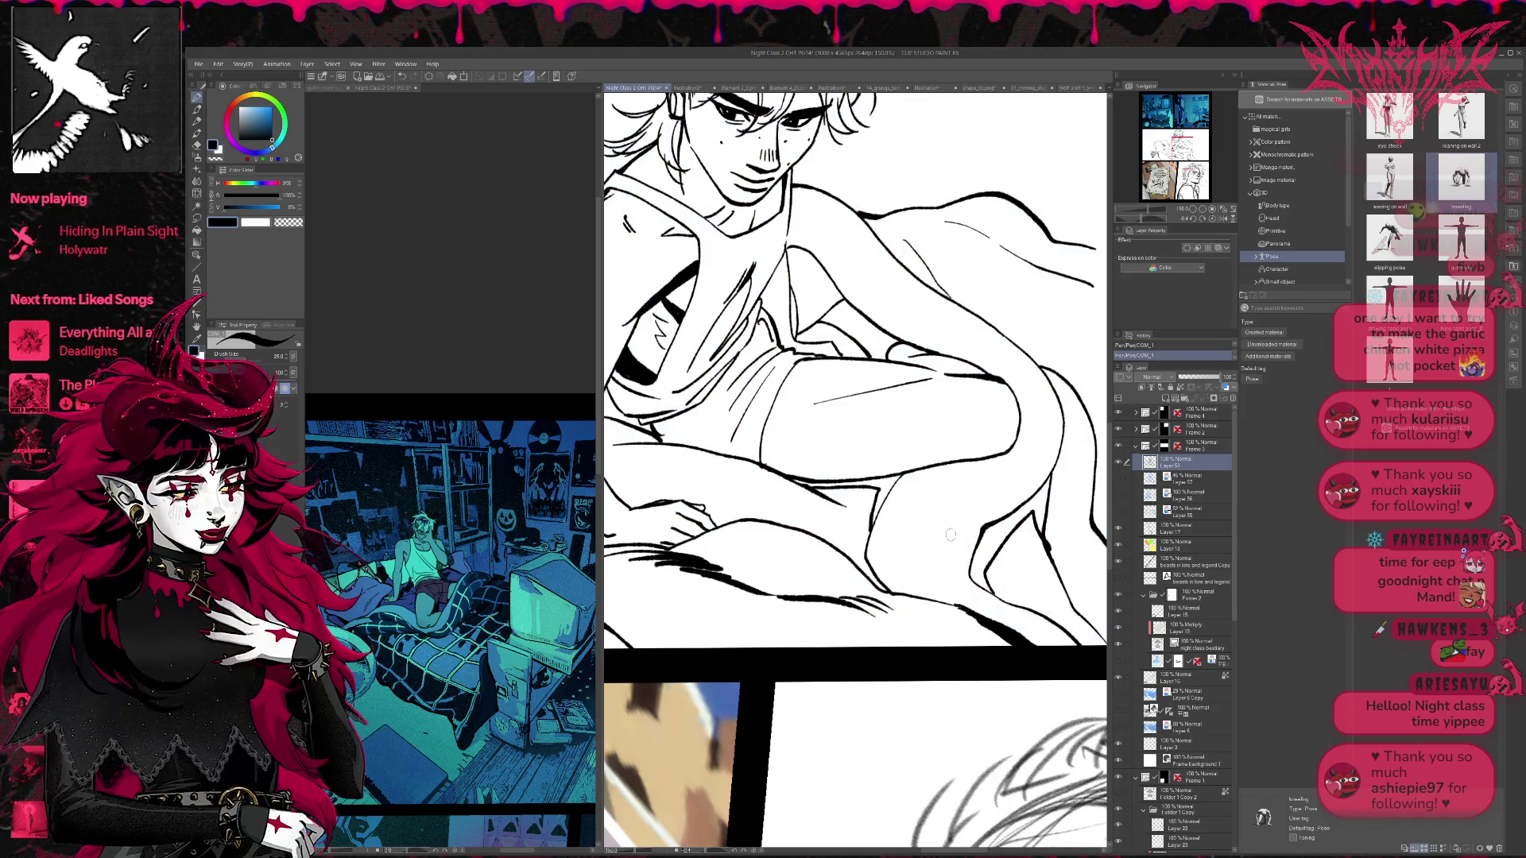
{"action": "key", "text": "g"}
{"action": "left_click", "coordinate": [878, 497]}
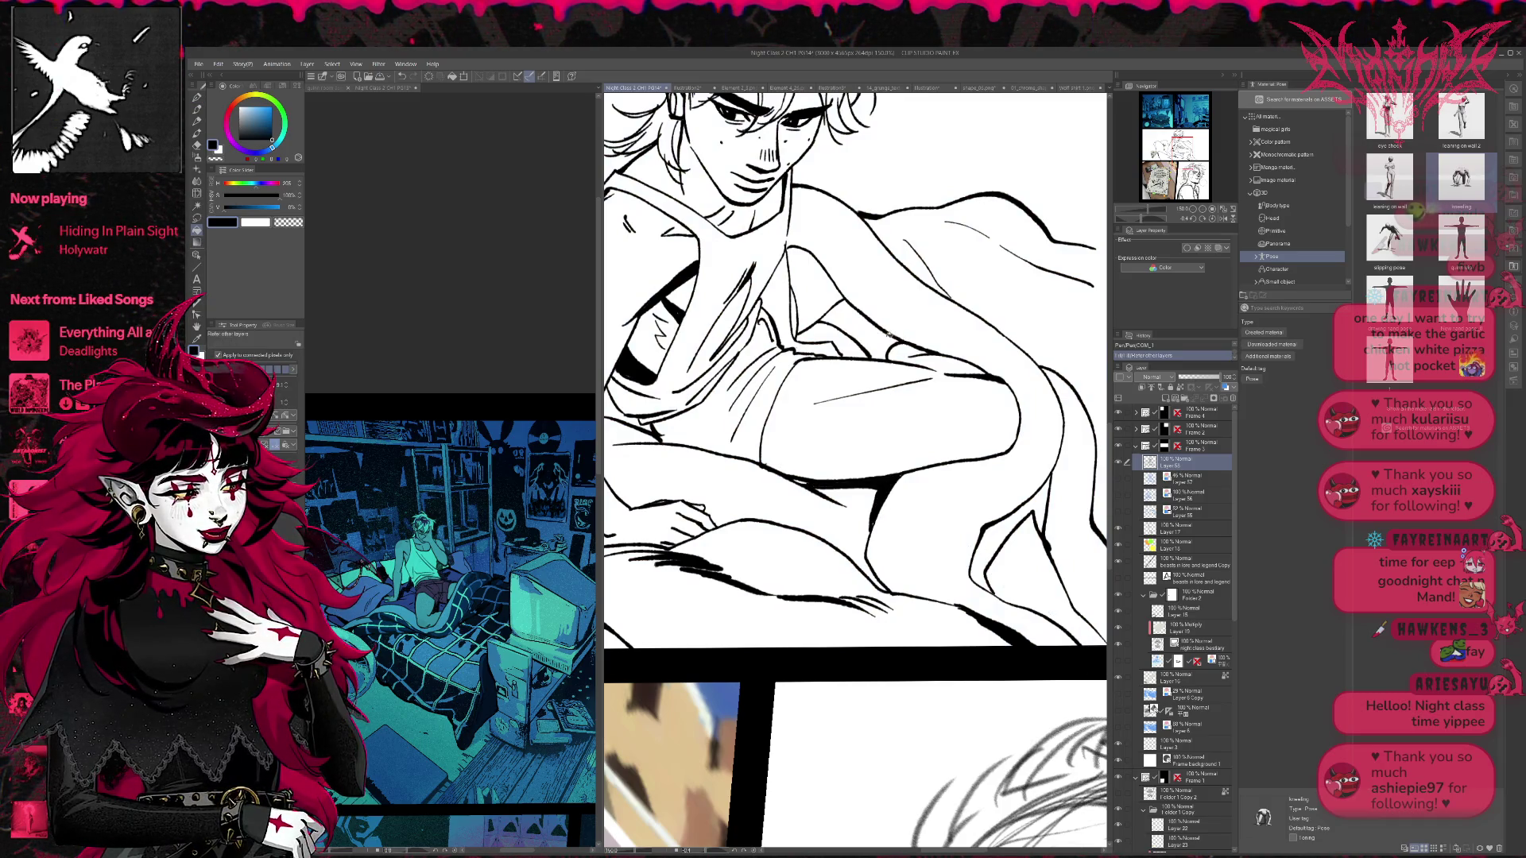
{"action": "left_click", "coordinate": [858, 330]}
{"action": "left_click", "coordinate": [1001, 549]}
{"action": "left_click", "coordinate": [1040, 509]}
- Erase a small stray mark in the line art and zoom out to 100%
{"action": "left_click_drag", "start_coordinate": [911, 465], "coordinate": [1029, 551]}
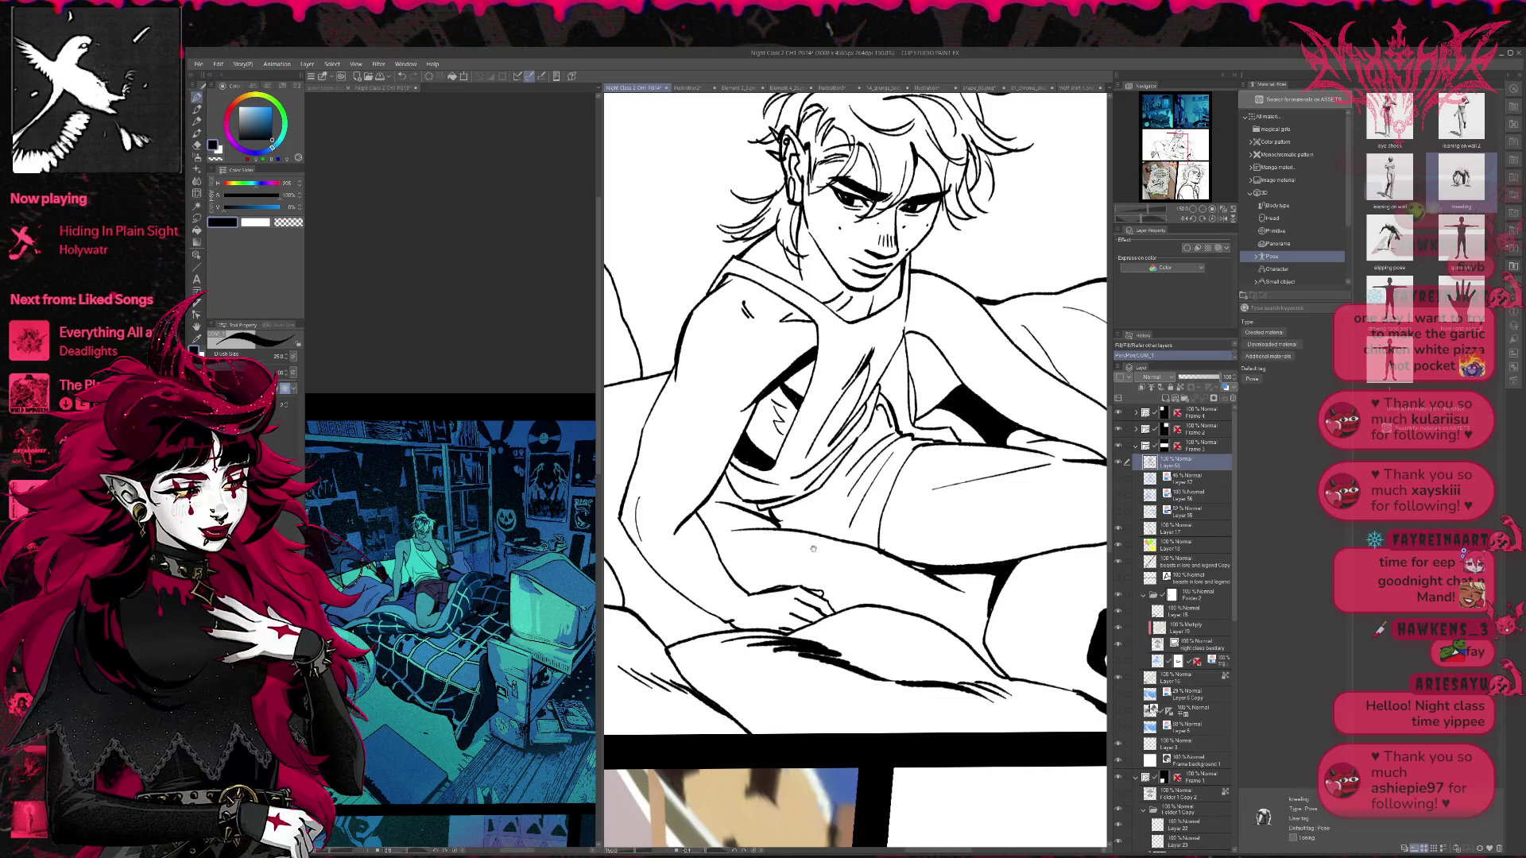
{"action": "left_click_drag", "start_coordinate": [864, 548], "coordinate": [914, 553]}
{"action": "key", "text": "r"}
{"action": "mouse_move", "coordinate": [834, 629]}
{"action": "left_mouse_down"}
{"action": "mouse_move", "coordinate": [852, 636]}
{"action": "mouse_move", "coordinate": [849, 603]}
{"action": "left_mouse_up"}
{"action": "key", "text": "p"}
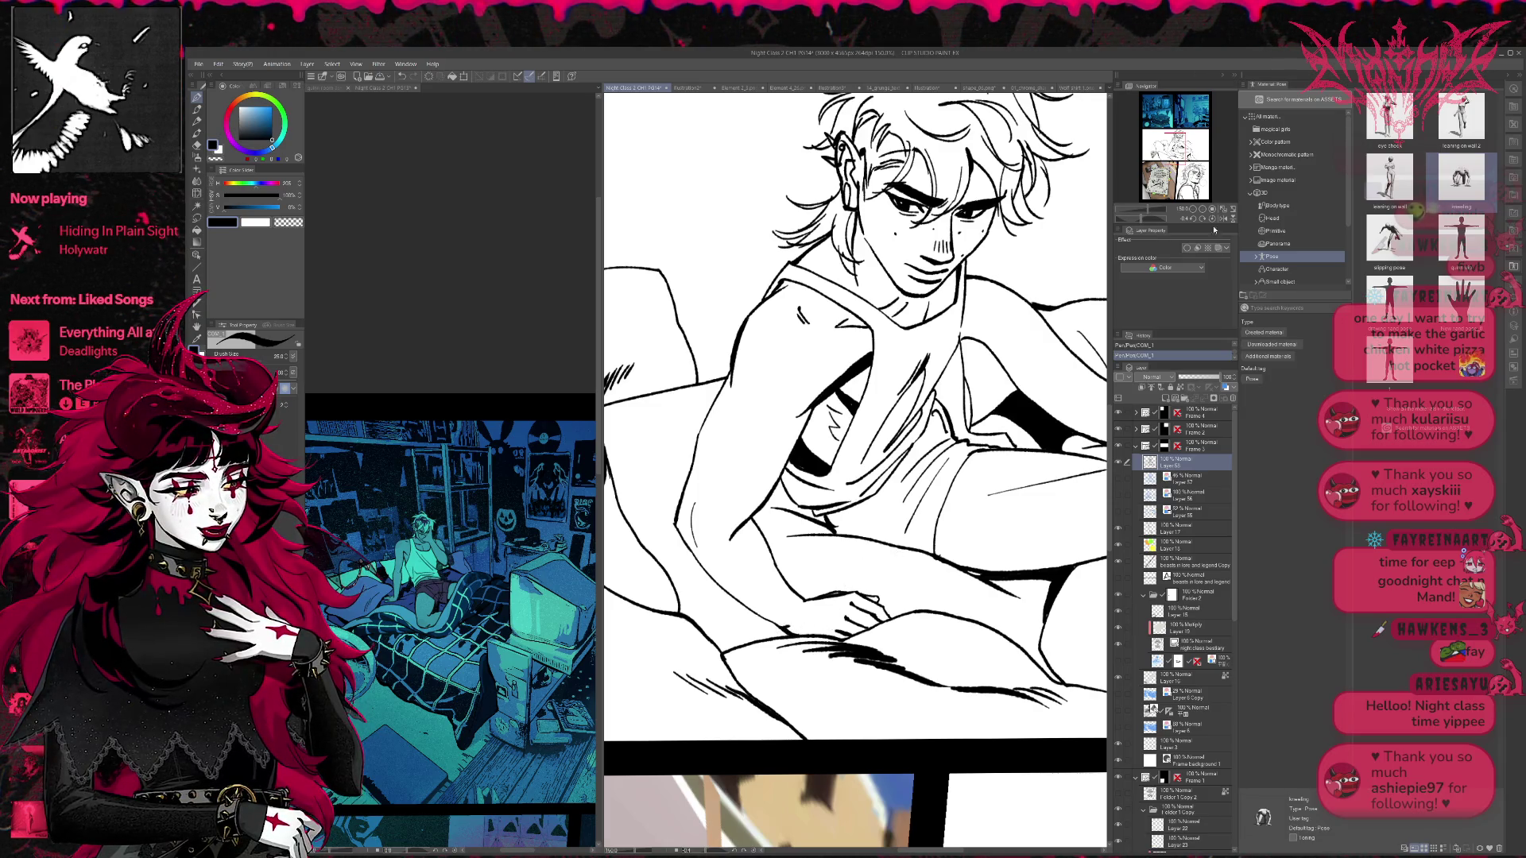
{"action": "left_click", "coordinate": [1202, 209]}
{"action": "left_click", "coordinate": [1202, 209]}
{"action": "left_click_drag", "start_coordinate": [996, 451], "coordinate": [1035, 542]}
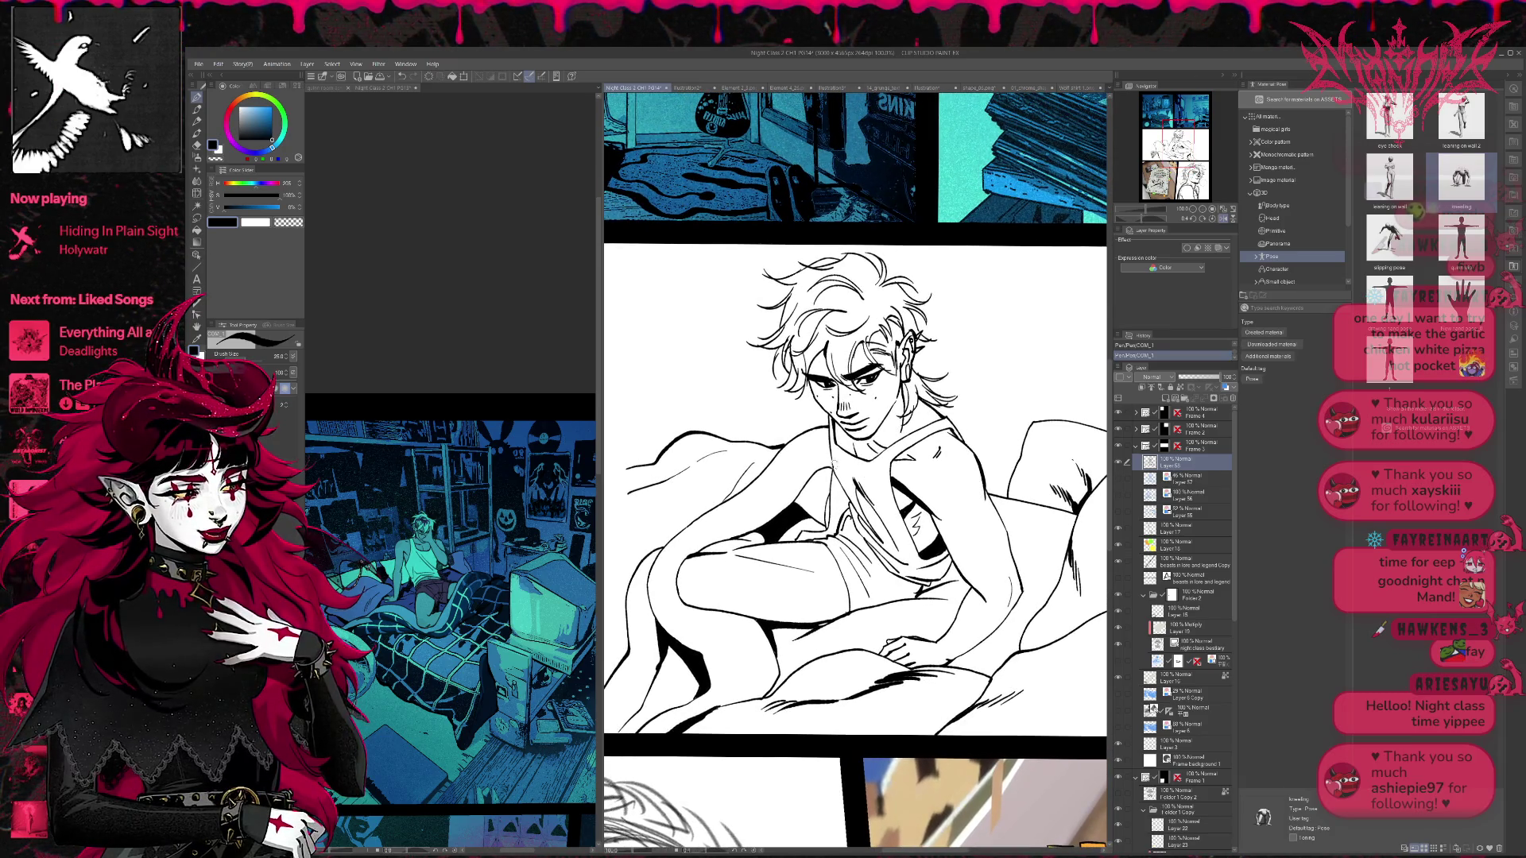
{"action": "left_click_drag", "start_coordinate": [923, 413], "coordinate": [926, 438]}
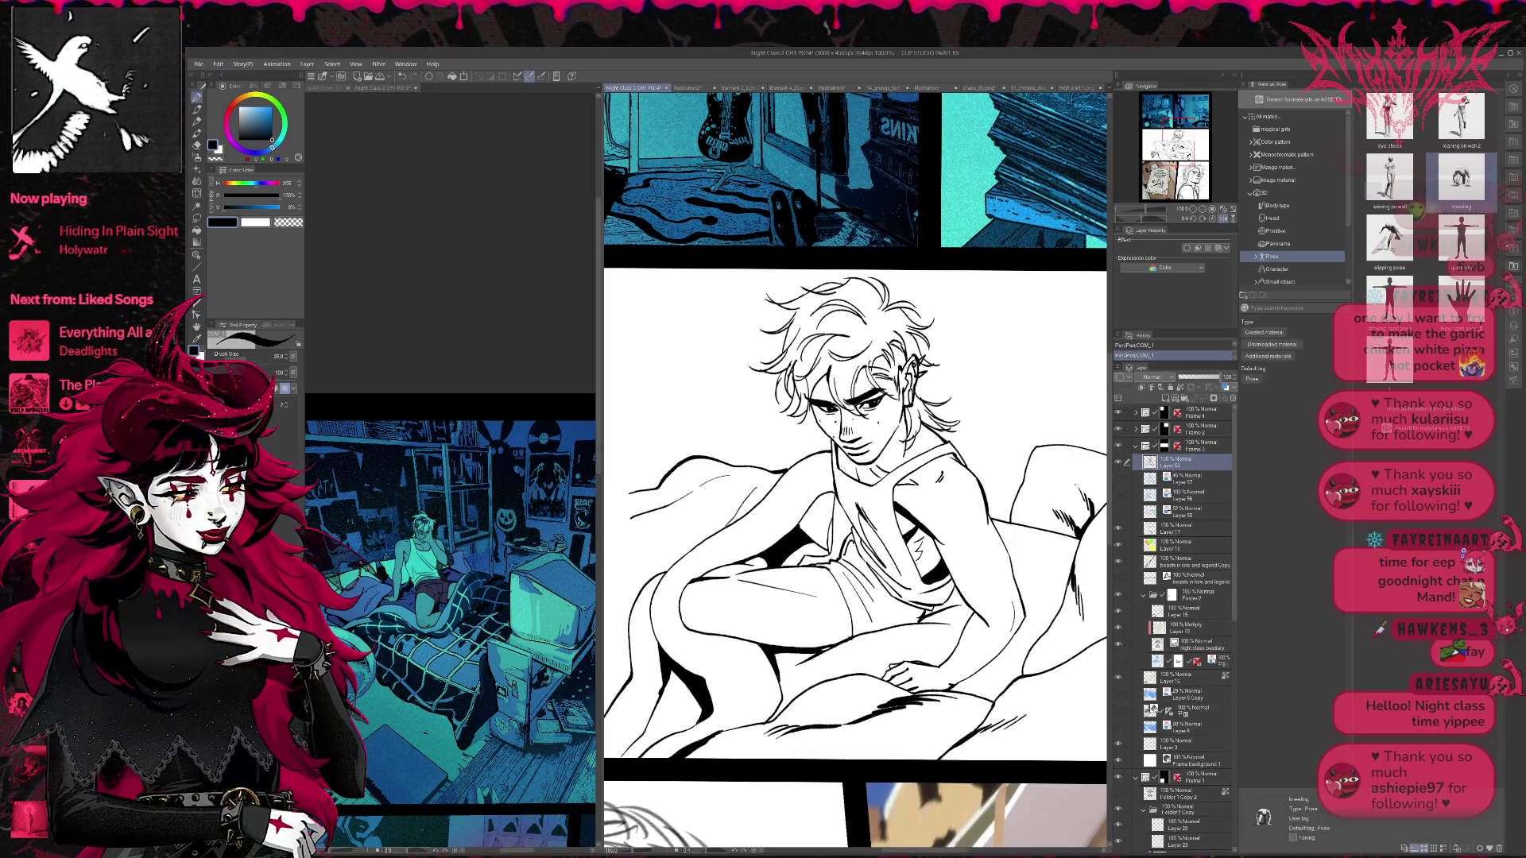
- Ink short fold lines and small marks on the shirt
{"action": "left_click_drag", "start_coordinate": [834, 498], "coordinate": [837, 528]}
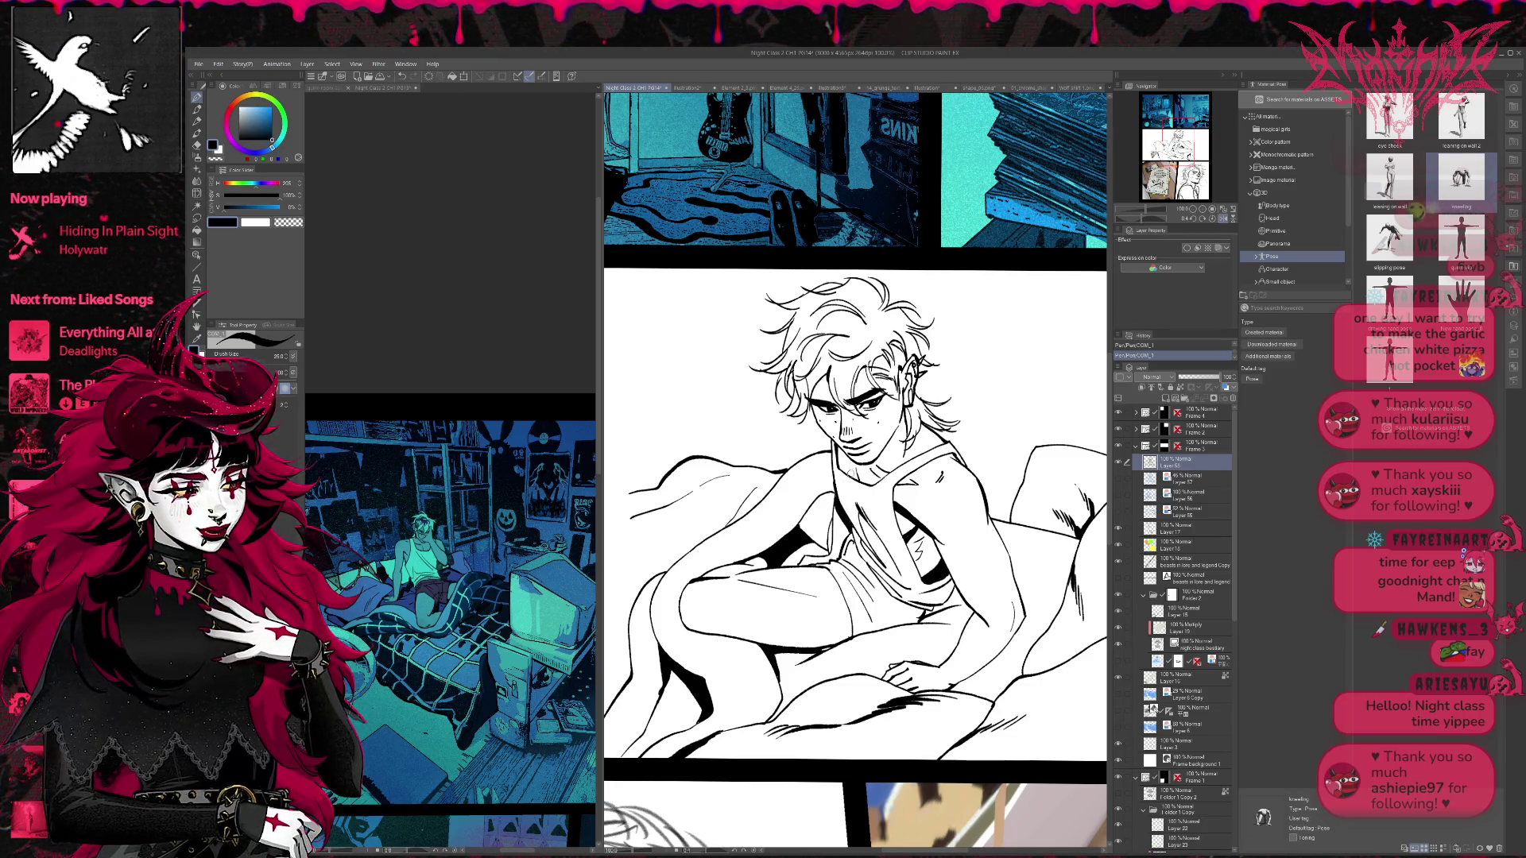
{"action": "left_click_drag", "start_coordinate": [827, 497], "coordinate": [822, 501]}
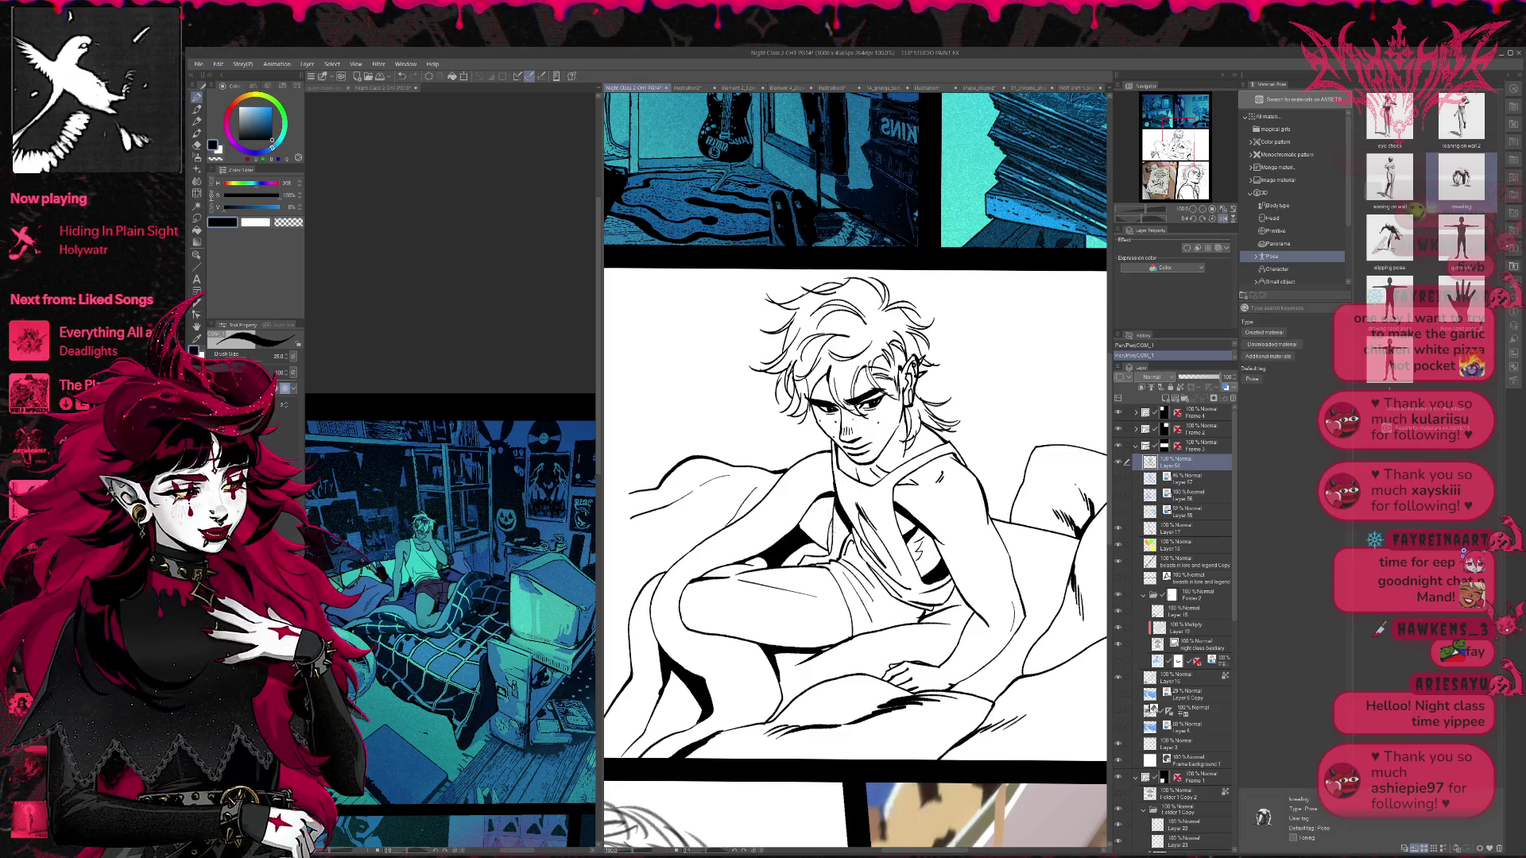
{"action": "key", "text": "ctrl+z"}
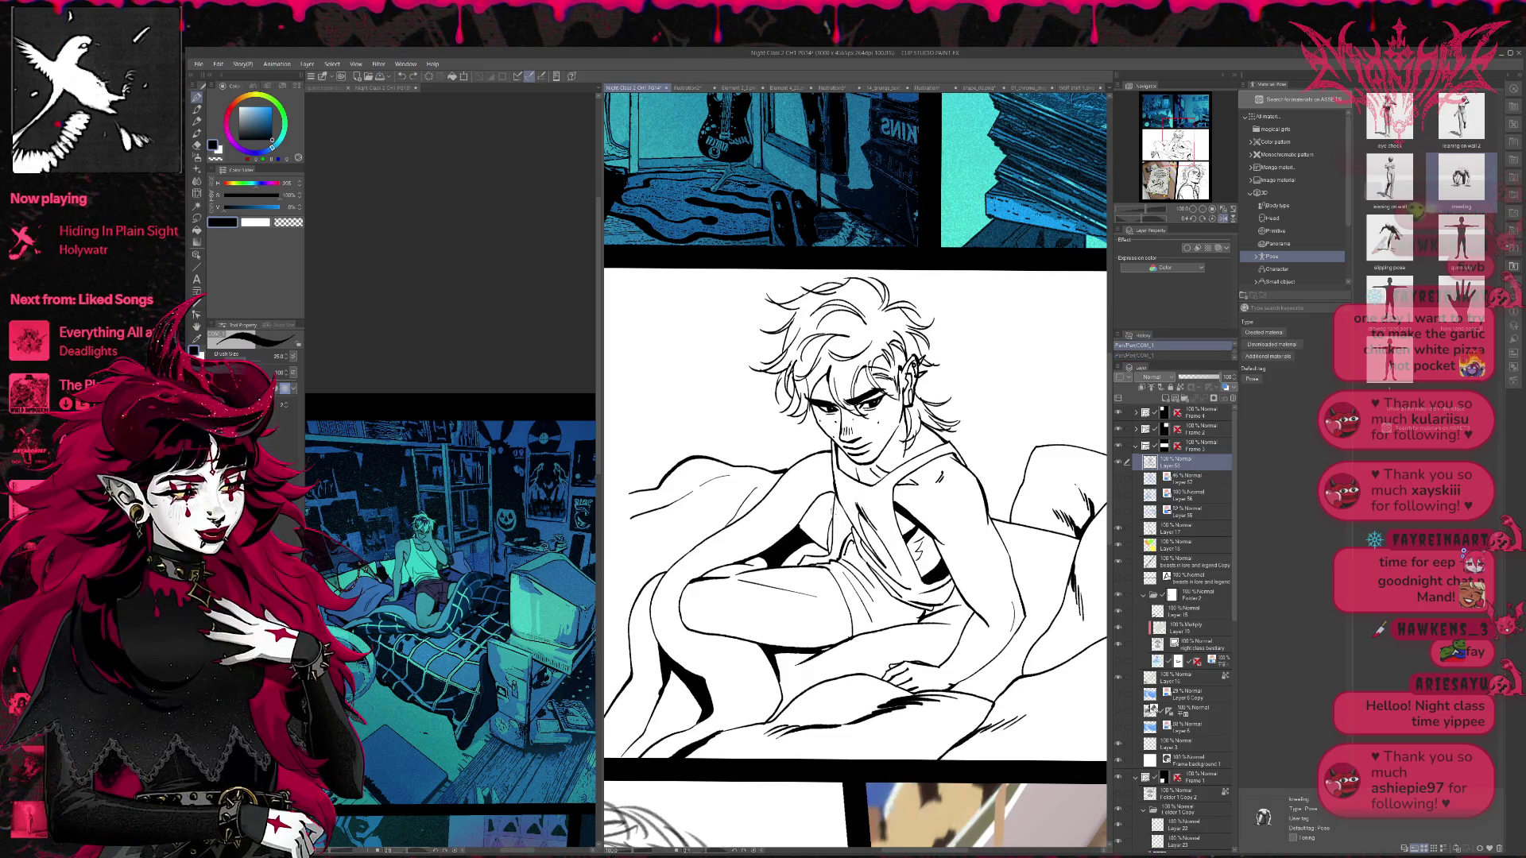
{"action": "left_click_drag", "start_coordinate": [835, 510], "coordinate": [835, 519]}
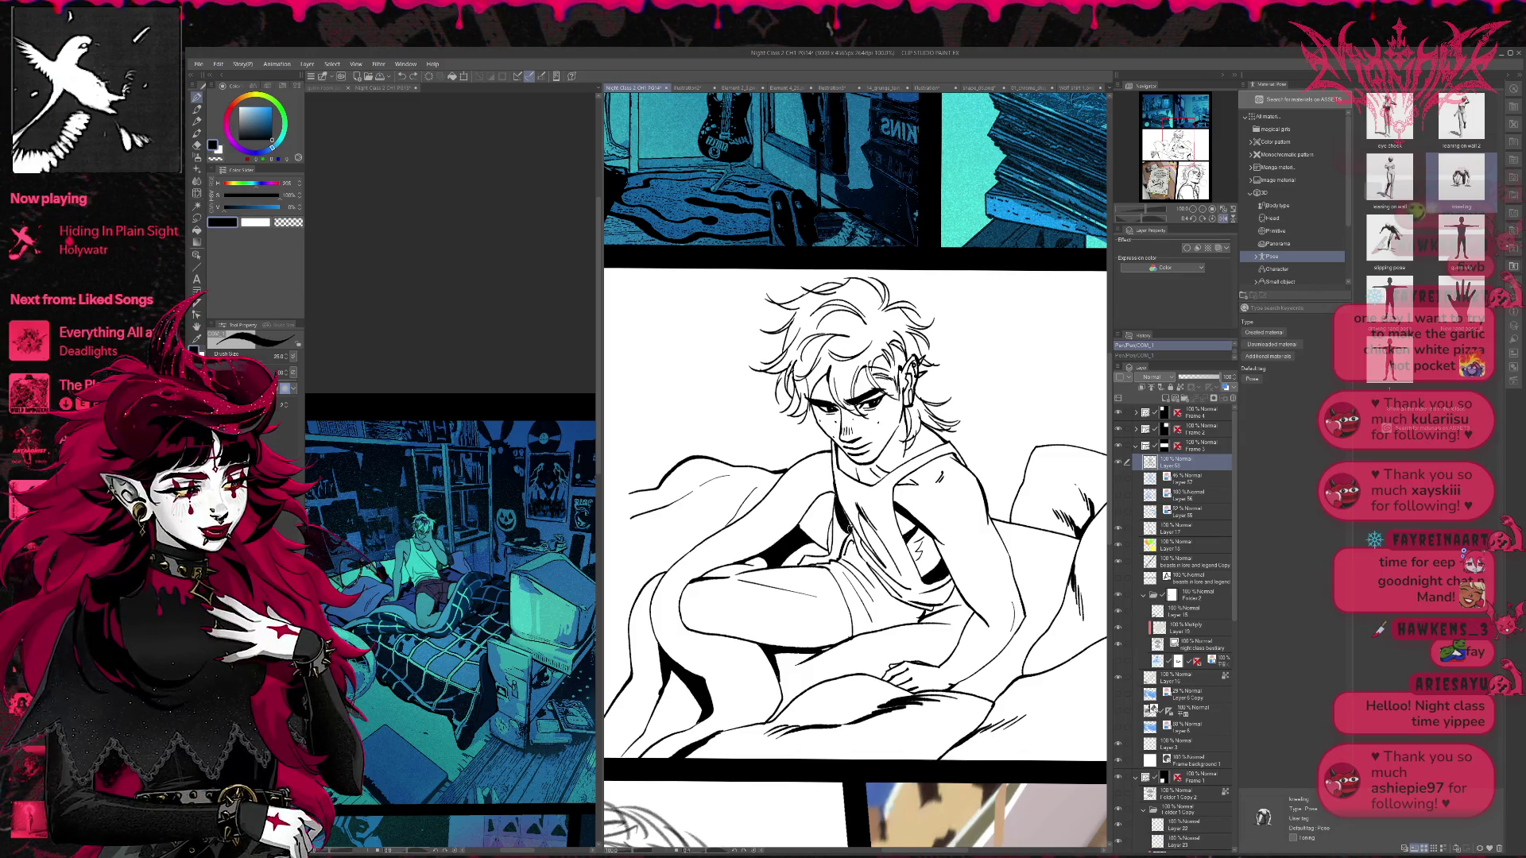
{"action": "key", "text": "ctrl+y"}
- Mirror the view and ink a short stroke and a dark fold on the shirt
{"action": "left_click", "coordinate": [1224, 220]}
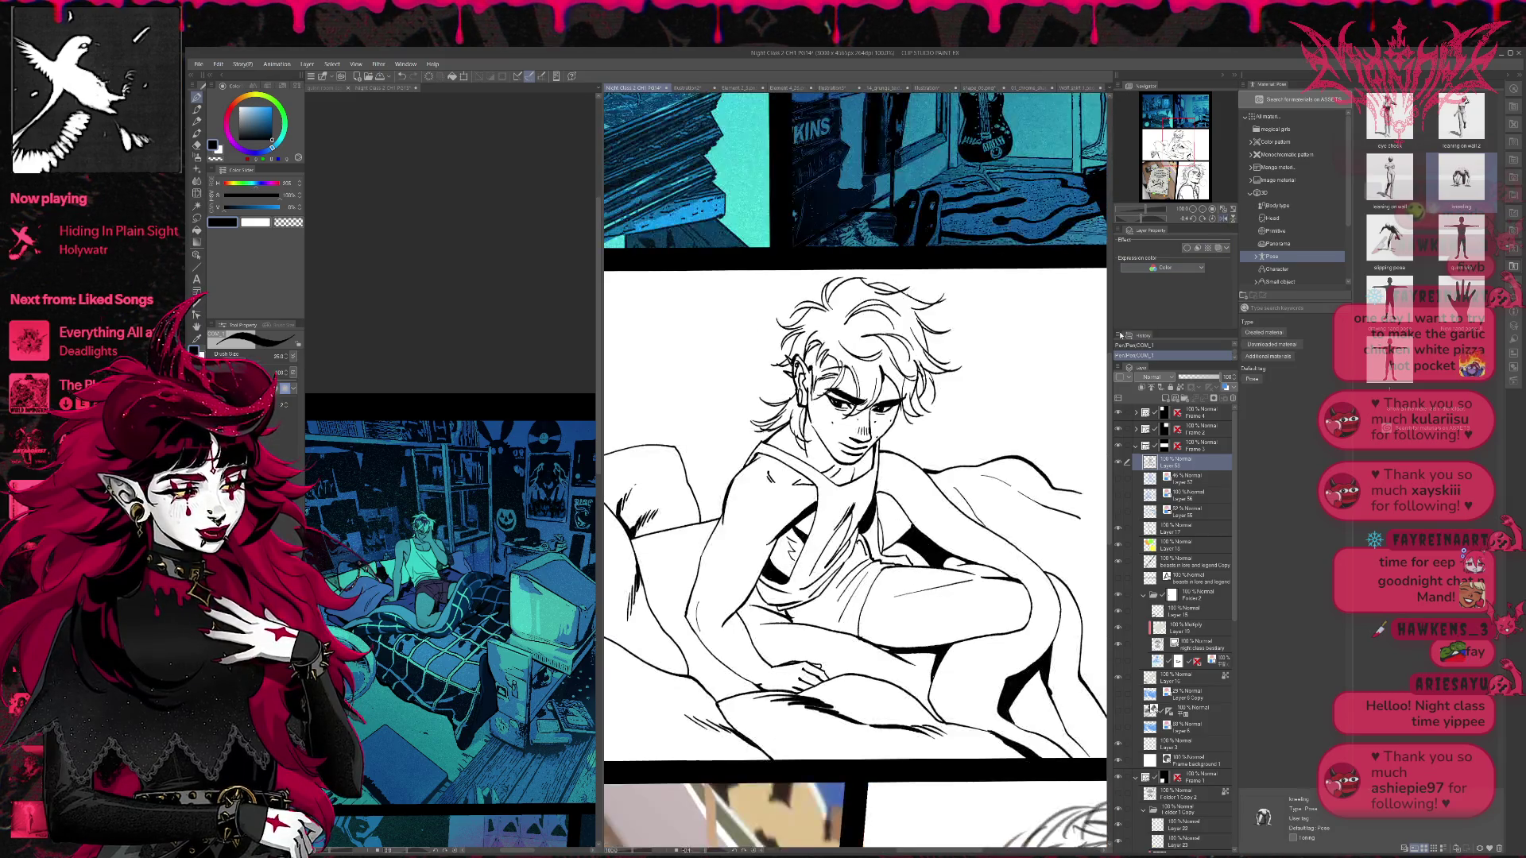
{"action": "left_click_drag", "start_coordinate": [876, 513], "coordinate": [877, 538]}
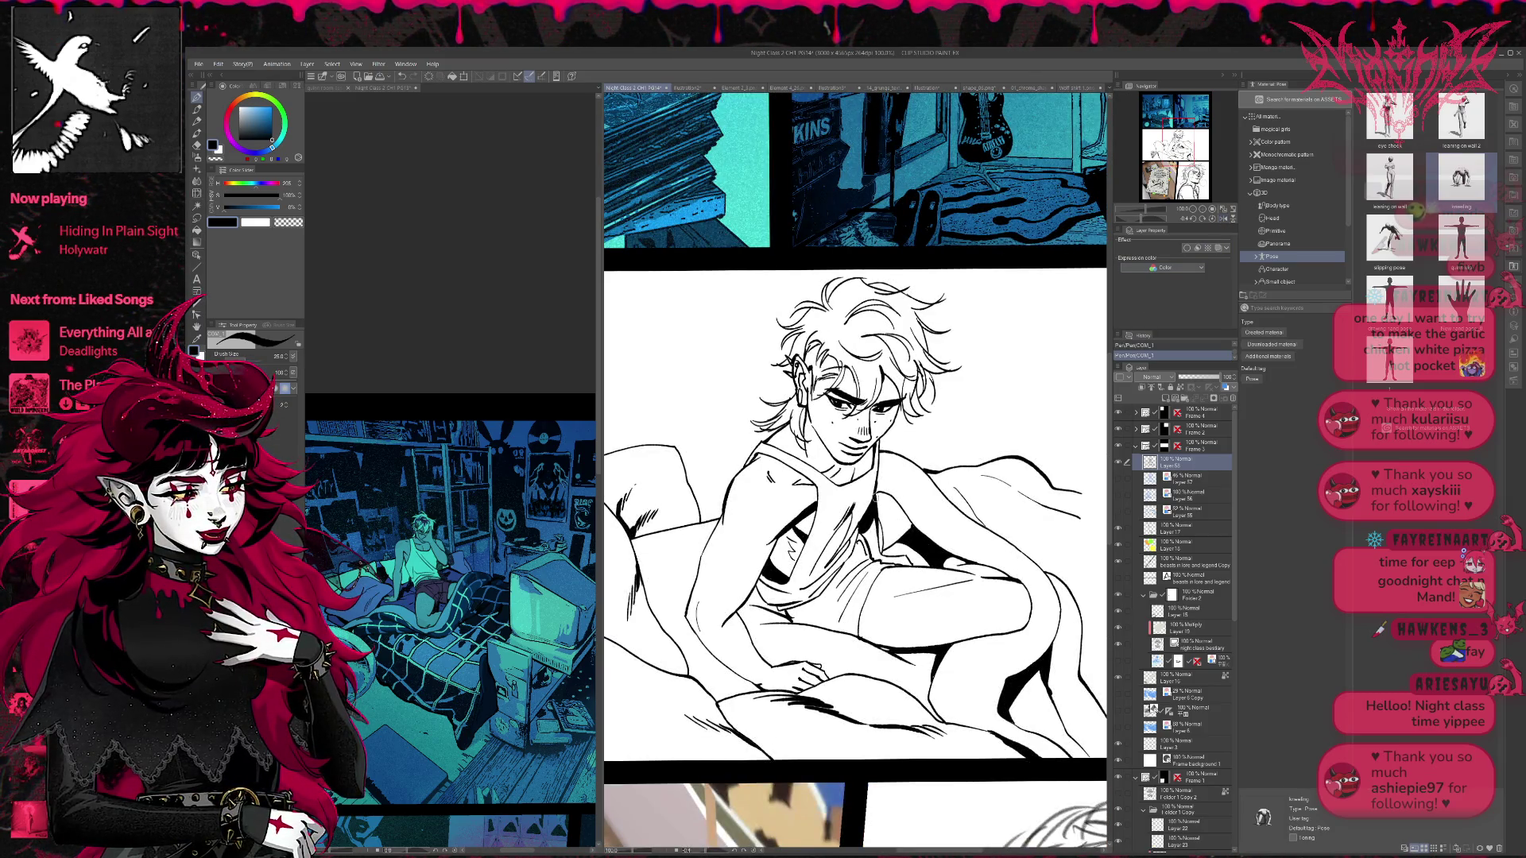
{"action": "key", "text": "ctrl+z"}
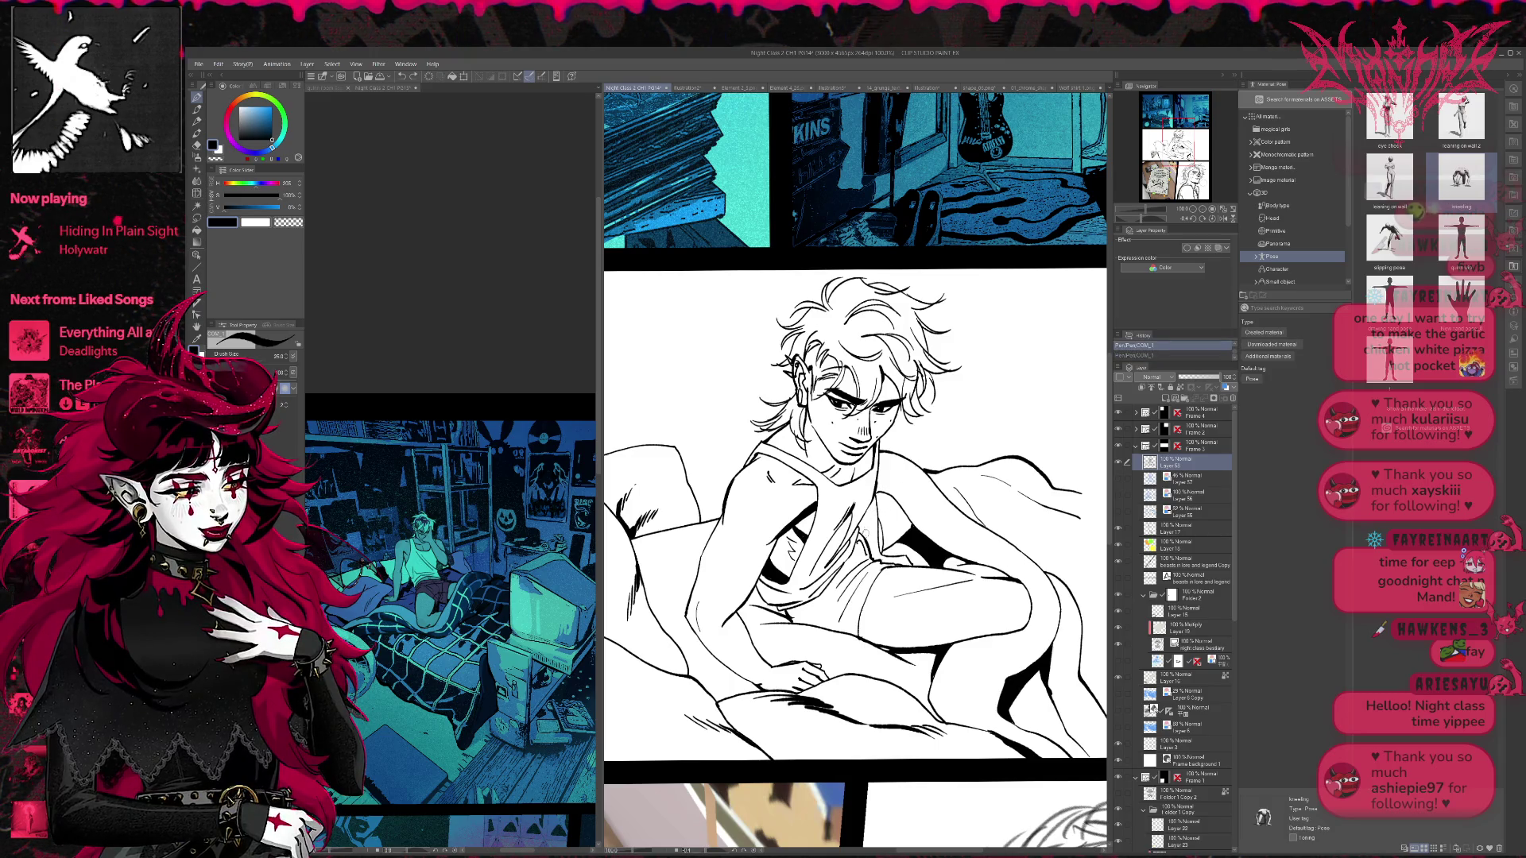
{"action": "left_click_drag", "start_coordinate": [858, 531], "coordinate": [882, 491]}
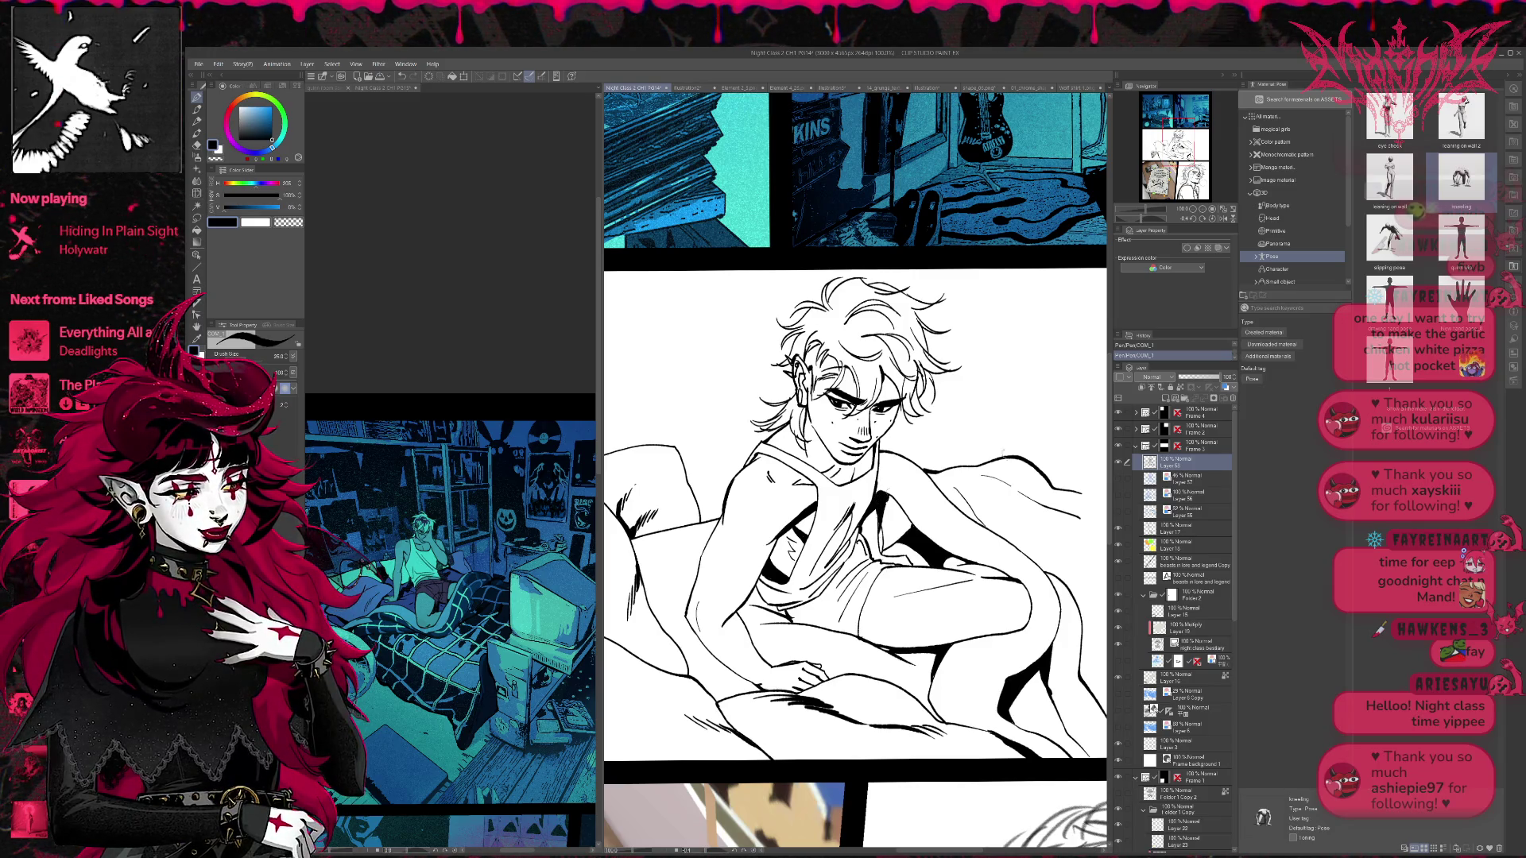
{"action": "key", "text": "ctrl+z"}
{"action": "key", "text": "ctrl+z"}
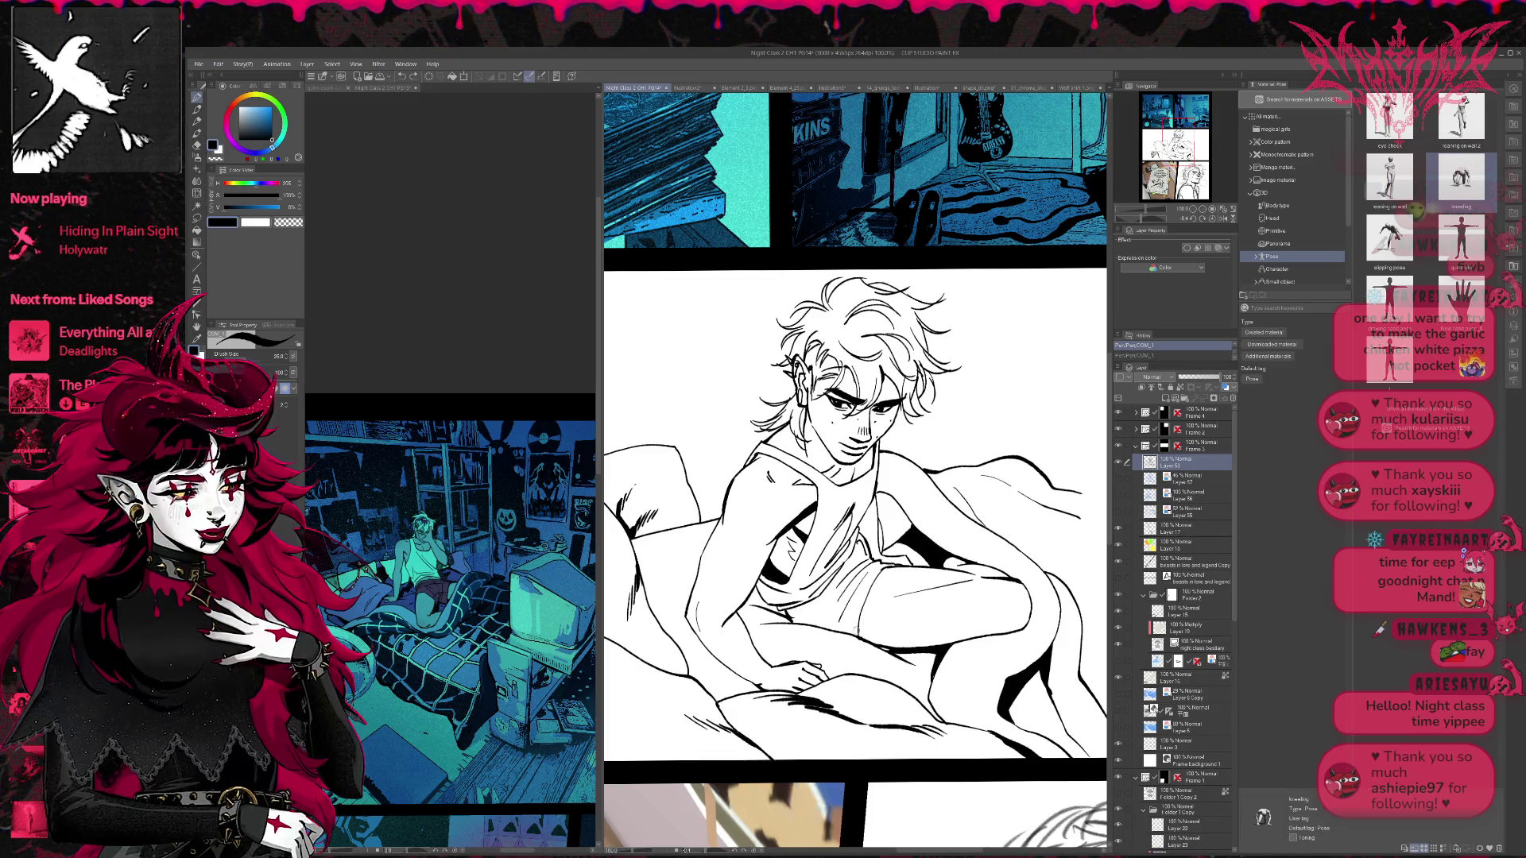
{"action": "left_click_drag", "start_coordinate": [811, 606], "coordinate": [820, 617]}
{"action": "left_click_drag", "start_coordinate": [902, 558], "coordinate": [930, 538]}
{"action": "key", "text": "ctrl+z"}
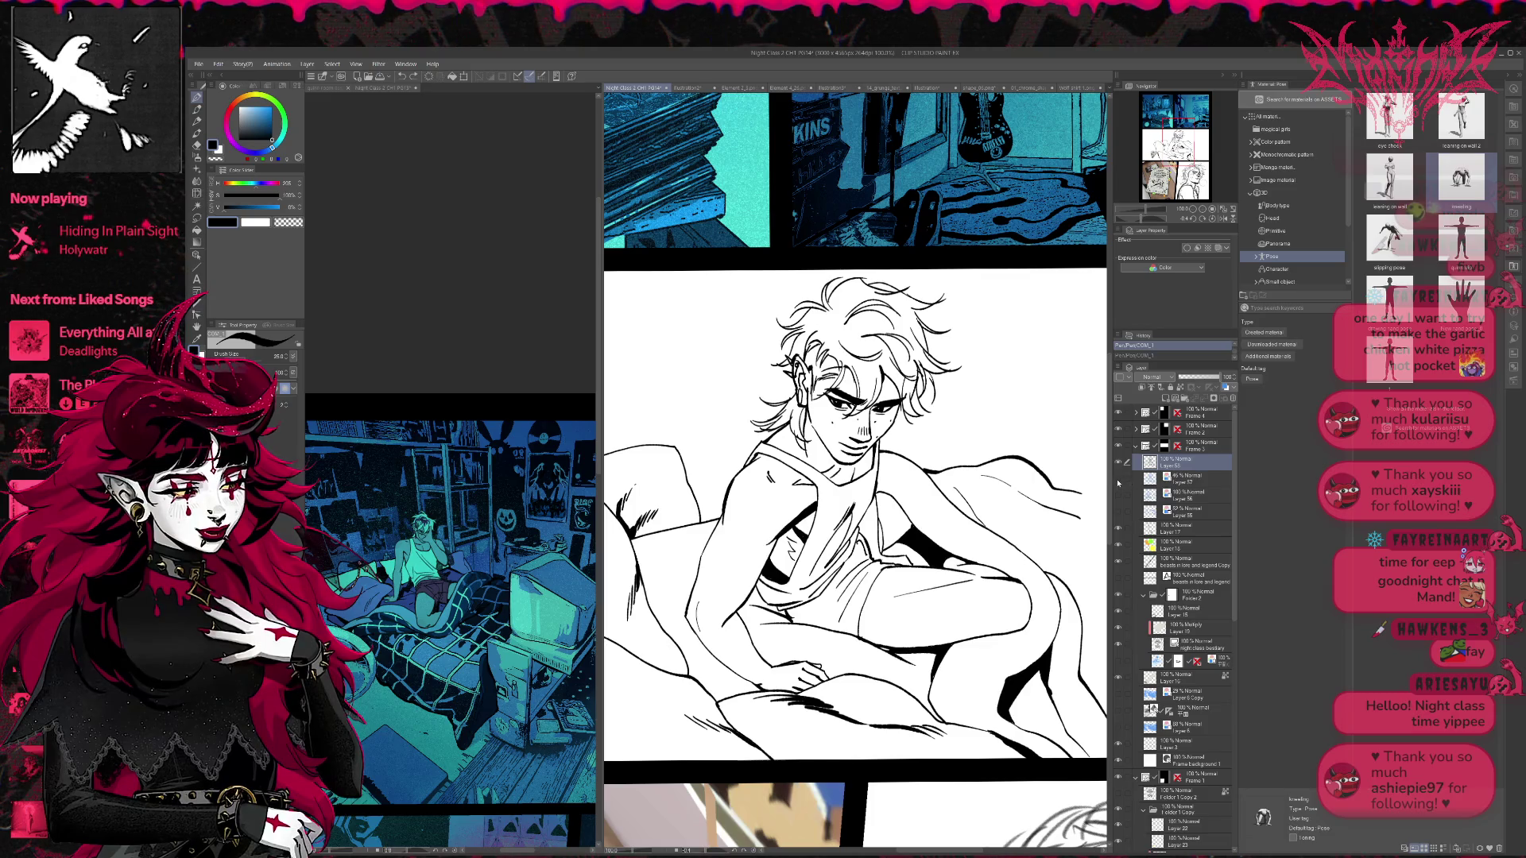
- Show the blue sketch over the line art again and hide the pale-blue shading layer
{"action": "left_click", "coordinate": [1119, 478]}
{"action": "left_click", "coordinate": [1118, 494]}
{"action": "left_click", "coordinate": [1119, 477]}
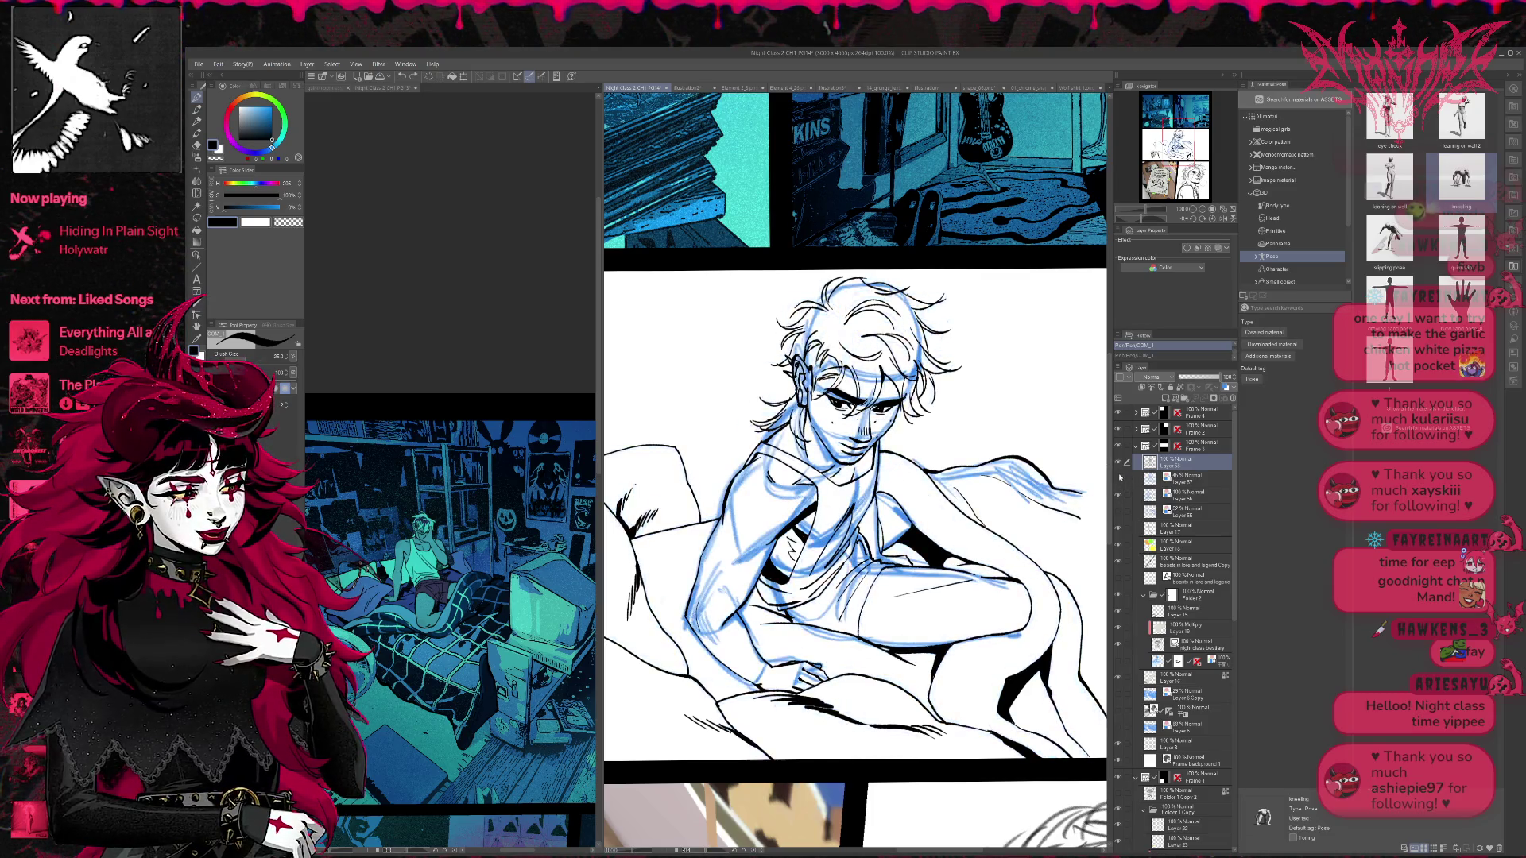
- Lower the blue sketch layer's opacity and return to the top line-art layer
{"action": "left_click", "coordinate": [1184, 495]}
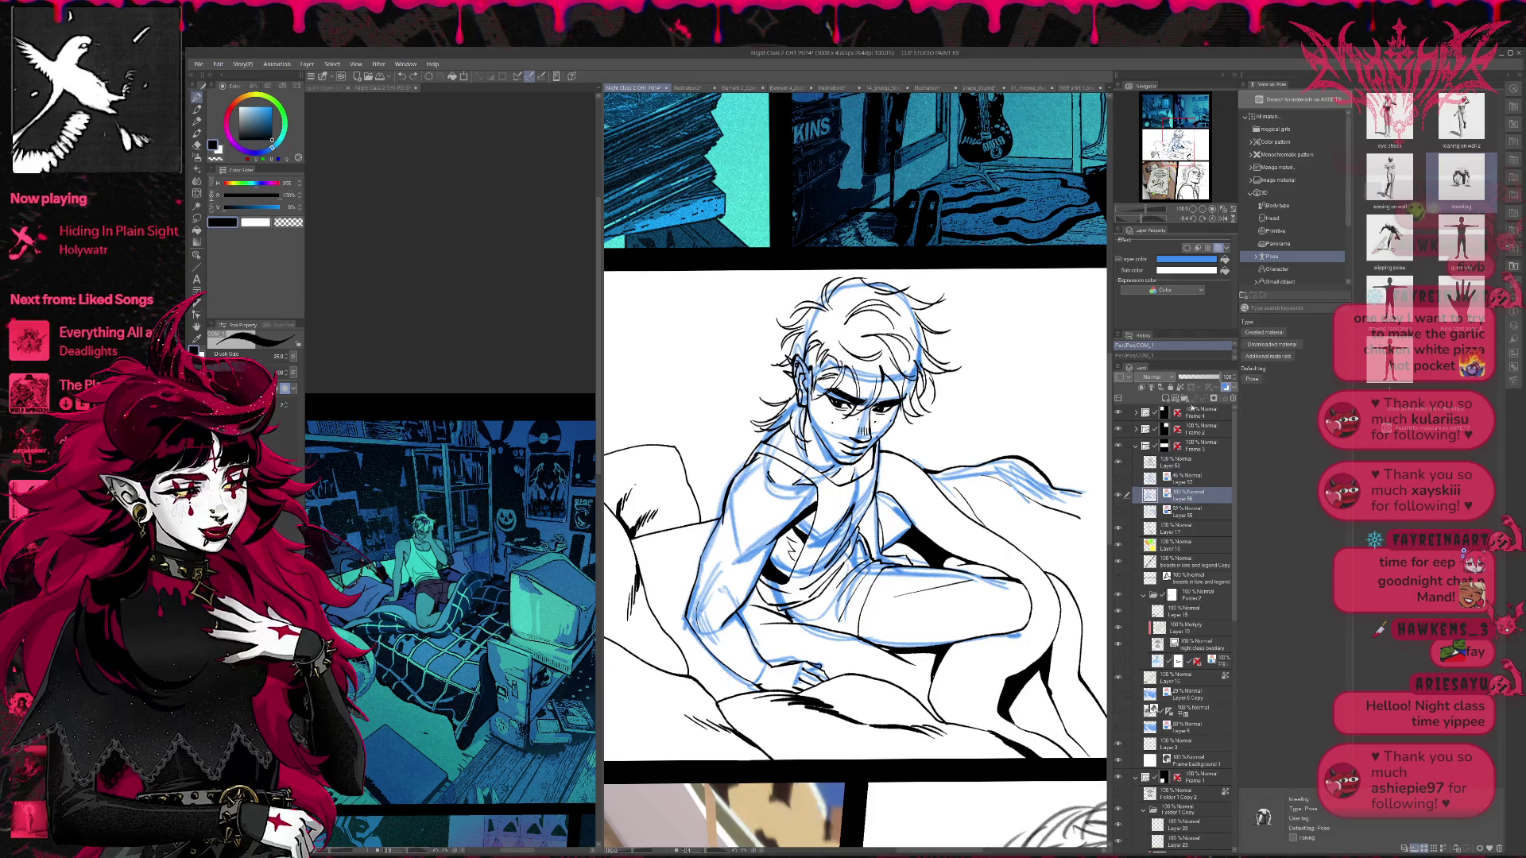
{"action": "left_click", "coordinate": [1187, 379]}
{"action": "left_click", "coordinate": [1174, 462]}
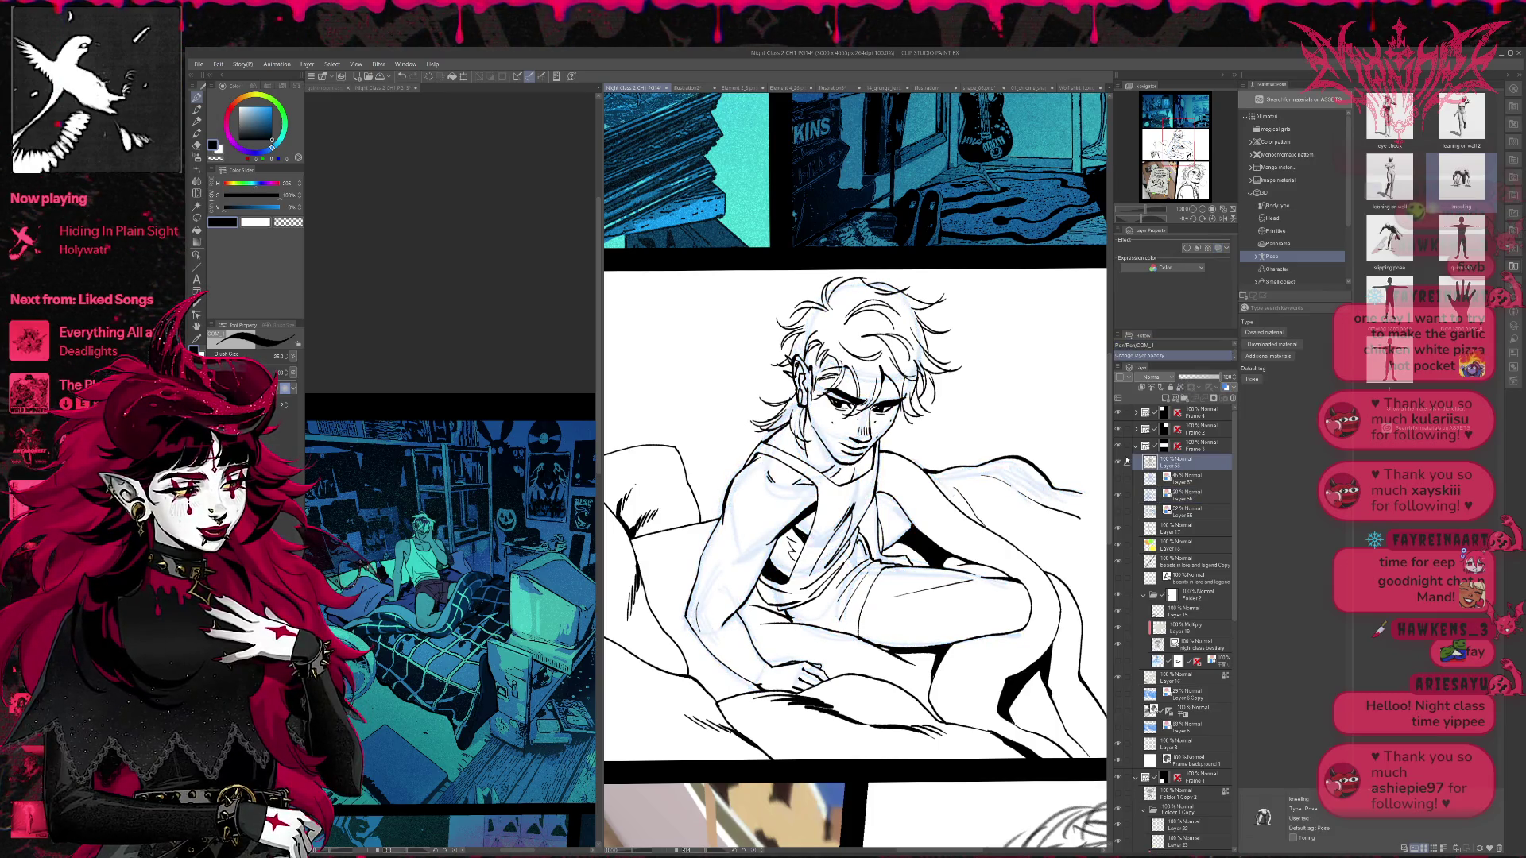
- Ink small strokes on the hip and shorts and erase stray marks near the hip
{"action": "mouse_move", "coordinate": [814, 613]}
{"action": "left_mouse_down"}
{"action": "mouse_move", "coordinate": [794, 623]}
{"action": "mouse_move", "coordinate": [817, 619]}
{"action": "left_mouse_up"}
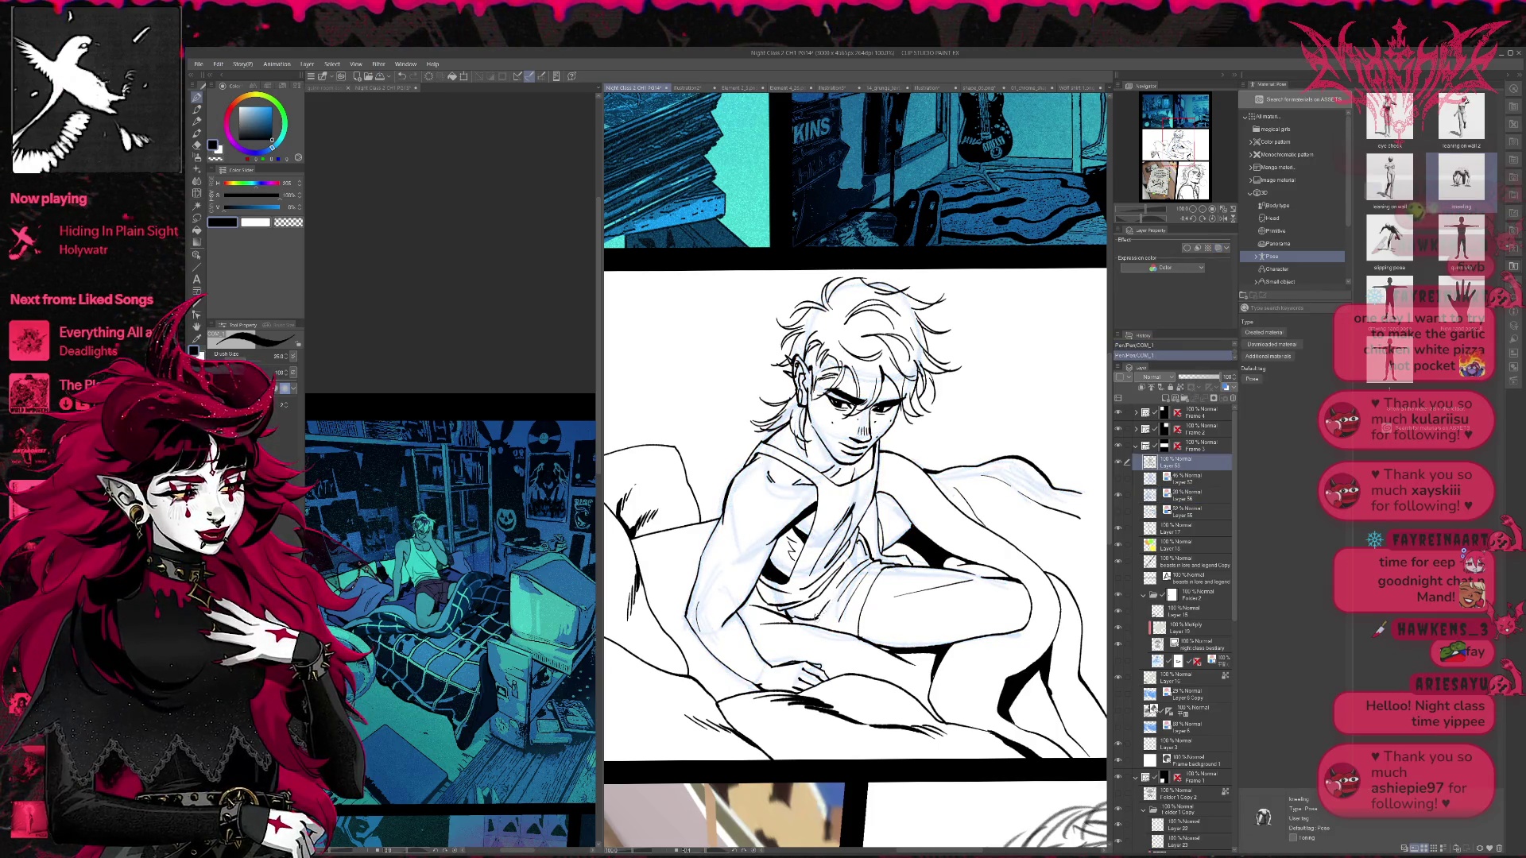
{"action": "key", "text": "e"}
{"action": "mouse_move", "coordinate": [819, 602]}
{"action": "left_mouse_down"}
{"action": "mouse_move", "coordinate": [795, 624]}
{"action": "mouse_move", "coordinate": [870, 566]}
{"action": "mouse_move", "coordinate": [841, 618]}
{"action": "left_mouse_up"}
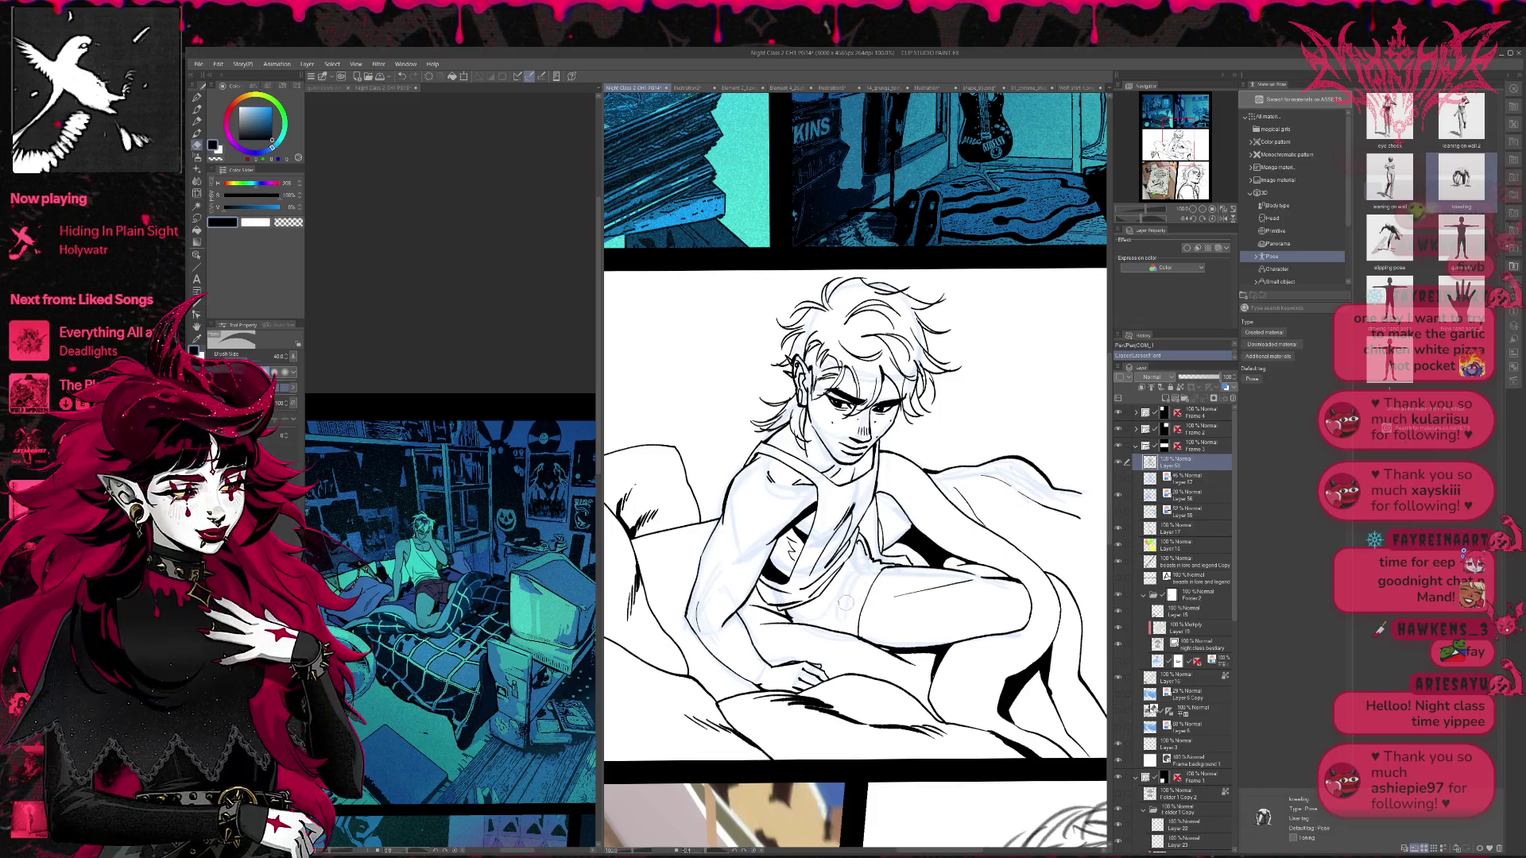
{"action": "mouse_move", "coordinate": [864, 566]}
{"action": "left_mouse_down"}
{"action": "mouse_move", "coordinate": [880, 558]}
{"action": "mouse_move", "coordinate": [831, 621]}
{"action": "mouse_move", "coordinate": [831, 604]}
{"action": "mouse_move", "coordinate": [890, 562]}
{"action": "left_mouse_up"}
{"action": "key", "text": "p"}
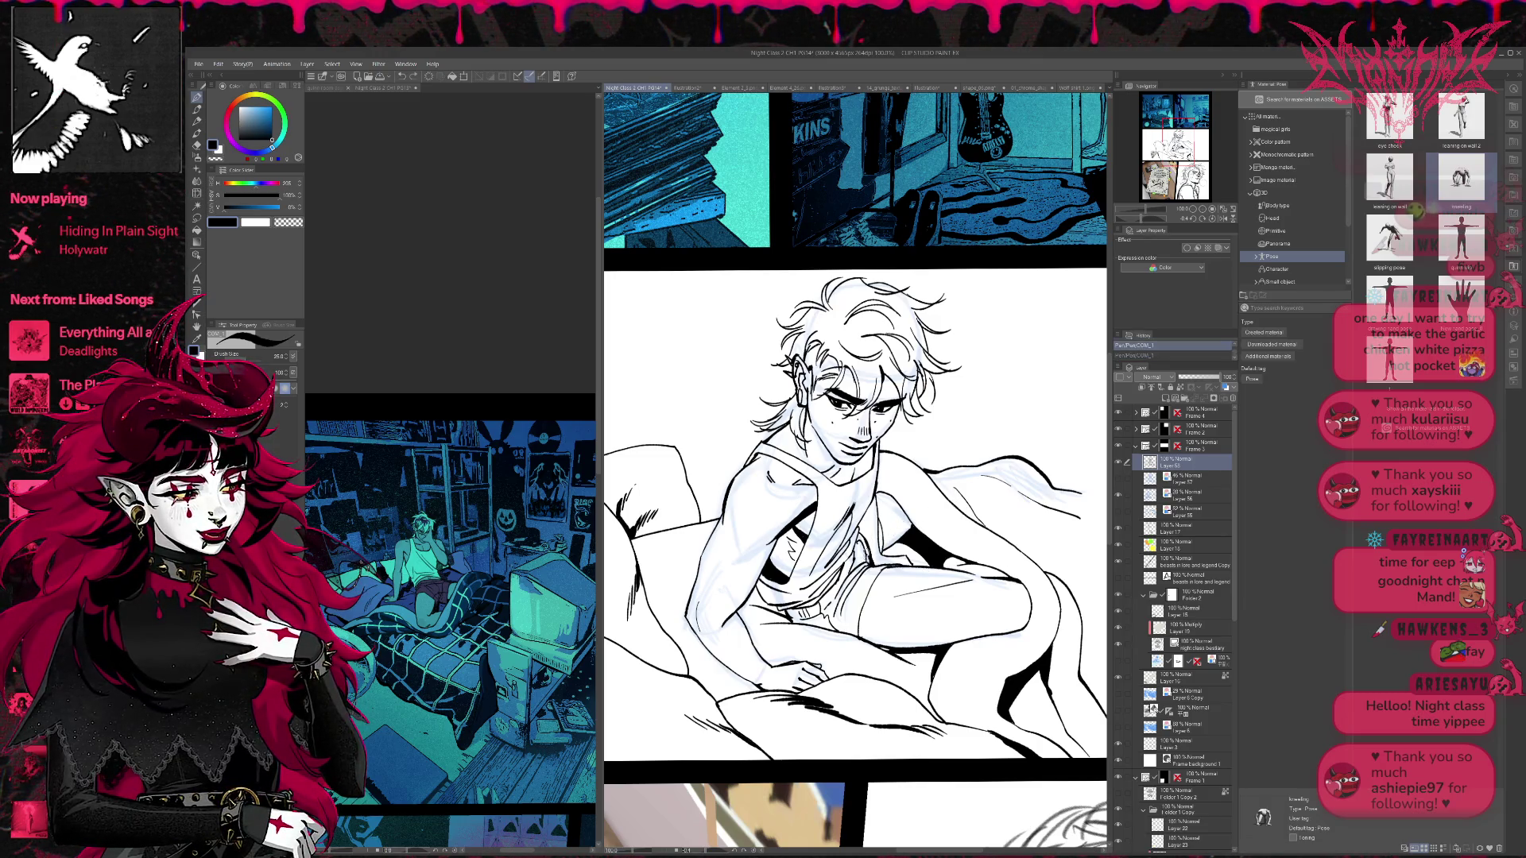
{"action": "left_click_drag", "start_coordinate": [1004, 522], "coordinate": [990, 541]}
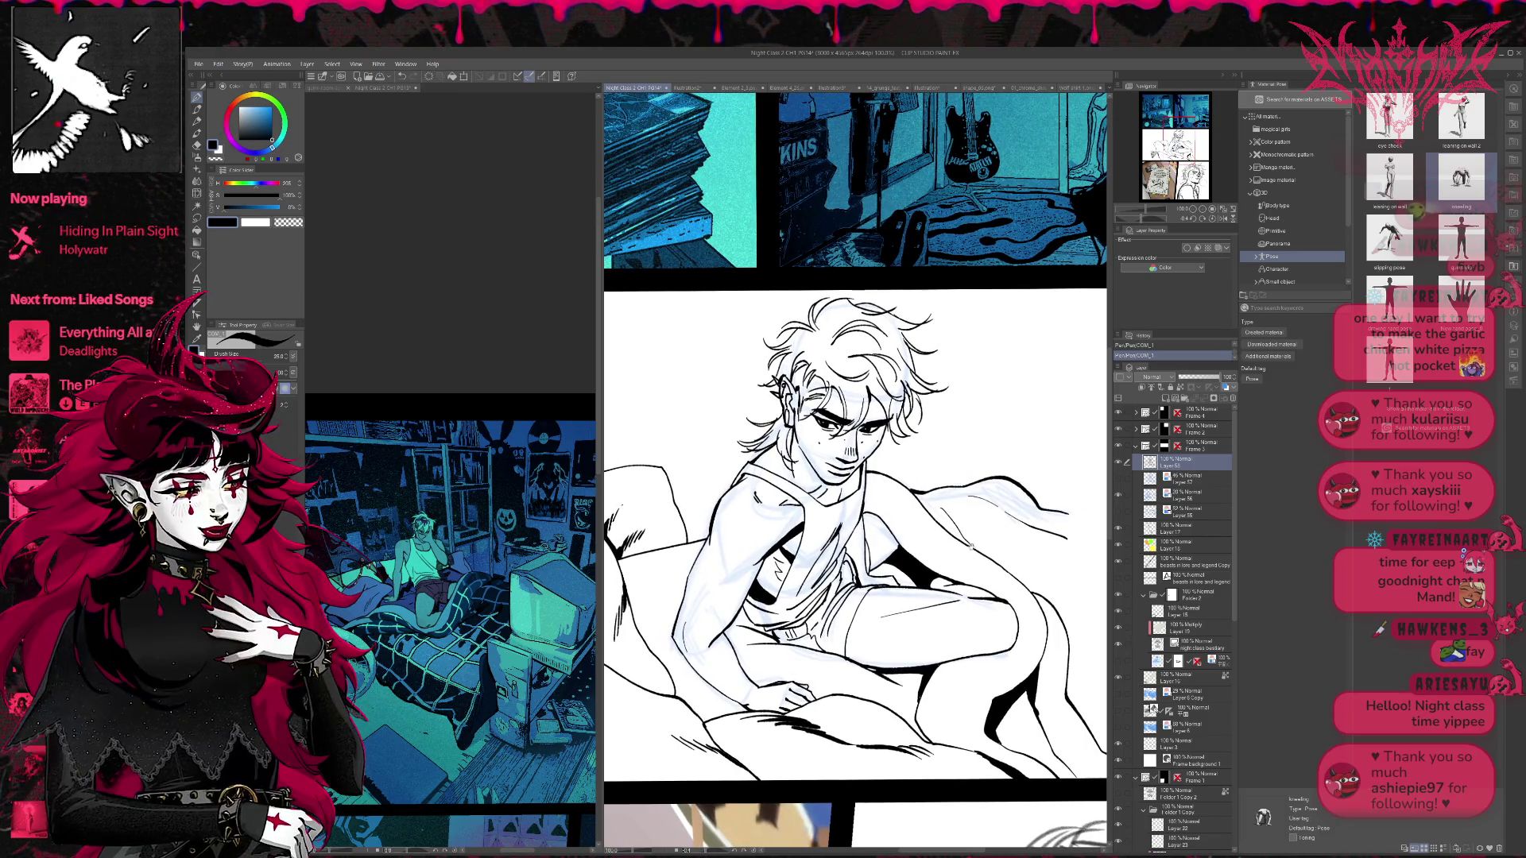
- Lighten faint strokes near the leg and ink a small stroke near the knee
{"action": "scroll", "coordinate": [991, 589], "scroll_direction": "down", "scroll_amount": 3}
{"action": "left_click_drag", "start_coordinate": [991, 589], "coordinate": [994, 596]}
{"action": "key", "text": "e"}
{"action": "mouse_move", "coordinate": [775, 648]}
{"action": "left_mouse_down"}
{"action": "mouse_move", "coordinate": [755, 672]}
{"action": "mouse_move", "coordinate": [819, 651]}
{"action": "mouse_move", "coordinate": [765, 672]}
{"action": "mouse_move", "coordinate": [739, 656]}
{"action": "mouse_move", "coordinate": [819, 662]}
{"action": "mouse_move", "coordinate": [791, 684]}
{"action": "mouse_move", "coordinate": [839, 672]}
{"action": "mouse_move", "coordinate": [795, 651]}
{"action": "left_mouse_up"}
{"action": "key", "text": "p"}
{"action": "key", "text": "ctrl+z"}
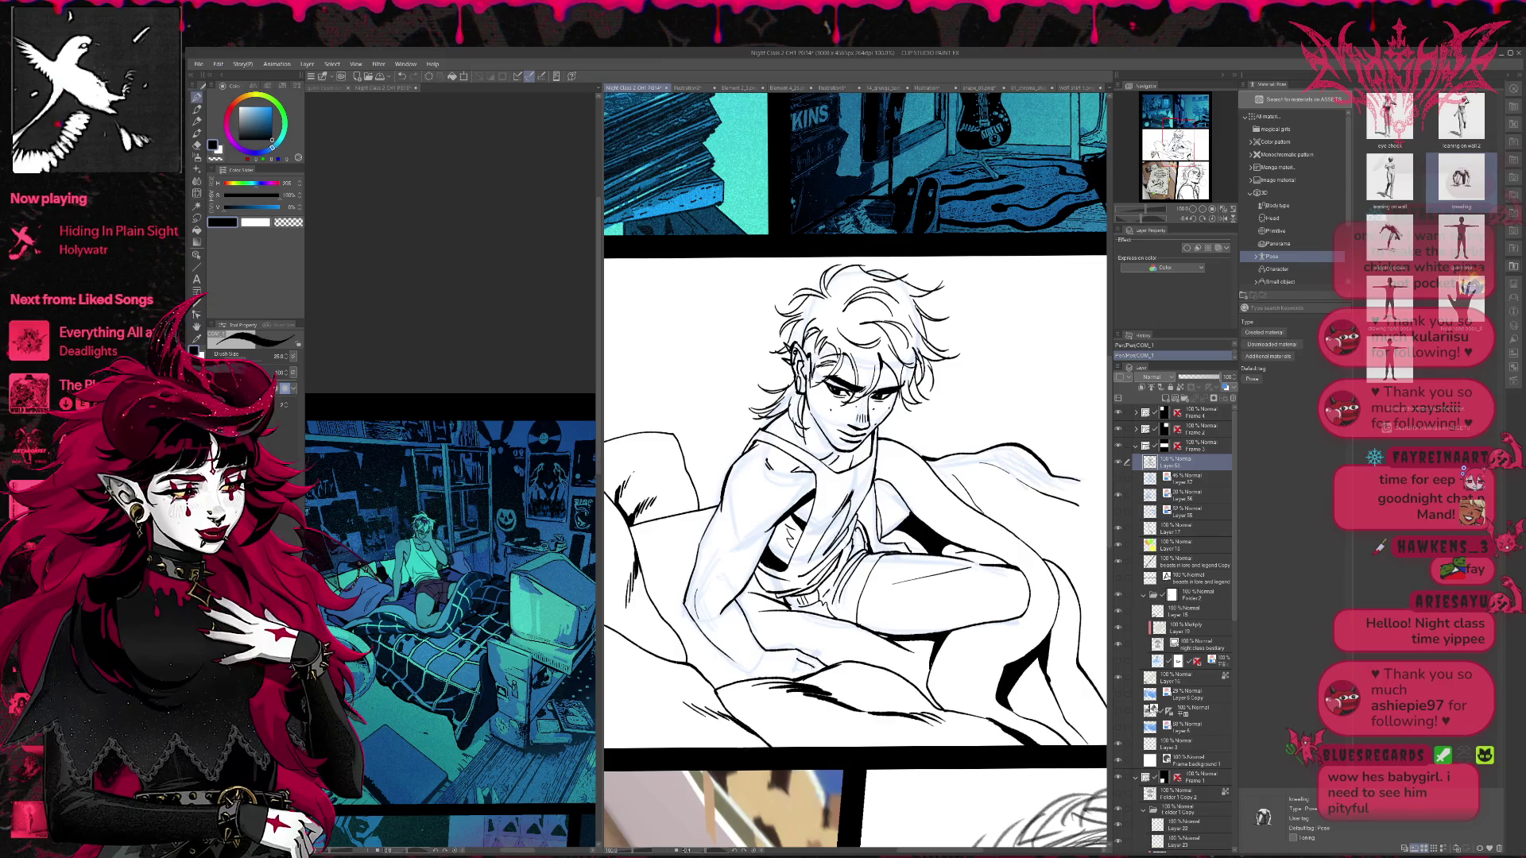
{"action": "mouse_move", "coordinate": [812, 668]}
{"action": "left_mouse_down"}
{"action": "mouse_move", "coordinate": [734, 663]}
{"action": "mouse_move", "coordinate": [757, 681]}
{"action": "left_mouse_up"}
- Compare the neck ink strokes with undo/redo, keep them, and mirror the canvas view
{"action": "mouse_move", "coordinate": [760, 625]}
{"action": "left_mouse_down"}
{"action": "mouse_move", "coordinate": [854, 659]}
{"action": "mouse_move", "coordinate": [869, 630]}
{"action": "left_mouse_up"}
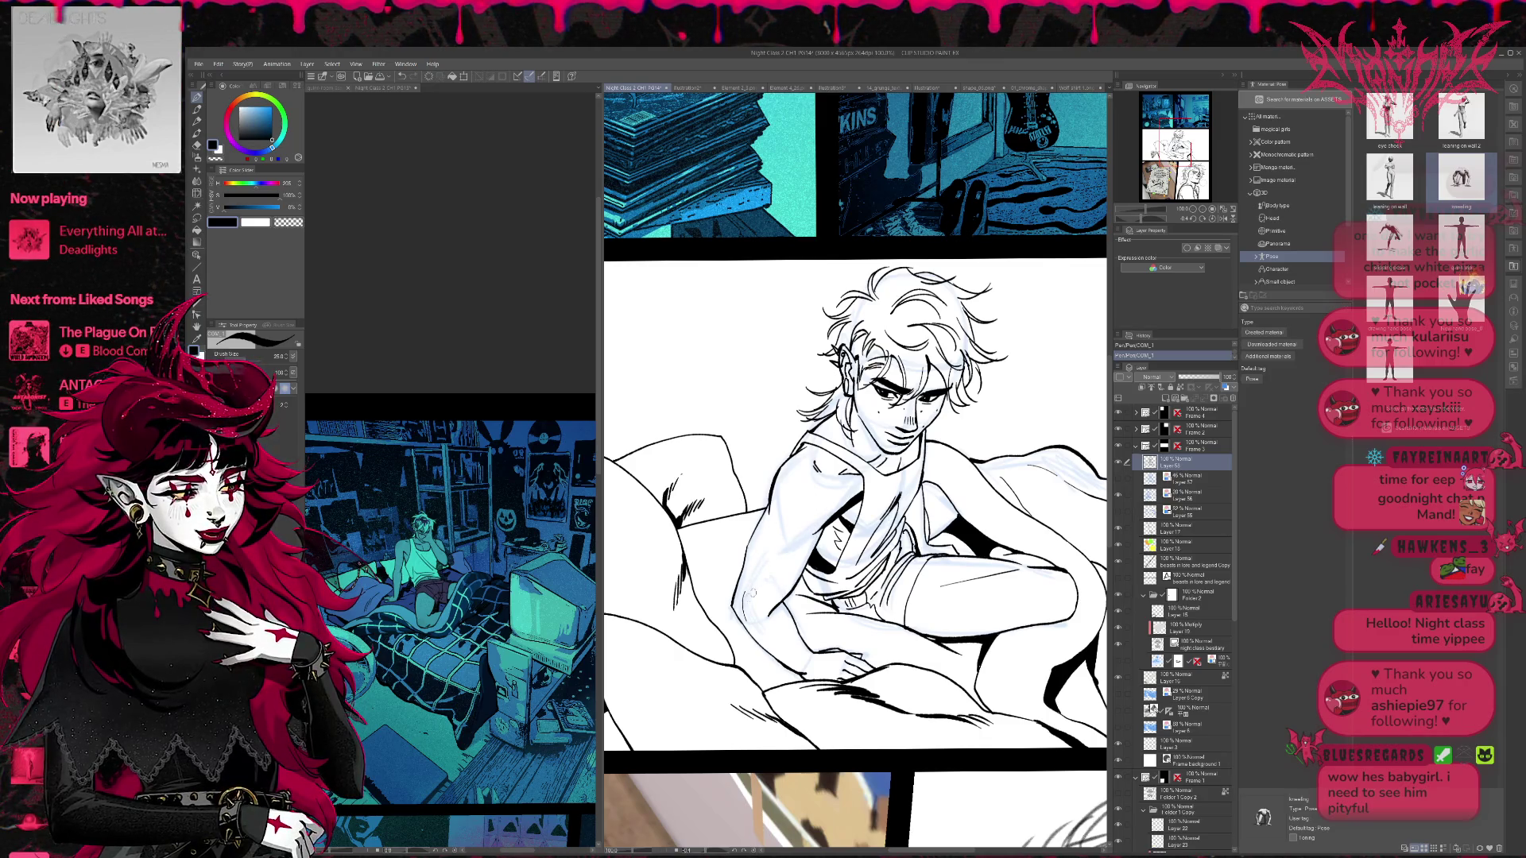
{"action": "left_click_drag", "start_coordinate": [752, 593], "coordinate": [720, 624]}
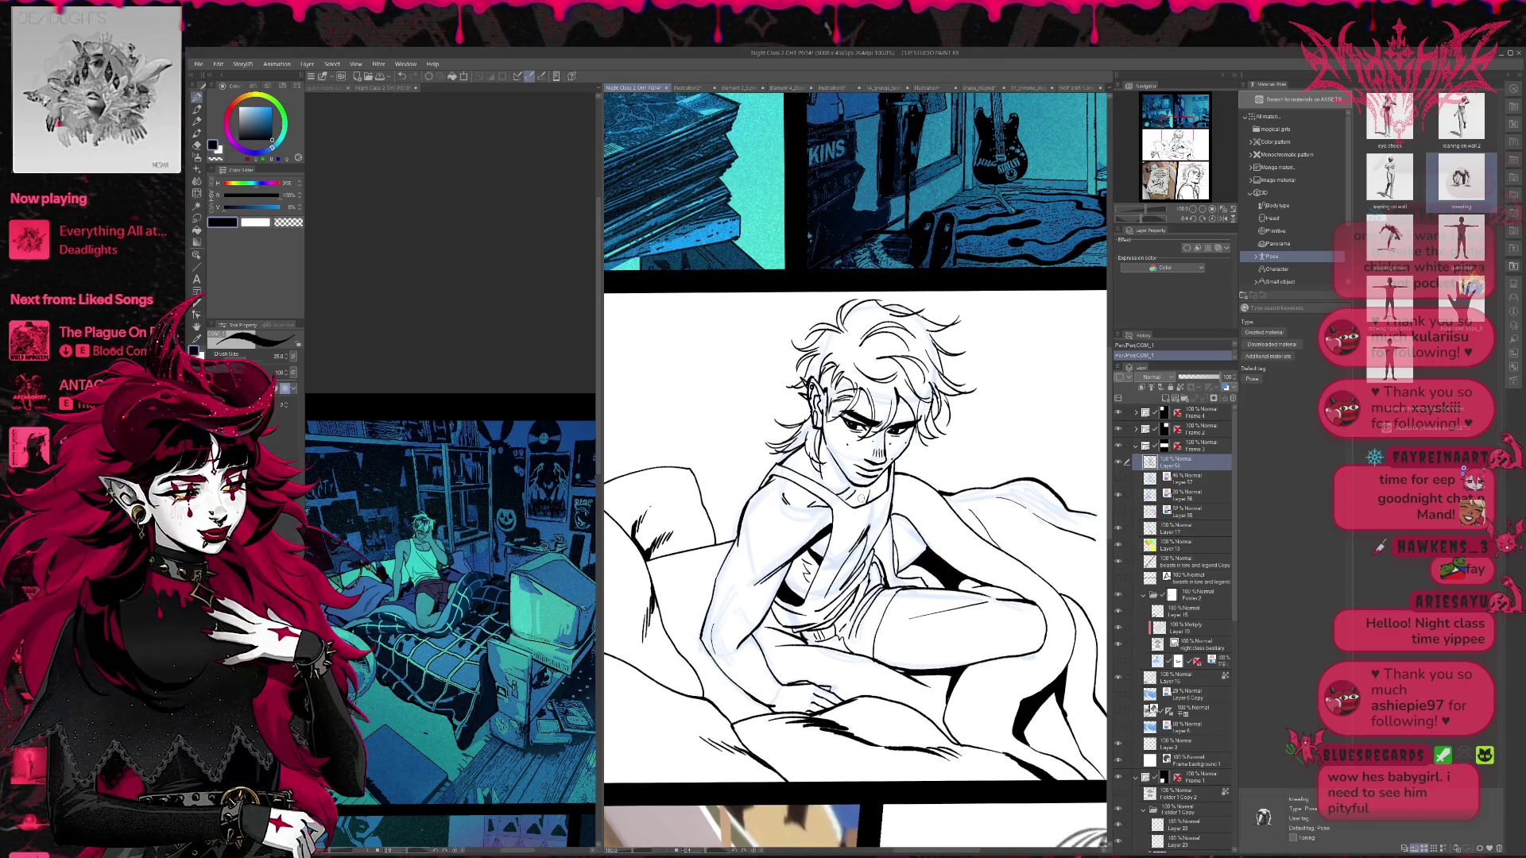
{"action": "key", "text": "ctrl+z"}
{"action": "key", "text": "ctrl+y"}
{"action": "key", "text": "ctrl+z"}
{"action": "key", "text": "ctrl+y"}
{"action": "left_click_drag", "start_coordinate": [915, 475], "coordinate": [916, 491]}
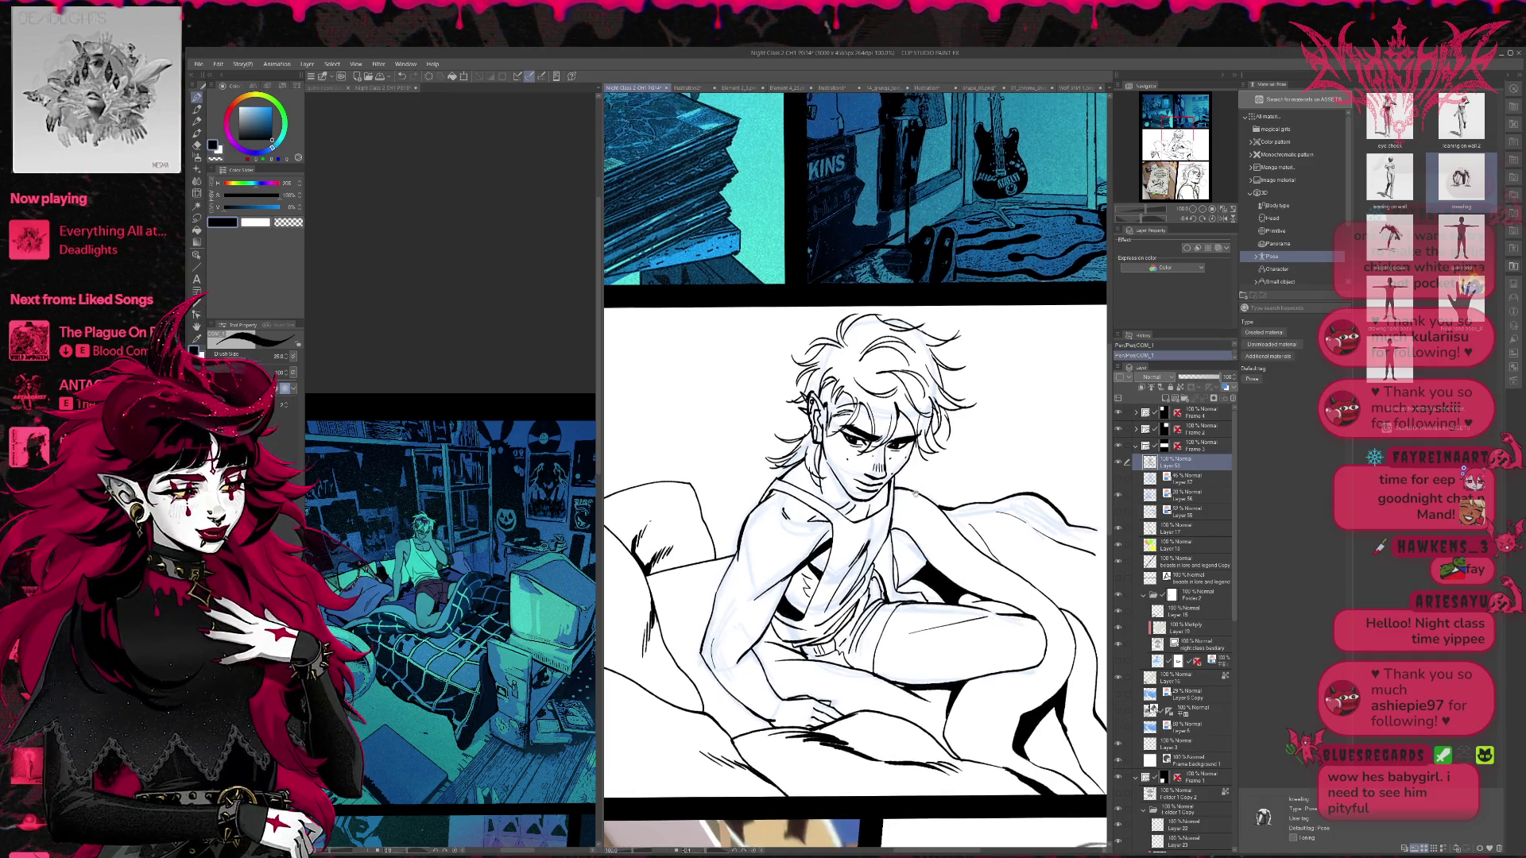
{"action": "key", "text": "ctrl+z"}
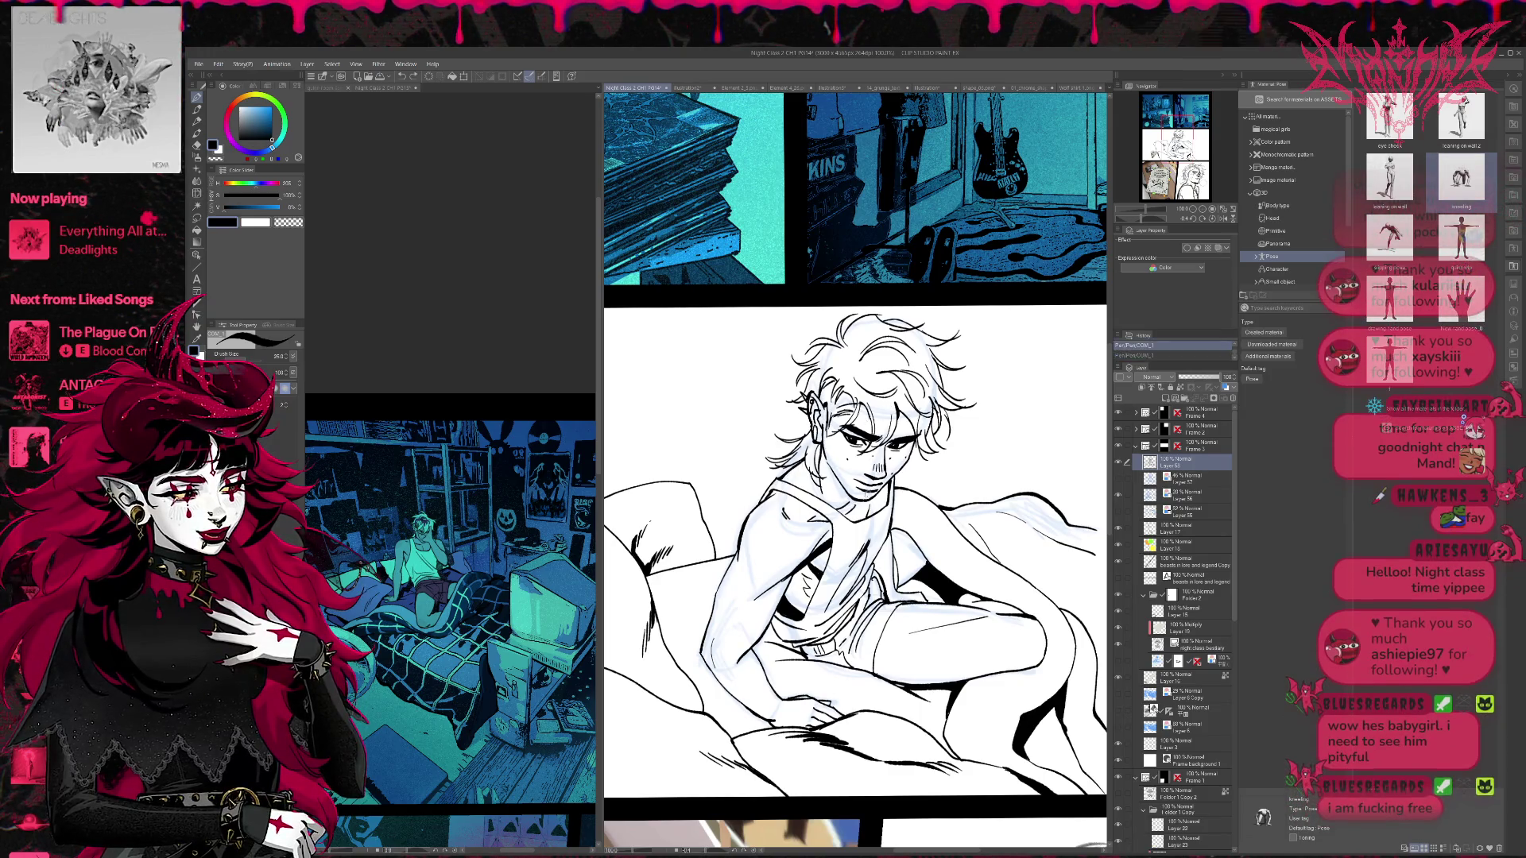
{"action": "key", "text": "ctrl+y"}
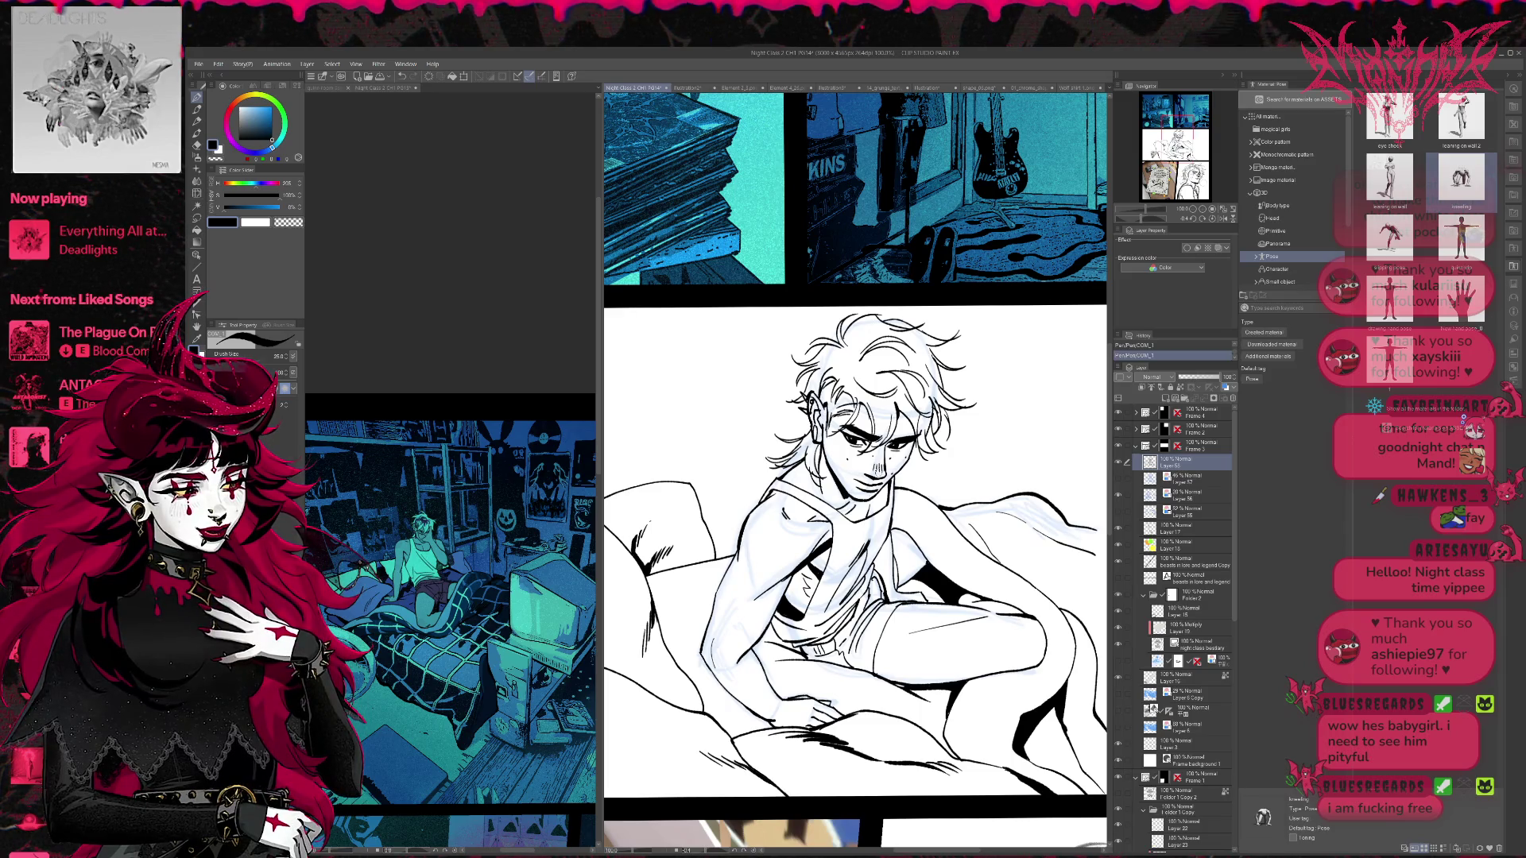
{"action": "left_click", "coordinate": [1222, 218]}
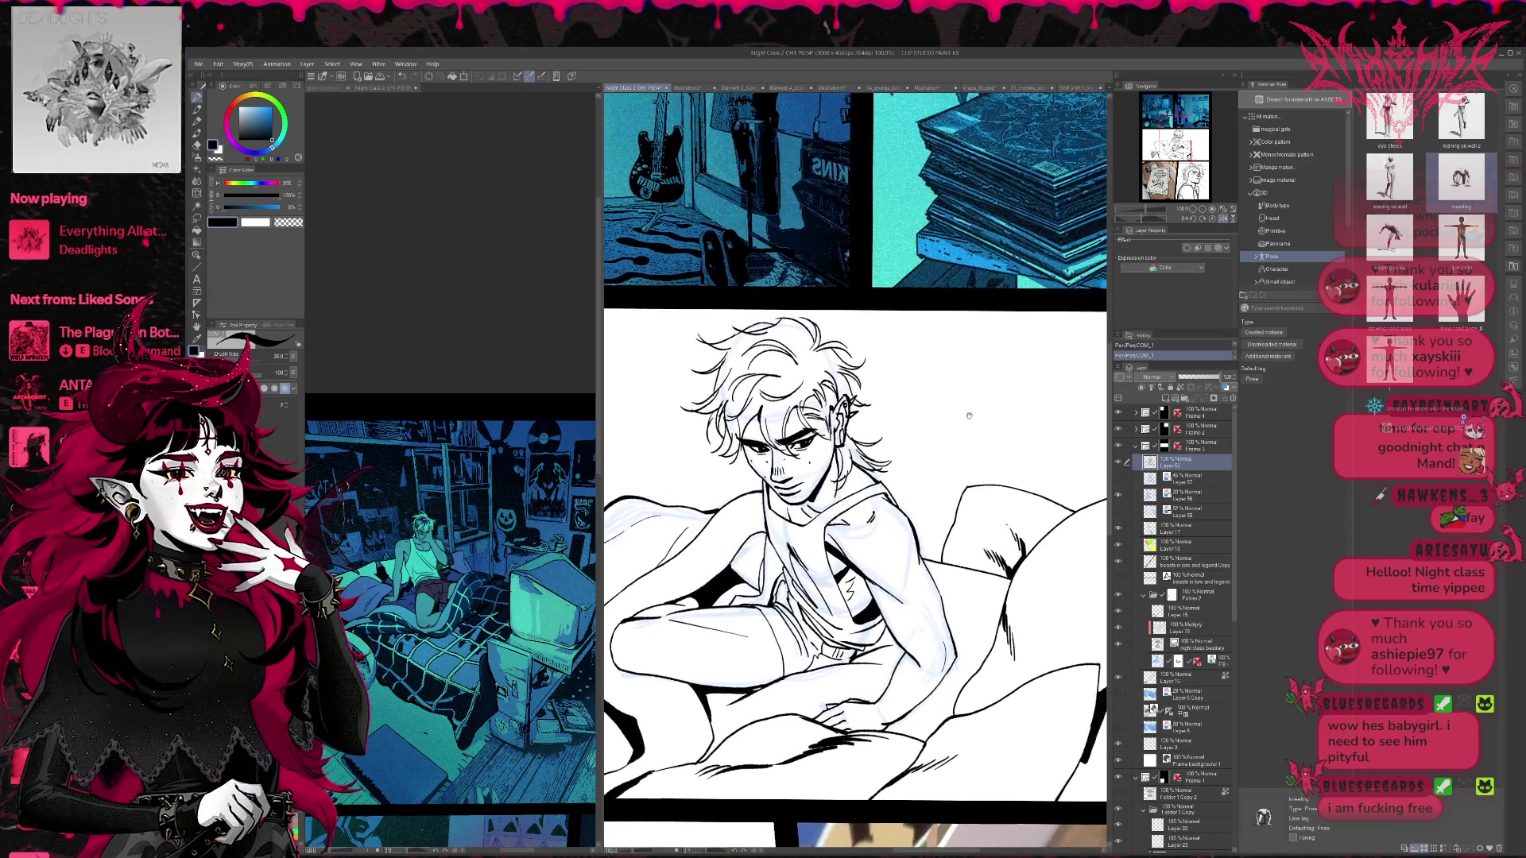
- Restore the normal view and push the chest strap lines into shape with Liquify
{"action": "left_click", "coordinate": [1223, 218]}
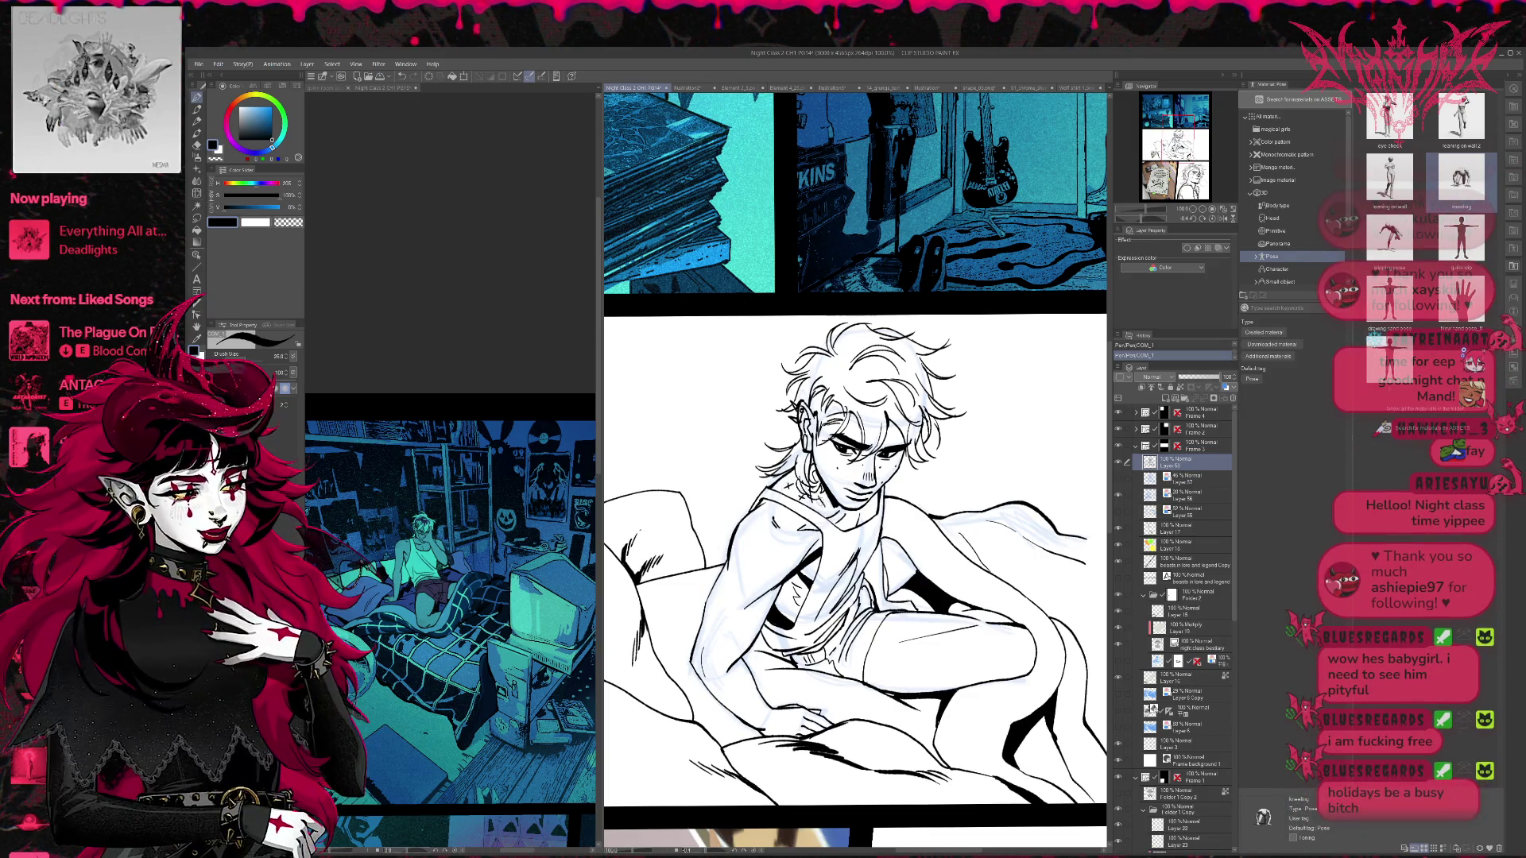
{"action": "left_click_drag", "start_coordinate": [823, 500], "coordinate": [805, 495]}
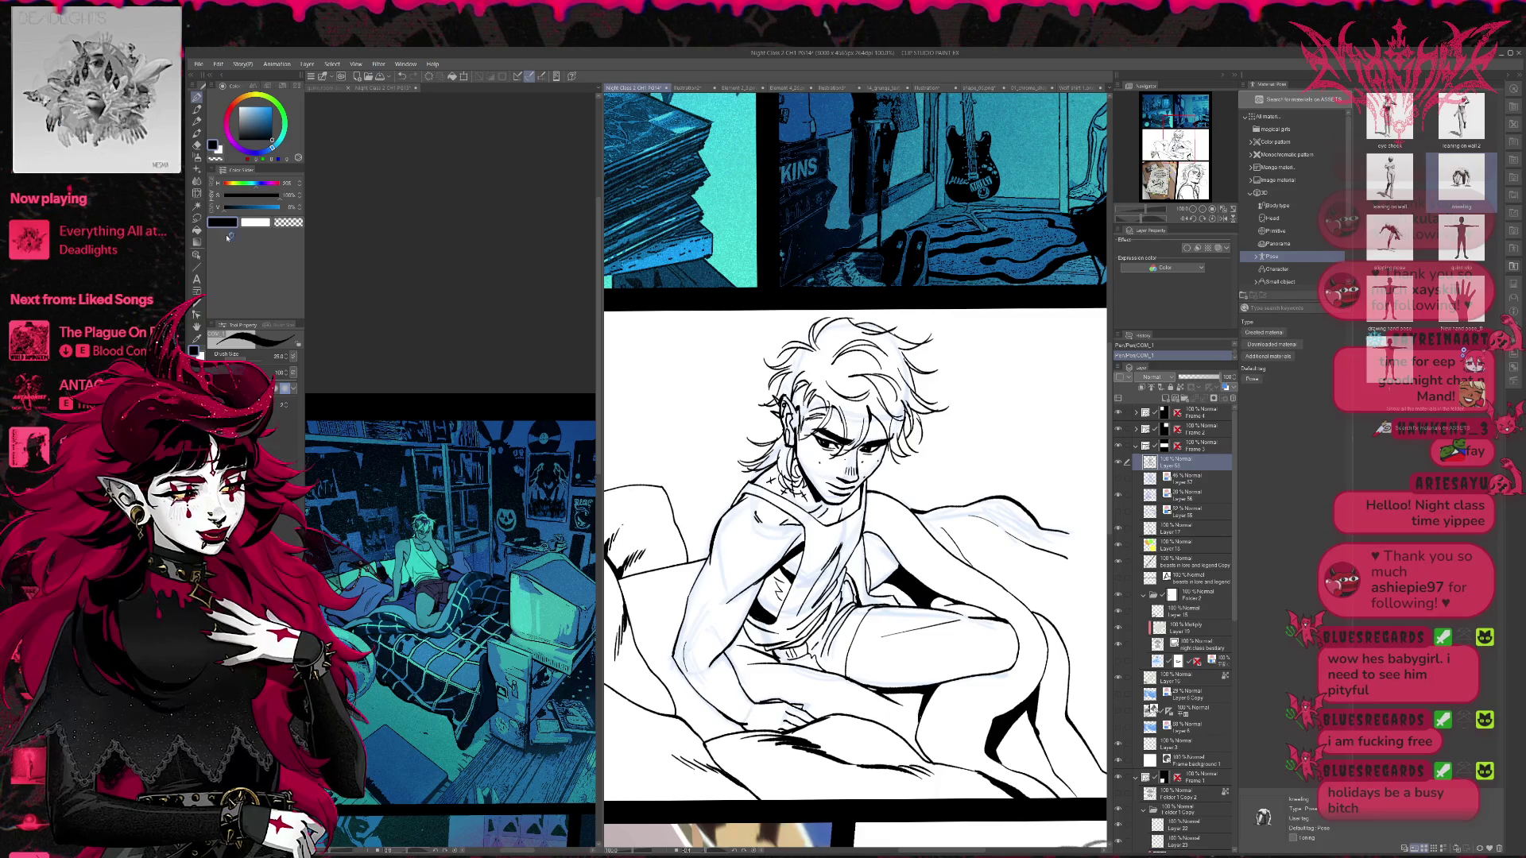
{"action": "left_click", "coordinate": [197, 193]}
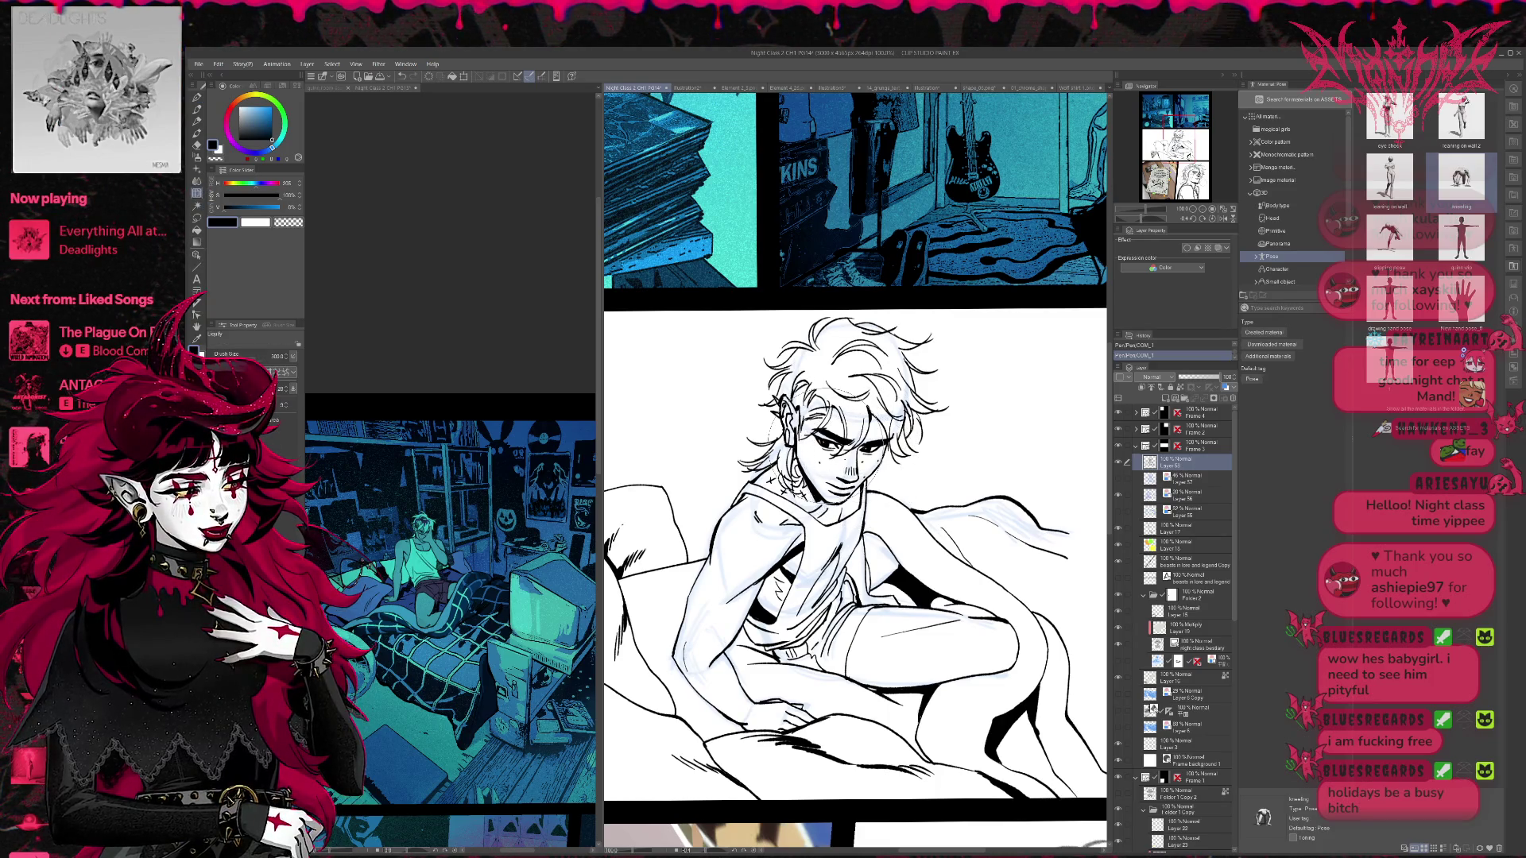
{"action": "mouse_move", "coordinate": [851, 501]}
{"action": "left_mouse_down"}
{"action": "mouse_move", "coordinate": [845, 512]}
{"action": "mouse_move", "coordinate": [854, 493]}
{"action": "mouse_move", "coordinate": [827, 477]}
{"action": "mouse_move", "coordinate": [902, 493]}
{"action": "mouse_move", "coordinate": [857, 508]}
{"action": "mouse_move", "coordinate": [842, 461]}
{"action": "mouse_move", "coordinate": [858, 486]}
{"action": "mouse_move", "coordinate": [922, 441]}
{"action": "mouse_move", "coordinate": [902, 489]}
{"action": "mouse_move", "coordinate": [820, 526]}
{"action": "mouse_move", "coordinate": [834, 539]}
{"action": "mouse_move", "coordinate": [859, 521]}
{"action": "mouse_move", "coordinate": [843, 533]}
{"action": "left_mouse_up"}
{"action": "key", "text": "e"}
{"action": "key", "text": "p"}
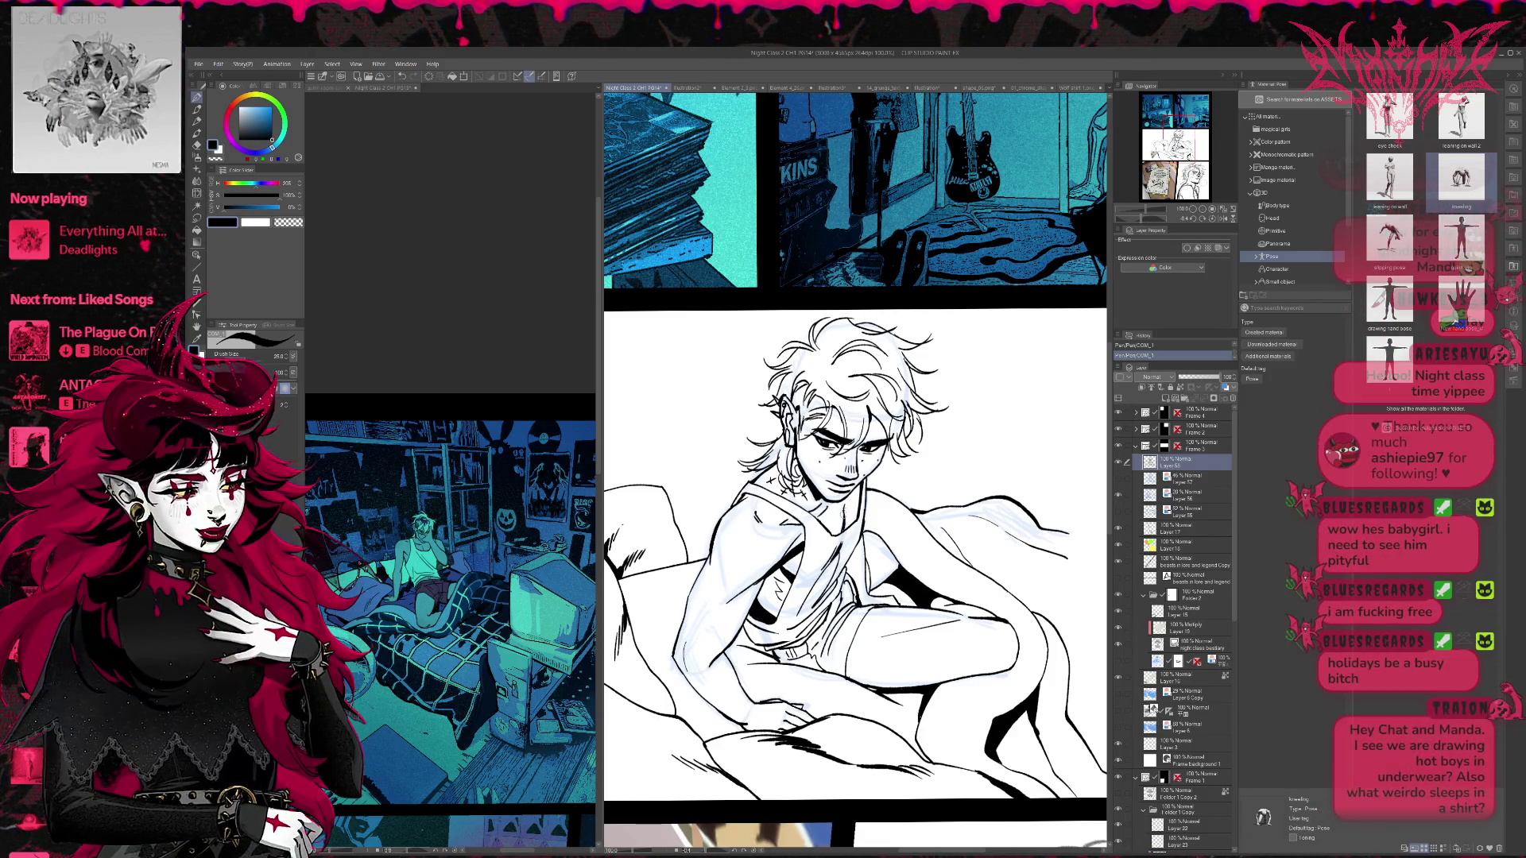
- Erase faint stray strokes on the figure, then zoom out to see more of the page
{"action": "scroll", "coordinate": [854, 557], "scroll_direction": "up", "scroll_amount": 1}
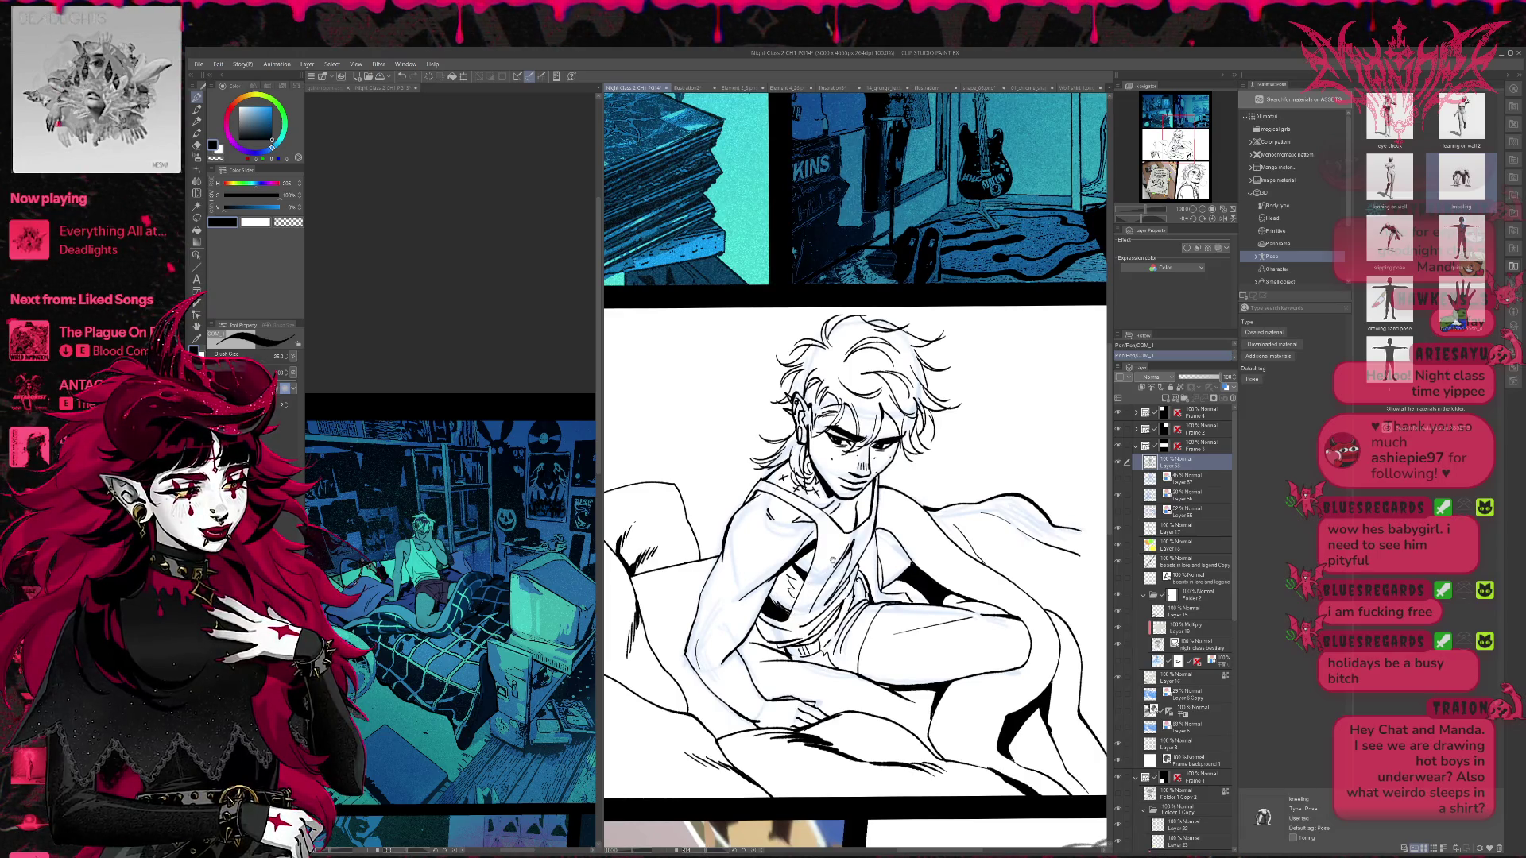
{"action": "scroll", "coordinate": [854, 557], "scroll_direction": "up", "scroll_amount": 1}
{"action": "left_click_drag", "start_coordinate": [1091, 607], "coordinate": [1051, 614]}
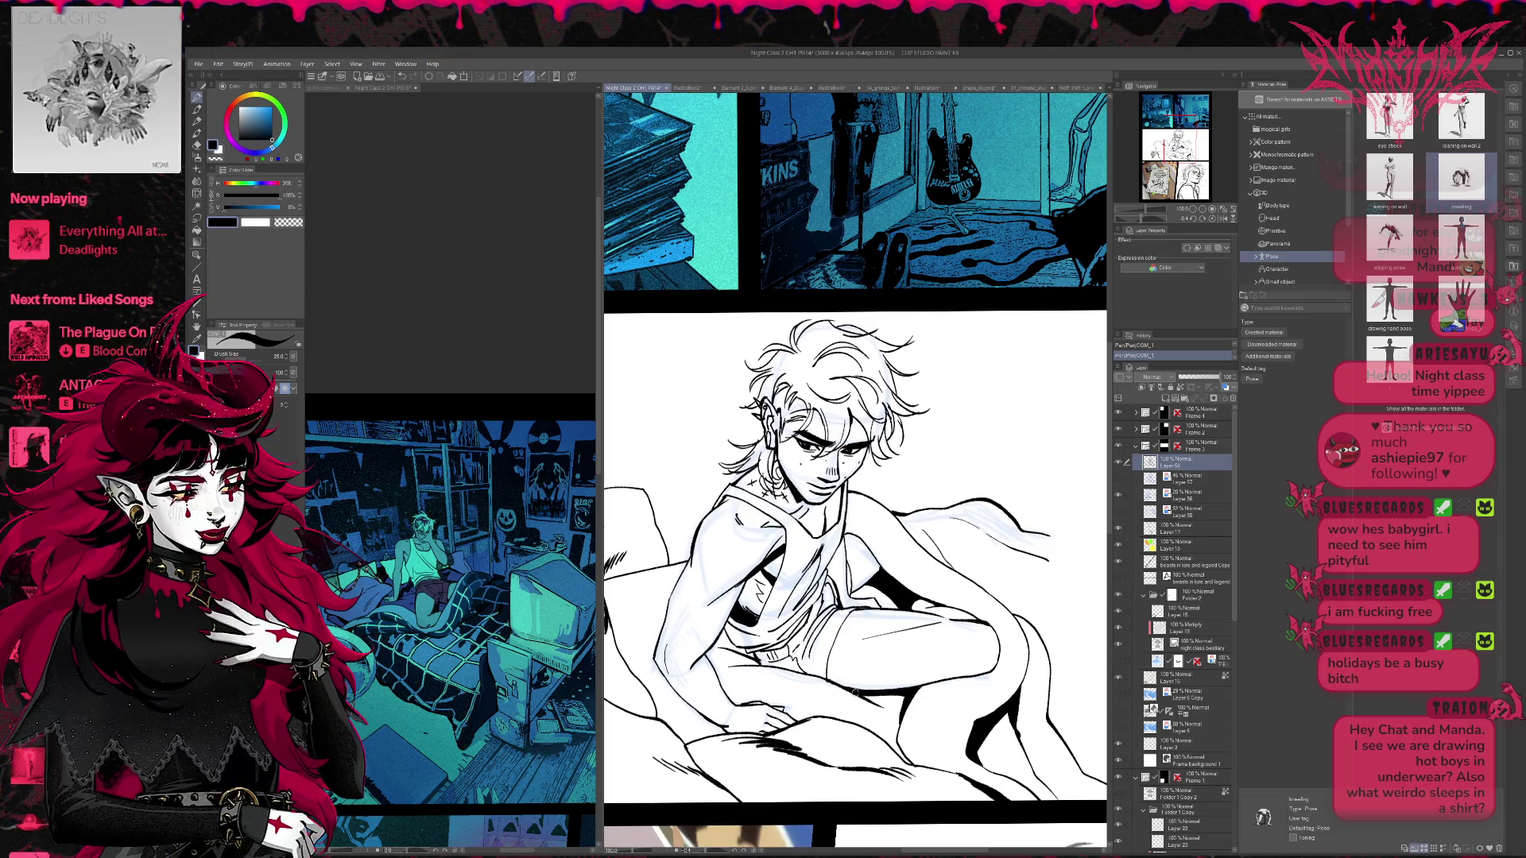
{"action": "scroll", "coordinate": [609, 651], "scroll_direction": "up", "scroll_amount": 2}
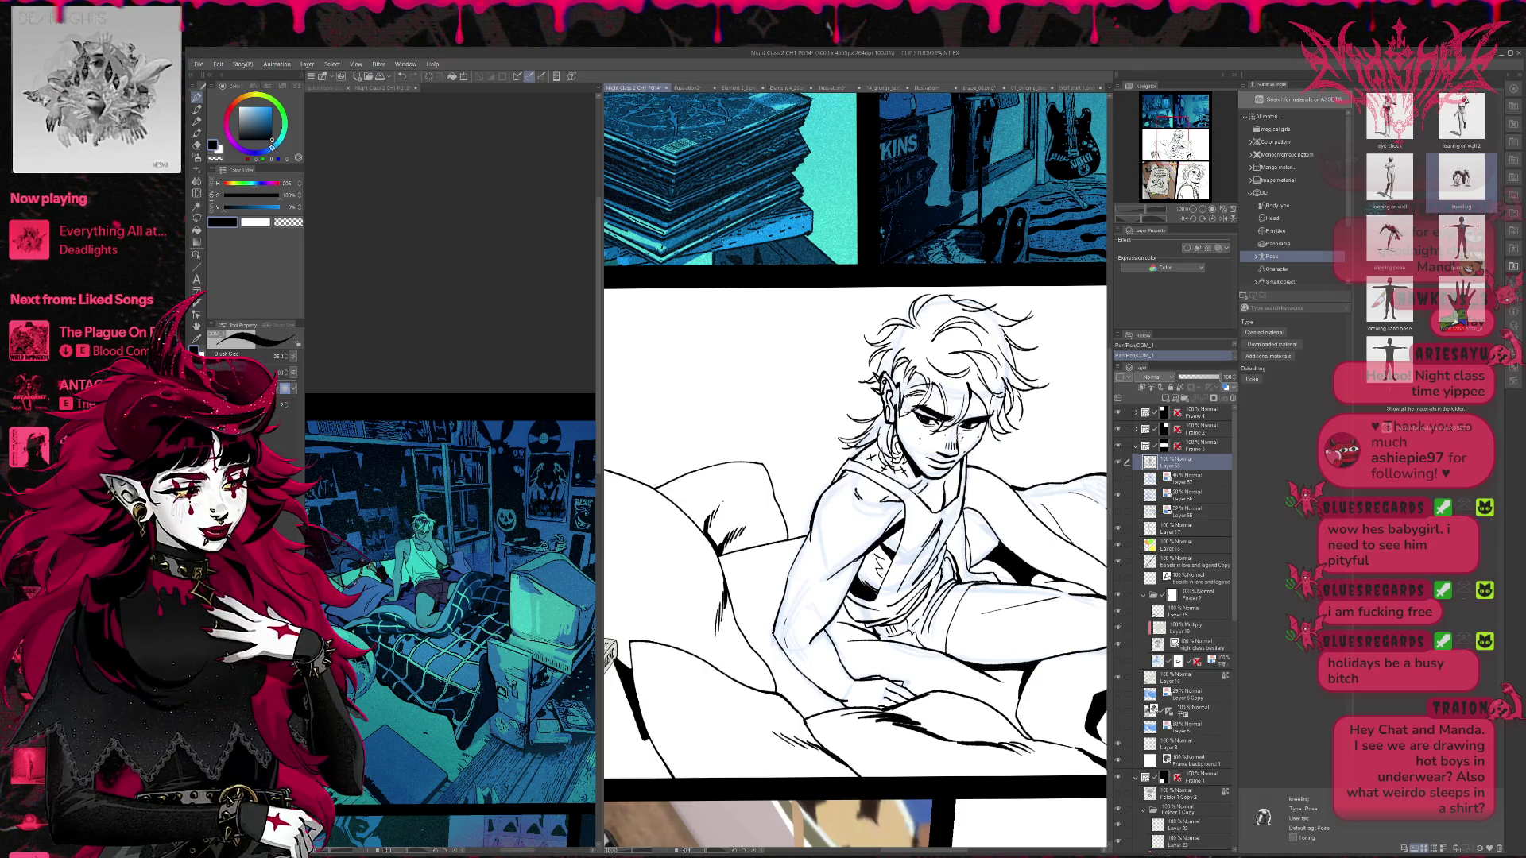
{"action": "key", "text": "e"}
{"action": "left_click_drag", "start_coordinate": [834, 475], "coordinate": [862, 497]}
{"action": "key", "text": "p"}
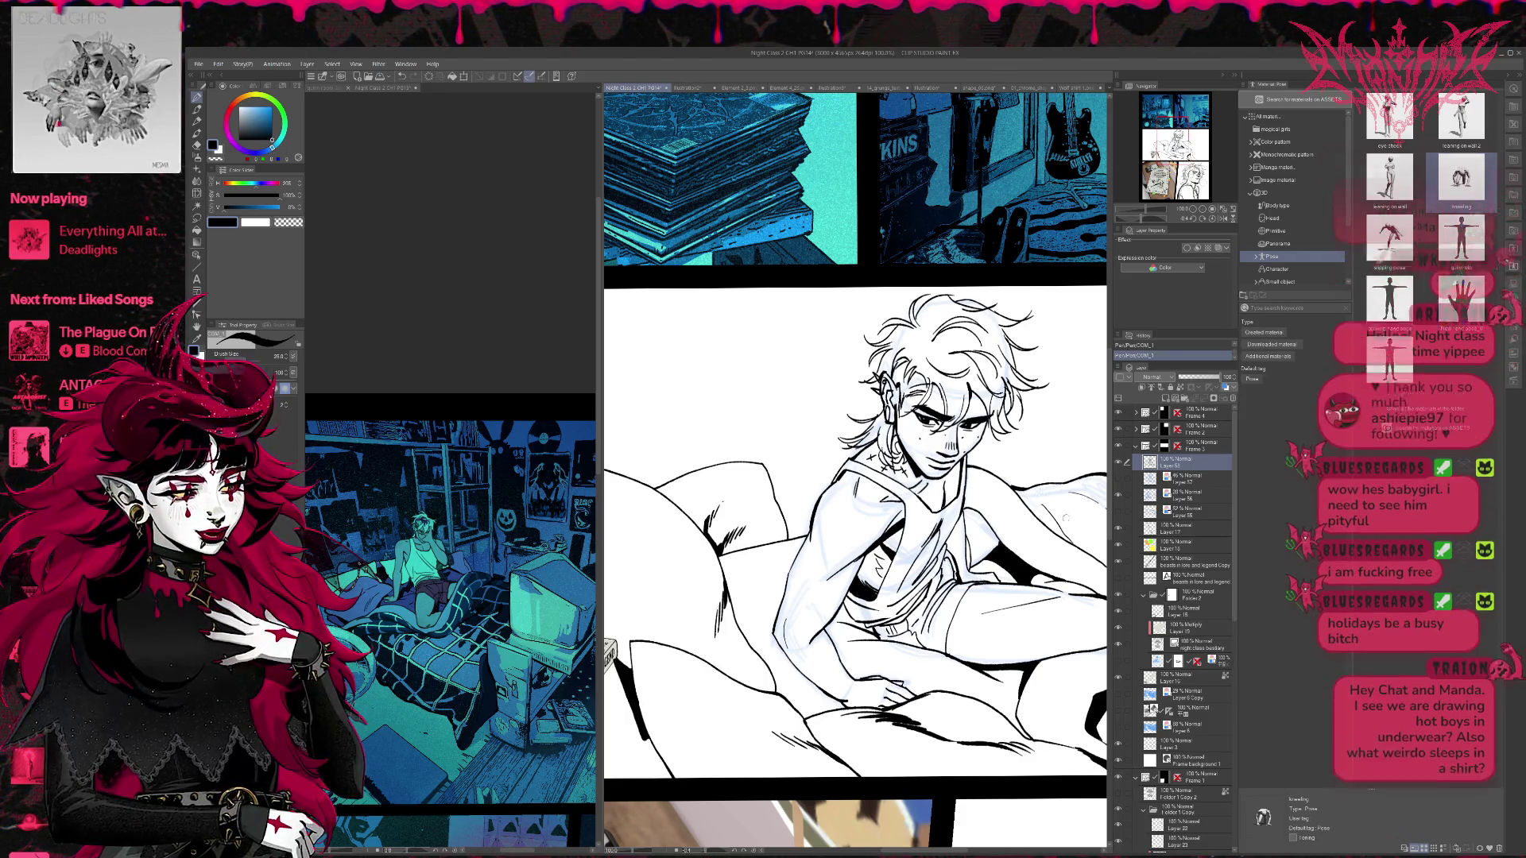
{"action": "mouse_move", "coordinate": [1032, 610]}
{"action": "left_mouse_down"}
{"action": "mouse_move", "coordinate": [978, 550]}
{"action": "mouse_move", "coordinate": [935, 534]}
{"action": "mouse_move", "coordinate": [883, 578]}
{"action": "left_mouse_up"}
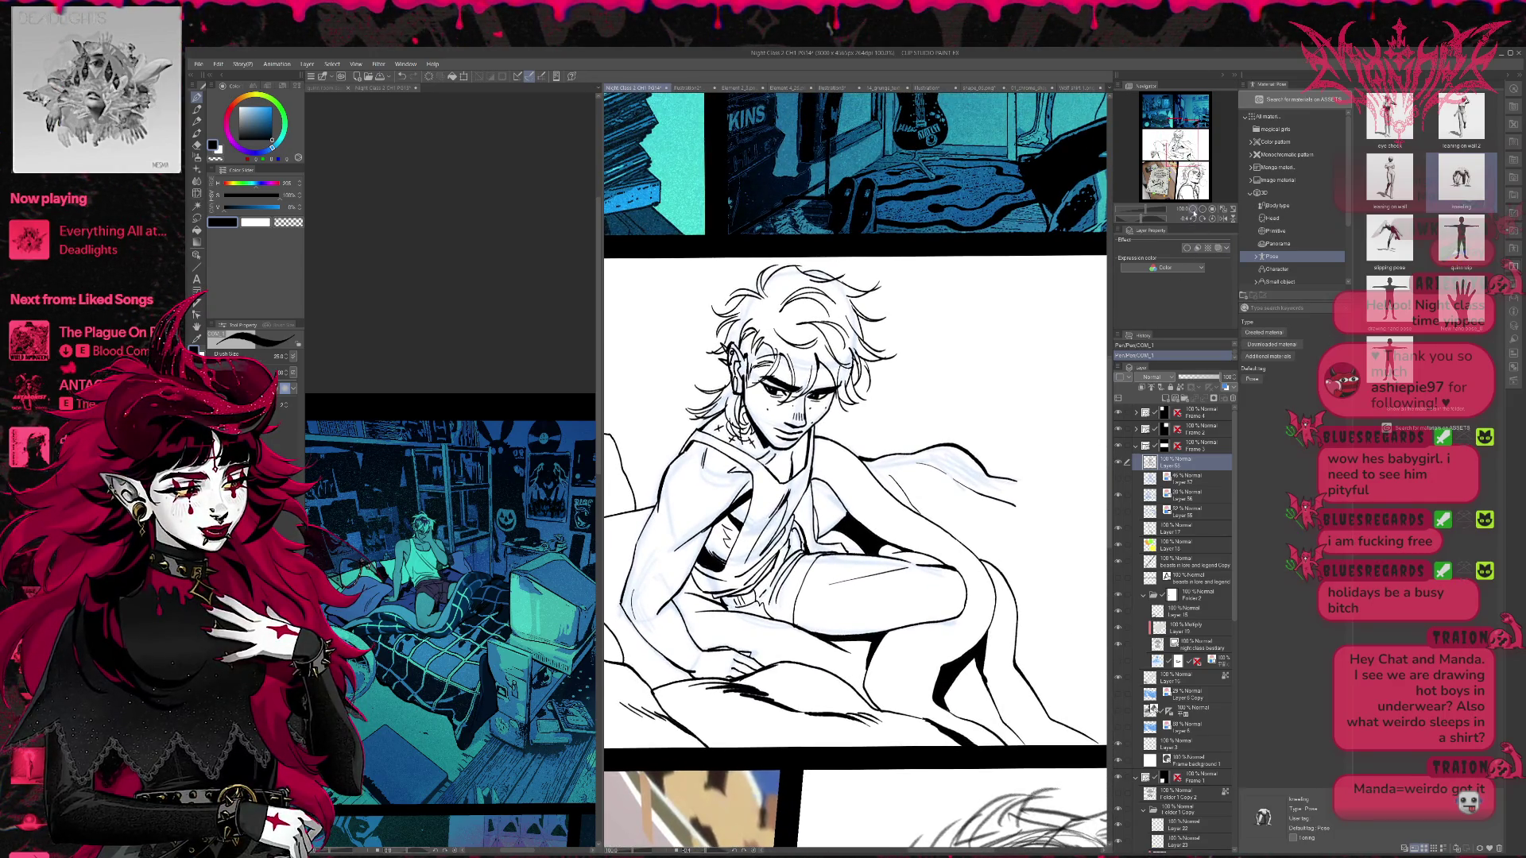
{"action": "left_click", "coordinate": [1193, 208]}
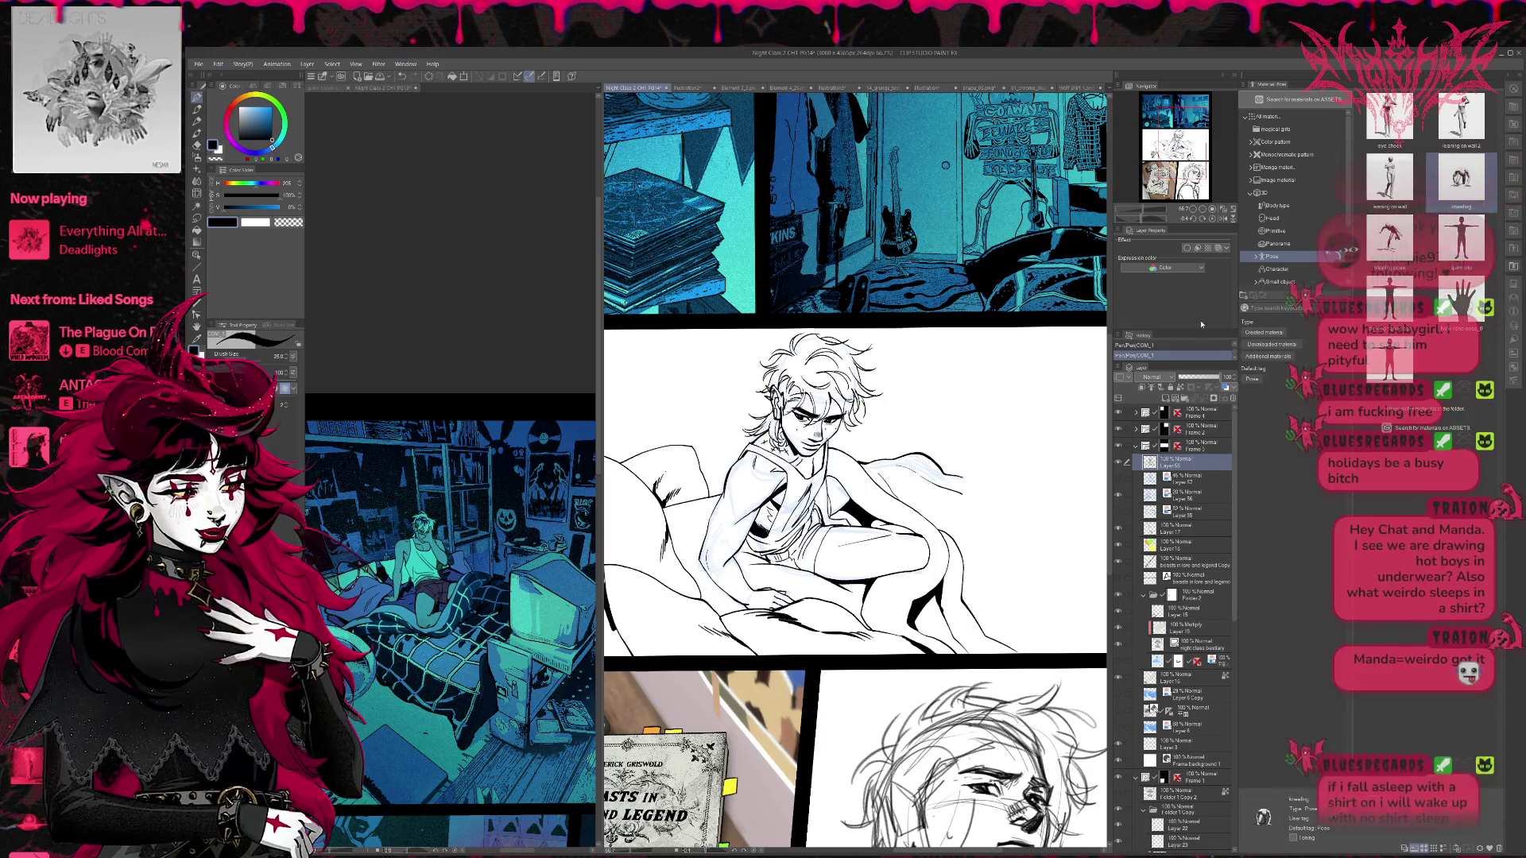
- Check the face in a mirrored view, then erase stray lines near the man's chin
{"action": "left_click", "coordinate": [1203, 210]}
{"action": "scroll", "coordinate": [838, 496], "scroll_direction": "up", "scroll_amount": 10}
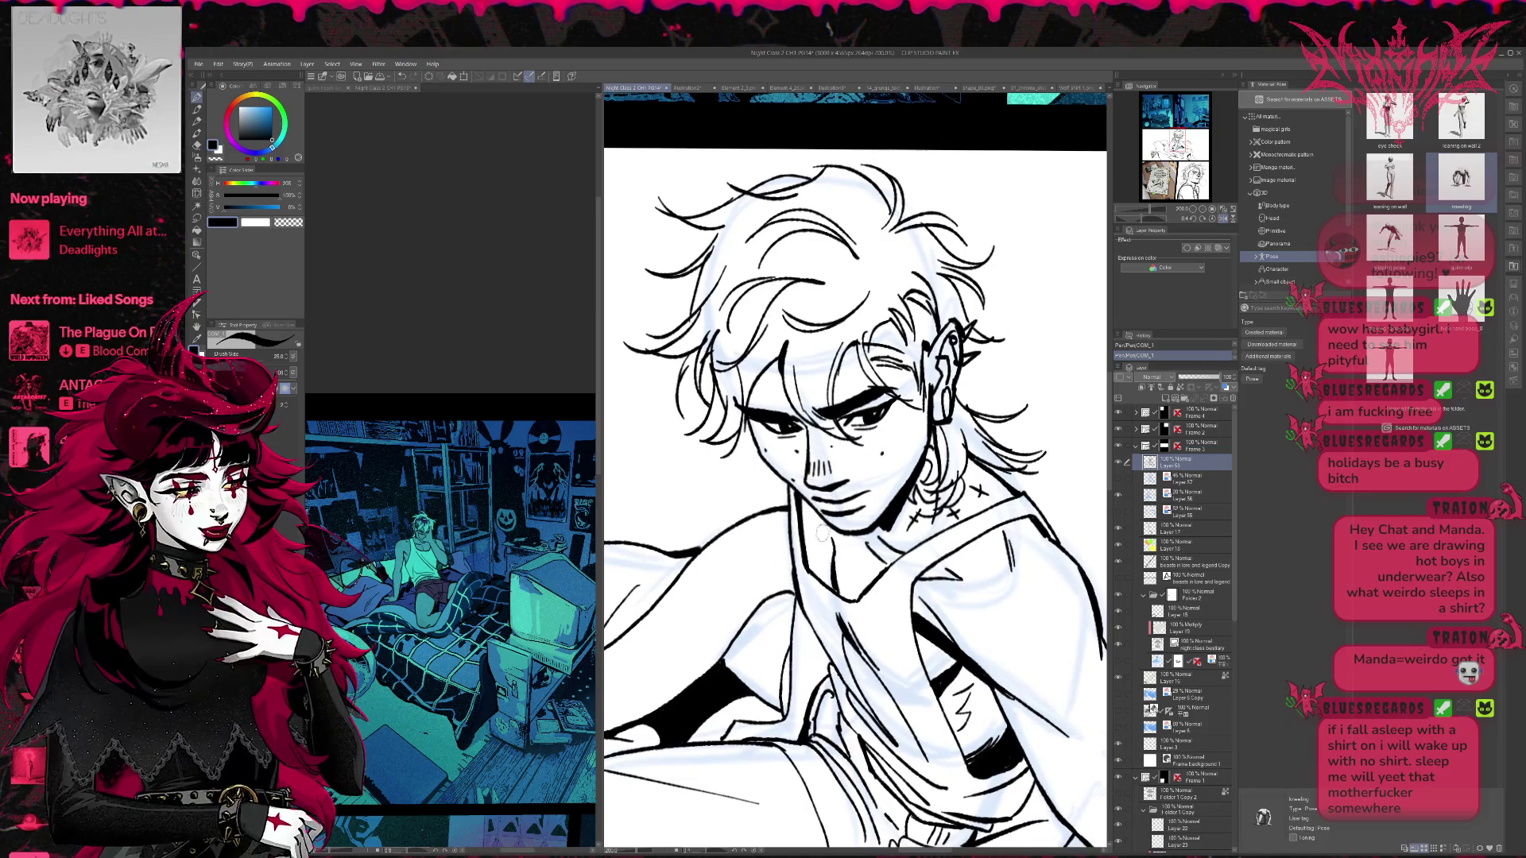
{"action": "key", "text": "e"}
{"action": "key", "text": "p"}
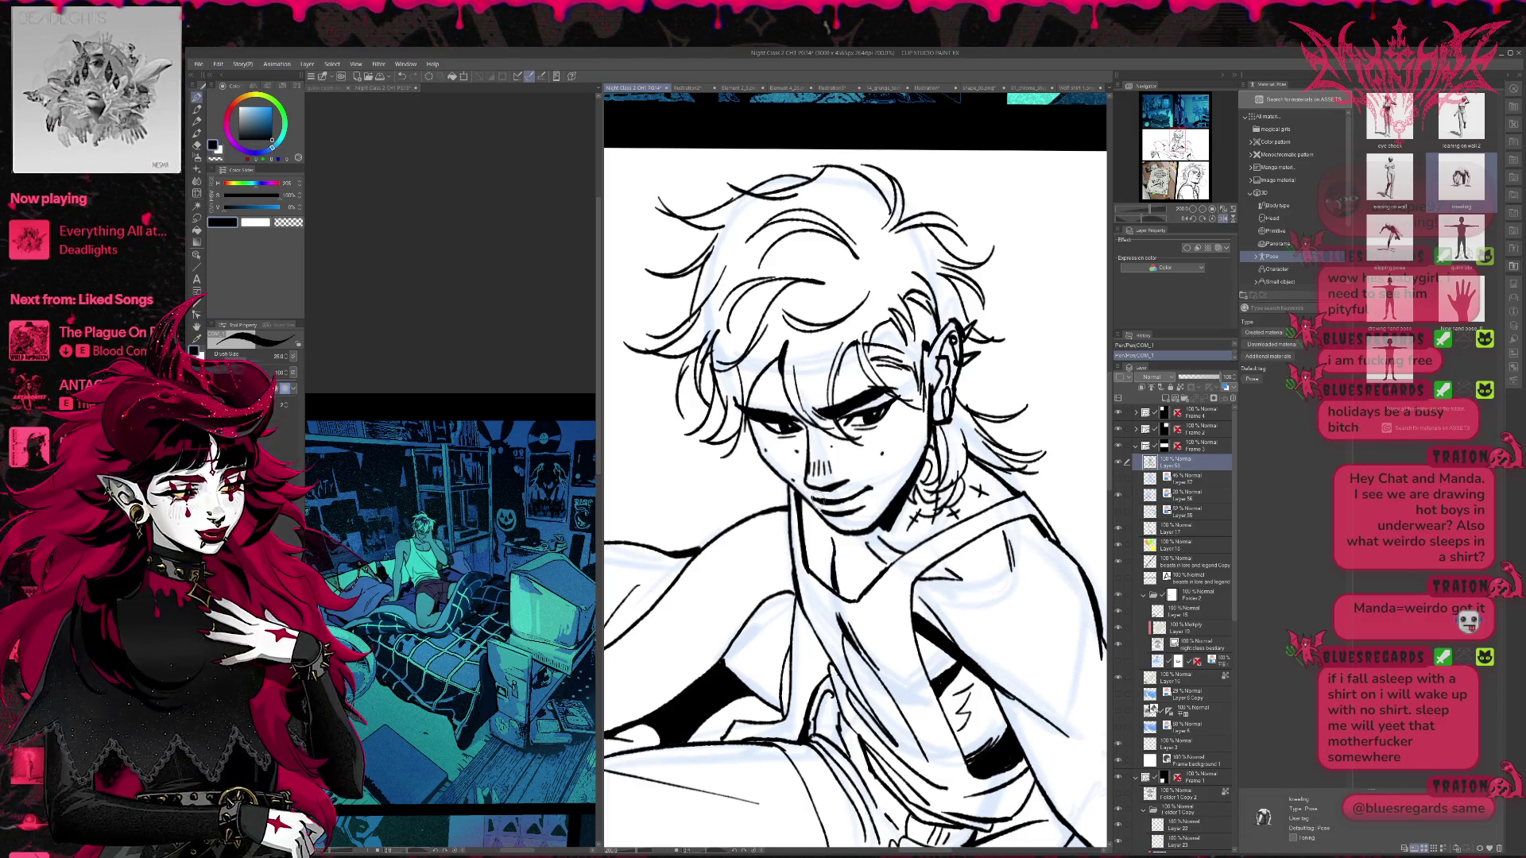
{"action": "left_click", "coordinate": [1223, 220]}
{"action": "key", "text": "e"}
{"action": "mouse_move", "coordinate": [904, 489]}
{"action": "left_mouse_down"}
{"action": "mouse_move", "coordinate": [902, 508]}
{"action": "mouse_move", "coordinate": [836, 487]}
{"action": "left_mouse_up"}
{"action": "key", "text": "p"}
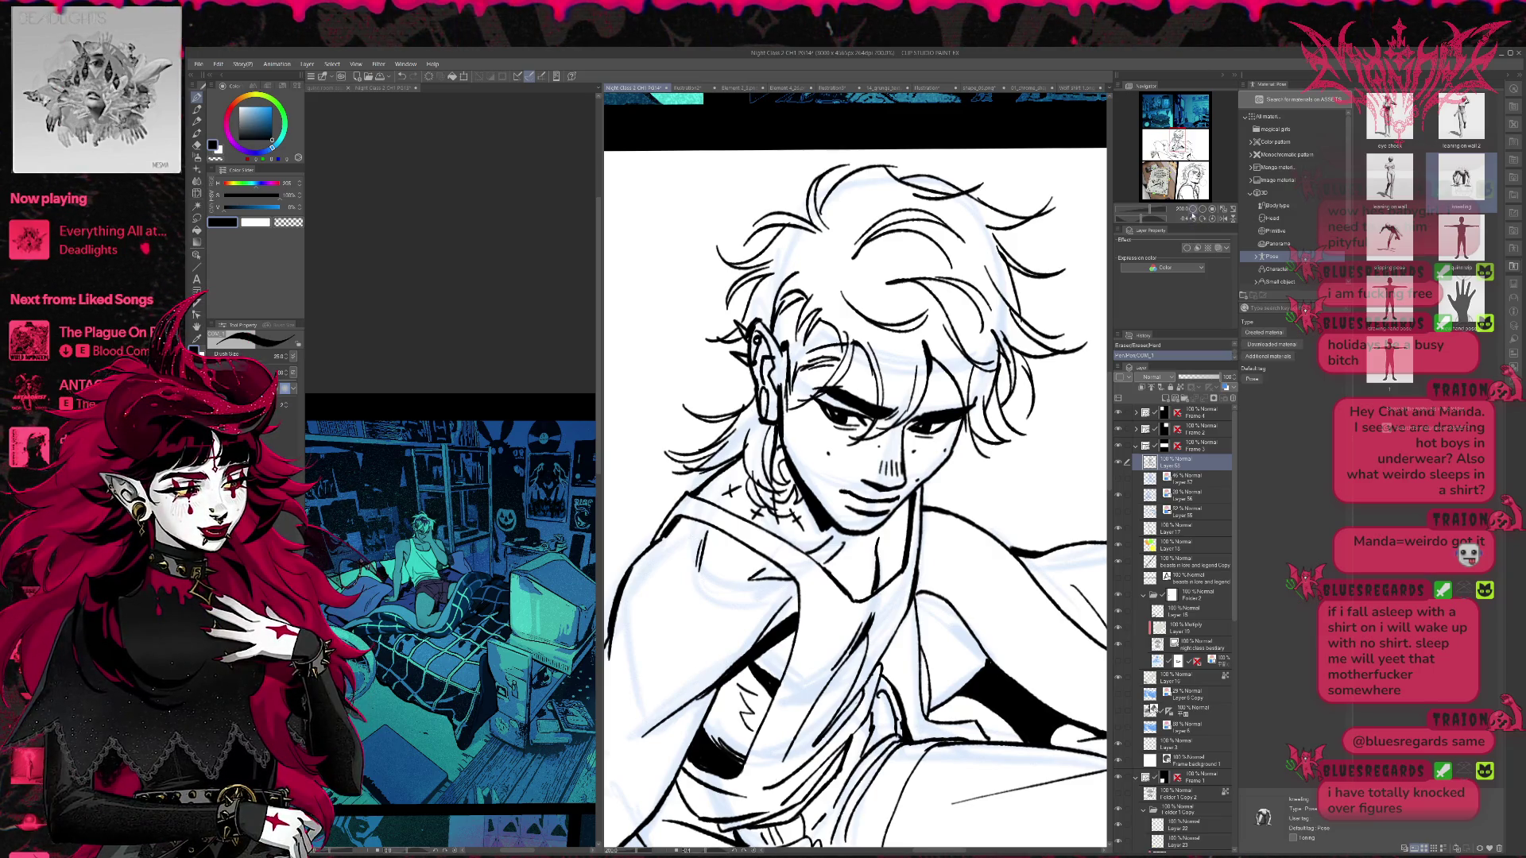
{"action": "scroll", "coordinate": [990, 530], "scroll_direction": "down", "scroll_amount": 5}
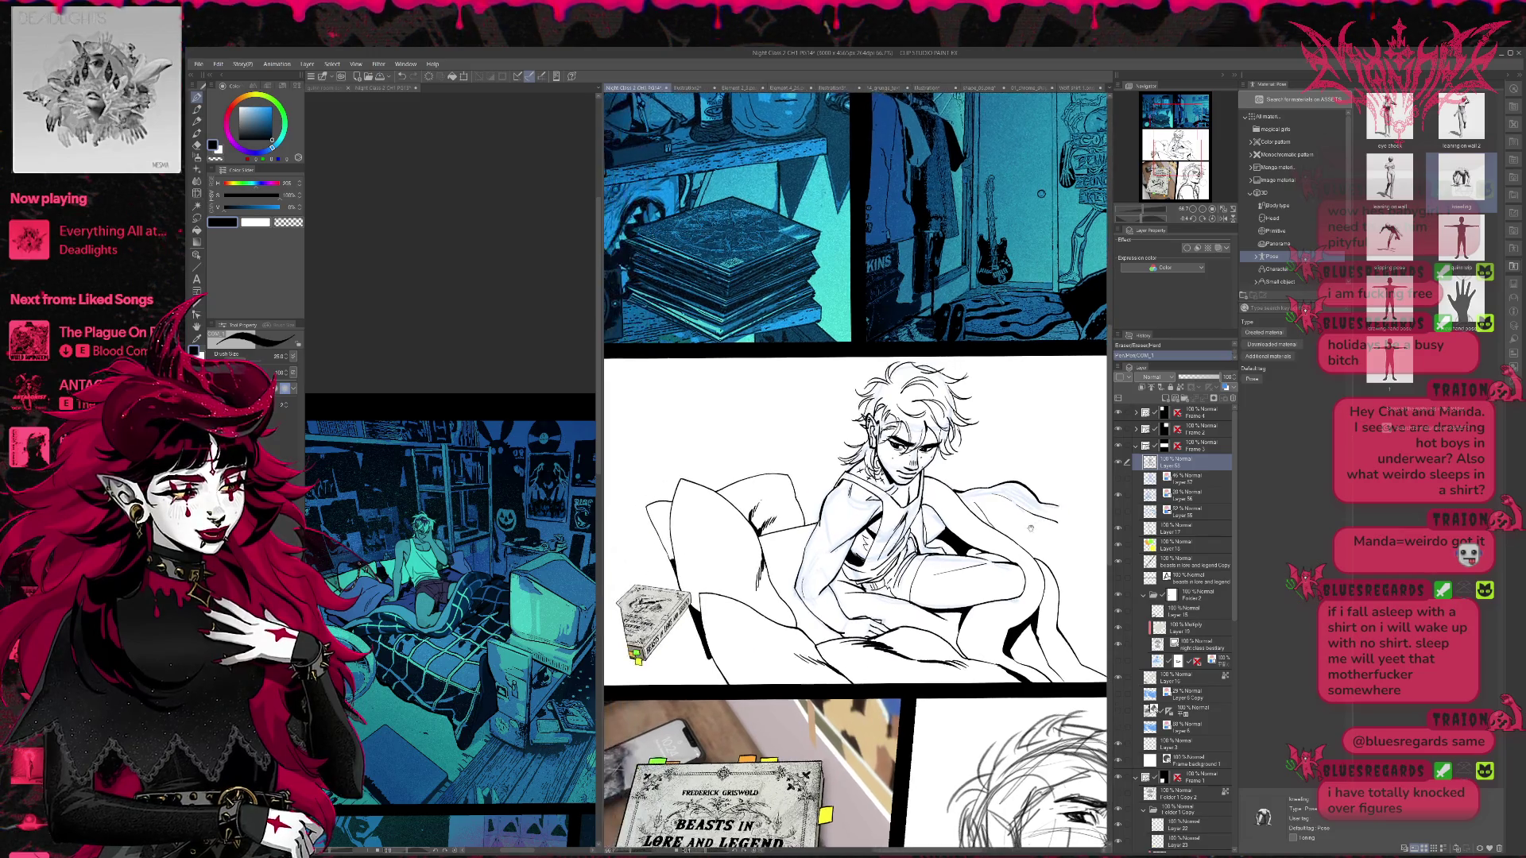
- Hide the torso sketch lines and add a short ink stroke, comparing it via undo/redo
{"action": "left_click_drag", "start_coordinate": [990, 529], "coordinate": [1025, 521]}
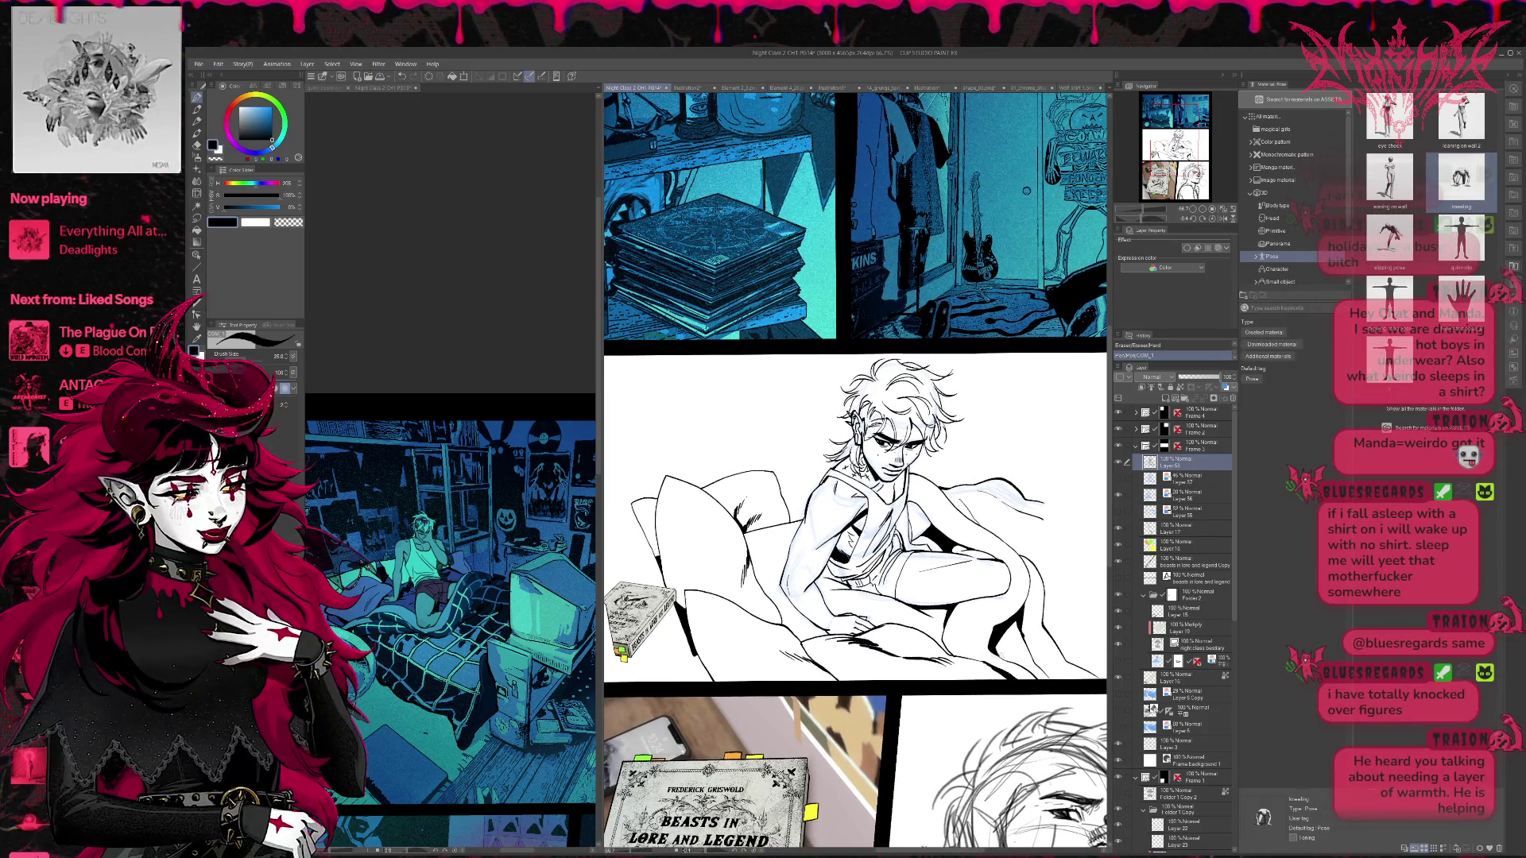
{"action": "left_click", "coordinate": [1121, 494]}
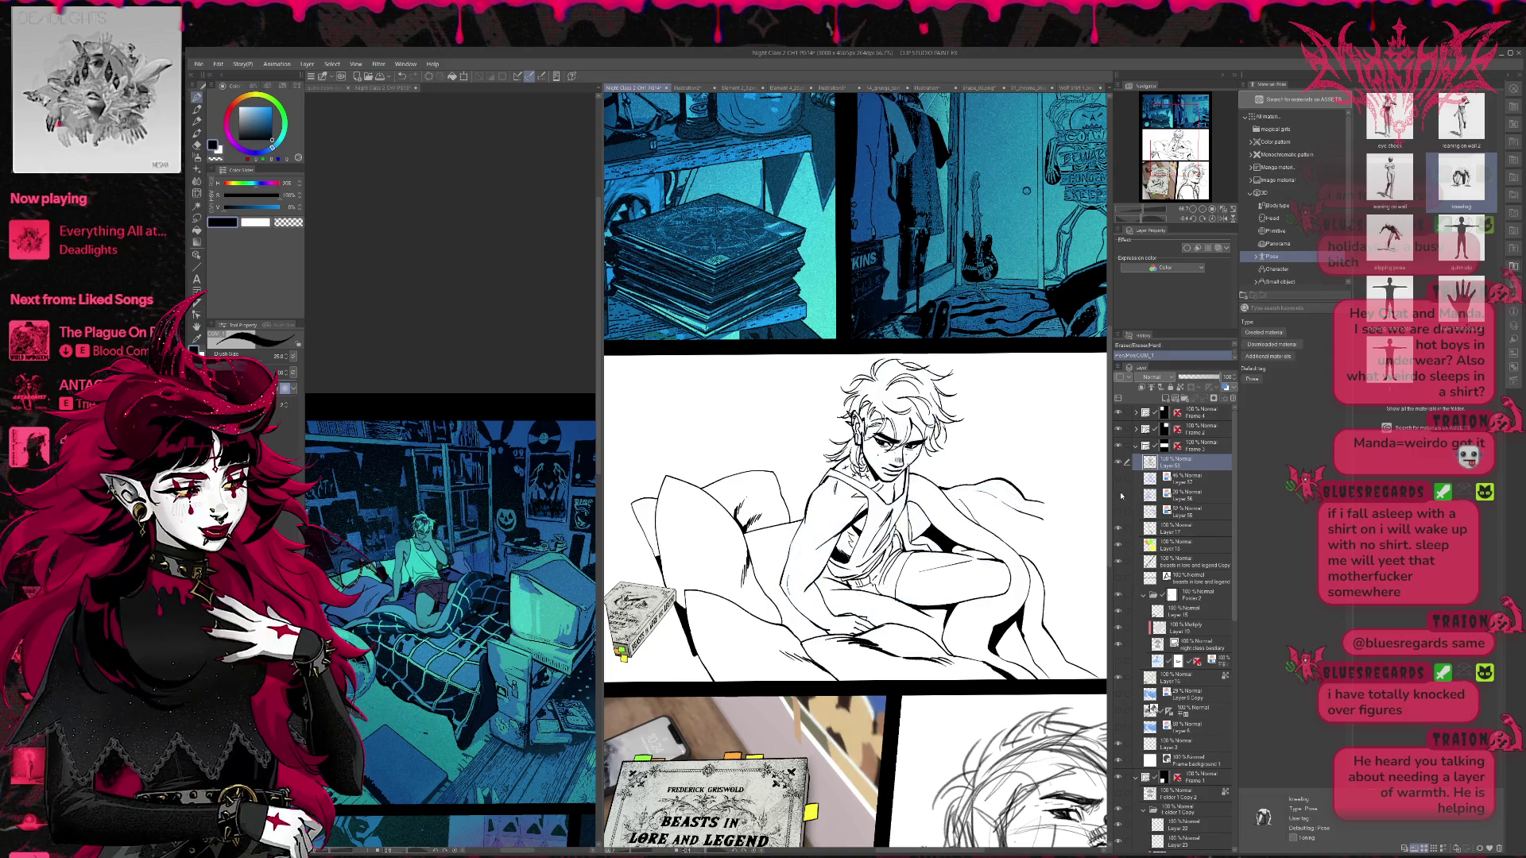
{"action": "key", "text": "e"}
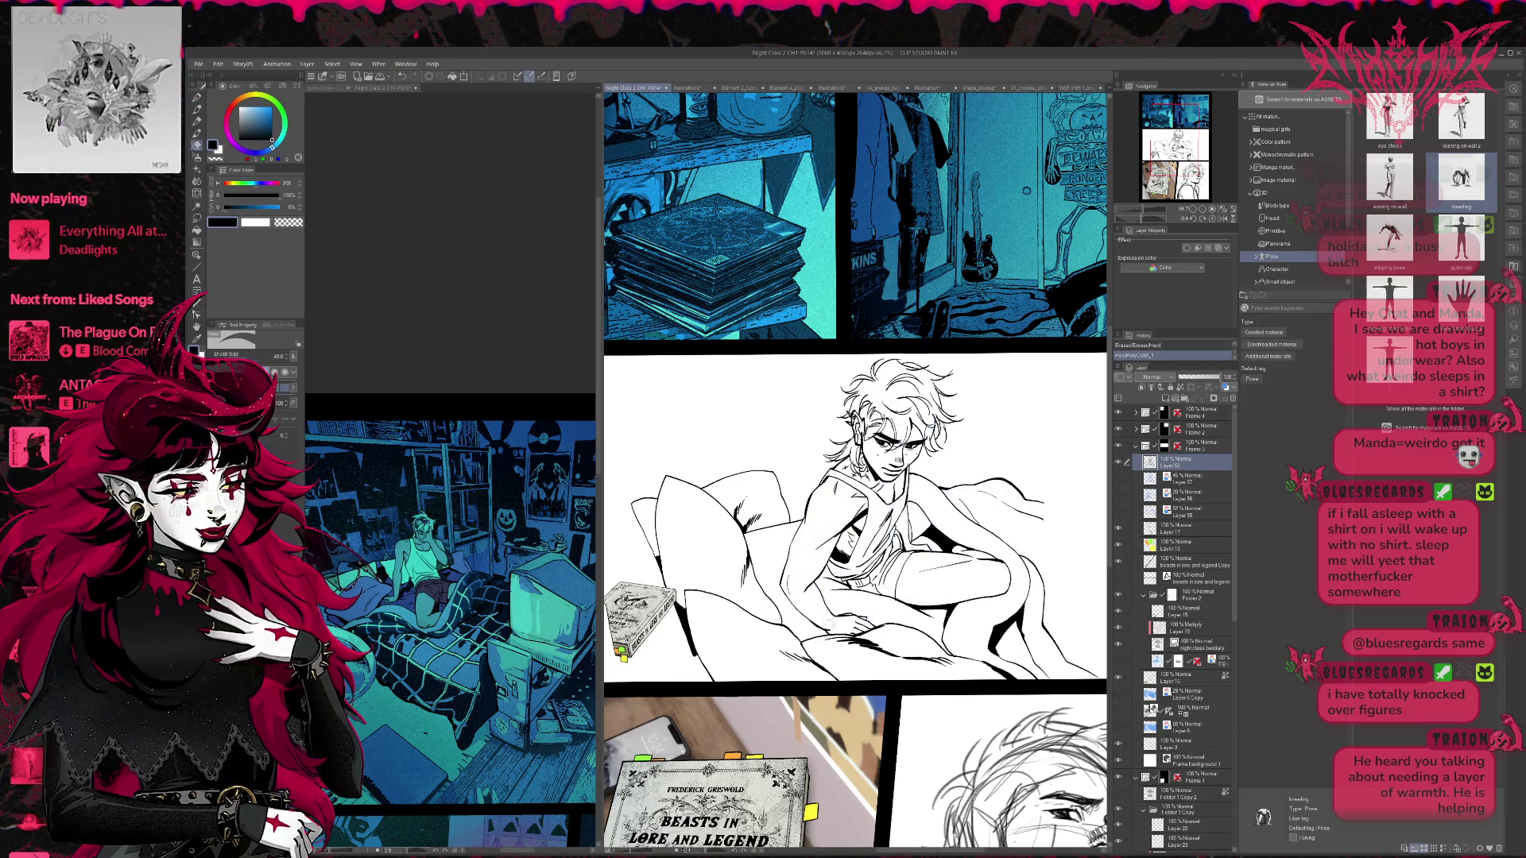
{"action": "key", "text": "p"}
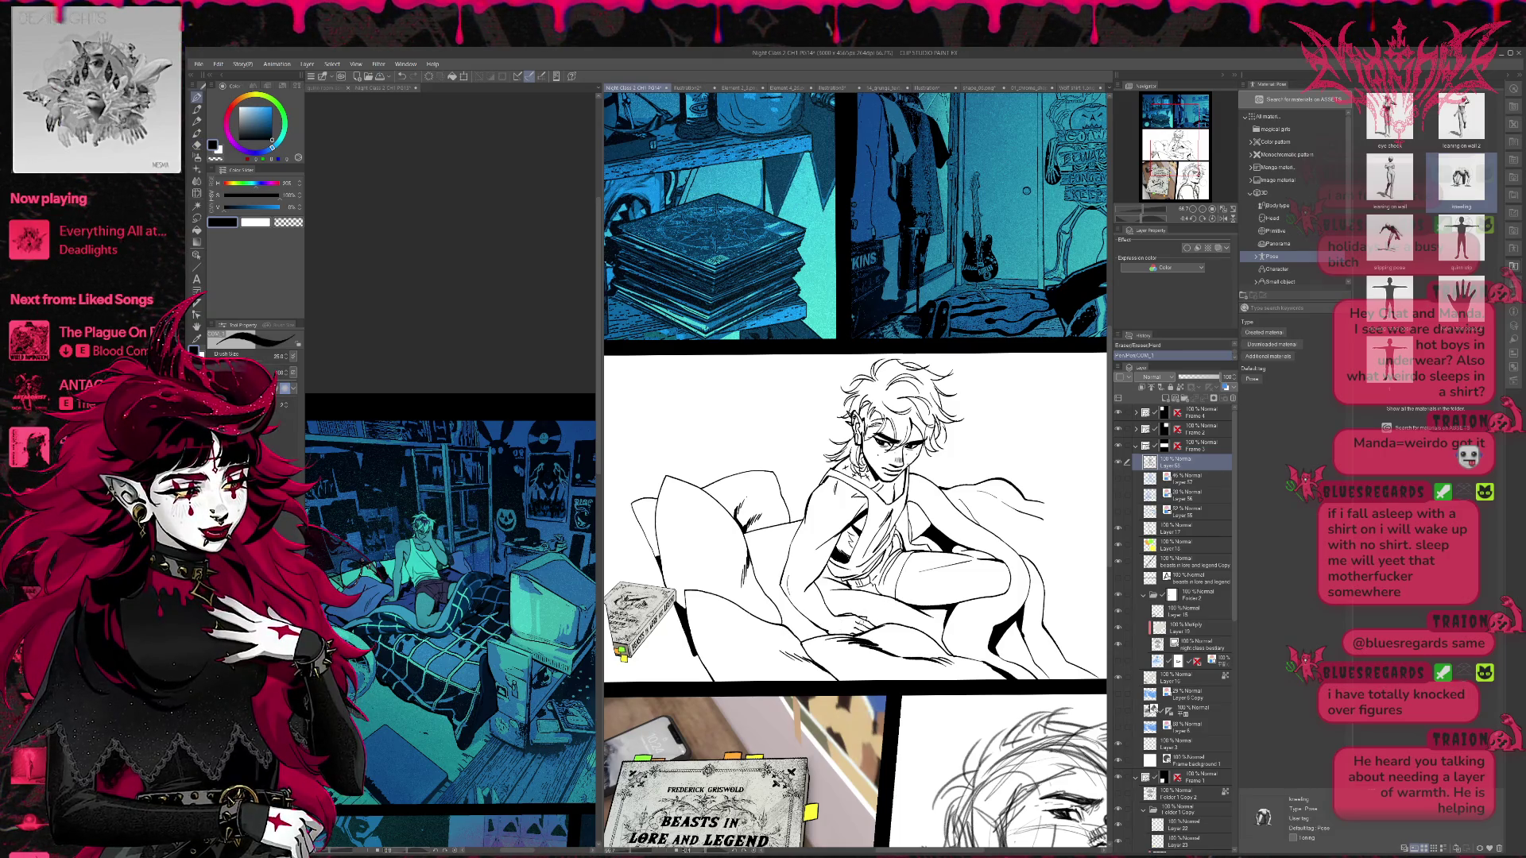
{"action": "left_click_drag", "start_coordinate": [829, 616], "coordinate": [843, 622]}
{"action": "key", "text": "ctrl+z"}
{"action": "key", "text": "ctrl+y"}
{"action": "key", "text": "ctrl+z"}
{"action": "key", "text": "ctrl+y"}
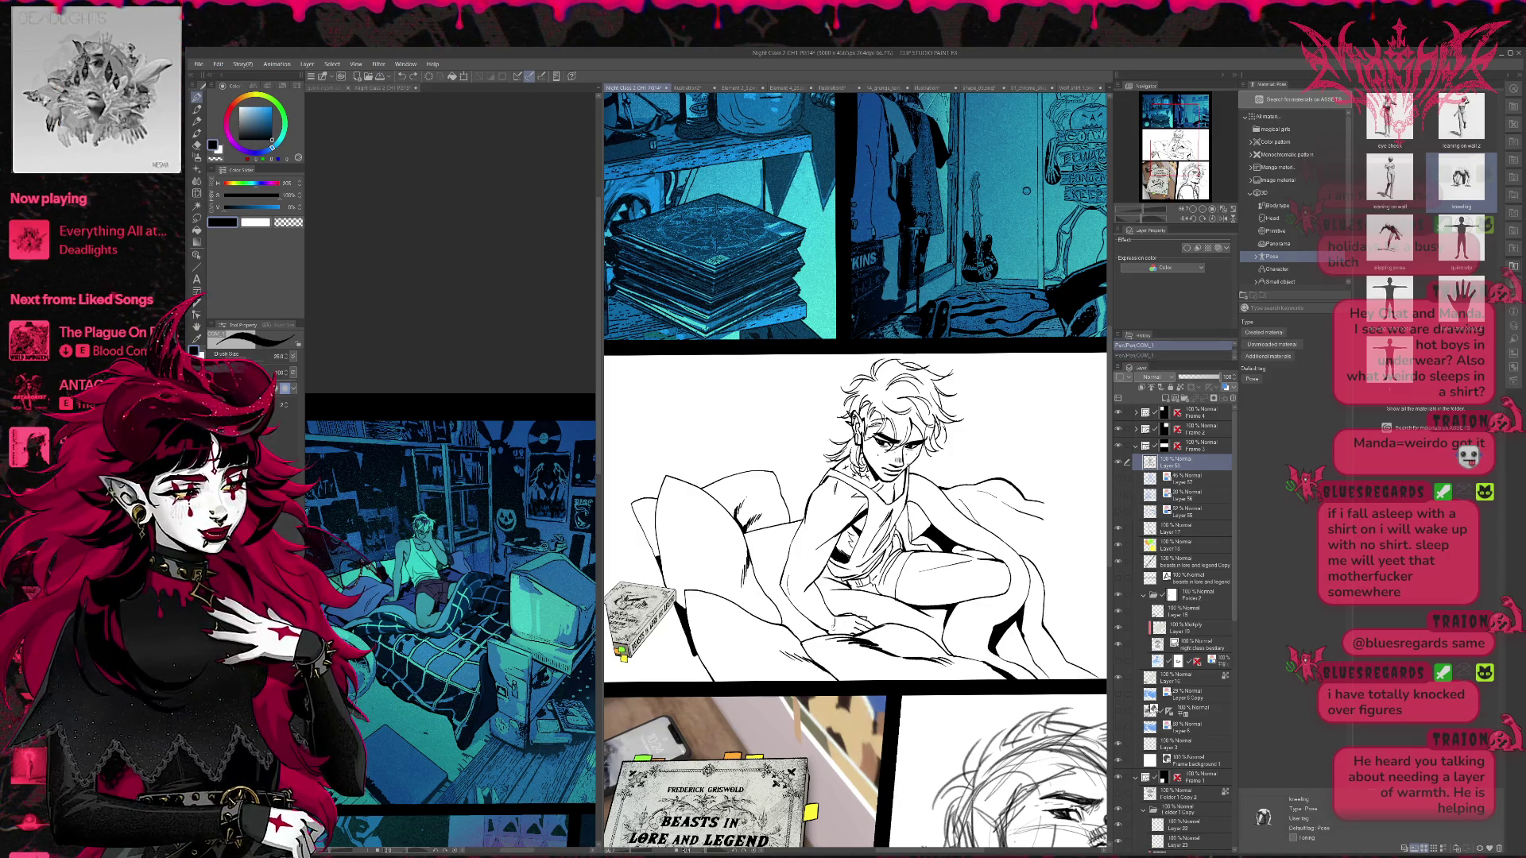
- Erase stray lines on the figure, including near the thigh, and reframe the page
{"action": "left_click_drag", "start_coordinate": [981, 511], "coordinate": [969, 513]}
{"action": "key", "text": "e"}
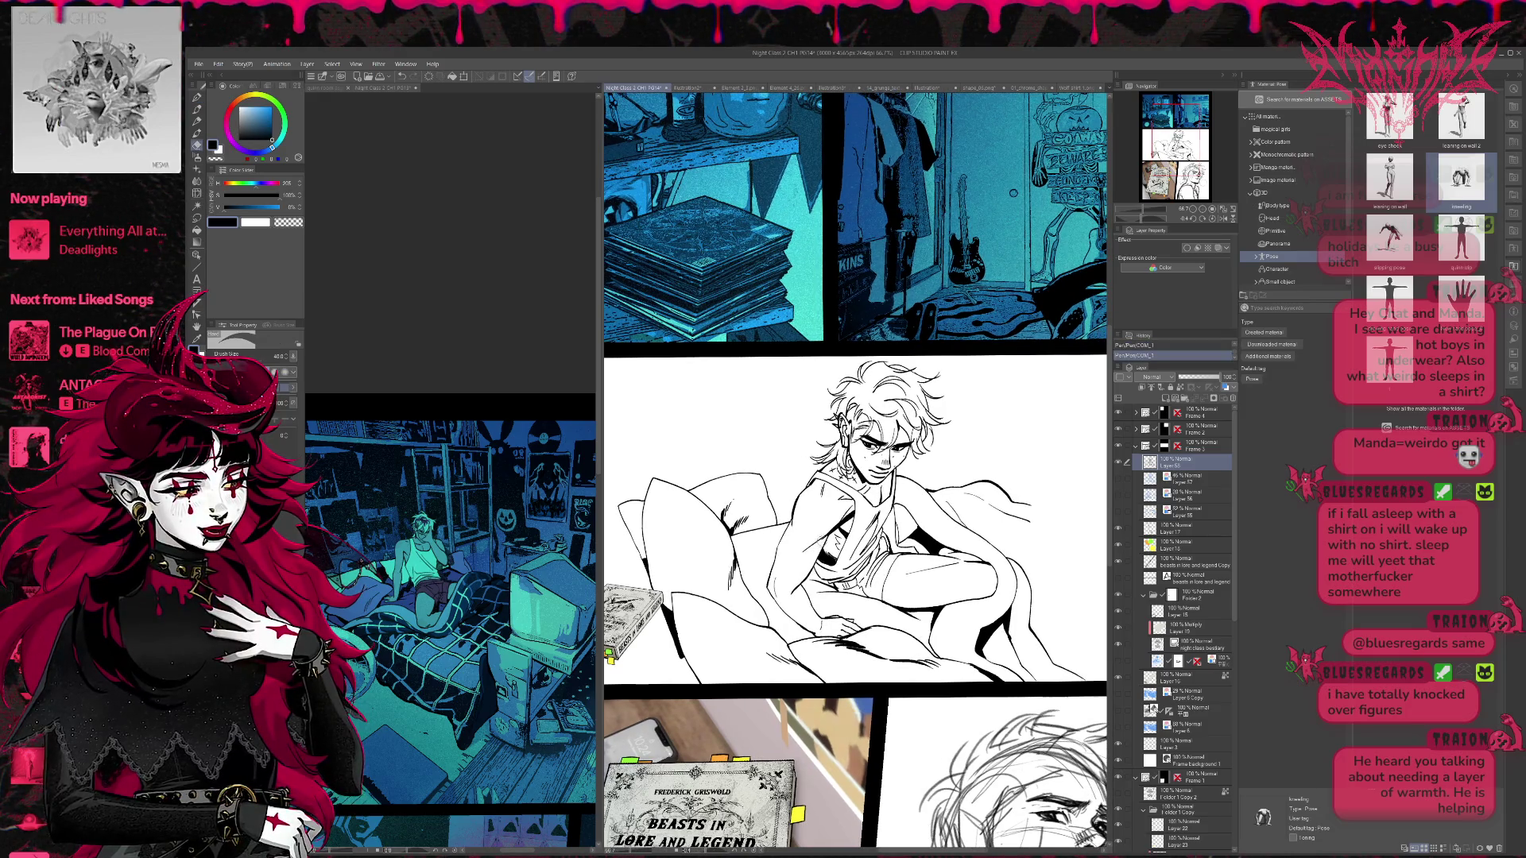
{"action": "left_click_drag", "start_coordinate": [806, 540], "coordinate": [820, 550]}
{"action": "key", "text": "p"}
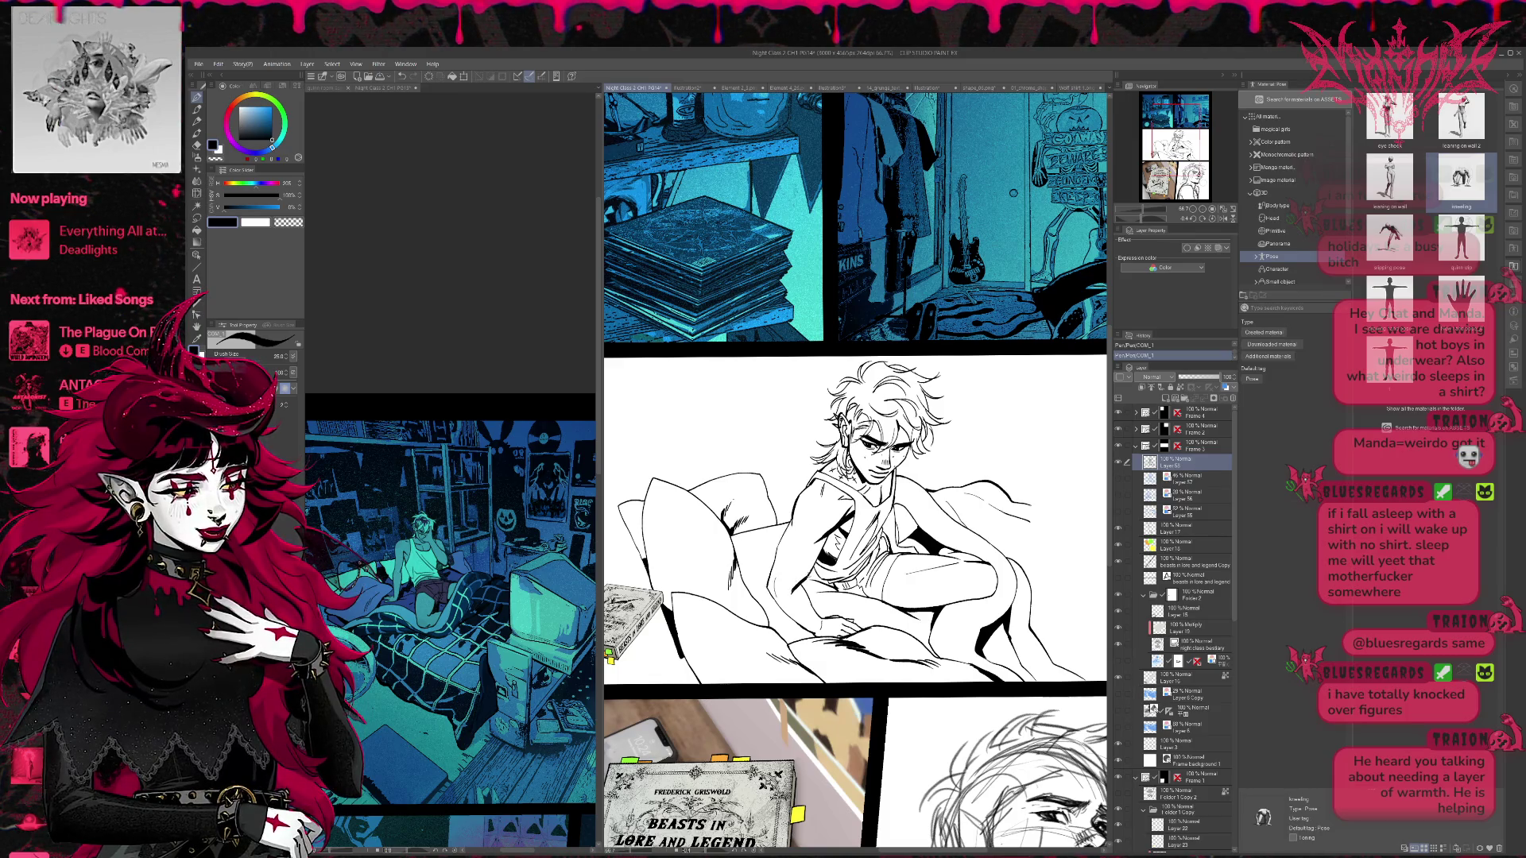
{"action": "key", "text": "e"}
{"action": "left_click_drag", "start_coordinate": [791, 595], "coordinate": [801, 582]}
{"action": "key", "text": "p"}
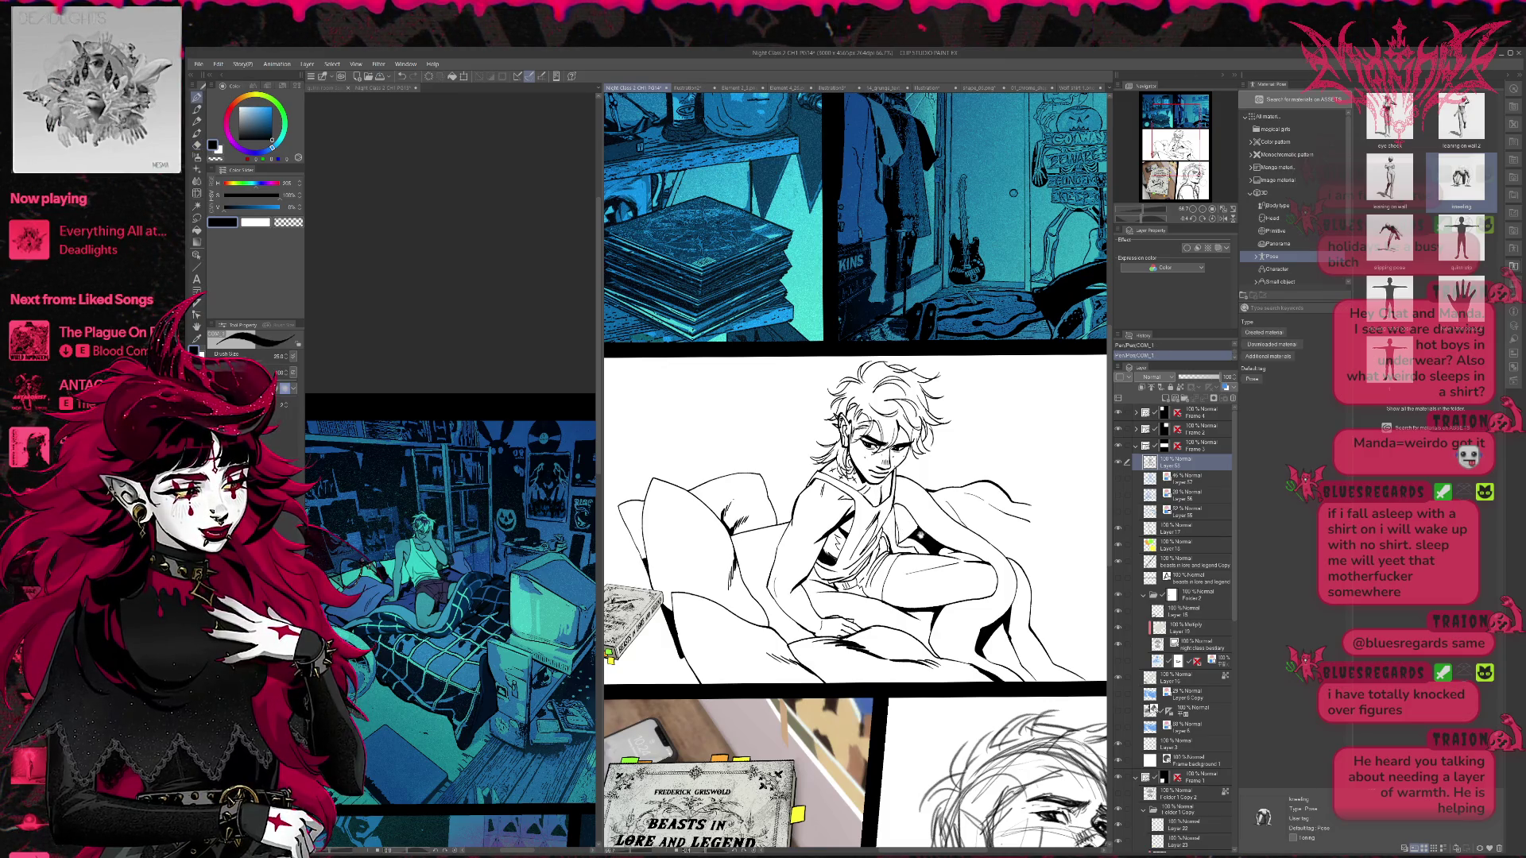
{"action": "scroll", "coordinate": [997, 534], "scroll_direction": "right", "scroll_amount": 2}
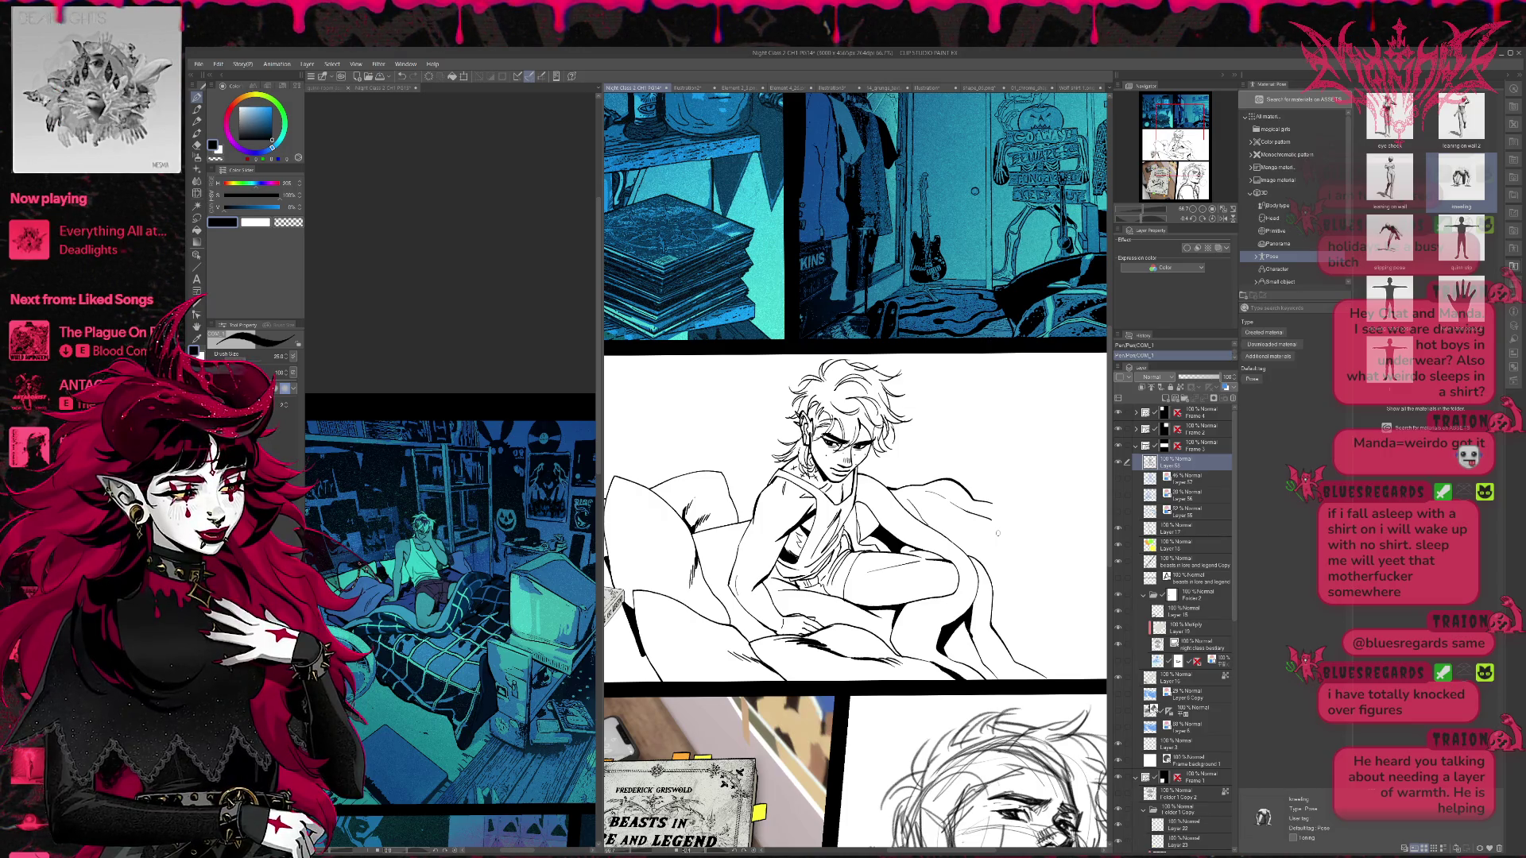
{"action": "key", "text": "e"}
{"action": "mouse_move", "coordinate": [825, 534]}
{"action": "left_mouse_down"}
{"action": "mouse_move", "coordinate": [835, 520]}
{"action": "mouse_move", "coordinate": [827, 557]}
{"action": "left_mouse_up"}
{"action": "key", "text": "p"}
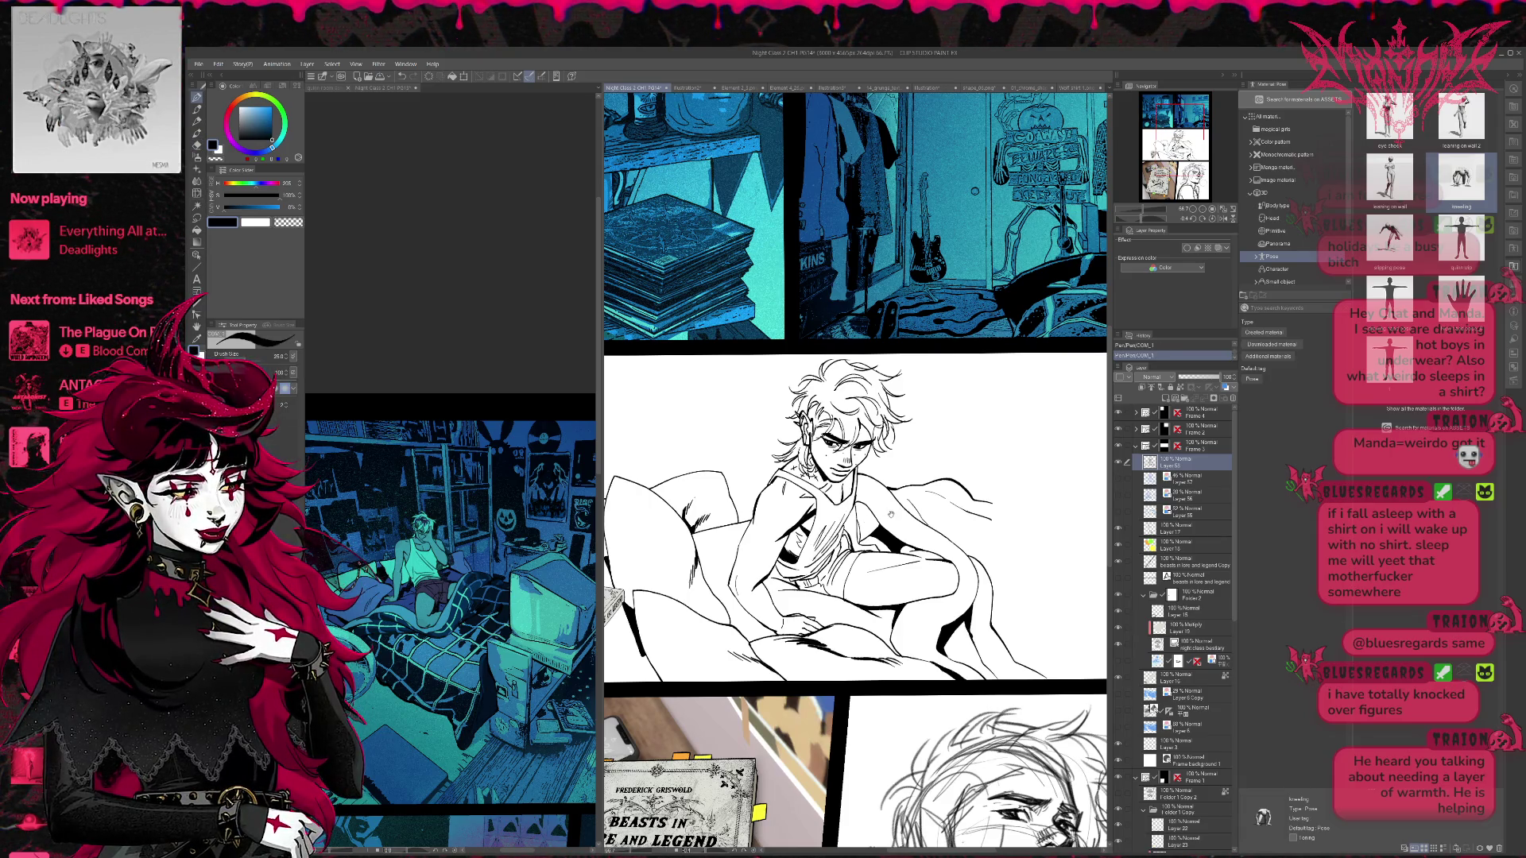
{"action": "scroll", "coordinate": [891, 514], "scroll_direction": "up", "scroll_amount": 1}
{"action": "scroll", "coordinate": [856, 473], "scroll_direction": "up", "scroll_amount": 1}
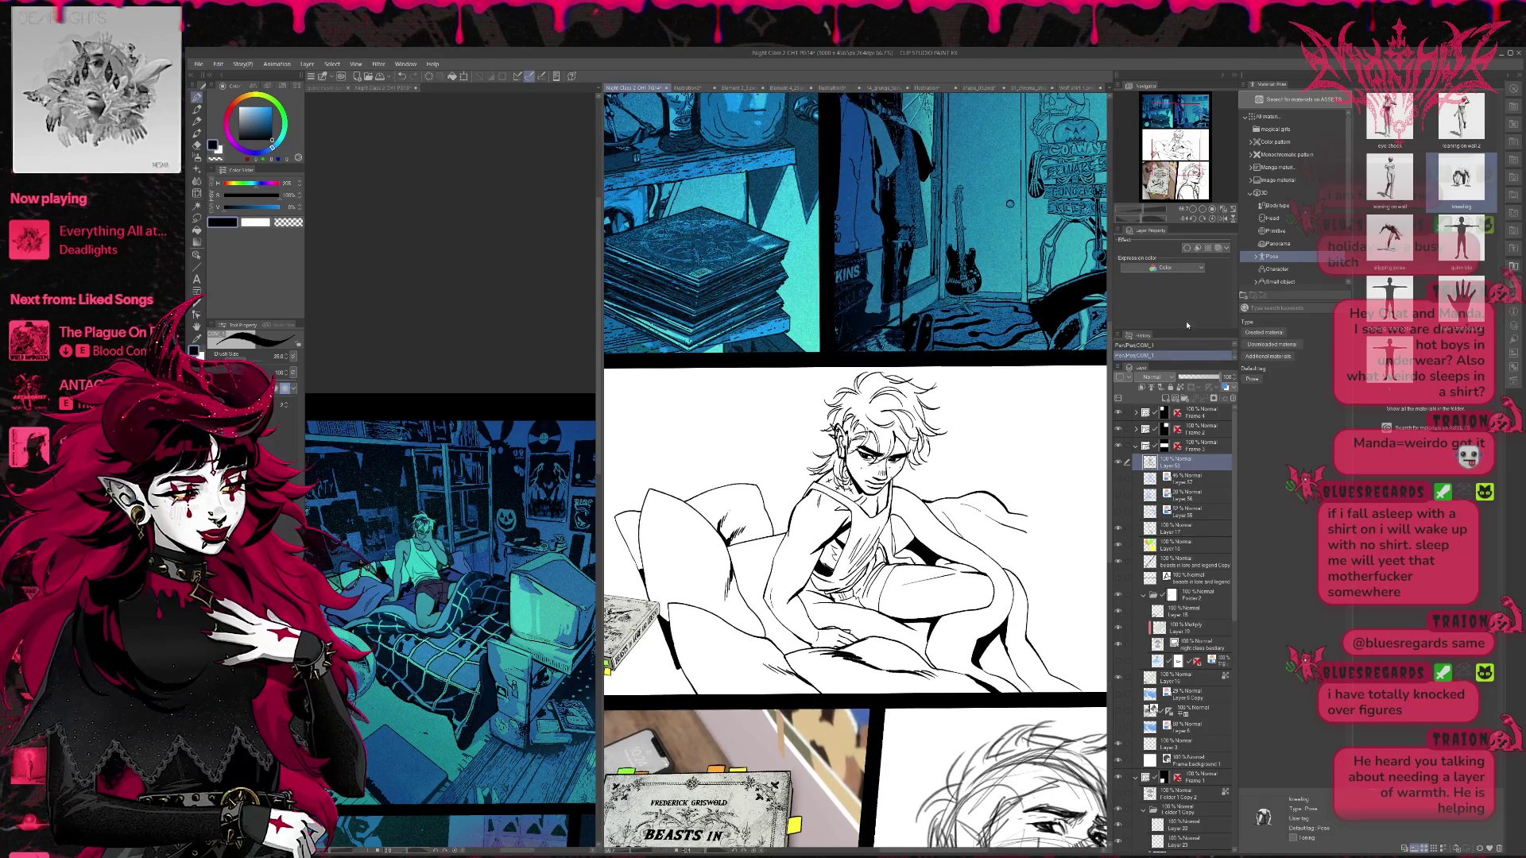
{"action": "mouse_move", "coordinate": [1028, 473]}
{"action": "left_mouse_down"}
{"action": "mouse_move", "coordinate": [1009, 467]}
{"action": "mouse_move", "coordinate": [1057, 461]}
{"action": "left_mouse_up"}
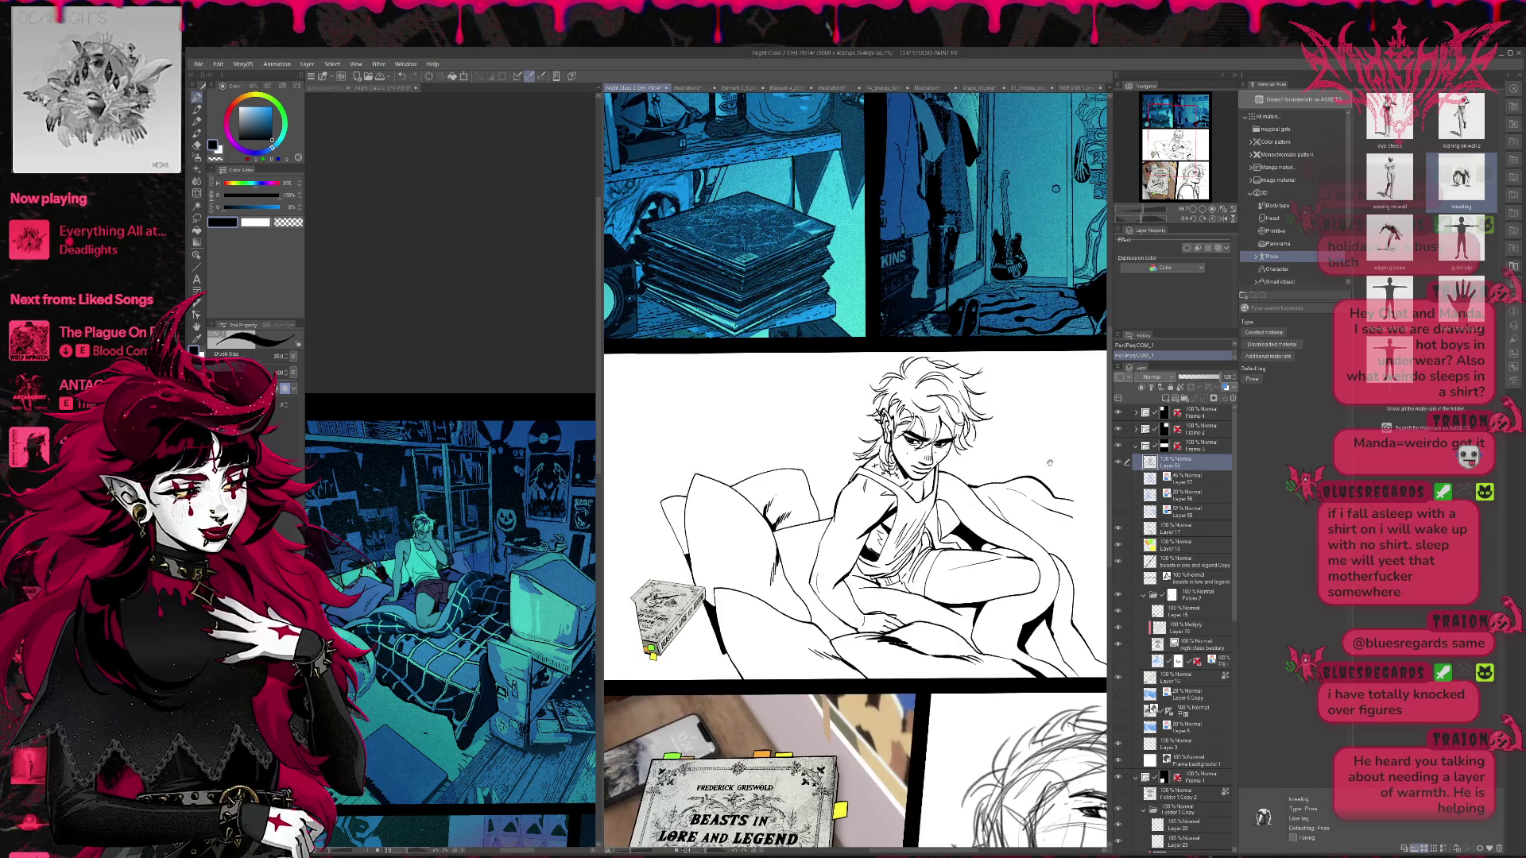
- Zoom in on the face, trim a bit of linework, and add a small stroke by the right eye
{"action": "left_click", "coordinate": [1202, 209]}
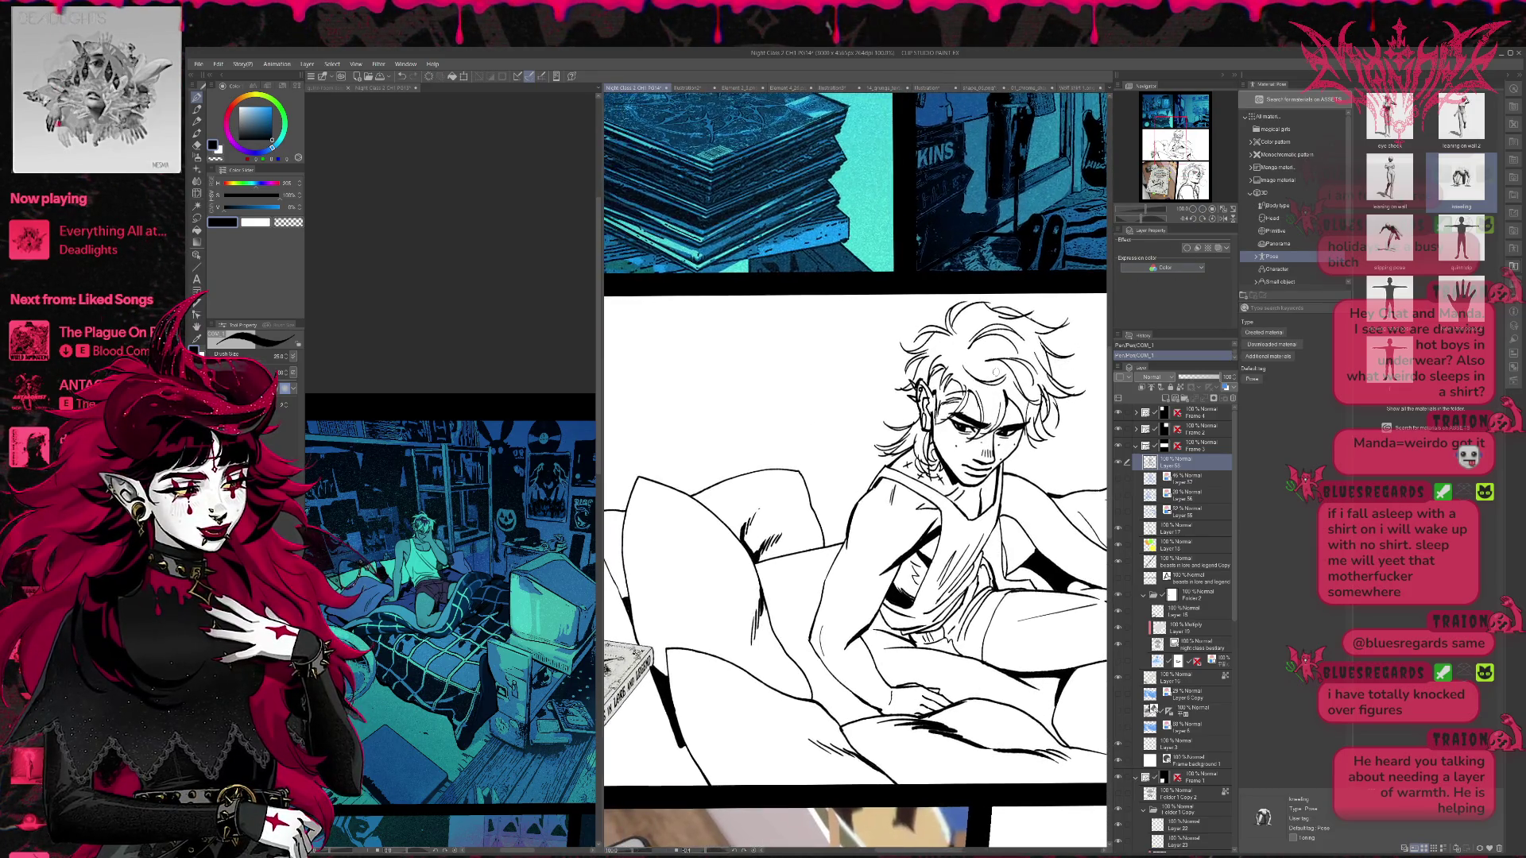
{"action": "key", "text": "e"}
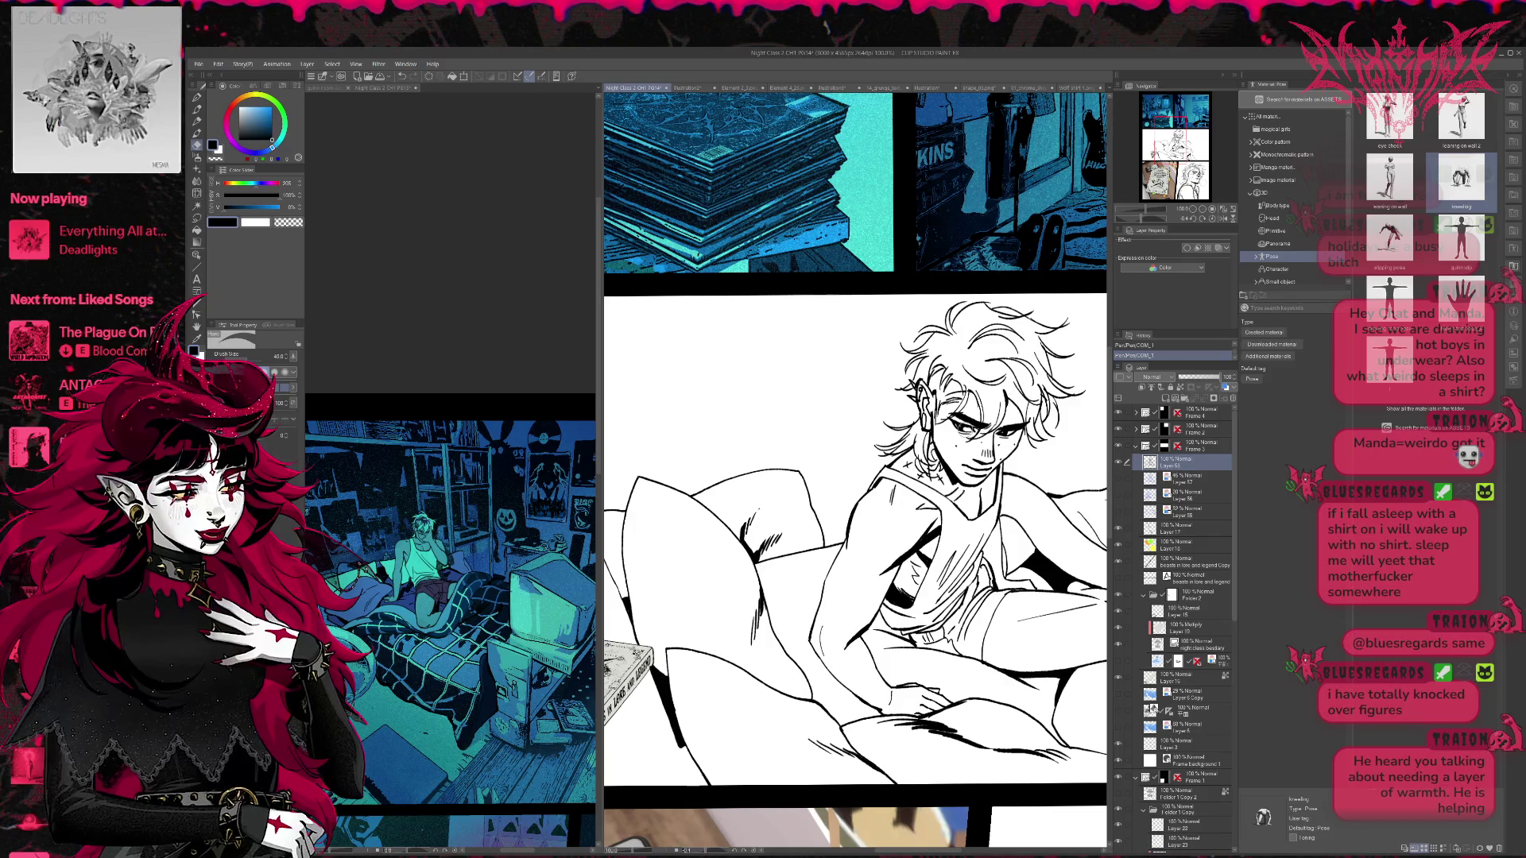
{"action": "key", "text": "p"}
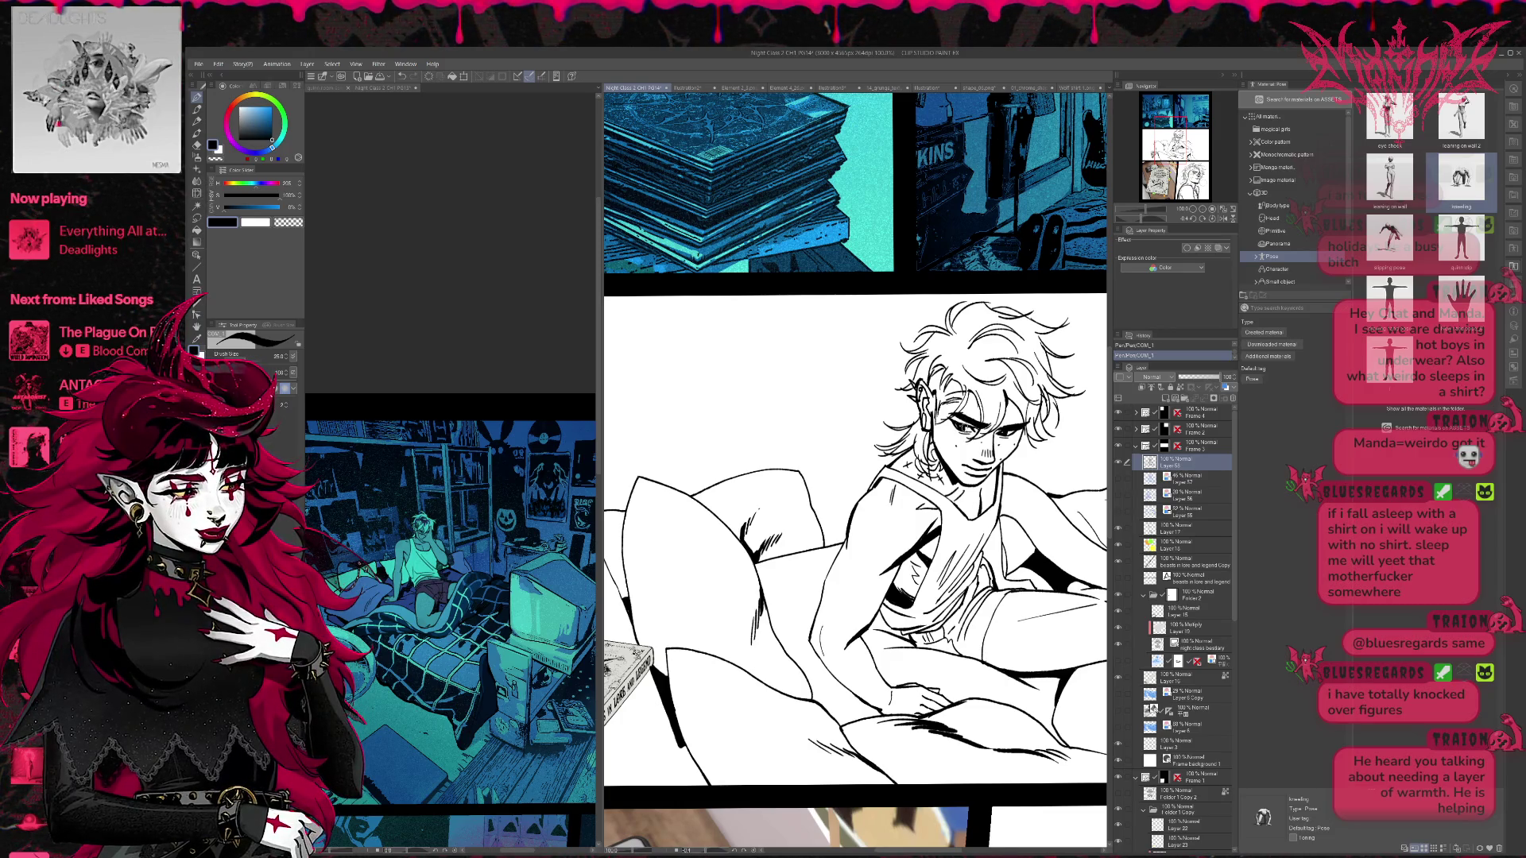
{"action": "key", "text": "ctrl+z"}
{"action": "key", "text": "ctrl+y"}
{"action": "key", "text": "e"}
{"action": "left_click_drag", "start_coordinate": [974, 412], "coordinate": [979, 417]}
{"action": "key", "text": "p"}
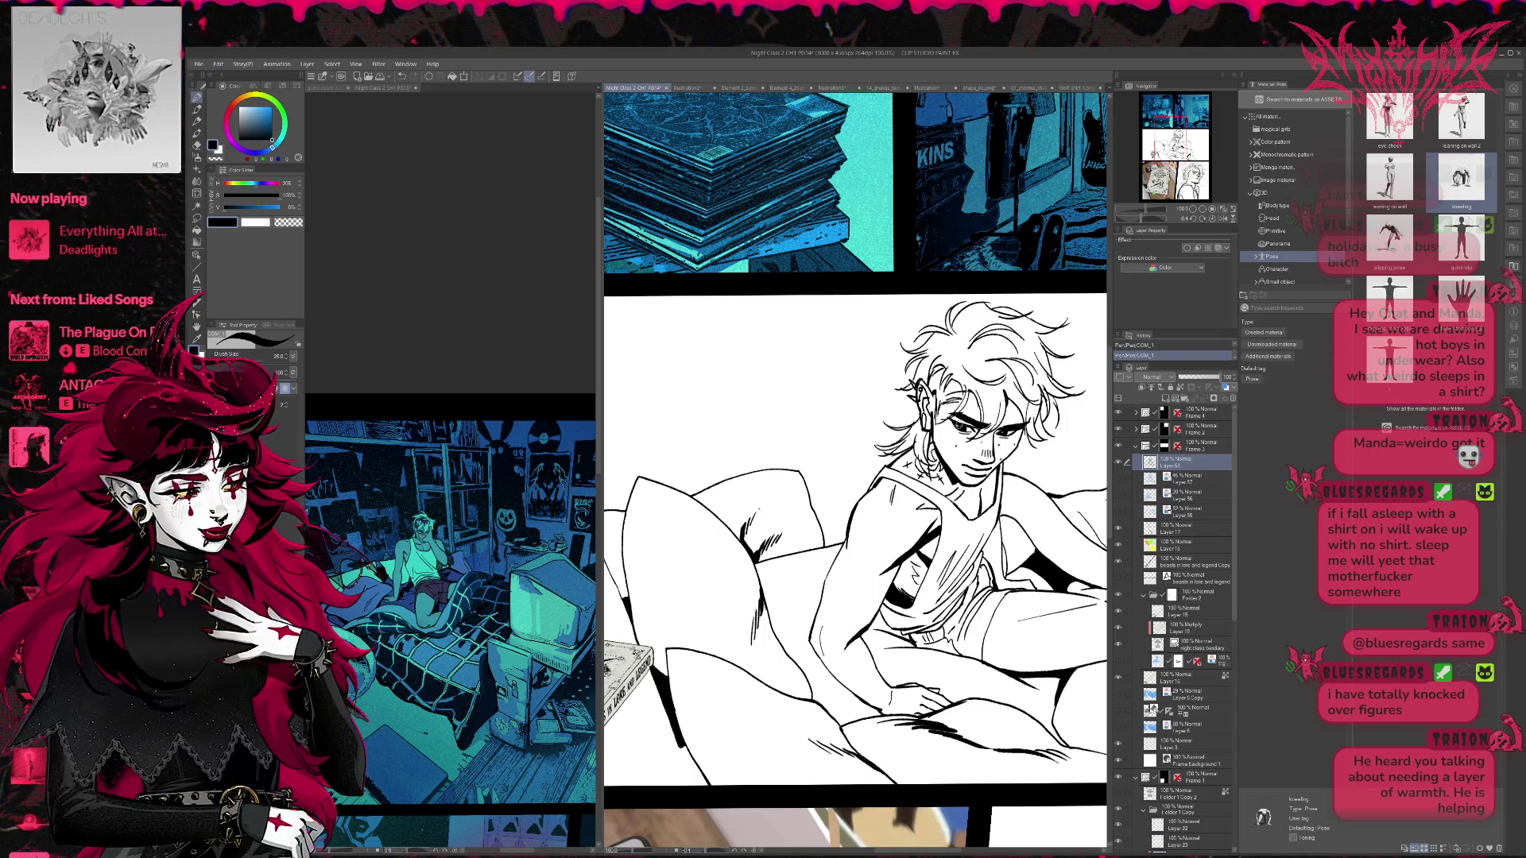
{"action": "left_click_drag", "start_coordinate": [958, 414], "coordinate": [969, 433]}
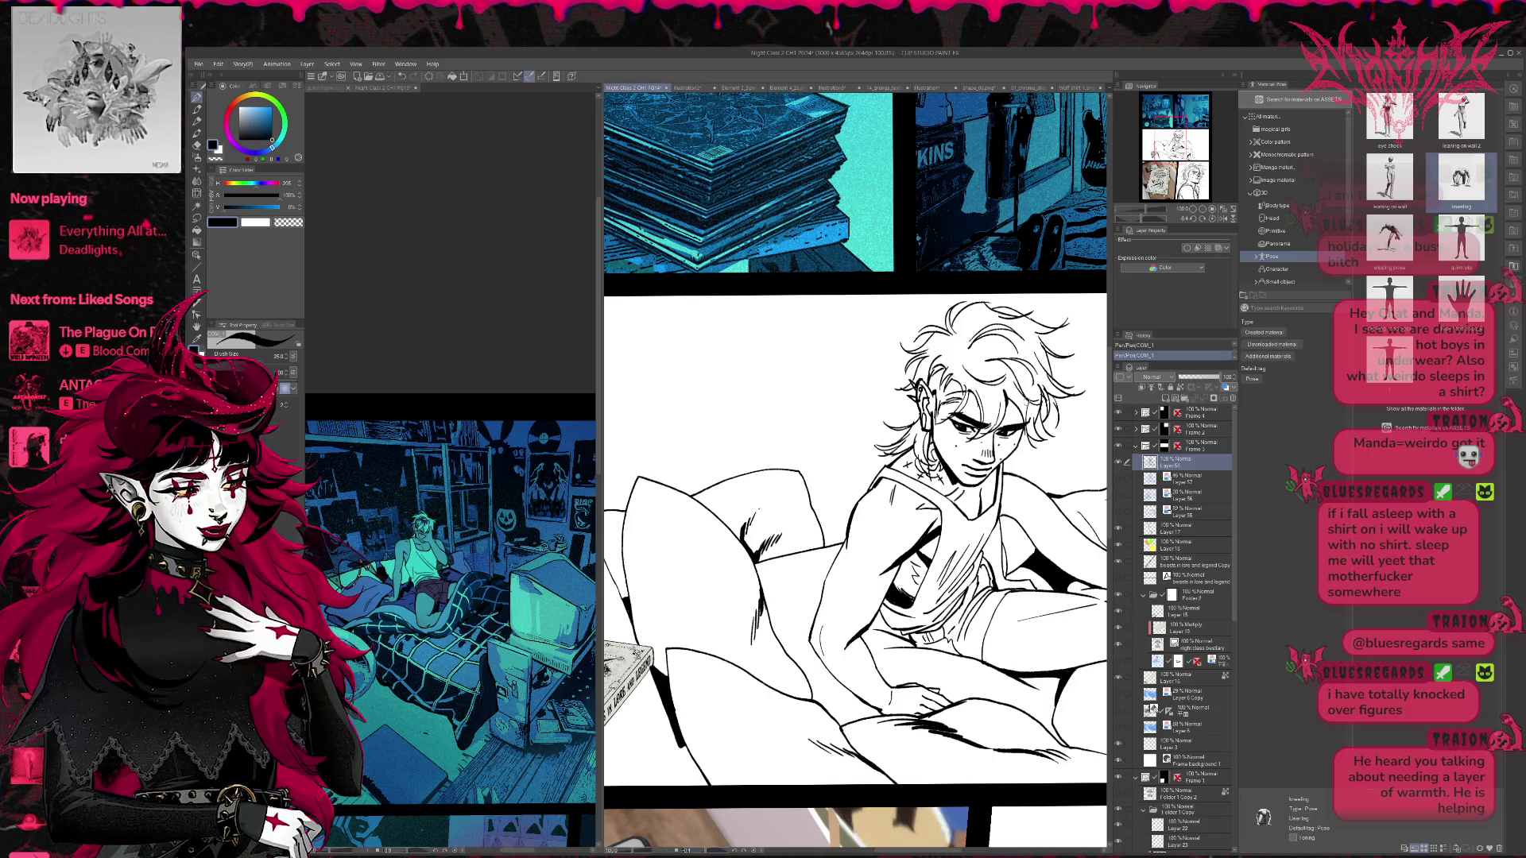
- Mirror the view and redo a small eraser correction with an adjusted eraser size
{"action": "left_click", "coordinate": [1227, 219]}
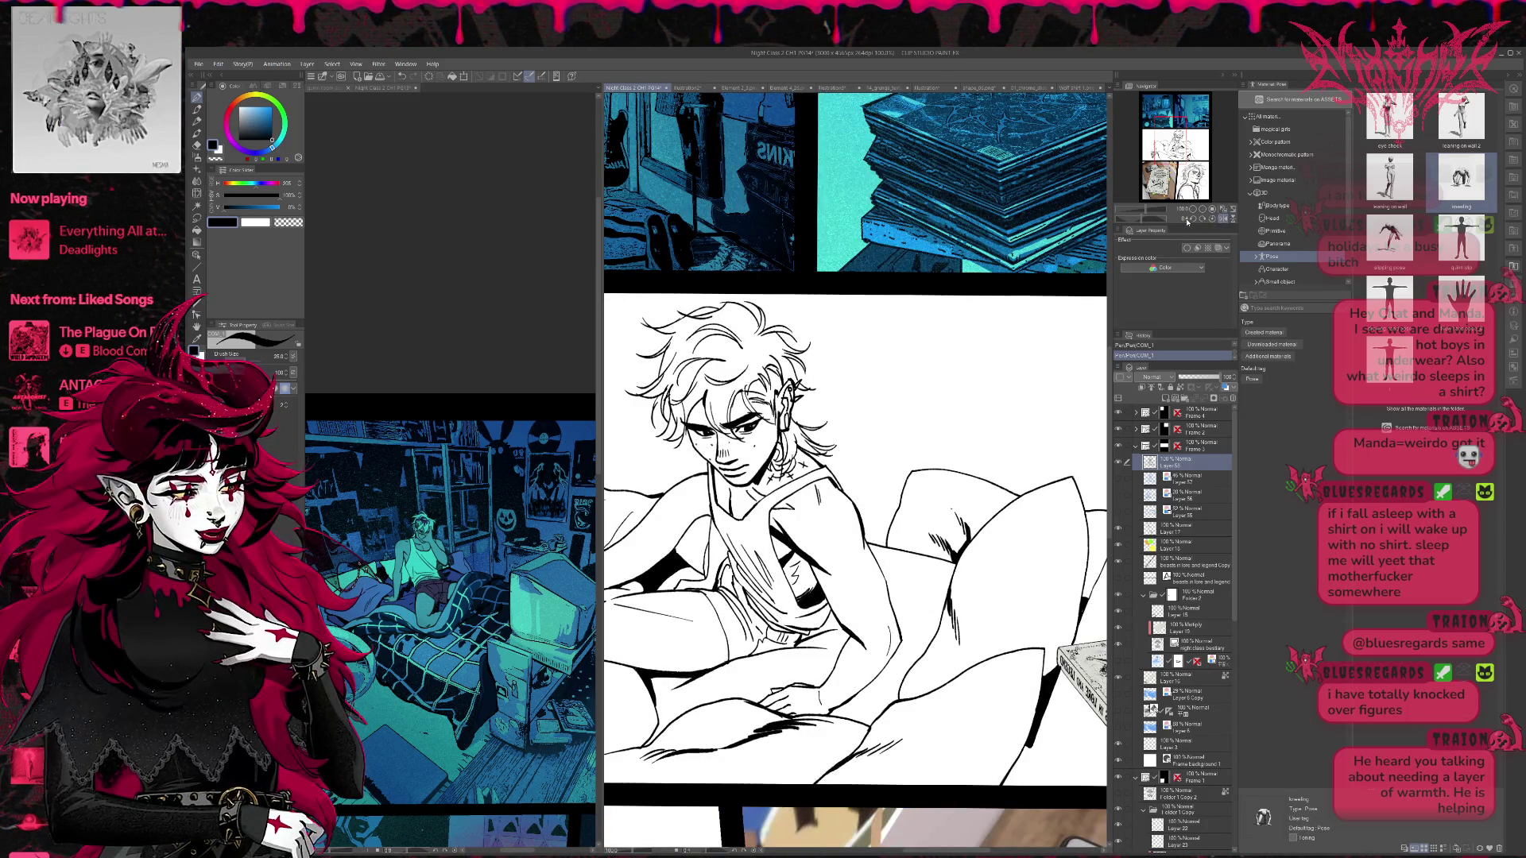
{"action": "key", "text": "e"}
{"action": "key", "text": "bracketleft"}
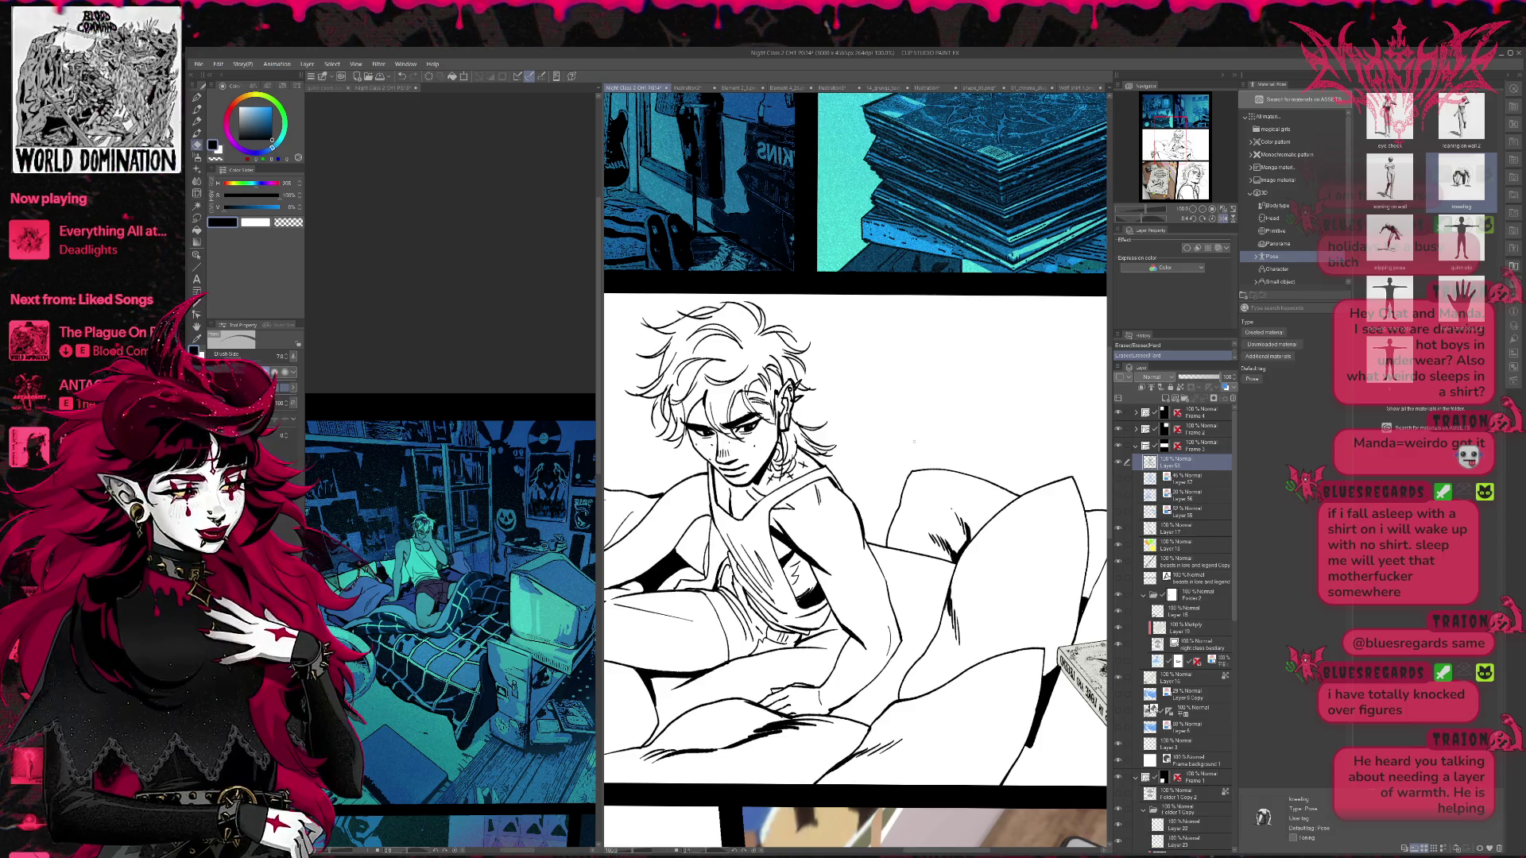
{"action": "scroll", "coordinate": [855, 437], "scroll_direction": "left", "scroll_amount": 1}
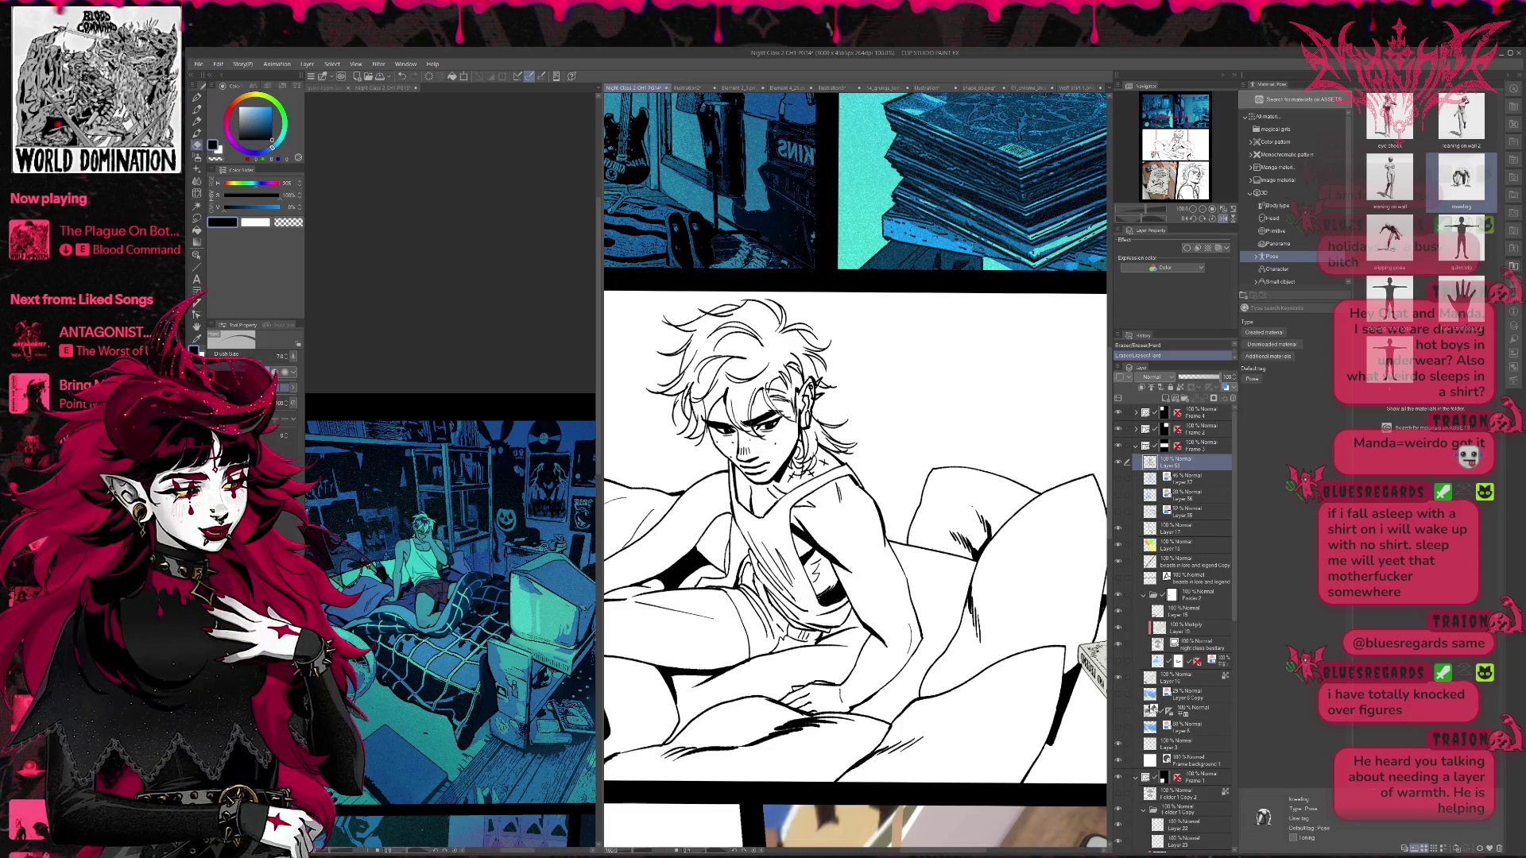
{"action": "key", "text": "ctrl+z"}
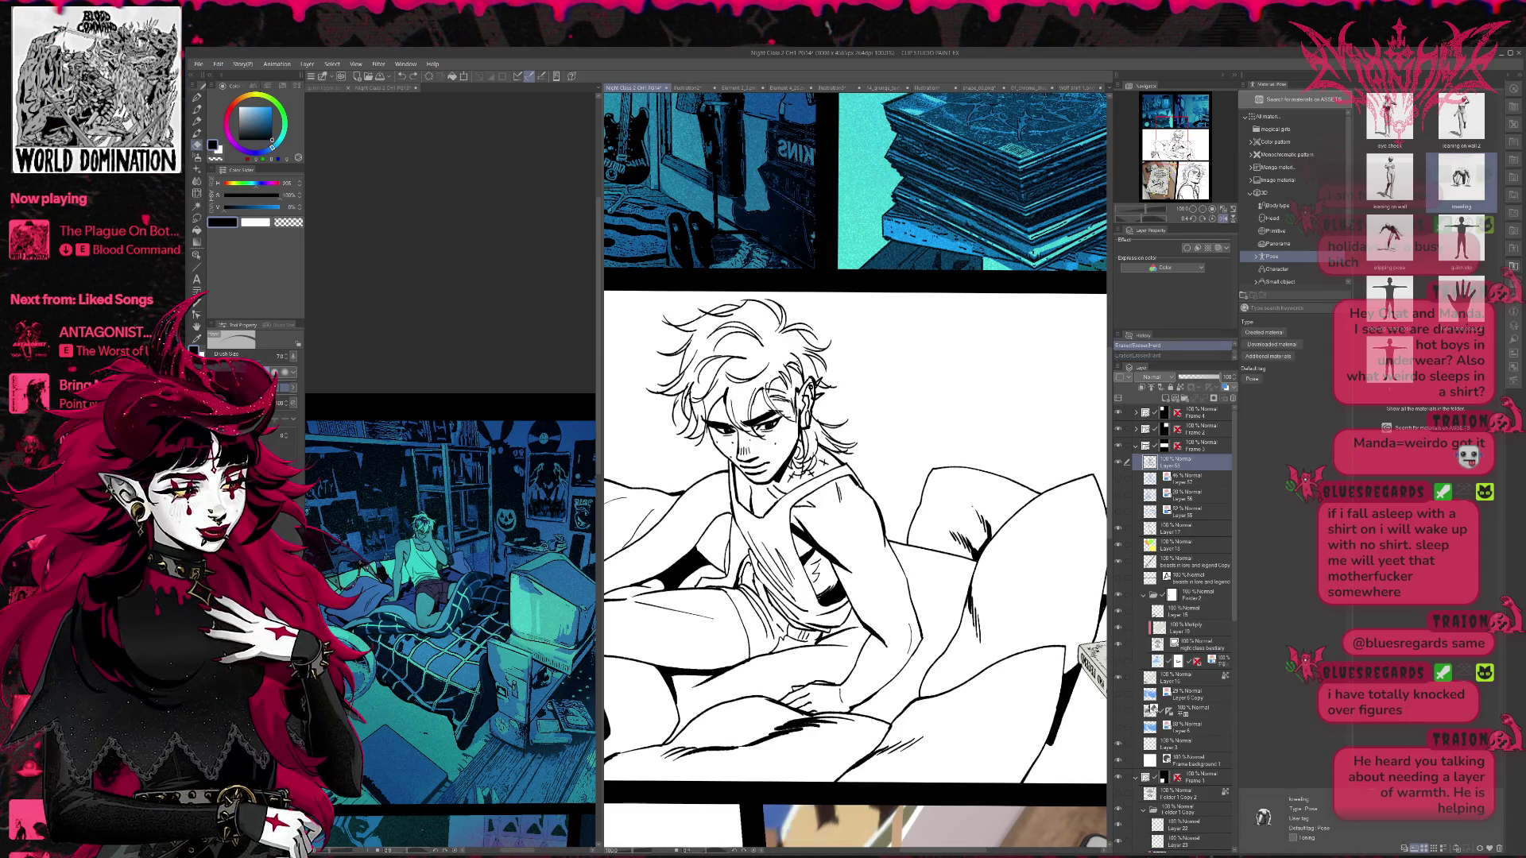
{"action": "key", "text": "bracketright"}
{"action": "key", "text": "bracketright"}
{"action": "key", "text": "ctrl+y"}
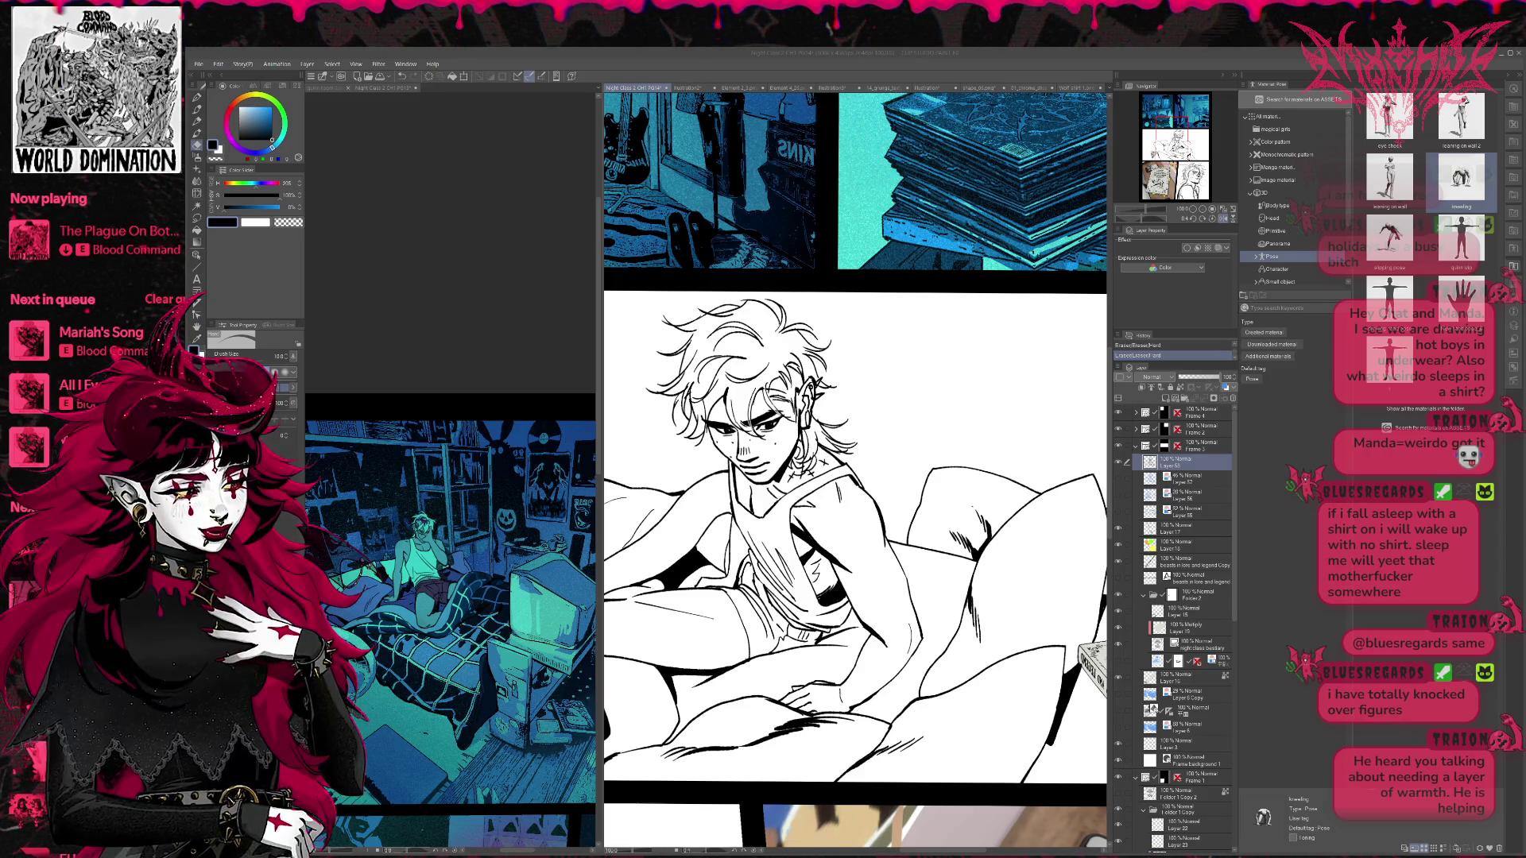
{"action": "key", "text": "ctrl+minus"}
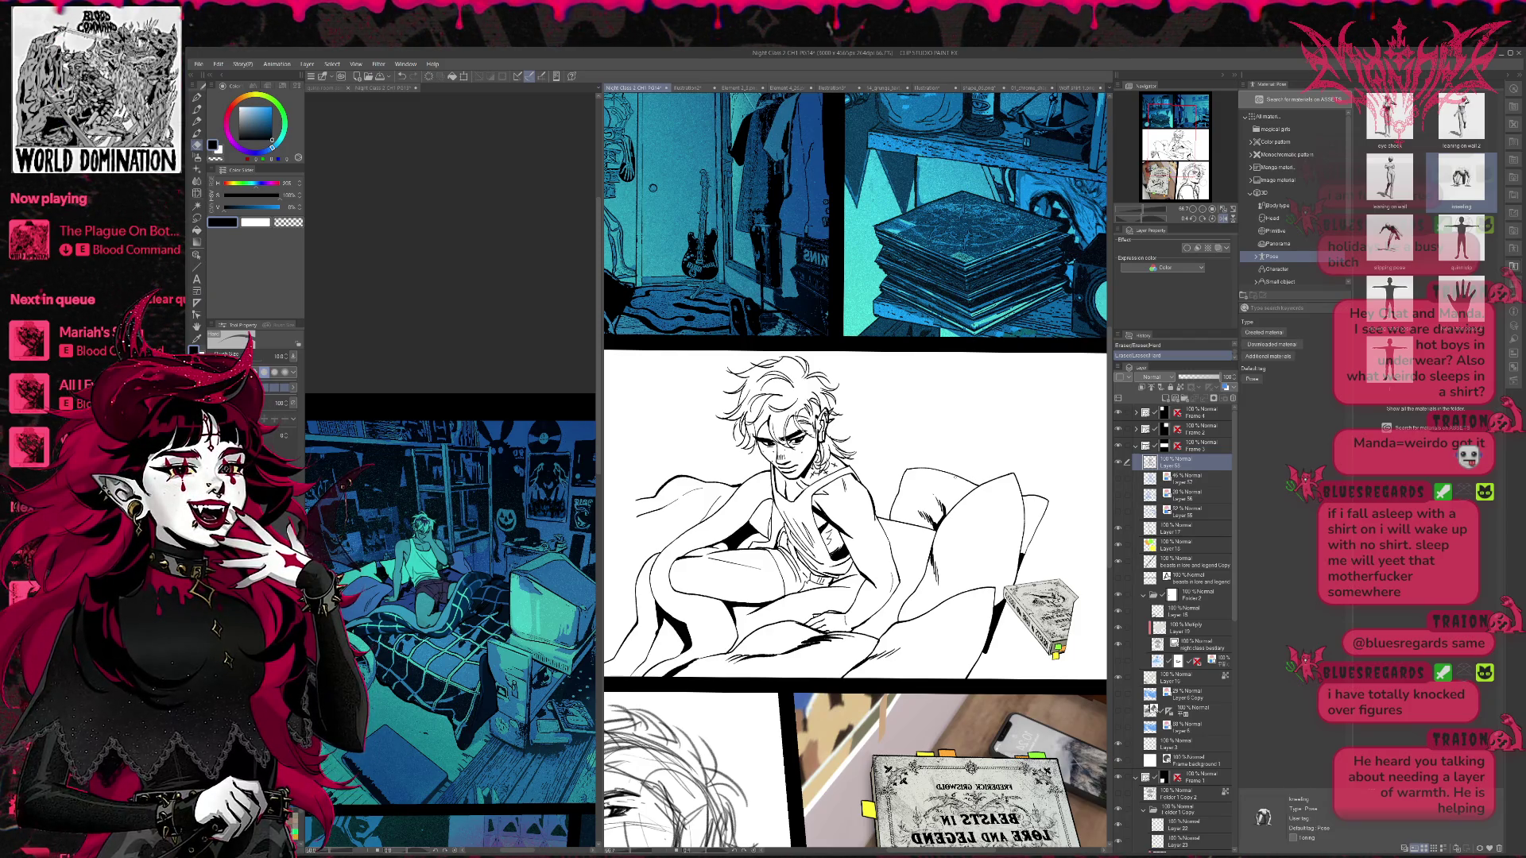
- Toggle the man's lineart to compare, unflip the view, and zoom to frame the page
{"action": "left_click", "coordinate": [1118, 462]}
{"action": "left_click", "coordinate": [1118, 462]}
{"action": "left_click", "coordinate": [1224, 218]}
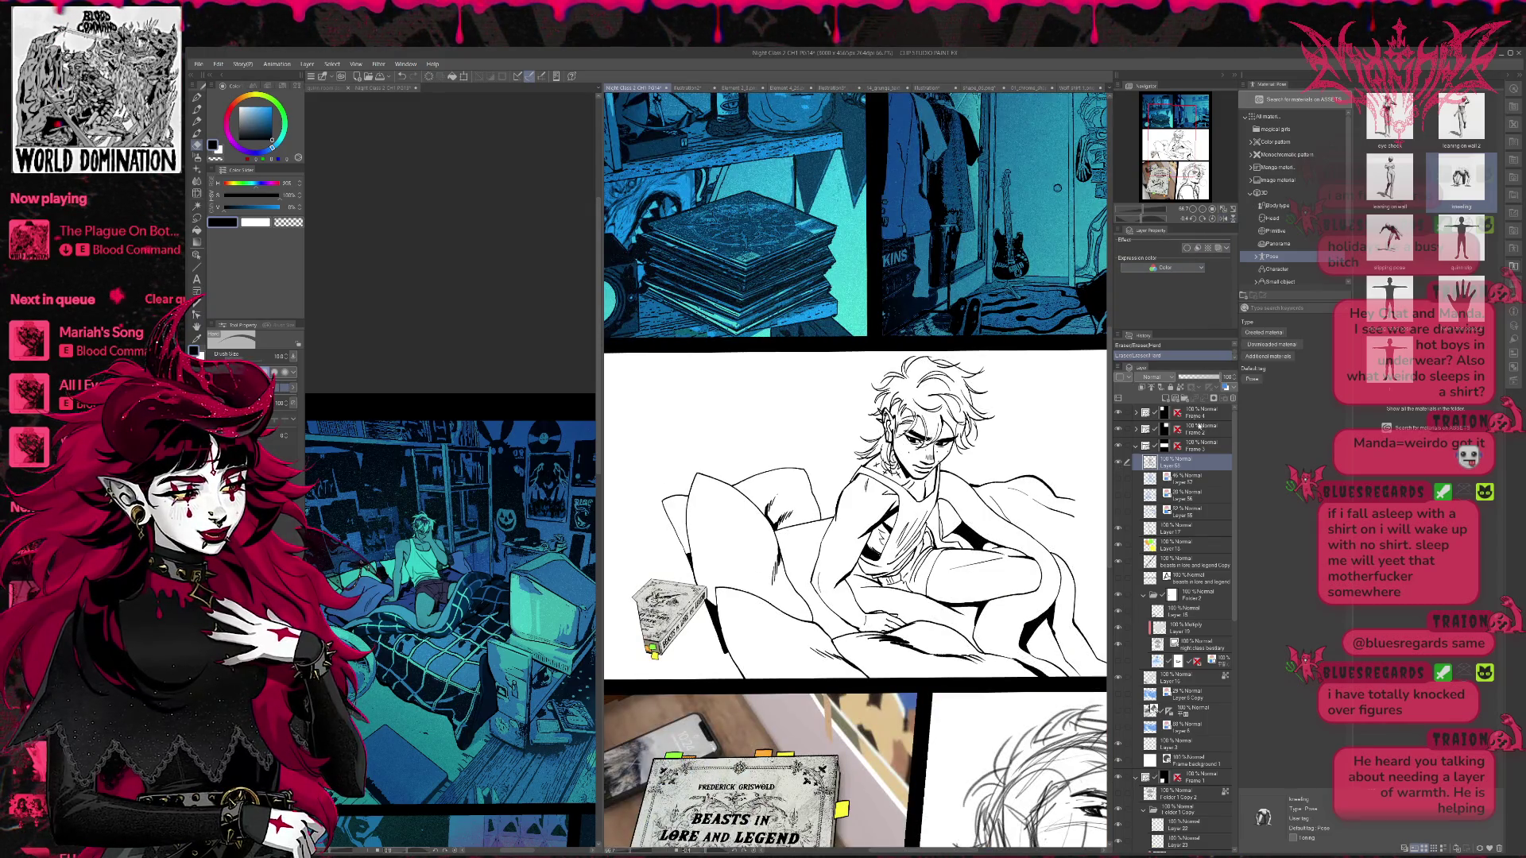
{"action": "left_click", "coordinate": [1194, 220]}
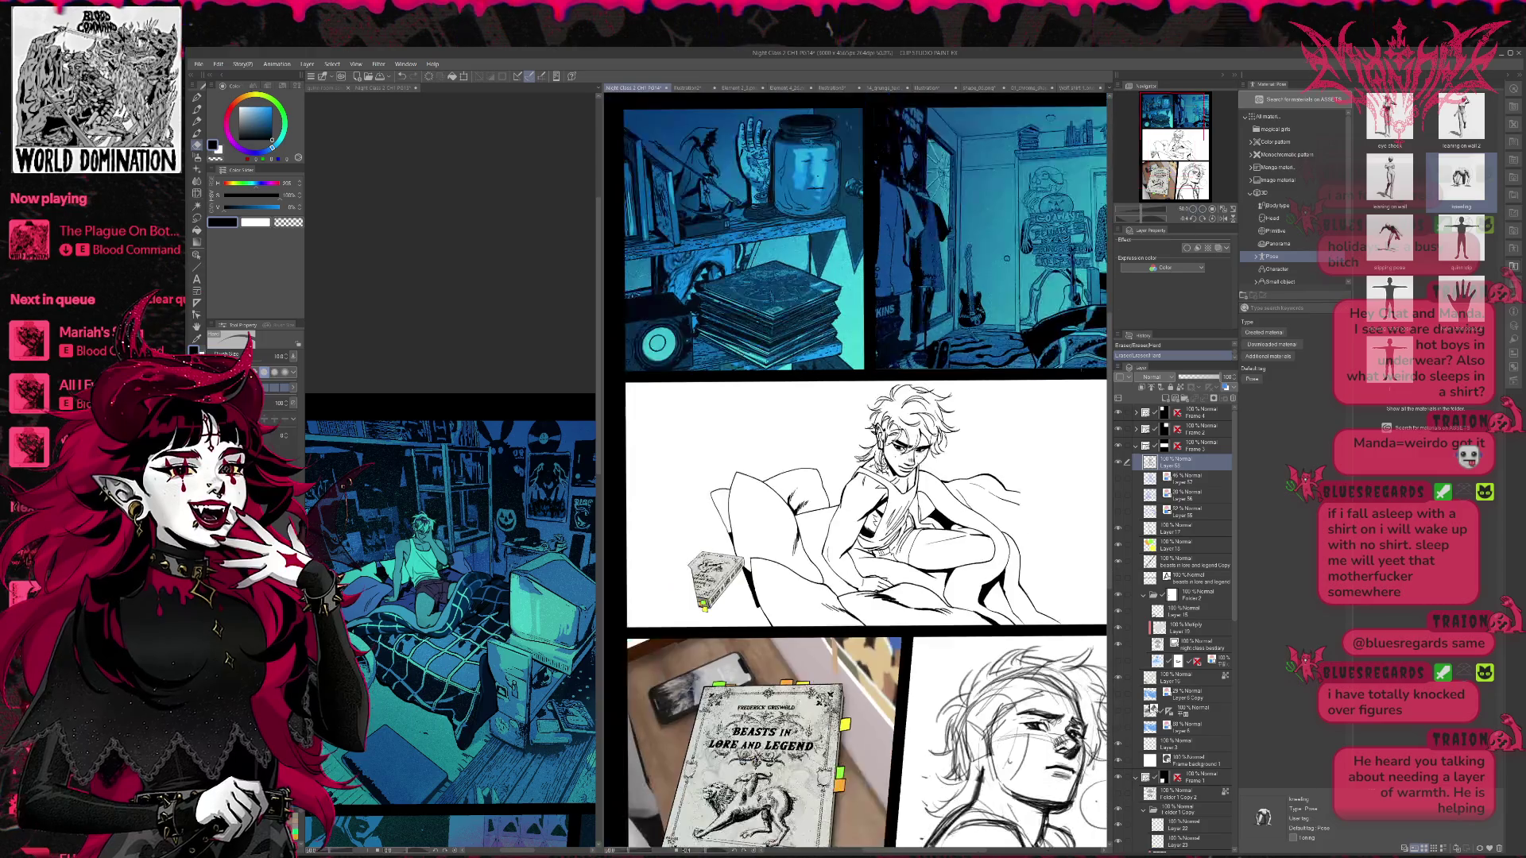
{"action": "left_click", "coordinate": [1193, 211]}
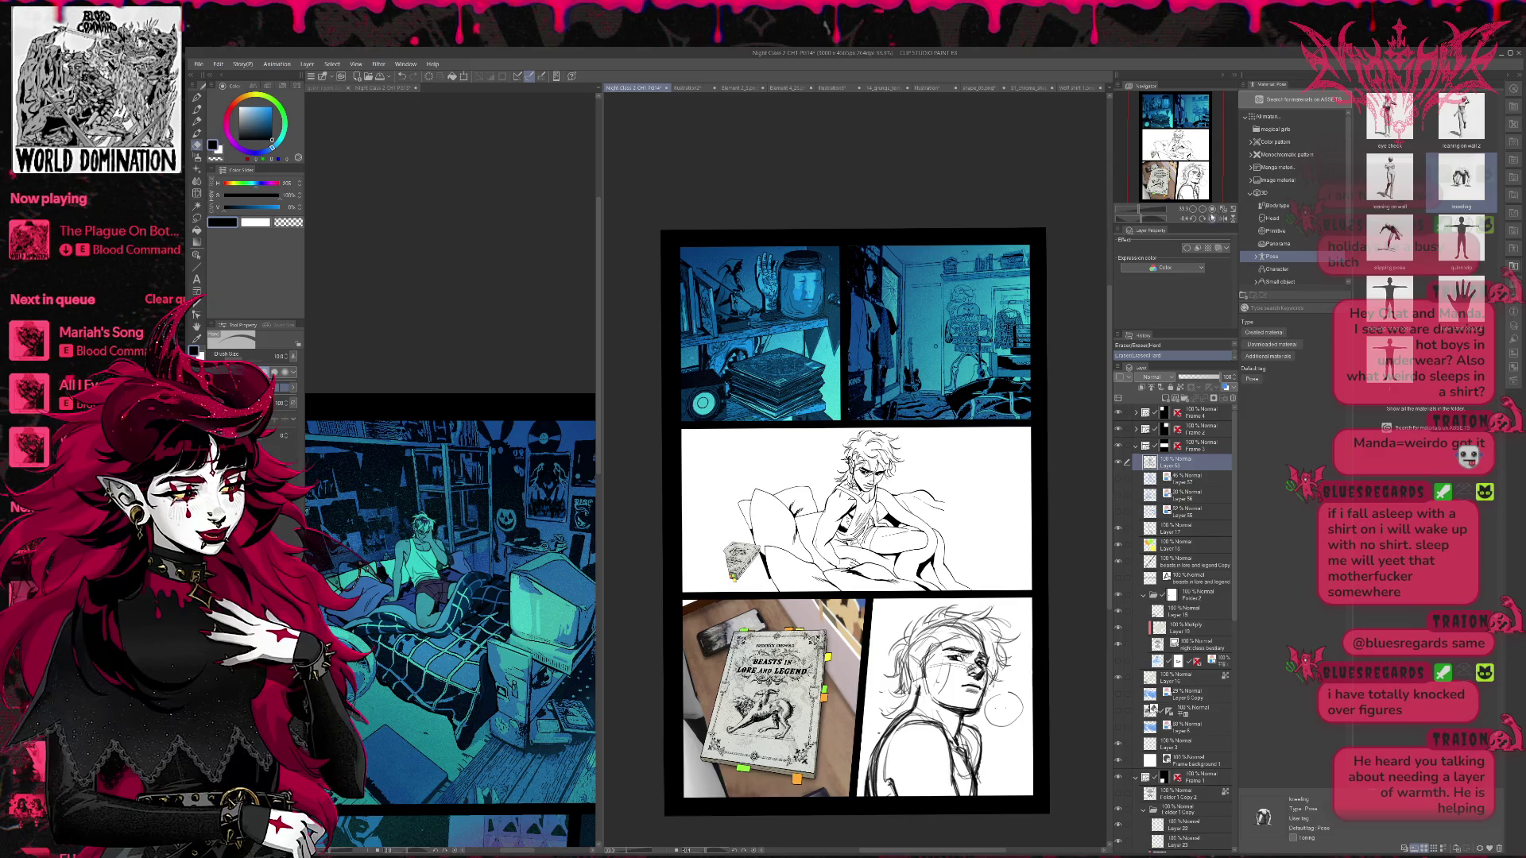
{"action": "left_click", "coordinate": [1209, 219]}
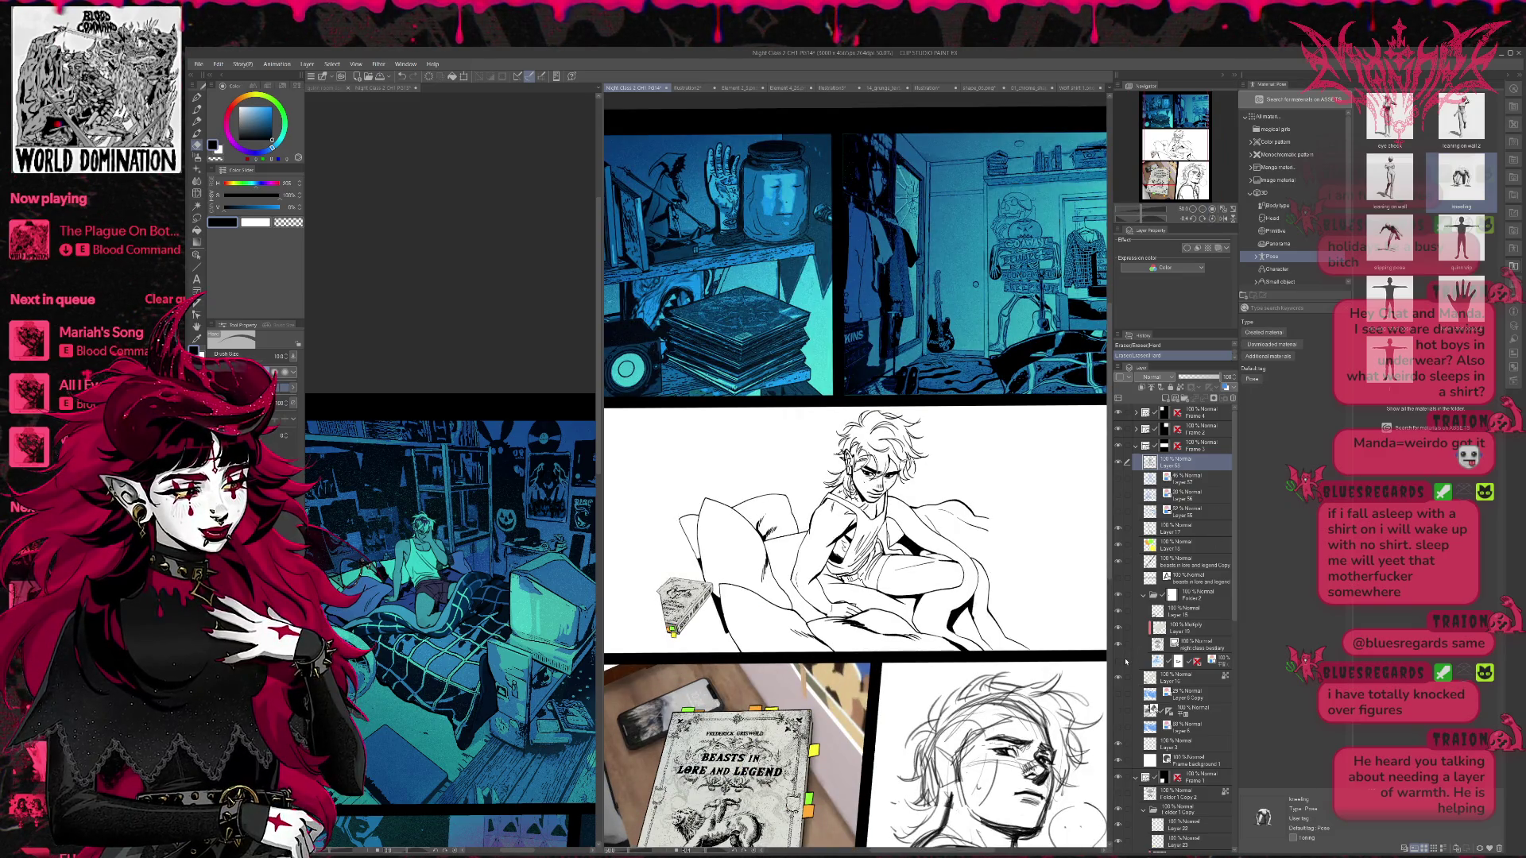
- Preview the 3D figure, blue-shaded and grey shading layers, then show the blue 3D bedroom background
{"action": "left_click", "coordinate": [1118, 711]}
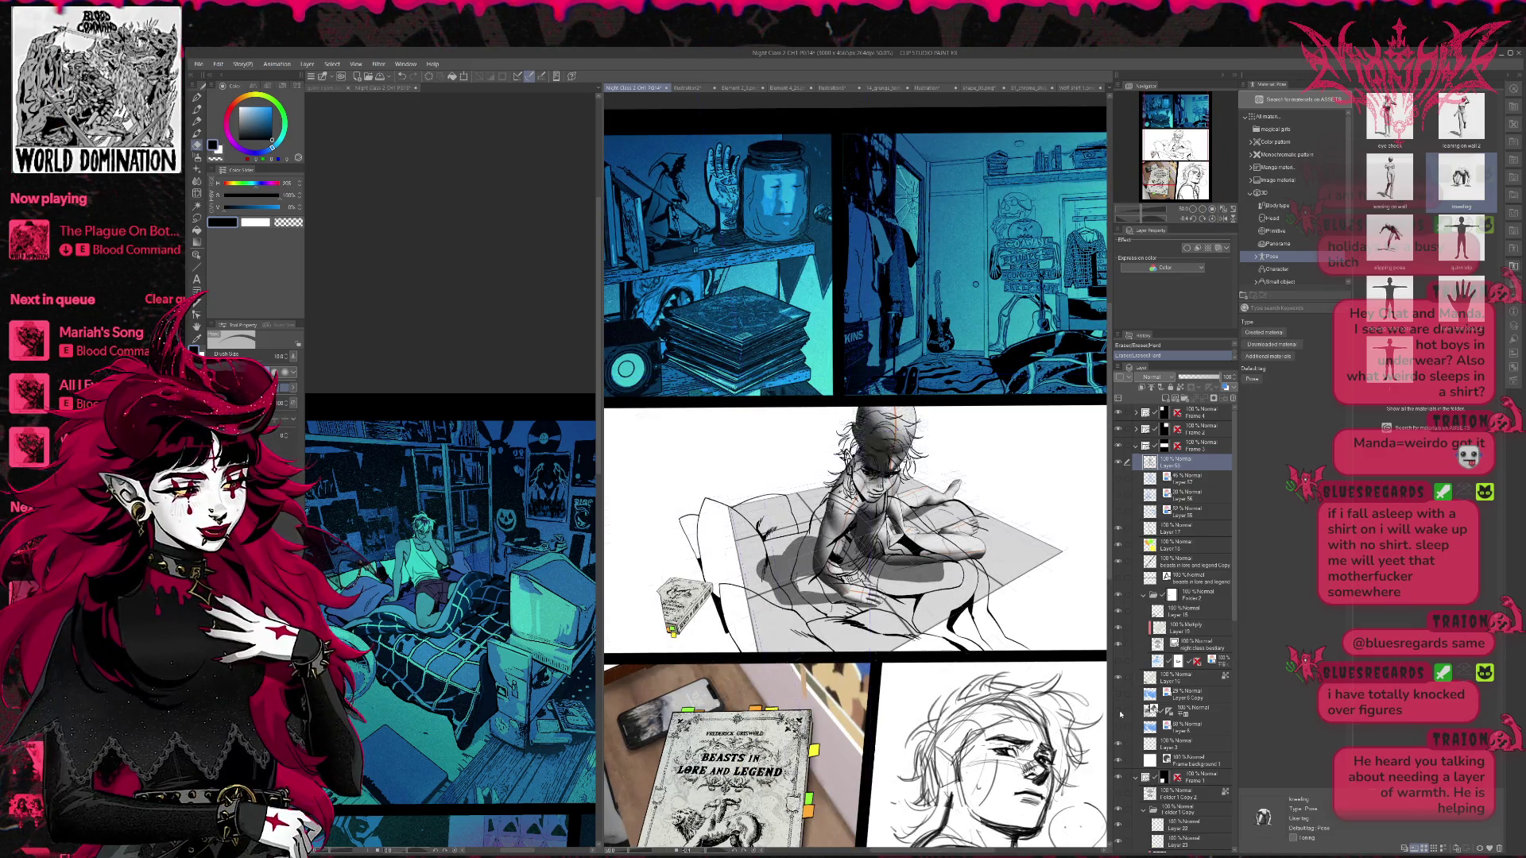
{"action": "left_click", "coordinate": [1119, 711]}
{"action": "left_click", "coordinate": [1118, 663]}
{"action": "left_click", "coordinate": [1119, 663]}
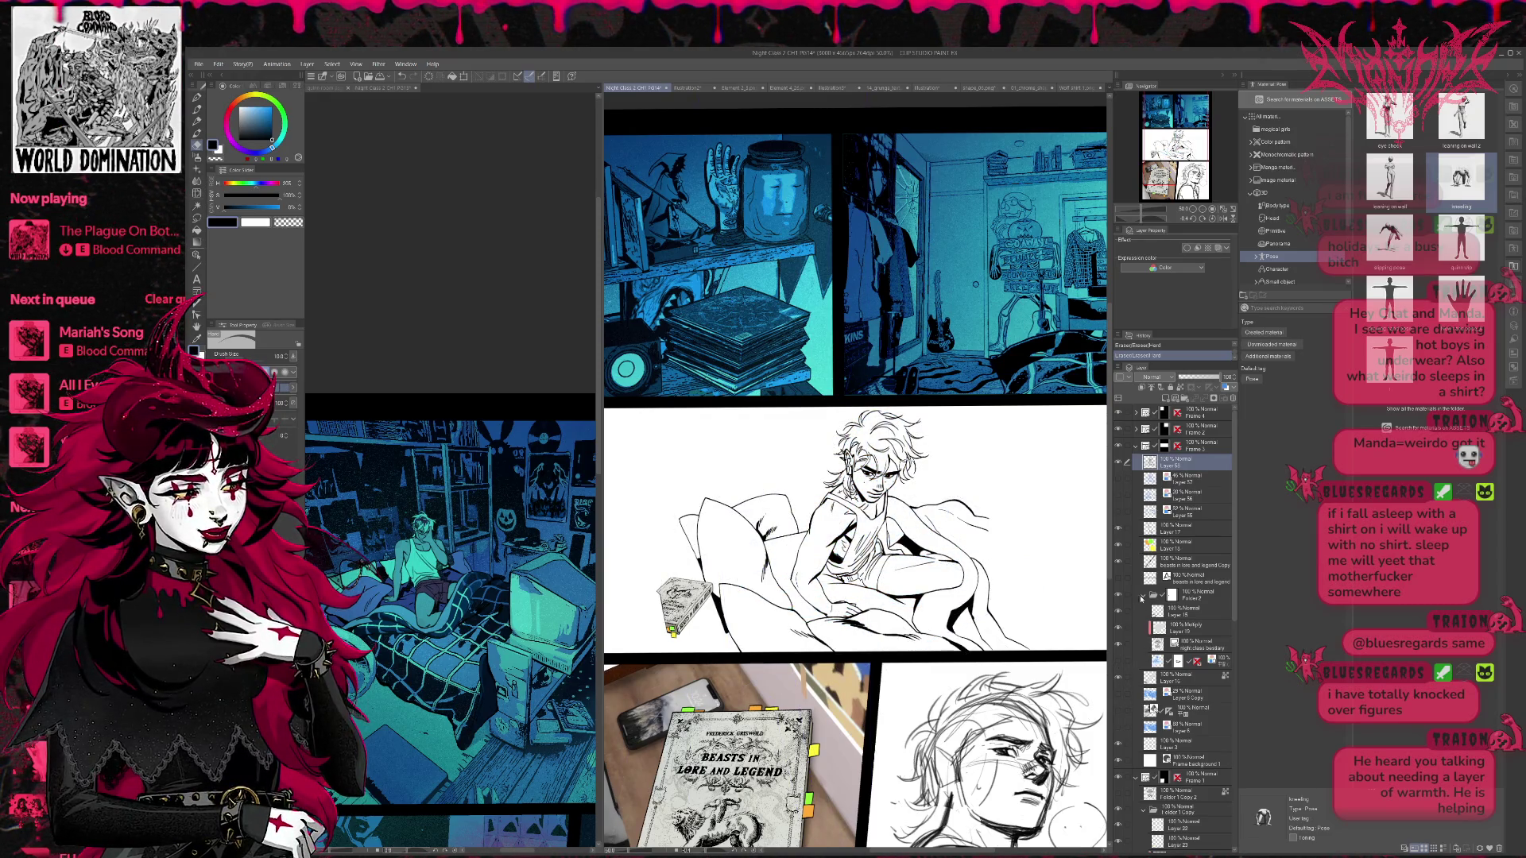
{"action": "left_click", "coordinate": [1119, 495]}
{"action": "left_click", "coordinate": [1119, 495]}
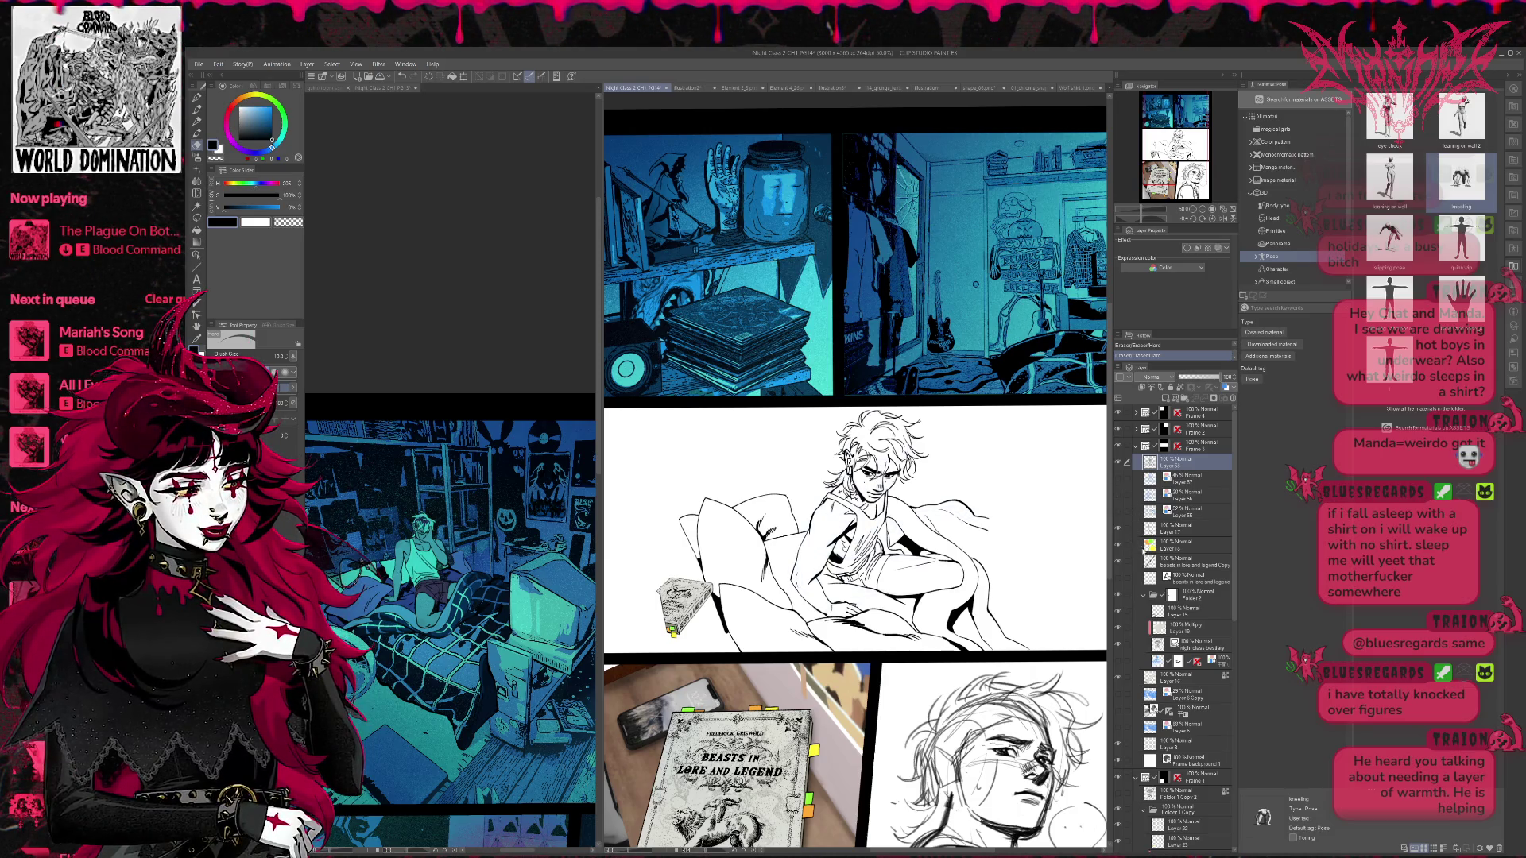
{"action": "left_click", "coordinate": [1119, 727]}
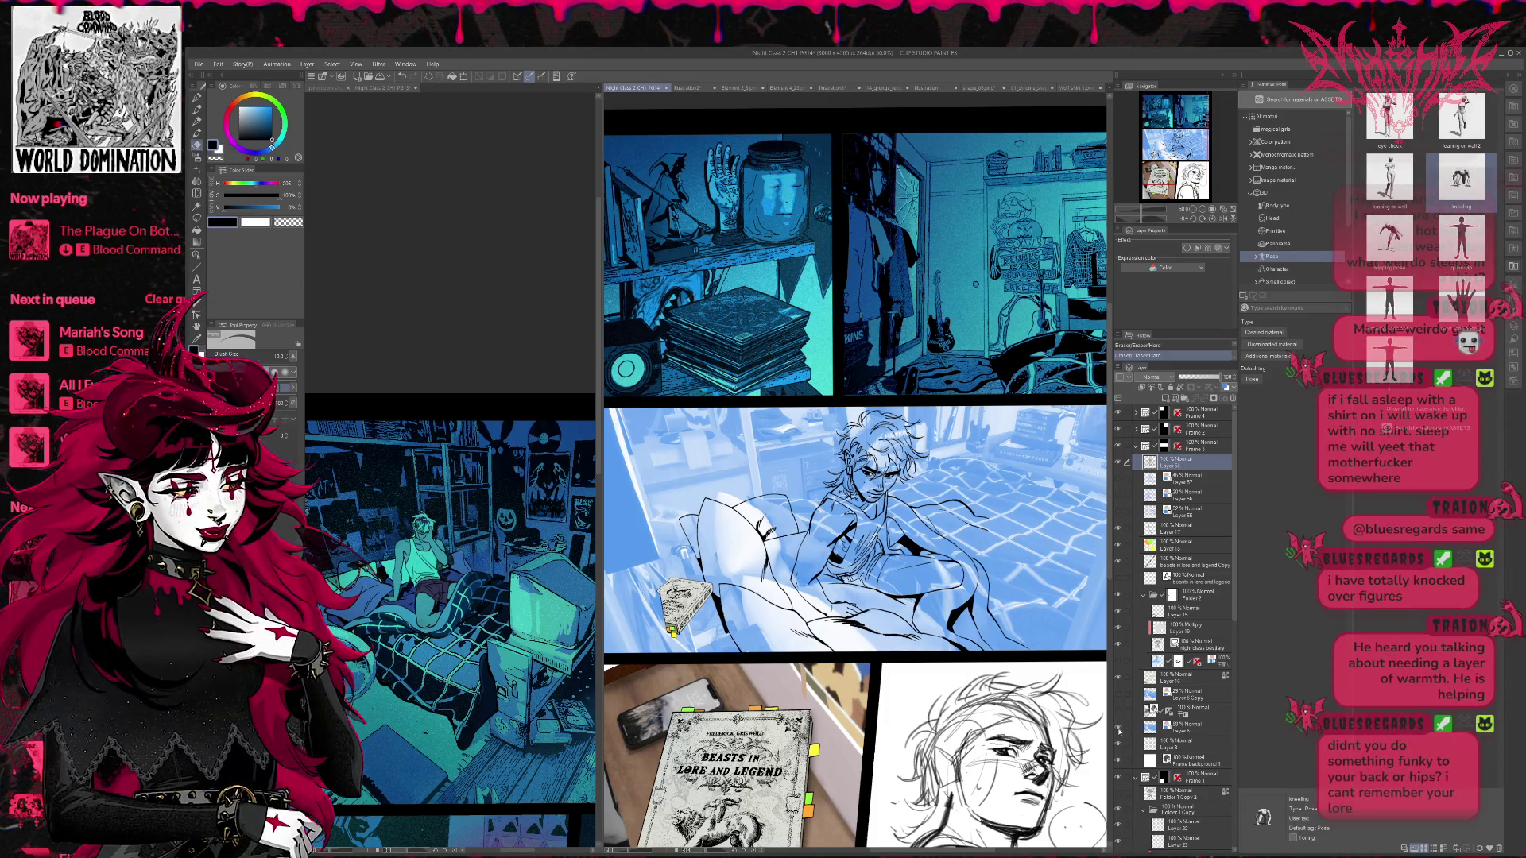
- Swap the strong blue photo for the fainter Layer 6 Copy at about 67% opacity
{"action": "left_click", "coordinate": [1119, 726]}
{"action": "left_click", "coordinate": [1118, 695]}
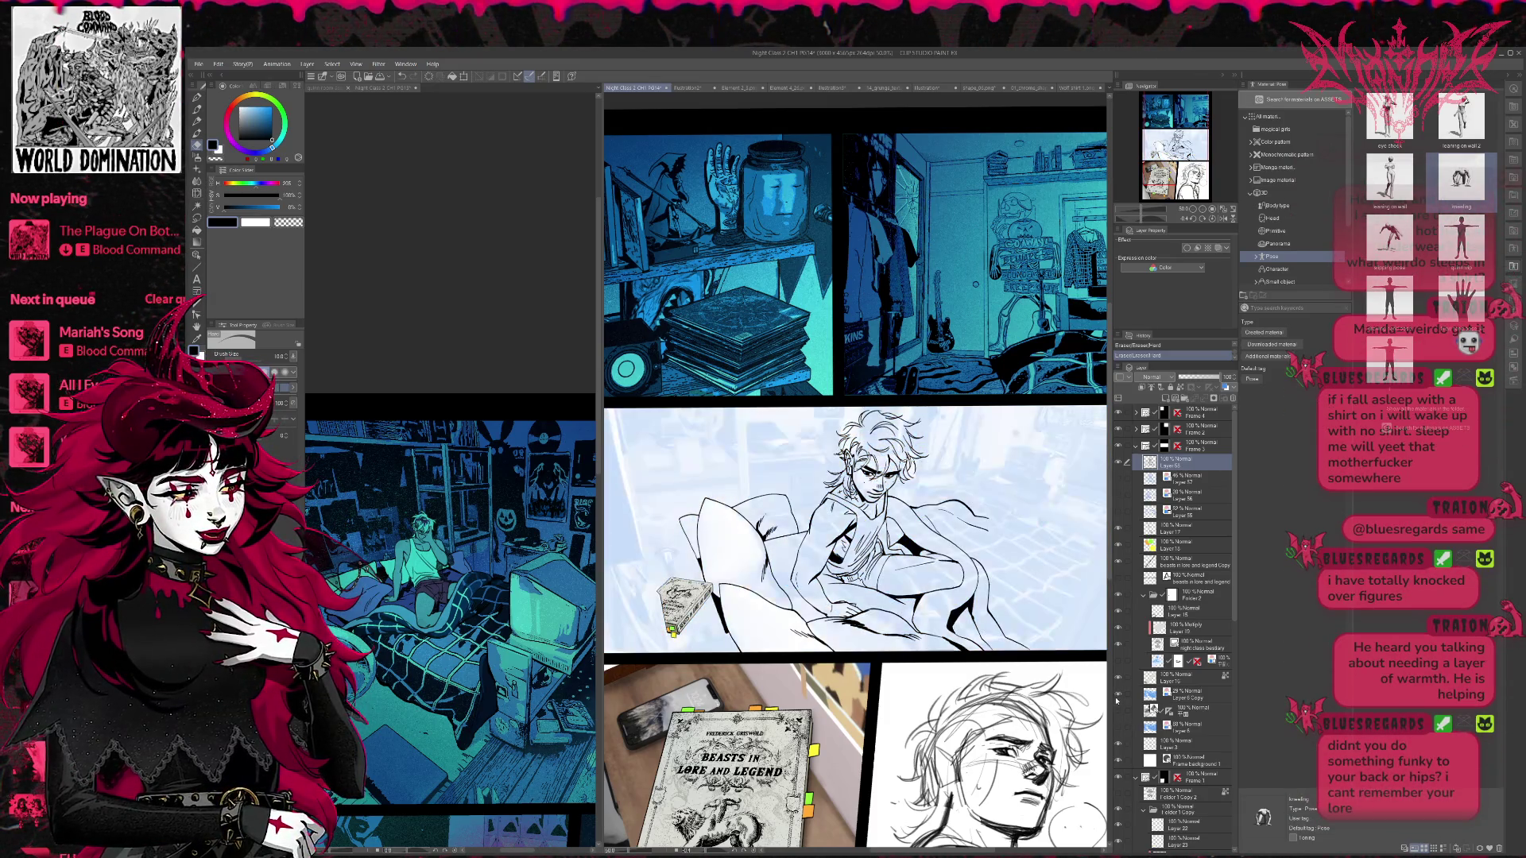
{"action": "left_click", "coordinate": [1185, 695]}
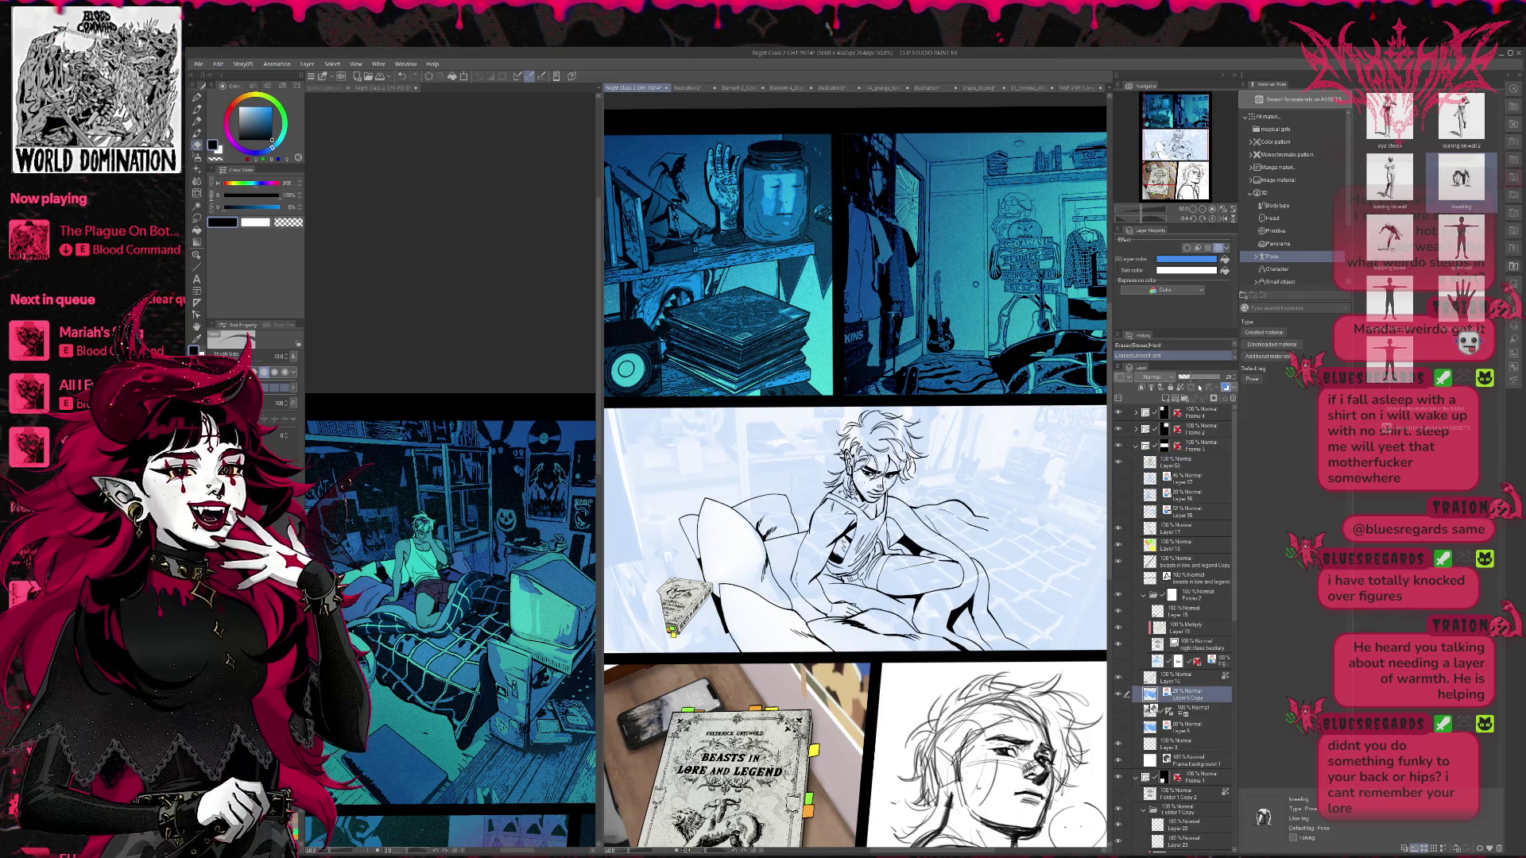
{"action": "left_click", "coordinate": [1203, 378]}
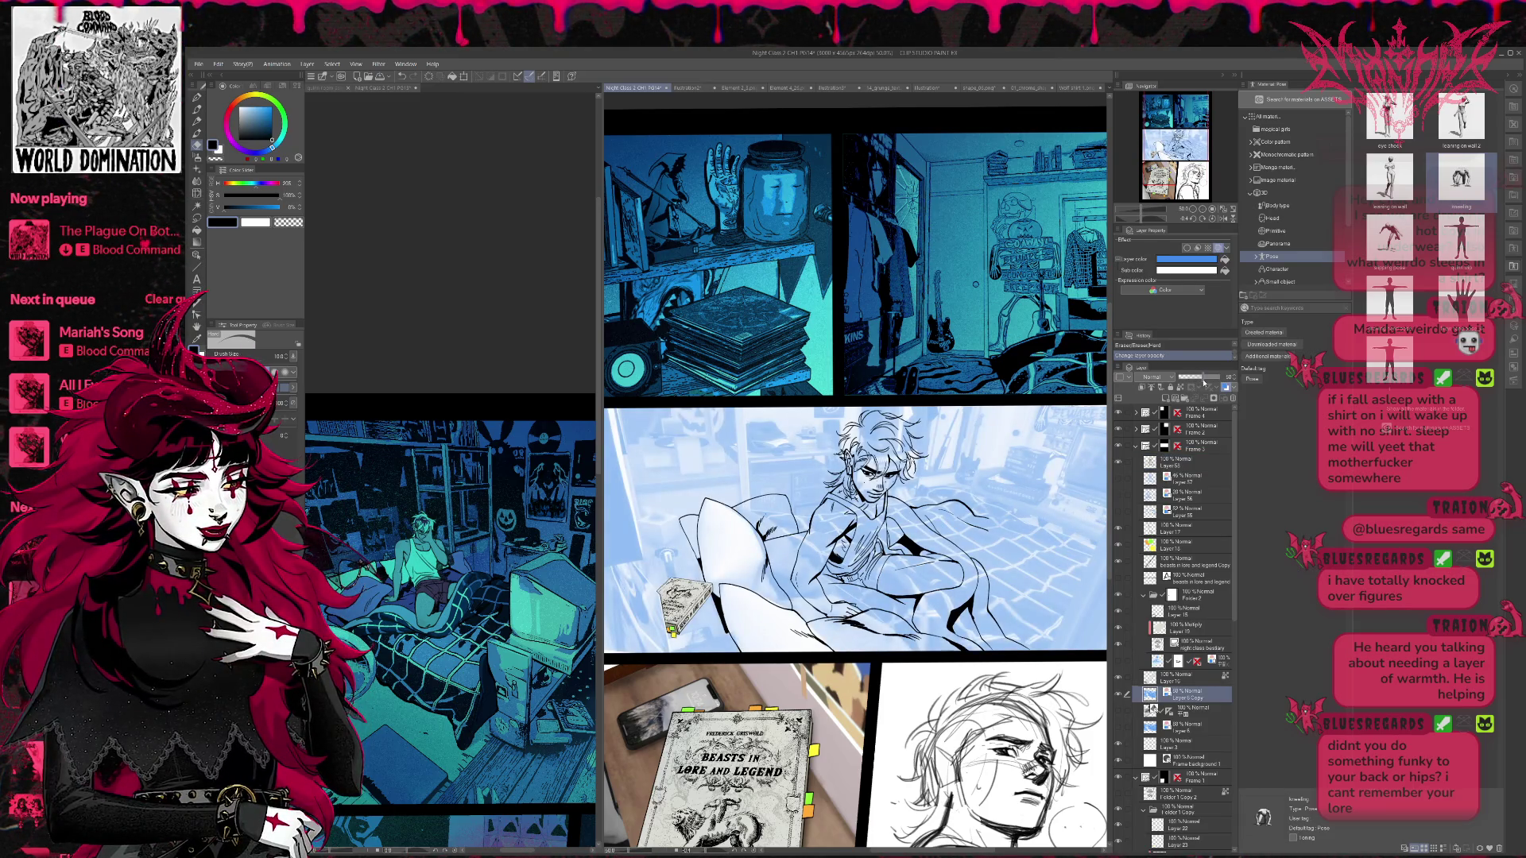
{"action": "left_click", "coordinate": [1207, 379]}
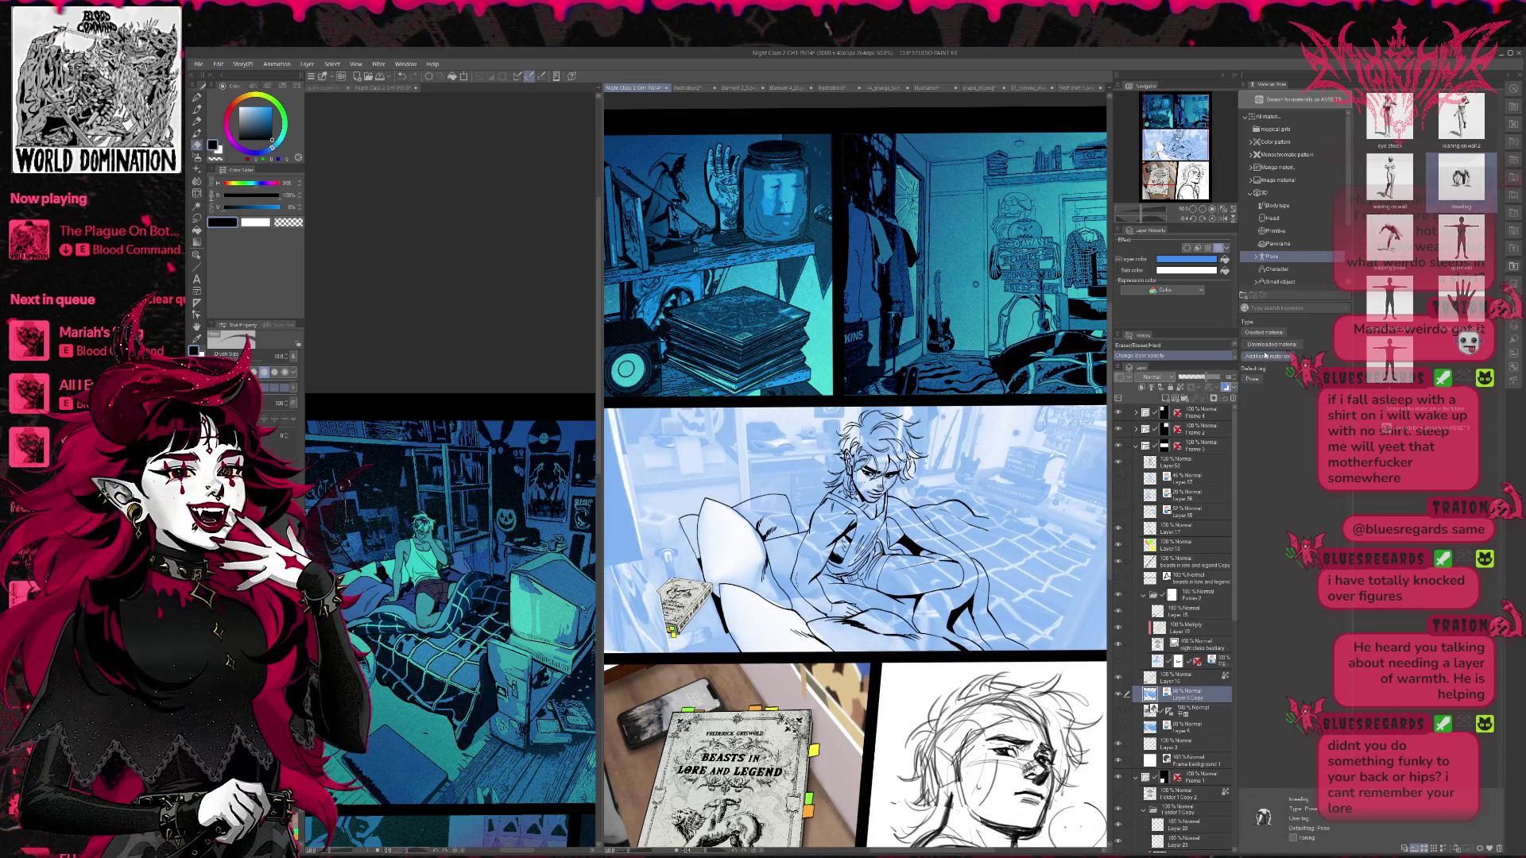
{"action": "left_click", "coordinate": [1223, 217]}
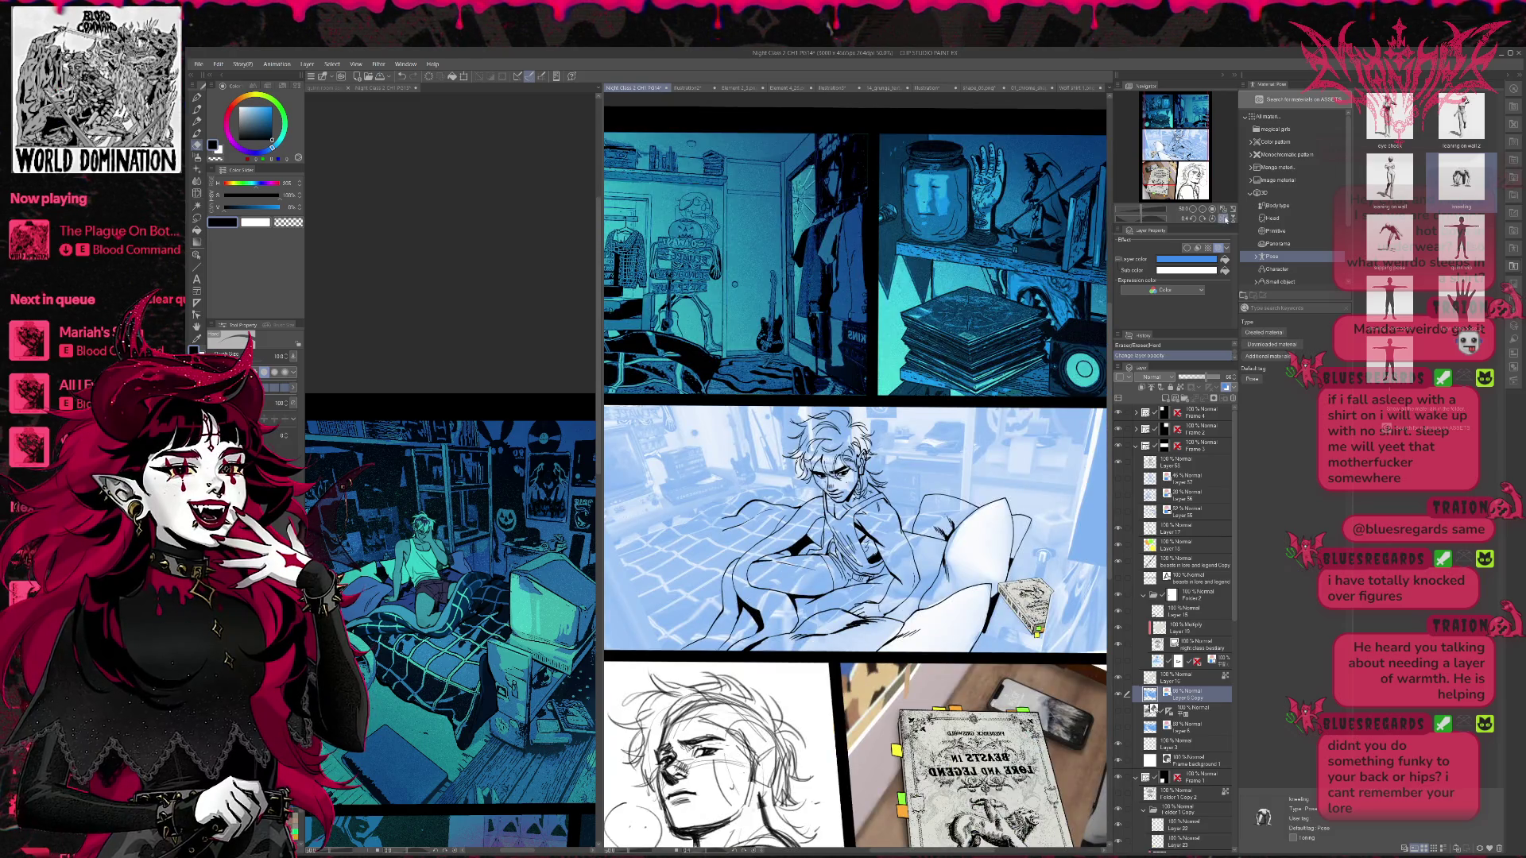
{"action": "left_click", "coordinate": [1224, 218]}
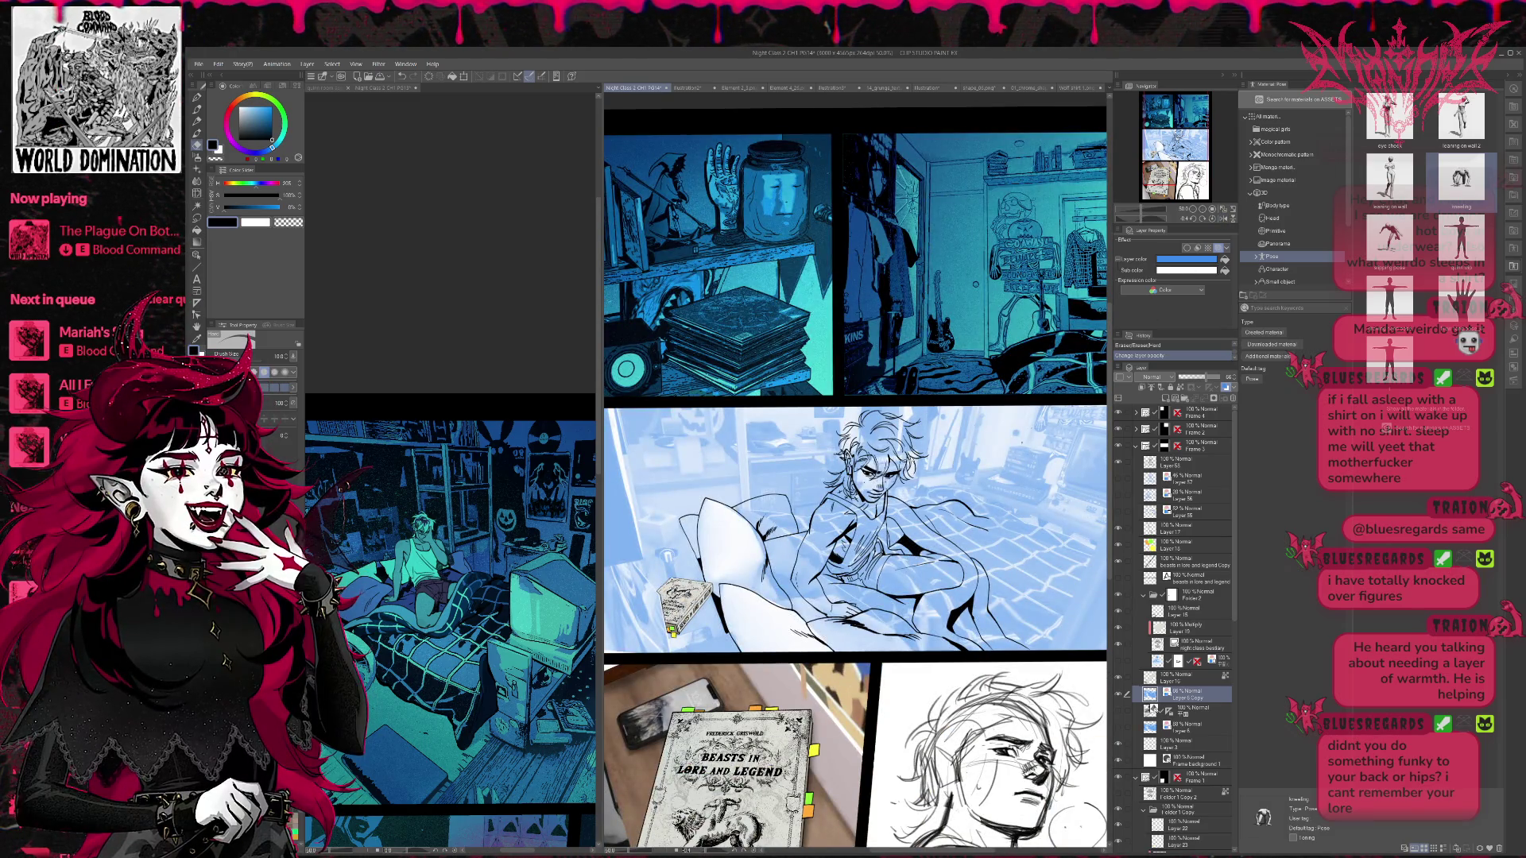
{"action": "left_click", "coordinate": [1201, 209]}
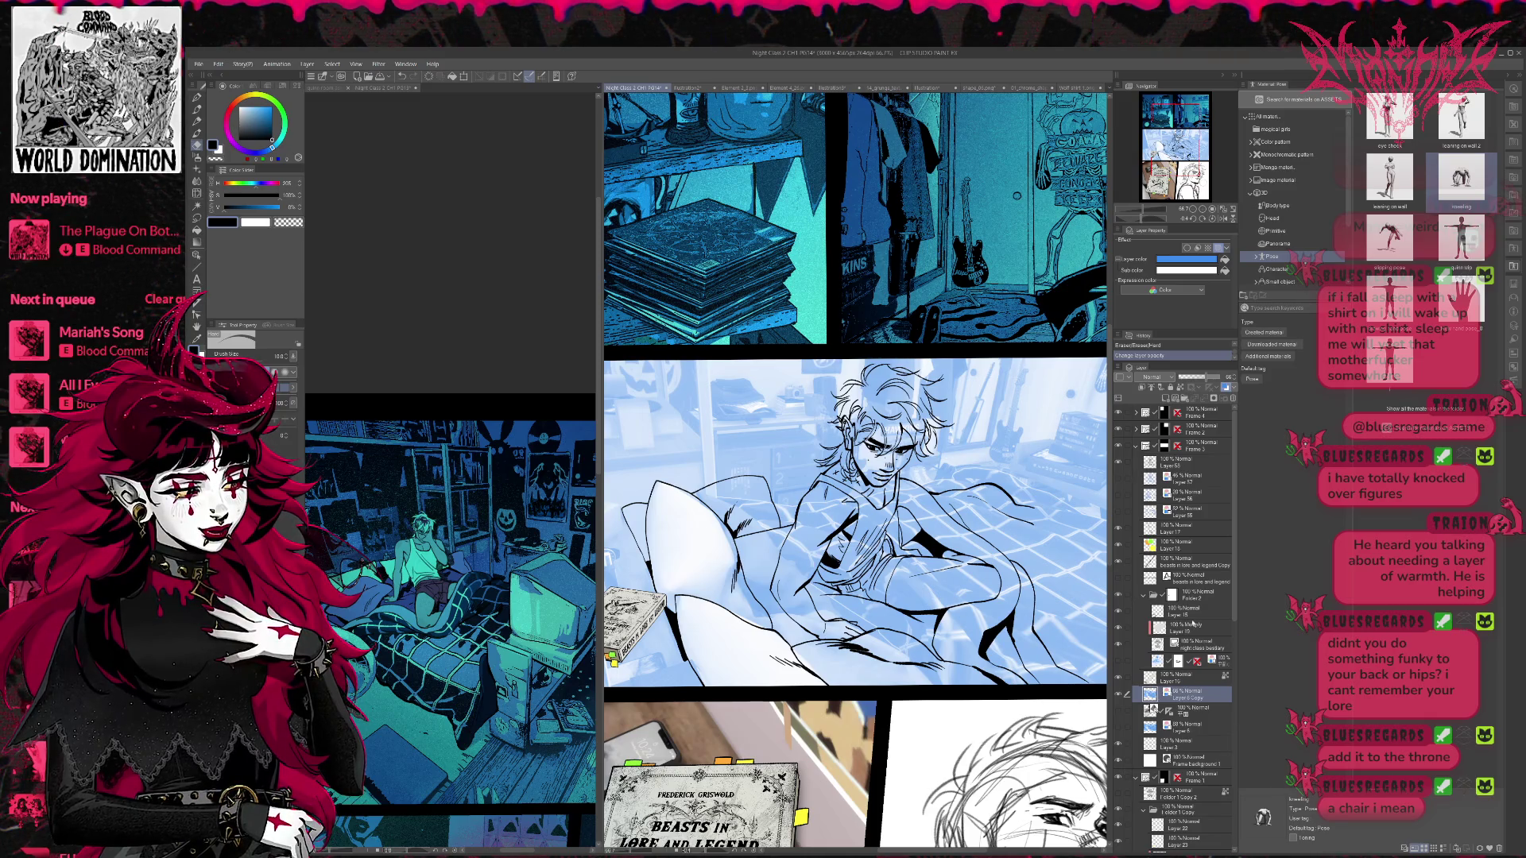
- Make Layer 6 Copy more opaque, add a layer mask to it, and hide it
{"action": "left_click", "coordinate": [1212, 380]}
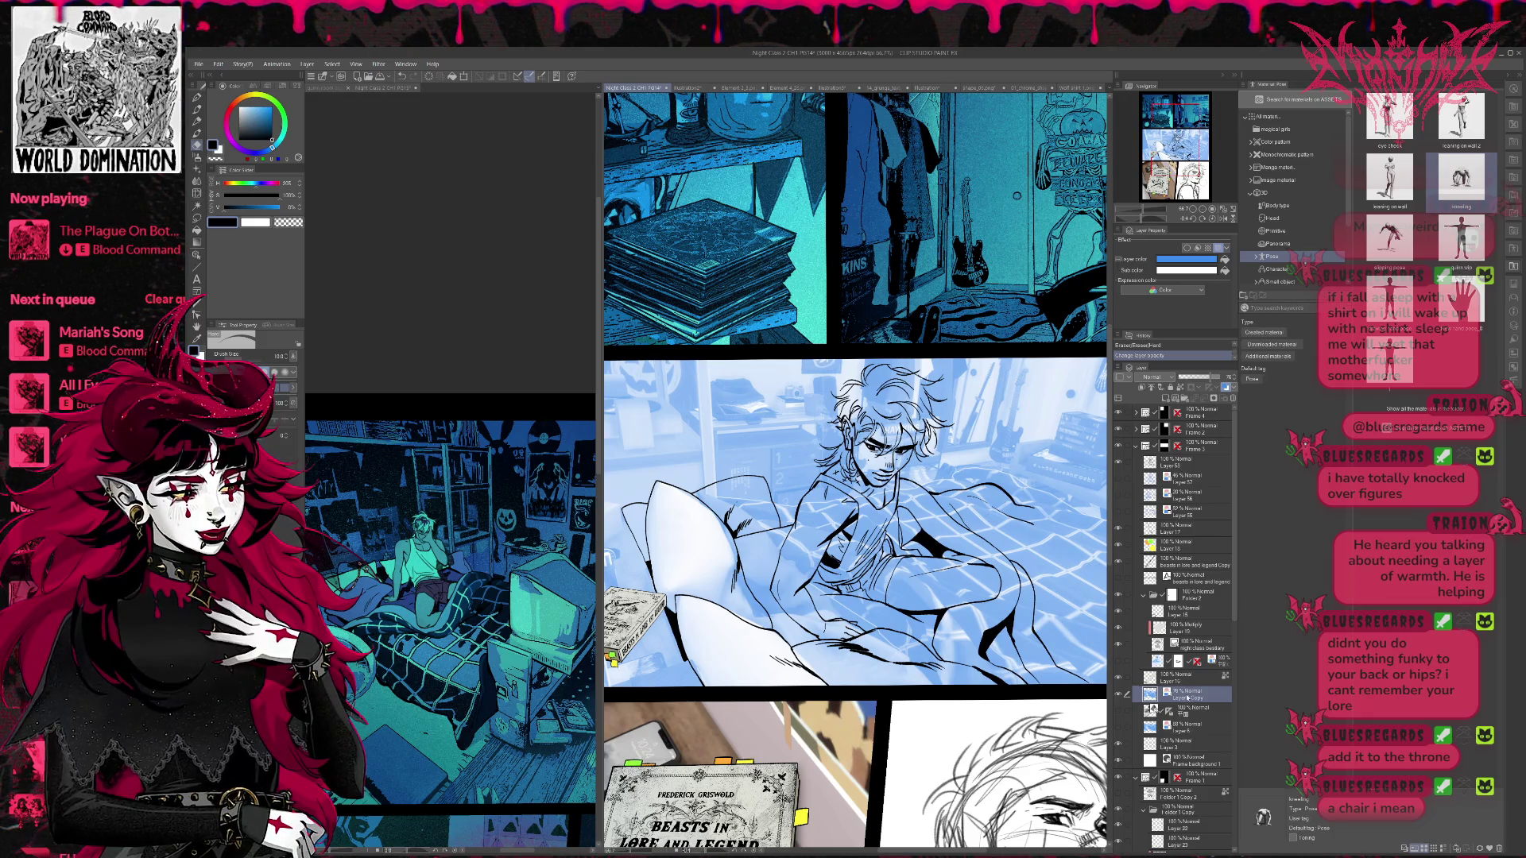
{"action": "left_click", "coordinate": [1192, 388]}
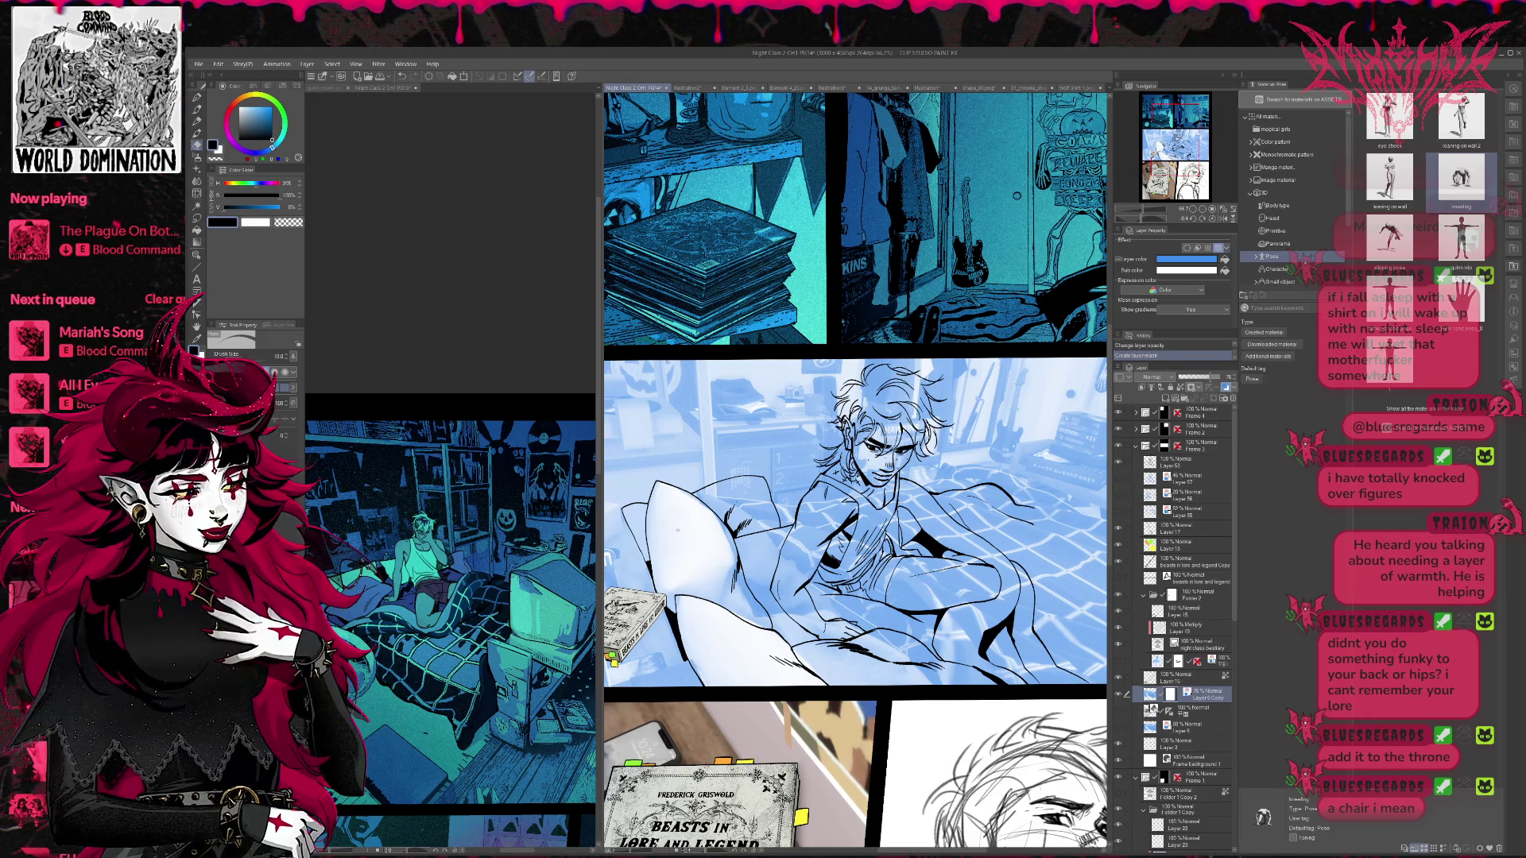
{"action": "left_click", "coordinate": [198, 231]}
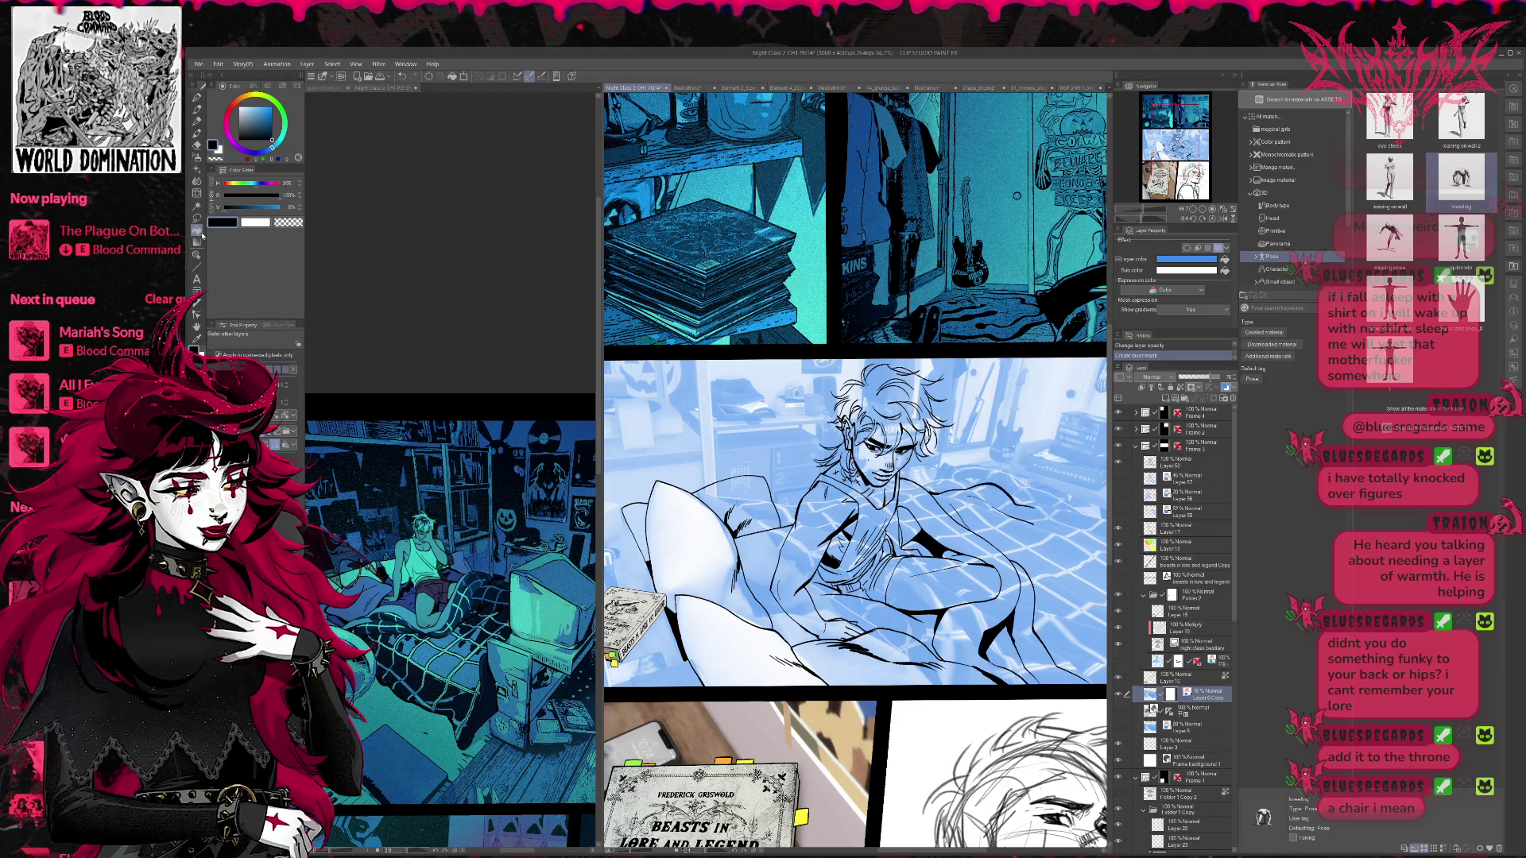
{"action": "left_click", "coordinate": [1120, 694]}
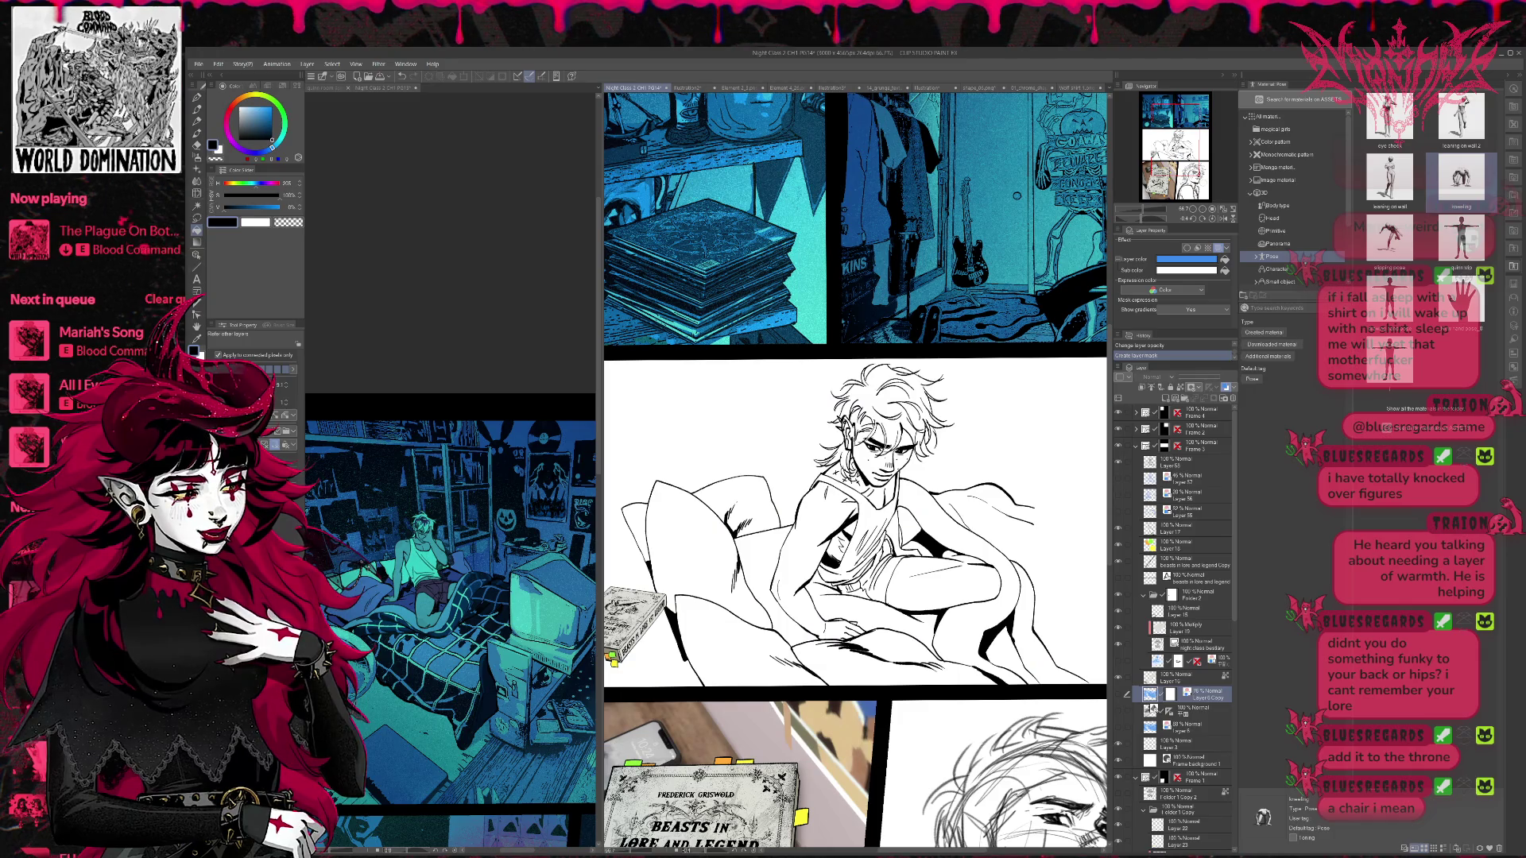
- Create a new layer and group the selected line-art layers into Folder 6
{"action": "left_click", "coordinate": [1160, 387]}
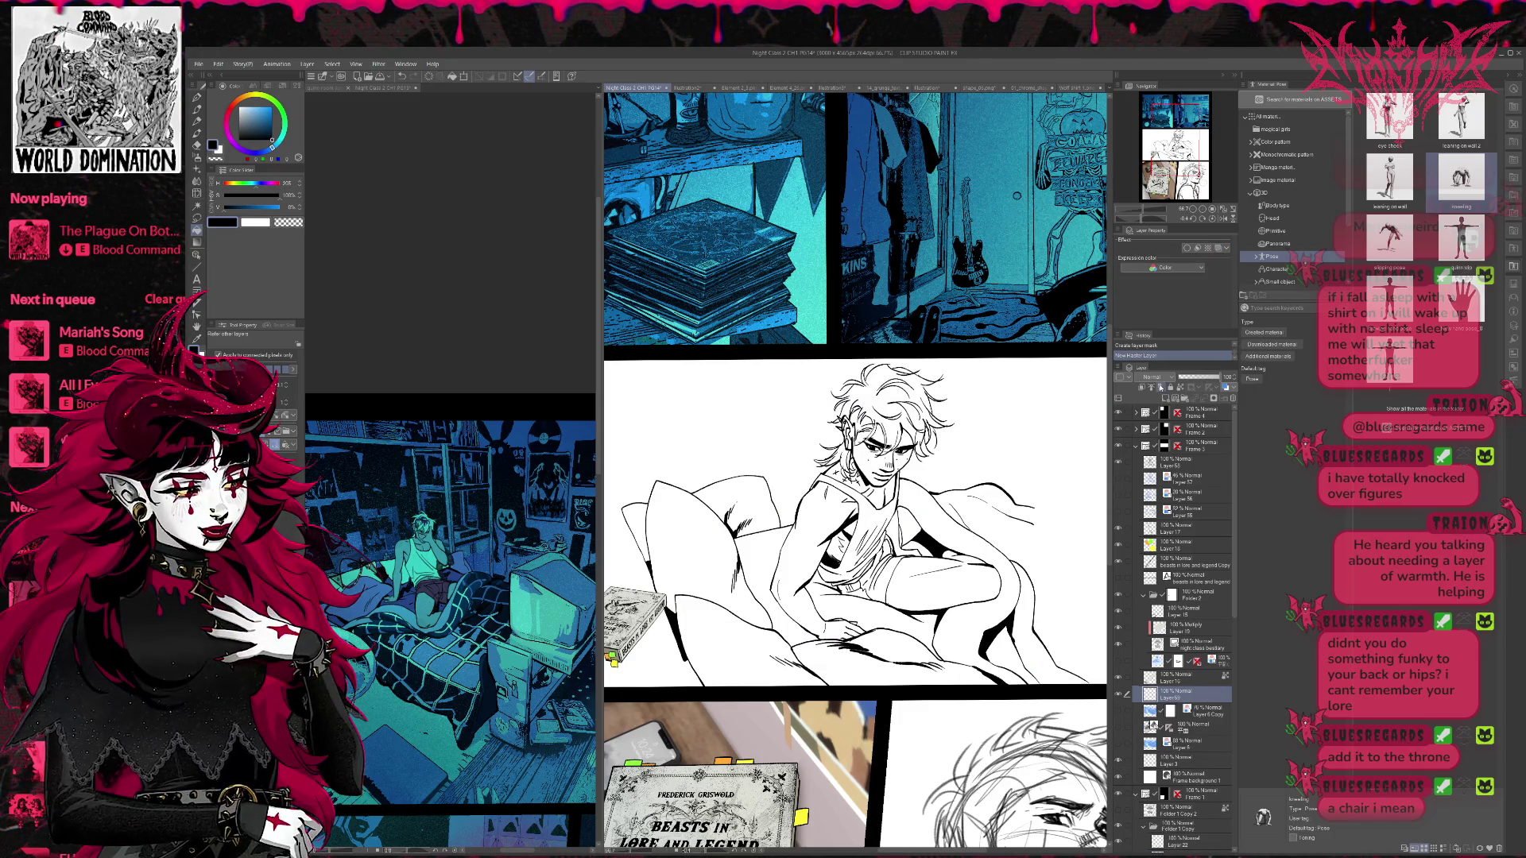
{"action": "left_click", "coordinate": [1182, 560]}
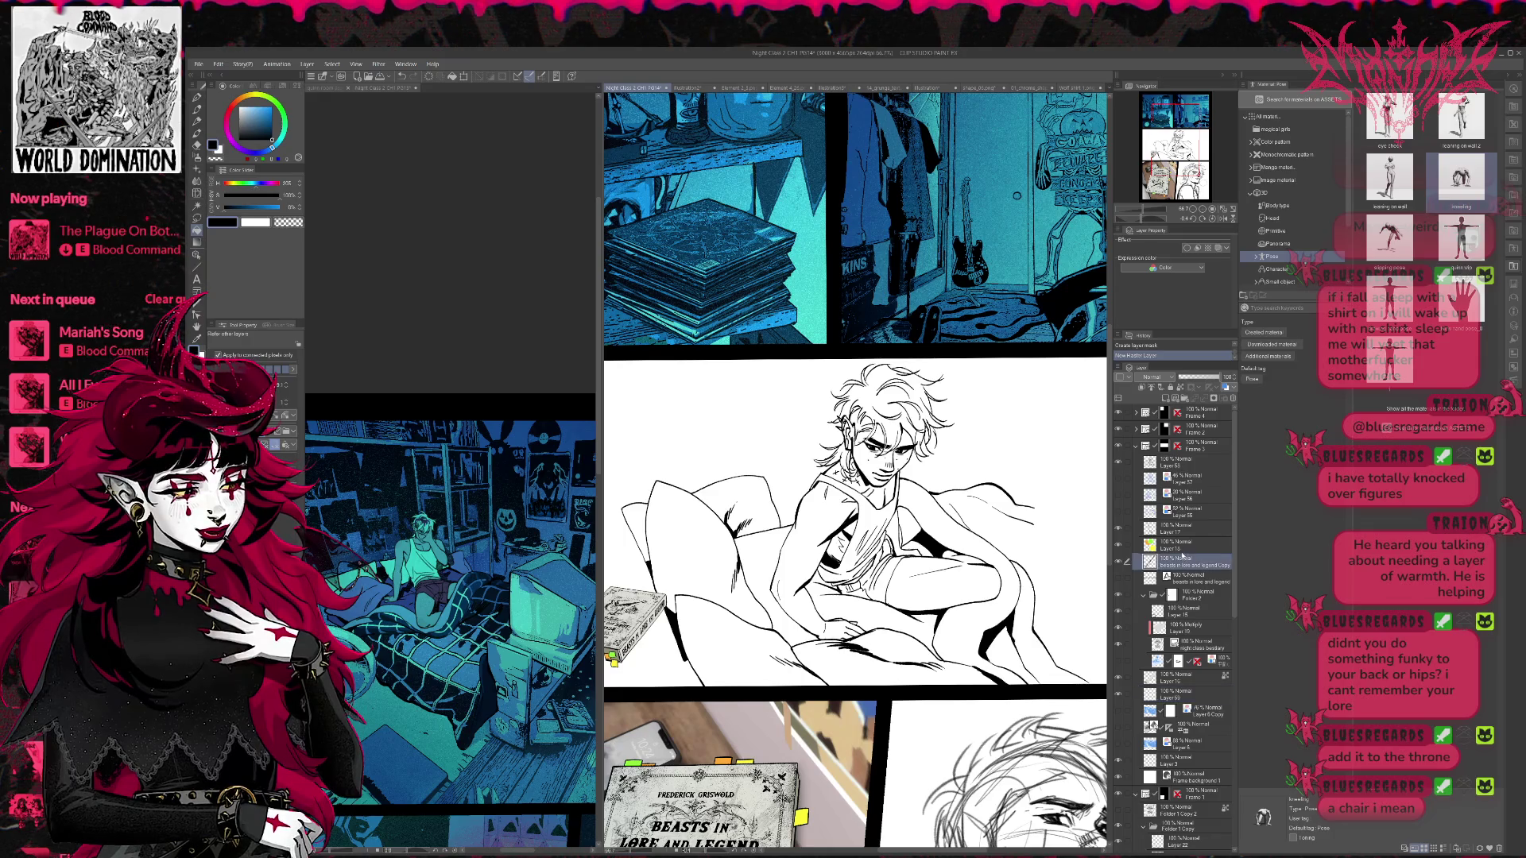
{"action": "left_click", "coordinate": [1181, 543], "text": "ctrl"}
{"action": "left_click", "coordinate": [1182, 527], "text": "ctrl"}
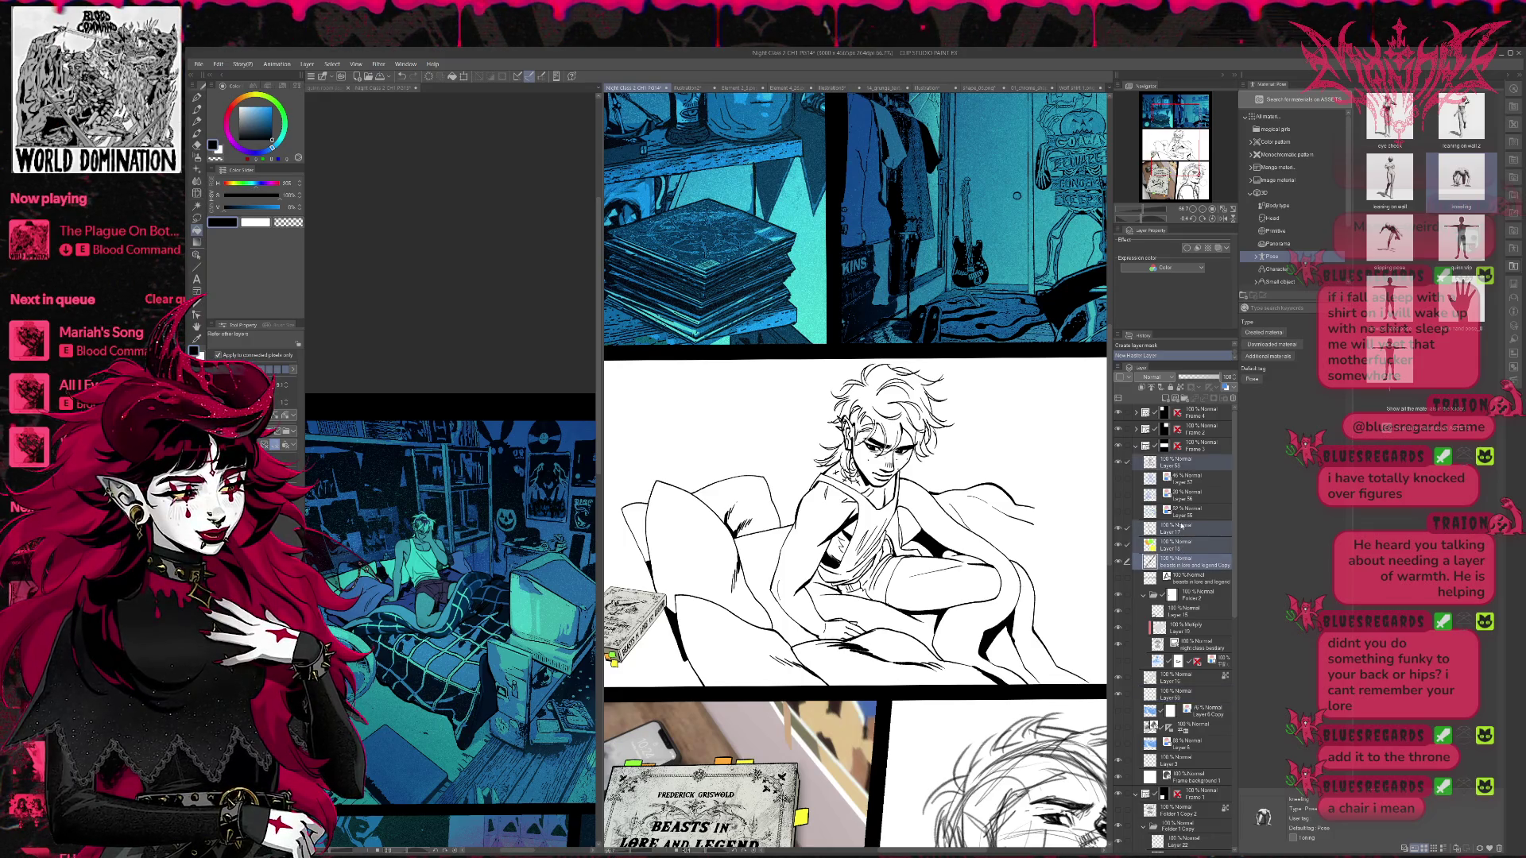
{"action": "left_click", "coordinate": [1184, 594], "text": "ctrl"}
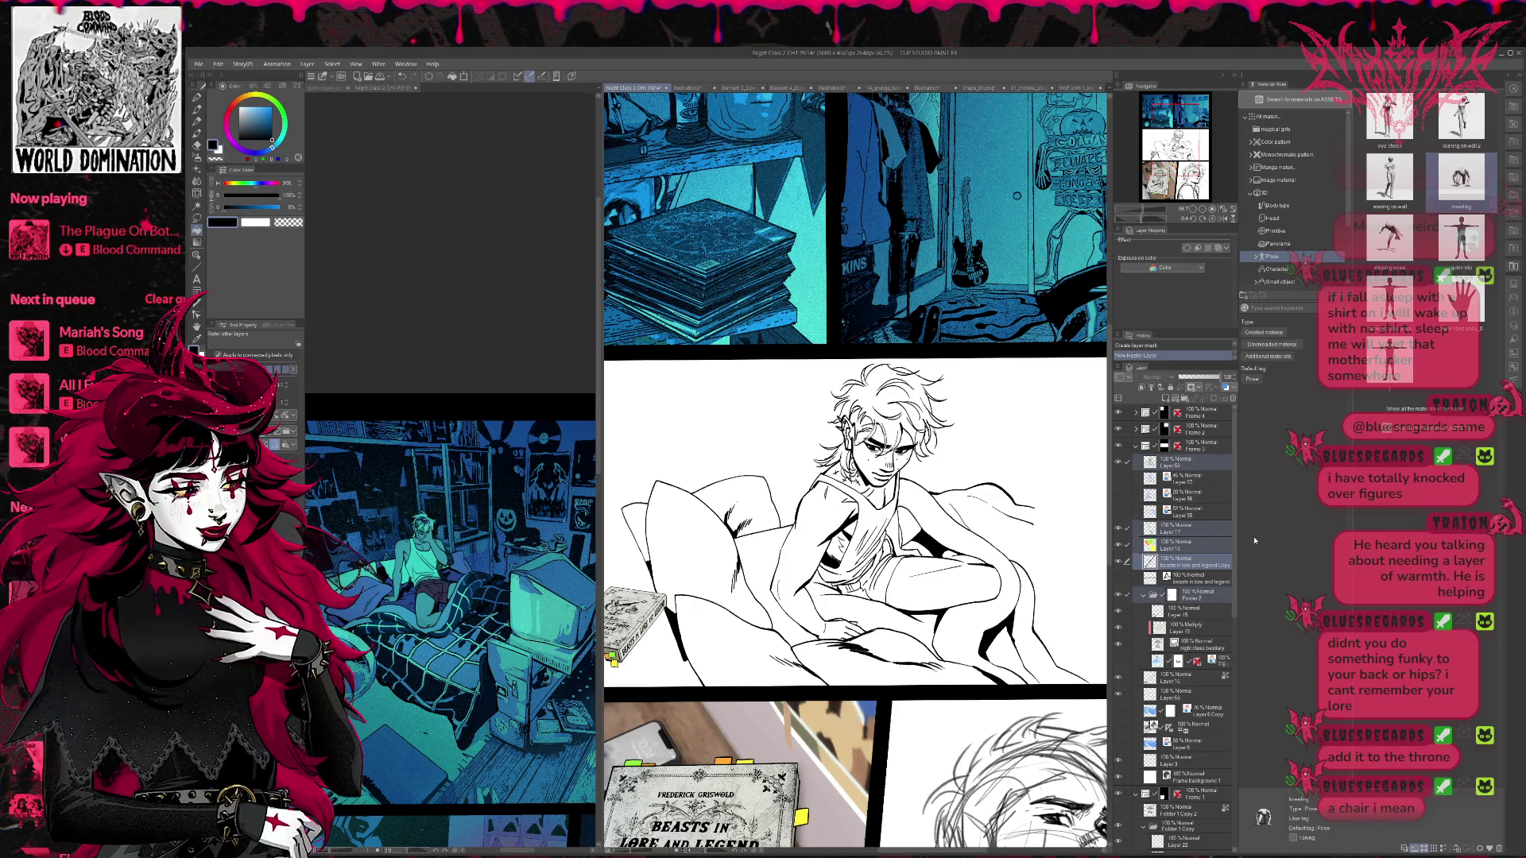
{"action": "key", "text": "ctrl+g"}
{"action": "left_click", "coordinate": [1145, 513]}
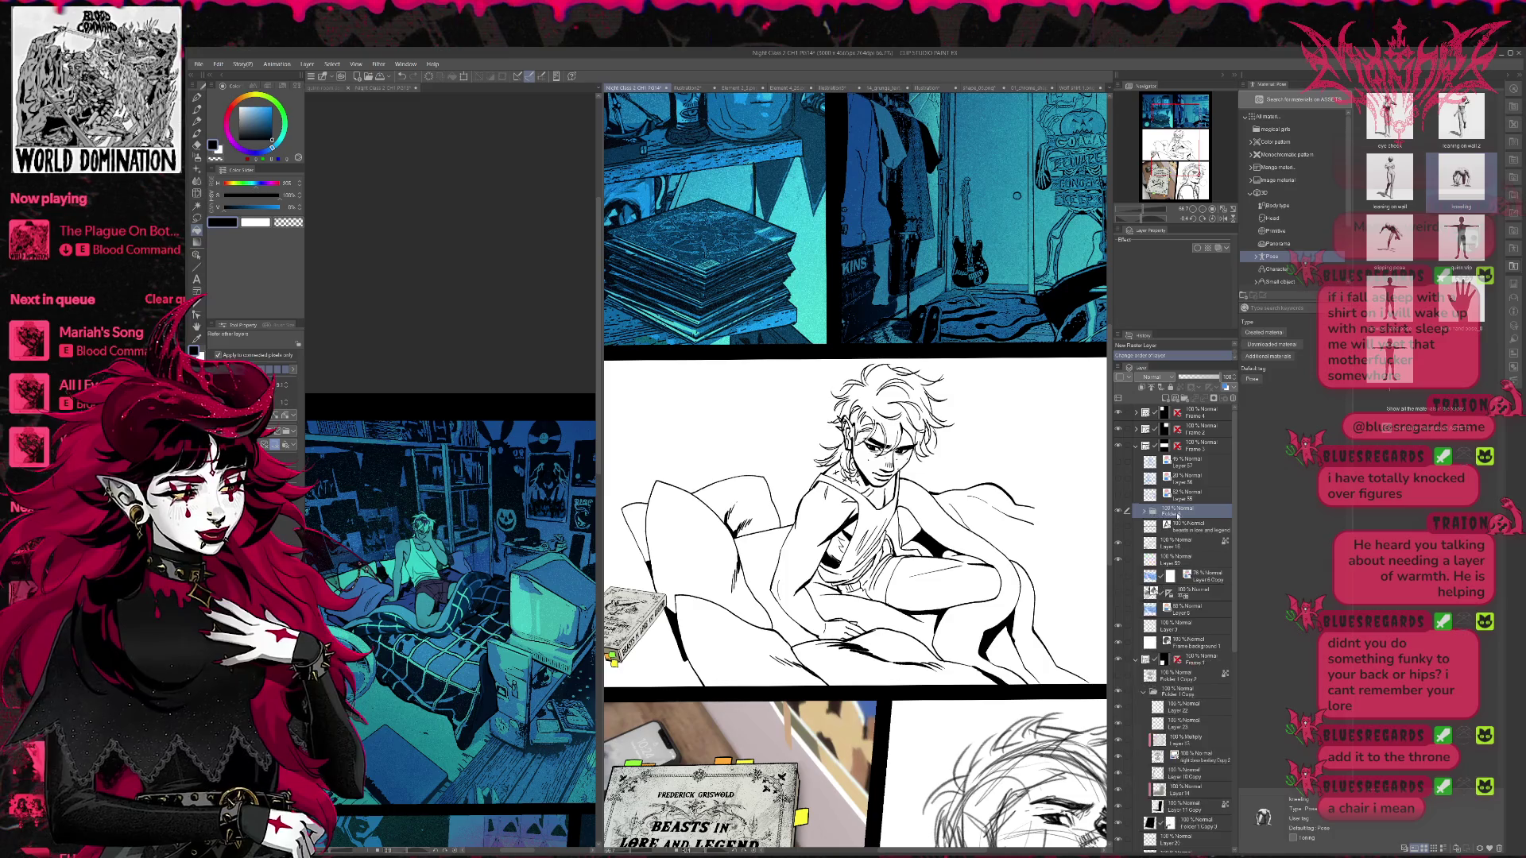
- Move Layer 15 into Folder 6 and Layer 58 out below Layer 16, then test the pen
{"action": "left_click", "coordinate": [1133, 544]}
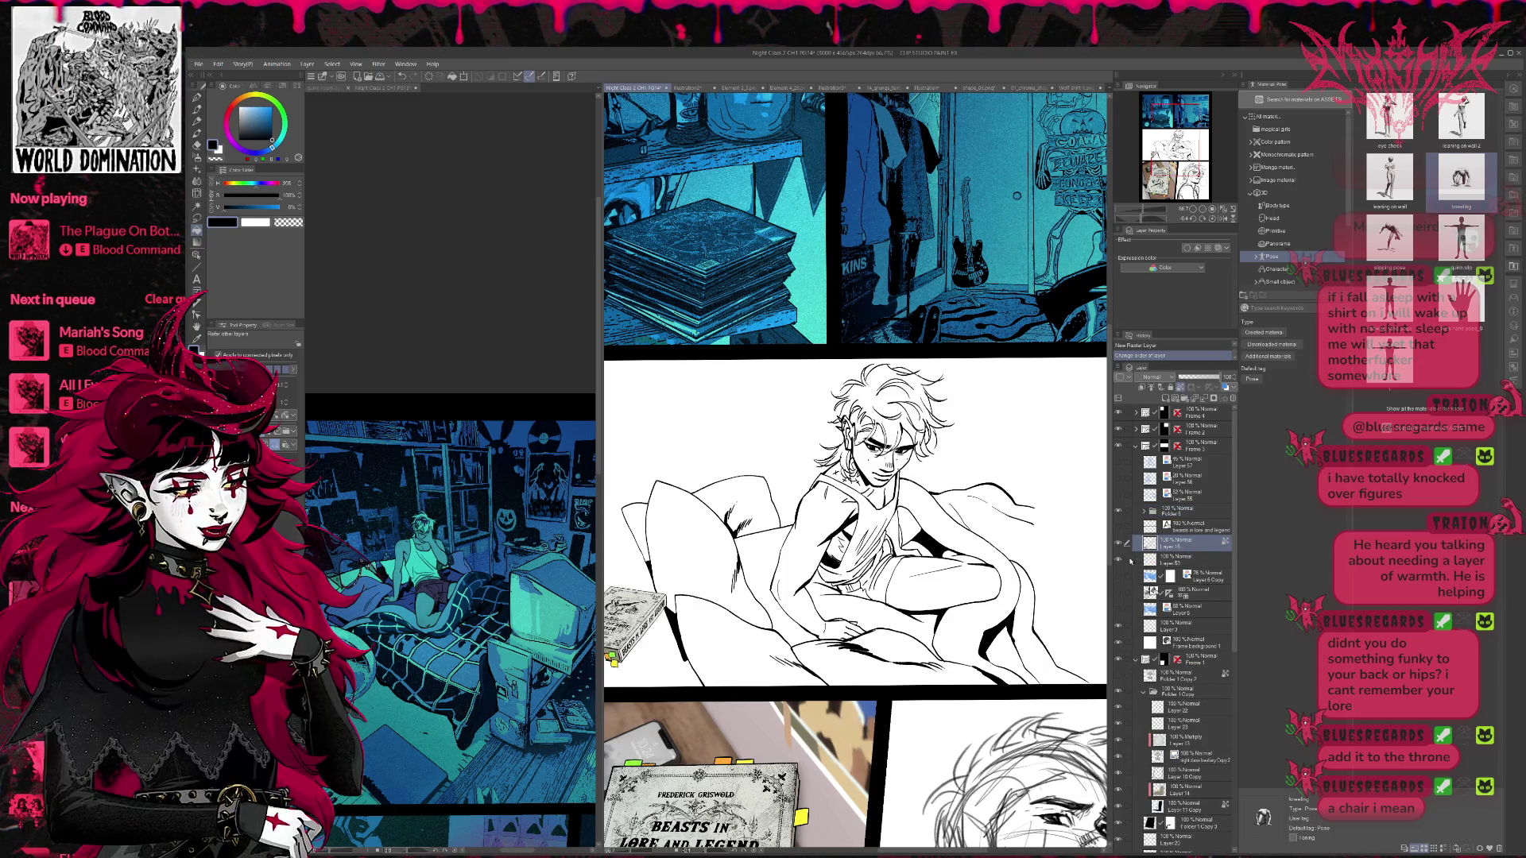
{"action": "left_click_drag", "start_coordinate": [1186, 545], "coordinate": [1192, 447]}
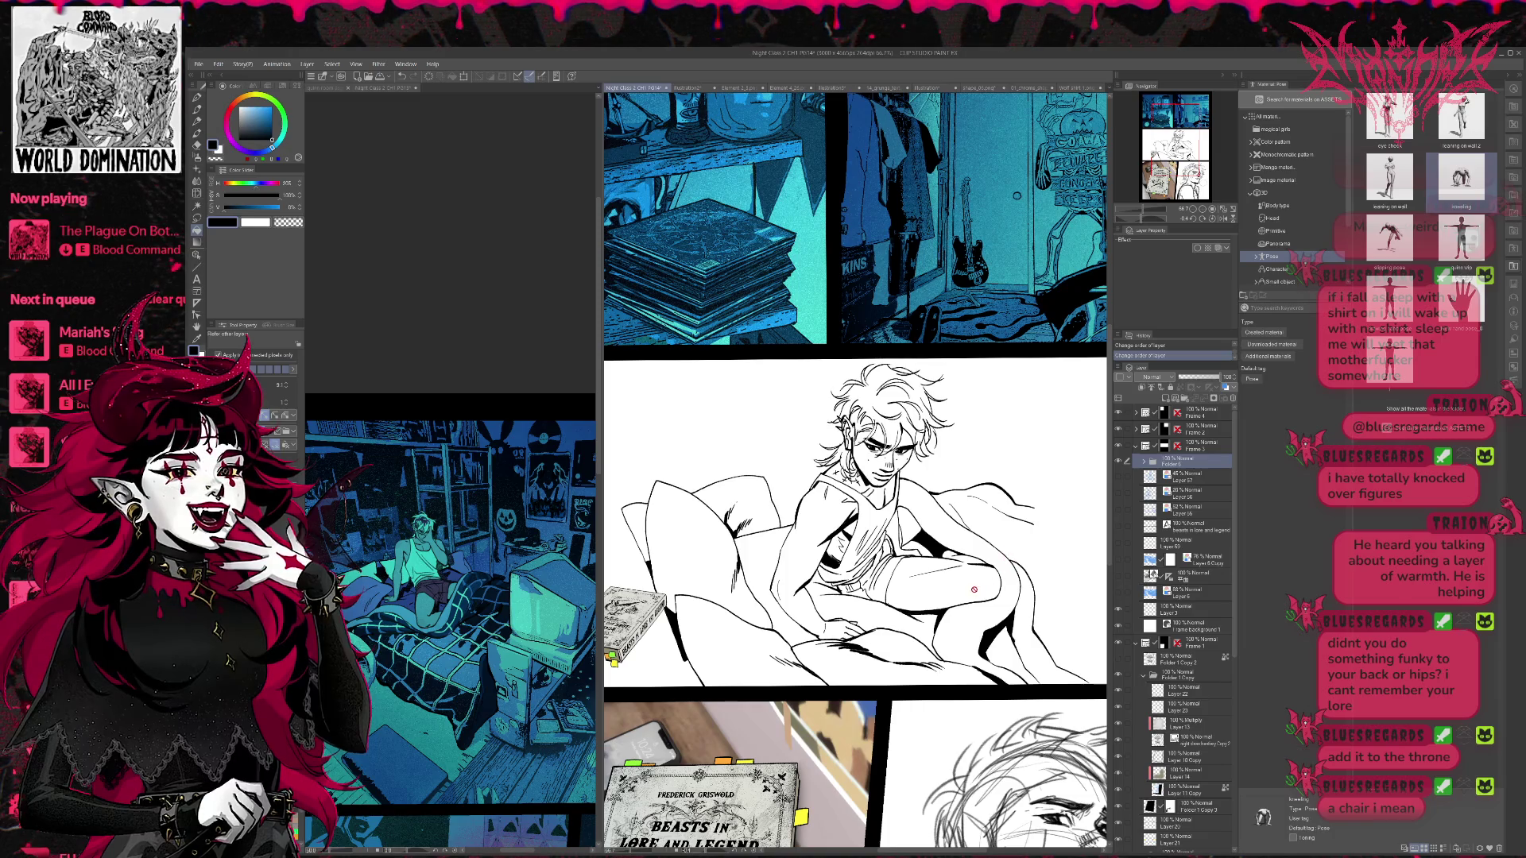
{"action": "left_click", "coordinate": [1119, 462]}
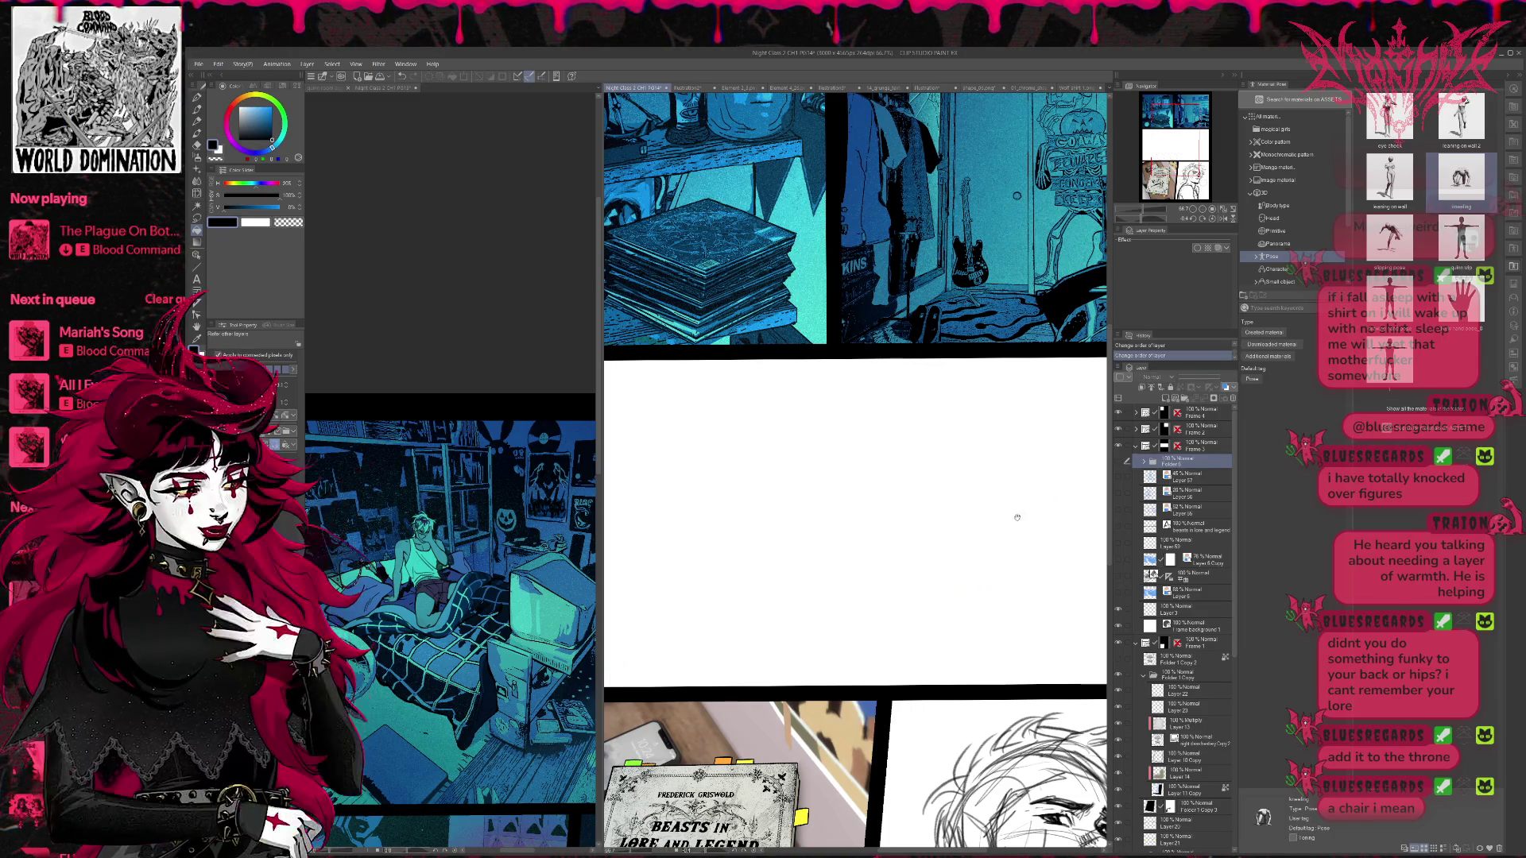
{"action": "left_click", "coordinate": [1119, 462]}
{"action": "left_click", "coordinate": [1143, 462]}
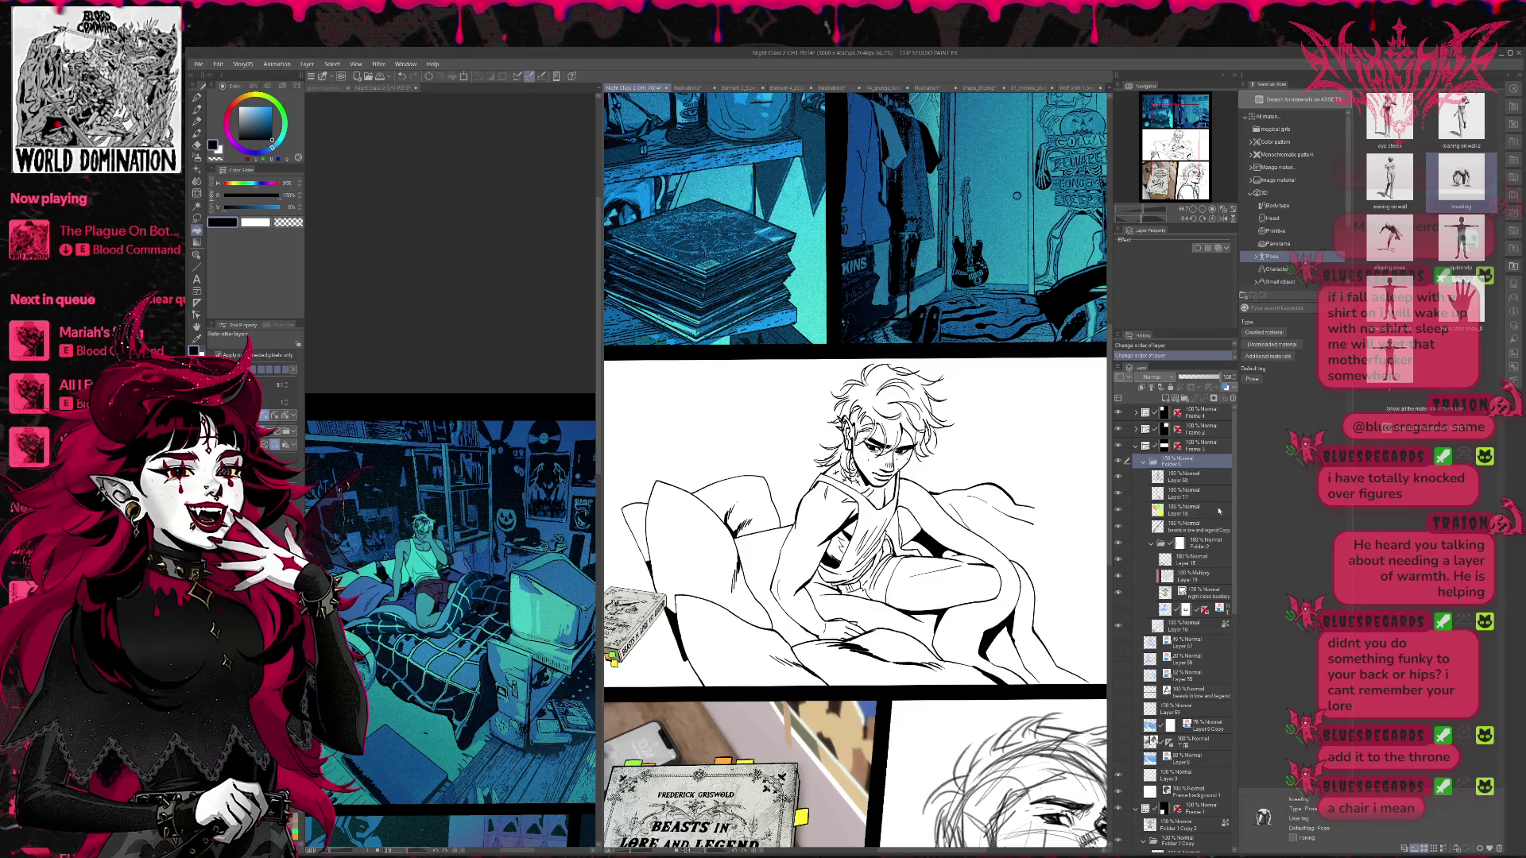
{"action": "left_click", "coordinate": [1120, 478]}
{"action": "left_click", "coordinate": [1120, 478]}
{"action": "left_click", "coordinate": [1182, 480]}
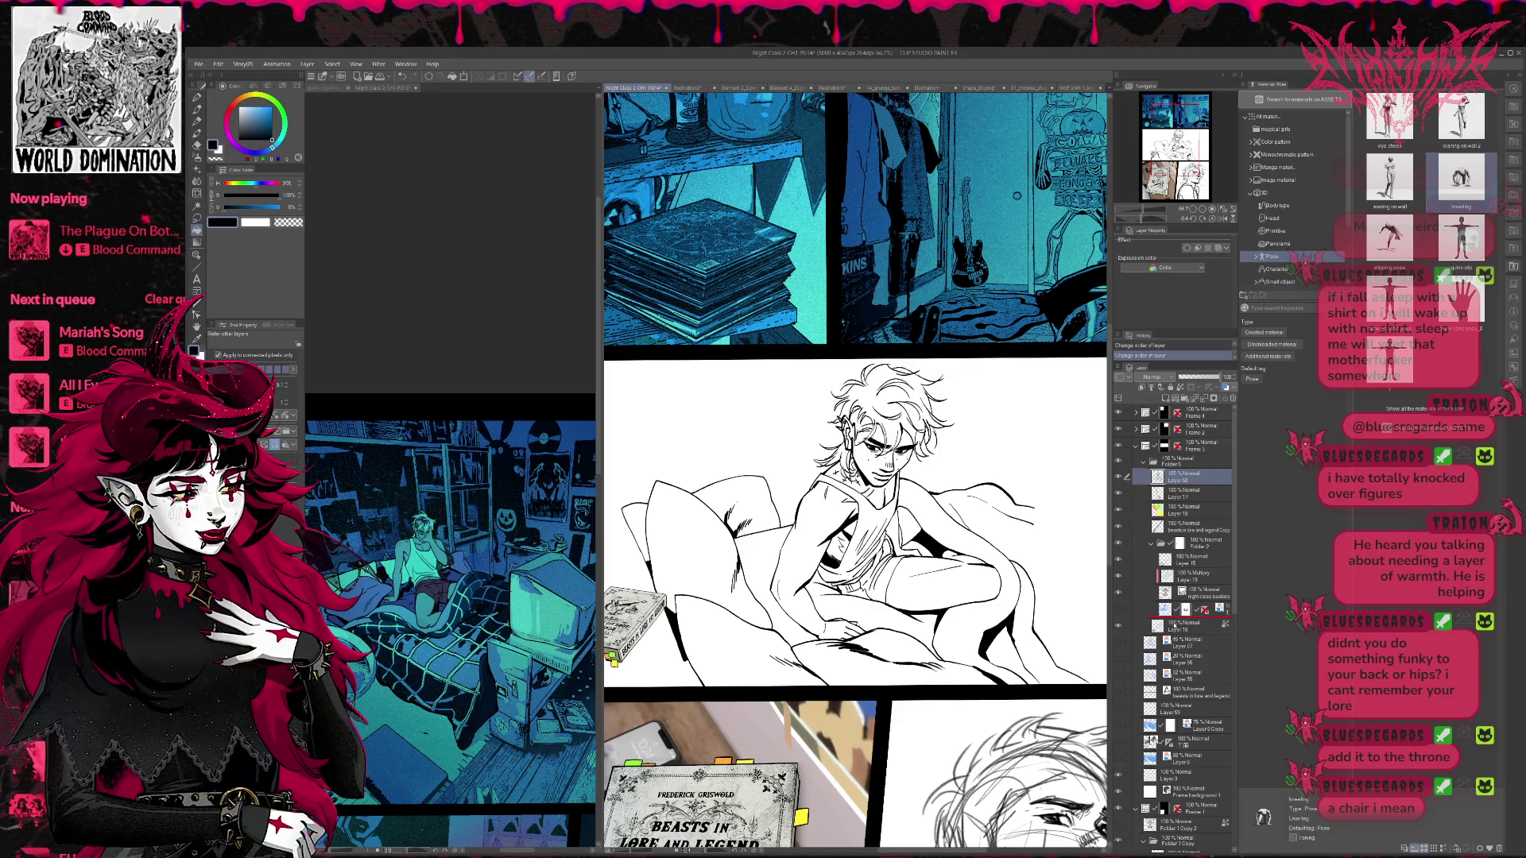
{"action": "left_click_drag", "start_coordinate": [1173, 640], "coordinate": [1173, 640]}
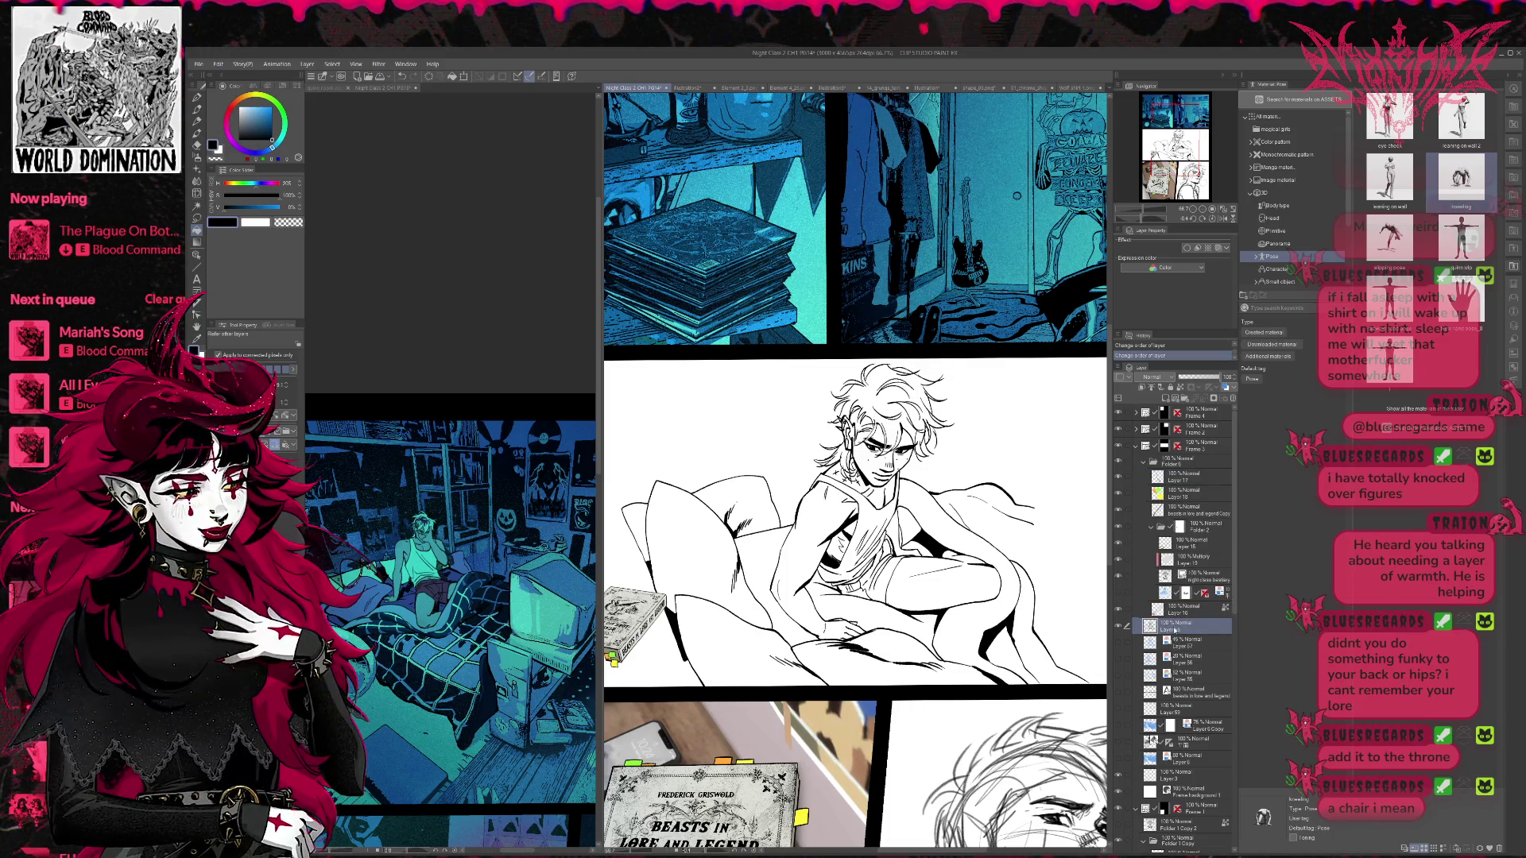
{"action": "left_click", "coordinate": [1143, 461]}
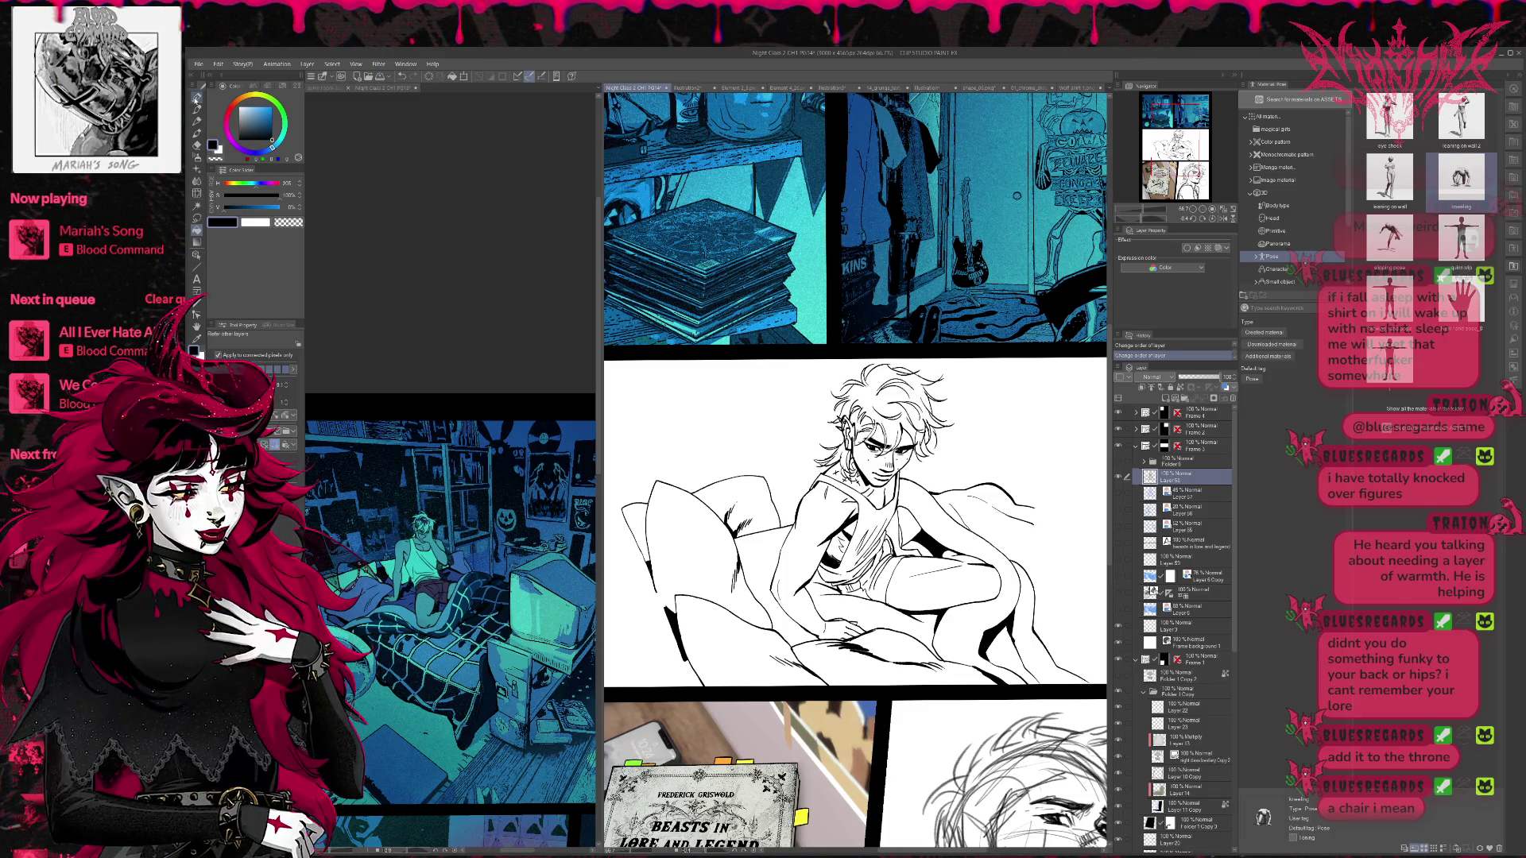
{"action": "left_click", "coordinate": [196, 99]}
{"action": "left_click_drag", "start_coordinate": [659, 586], "coordinate": [669, 614]}
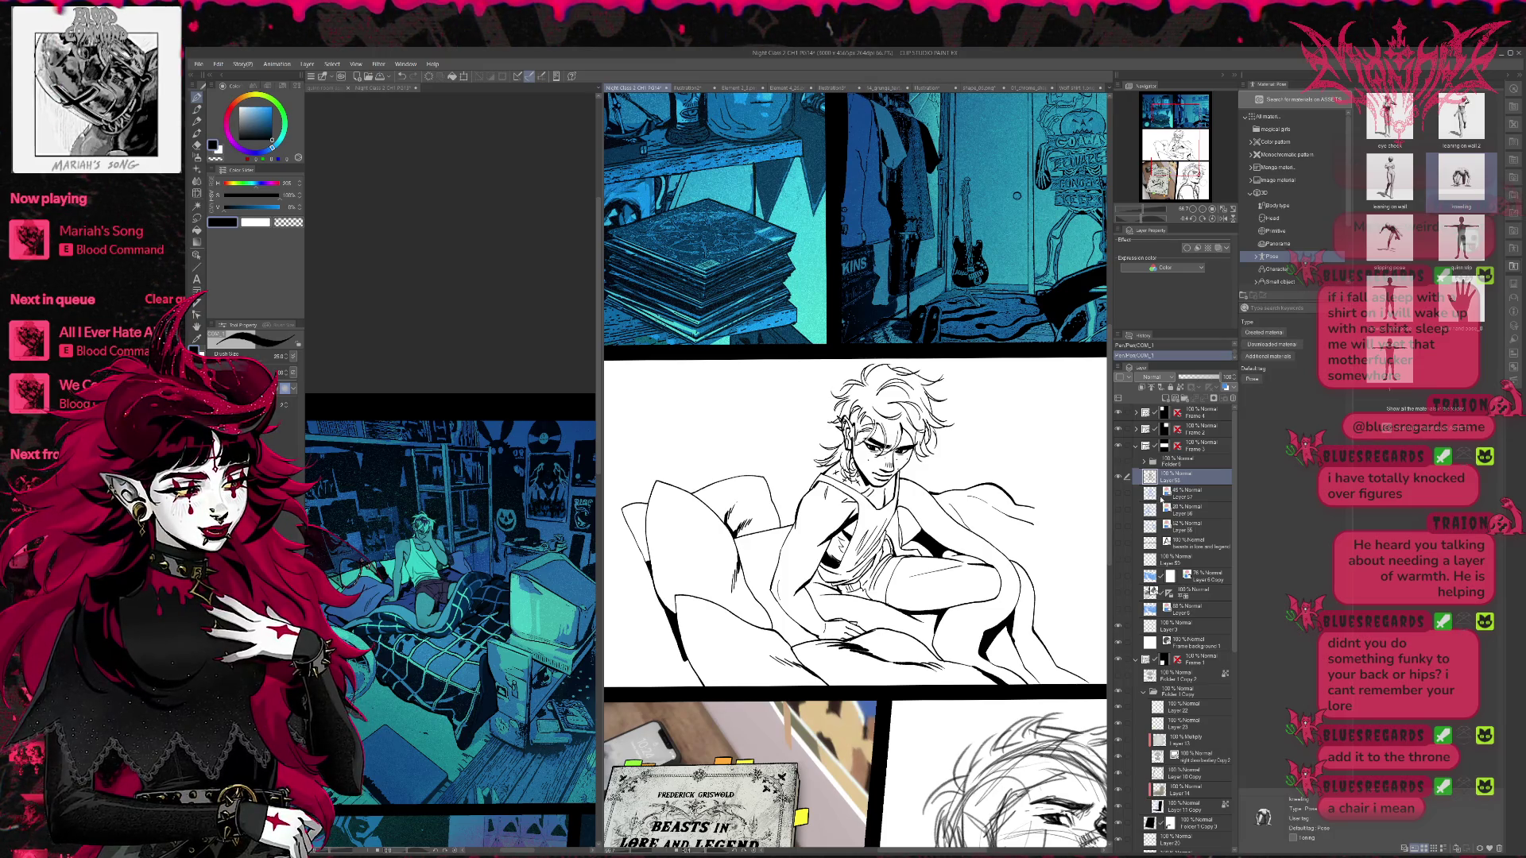
- Fill the panel background around the figure light blue on a new layer
{"action": "key", "text": "ctrl+shift+n"}
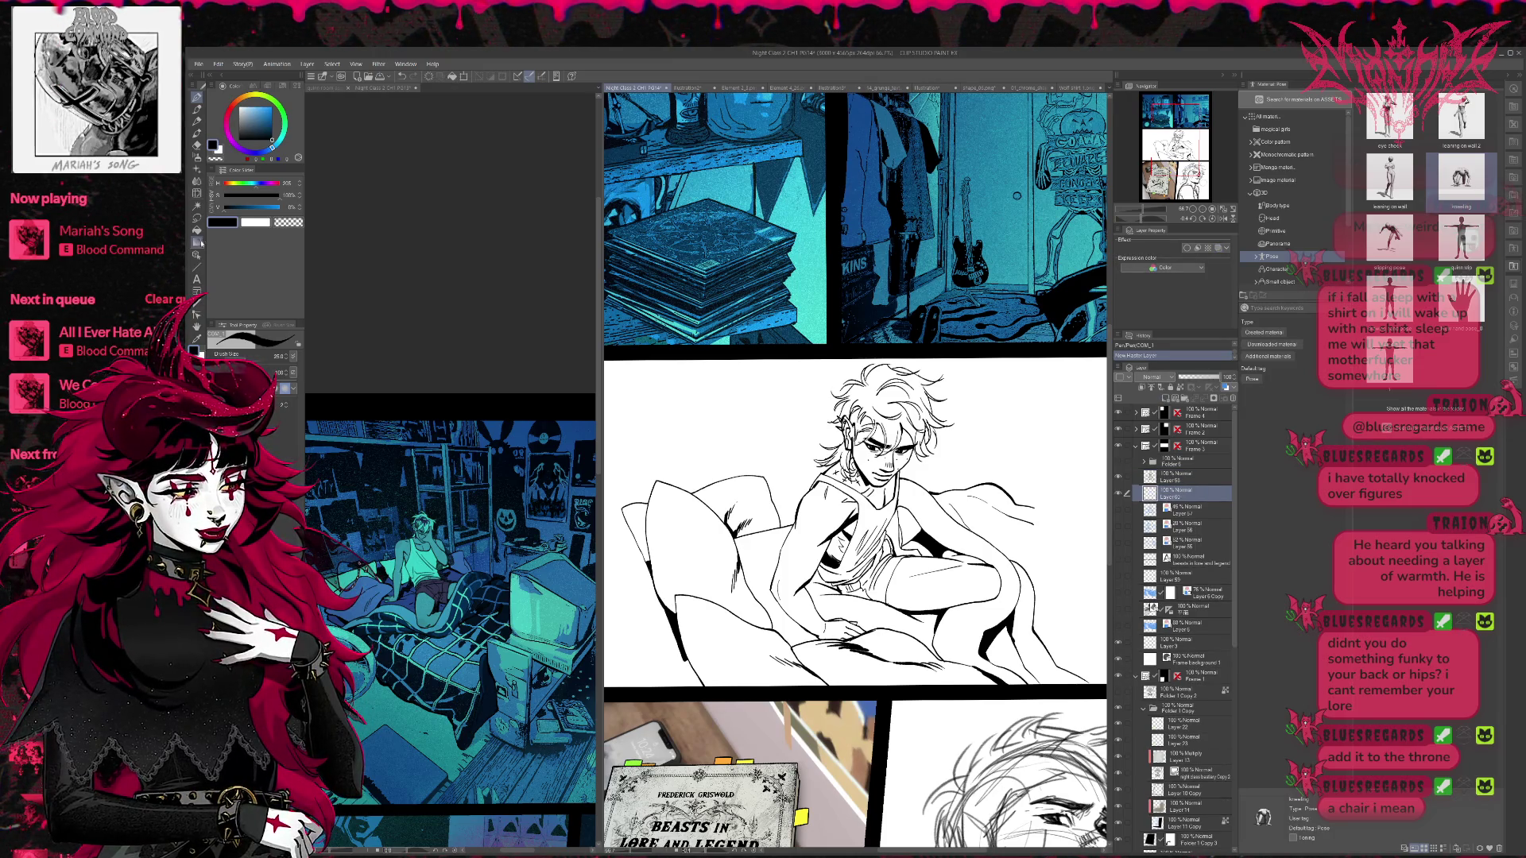
{"action": "left_click", "coordinate": [196, 231]}
{"action": "left_click", "coordinate": [247, 112]}
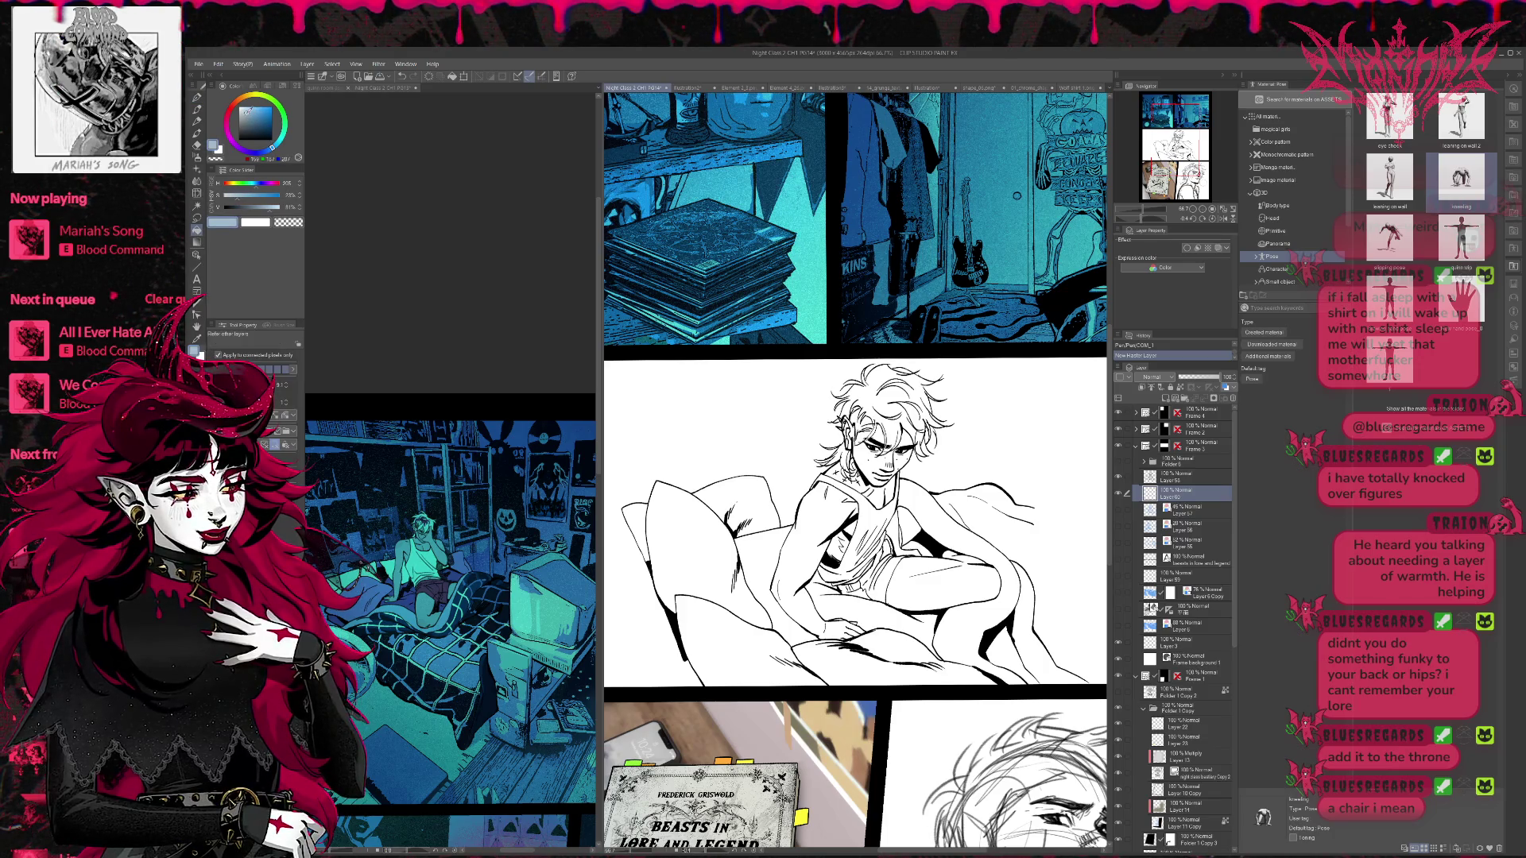
{"action": "left_click", "coordinate": [719, 463]}
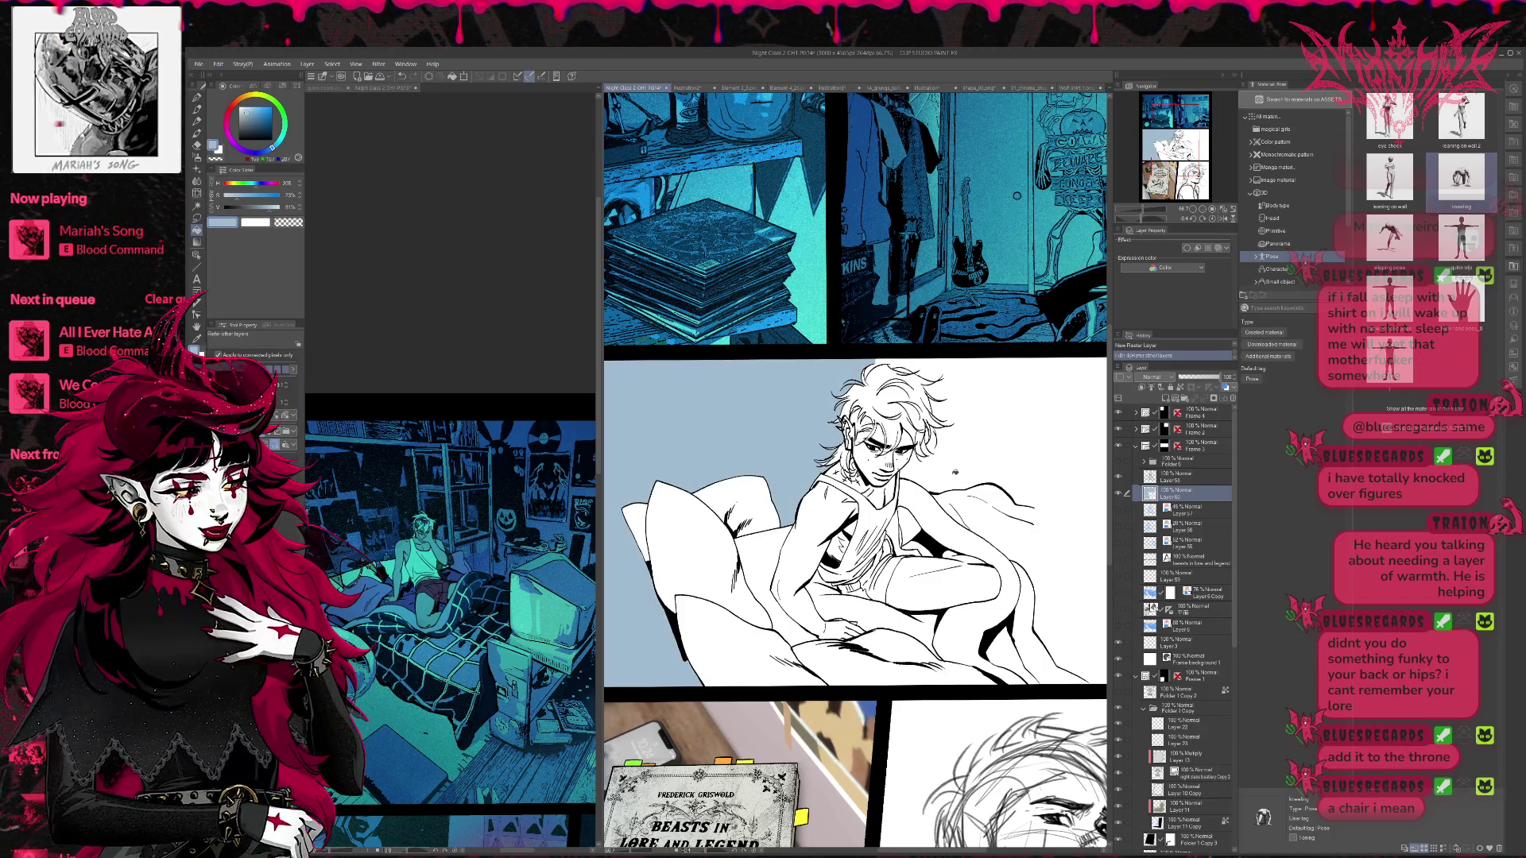
{"action": "left_click", "coordinate": [878, 367]}
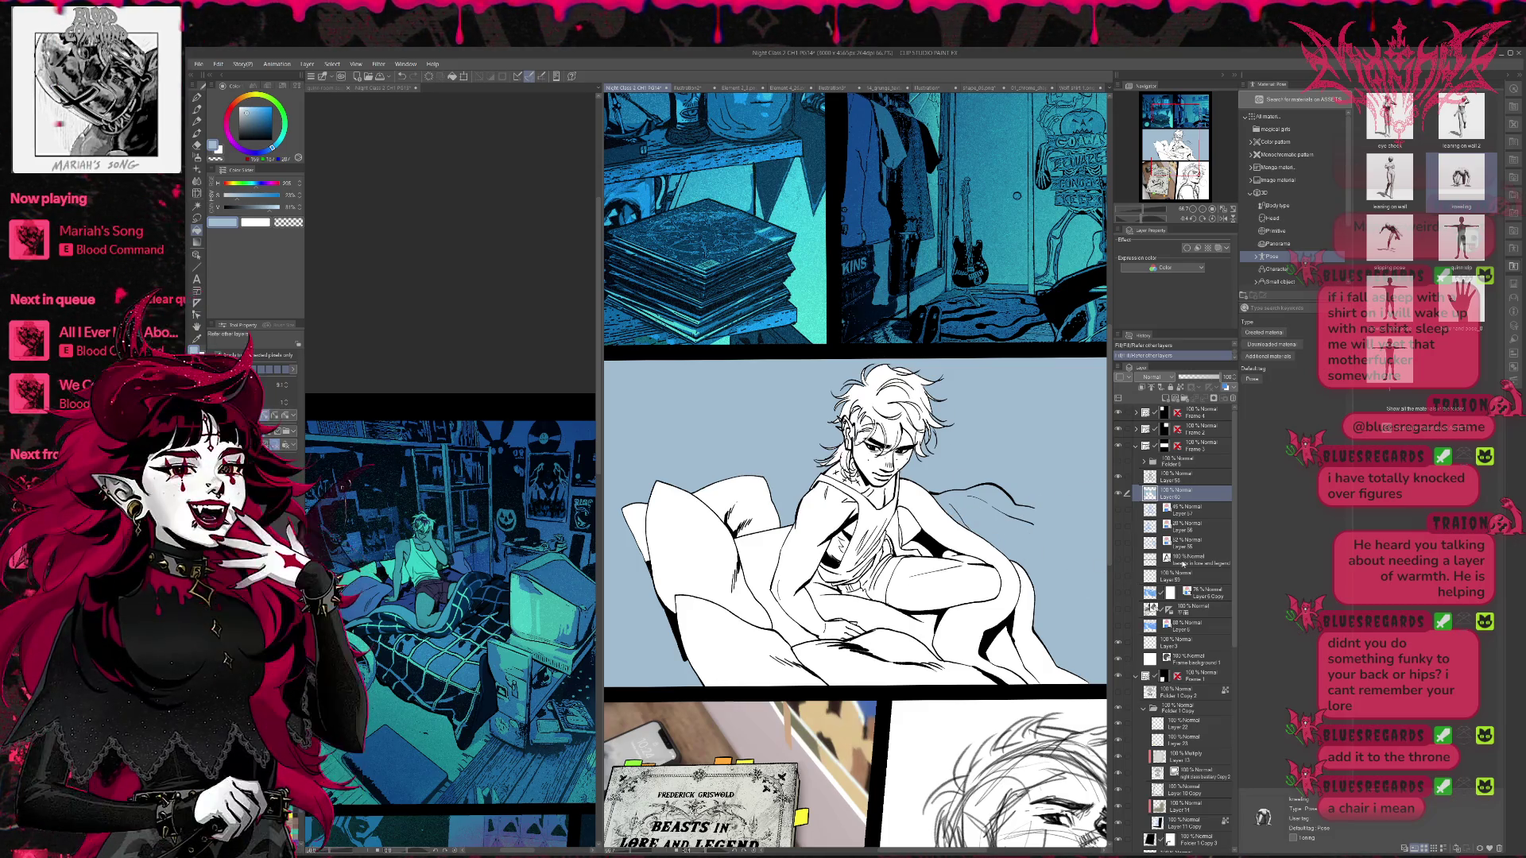
- Select the fill area, hide the fill layer, and invert the selection to the man and bed
{"action": "left_click", "coordinate": [1171, 497], "text": "ctrl"}
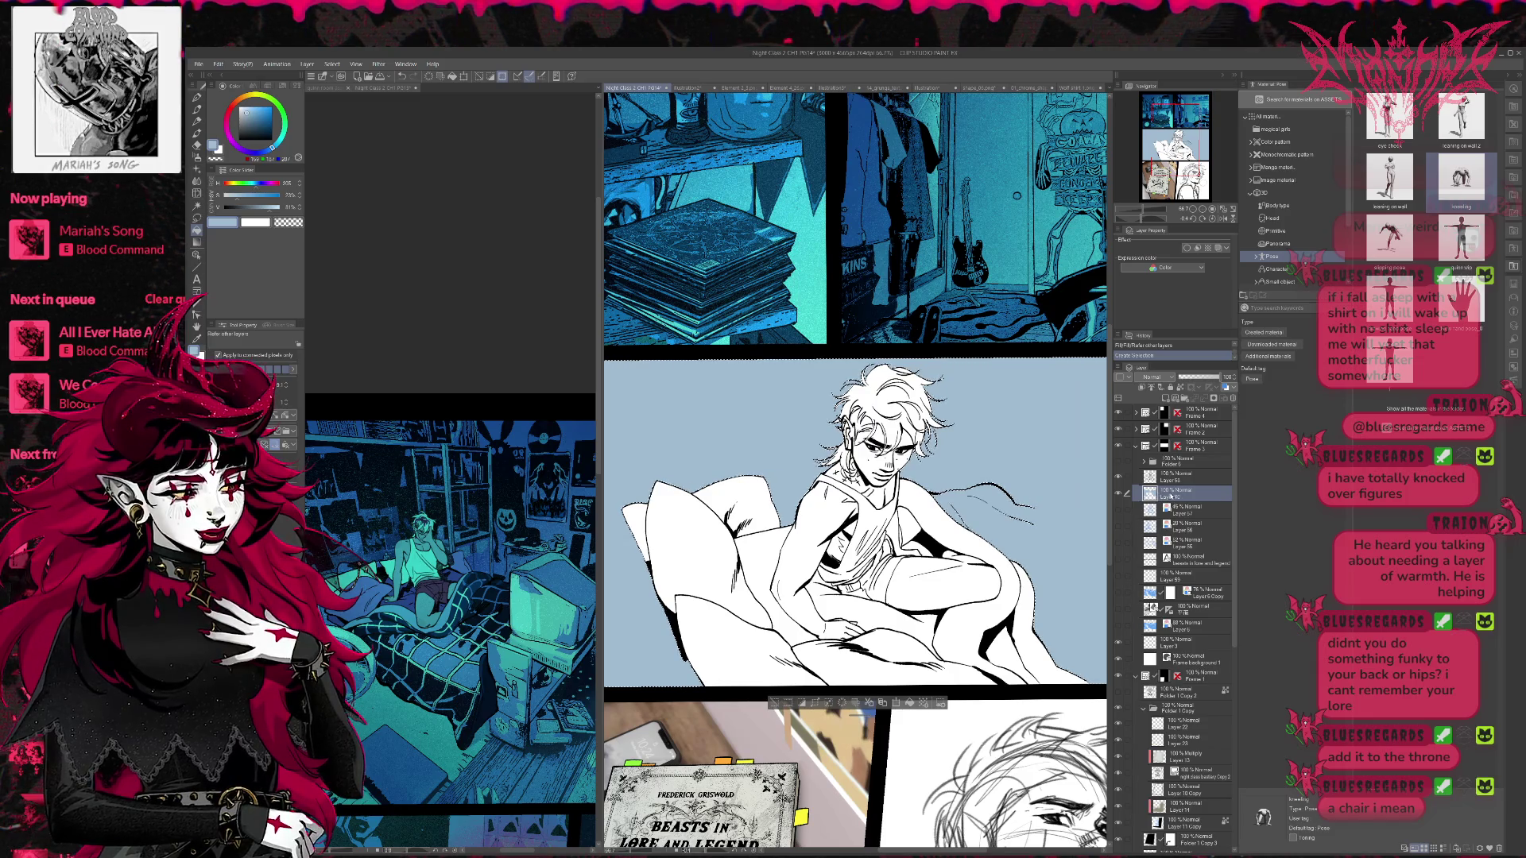
{"action": "left_click", "coordinate": [1120, 494]}
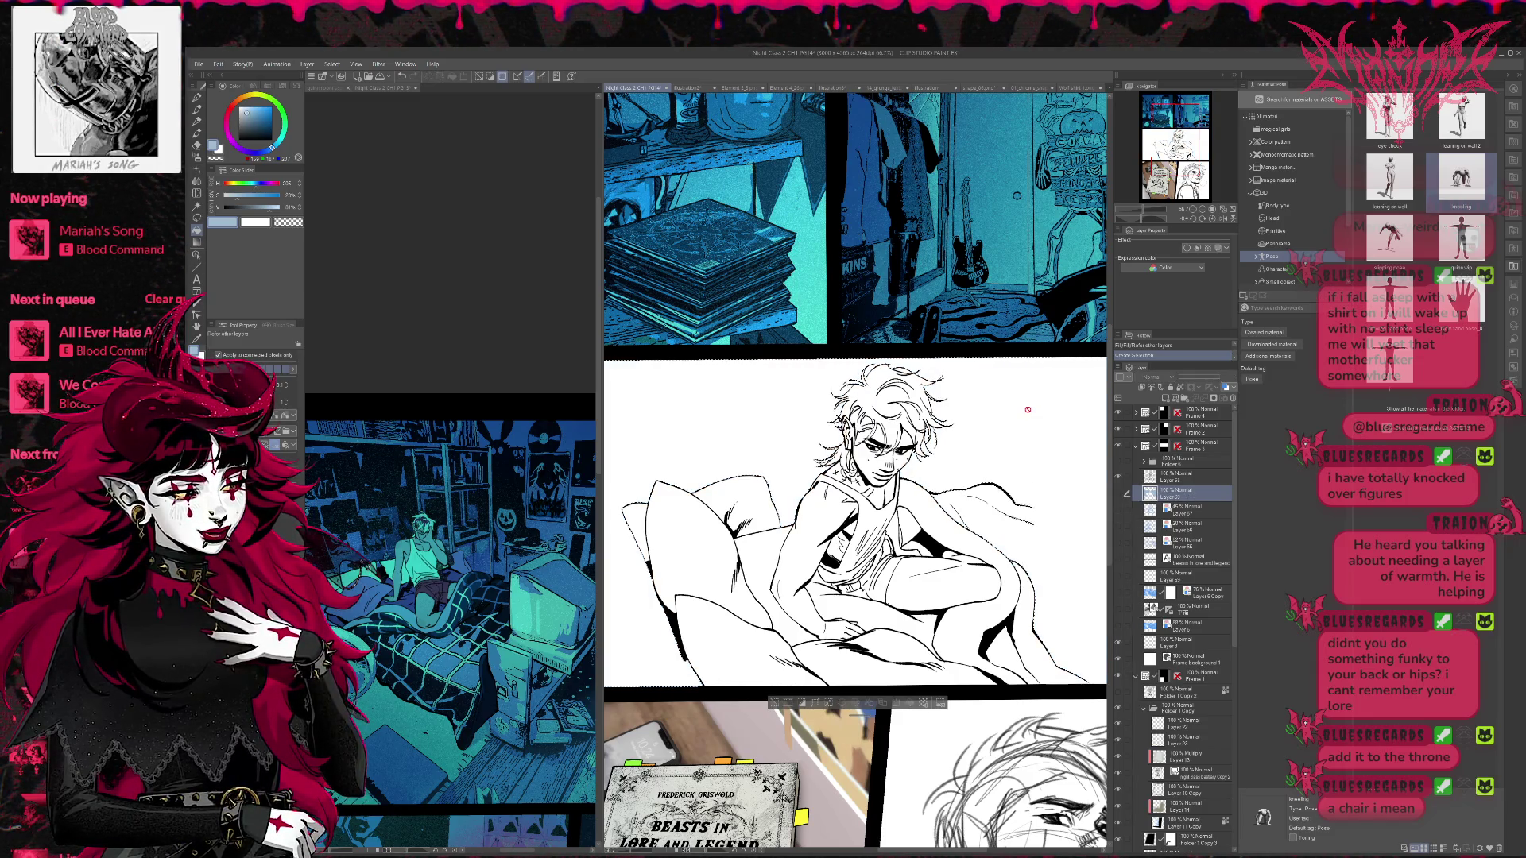
{"action": "left_click", "coordinate": [344, 99]}
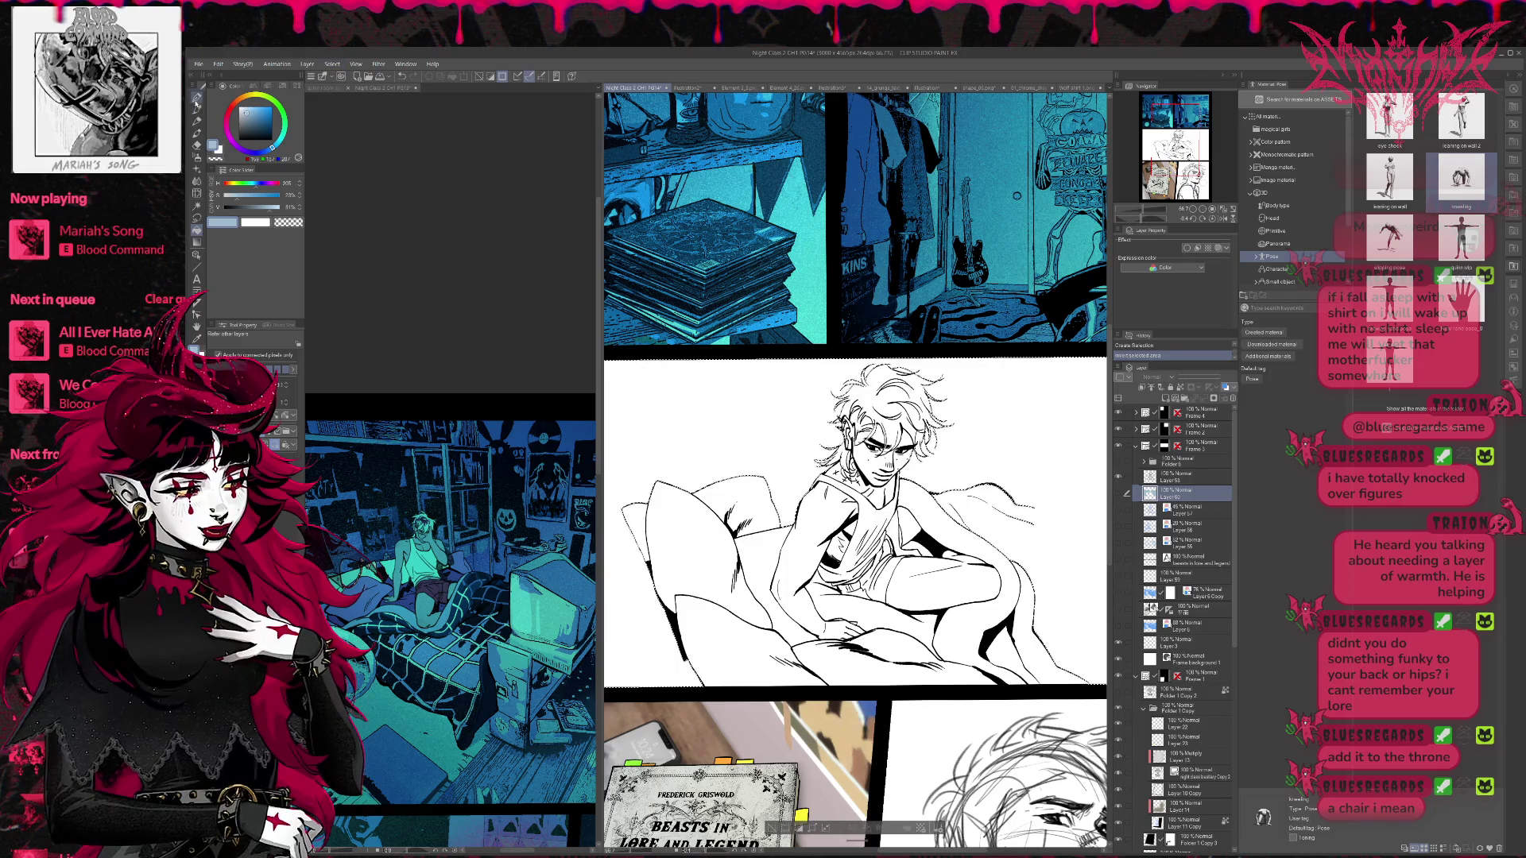
{"action": "left_click", "coordinate": [196, 97]}
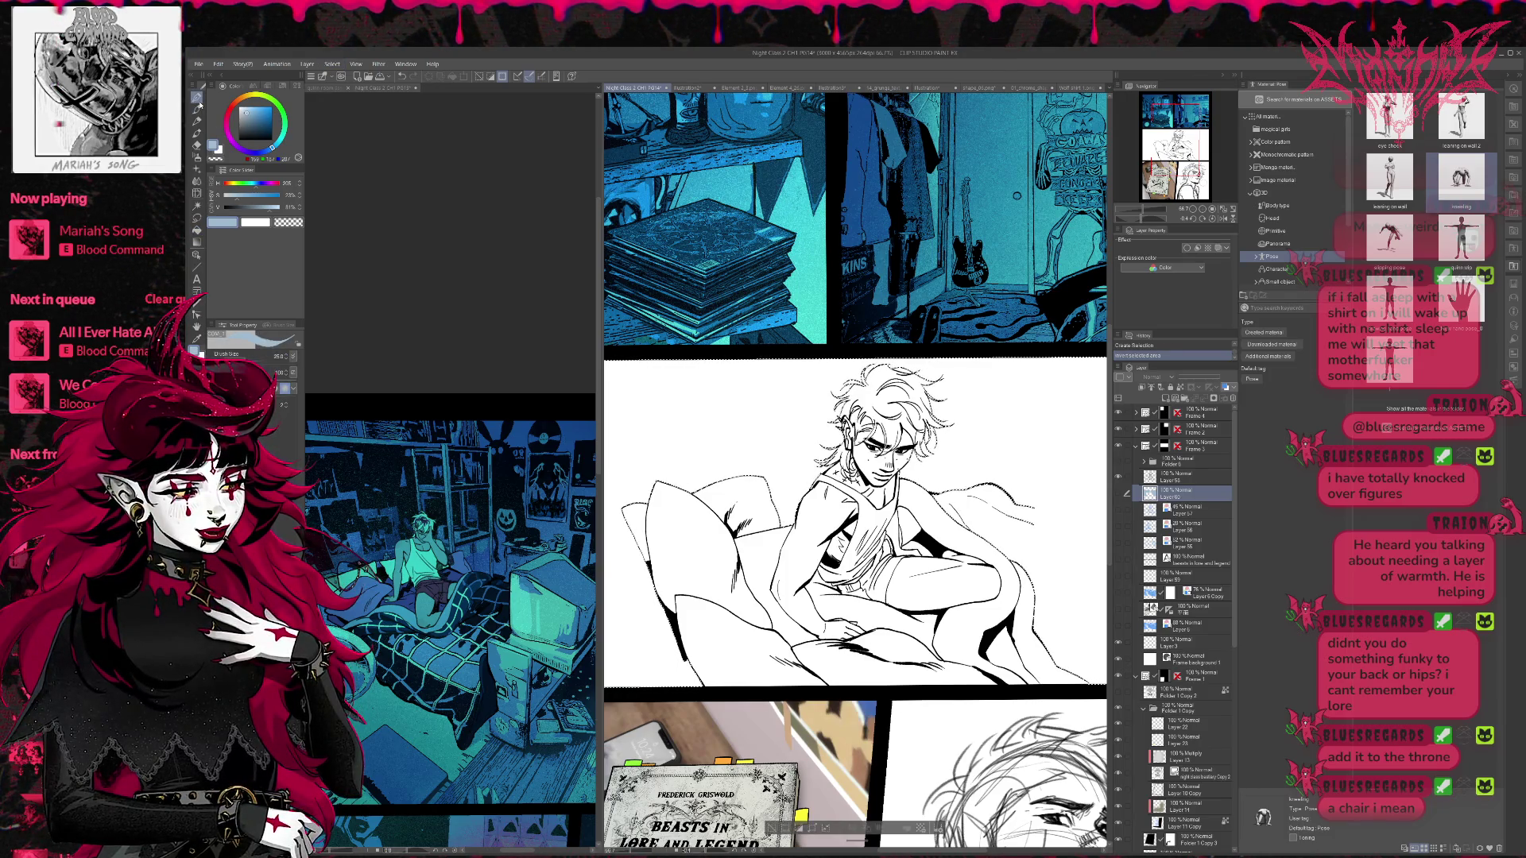
{"action": "left_click", "coordinate": [197, 107]}
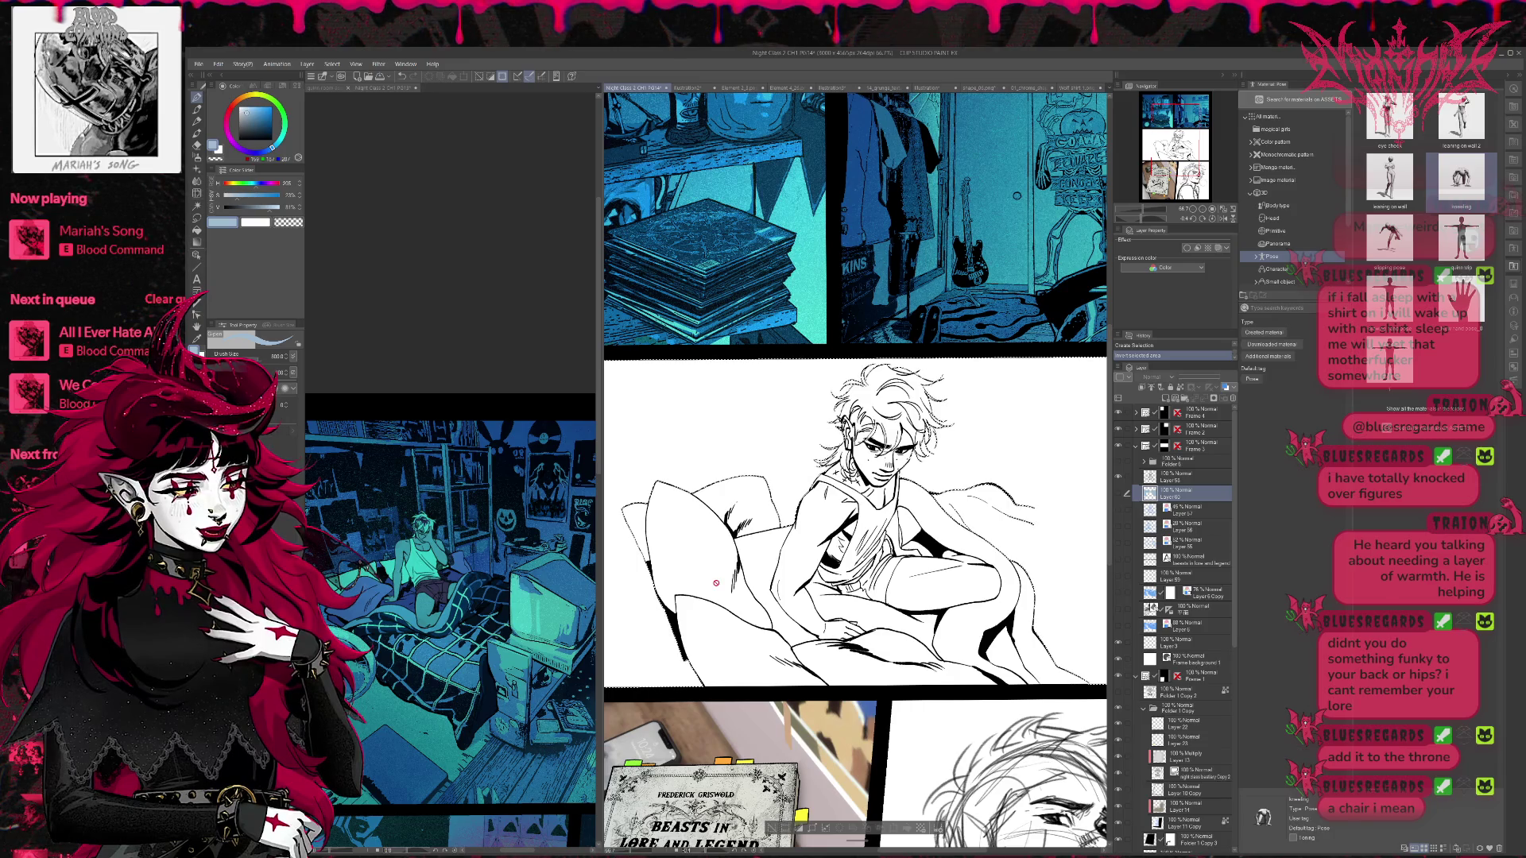
- Paint the man and bed light blue on a new layer, deselect, and switch to the PG13 document
{"action": "left_click", "coordinate": [1166, 400]}
{"action": "mouse_move", "coordinate": [703, 620]}
{"action": "left_mouse_down"}
{"action": "mouse_move", "coordinate": [699, 517]}
{"action": "mouse_move", "coordinate": [910, 397]}
{"action": "mouse_move", "coordinate": [779, 620]}
{"action": "mouse_move", "coordinate": [883, 604]}
{"action": "mouse_move", "coordinate": [1033, 636]}
{"action": "left_mouse_up"}
{"action": "key", "text": "ctrl+d"}
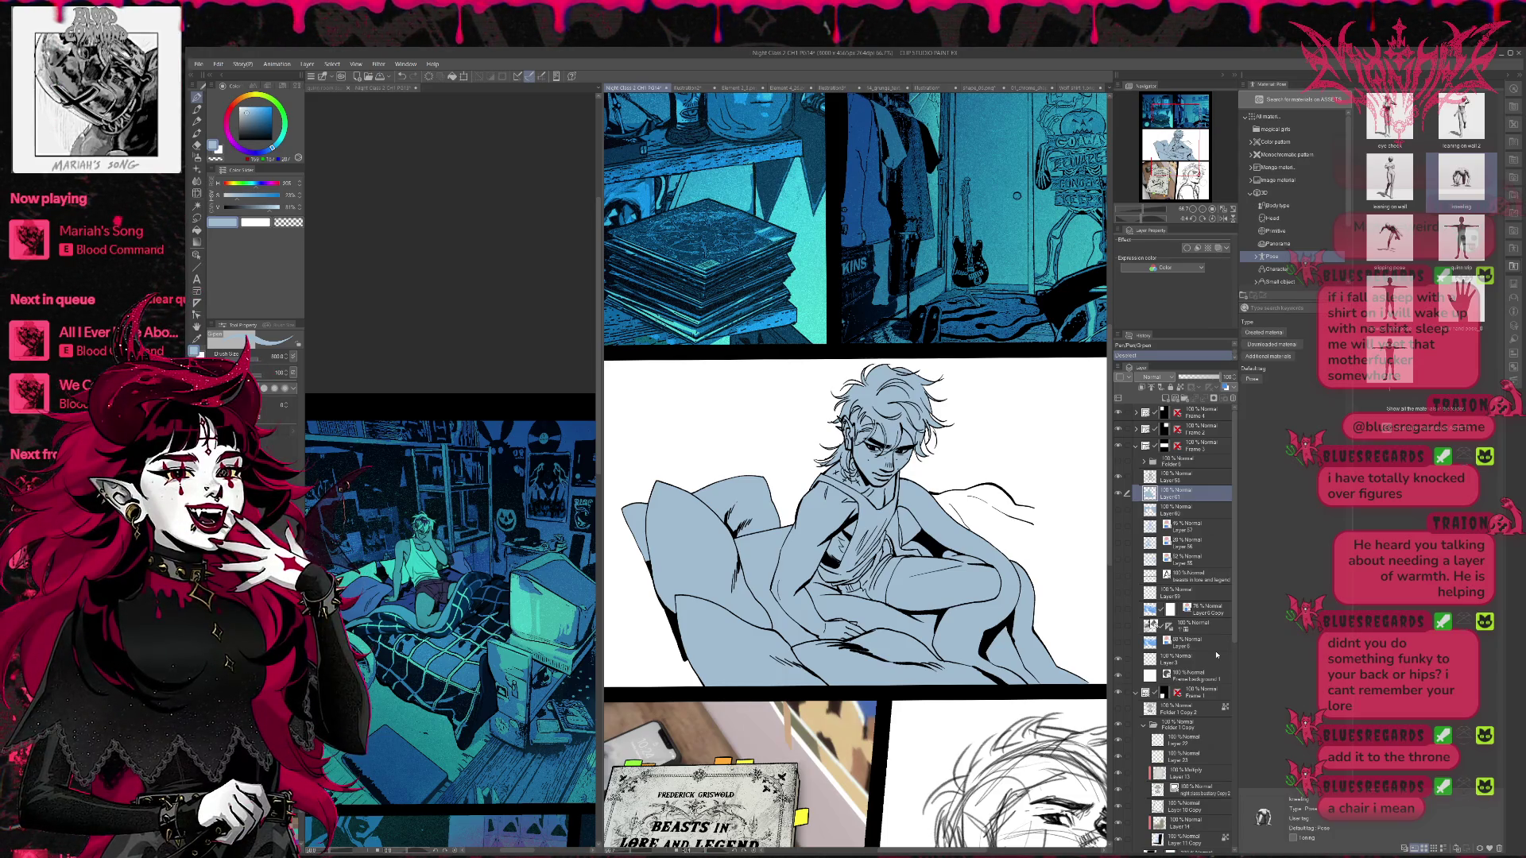
{"action": "left_click", "coordinate": [508, 377]}
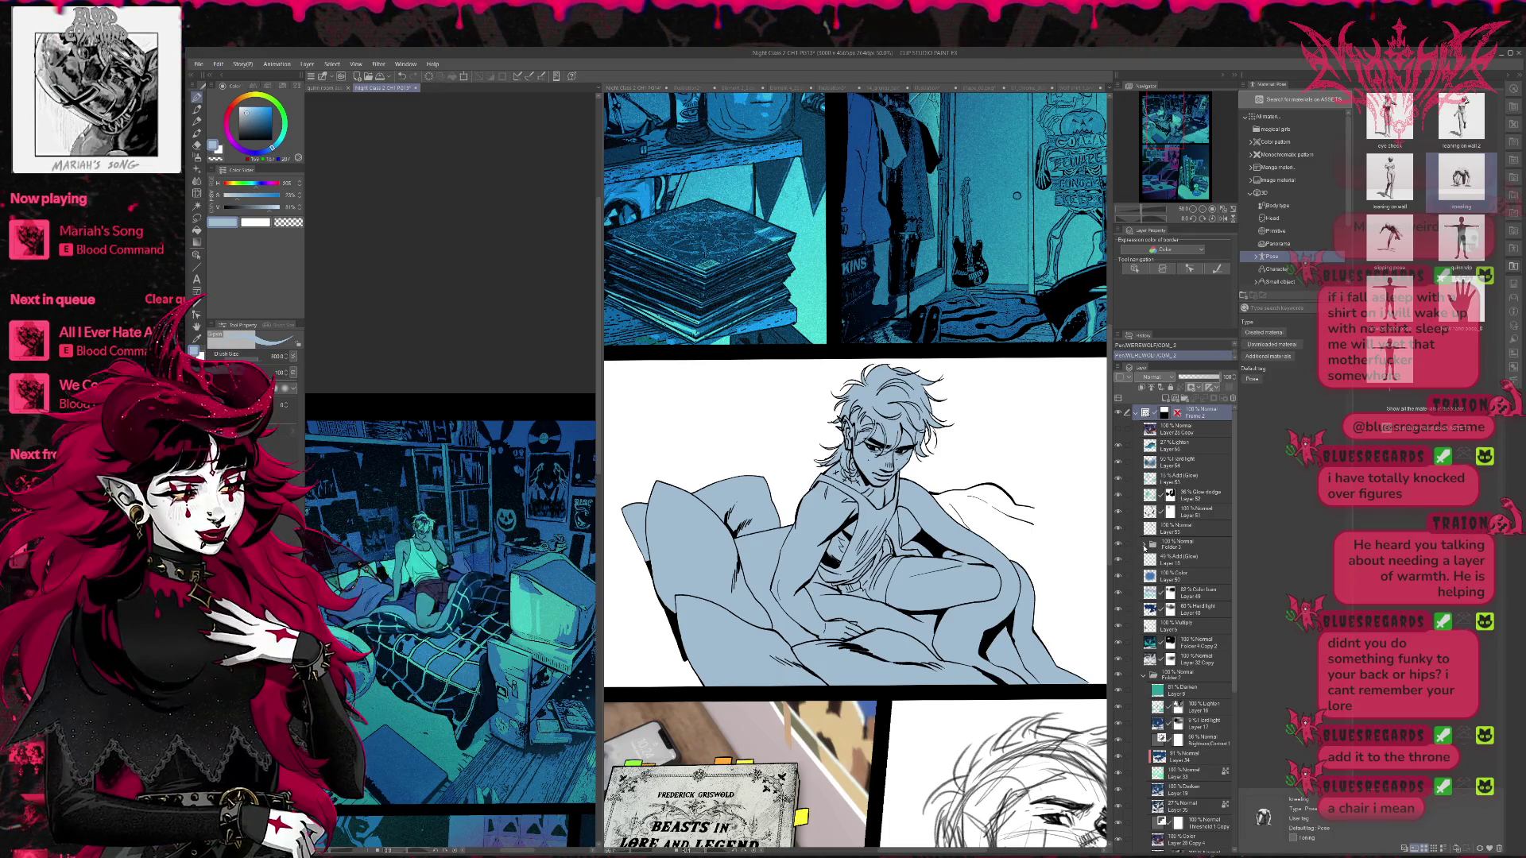
- Hide the lighting layers inside Folder 3 on the room page
{"action": "left_click", "coordinate": [1144, 546]}
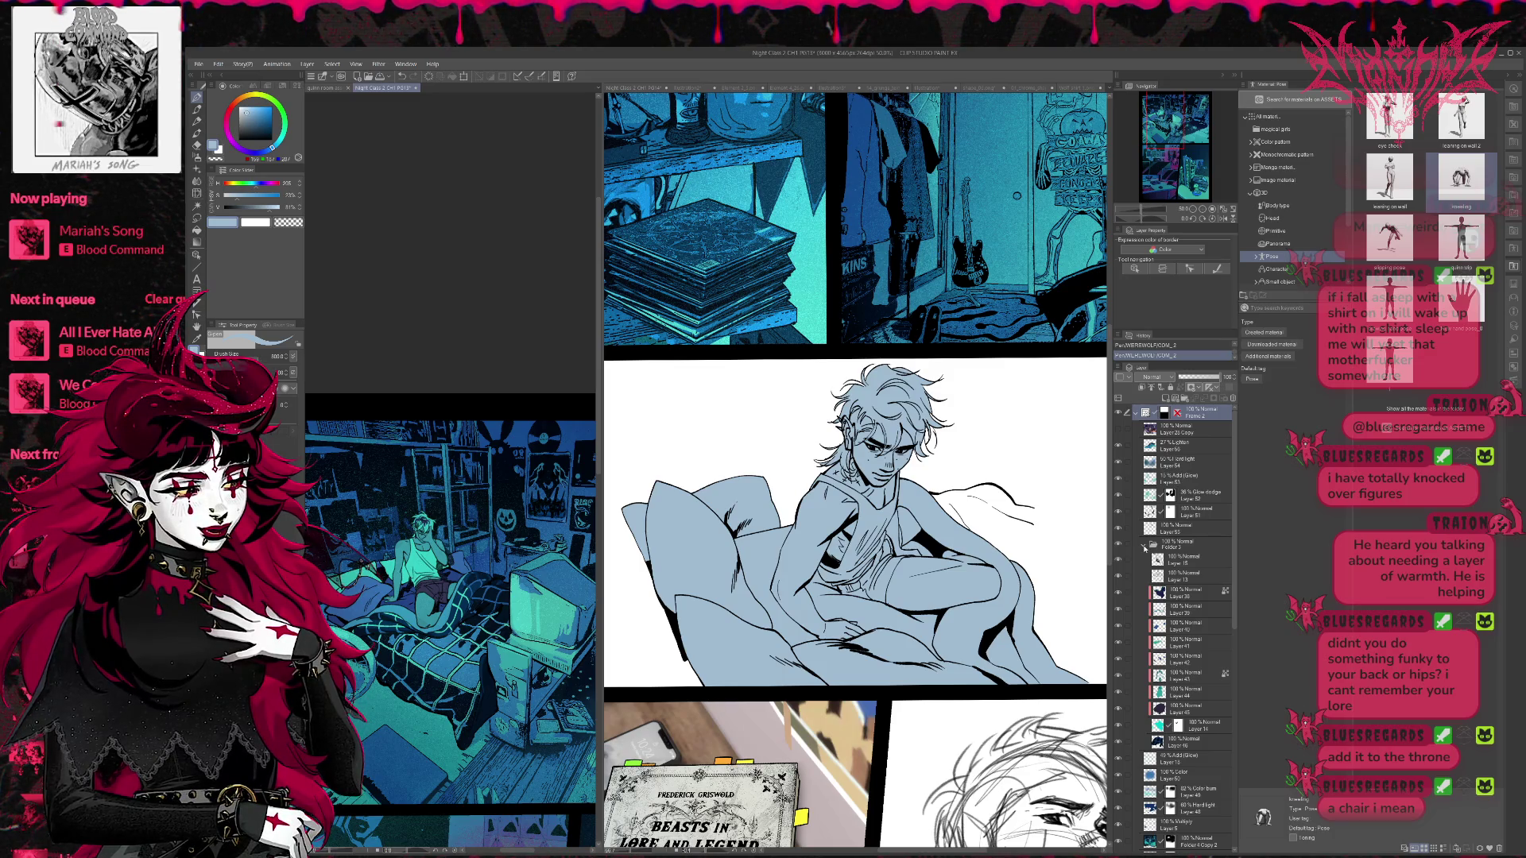
{"action": "left_click", "coordinate": [1144, 547]}
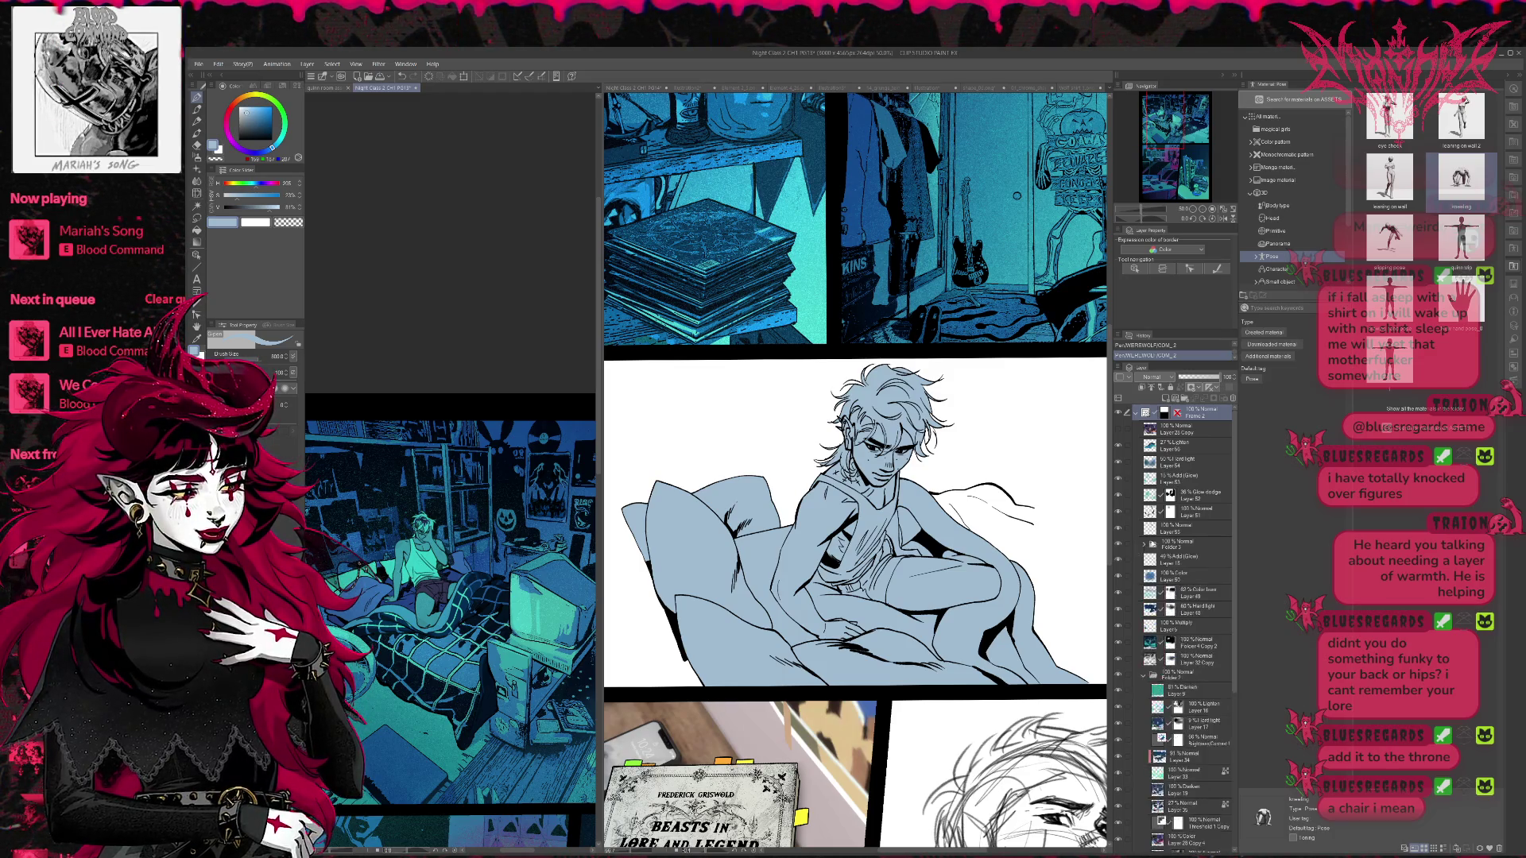
{"action": "left_click_drag", "start_coordinate": [1118, 529], "coordinate": [1120, 453]}
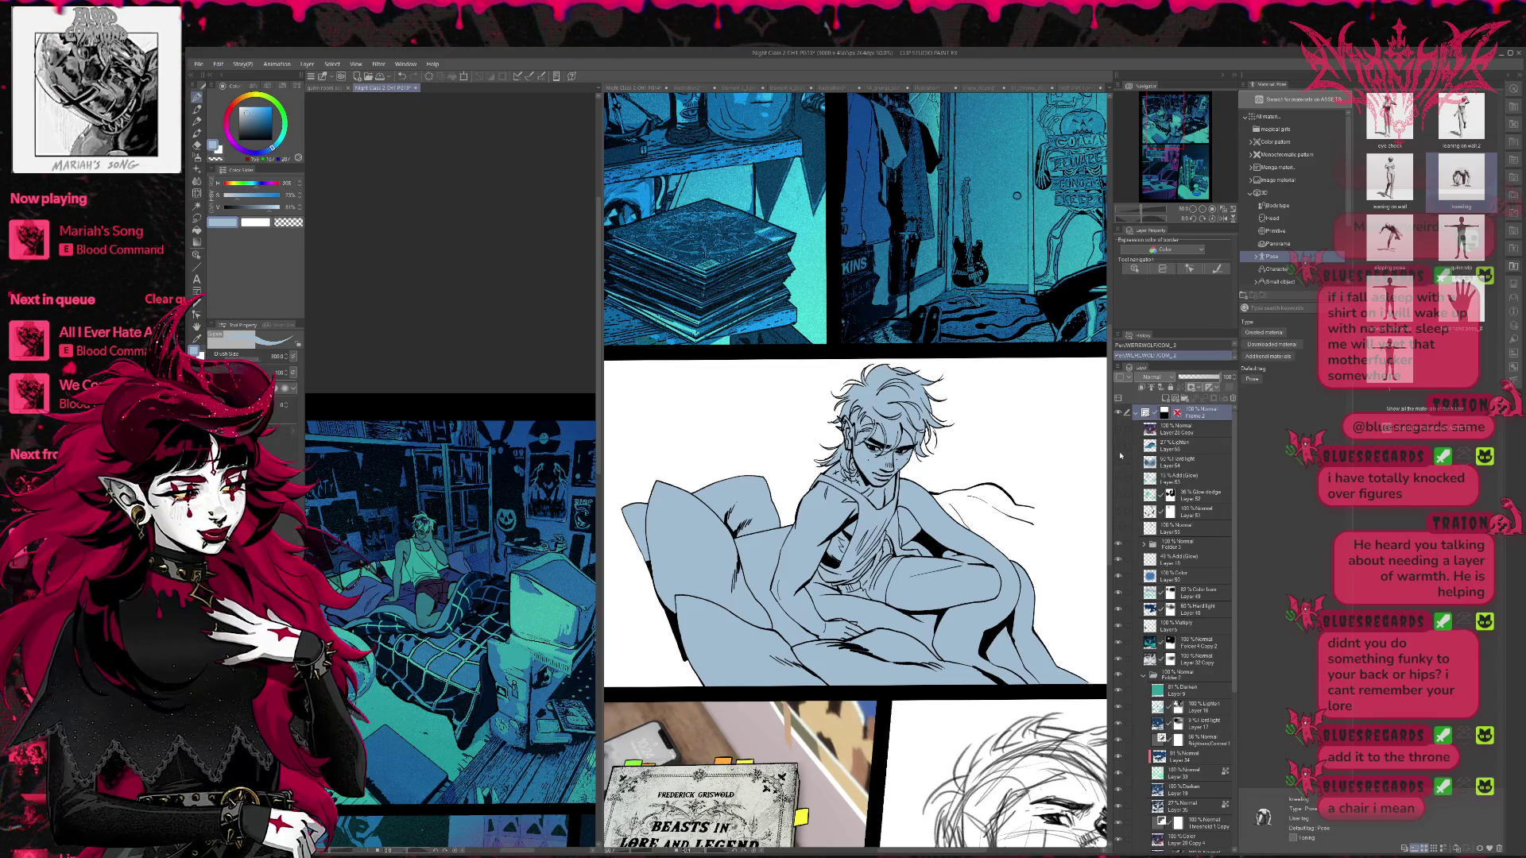
{"action": "left_click", "coordinate": [1120, 453]}
{"action": "left_click", "coordinate": [1120, 453]}
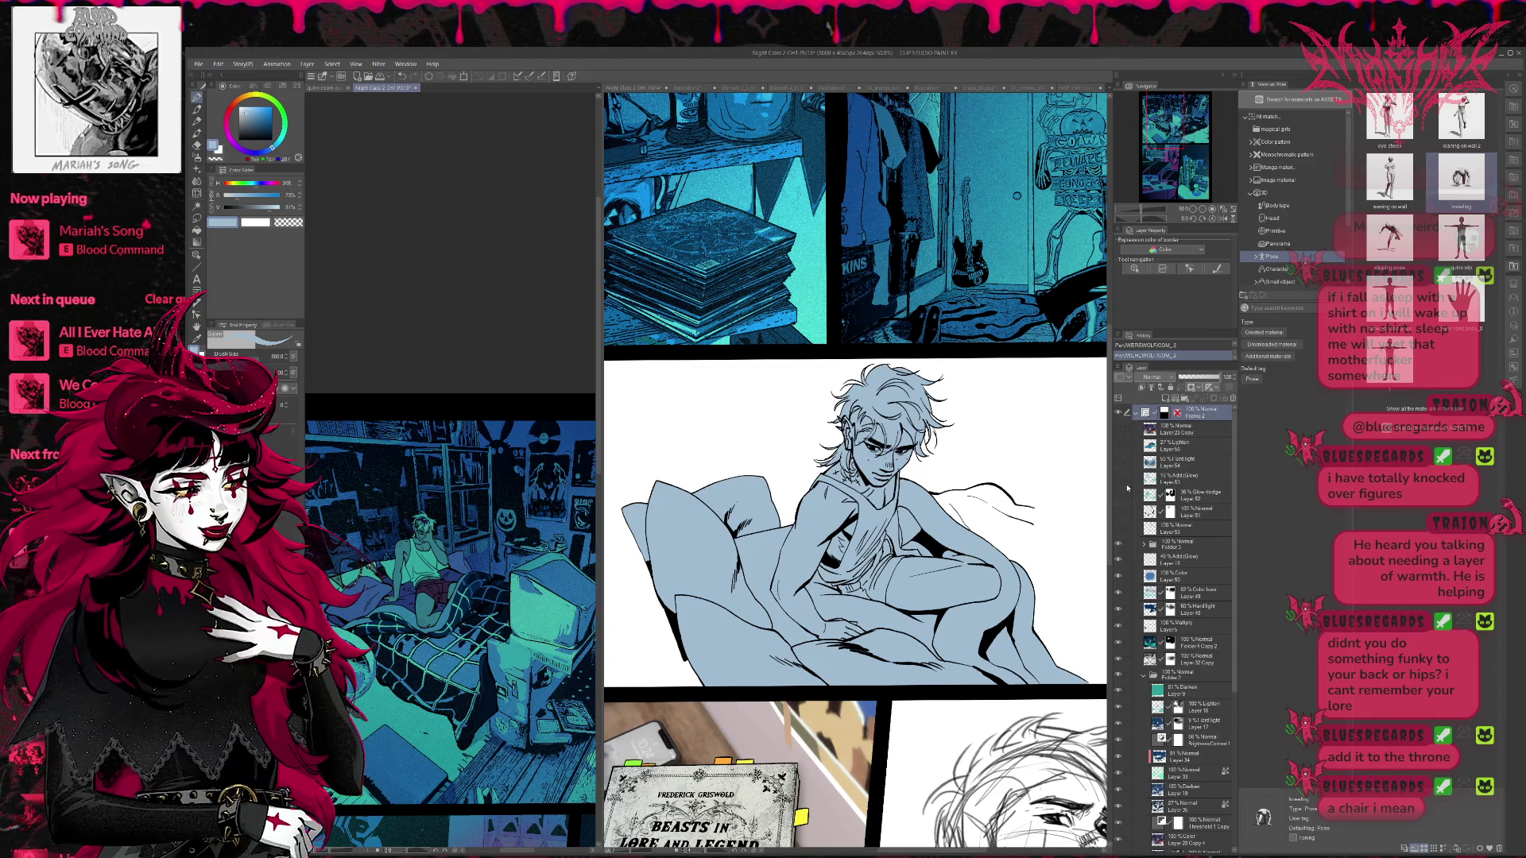
- Switch between the man-on-bed and room pages and select the Fill tool
{"action": "left_click", "coordinate": [880, 449]}
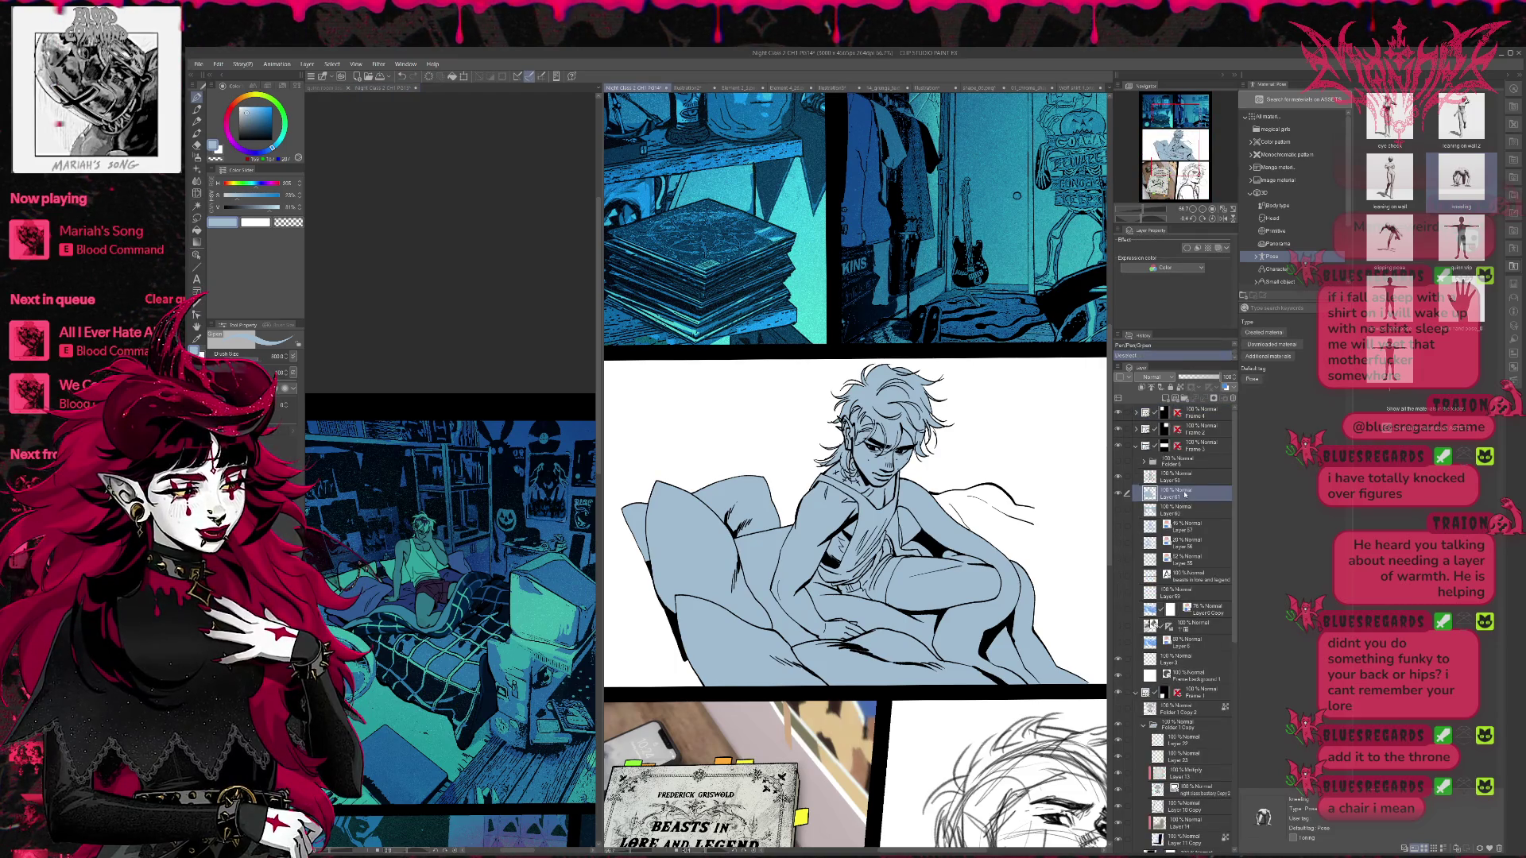
{"action": "left_click", "coordinate": [442, 601]}
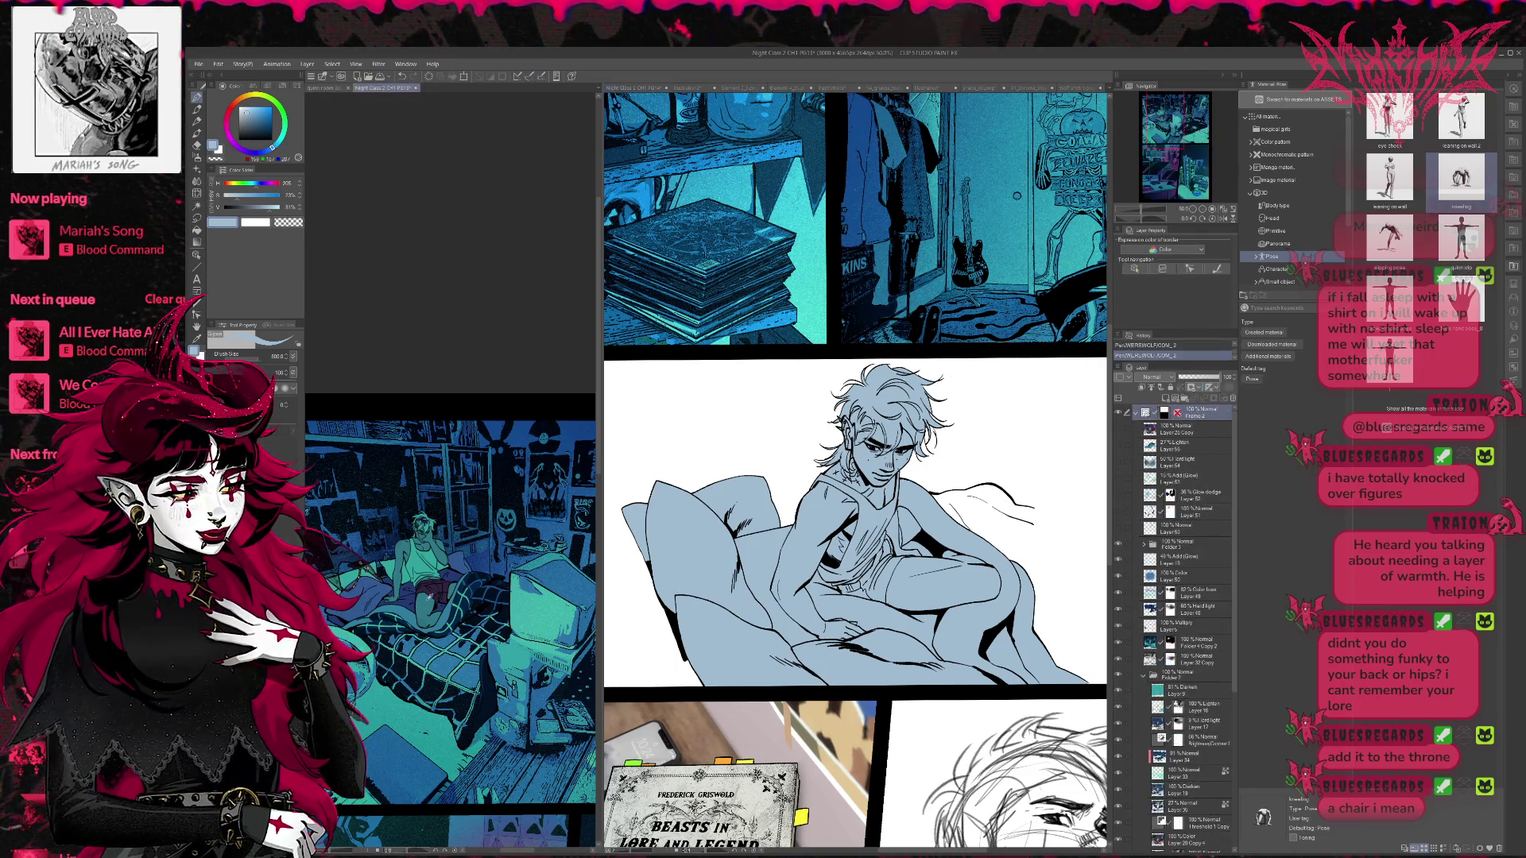
{"action": "left_click", "coordinate": [197, 232]}
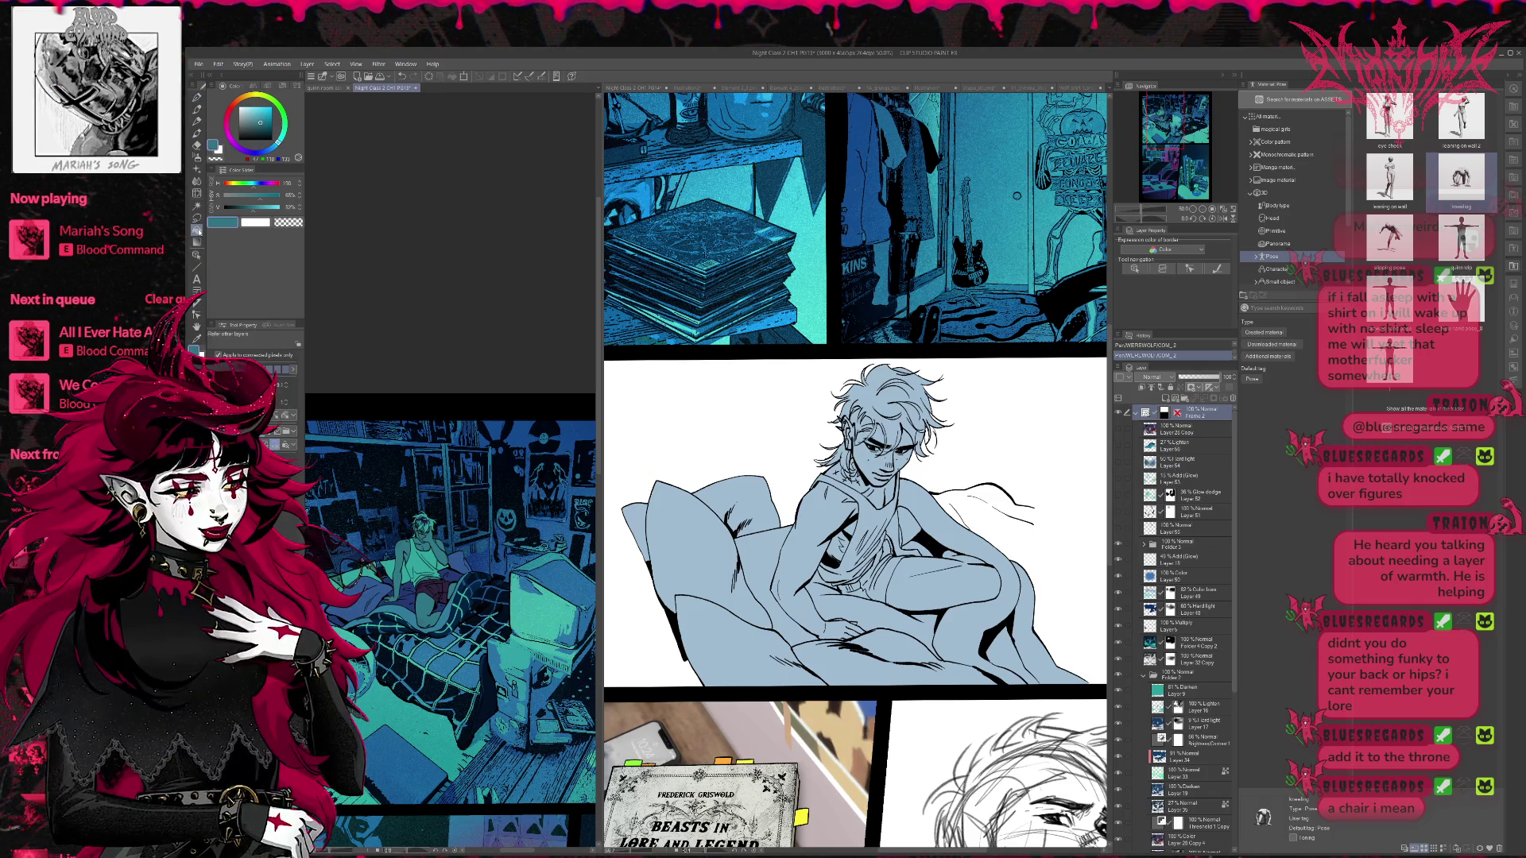
- Fill the man's legs, forearm, other arm and hand with teal
{"action": "left_click", "coordinate": [906, 616]}
{"action": "left_click", "coordinate": [938, 585]}
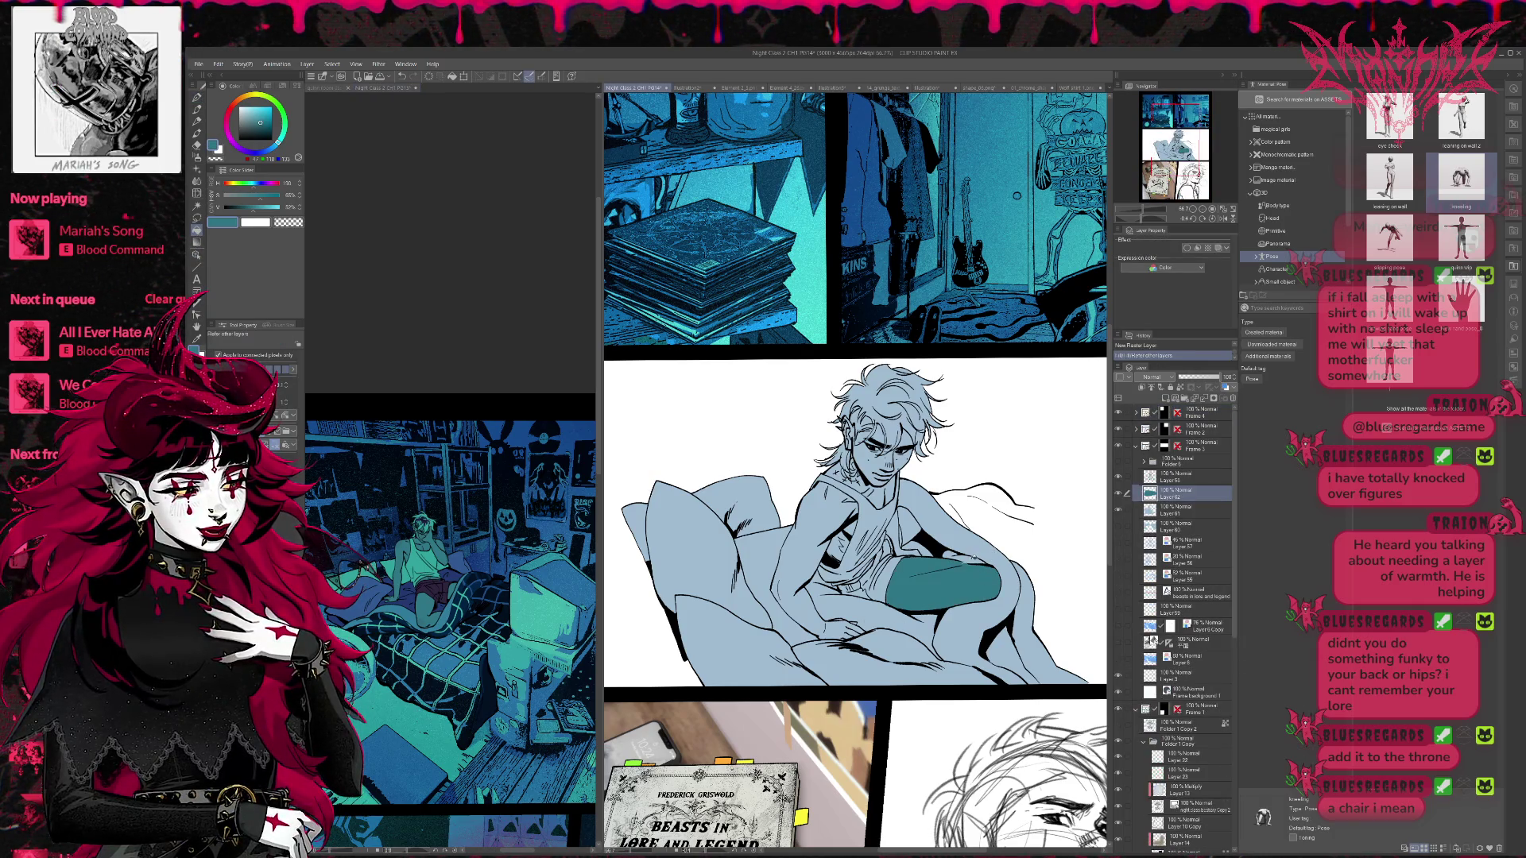
{"action": "left_click", "coordinate": [910, 524]}
{"action": "left_click", "coordinate": [794, 557]}
{"action": "left_click", "coordinate": [841, 629]}
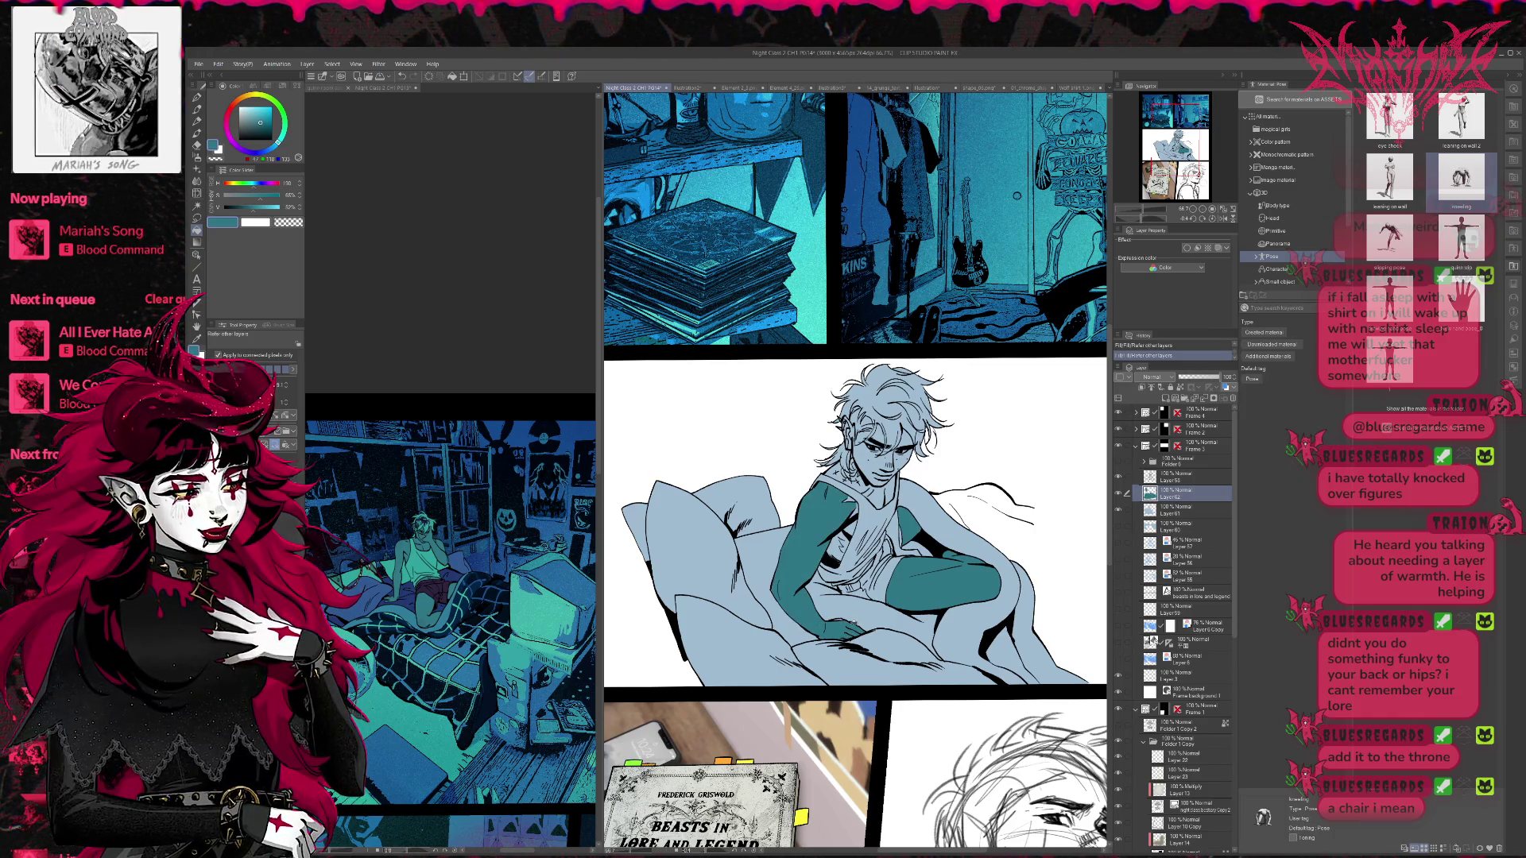
- Fill the shoulder-strap, collar and neck gaps plus the face, cheeks and forehead teal
{"action": "left_click", "coordinate": [874, 494]}
{"action": "left_click", "coordinate": [857, 485]}
{"action": "left_click", "coordinate": [840, 475]}
{"action": "left_click", "coordinate": [835, 469]}
{"action": "left_click", "coordinate": [856, 465]}
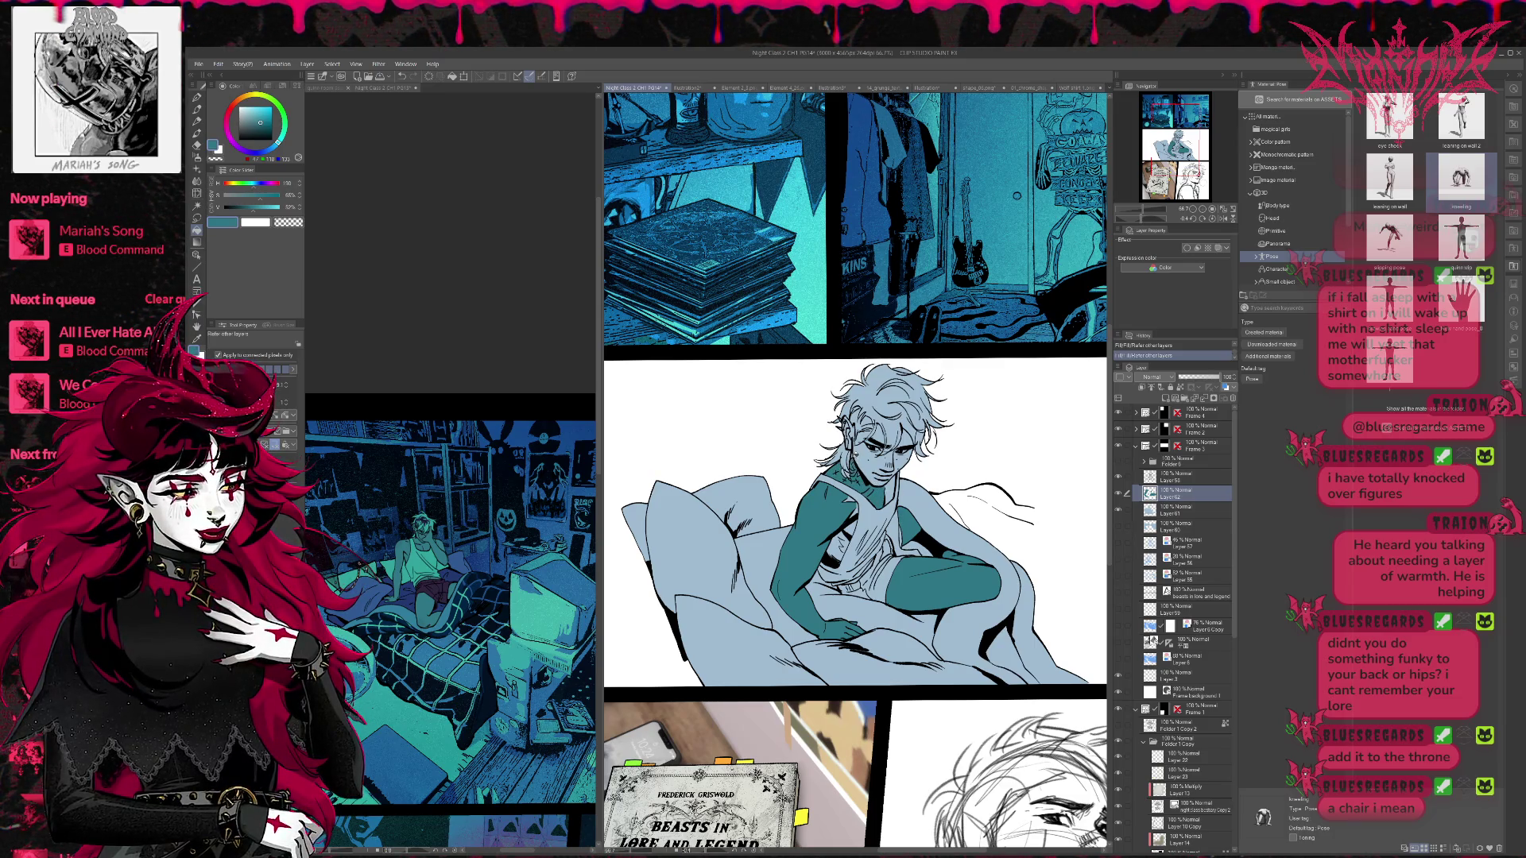
{"action": "left_click", "coordinate": [854, 457]}
{"action": "left_click", "coordinate": [847, 475]}
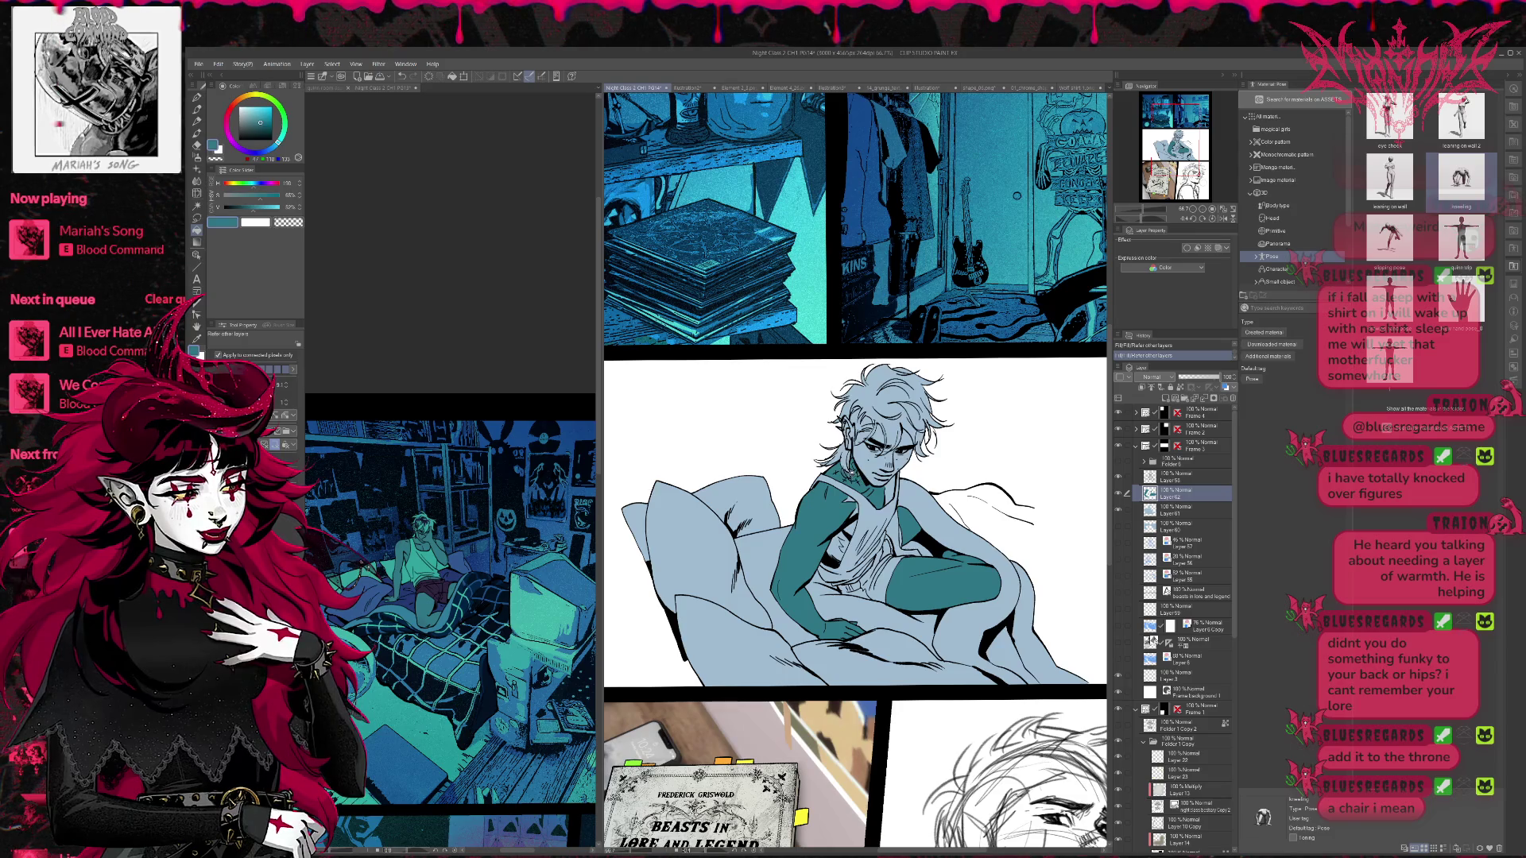
{"action": "left_click", "coordinate": [867, 457]}
{"action": "left_click", "coordinate": [874, 435]}
{"action": "left_click", "coordinate": [867, 437]}
- Fill leftover teal gaps on the chest, shoulder, arms, cheek, nose and neck
{"action": "left_click", "coordinate": [852, 527]}
{"action": "left_click", "coordinate": [838, 547]}
{"action": "left_click", "coordinate": [891, 488]}
{"action": "left_click", "coordinate": [892, 528]}
{"action": "left_click", "coordinate": [911, 552]}
{"action": "left_click", "coordinate": [900, 551]}
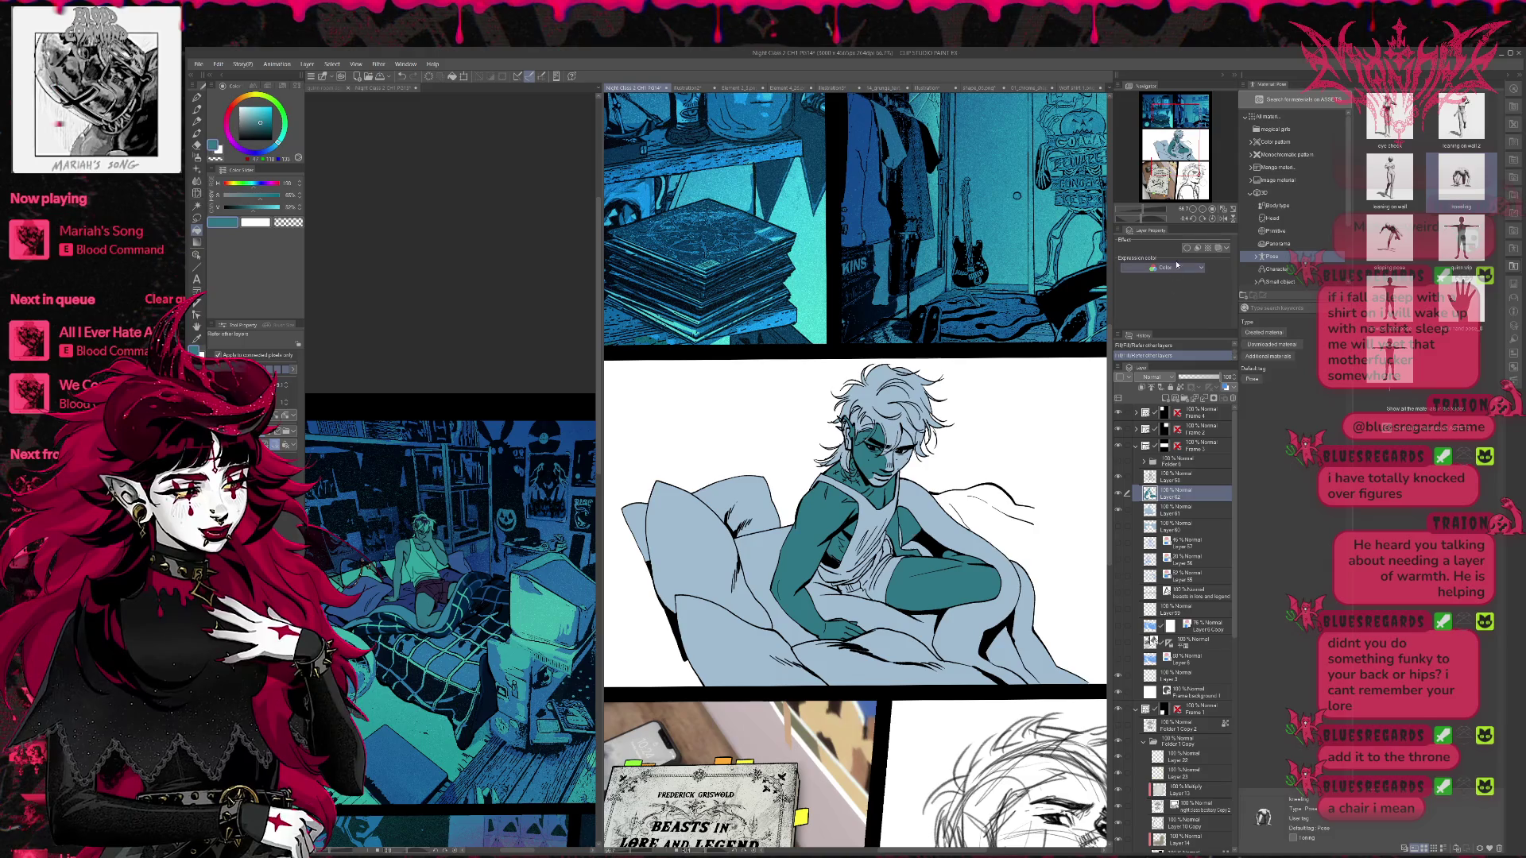
{"action": "scroll", "coordinate": [876, 581], "scroll_direction": "up", "scroll_amount": 4}
{"action": "left_click", "coordinate": [859, 541]}
{"action": "left_click", "coordinate": [822, 588]}
{"action": "left_click", "coordinate": [842, 576]}
{"action": "left_click", "coordinate": [826, 620]}
{"action": "left_click", "coordinate": [866, 566]}
- With the G-pen at size 20 and Hard eraser, fix the lines near the ear
{"action": "key", "text": "p"}
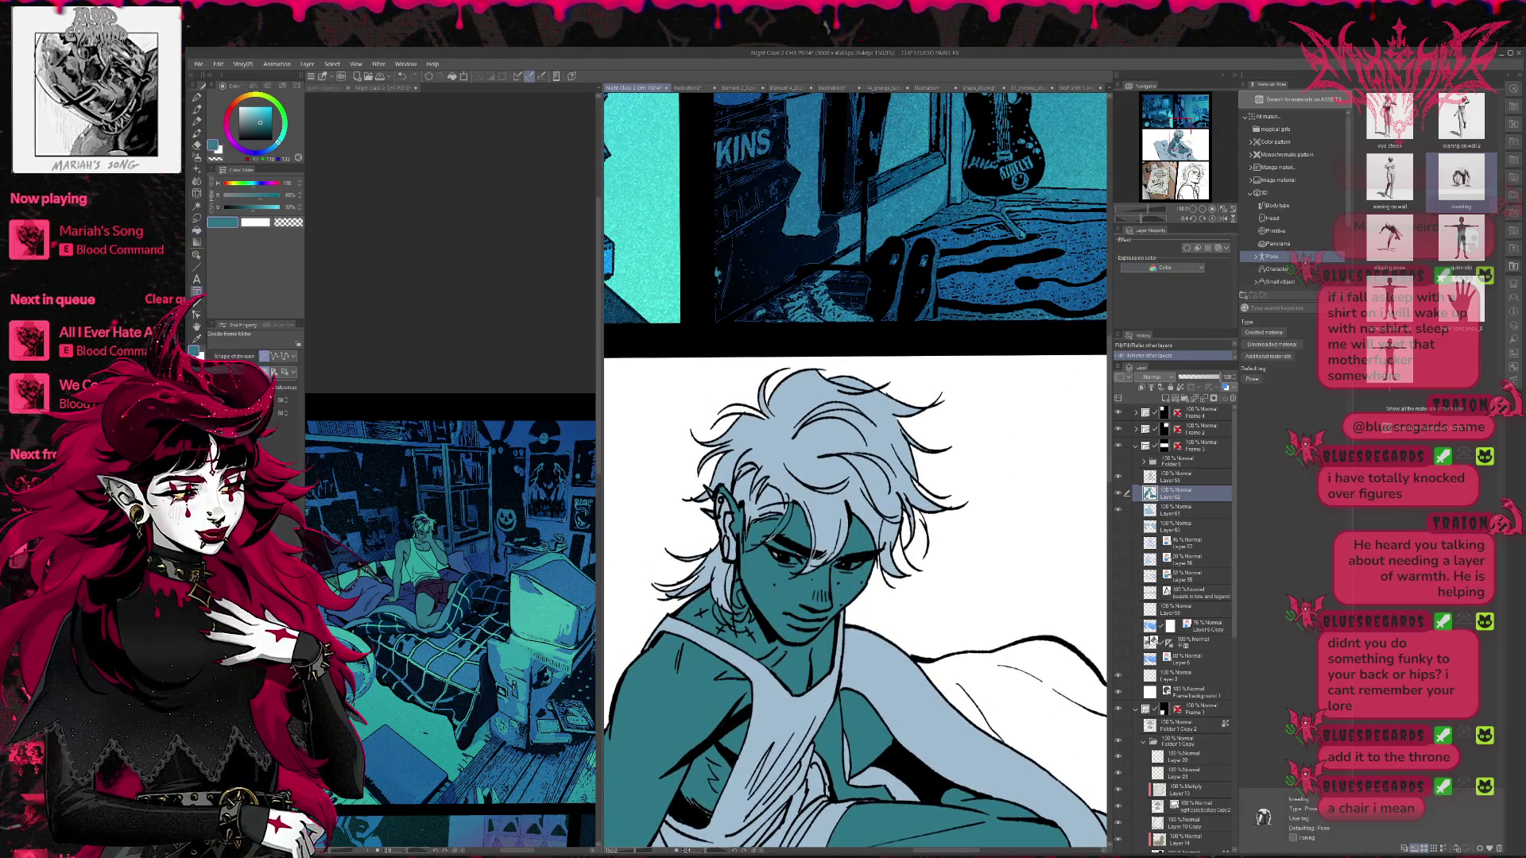
{"action": "key", "text": "bracketleft"}
{"action": "key", "text": "bracketleft"}
{"action": "key", "text": "bracketleft"}
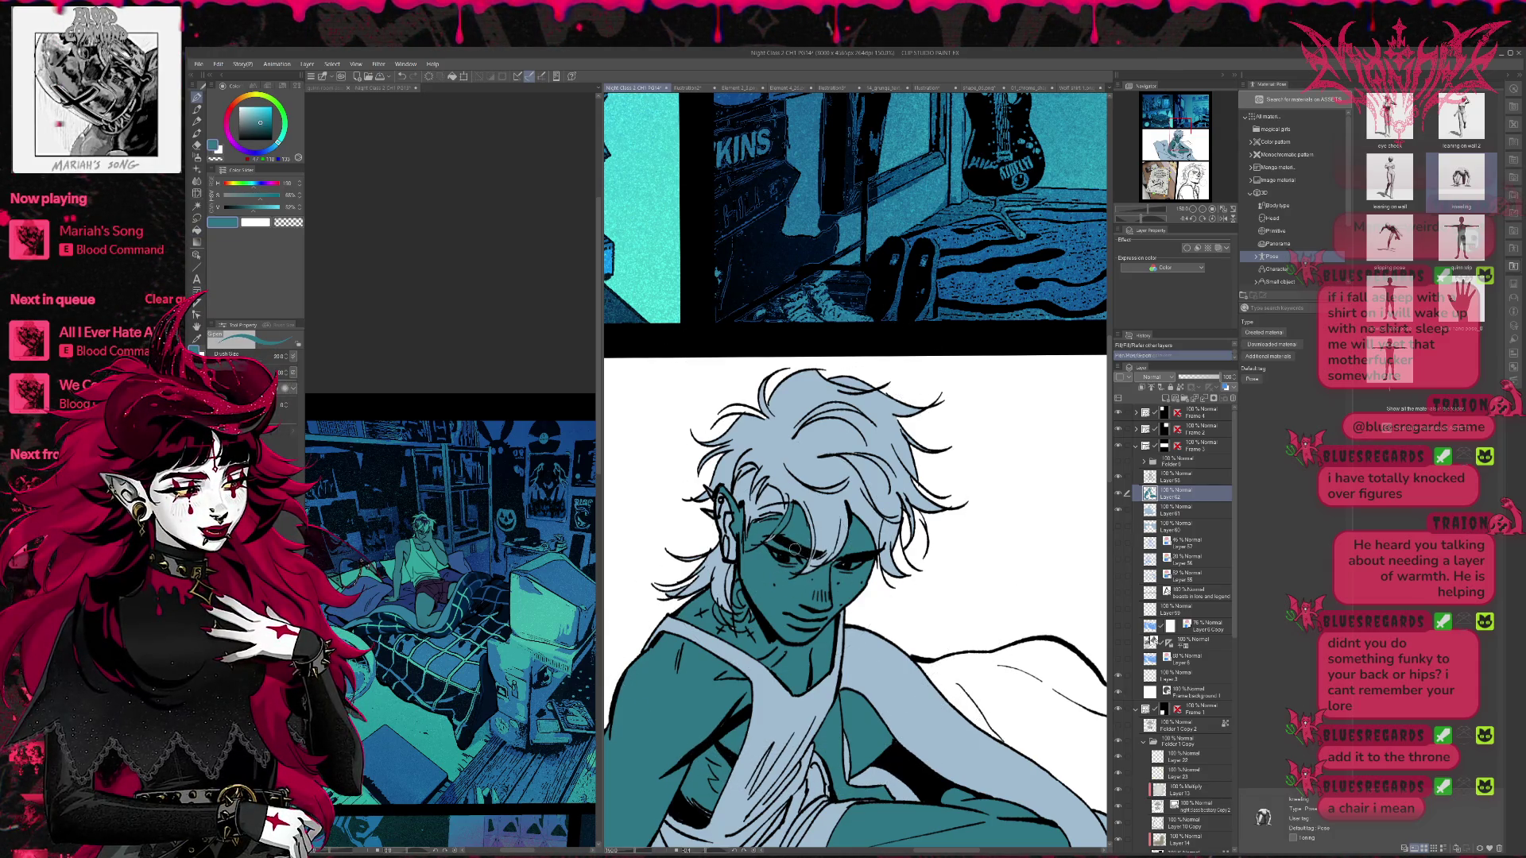
{"action": "key", "text": "e"}
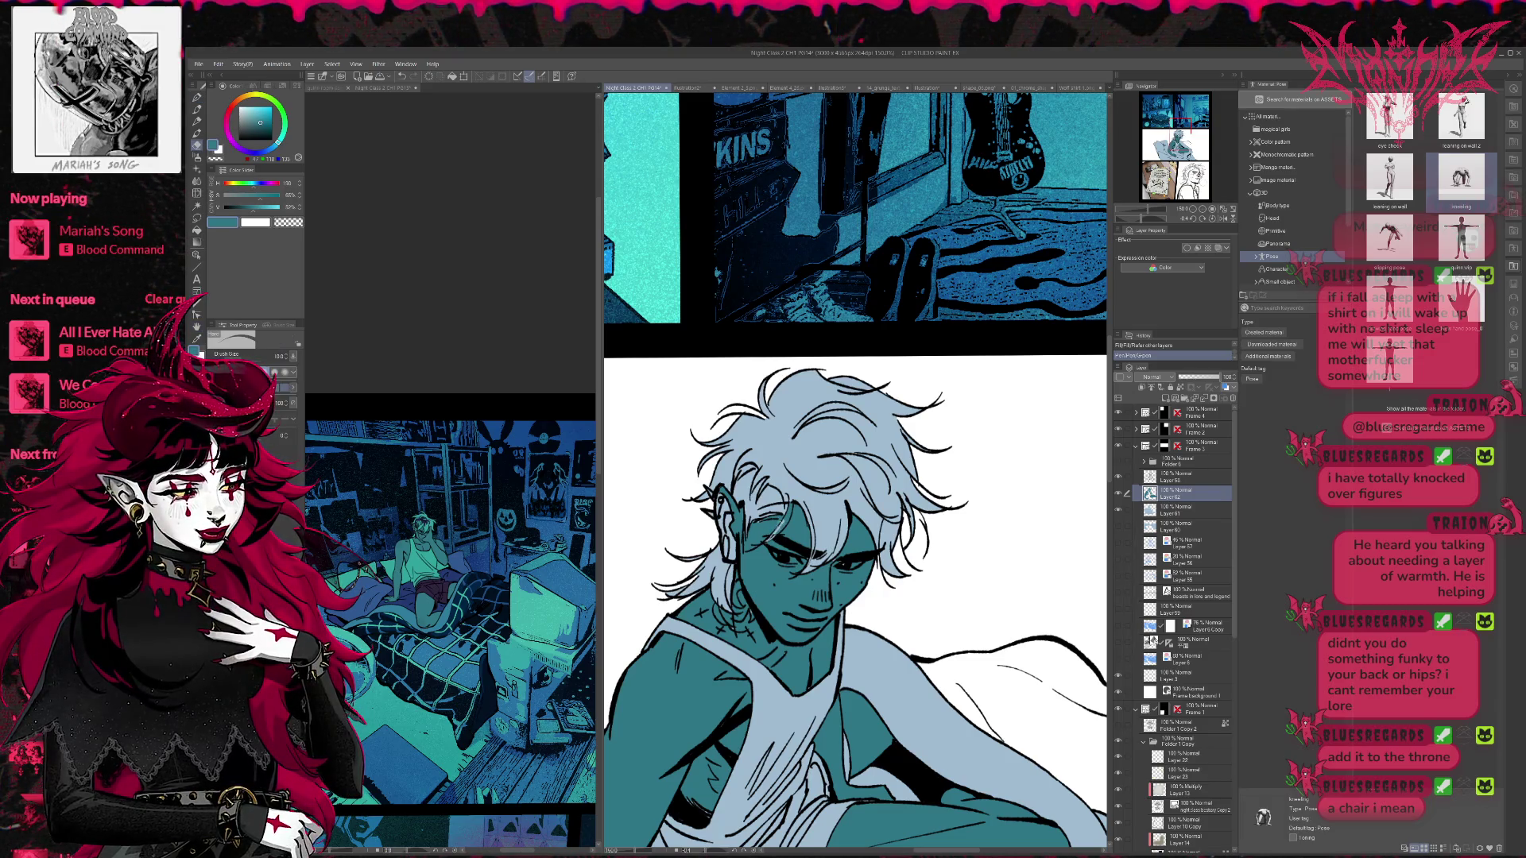
{"action": "left_click_drag", "start_coordinate": [775, 534], "coordinate": [793, 504]}
{"action": "key", "text": "p"}
{"action": "mouse_move", "coordinate": [751, 531]}
{"action": "left_mouse_down"}
{"action": "mouse_move", "coordinate": [762, 513]}
{"action": "mouse_move", "coordinate": [725, 504]}
{"action": "mouse_move", "coordinate": [736, 553]}
{"action": "left_mouse_up"}
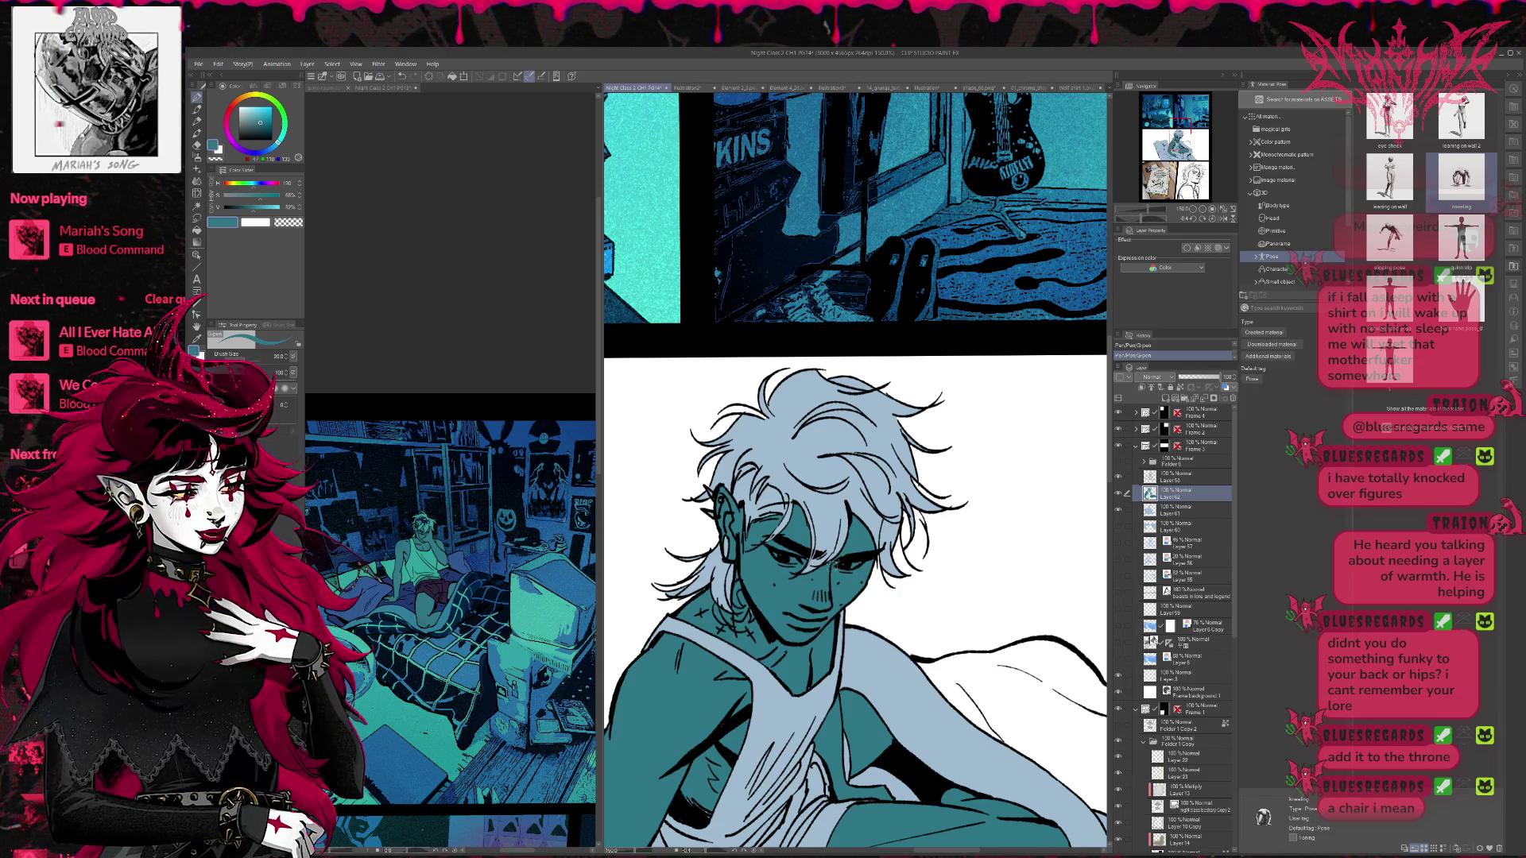
- Look around the page and switch between the room and man-on-bed pages
{"action": "scroll", "coordinate": [806, 558], "scroll_direction": "down", "scroll_amount": 3}
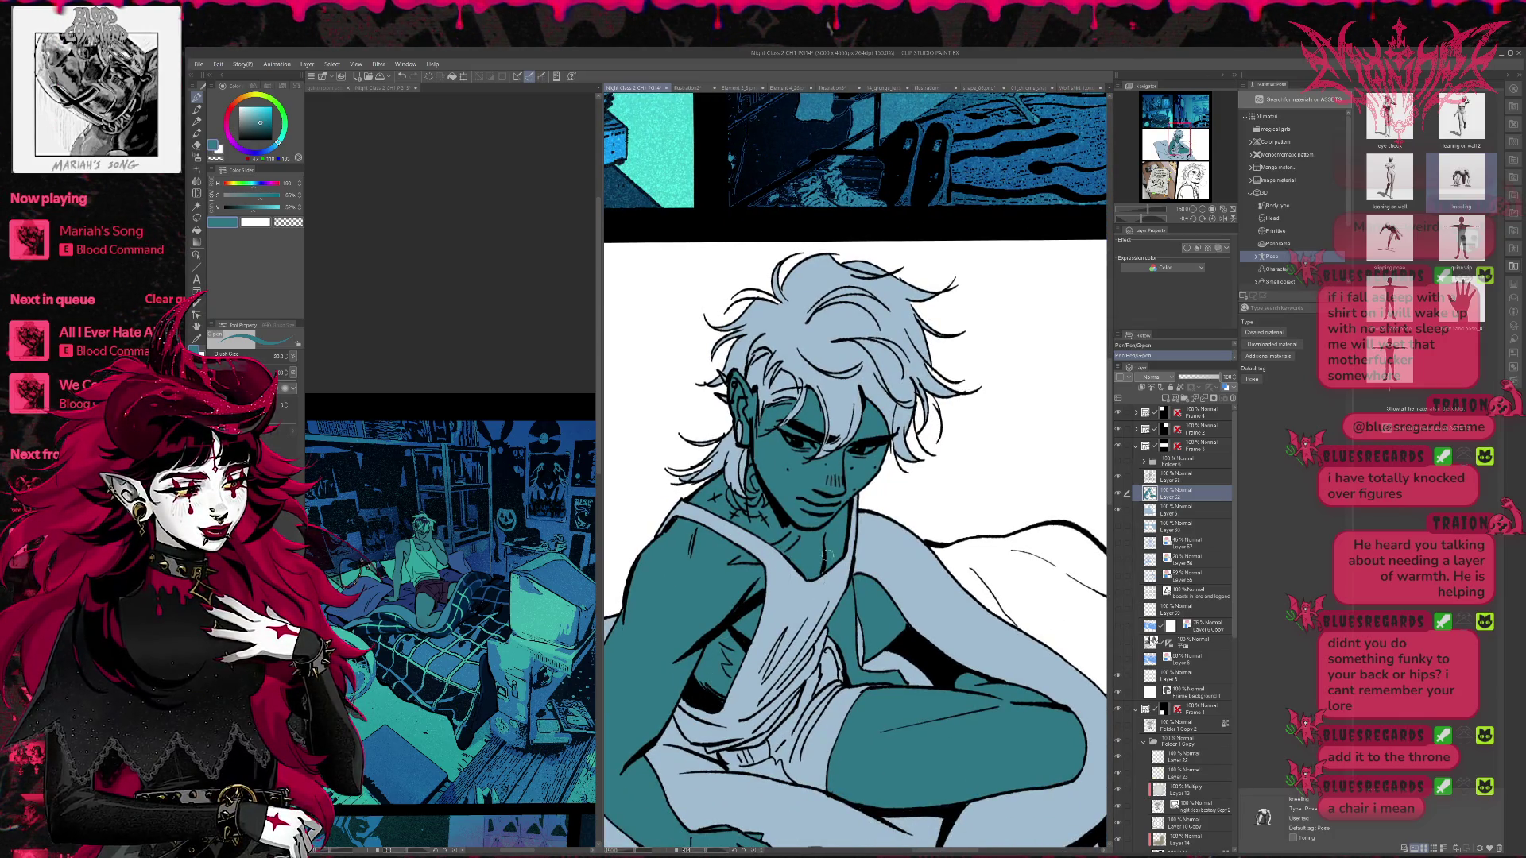
{"action": "scroll", "coordinate": [824, 569], "scroll_direction": "down", "scroll_amount": 3}
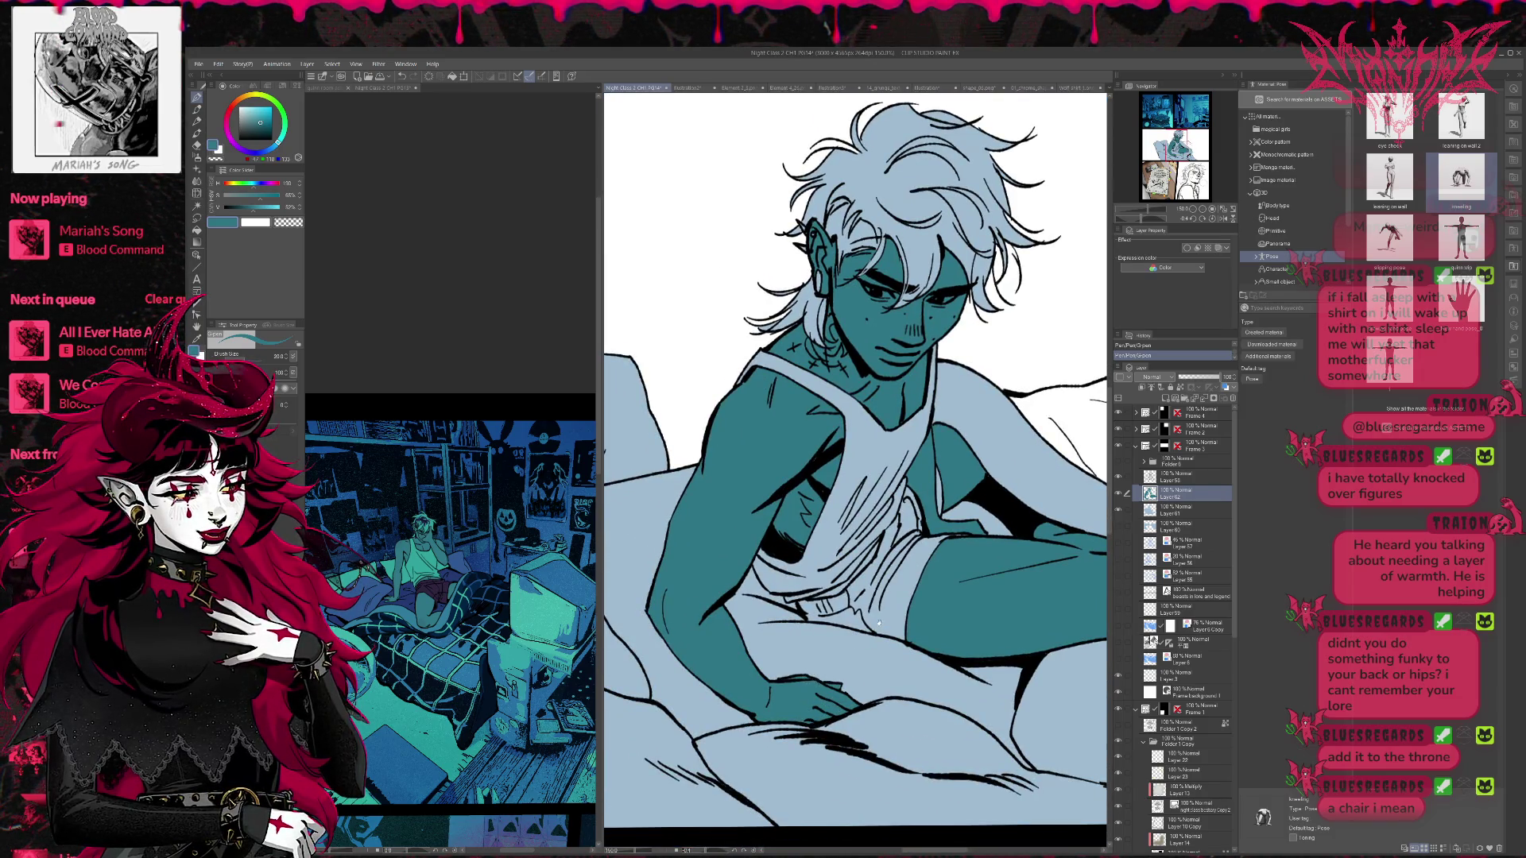
{"action": "scroll", "coordinate": [837, 602], "scroll_direction": "right", "scroll_amount": 3}
{"action": "scroll", "coordinate": [904, 536], "scroll_direction": "up", "scroll_amount": 3}
{"action": "scroll", "coordinate": [903, 537], "scroll_direction": "left", "scroll_amount": 3}
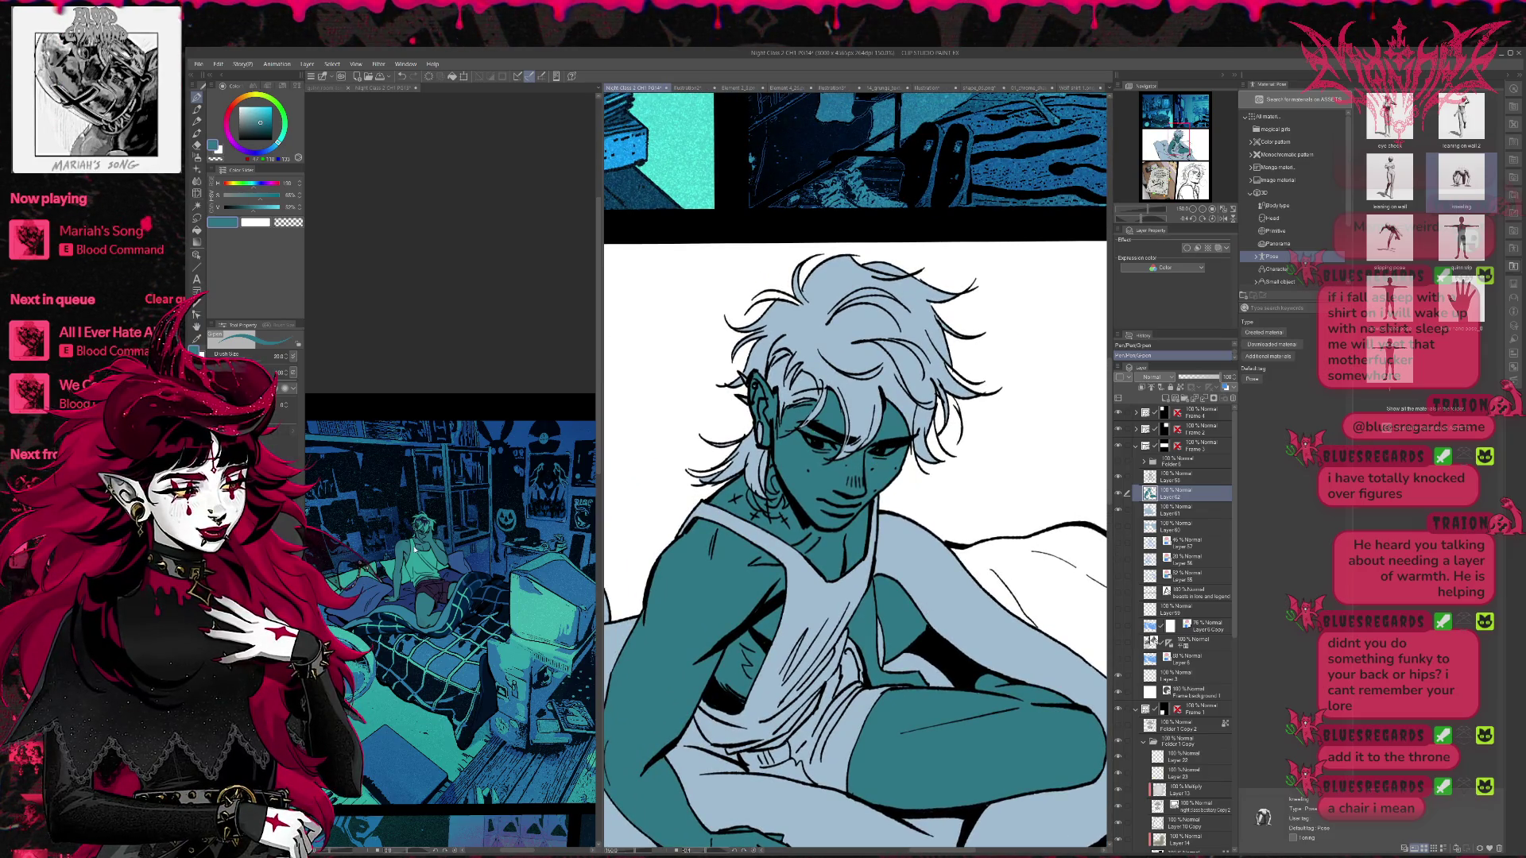
{"action": "left_click", "coordinate": [421, 621]}
{"action": "left_click", "coordinate": [832, 475]}
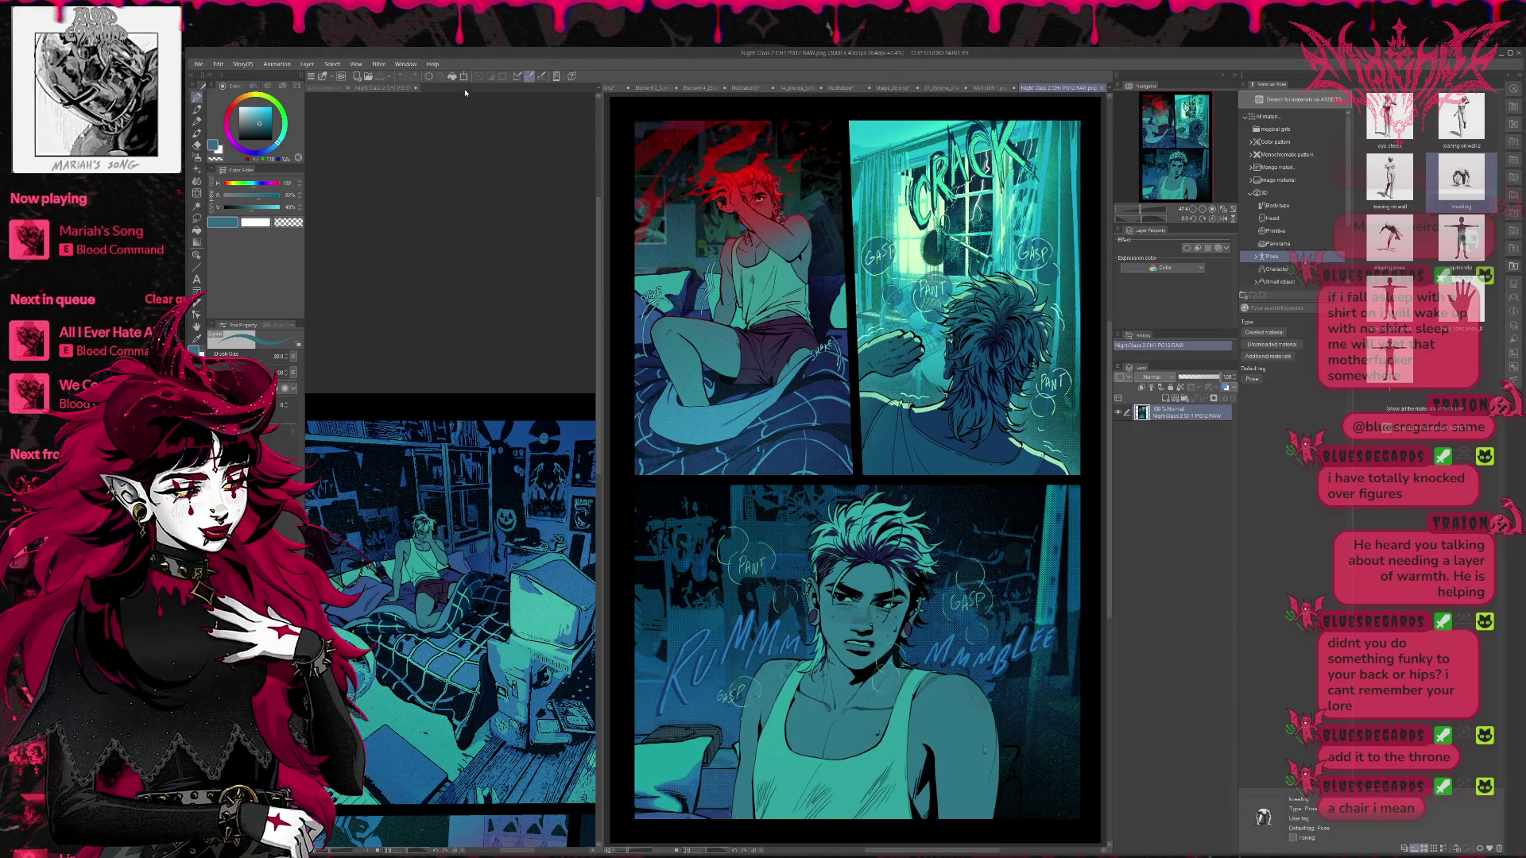
- Dock the PG12 RAW reference in the left pane and compare it with PG14
{"action": "left_click_drag", "start_coordinate": [463, 90], "coordinate": [464, 90]}
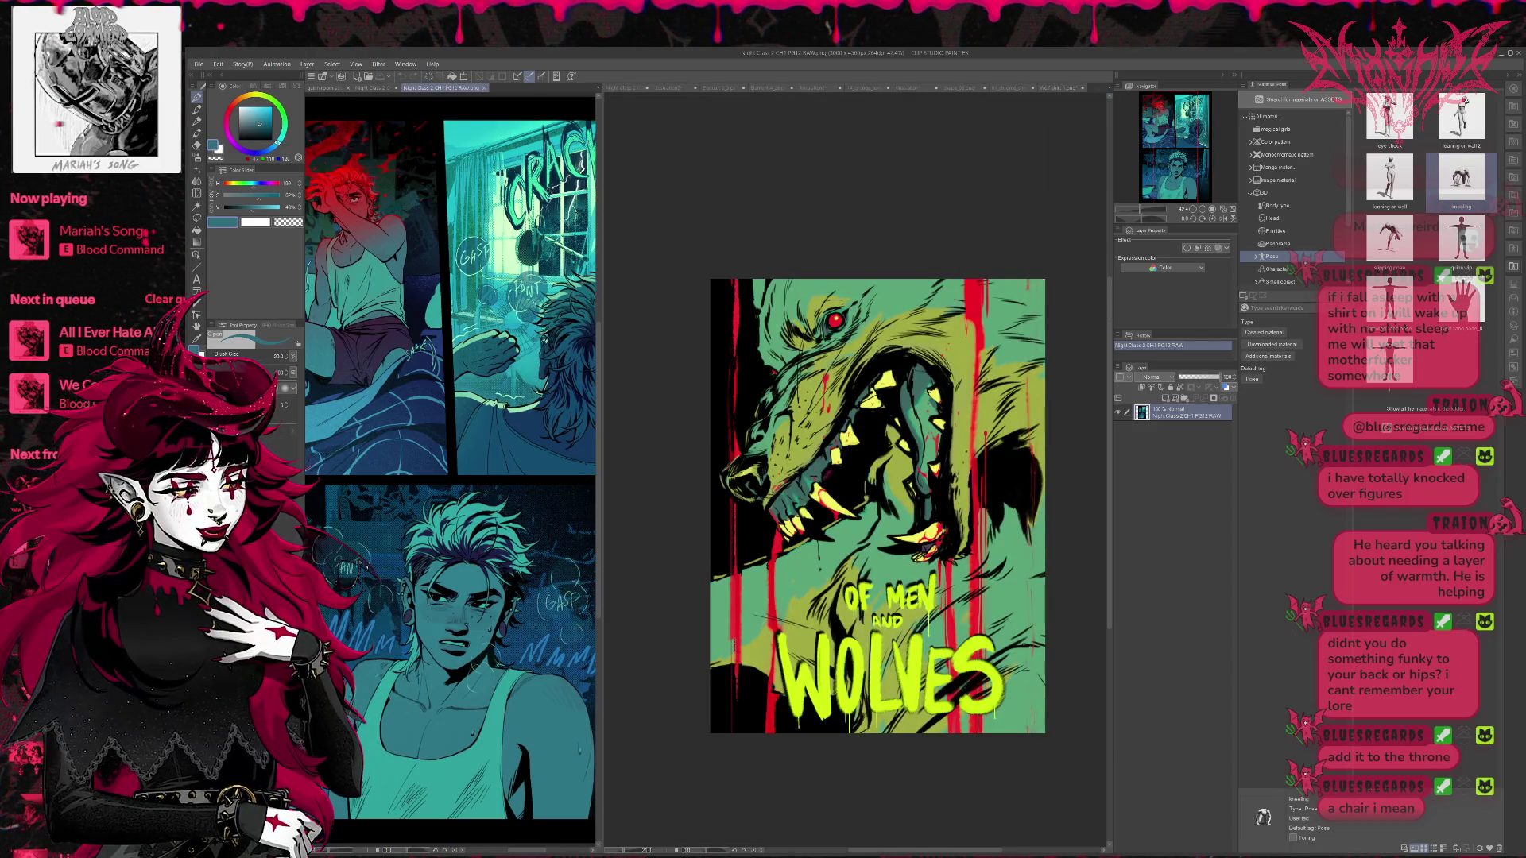
{"action": "key", "text": "ctrl+Tab"}
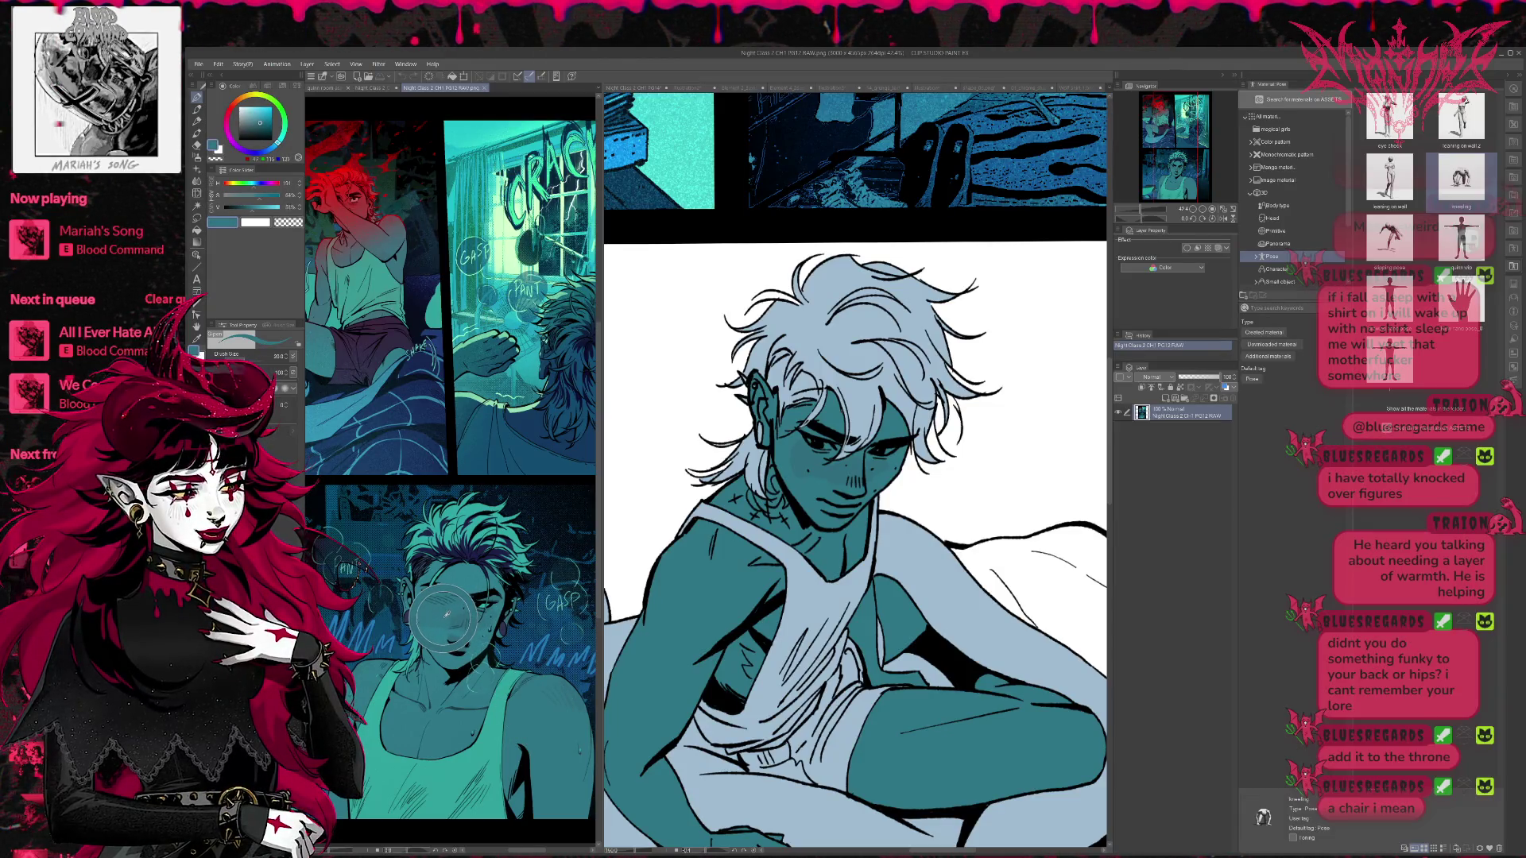
{"action": "left_click", "coordinate": [800, 461]}
{"action": "left_click", "coordinate": [562, 563]}
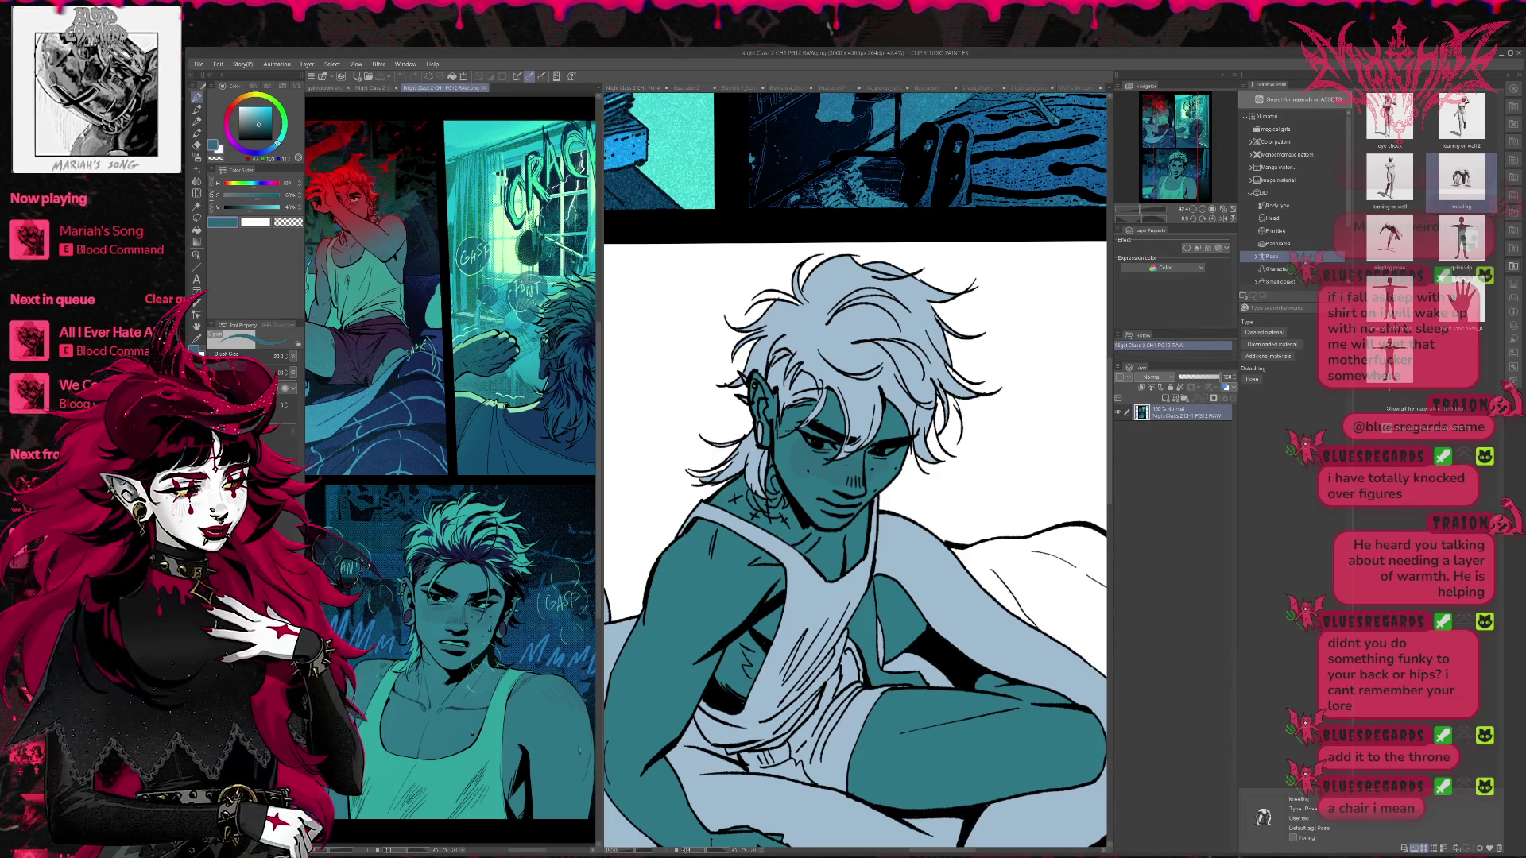
{"action": "left_click", "coordinate": [857, 477]}
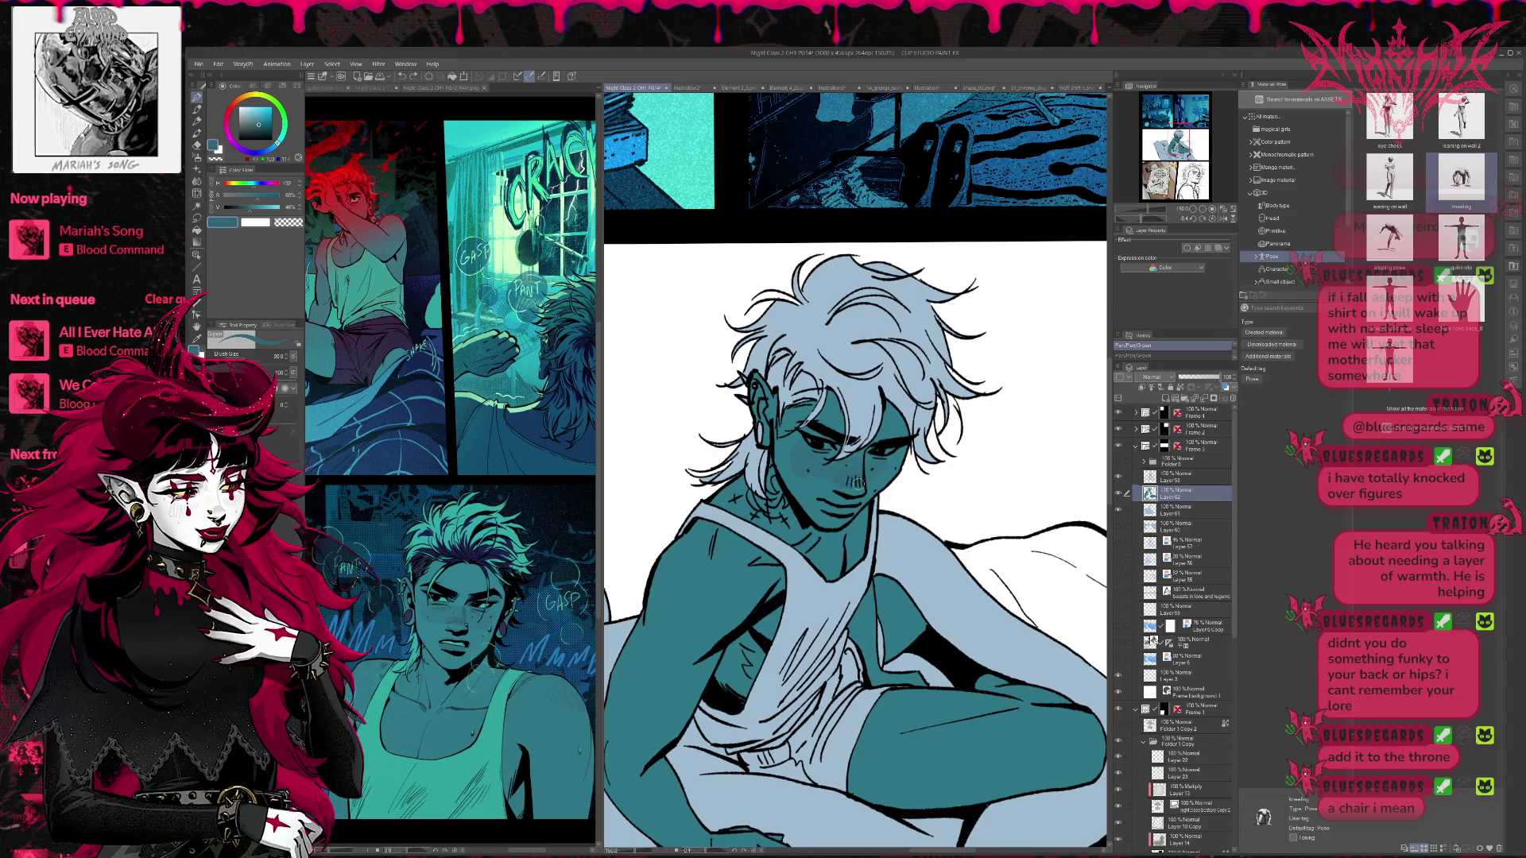
{"action": "left_click", "coordinate": [449, 644]}
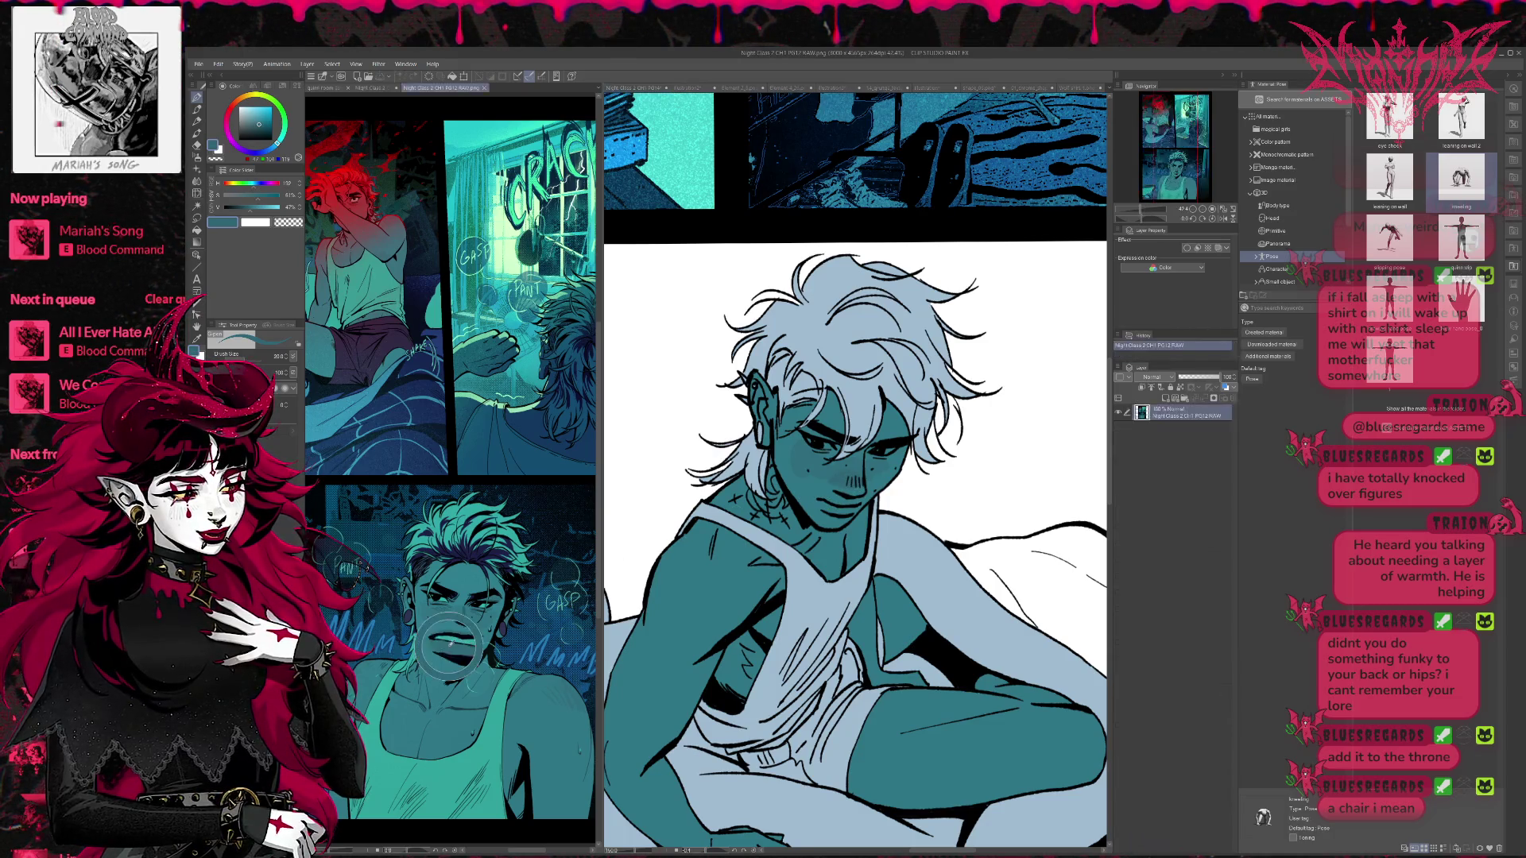
{"action": "left_click", "coordinate": [827, 511]}
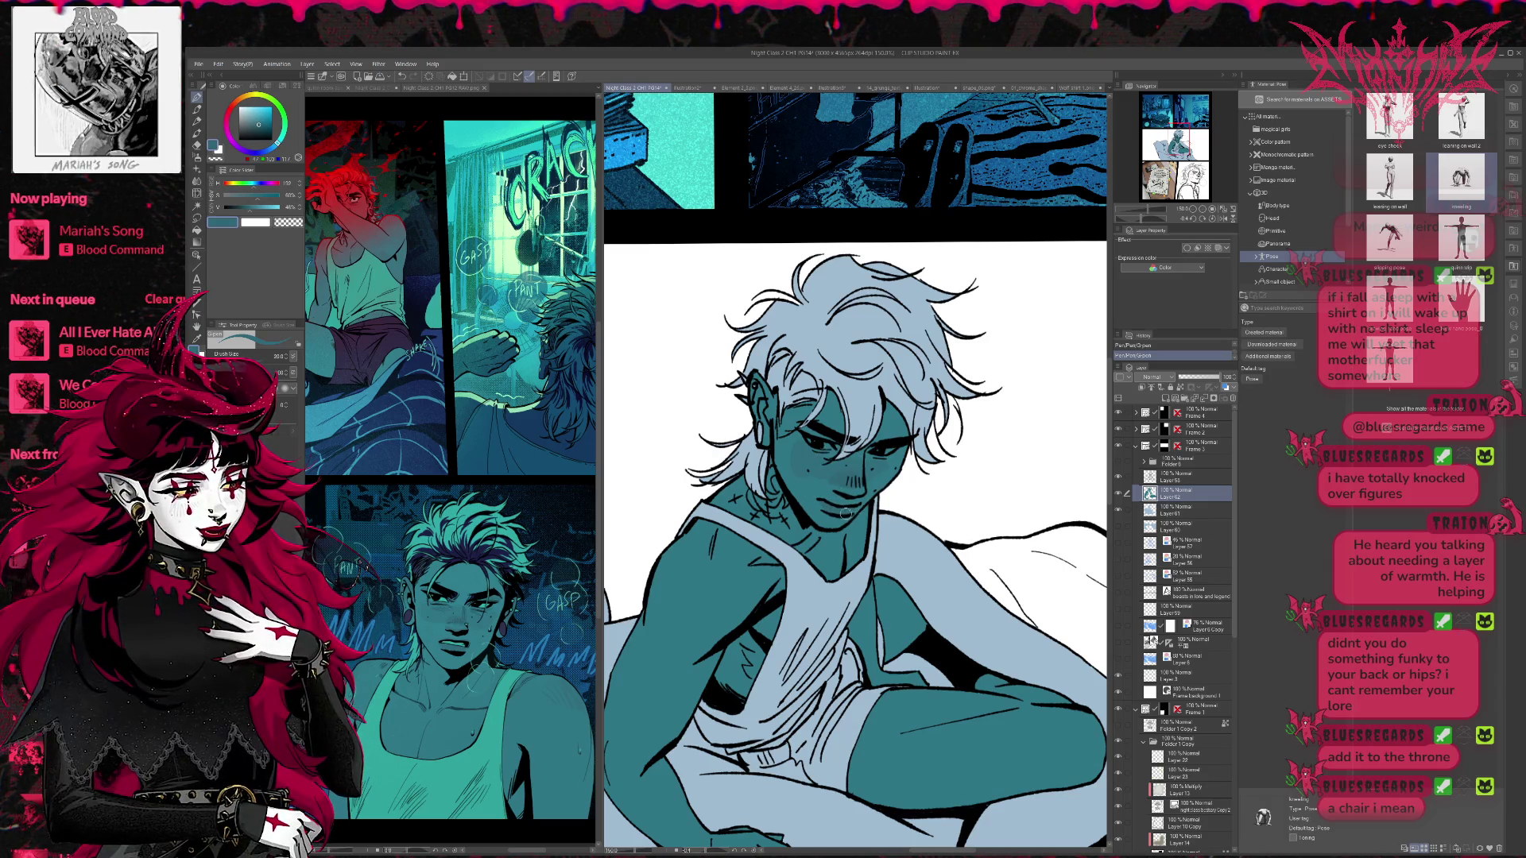
- Pick a darker teal from the face and shade the man's cheek and nose
{"action": "left_click", "coordinate": [844, 470], "text": "alt"}
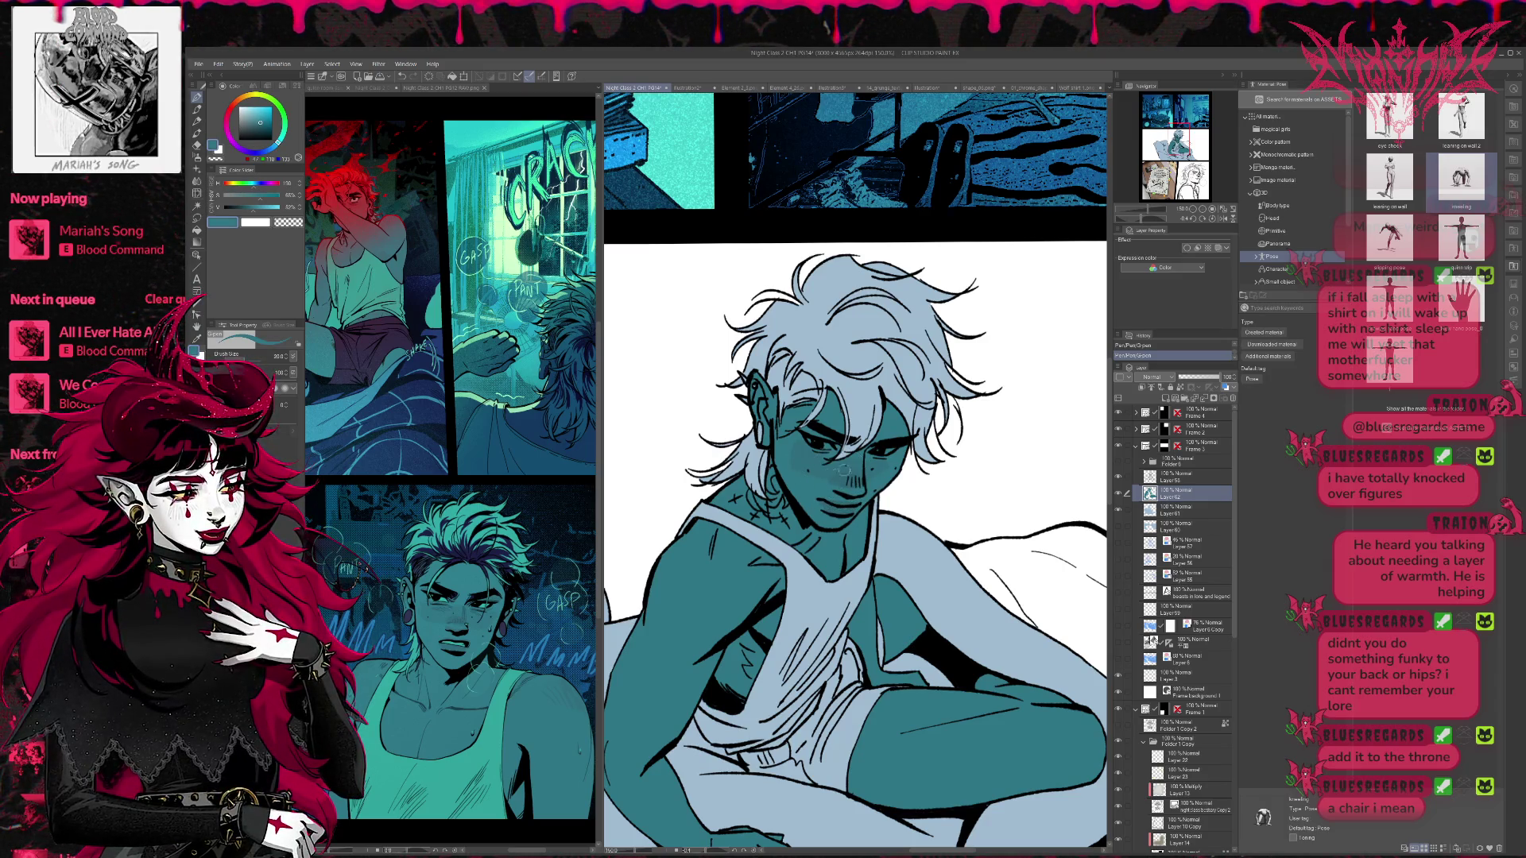
{"action": "left_click", "coordinate": [881, 475], "text": "alt"}
{"action": "mouse_move", "coordinate": [863, 487]}
{"action": "left_mouse_down"}
{"action": "mouse_move", "coordinate": [834, 517]}
{"action": "mouse_move", "coordinate": [798, 457]}
{"action": "left_mouse_up"}
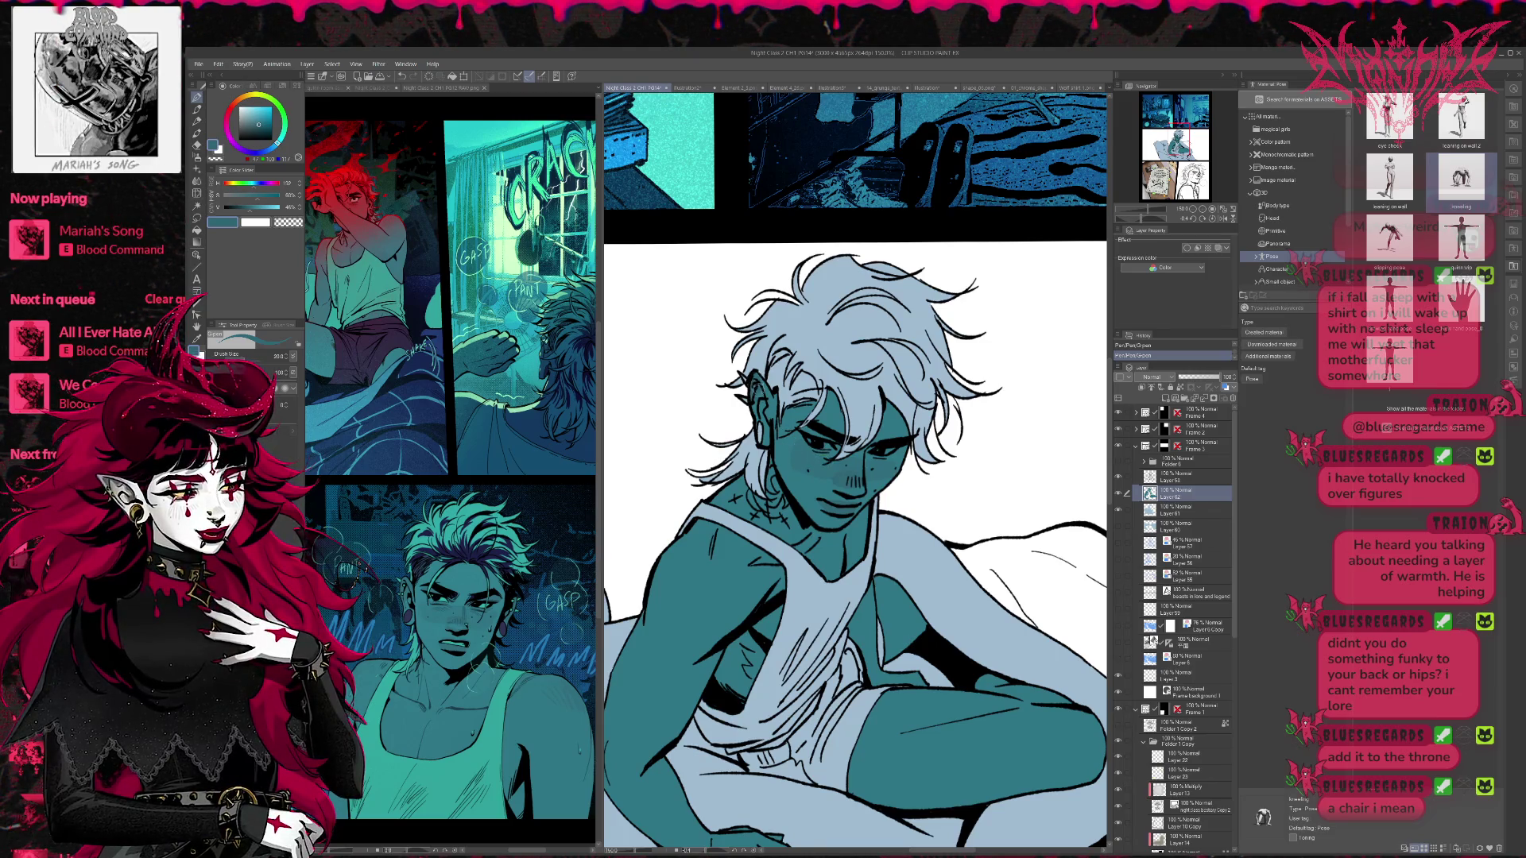
{"action": "key", "text": "ctrl+z"}
{"action": "key", "text": "ctrl+y"}
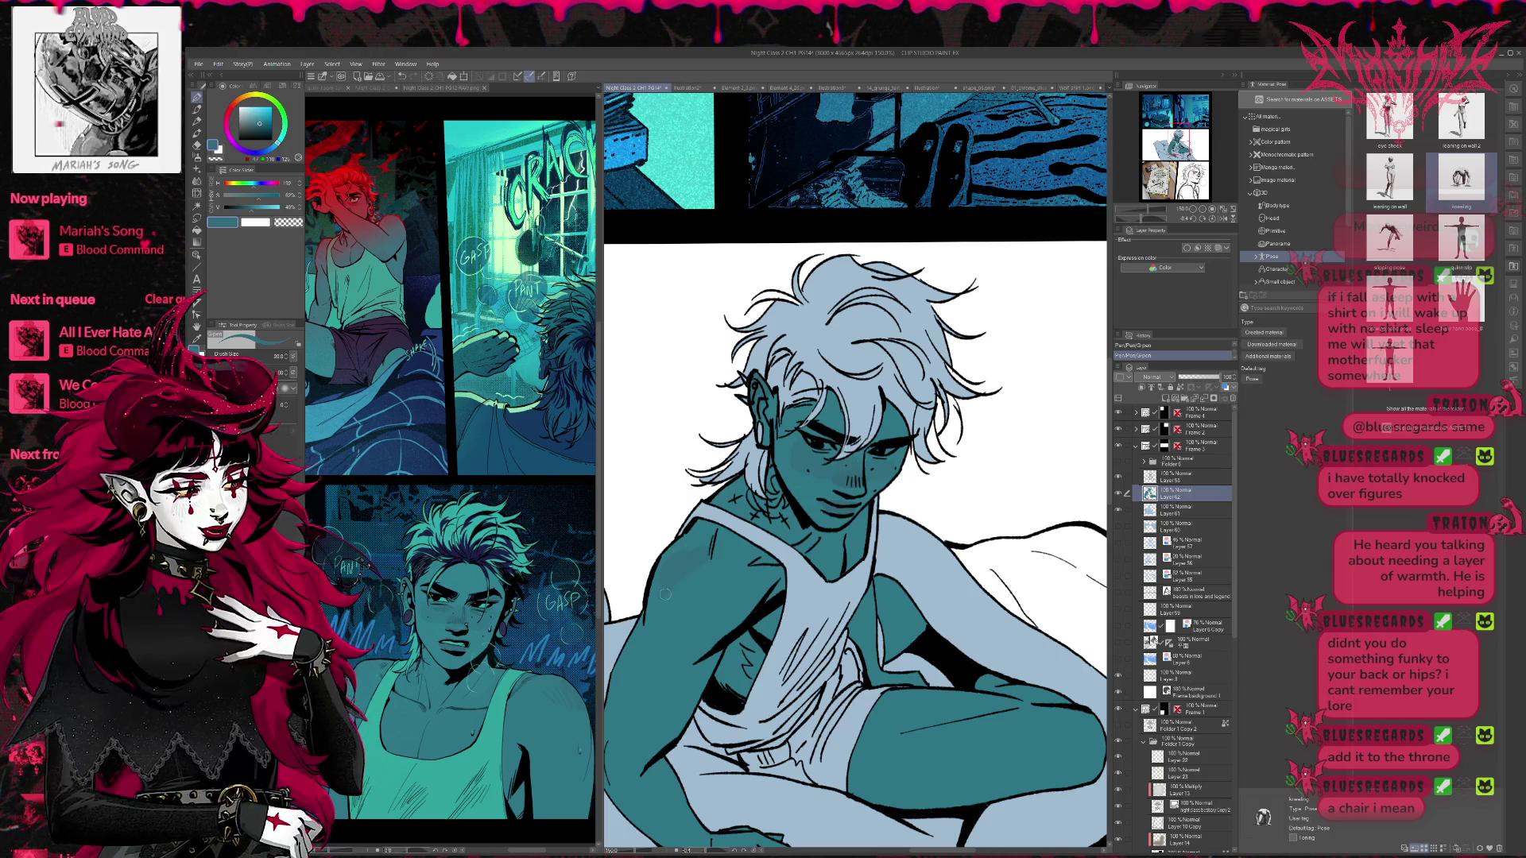
{"action": "scroll", "coordinate": [889, 572], "scroll_direction": "down", "scroll_amount": 3}
{"action": "scroll", "coordinate": [889, 571], "scroll_direction": "up", "scroll_amount": 2}
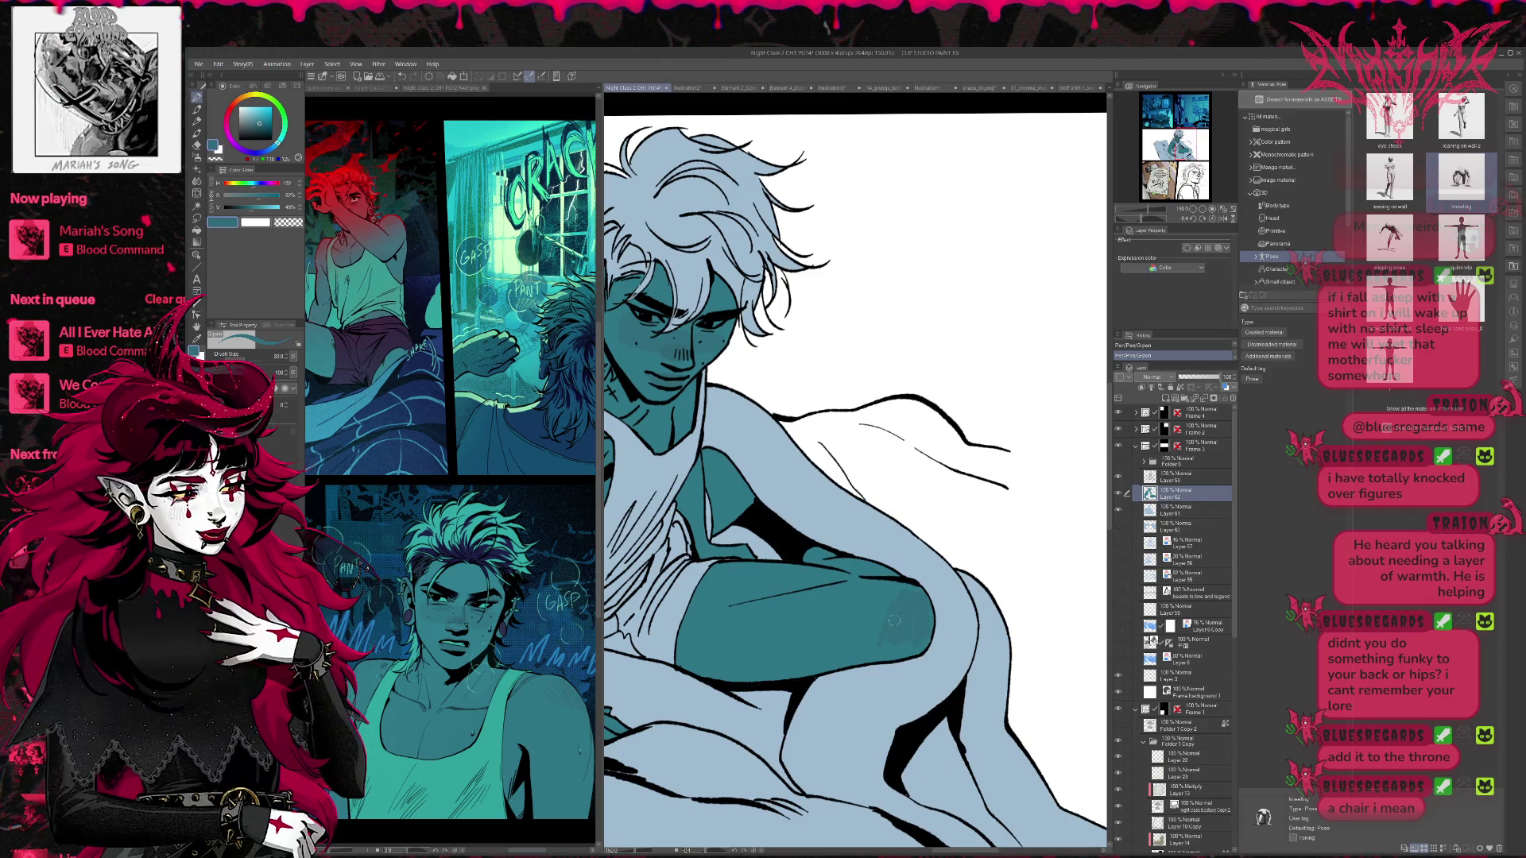
{"action": "scroll", "coordinate": [880, 557], "scroll_direction": "down", "scroll_amount": 1}
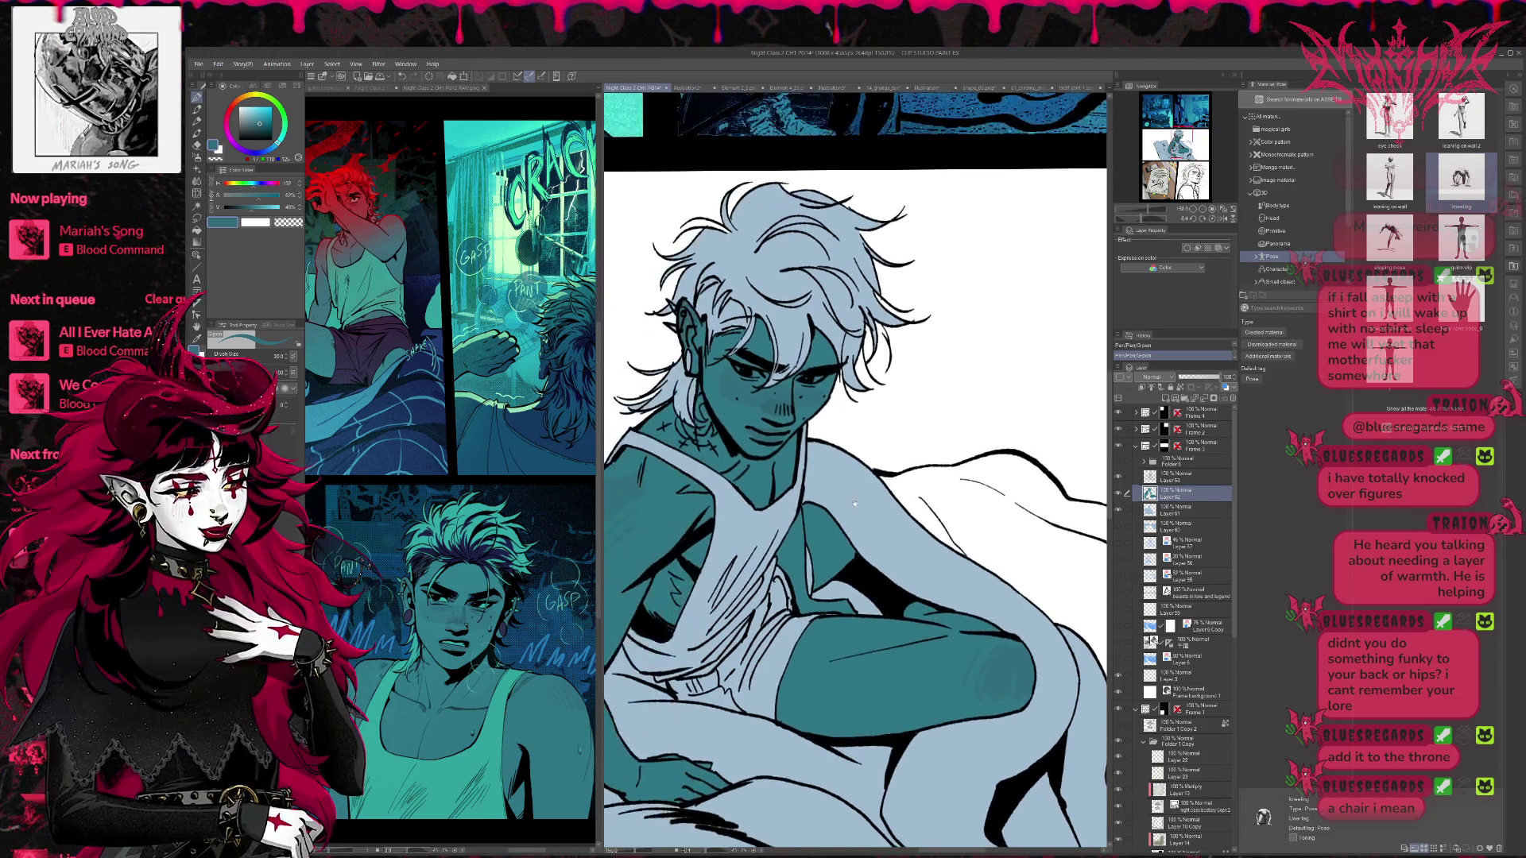
{"action": "scroll", "coordinate": [882, 533], "scroll_direction": "up", "scroll_amount": 3}
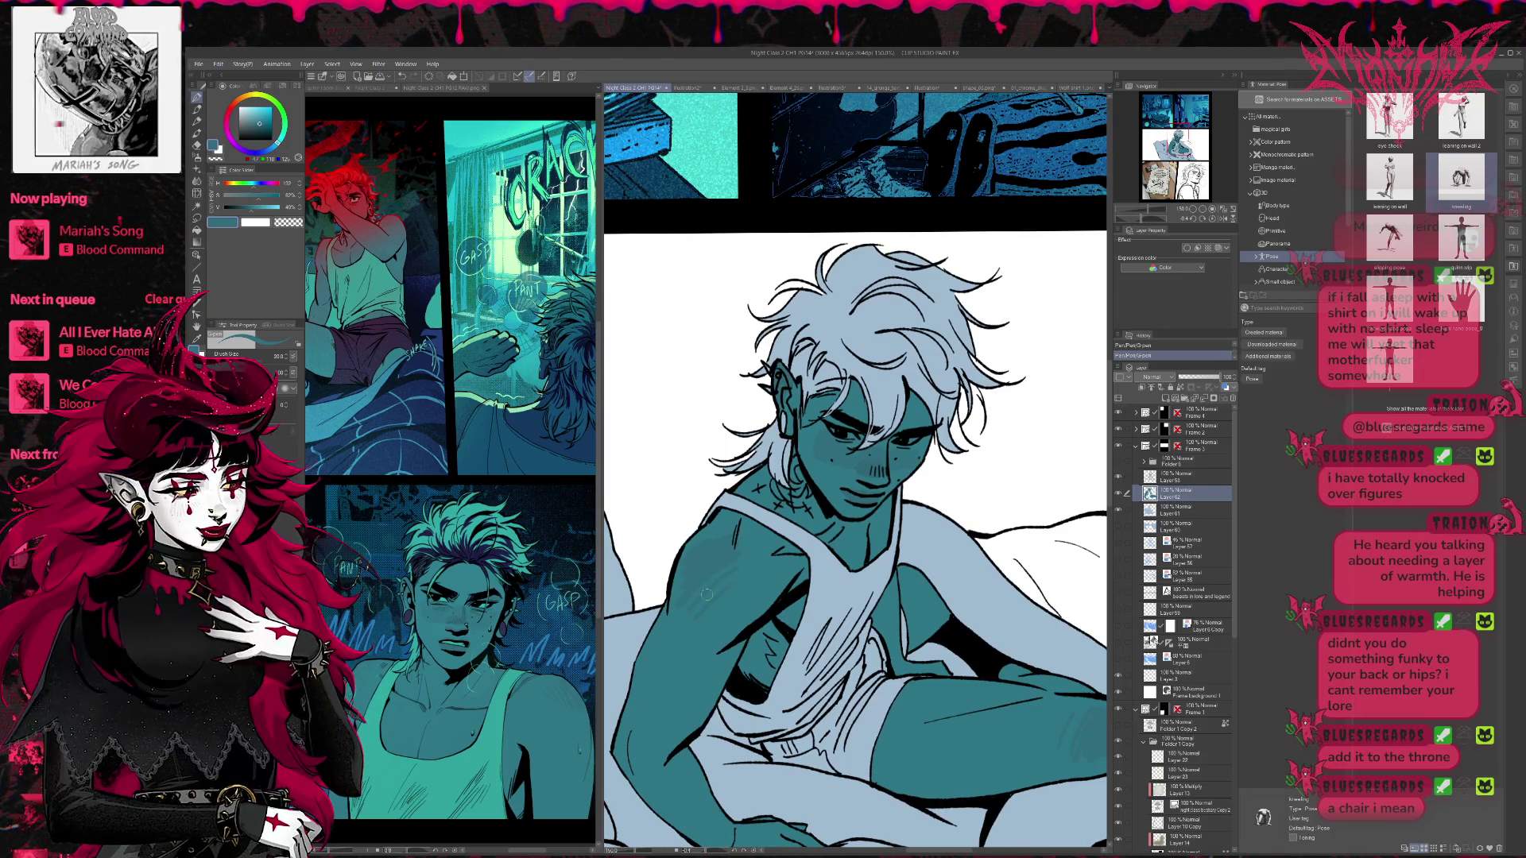
{"action": "scroll", "coordinate": [689, 590], "scroll_direction": "down", "scroll_amount": 3}
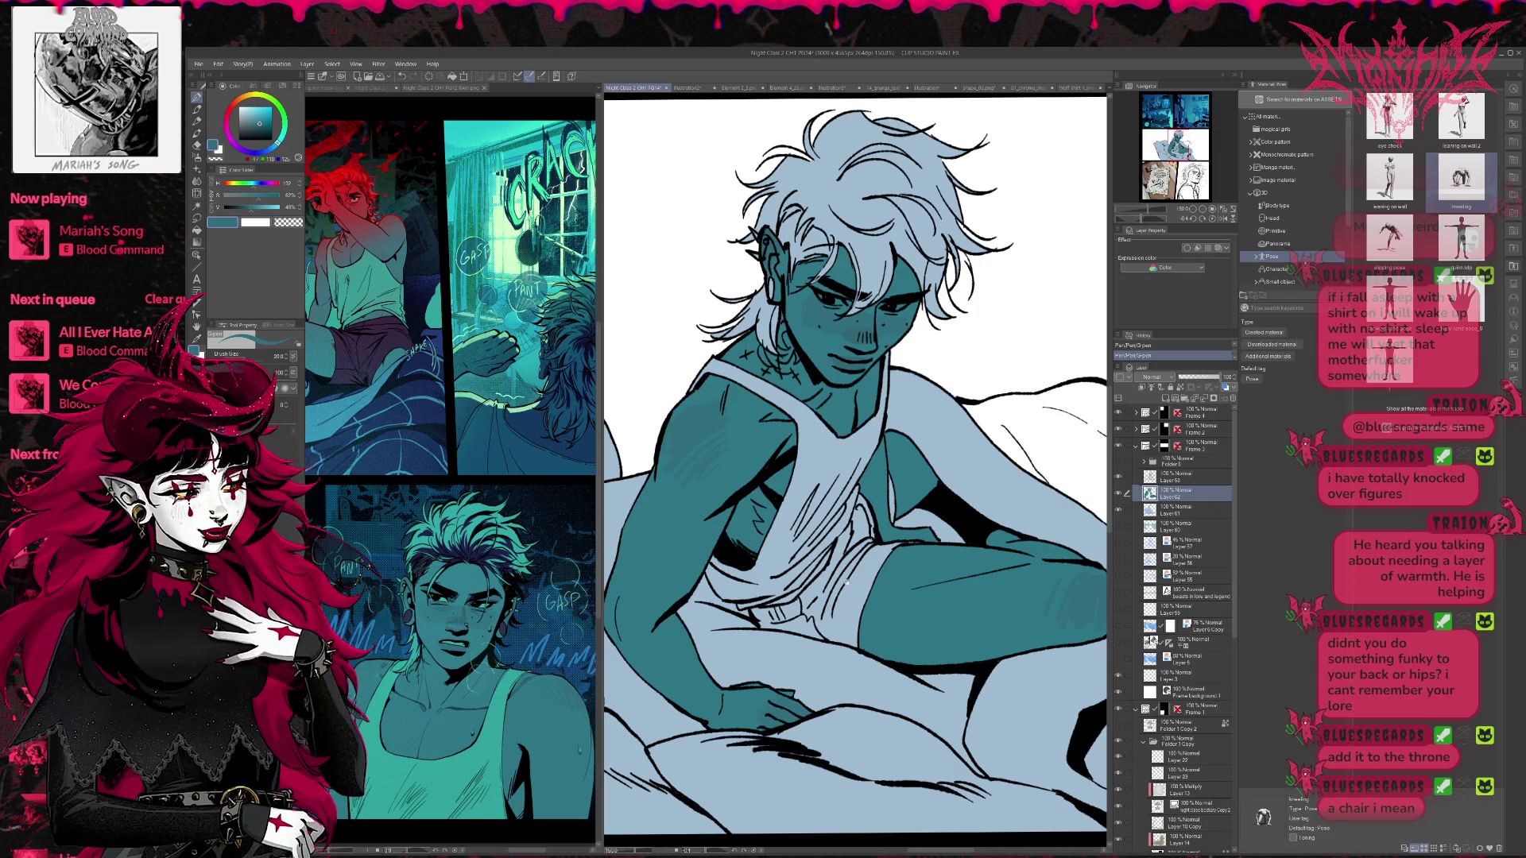
{"action": "scroll", "coordinate": [839, 604], "scroll_direction": "up", "scroll_amount": 2}
{"action": "scroll", "coordinate": [840, 605], "scroll_direction": "up", "scroll_amount": 1}
- Shade the man's neck dark purple, checking the PG12 RAW reference
{"action": "left_click", "coordinate": [416, 622]}
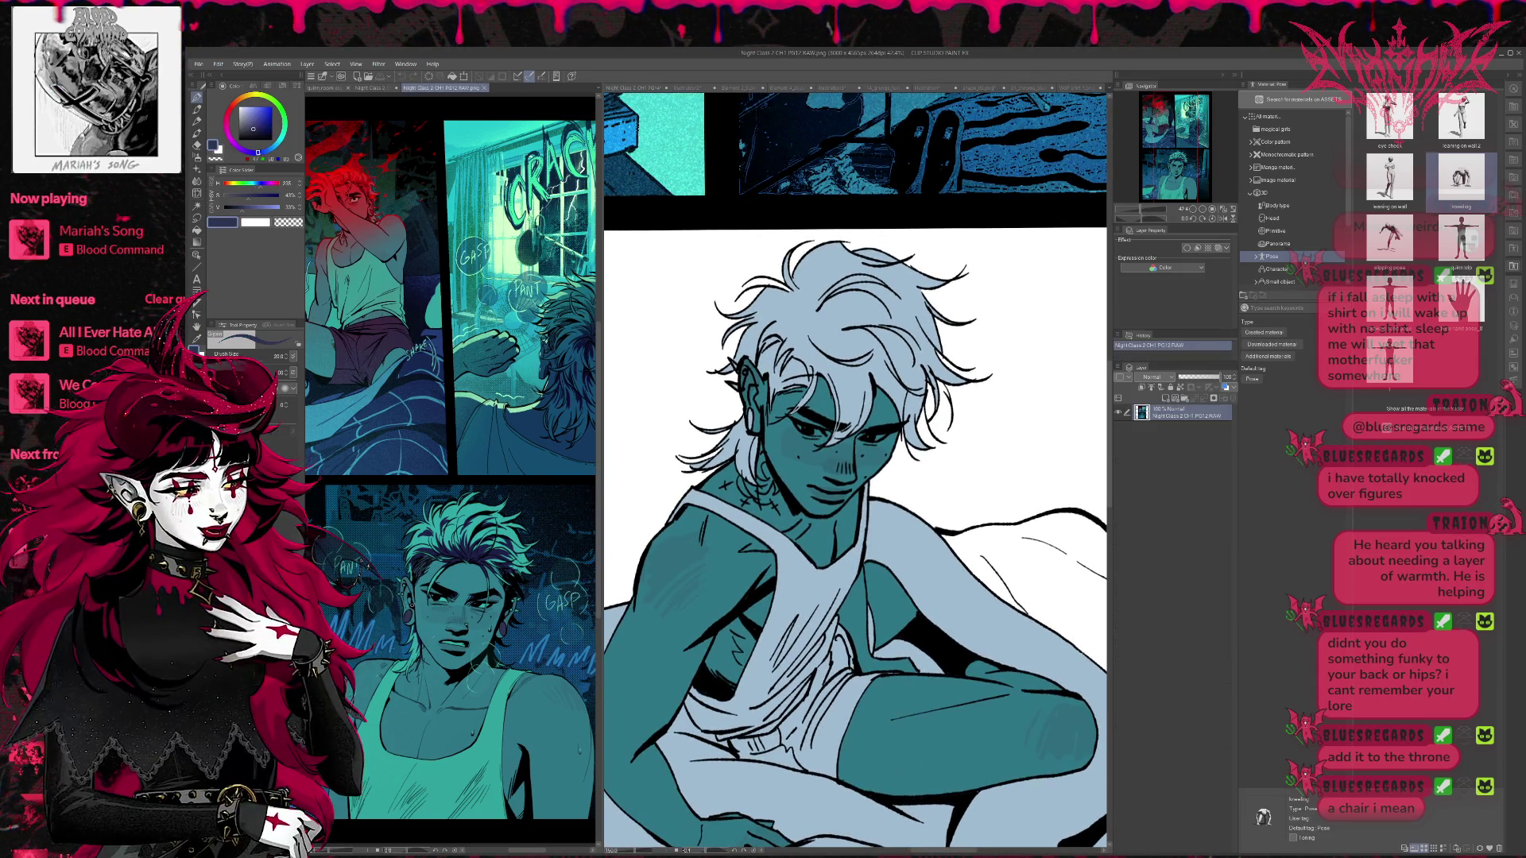
{"action": "left_click", "coordinate": [755, 418]}
{"action": "mouse_move", "coordinate": [755, 487]}
{"action": "left_mouse_down"}
{"action": "mouse_move", "coordinate": [763, 451]}
{"action": "mouse_move", "coordinate": [777, 489]}
{"action": "left_mouse_up"}
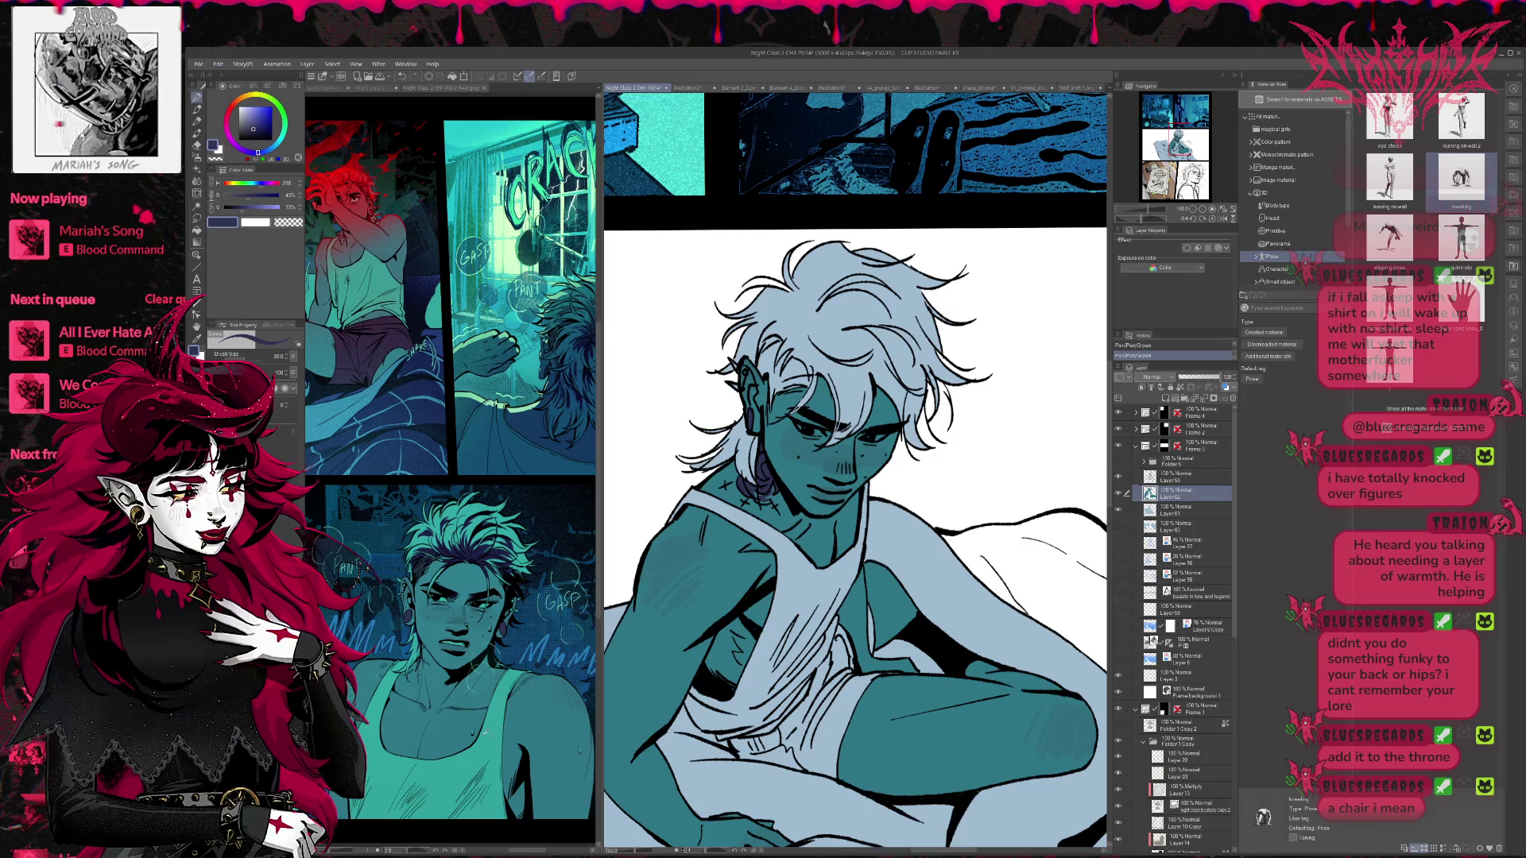
{"action": "left_click", "coordinate": [492, 730], "text": "alt"}
{"action": "left_click", "coordinate": [734, 387]}
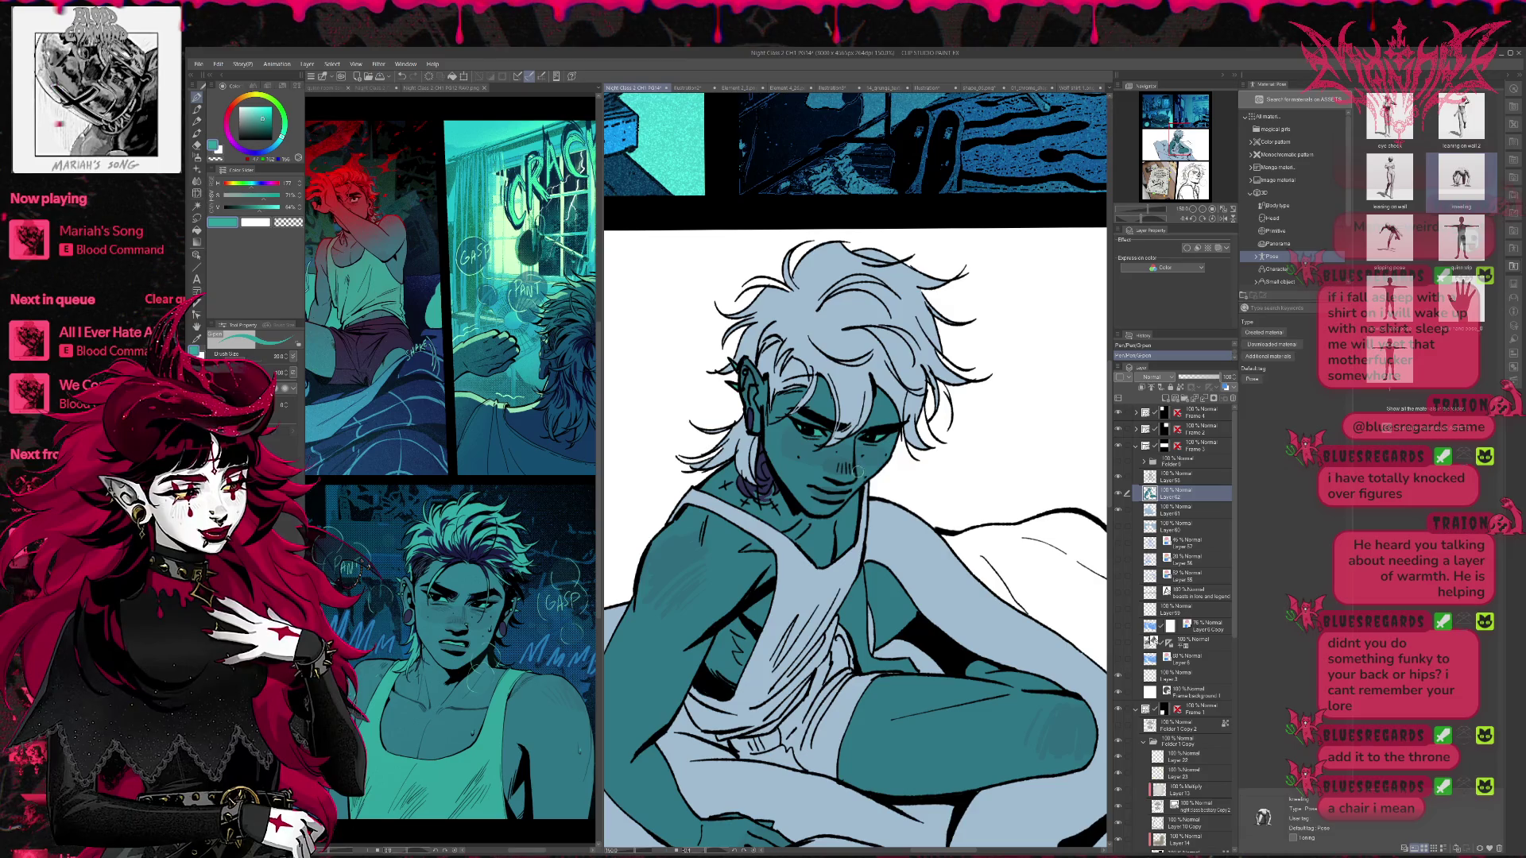
- Select Layer 61 and sample a darker navy blue from the PG12 RAW reference
{"action": "left_click", "coordinate": [859, 470], "text": "alt"}
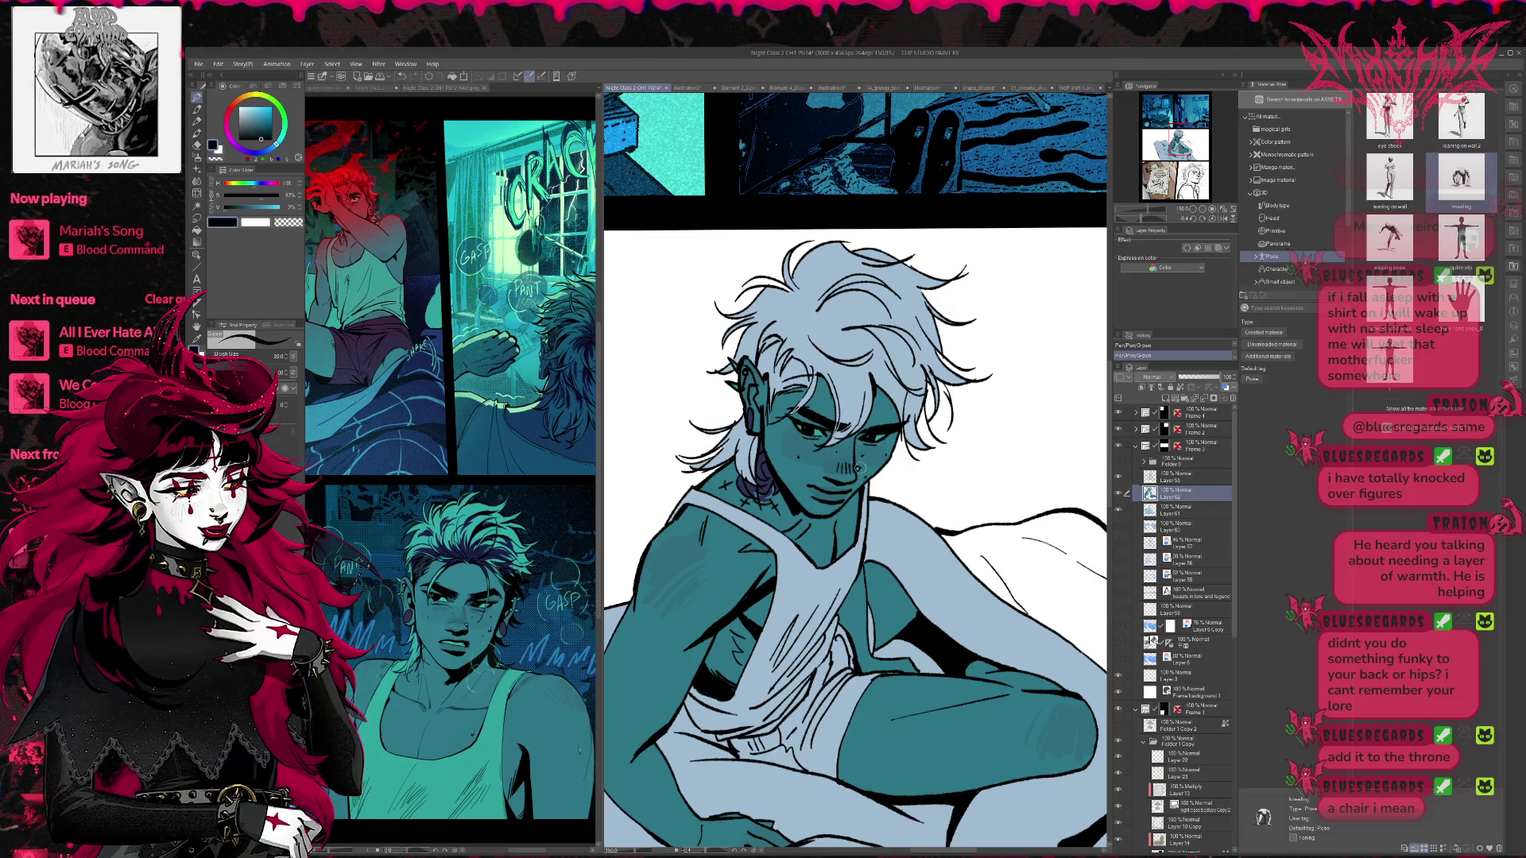
{"action": "left_click_drag", "start_coordinate": [883, 447], "coordinate": [866, 465]}
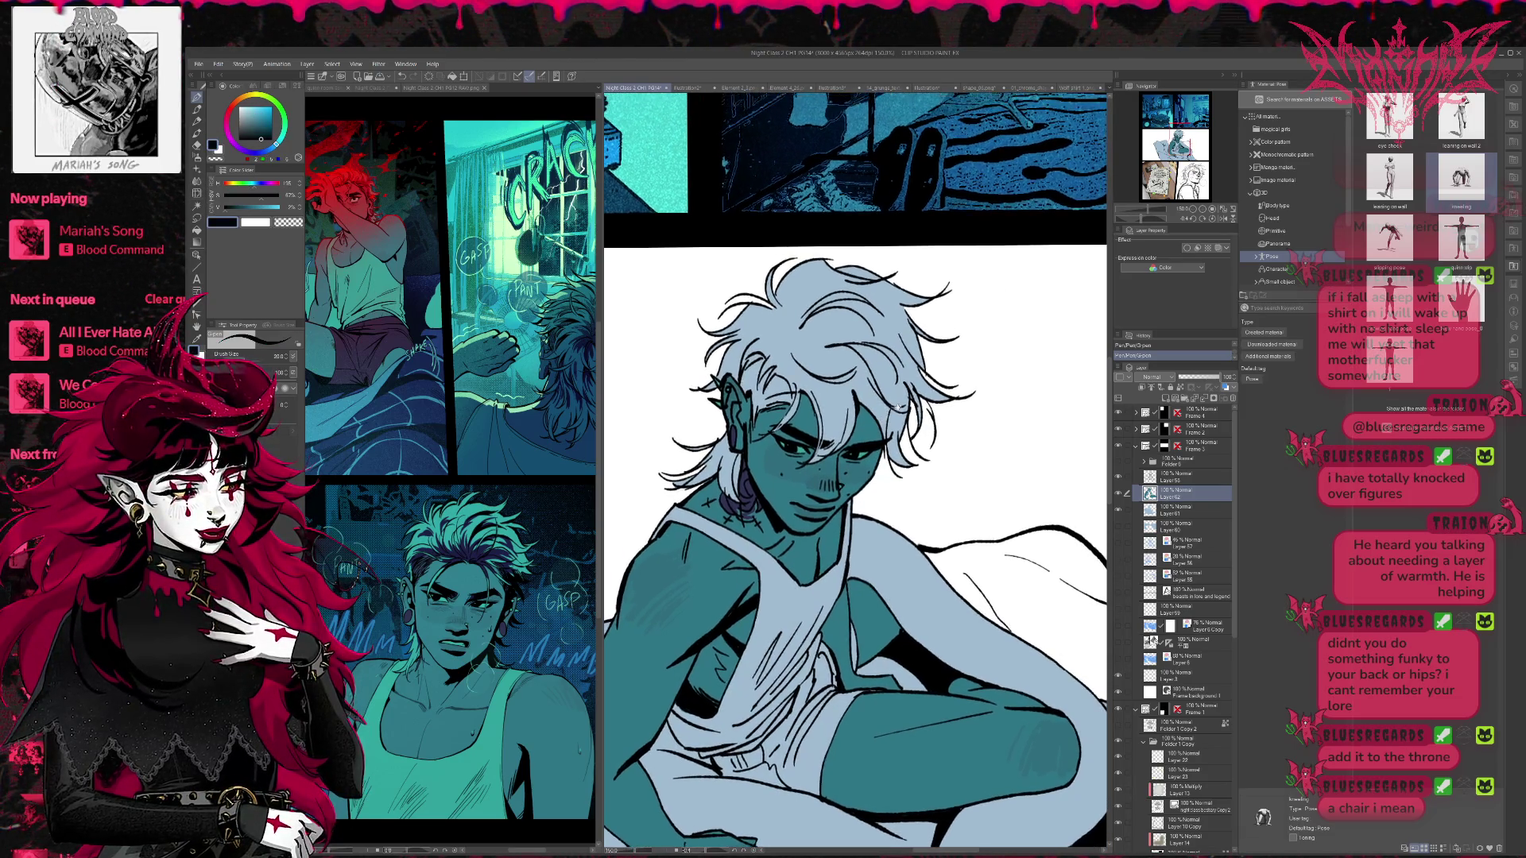
{"action": "left_click", "coordinate": [1172, 511]}
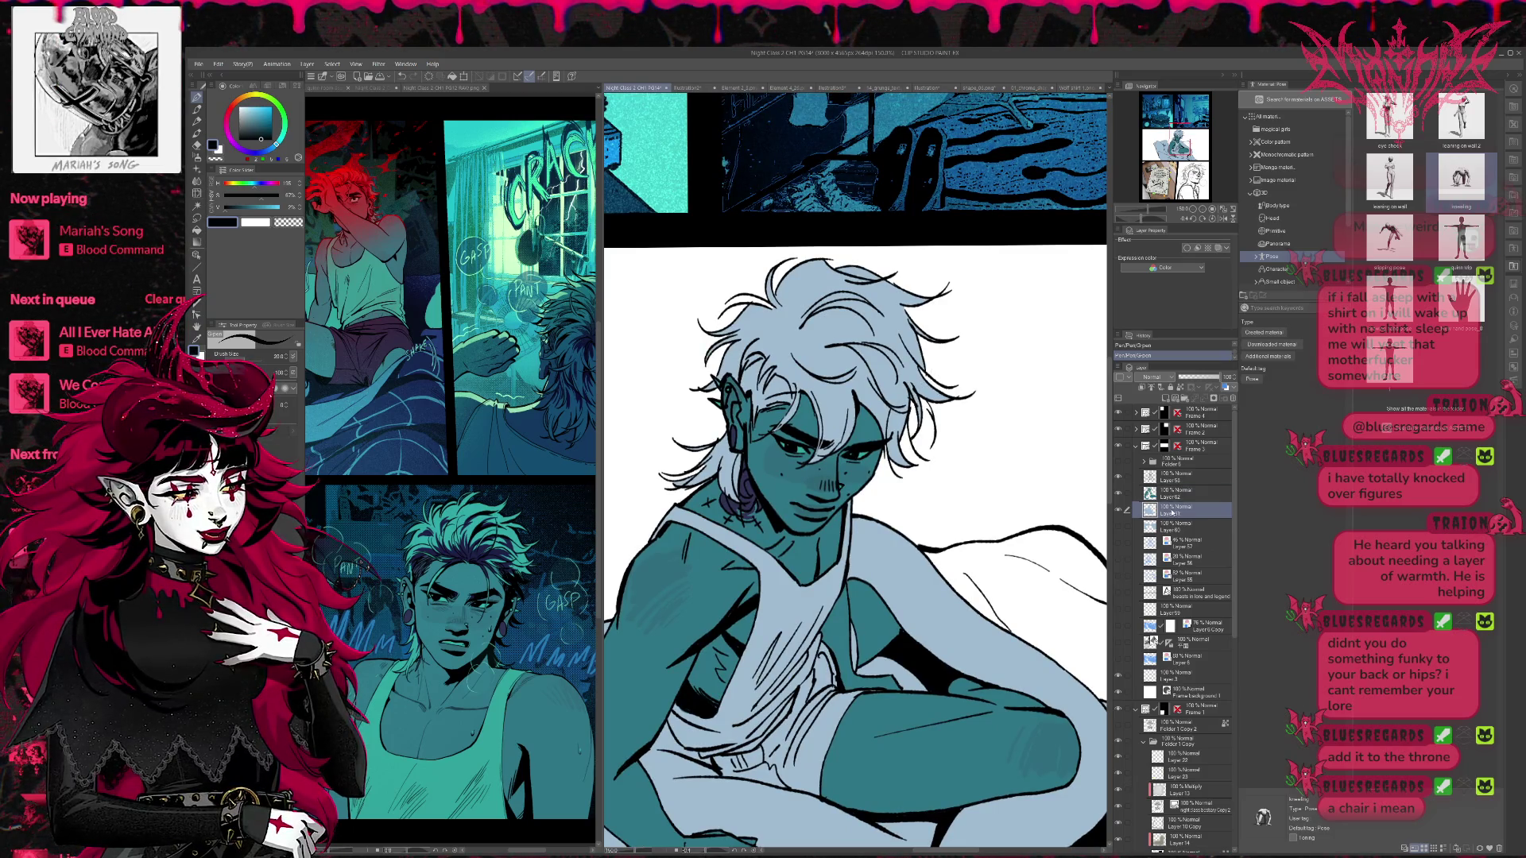
{"action": "left_click", "coordinate": [414, 571]}
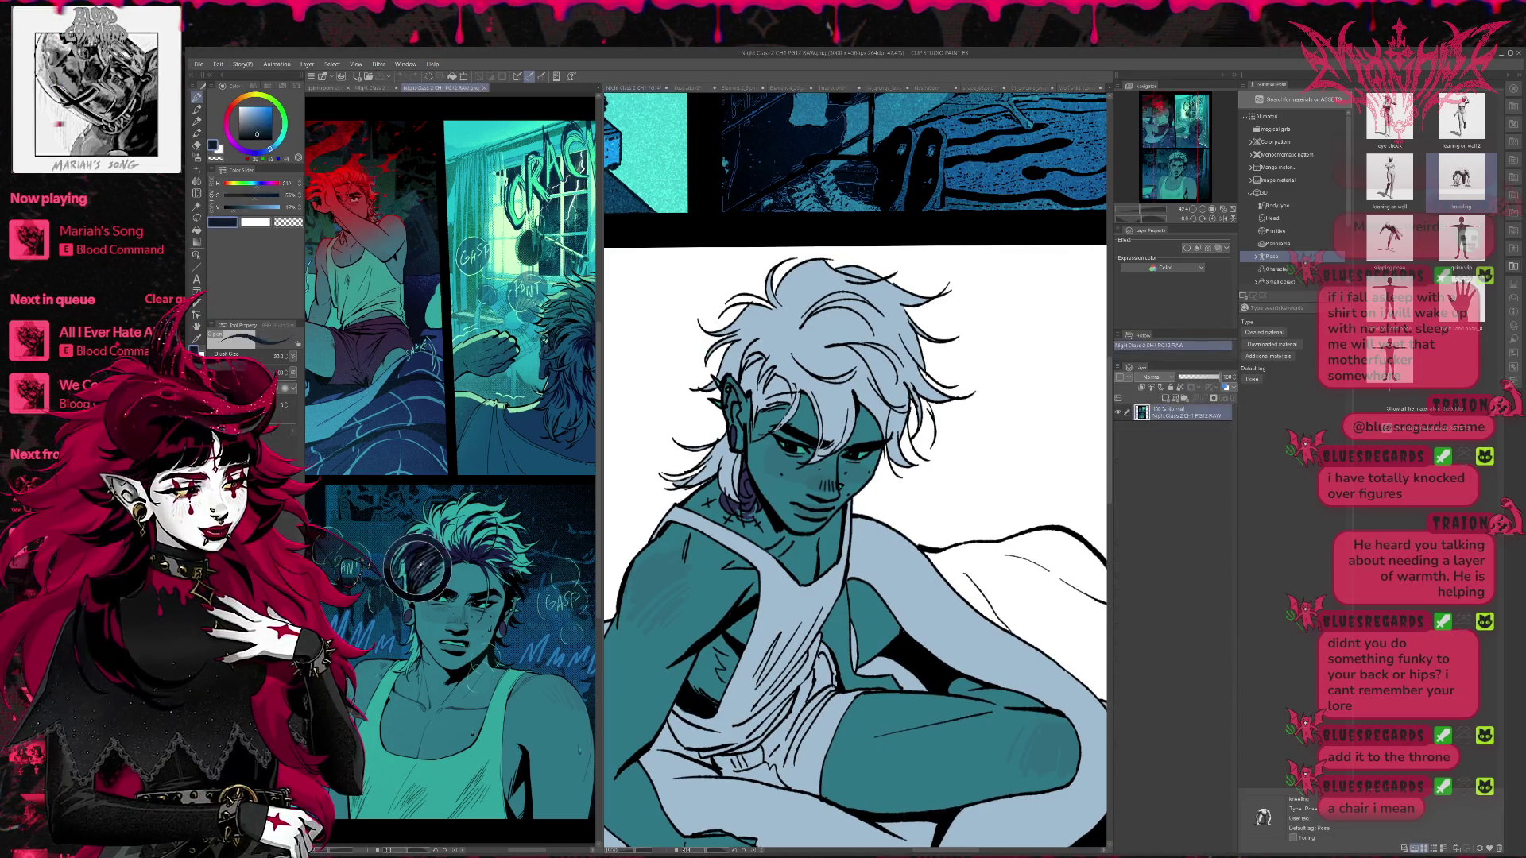
{"action": "left_click", "coordinate": [414, 571], "text": "alt"}
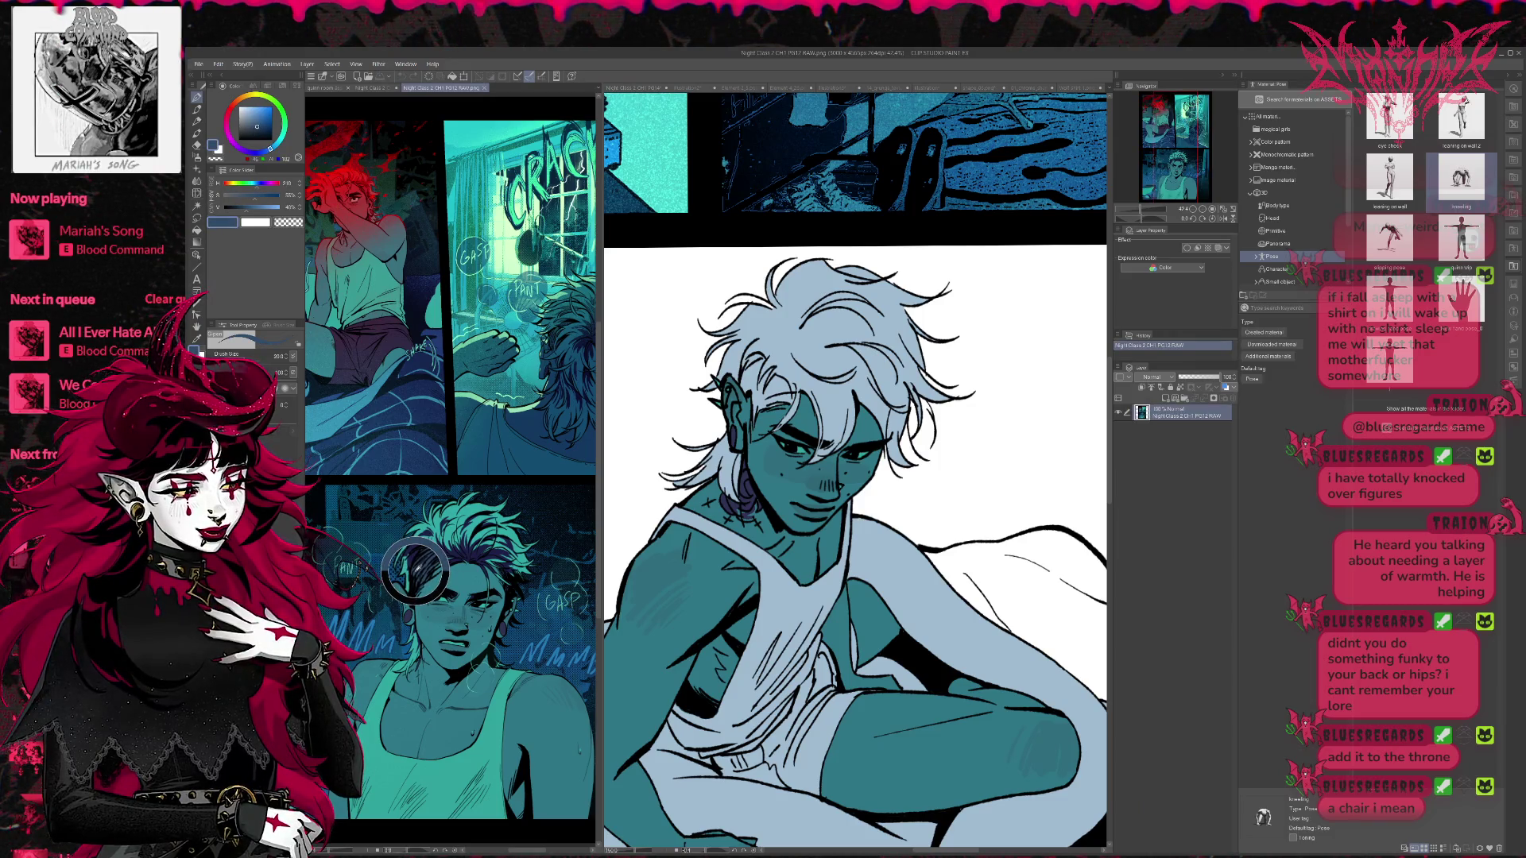
{"action": "left_click", "coordinate": [414, 571], "text": "alt"}
{"action": "left_click", "coordinate": [747, 373]}
- Shade the hair beside the man's ear with dark blue strokes
{"action": "mouse_move", "coordinate": [743, 374]}
{"action": "left_mouse_down"}
{"action": "mouse_move", "coordinate": [755, 411]}
{"action": "mouse_move", "coordinate": [789, 400]}
{"action": "mouse_move", "coordinate": [751, 425]}
{"action": "left_mouse_up"}
{"action": "left_click", "coordinate": [517, 560]}
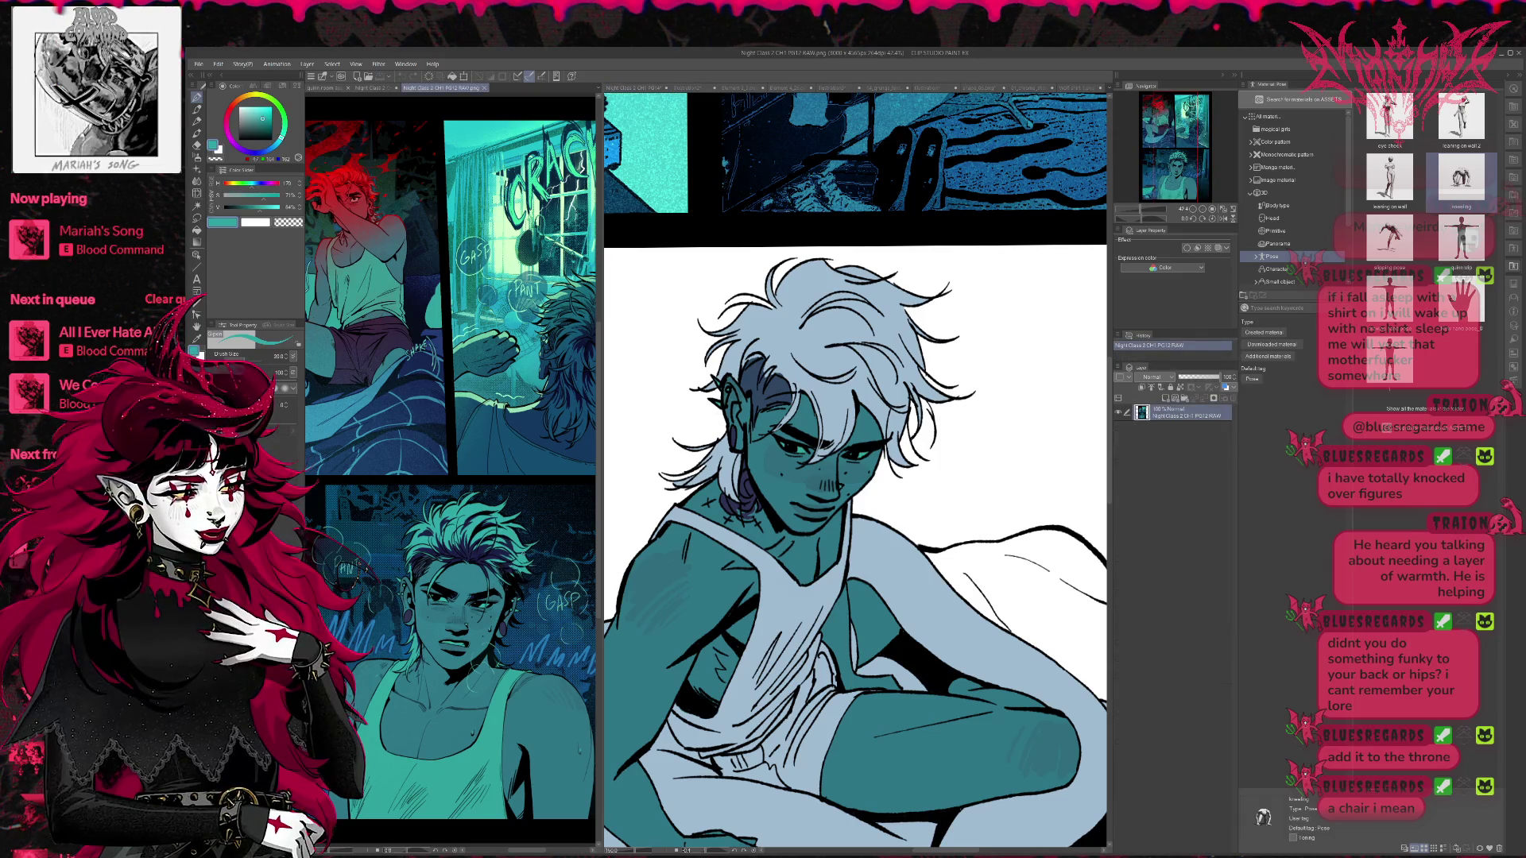
{"action": "left_click", "coordinate": [795, 378]}
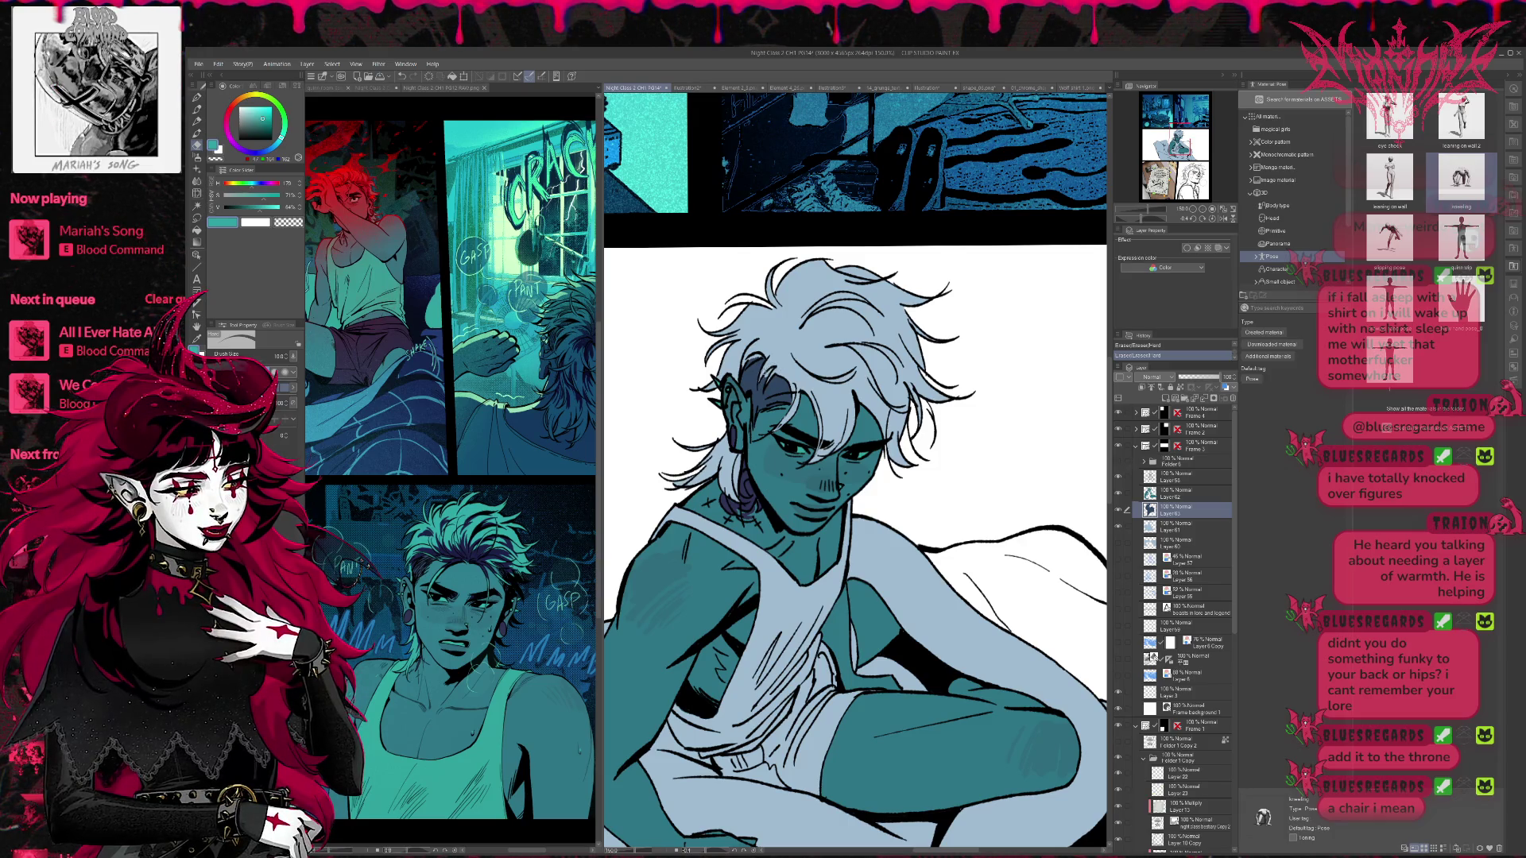
{"action": "key", "text": "p"}
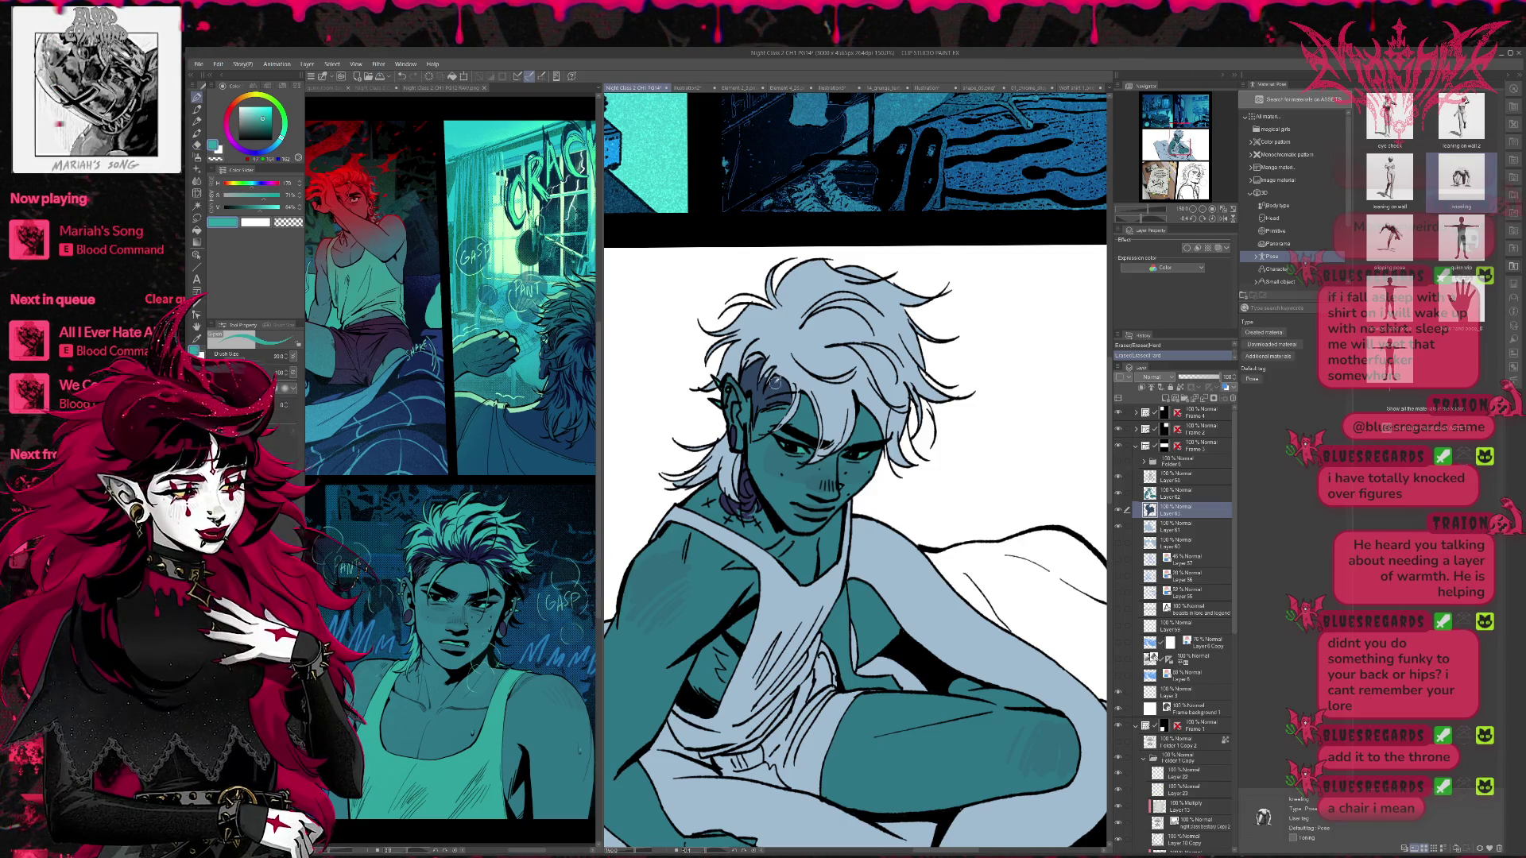
{"action": "left_click", "coordinate": [763, 372], "text": "alt"}
{"action": "left_click_drag", "start_coordinate": [769, 371], "coordinate": [767, 377]}
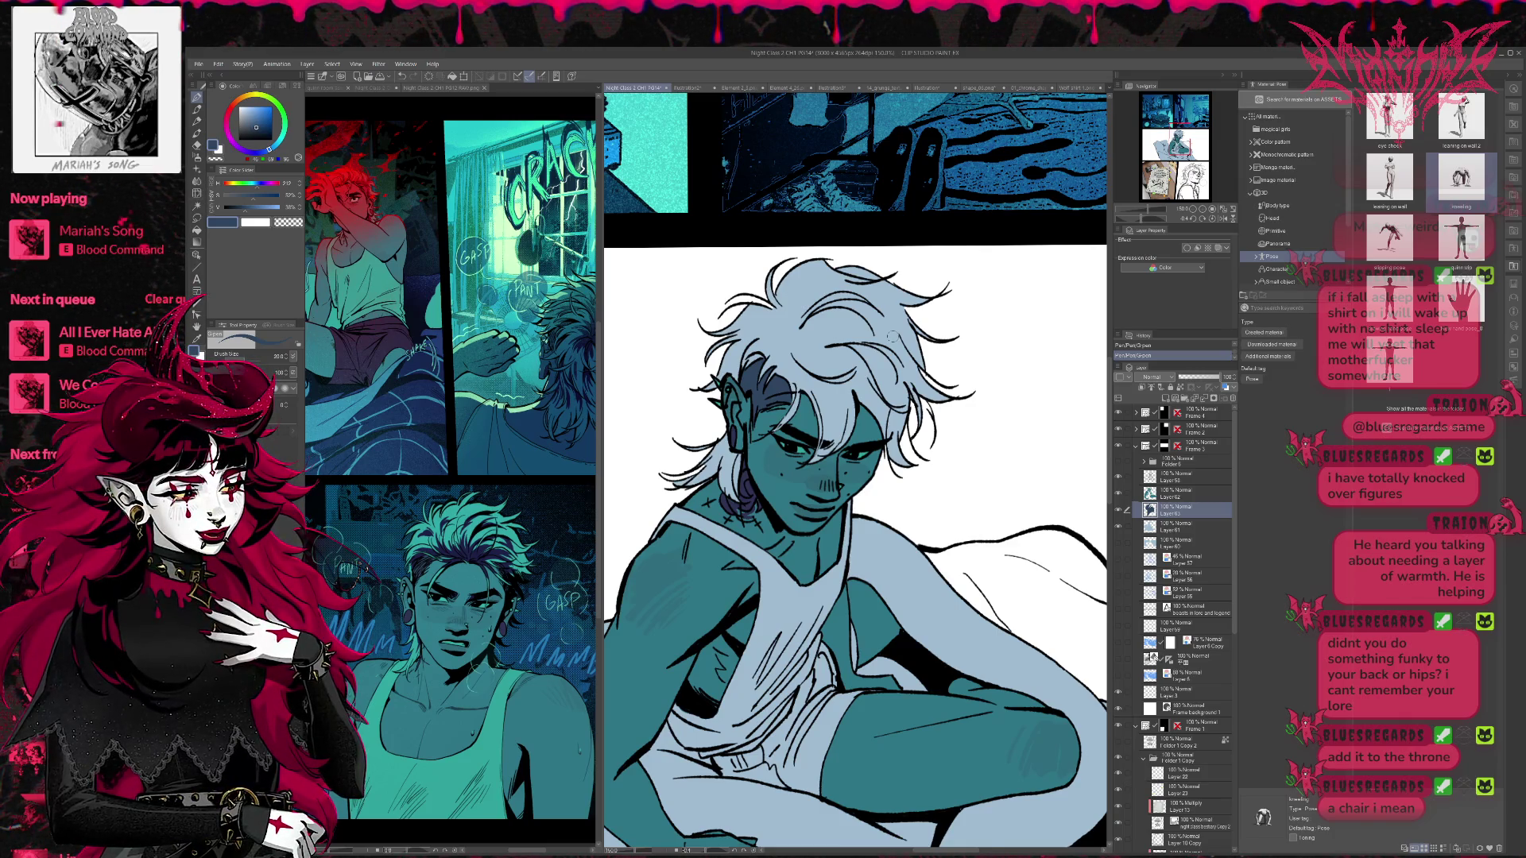
- Add a new raster layer above Layer 61, sample reference teal, and set brush size 25
{"action": "left_click", "coordinate": [1161, 525]}
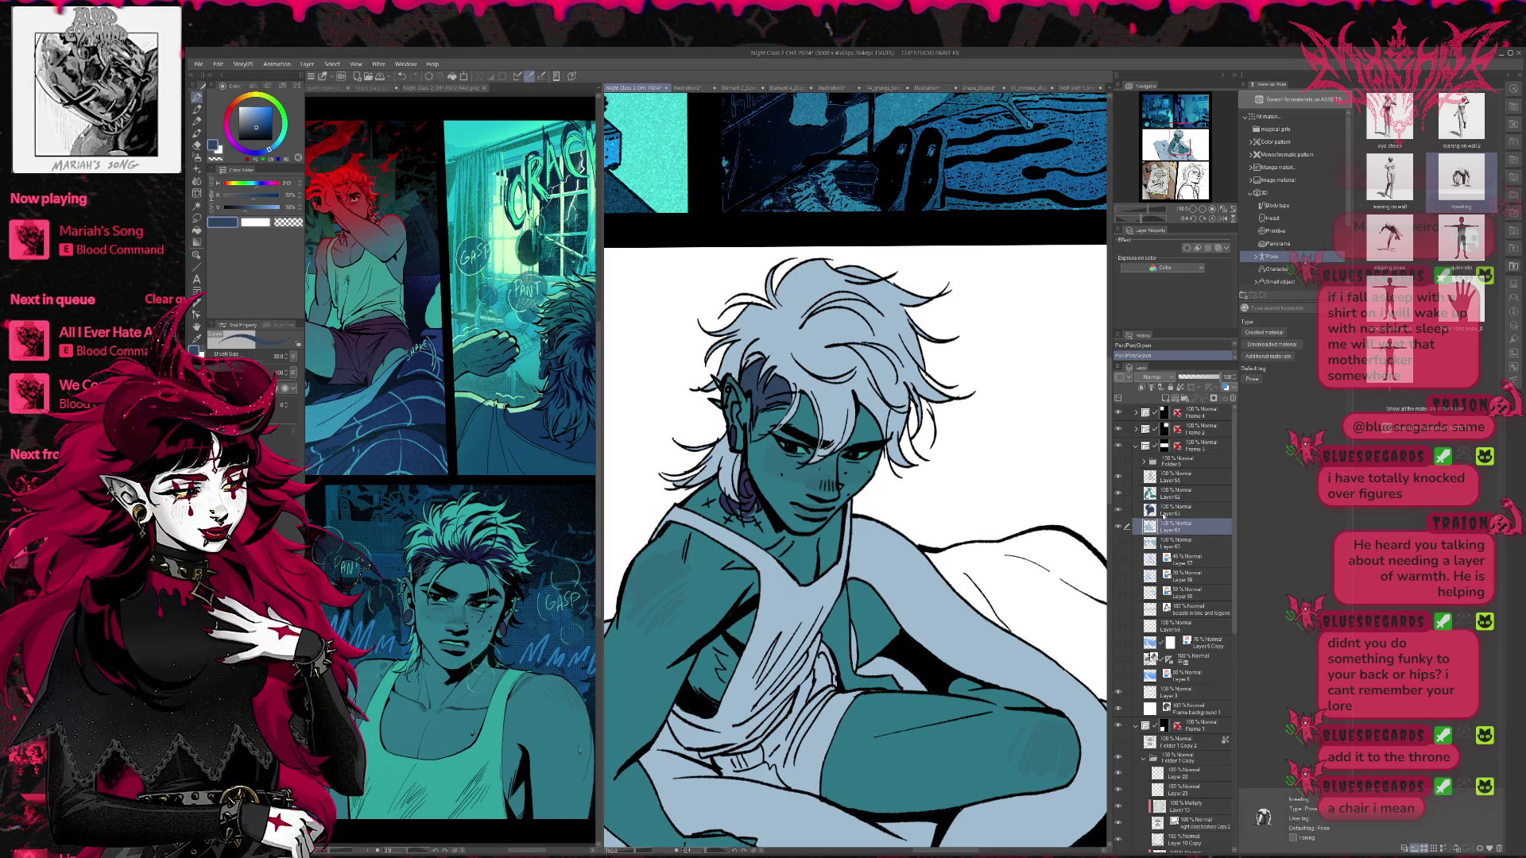
{"action": "left_click", "coordinate": [1166, 399]}
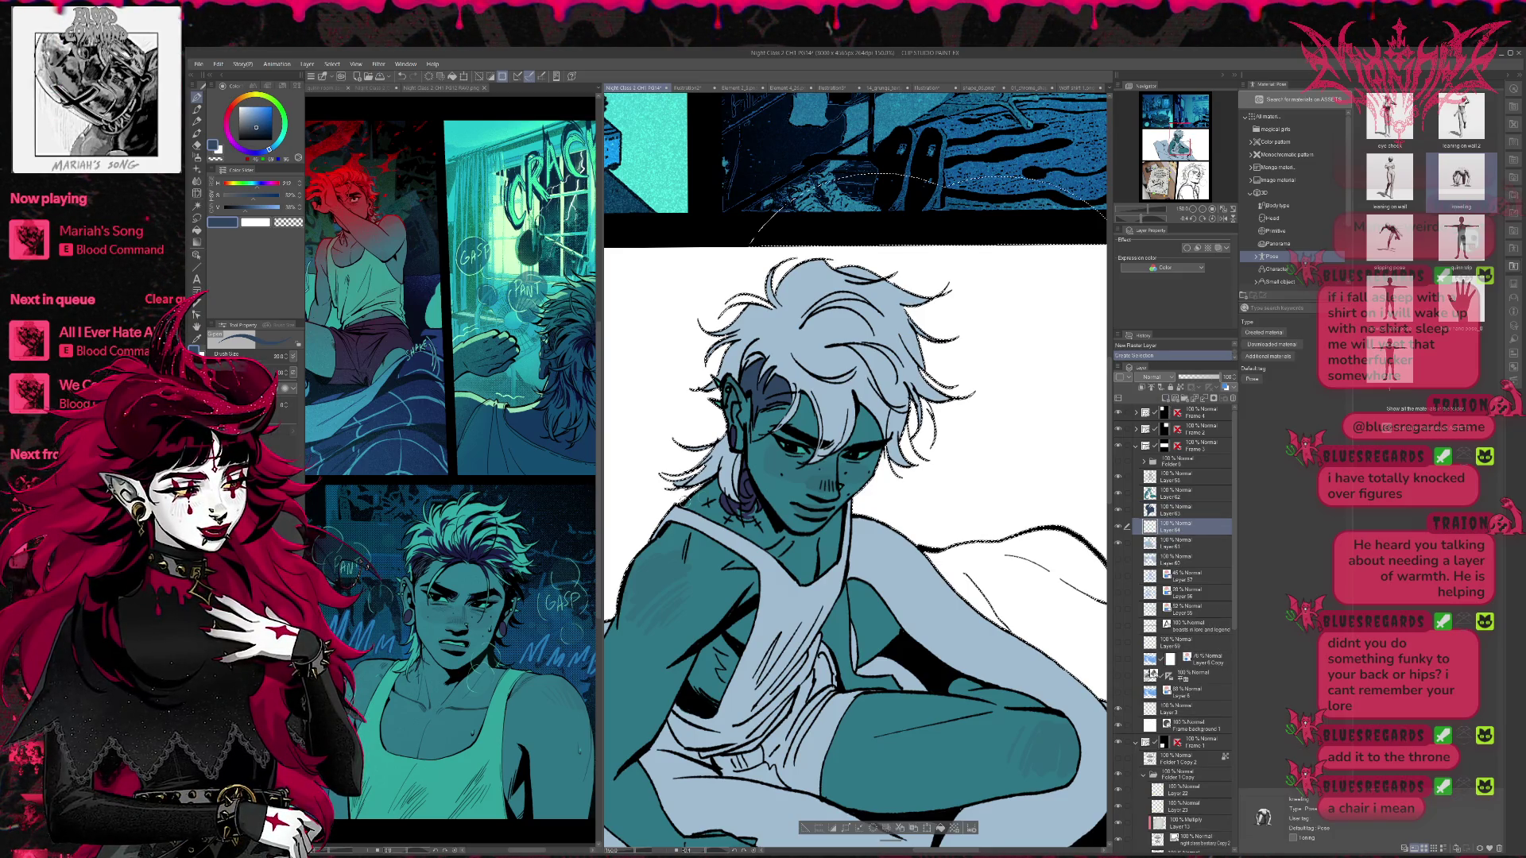
{"action": "left_click", "coordinate": [469, 508]}
{"action": "left_click", "coordinate": [488, 718], "text": "alt"}
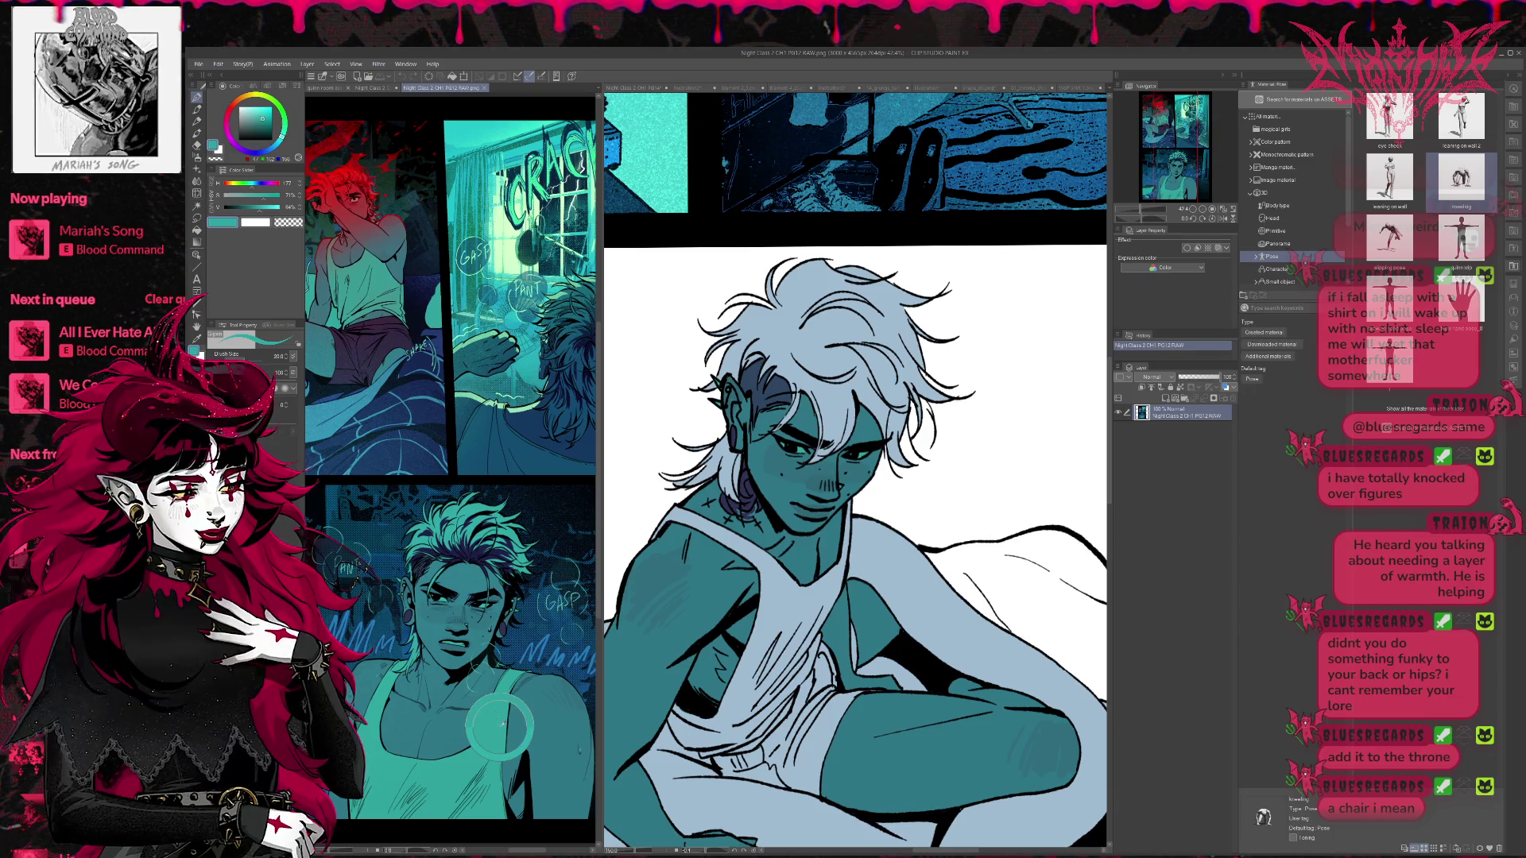
{"action": "left_click", "coordinate": [522, 565], "text": "alt"}
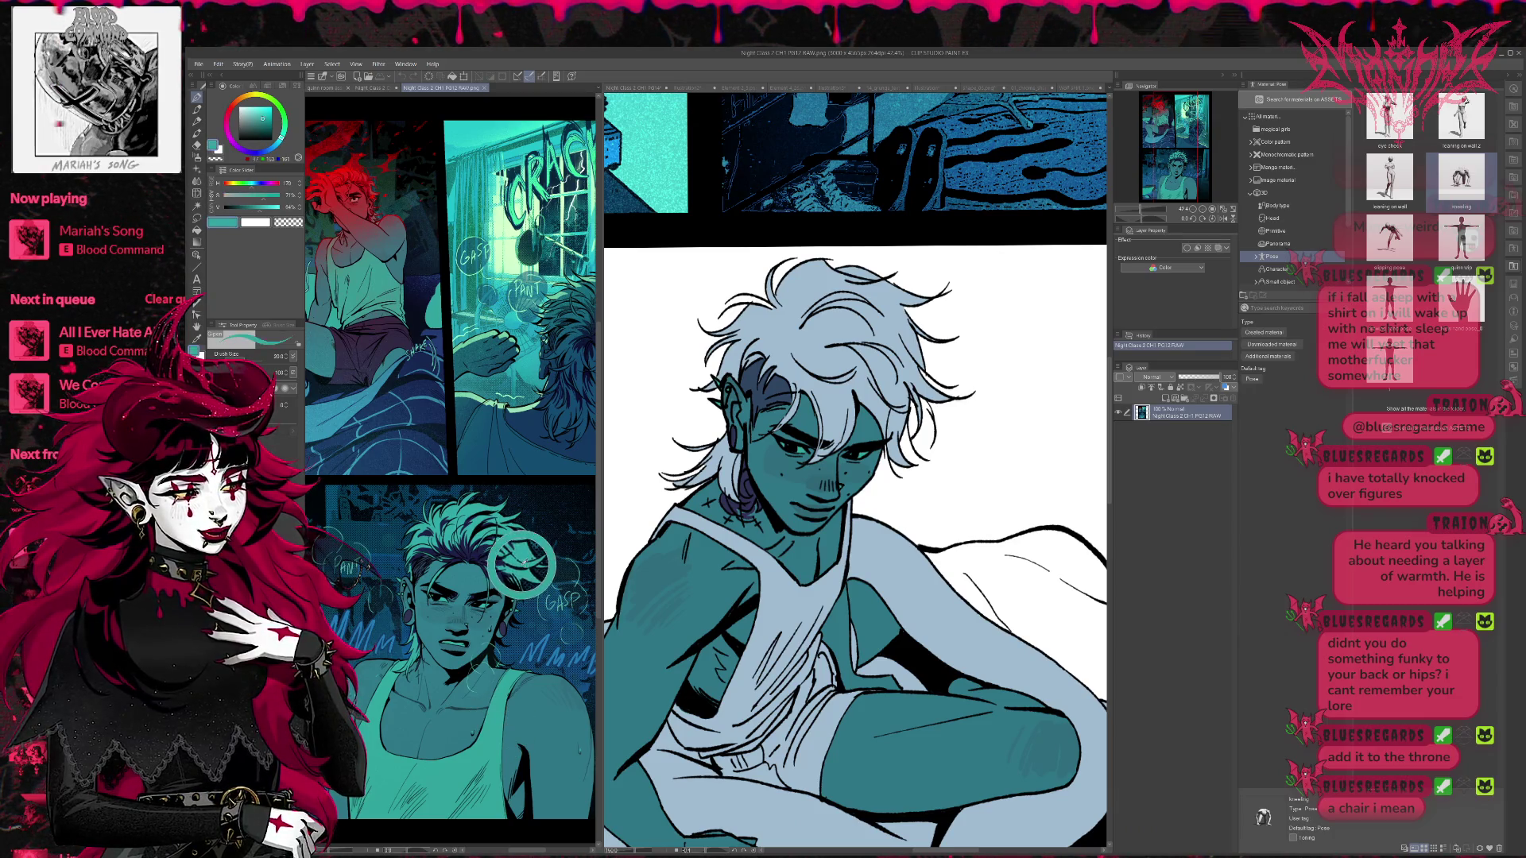
{"action": "key", "text": "bracketright"}
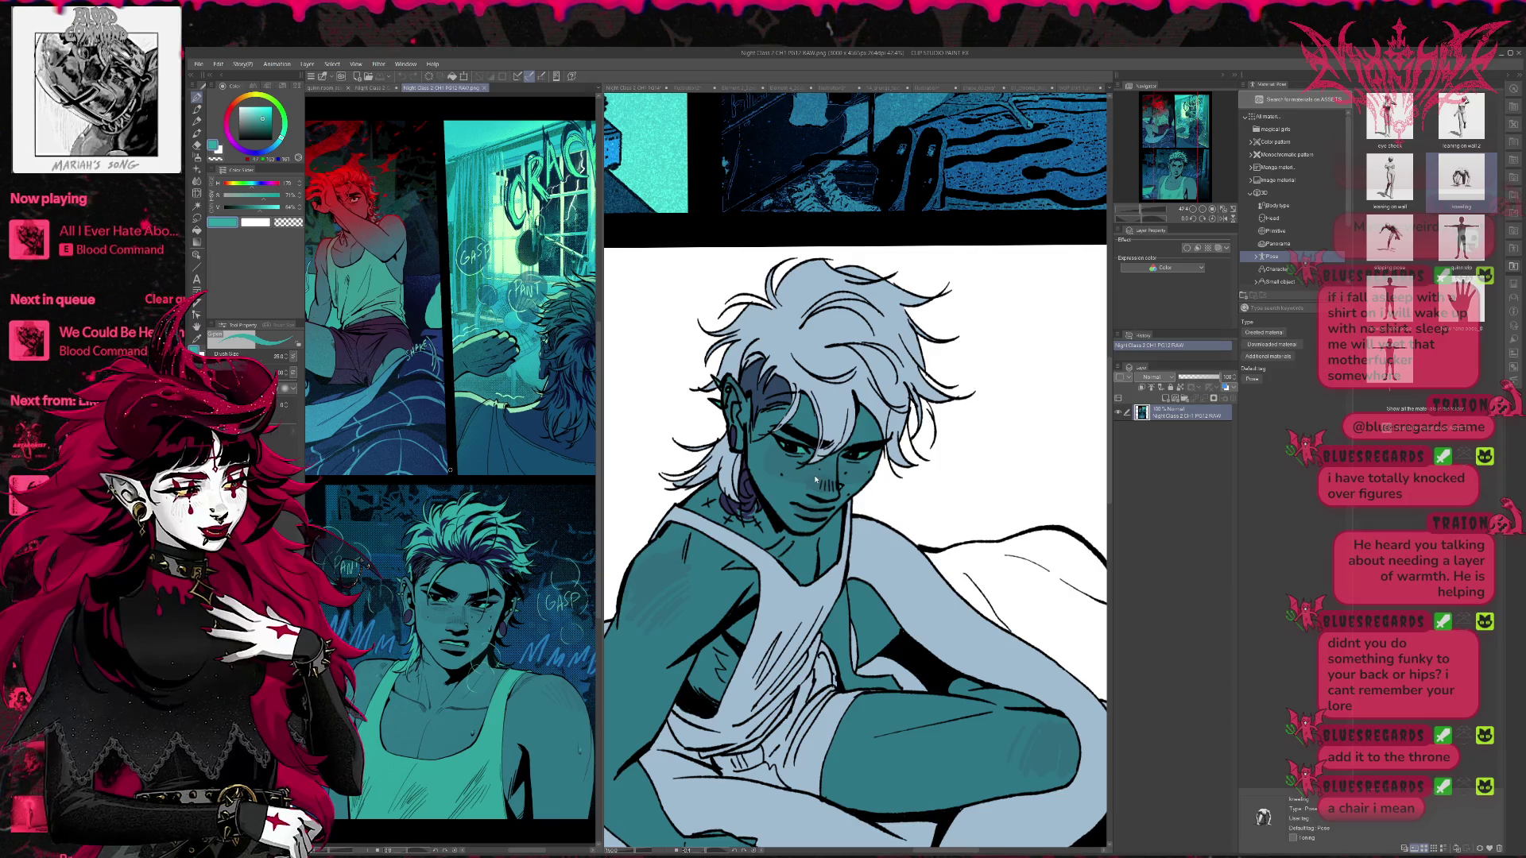
{"action": "key", "text": "ctrl+Tab"}
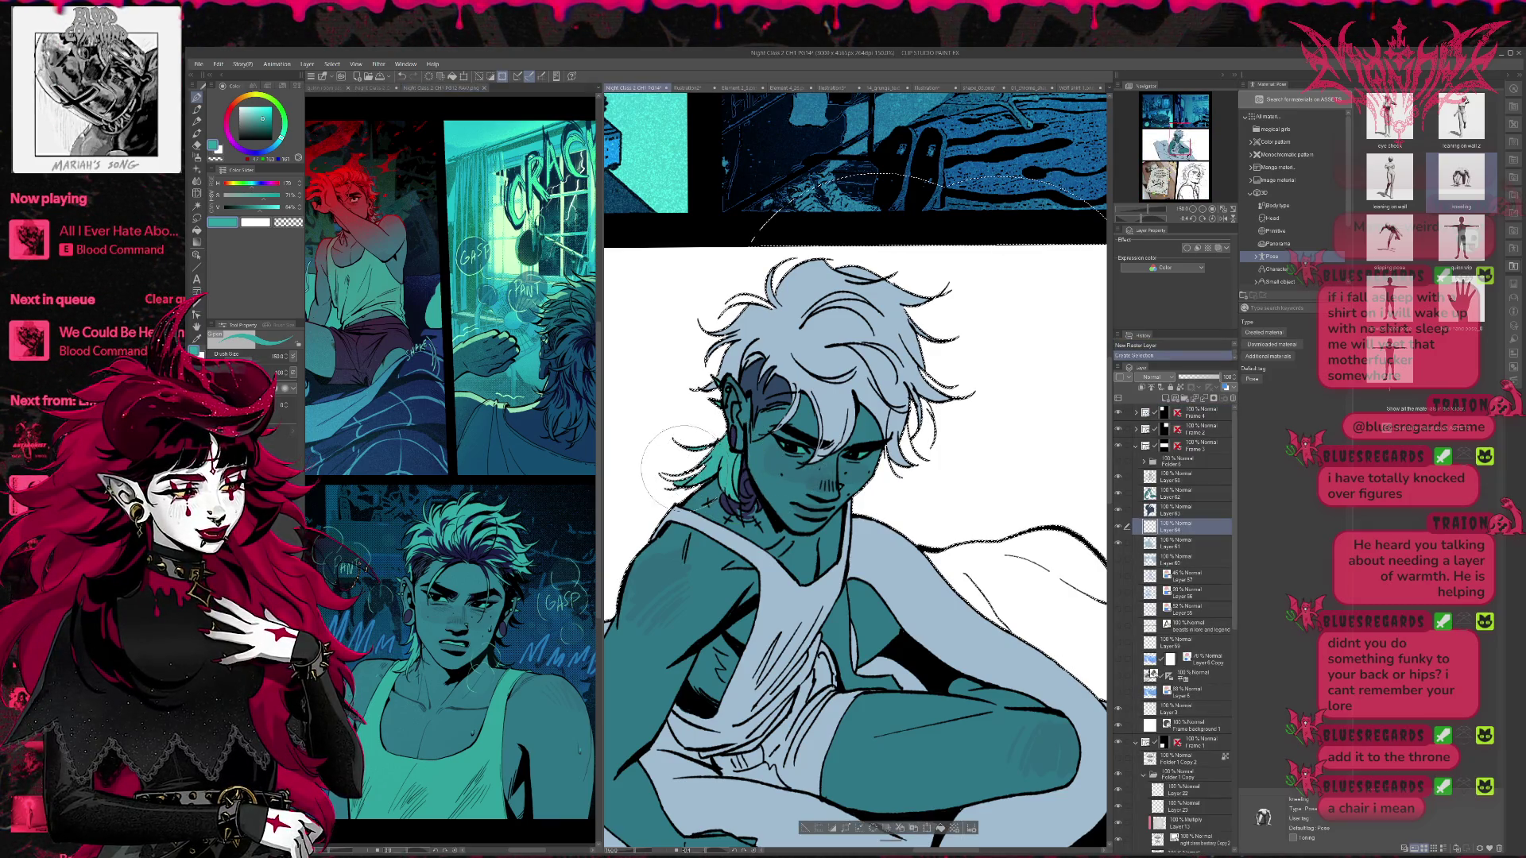
- Brush teal over the man's white hair and along his tank-top neckline and straps
{"action": "mouse_move", "coordinate": [719, 334]}
{"action": "left_mouse_down"}
{"action": "mouse_move", "coordinate": [906, 302]}
{"action": "mouse_move", "coordinate": [894, 429]}
{"action": "mouse_move", "coordinate": [932, 307]}
{"action": "left_mouse_up"}
{"action": "key", "text": "ctrl+d"}
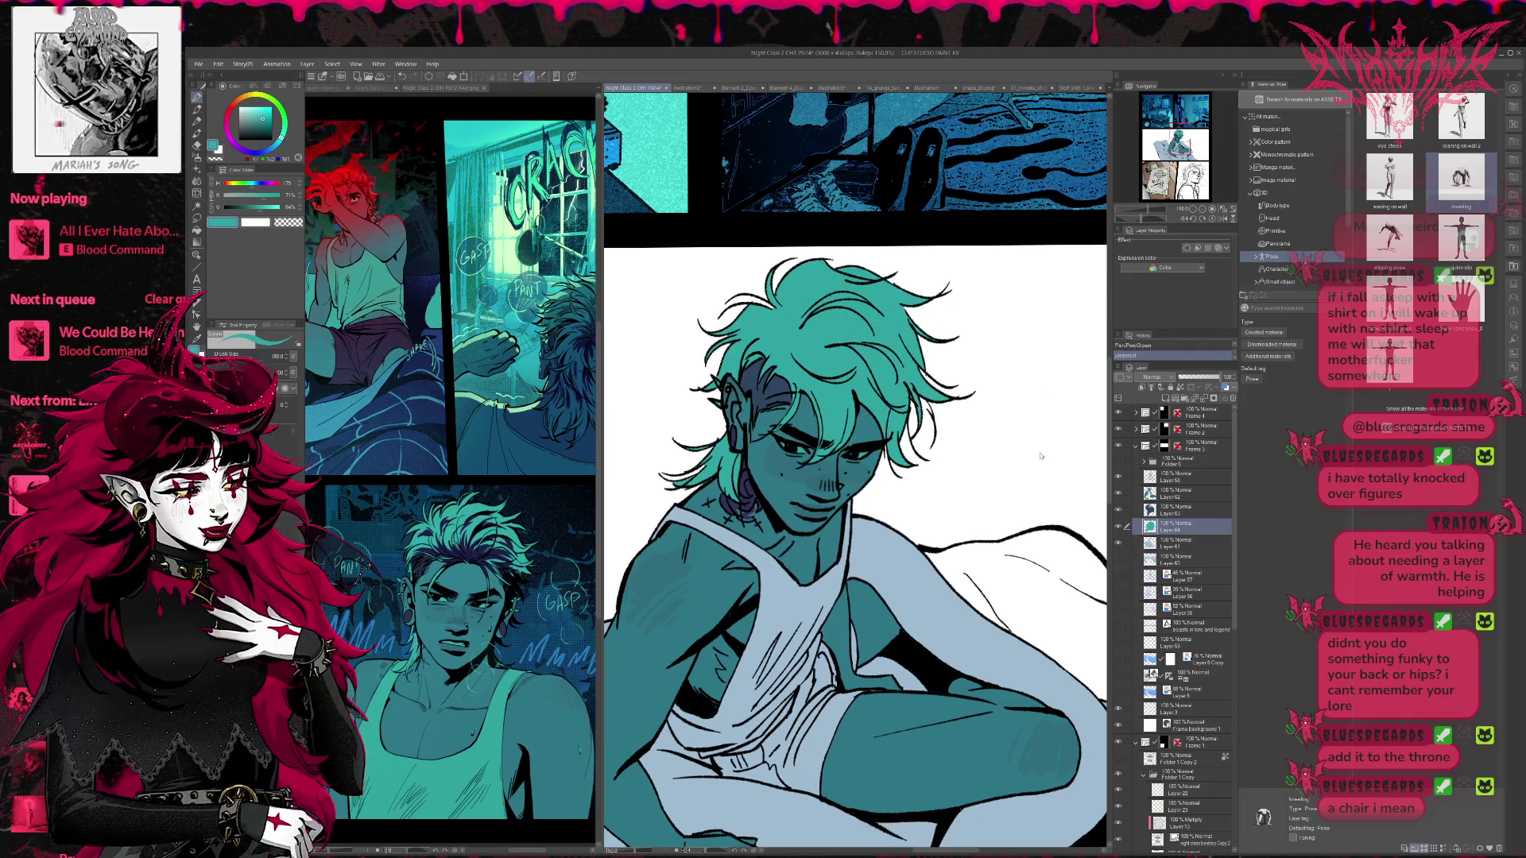
{"action": "key", "text": "ctrl+z"}
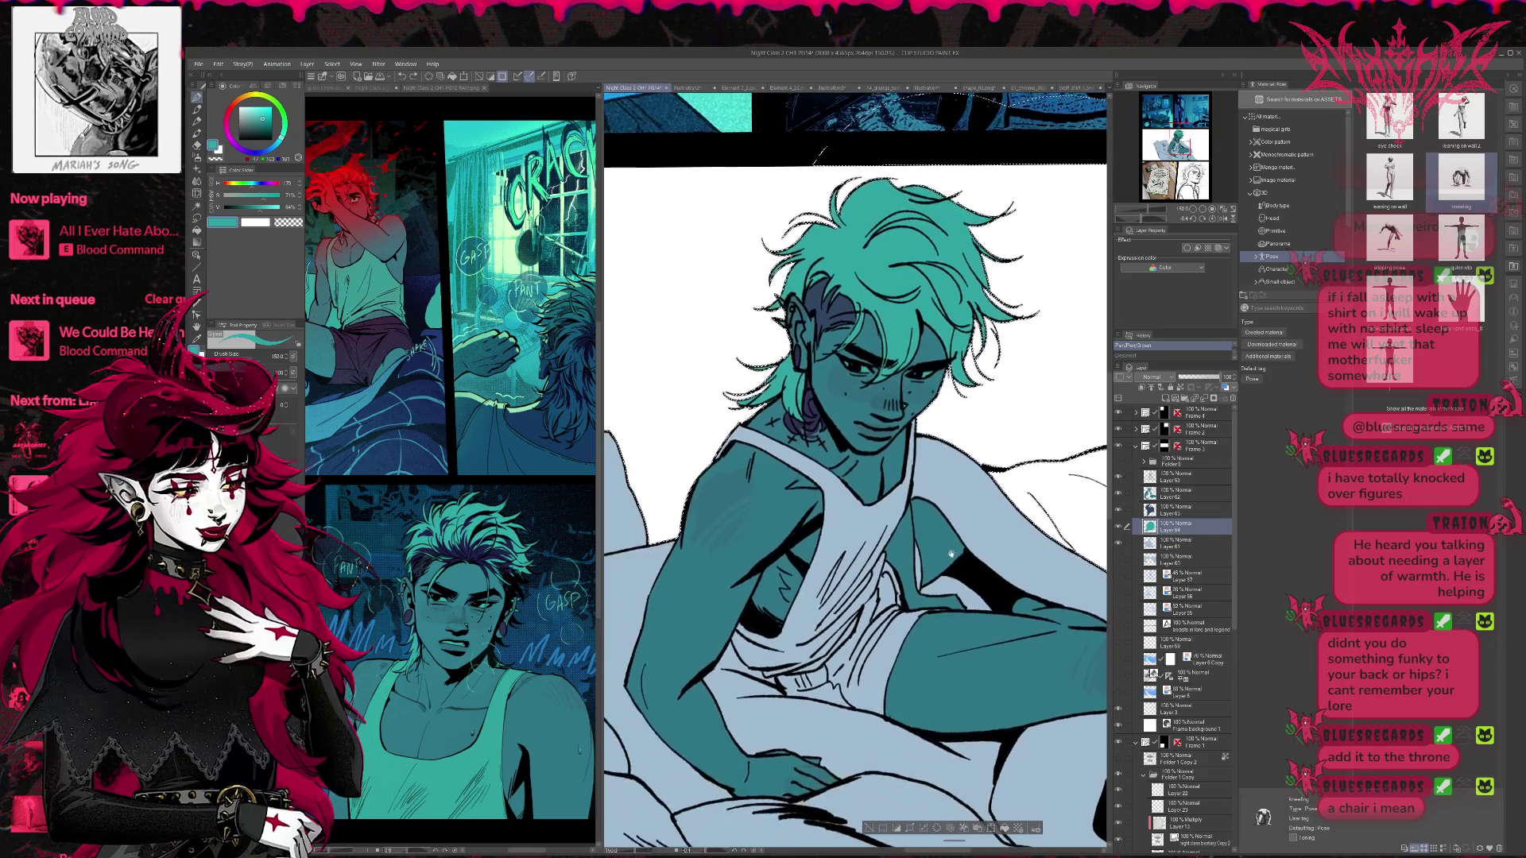
{"action": "mouse_move", "coordinate": [777, 511]}
{"action": "left_mouse_down"}
{"action": "mouse_move", "coordinate": [739, 449]}
{"action": "mouse_move", "coordinate": [847, 501]}
{"action": "mouse_move", "coordinate": [894, 477]}
{"action": "mouse_move", "coordinate": [940, 387]}
{"action": "left_mouse_up"}
{"action": "key", "text": "e"}
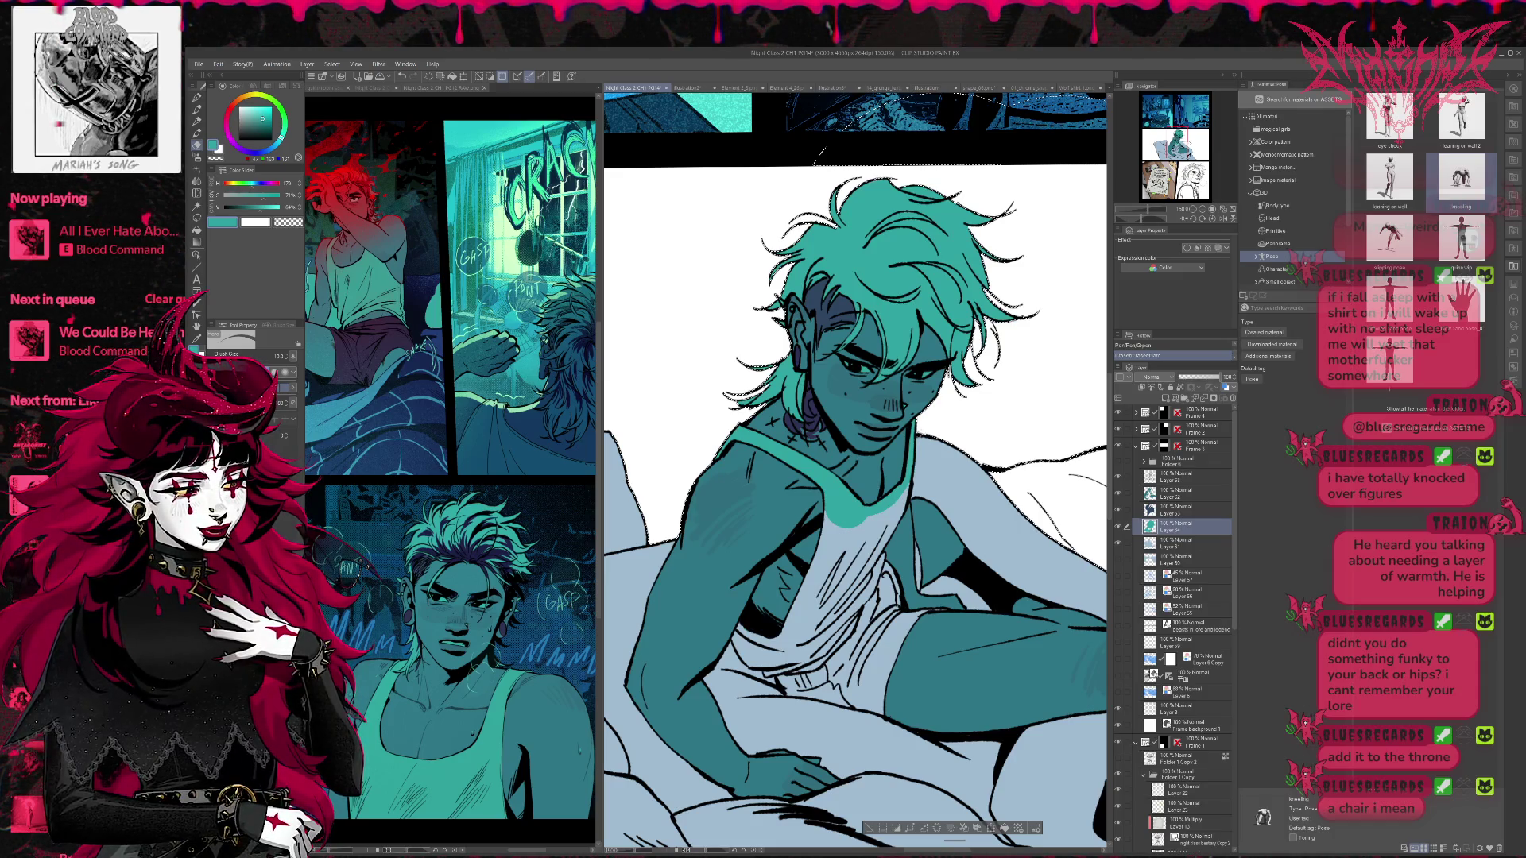
- Clean up the strap shading, then fill the tank top and hem pale mint teal
{"action": "mouse_move", "coordinate": [835, 525]}
{"action": "left_mouse_down"}
{"action": "mouse_move", "coordinate": [827, 573]}
{"action": "mouse_move", "coordinate": [846, 476]}
{"action": "left_mouse_up"}
{"action": "key", "text": "p"}
{"action": "mouse_move", "coordinate": [763, 612]}
{"action": "left_mouse_down"}
{"action": "mouse_move", "coordinate": [740, 636]}
{"action": "mouse_move", "coordinate": [755, 659]}
{"action": "mouse_move", "coordinate": [778, 648]}
{"action": "mouse_move", "coordinate": [763, 679]}
{"action": "mouse_move", "coordinate": [843, 628]}
{"action": "mouse_move", "coordinate": [826, 660]}
{"action": "mouse_move", "coordinate": [862, 600]}
{"action": "left_mouse_up"}
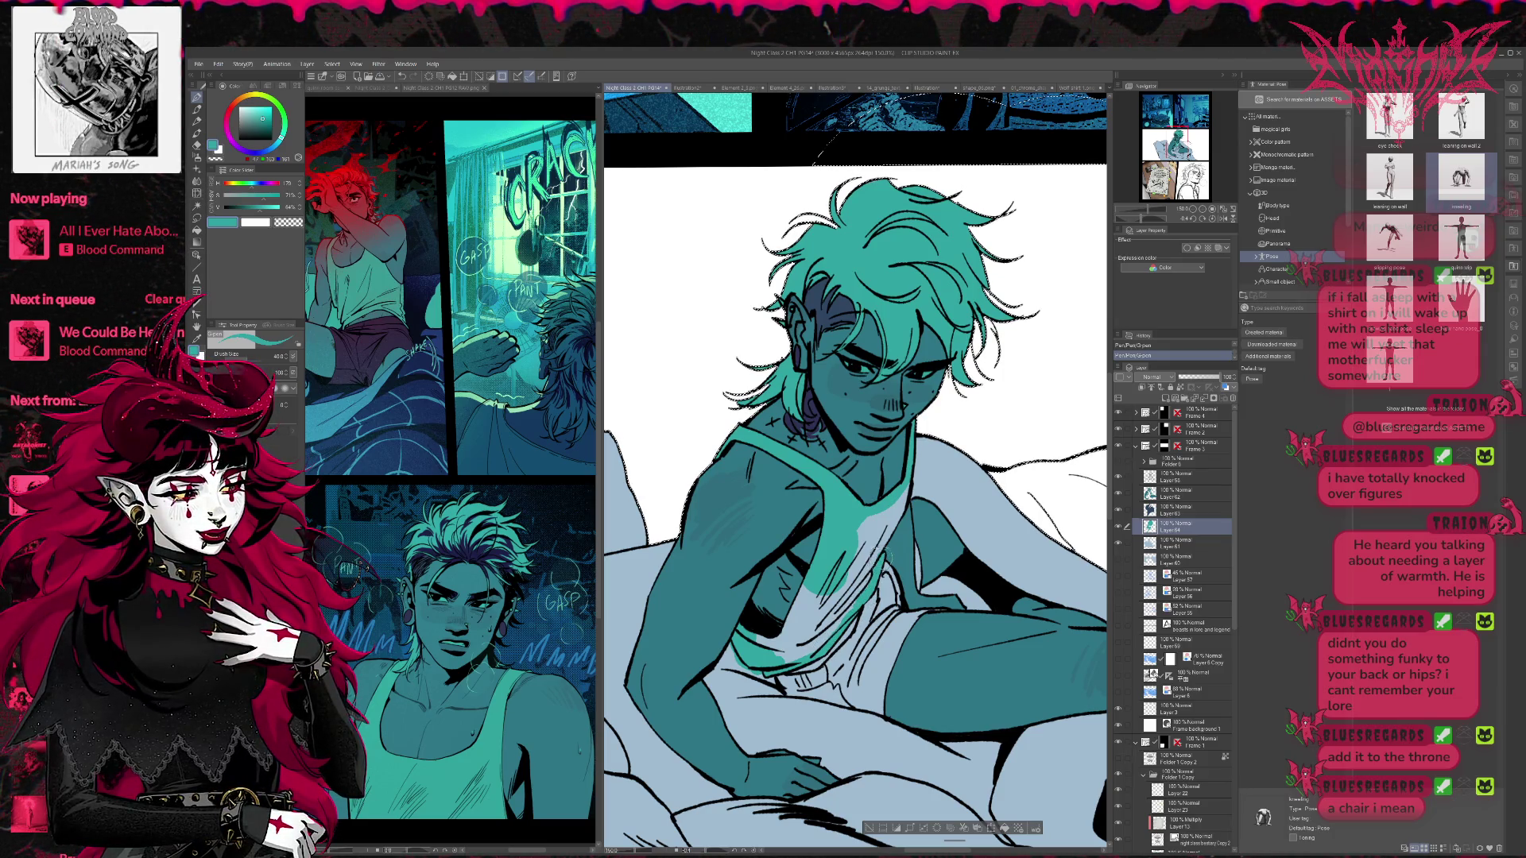
{"action": "key", "text": "g"}
{"action": "left_click", "coordinate": [878, 530]}
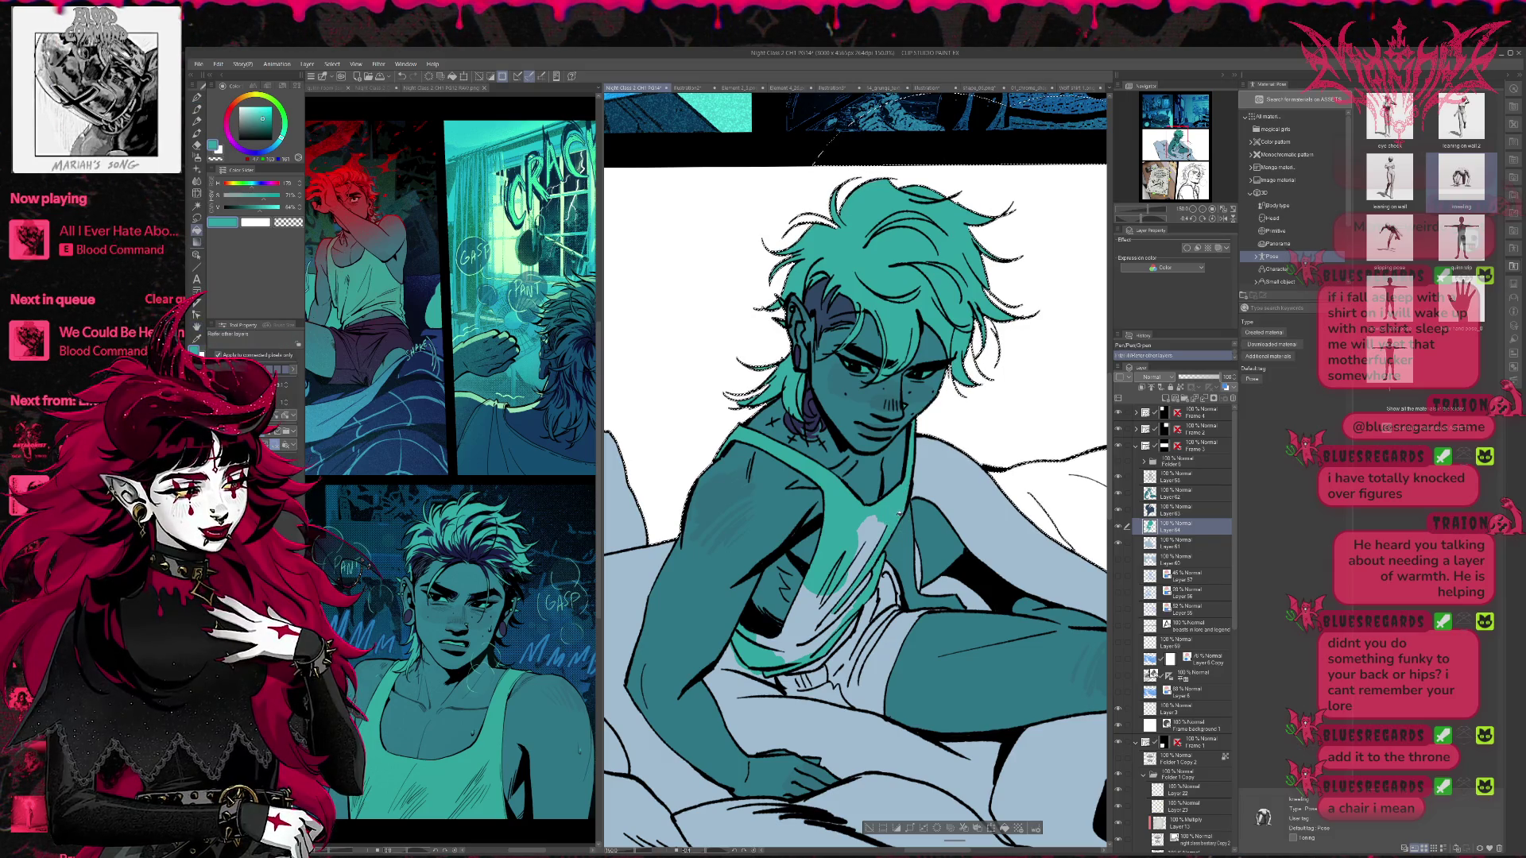
{"action": "left_click", "coordinate": [881, 527]}
{"action": "left_click", "coordinate": [804, 617]}
{"action": "left_click", "coordinate": [848, 620]}
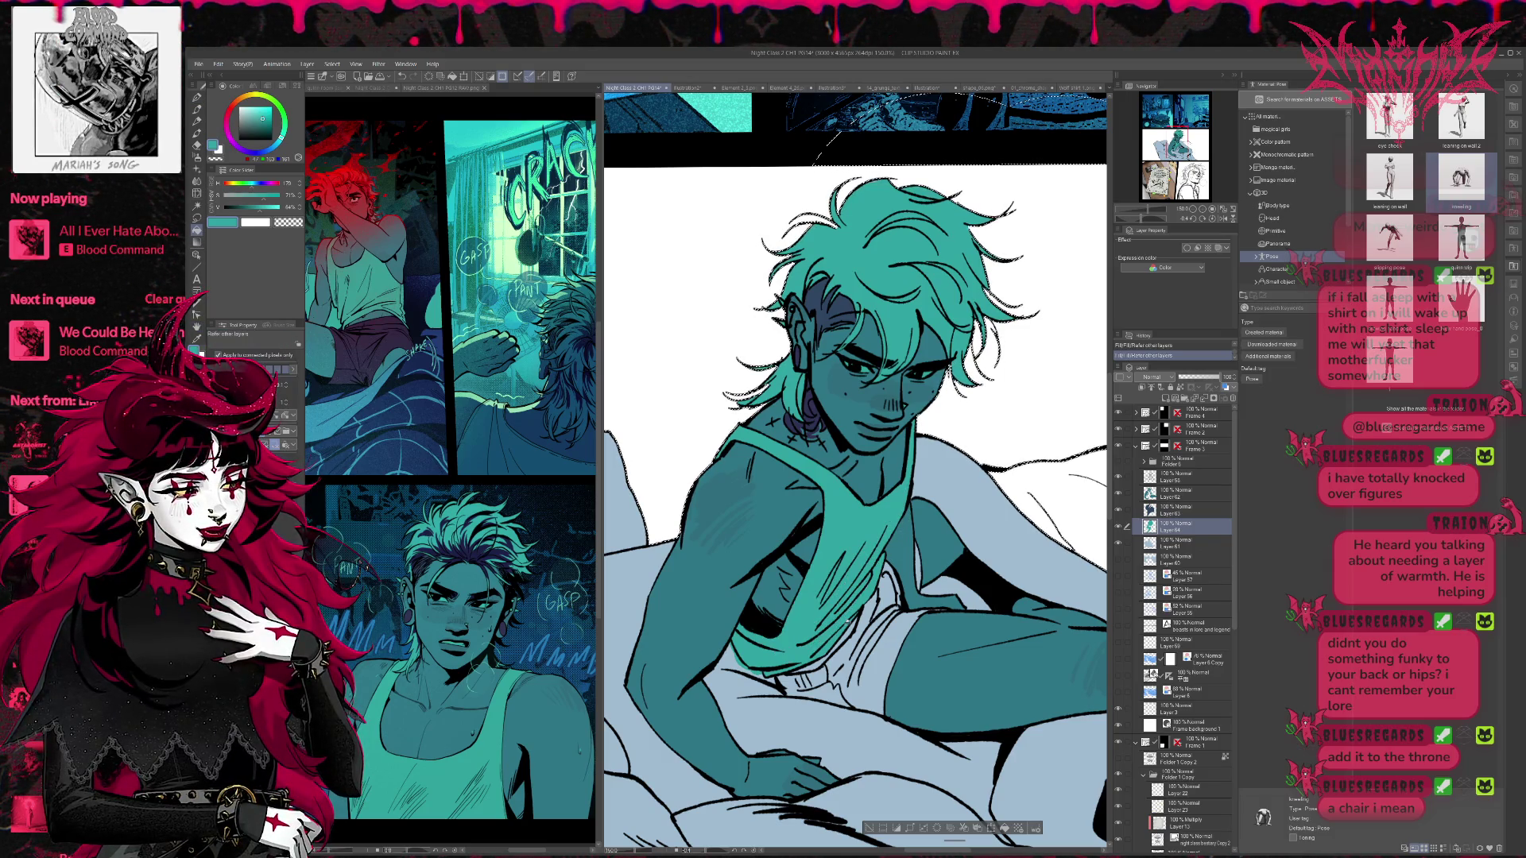
- Undo an accidental diagonal panel split and select Layer 64 with the Fill tool
{"action": "left_click_drag", "start_coordinate": [715, 783], "coordinate": [1088, 270]}
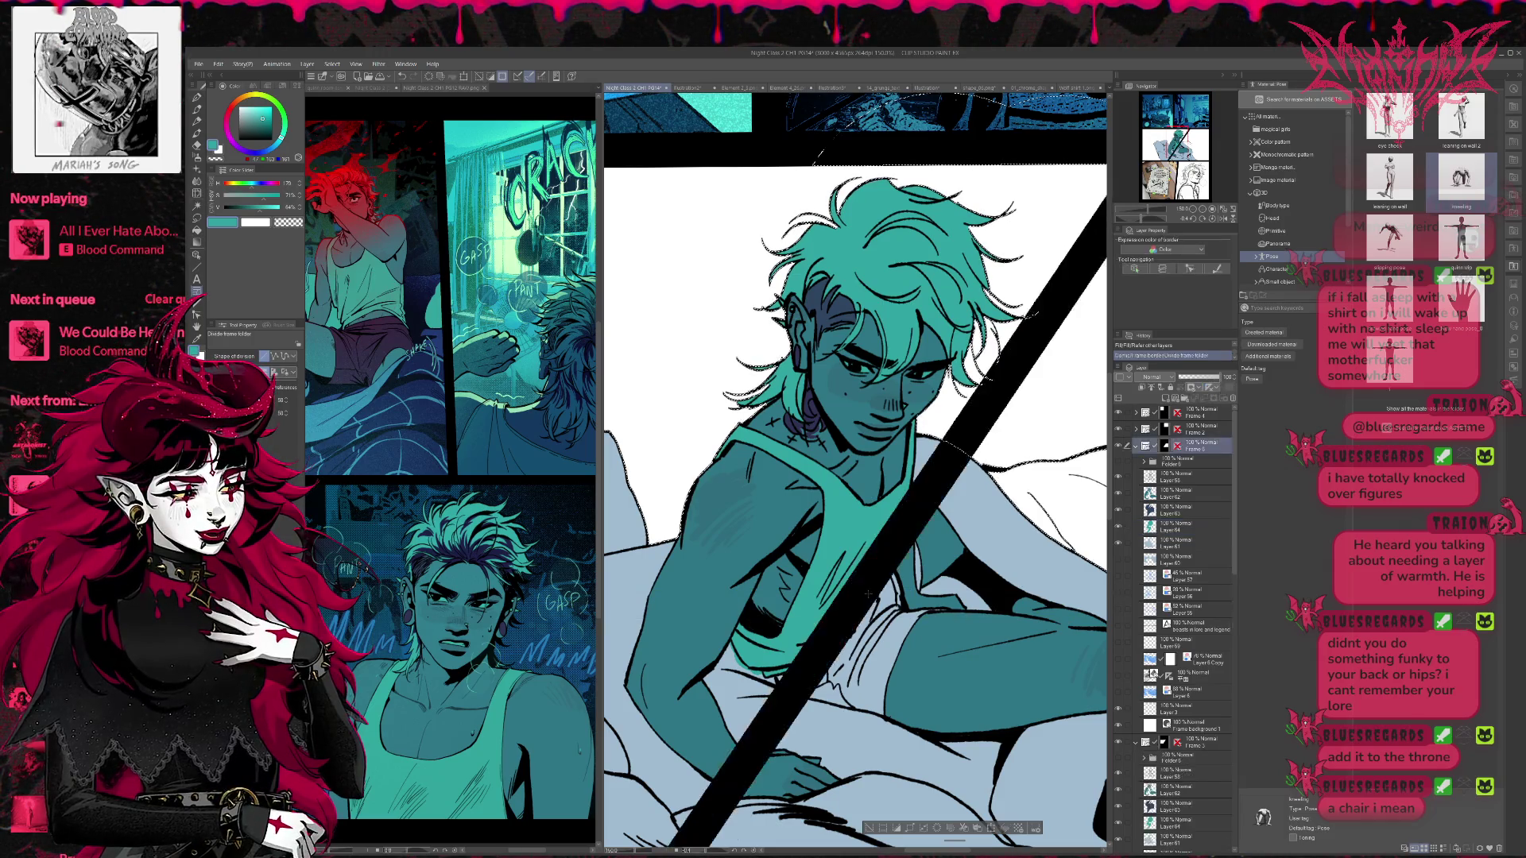
{"action": "key", "text": "ctrl+z"}
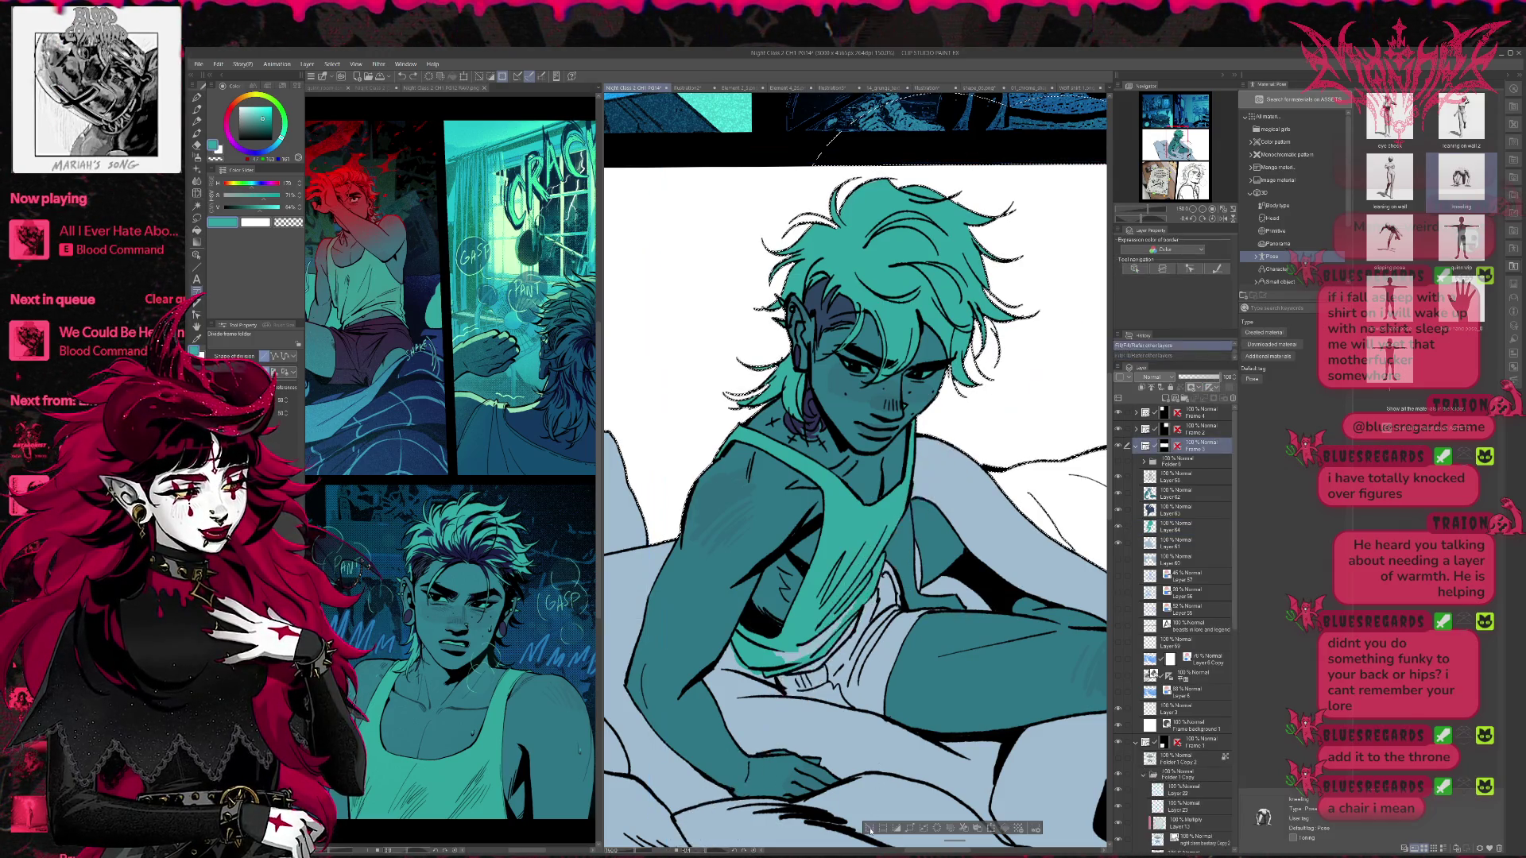
{"action": "key", "text": "g"}
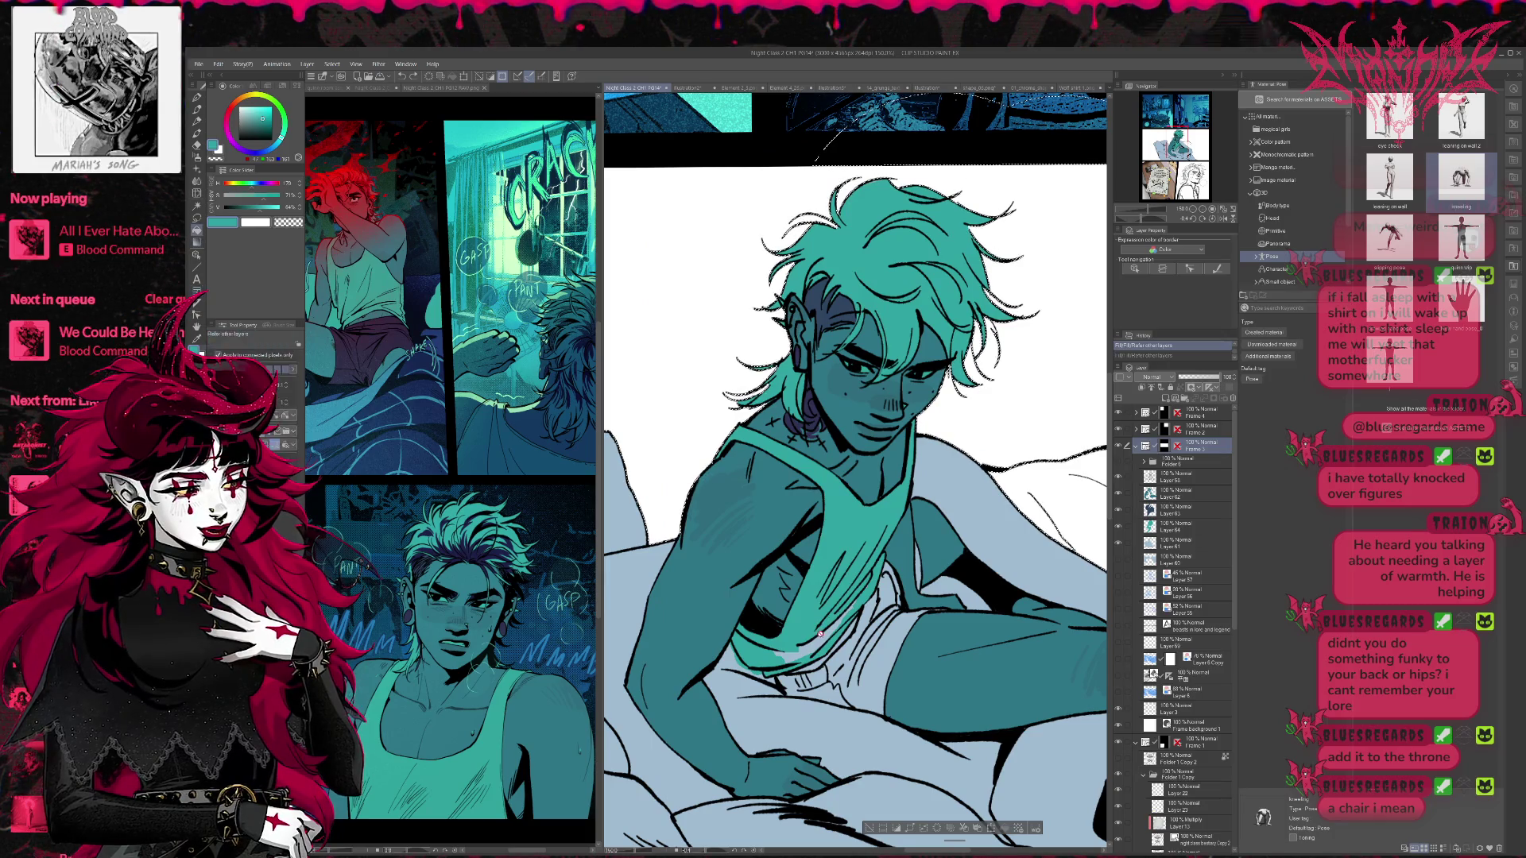
{"action": "left_click", "coordinate": [1158, 526]}
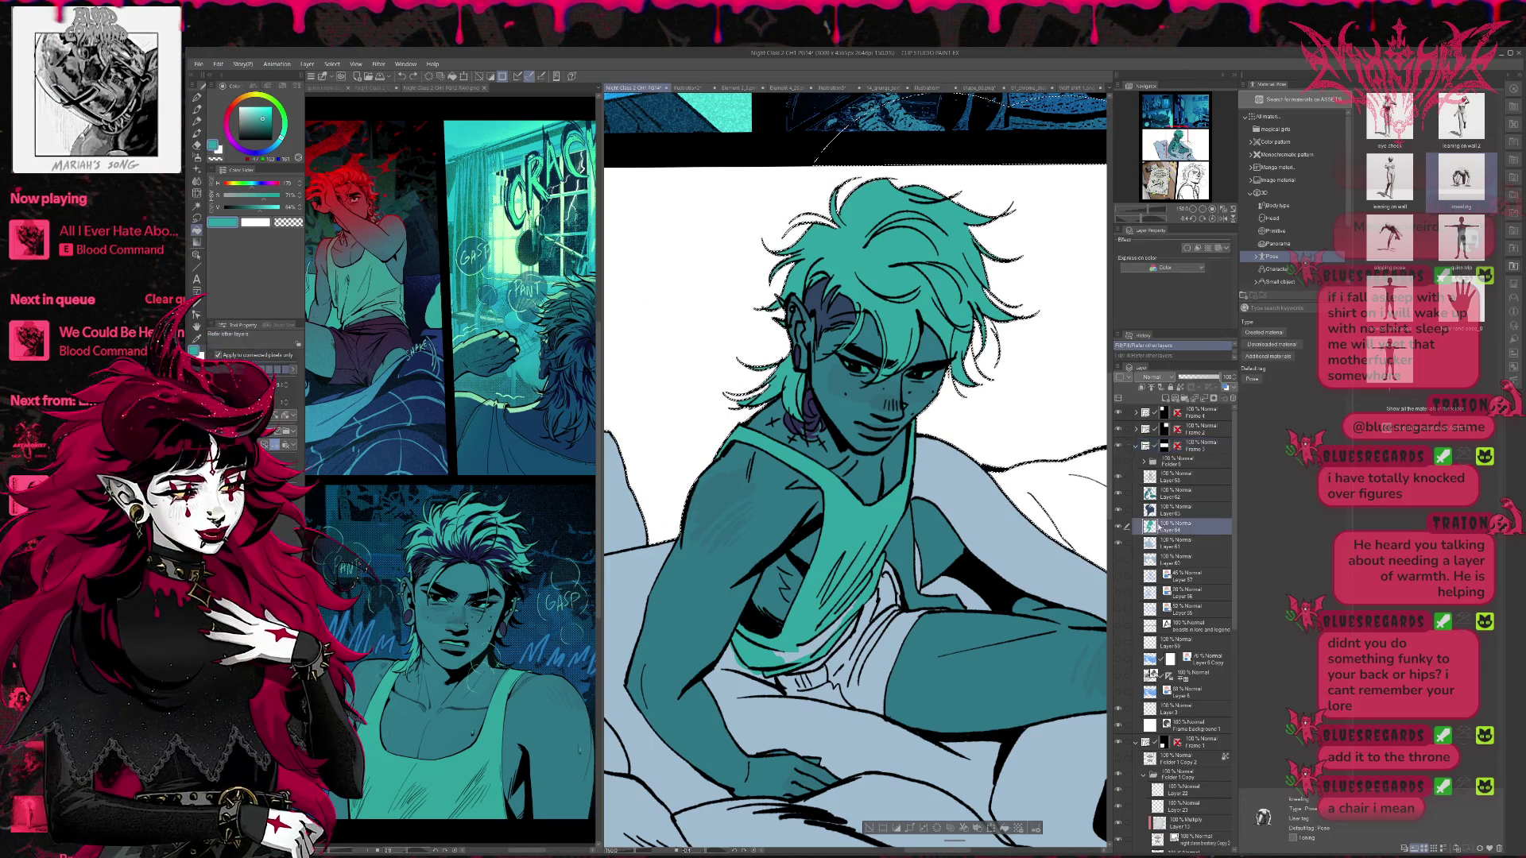
- Restore the teal shirt fill and touch up the figure, filling a small white gap
{"action": "key", "text": "ctrl+y"}
{"action": "key", "text": "p"}
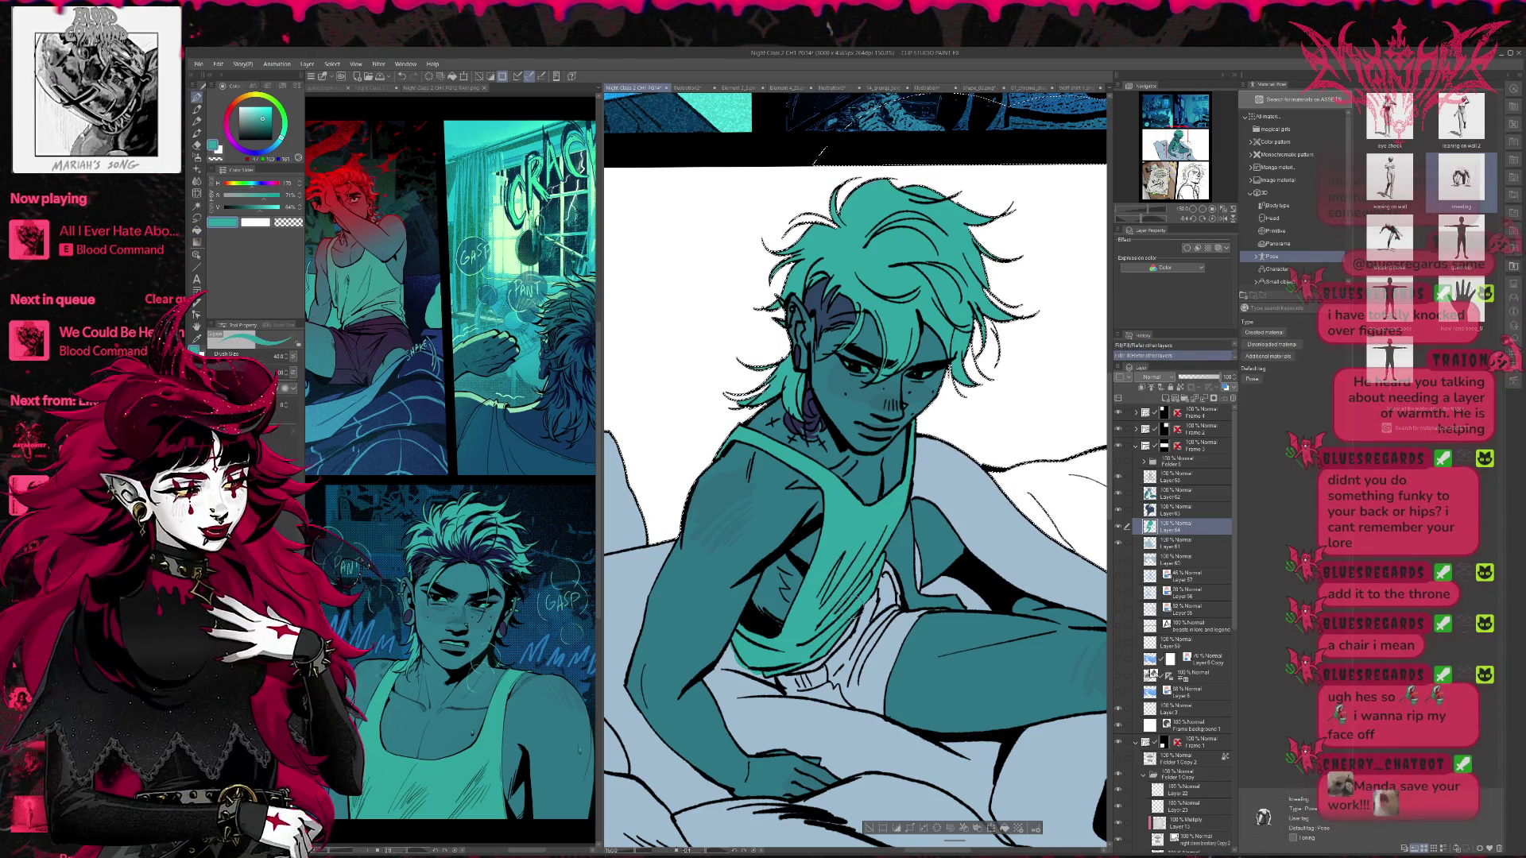
{"action": "left_click_drag", "start_coordinate": [842, 556], "coordinate": [859, 588]}
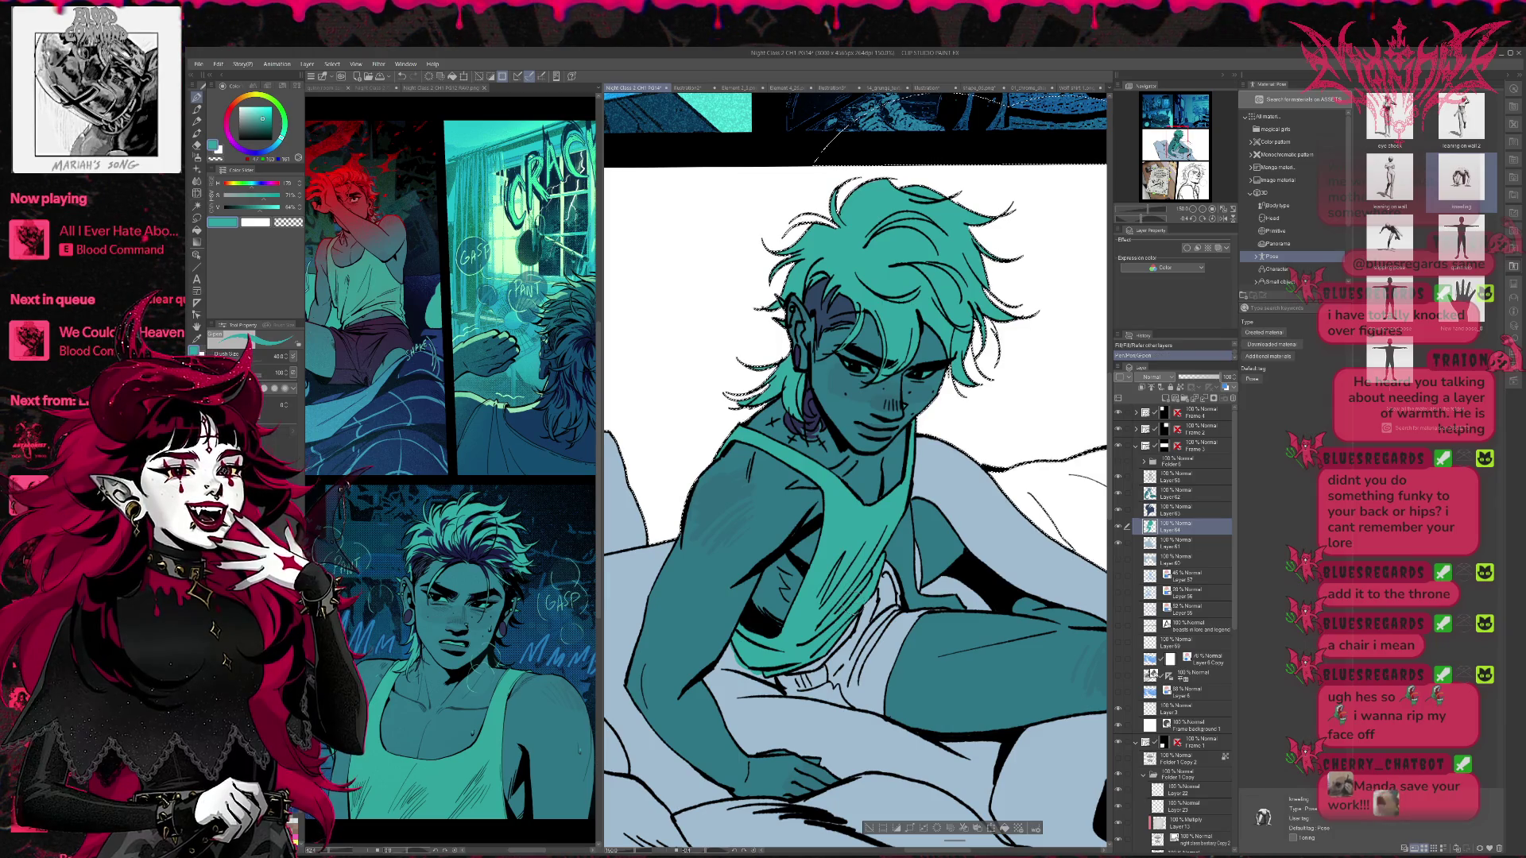
{"action": "key", "text": "e"}
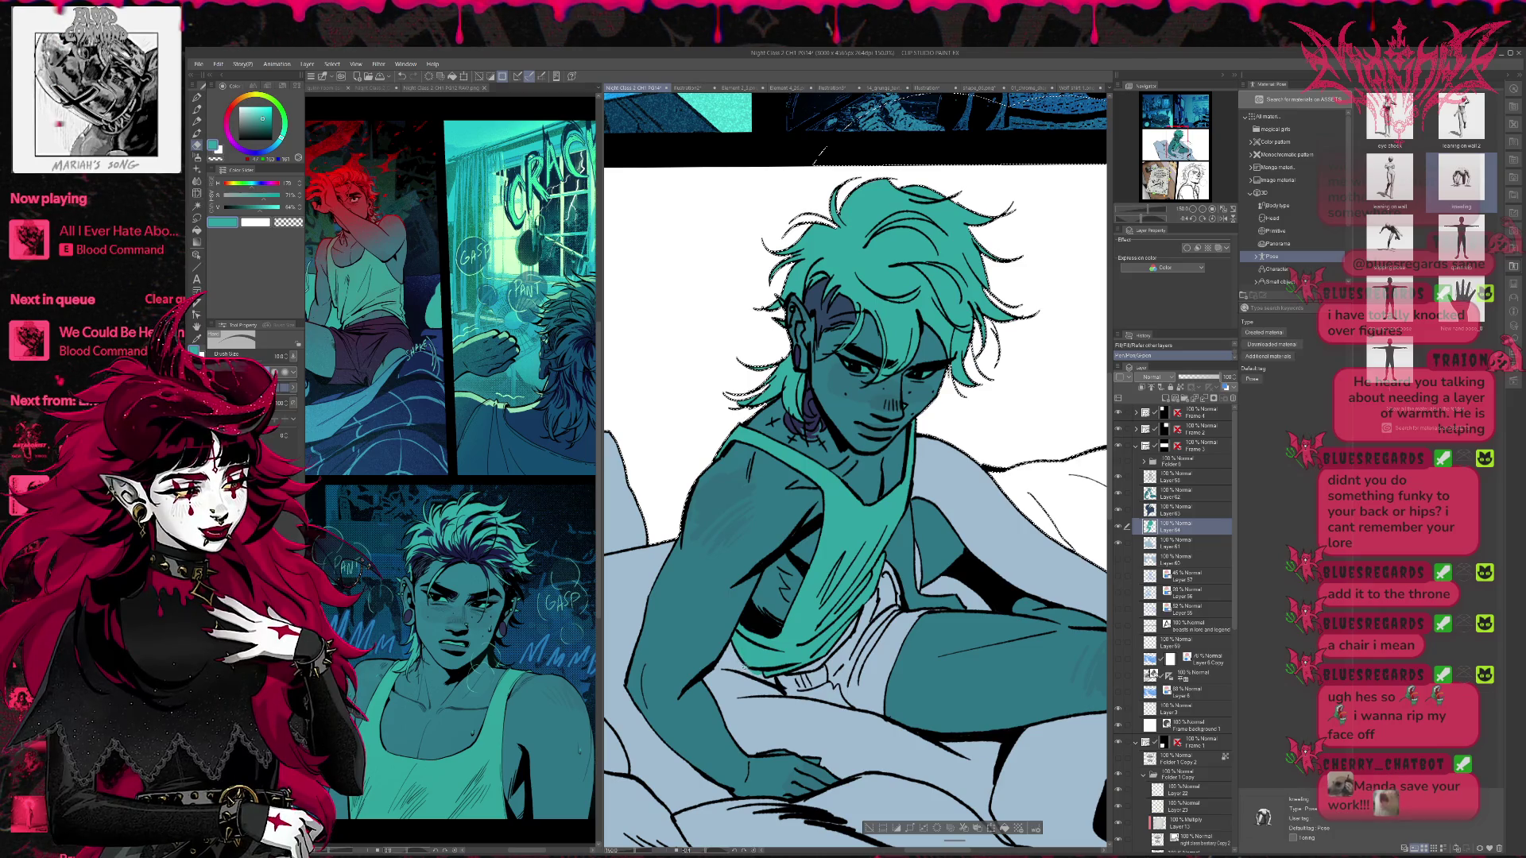
{"action": "left_click_drag", "start_coordinate": [787, 675], "coordinate": [819, 691]}
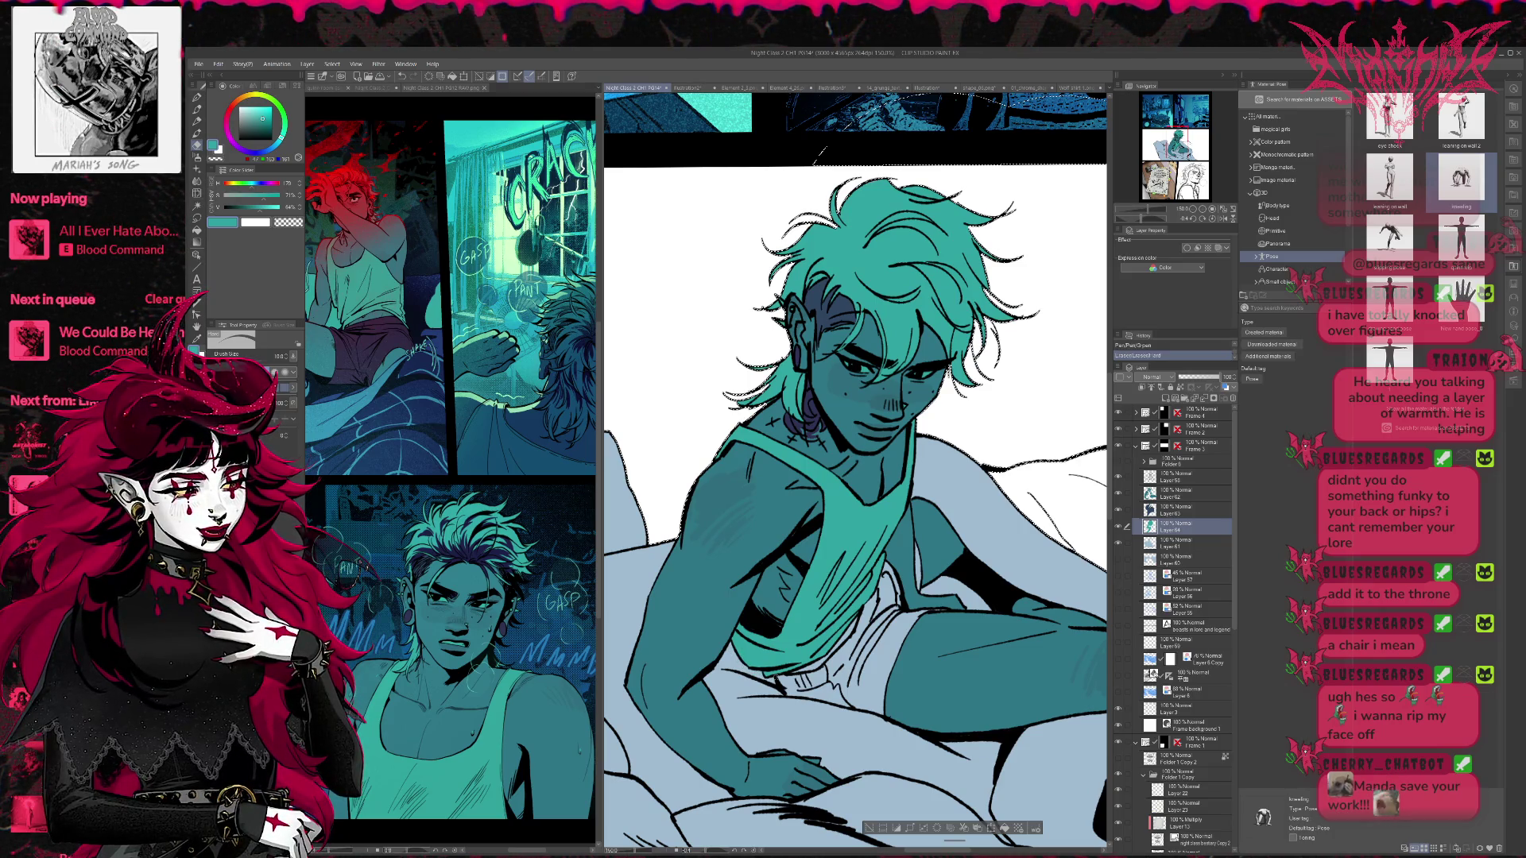
- On Layer 62, erase the colour overspill along the tank-top edge
{"action": "left_click", "coordinate": [805, 547], "text": "ctrl+shift"}
{"action": "left_click", "coordinate": [805, 546], "text": "alt"}
{"action": "key", "text": "e"}
{"action": "left_click_drag", "start_coordinate": [811, 627], "coordinate": [864, 642]}
{"action": "key", "text": "p"}
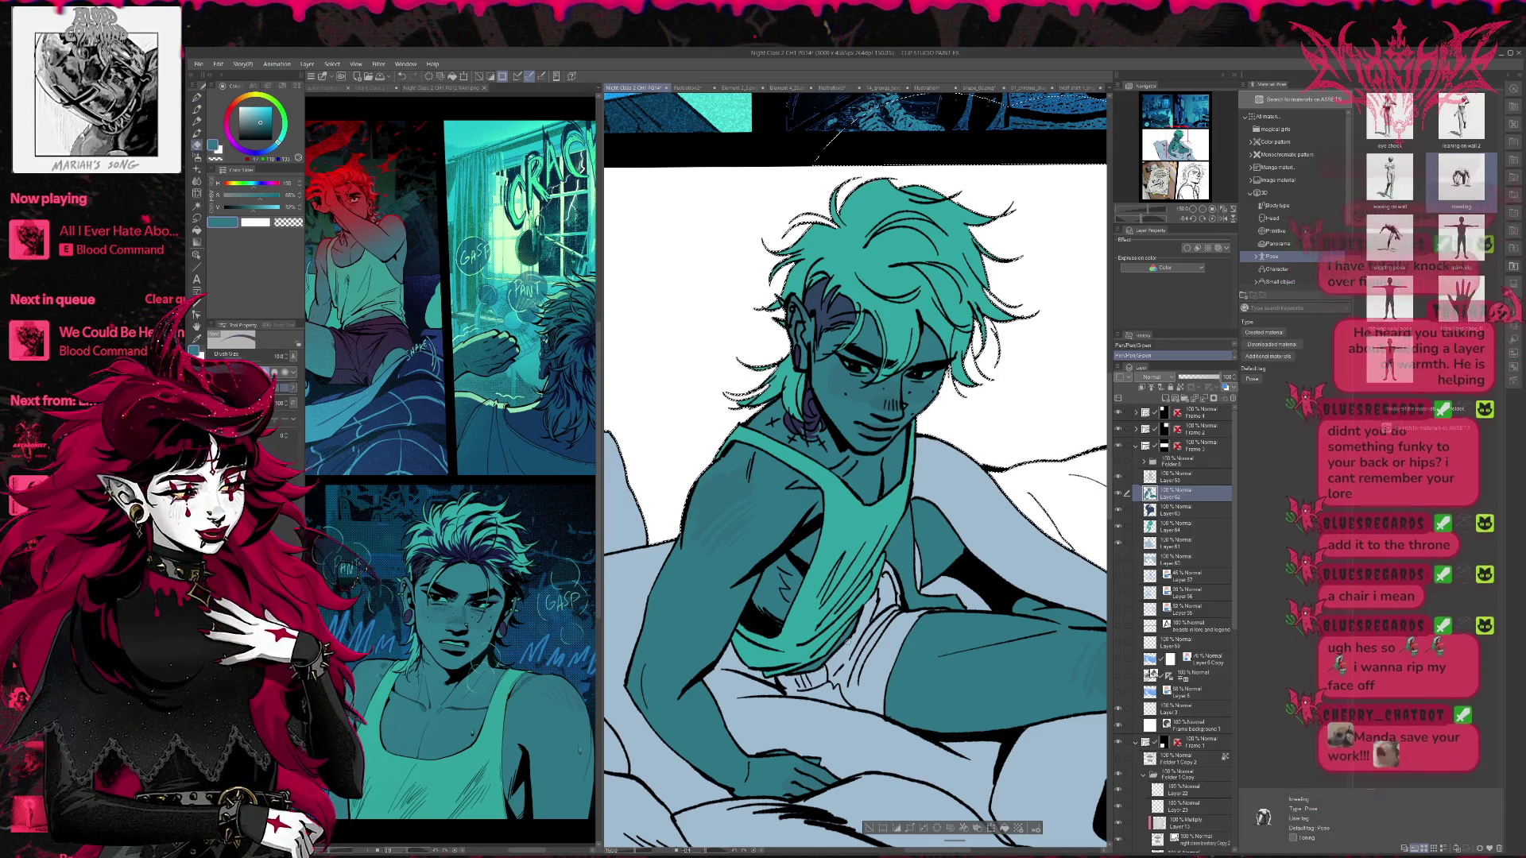
{"action": "key", "text": "ctrl+z"}
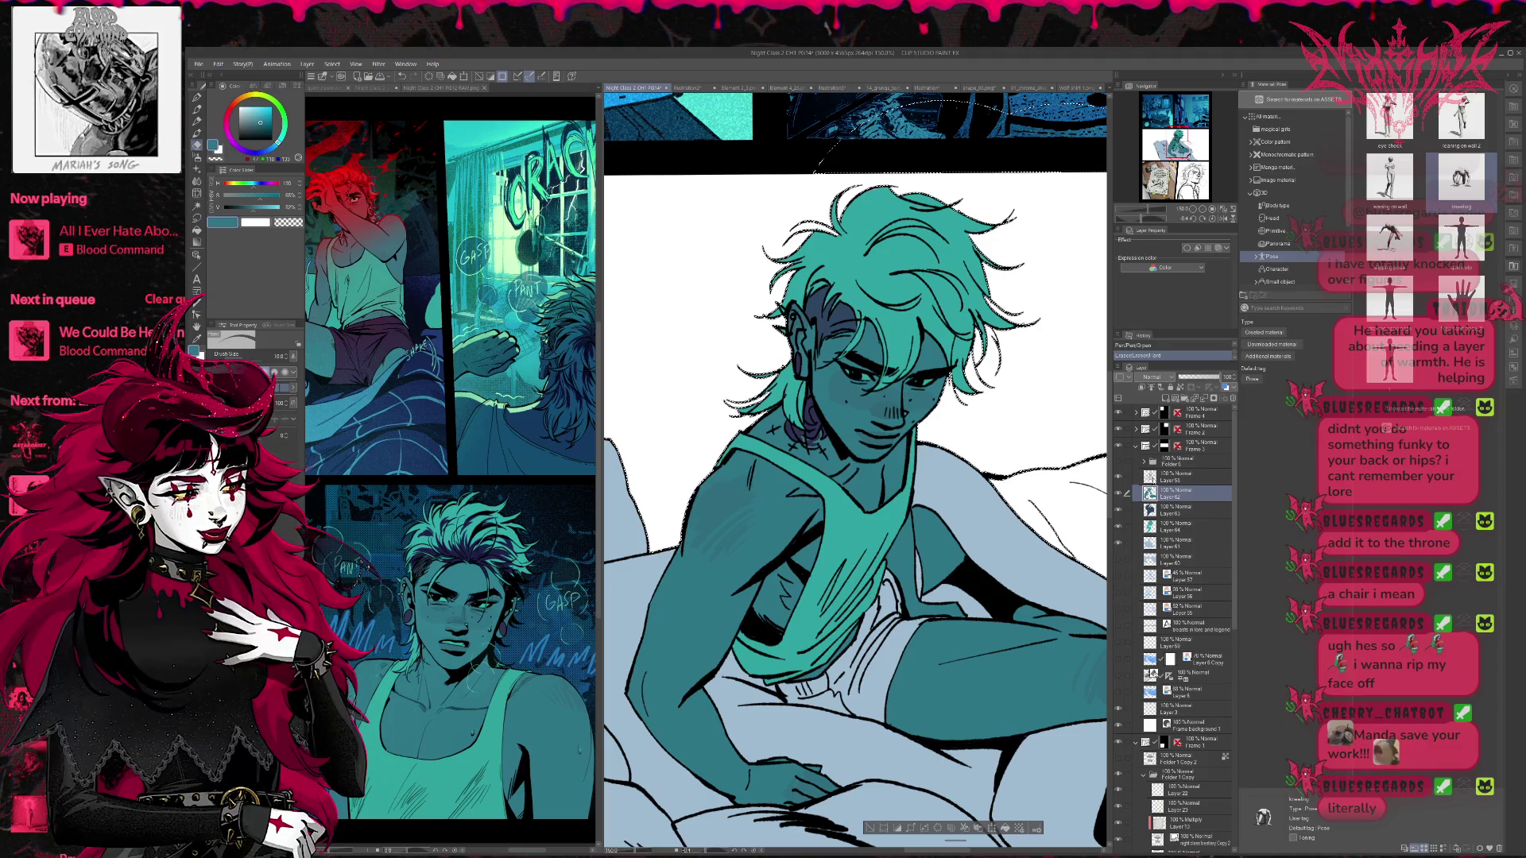
- On Layer 61, sample dark navy from the hair shadow and fill the shorts
{"action": "left_click", "coordinate": [1188, 542]}
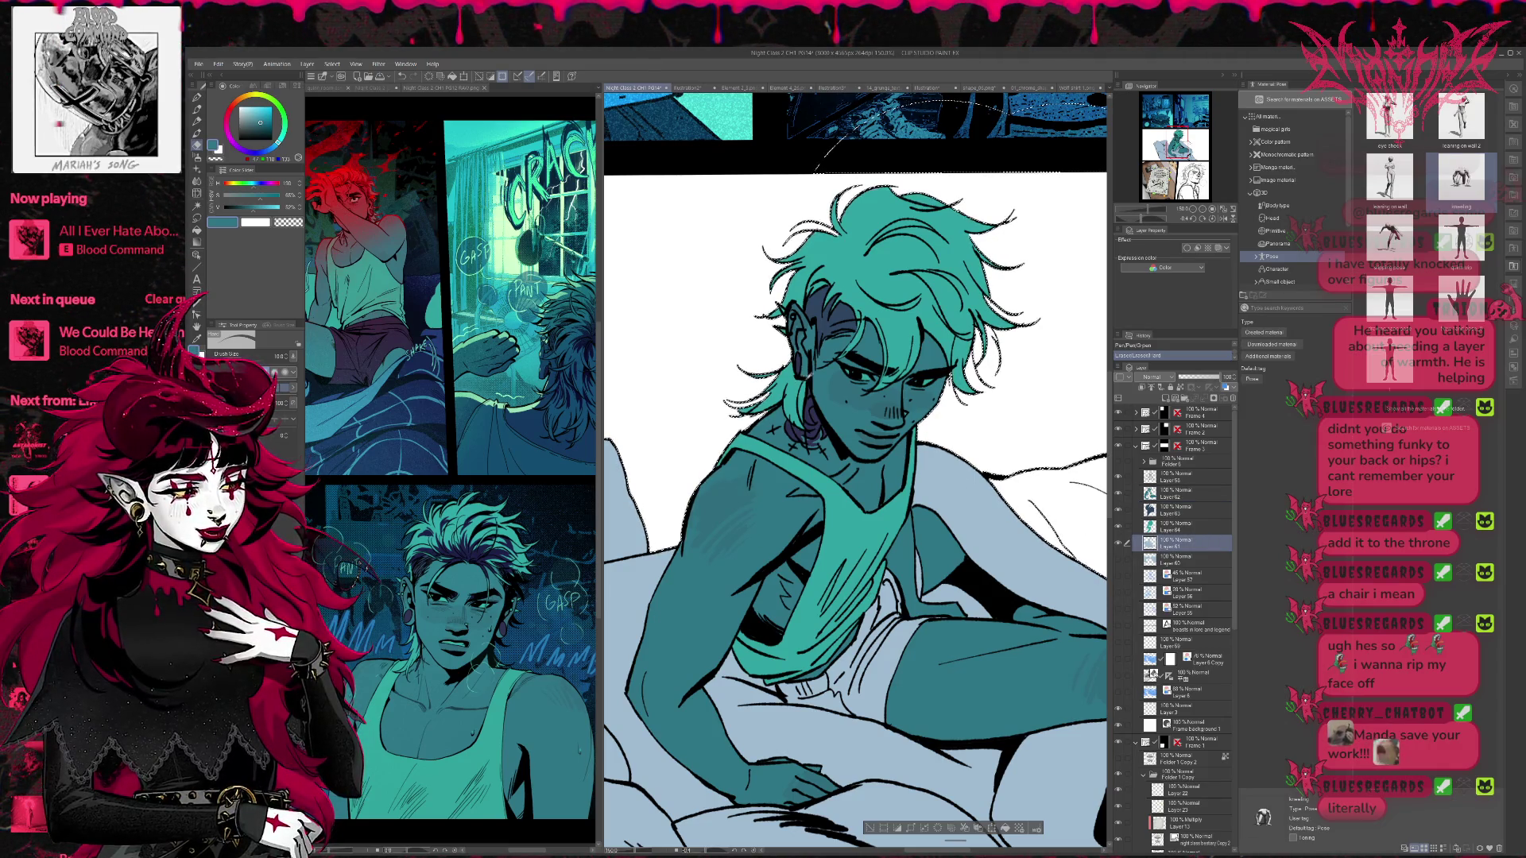
{"action": "left_click", "coordinate": [805, 379], "text": "alt"}
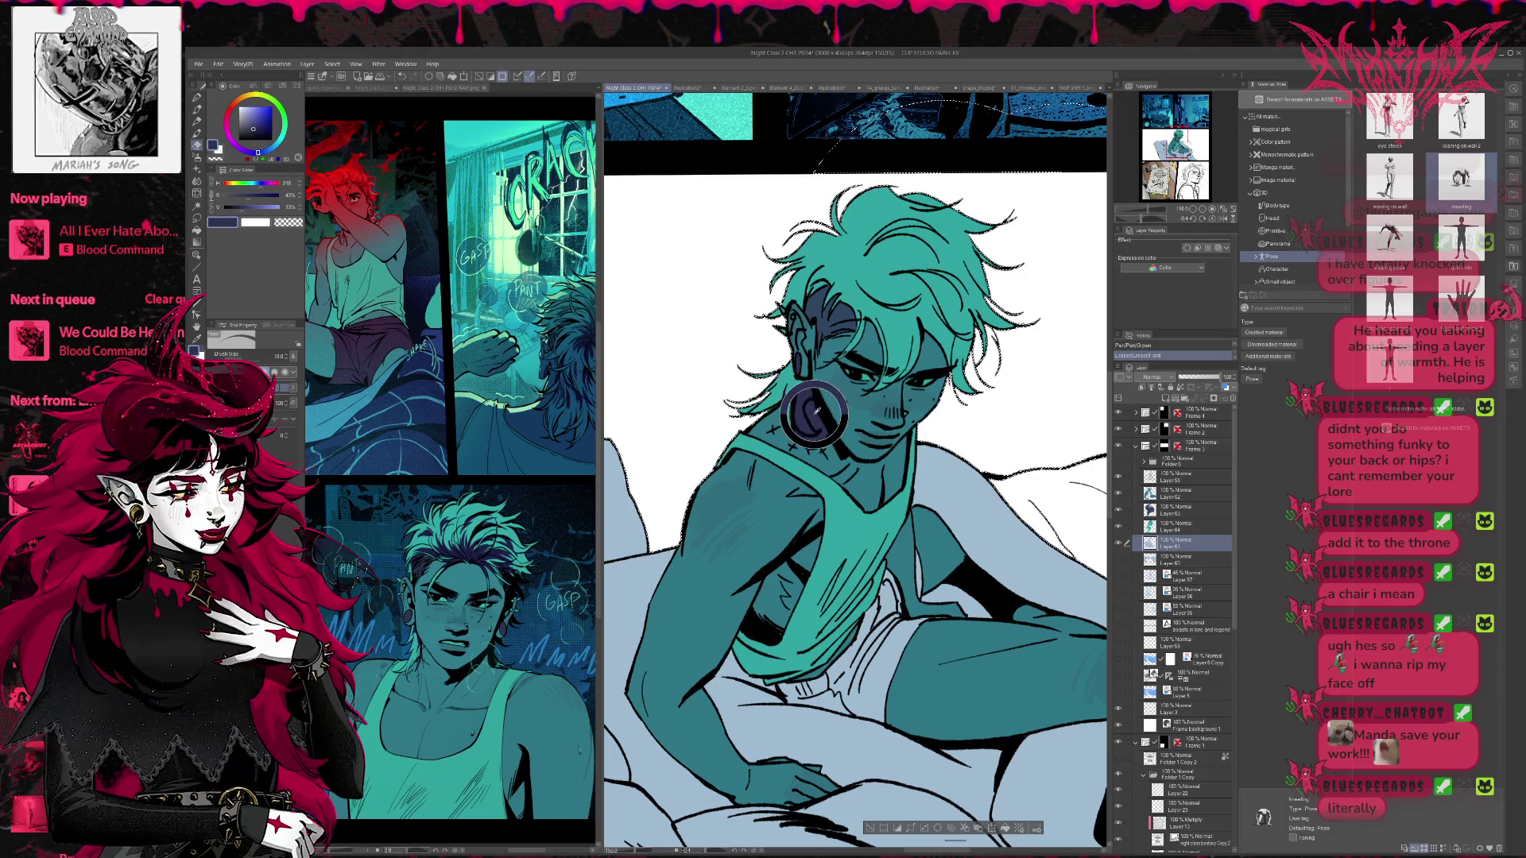
{"action": "key", "text": "g"}
{"action": "left_click", "coordinate": [888, 658]}
- Fill the remaining shorts areas and bottom-edge gaps navy, brushing over leftover white spots
{"action": "left_click", "coordinate": [857, 657]}
{"action": "left_click", "coordinate": [885, 604]}
{"action": "left_click", "coordinate": [900, 613]}
{"action": "left_click", "coordinate": [882, 641]}
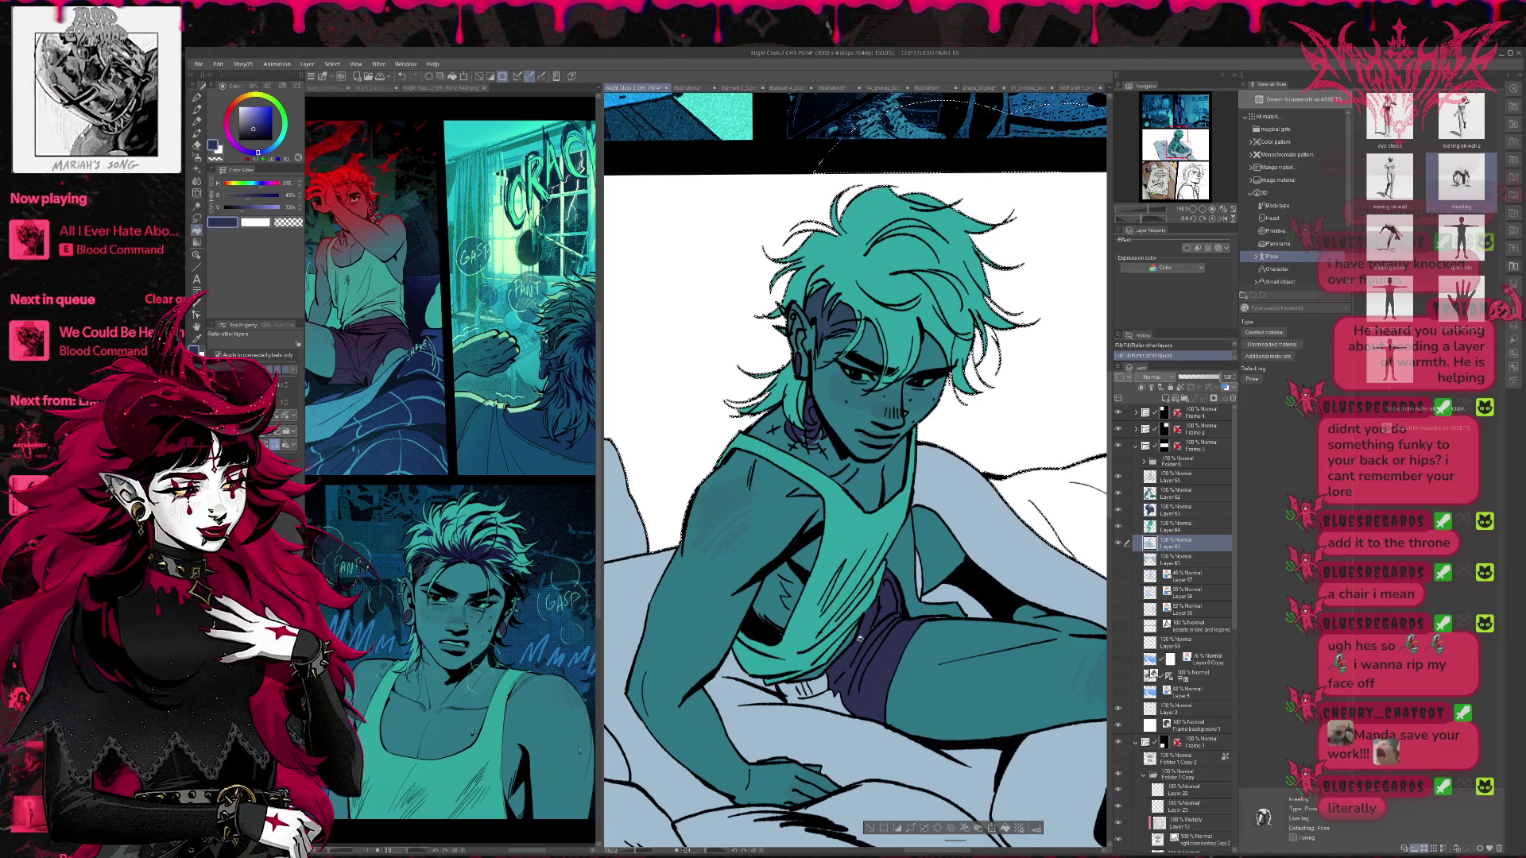
{"action": "left_click", "coordinate": [801, 688]}
{"action": "left_click", "coordinate": [843, 698]}
{"action": "key", "text": "p"}
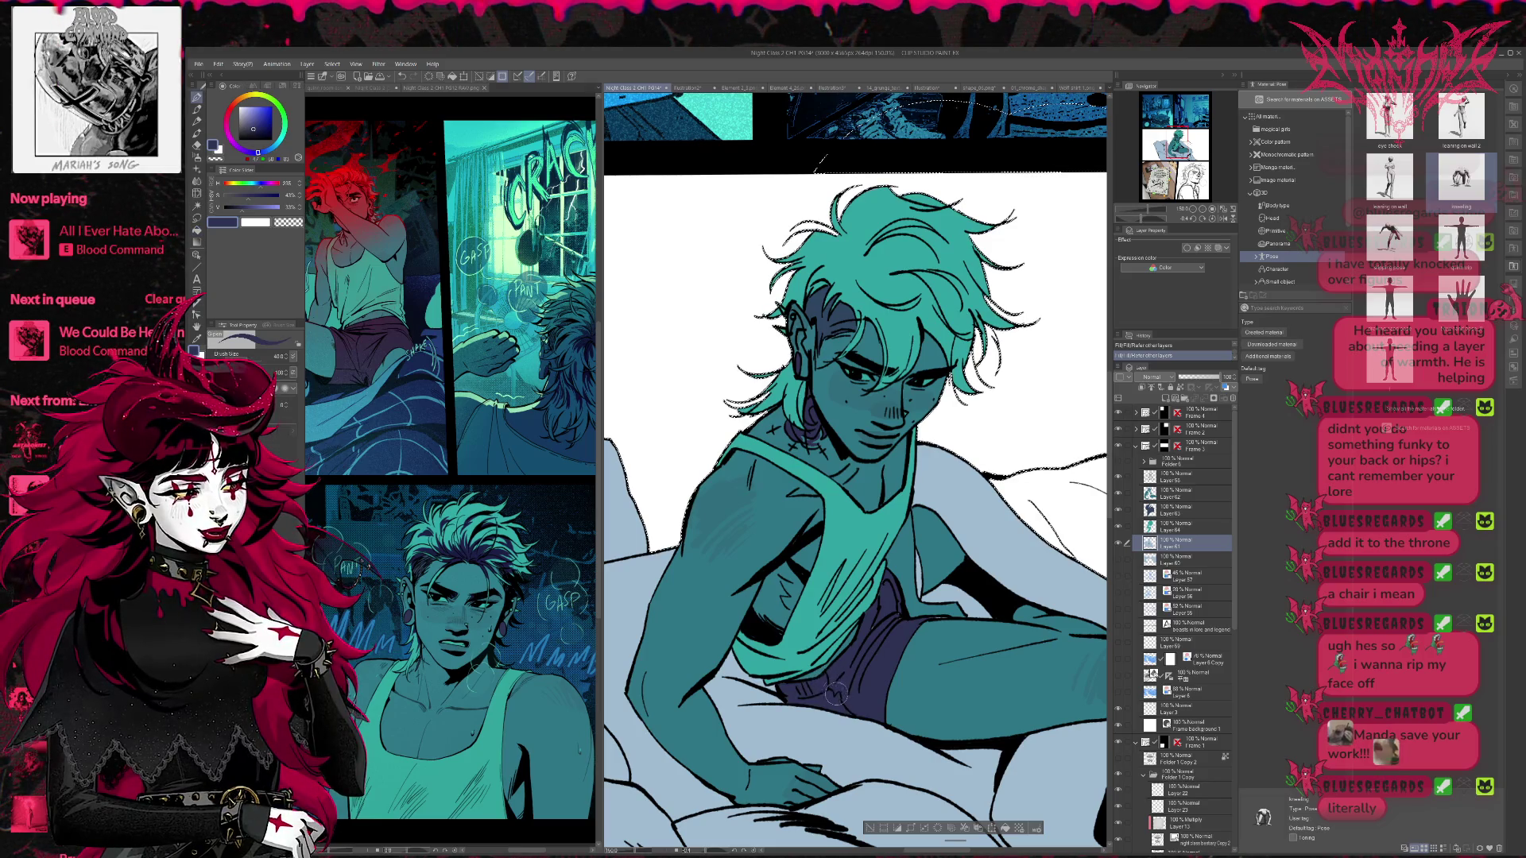
{"action": "mouse_move", "coordinate": [842, 701]}
{"action": "left_mouse_down"}
{"action": "mouse_move", "coordinate": [857, 714]}
{"action": "mouse_move", "coordinate": [860, 682]}
{"action": "left_mouse_up"}
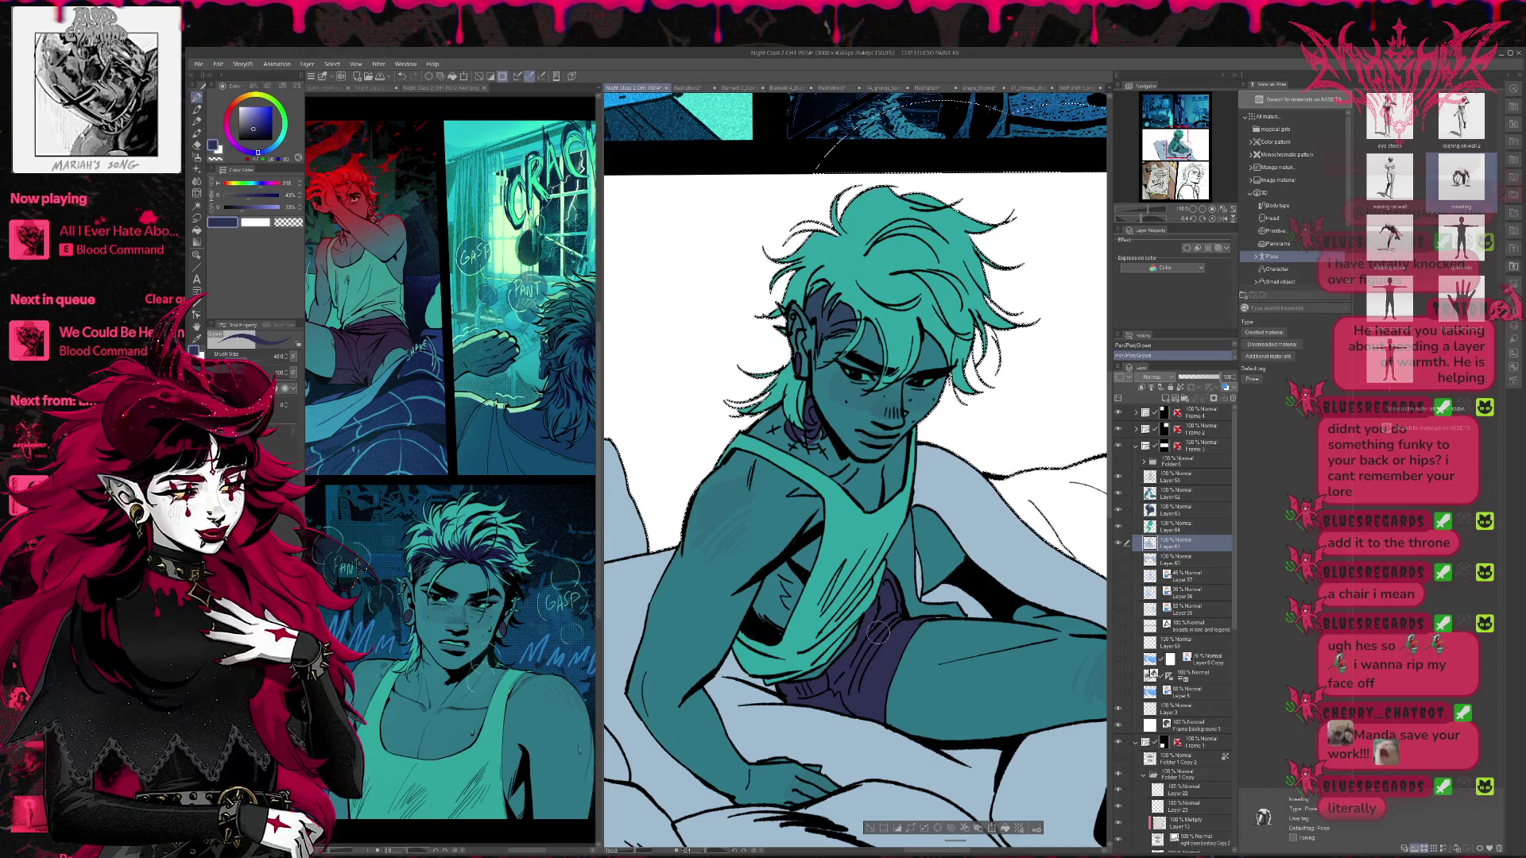
{"action": "scroll", "coordinate": [895, 629], "scroll_direction": "up", "scroll_amount": 1}
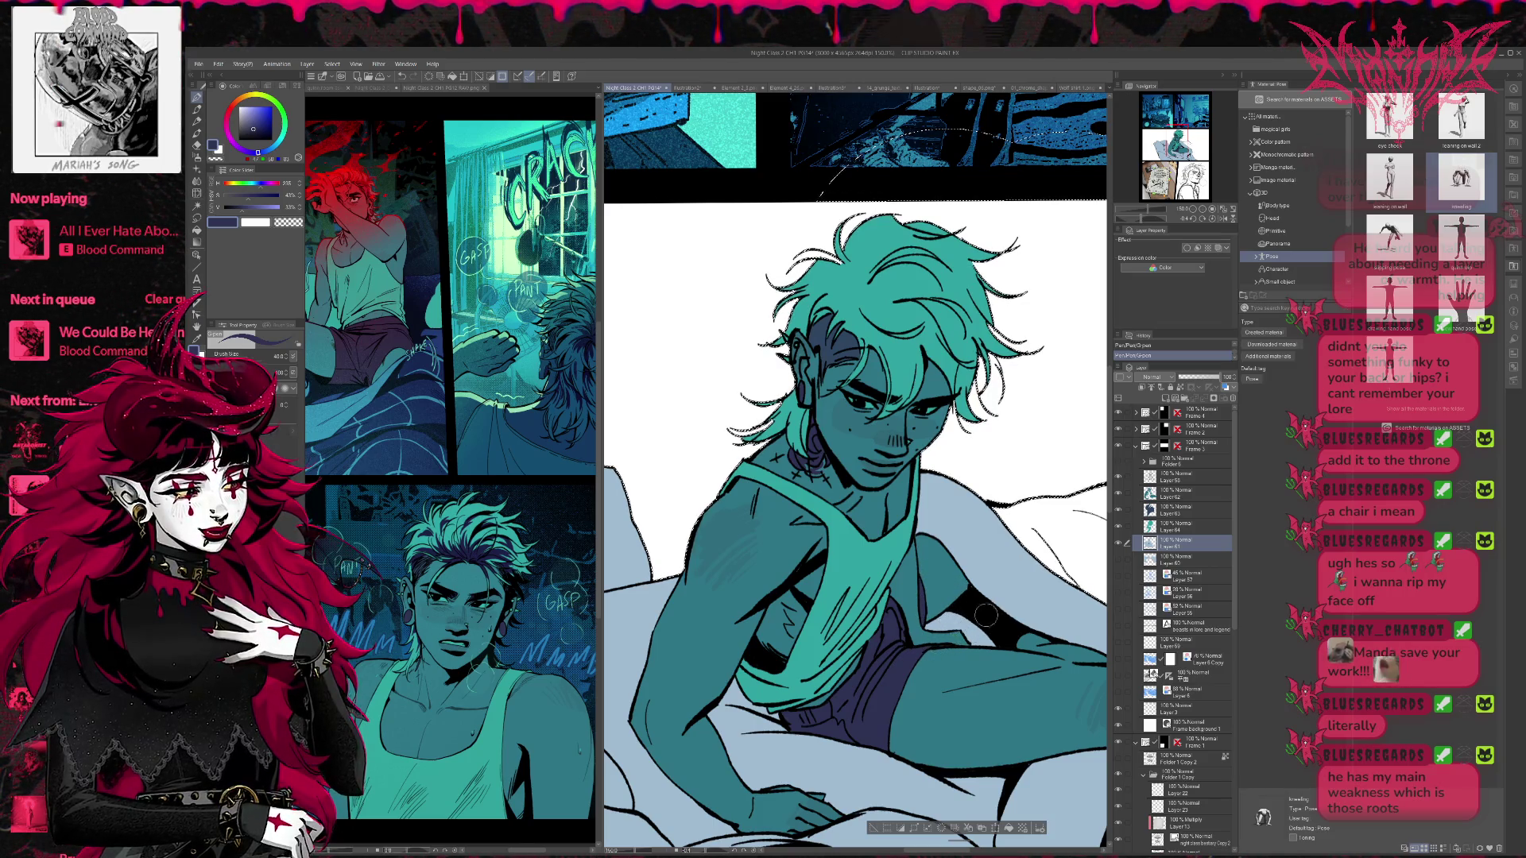
- Check the whole panel, reselect Layer 62 and pick the mid teal skin colour
{"action": "left_click", "coordinate": [1193, 209]}
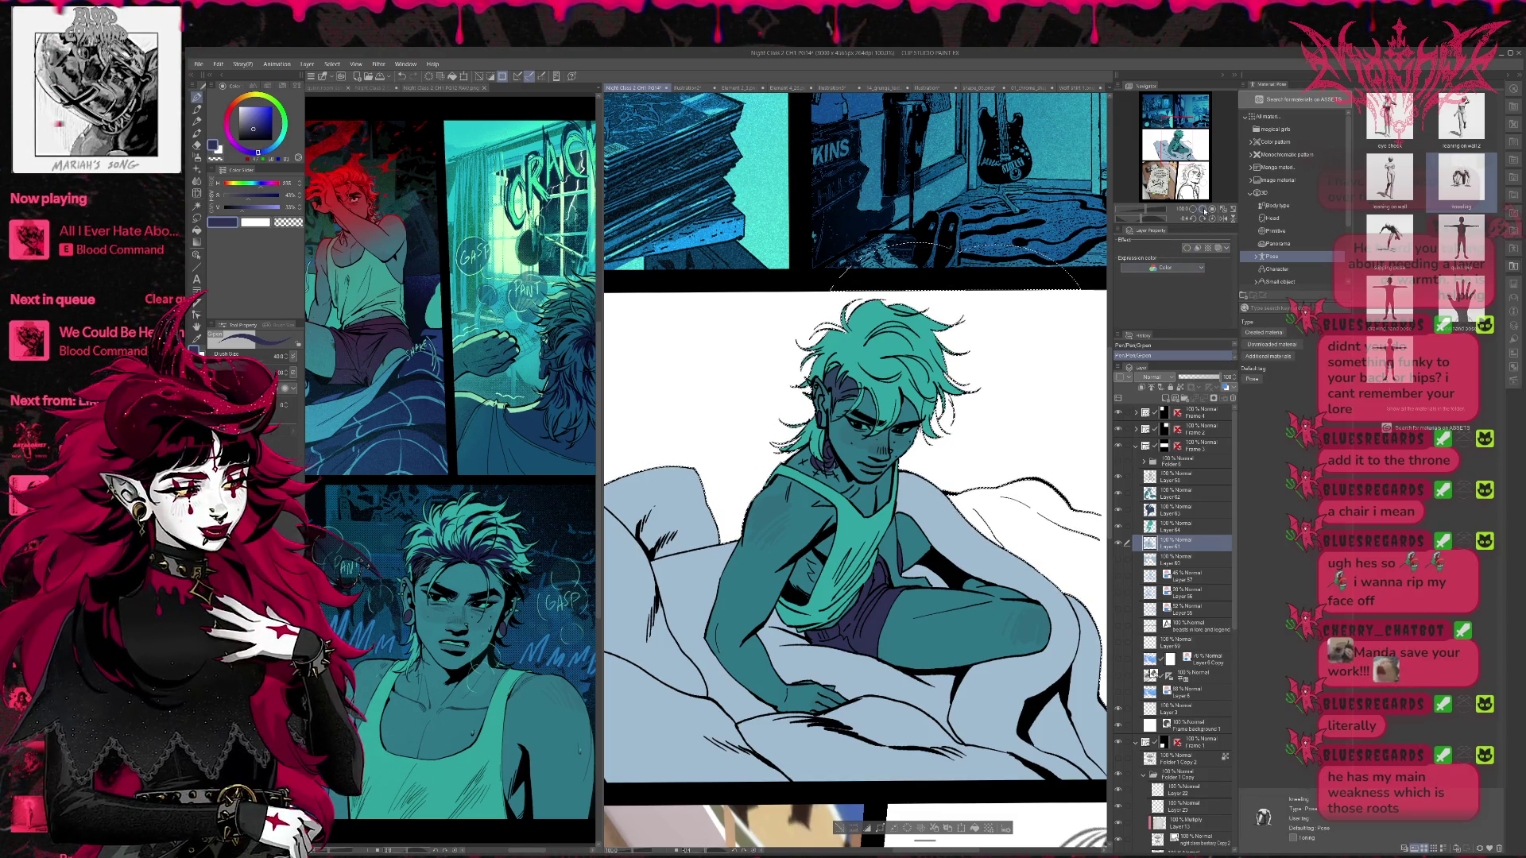
{"action": "key", "text": "ctrl+plus"}
{"action": "left_click", "coordinate": [1184, 494]}
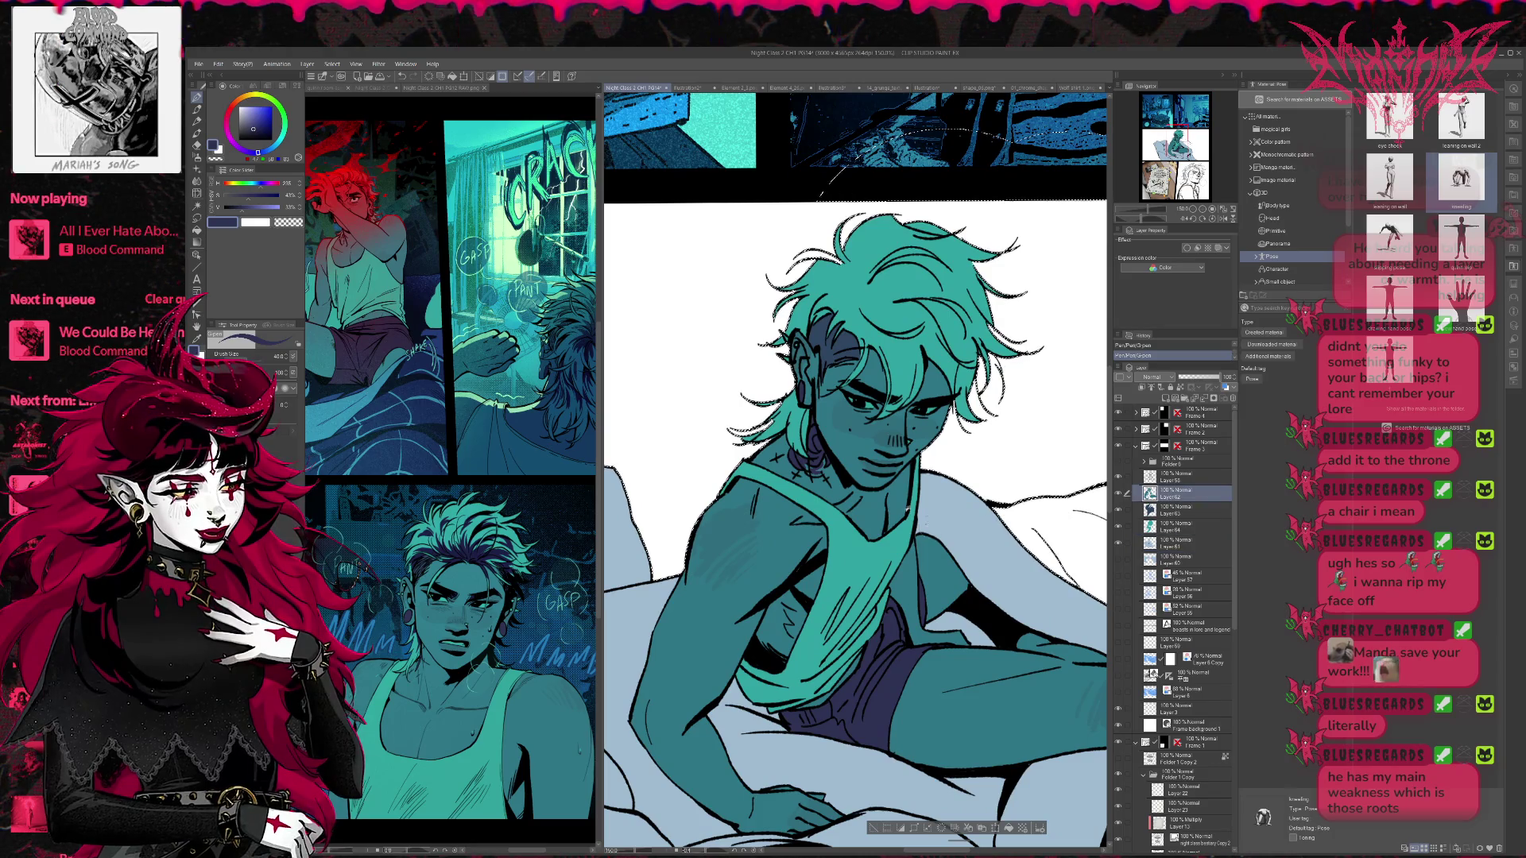
{"action": "left_click", "coordinate": [859, 477], "text": "alt"}
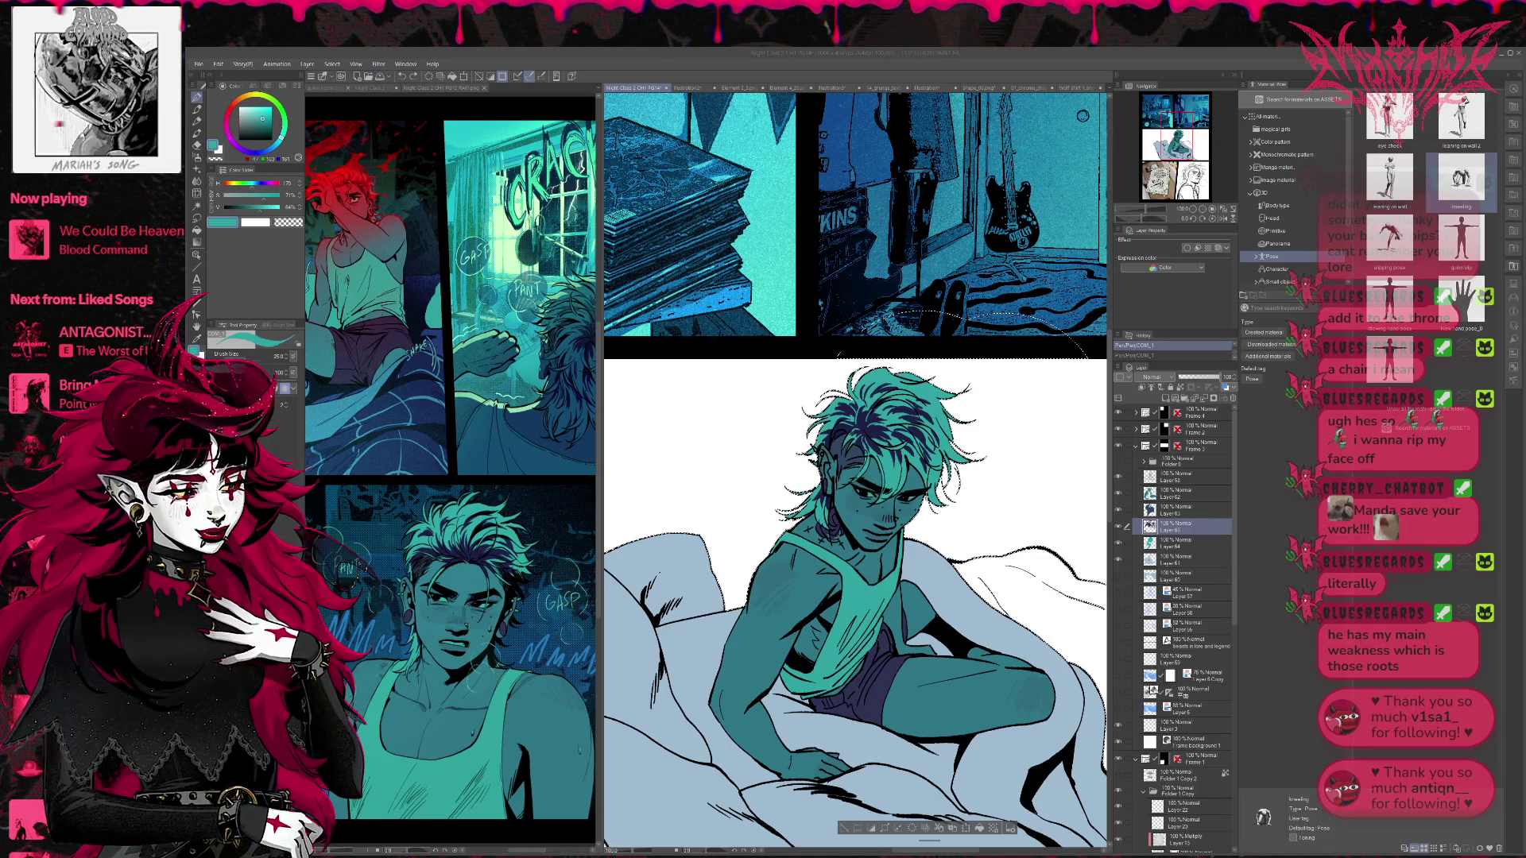
- Zoom out and compare the page with the PG12 RAW reference page
{"action": "left_click", "coordinate": [1190, 211]}
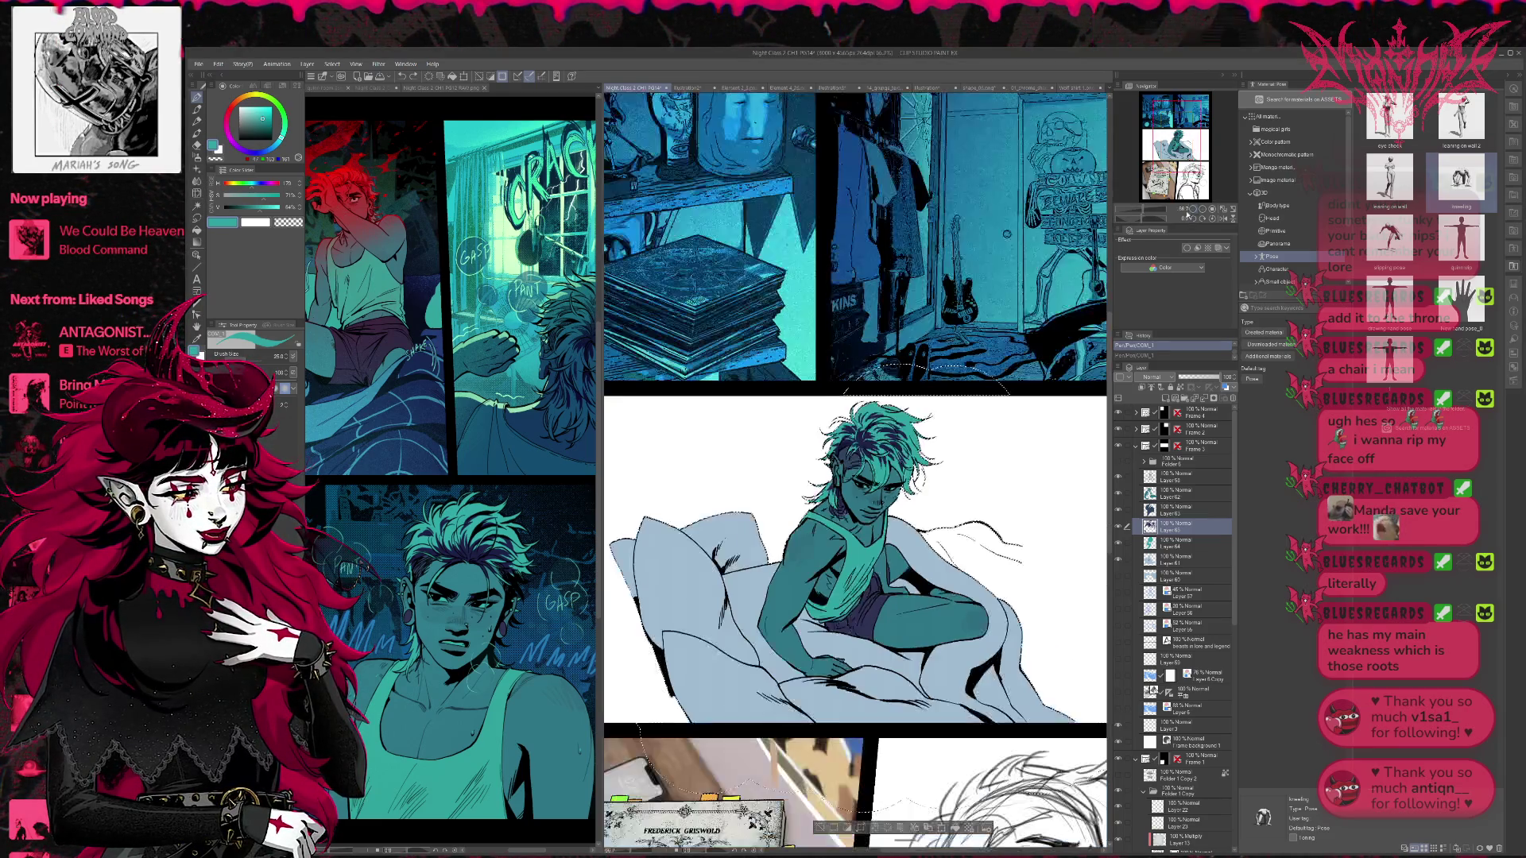
{"action": "left_click", "coordinate": [1190, 211]}
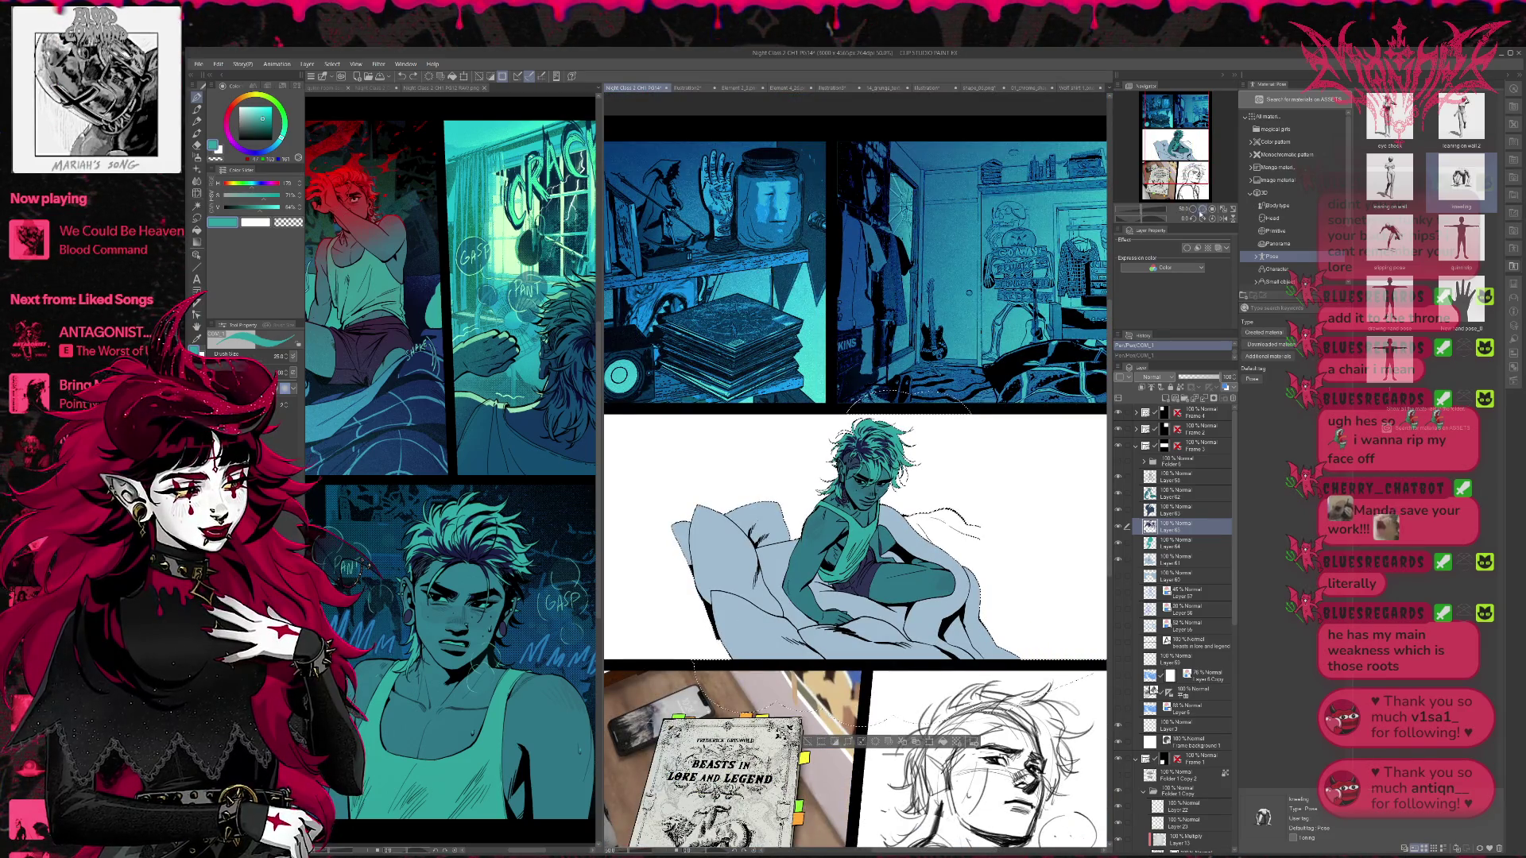
{"action": "left_click", "coordinate": [1212, 219]}
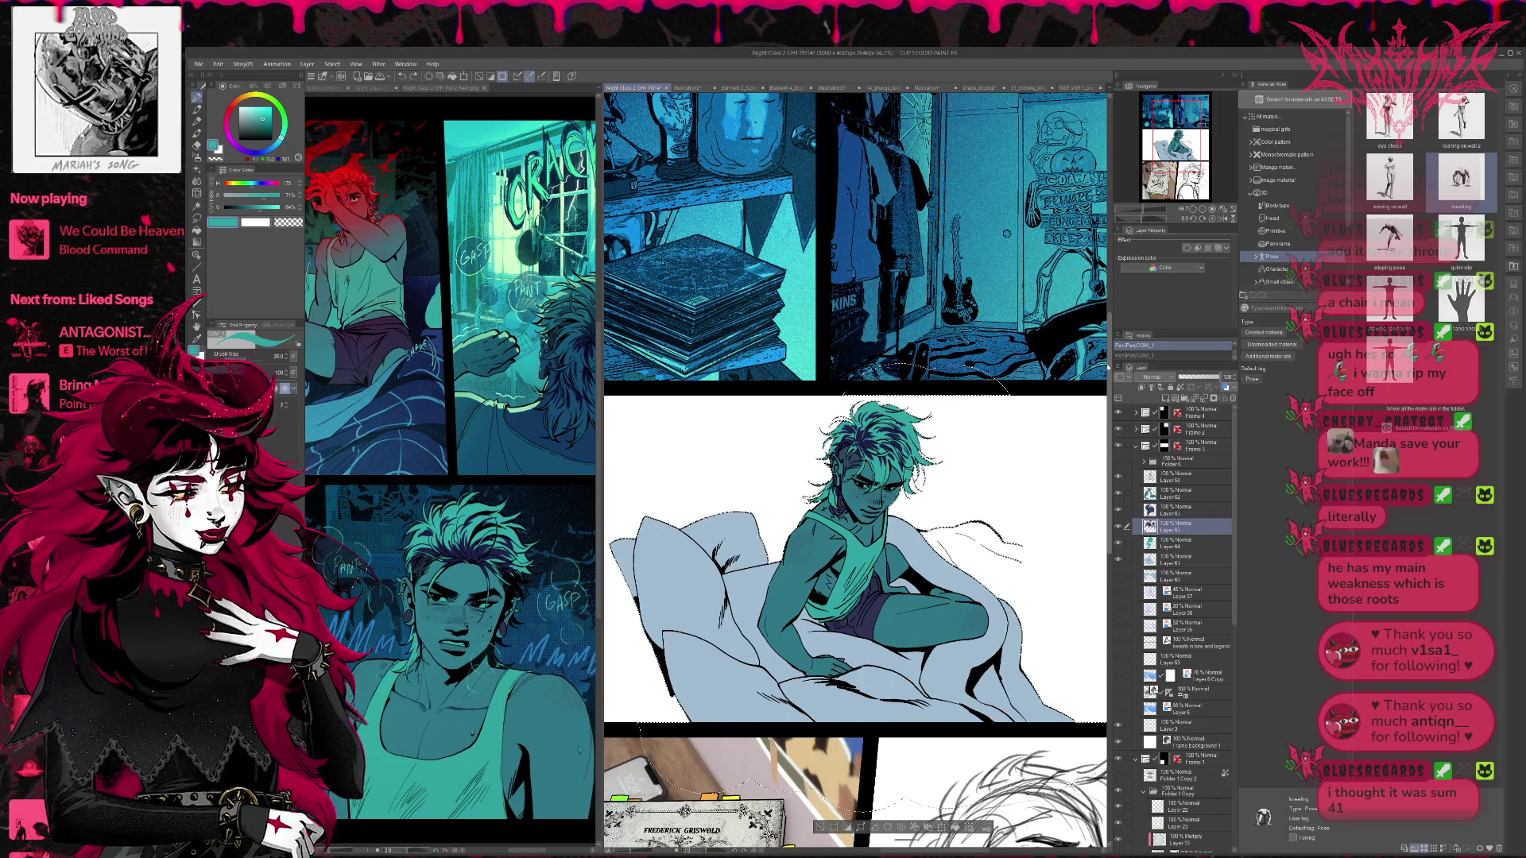
{"action": "left_click", "coordinate": [502, 513]}
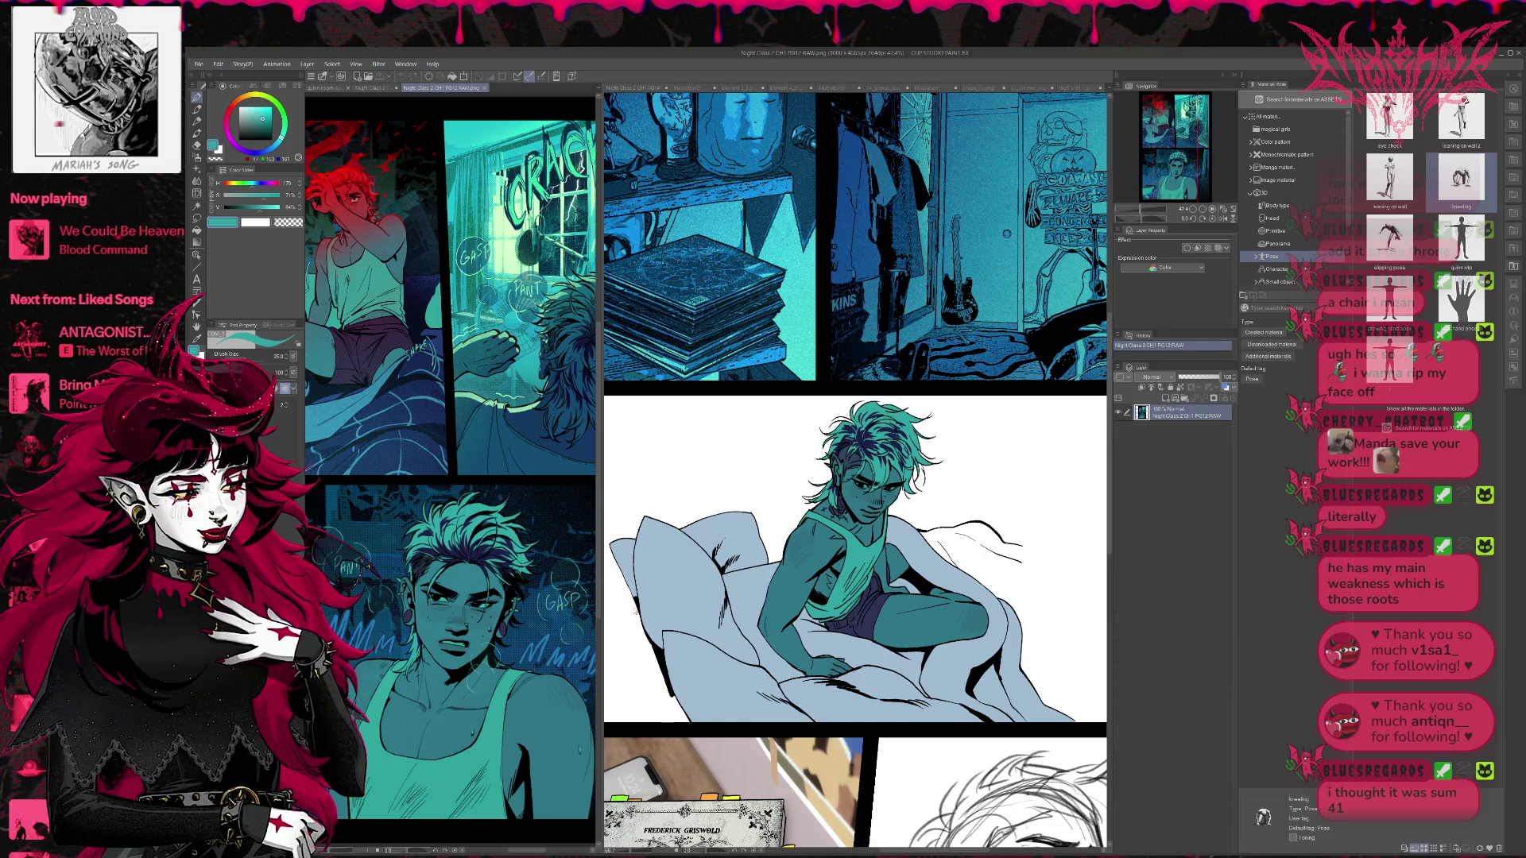
{"action": "scroll", "coordinate": [507, 604], "scroll_direction": "down", "scroll_amount": 4}
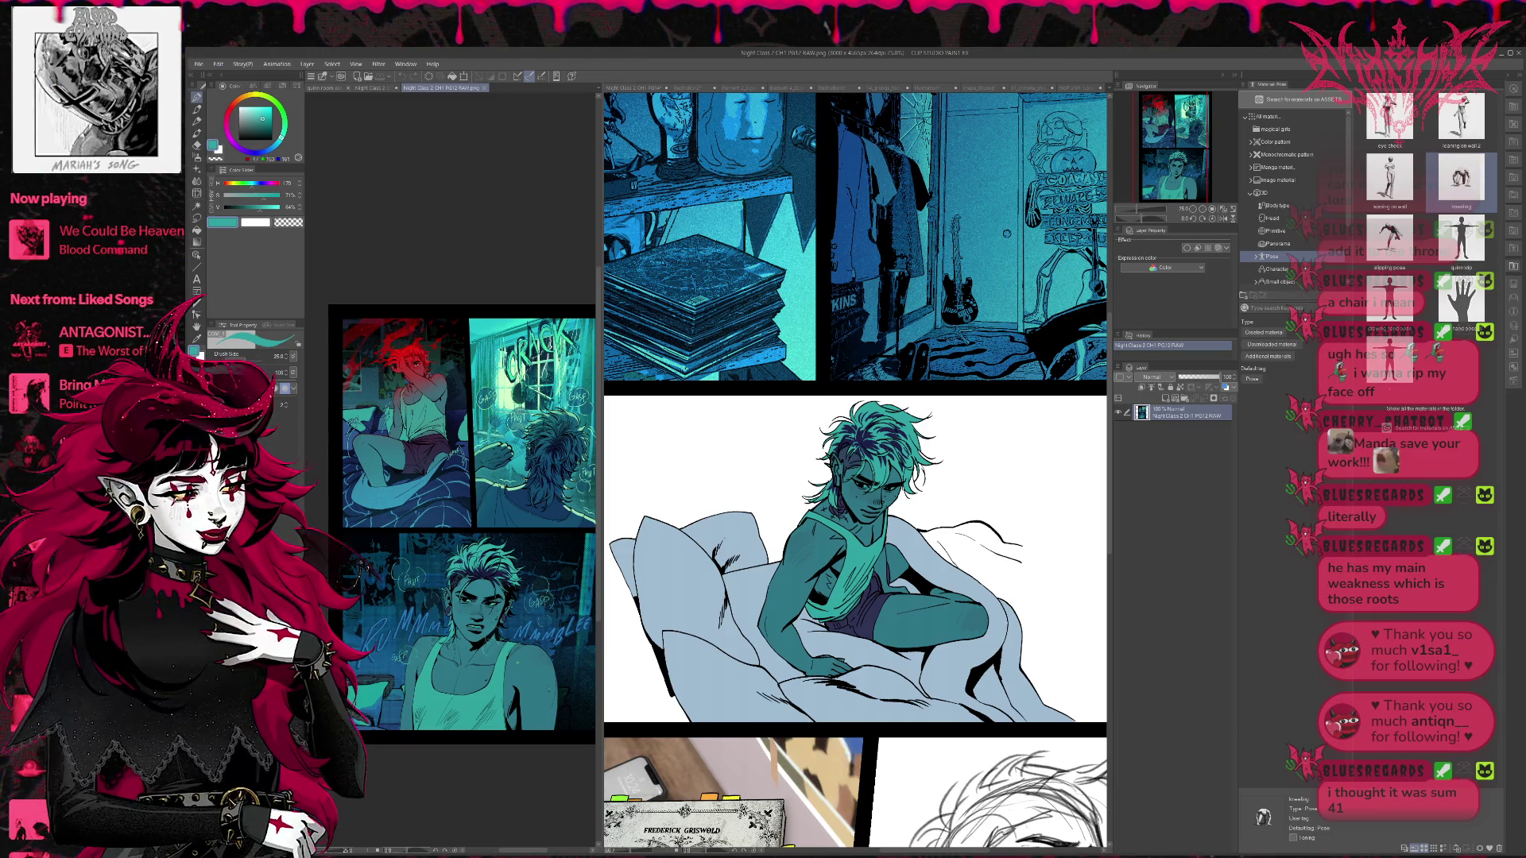
{"action": "left_click", "coordinate": [938, 584]}
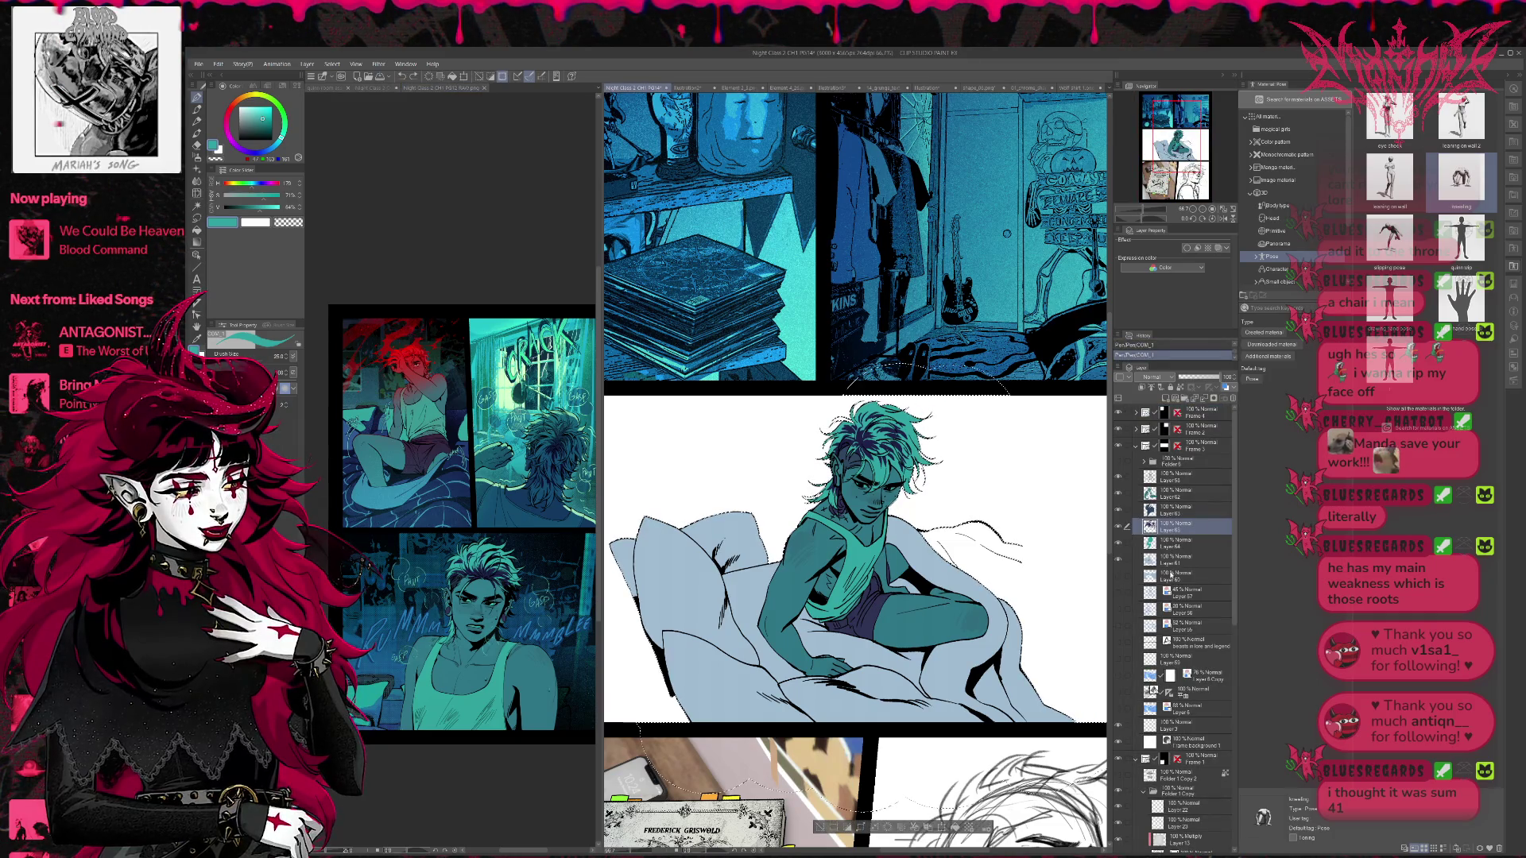
- Make Layer 60 visible and add a new raster layer above Layer 61 for the bedding
{"action": "left_click", "coordinate": [1181, 576]}
{"action": "left_click", "coordinate": [1119, 577]}
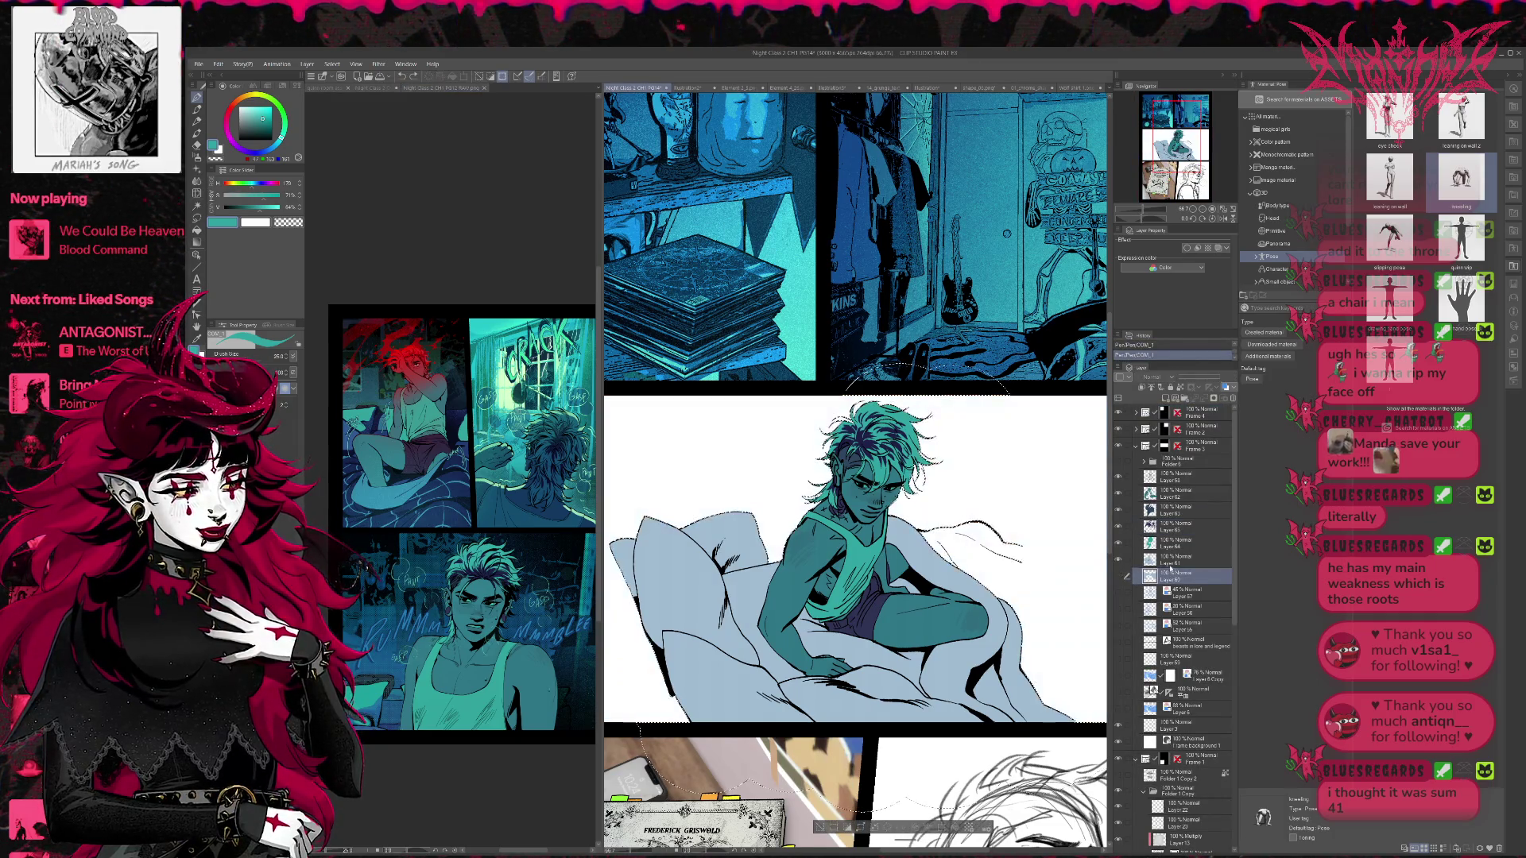
{"action": "left_click", "coordinate": [1224, 399]}
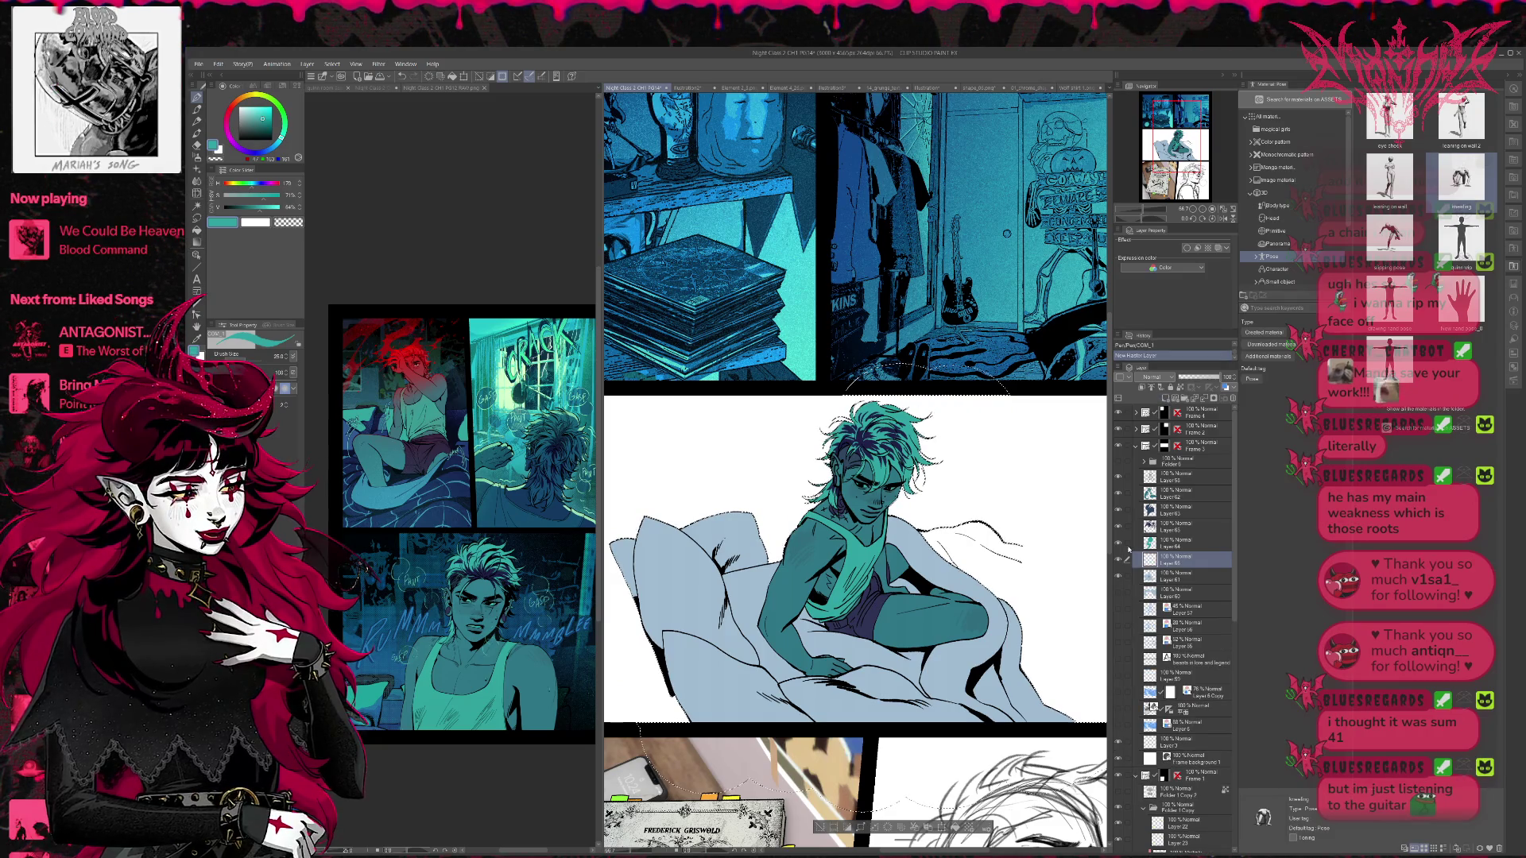
{"action": "left_click", "coordinate": [1118, 578]}
{"action": "left_click", "coordinate": [1119, 577]}
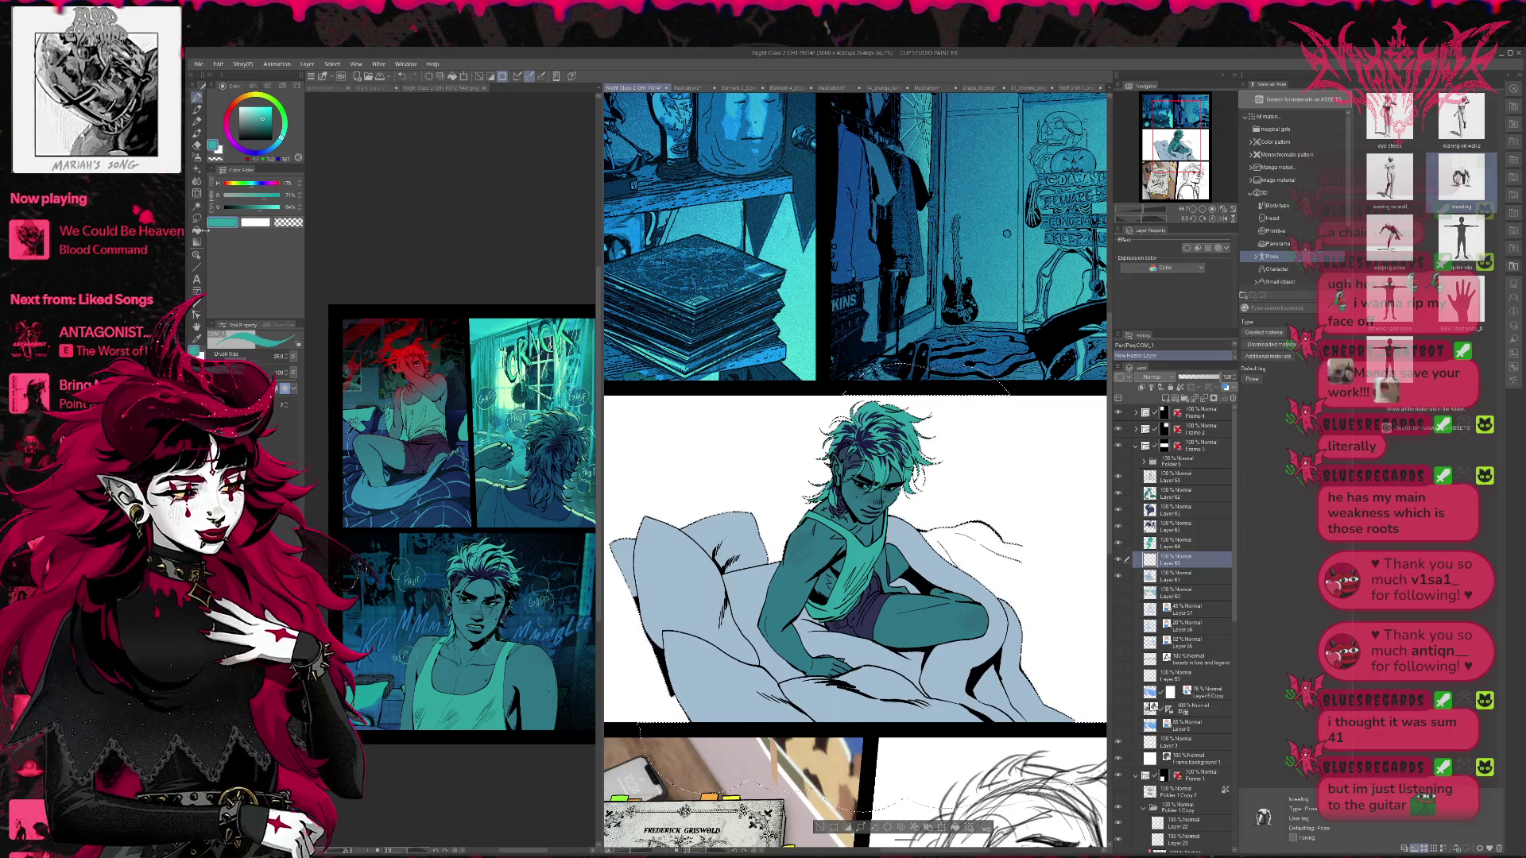
- Switch to the Fill tool and sample the dark blue blanket colour from PG12
{"action": "key", "text": "g"}
{"action": "left_click", "coordinate": [350, 445]}
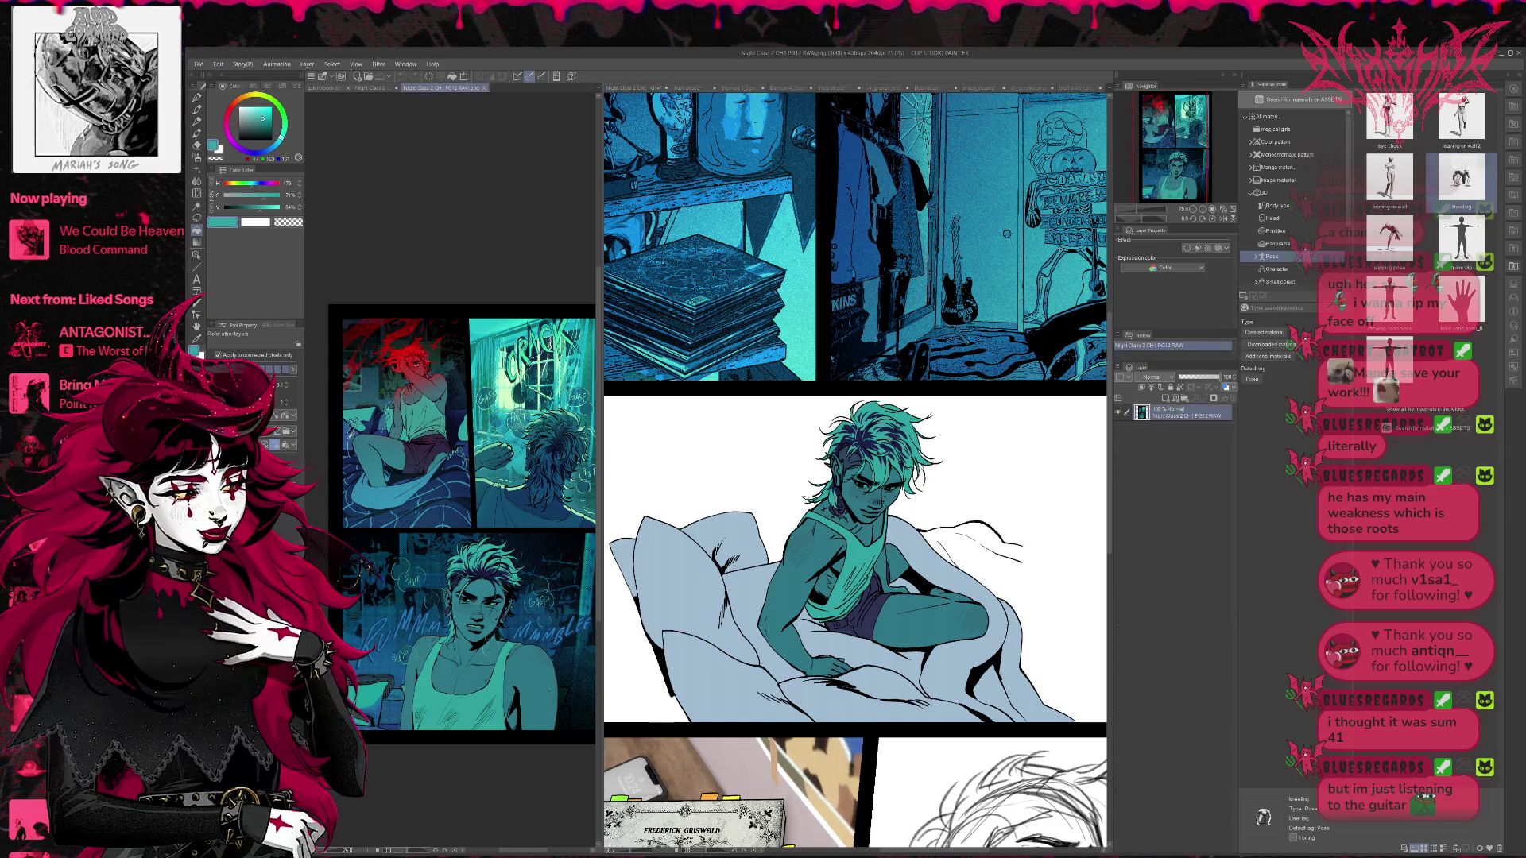
{"action": "left_click", "coordinate": [351, 438], "text": "alt"}
- Fill the lower blanket and left pillow dark blue, touching up with the pen
{"action": "left_click", "coordinate": [864, 699]}
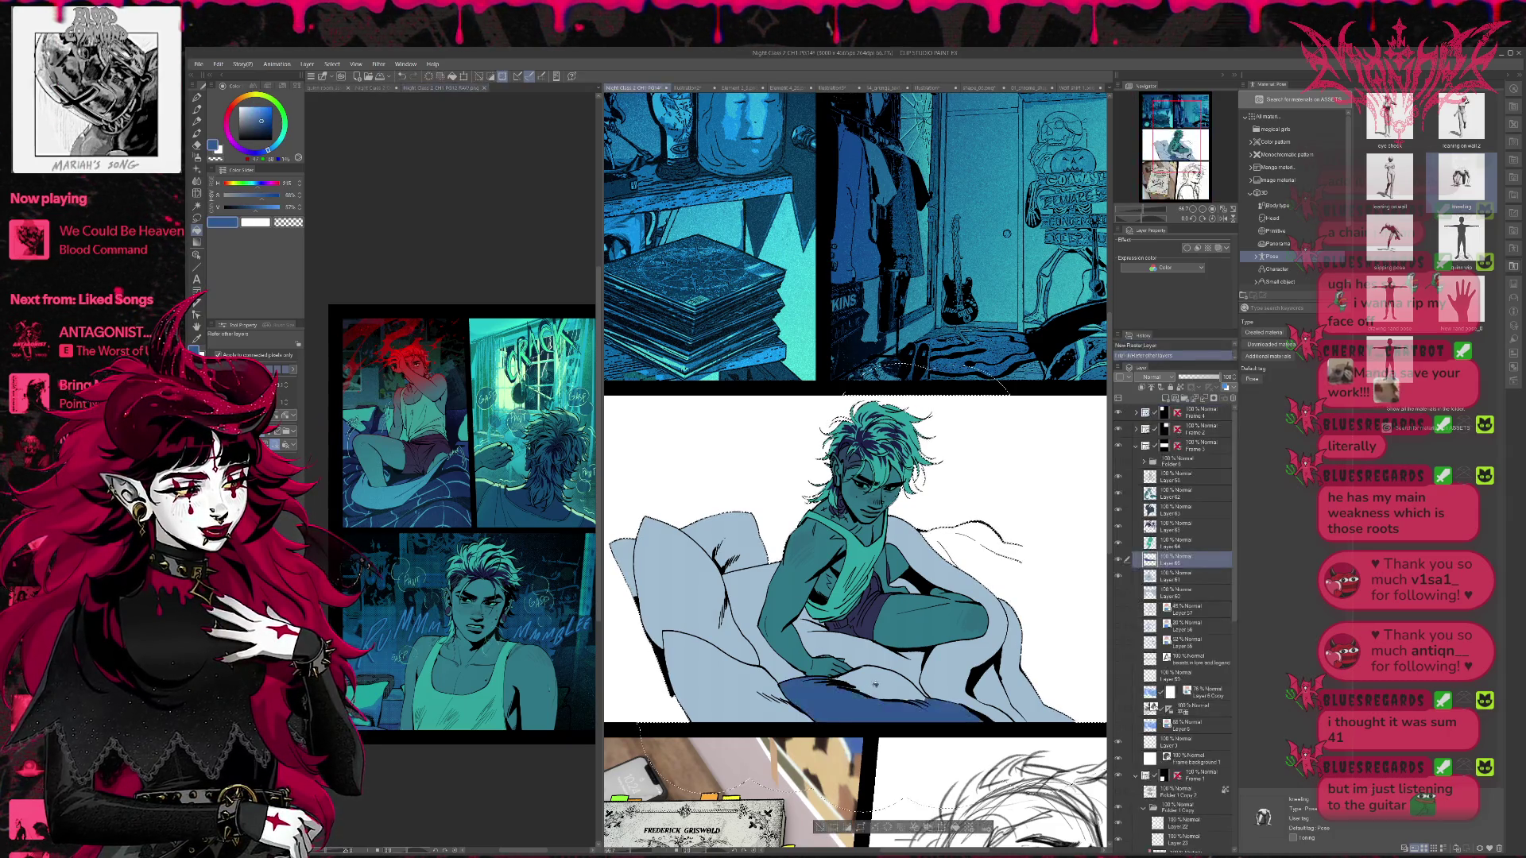
{"action": "left_click", "coordinate": [743, 540]}
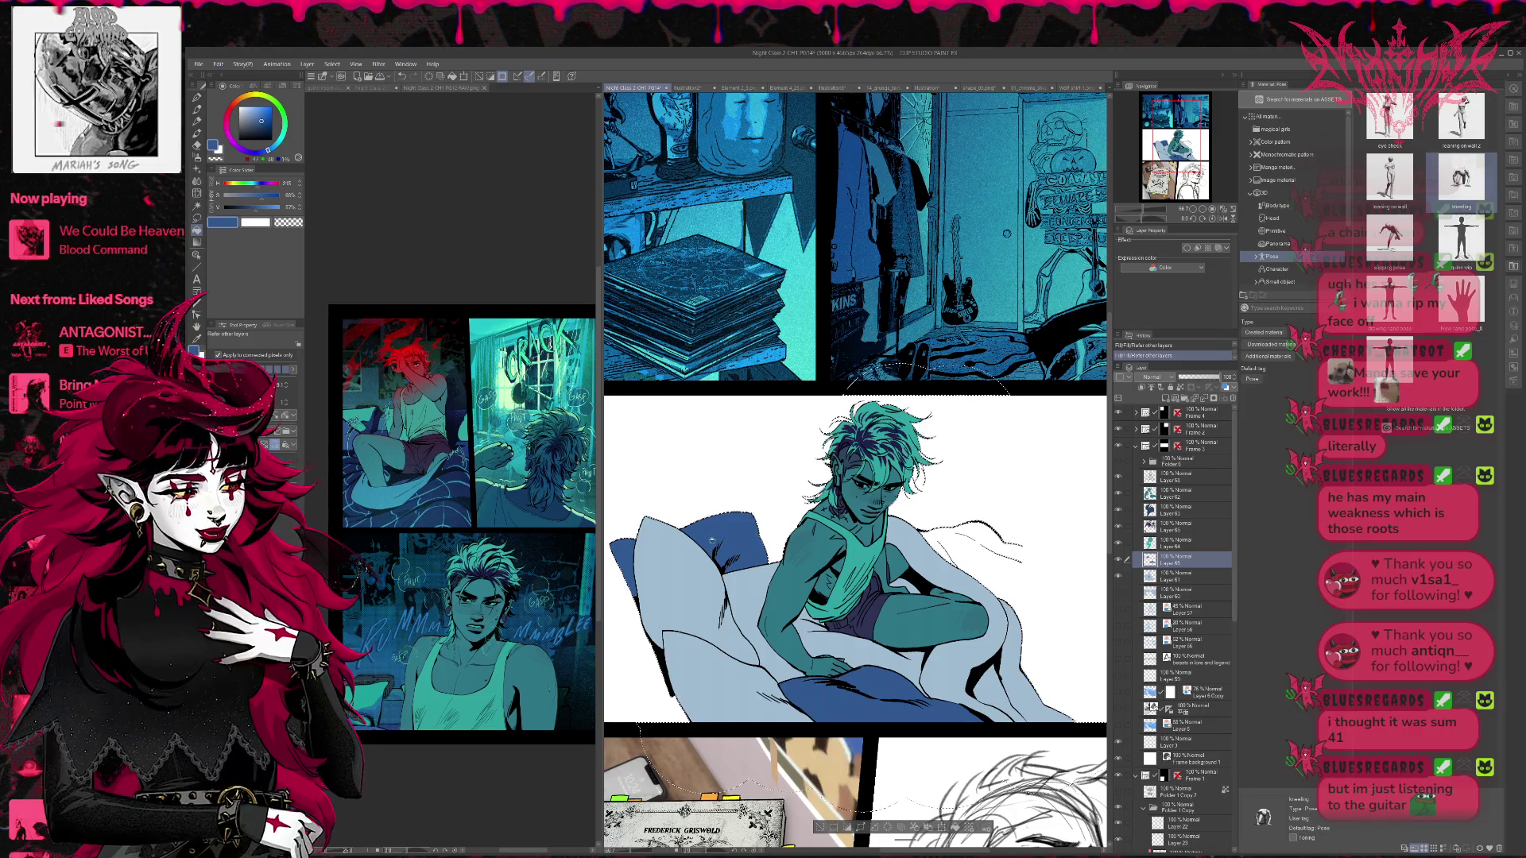
{"action": "key", "text": "p"}
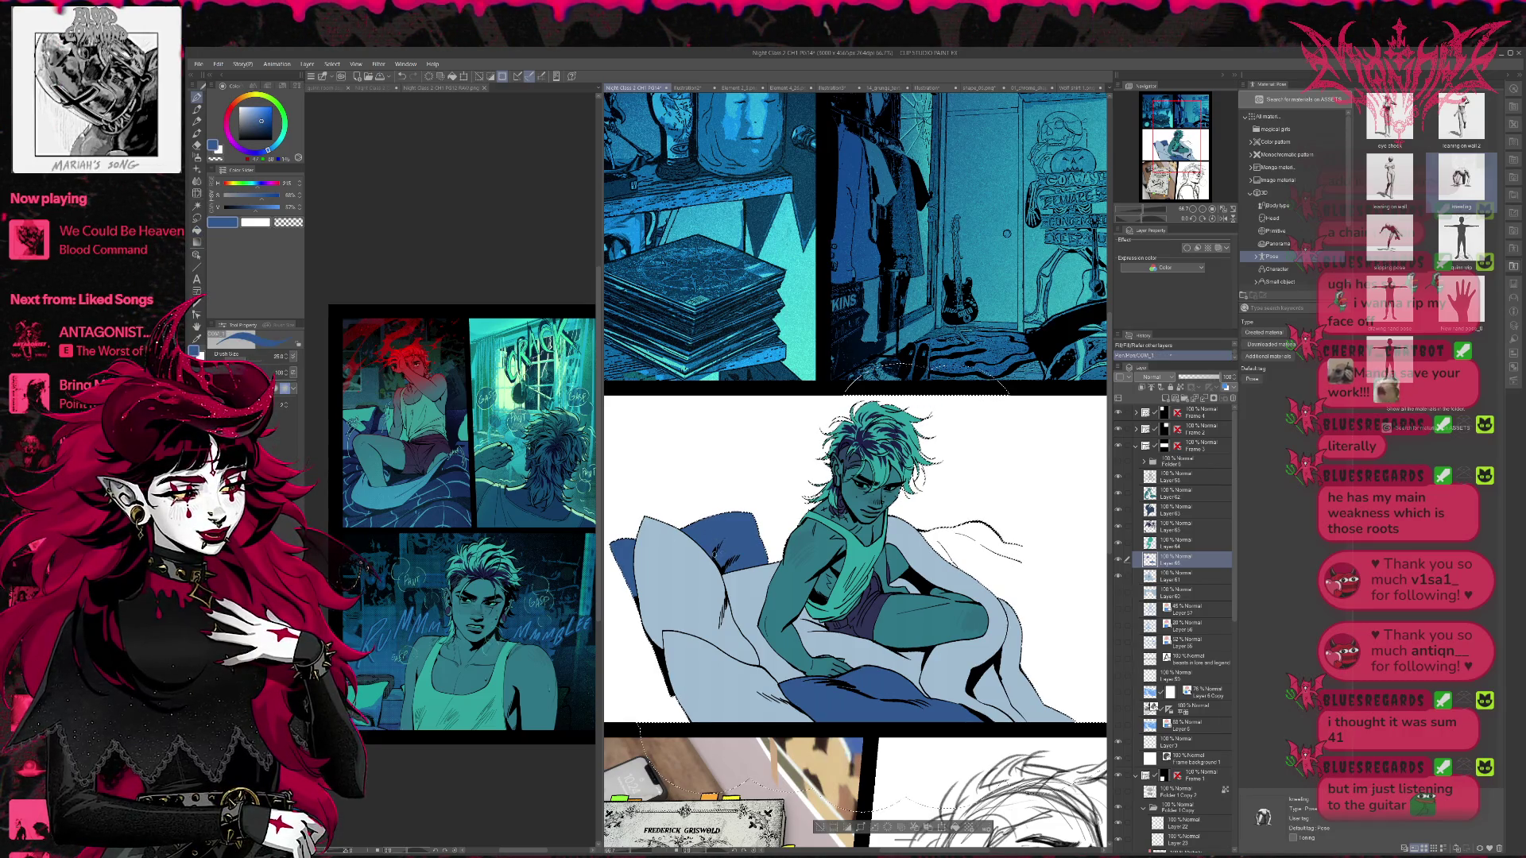
{"action": "left_click", "coordinate": [855, 683]}
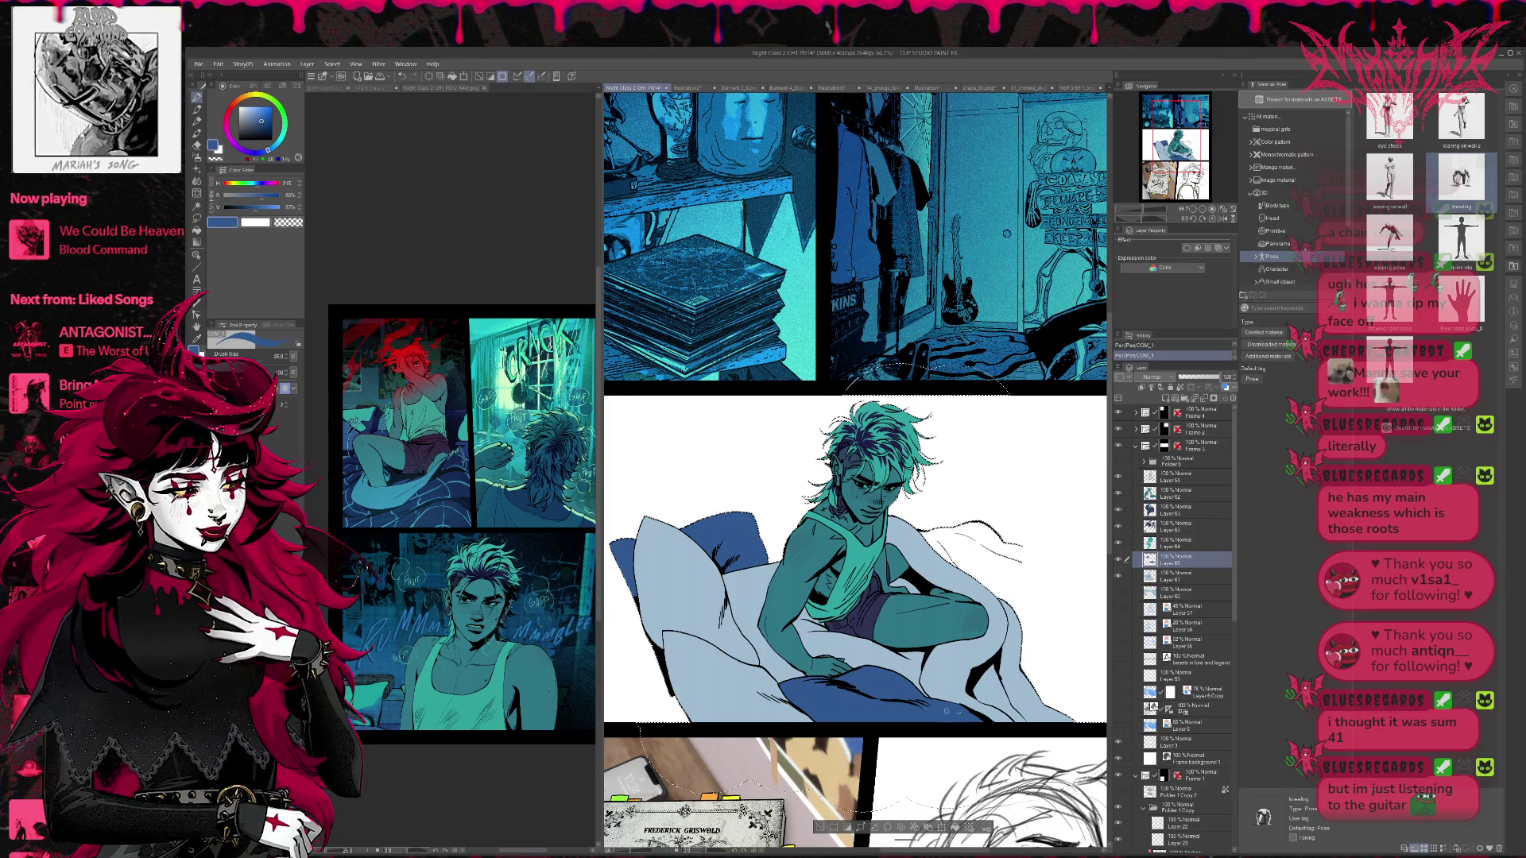
- On Layer 61, fill the left pillow teal using the colour from PG12
{"action": "left_click", "coordinate": [1152, 577]}
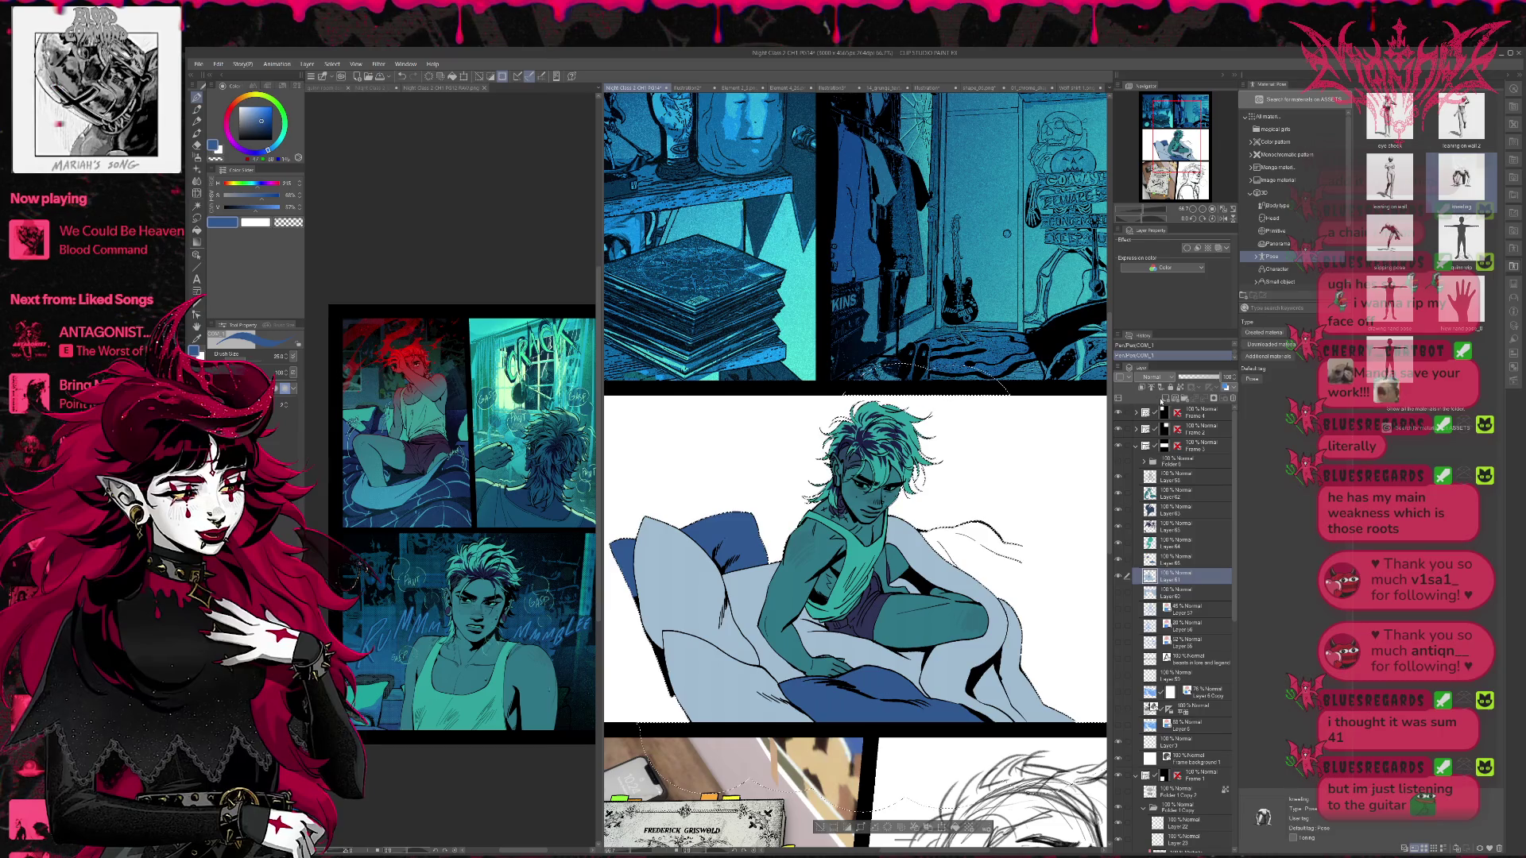
{"action": "left_click", "coordinate": [197, 231]}
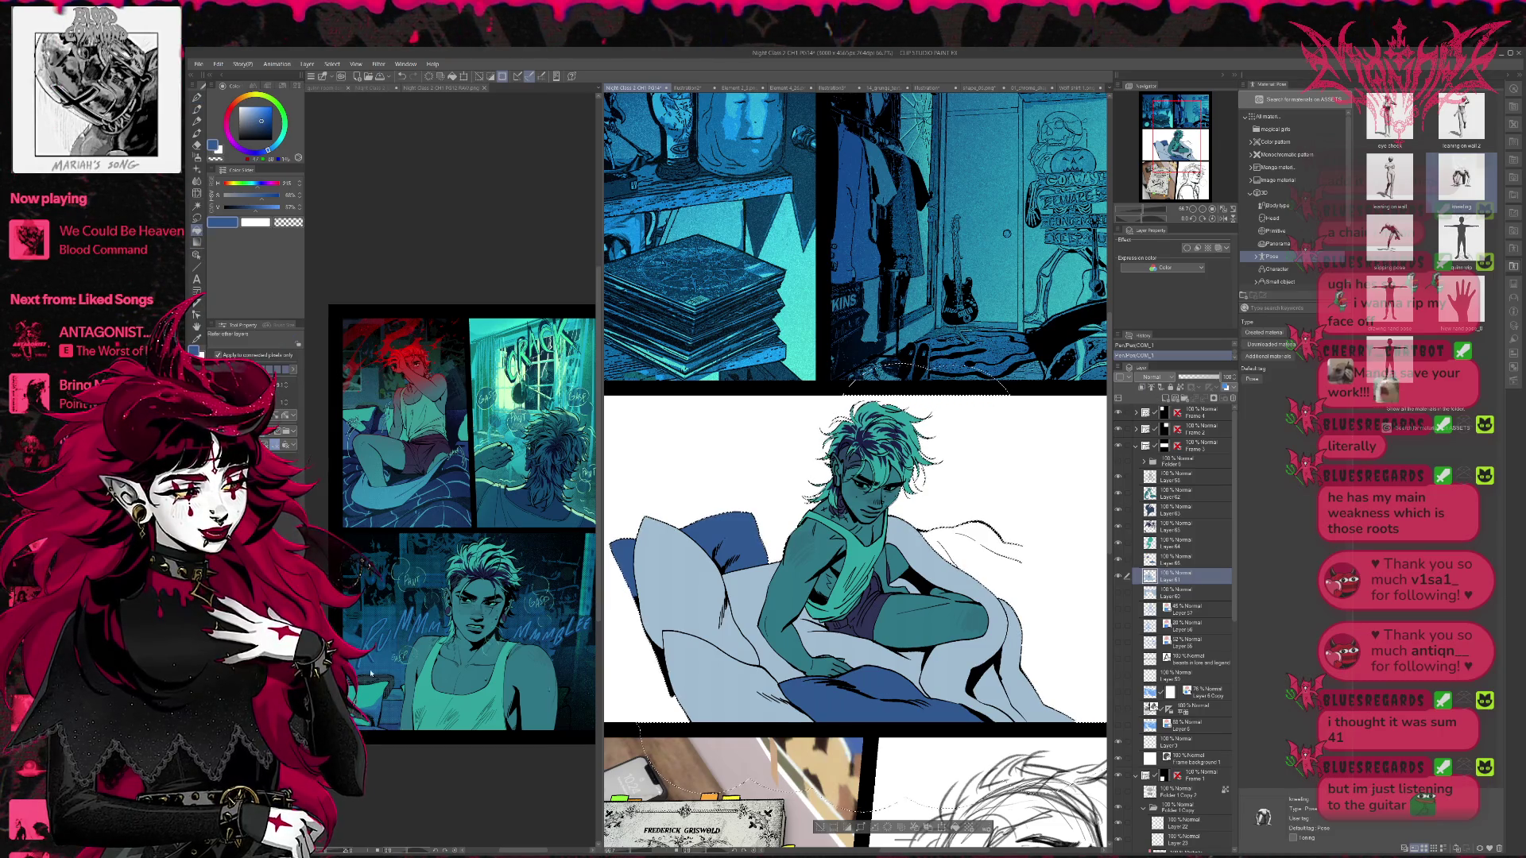
{"action": "left_click", "coordinate": [371, 674]}
{"action": "left_click", "coordinate": [856, 563]}
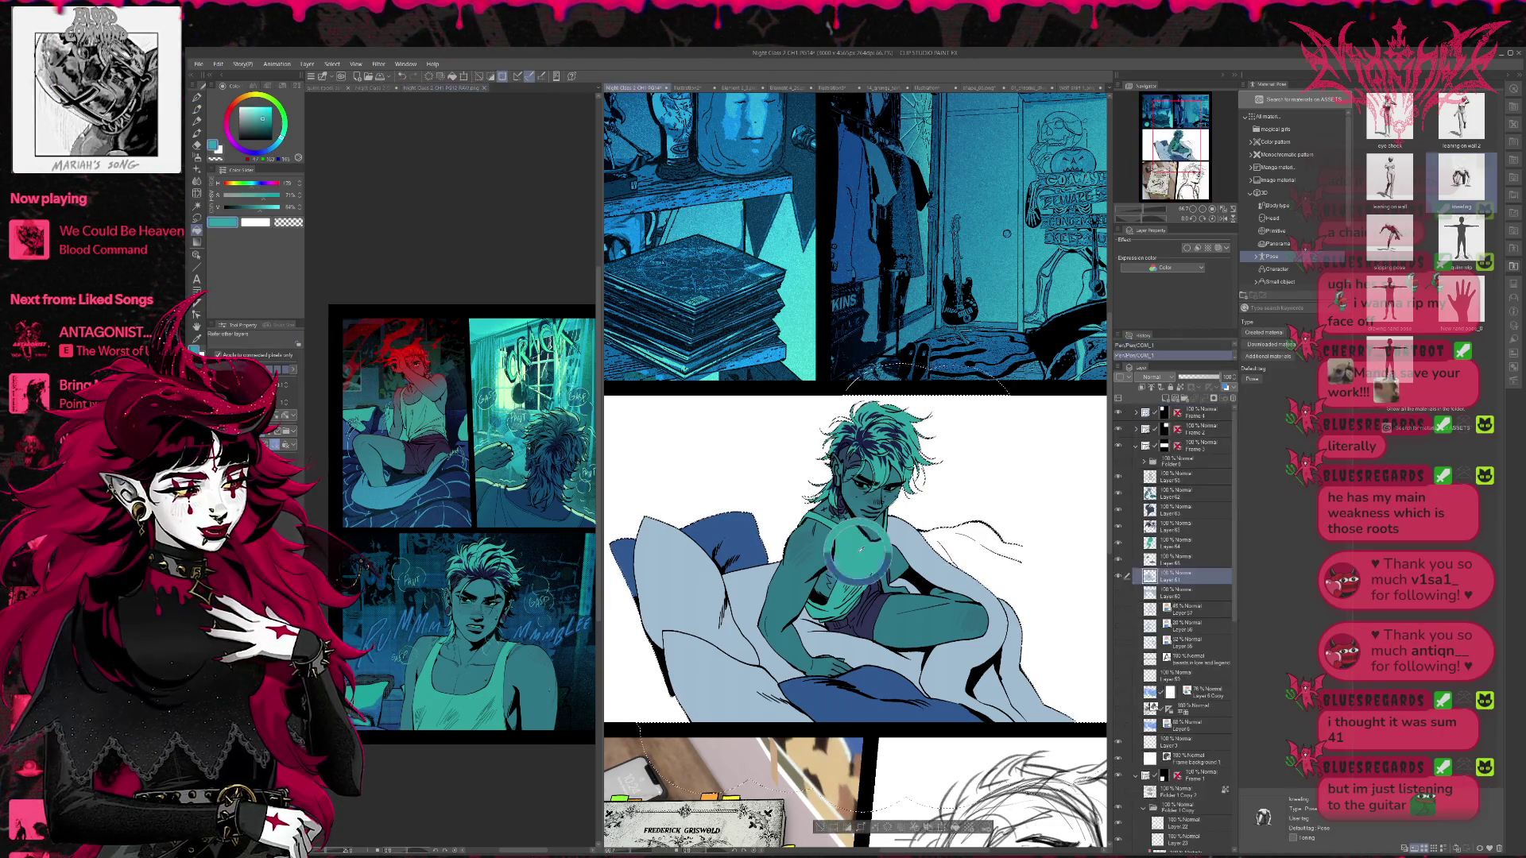
{"action": "left_click", "coordinate": [730, 638]}
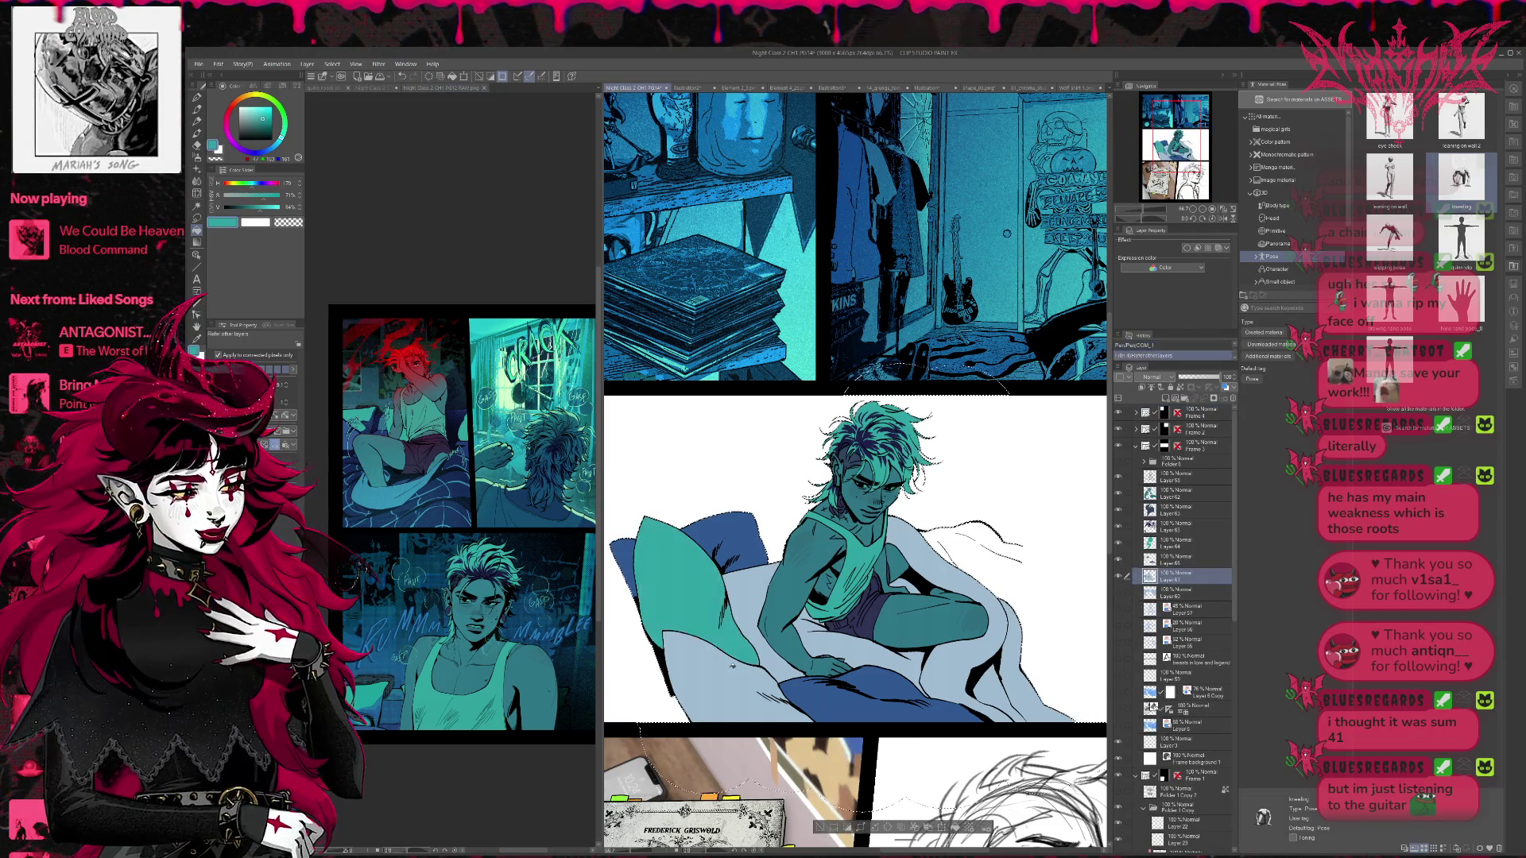
{"action": "left_click", "coordinate": [735, 687]}
{"action": "key", "text": "p"}
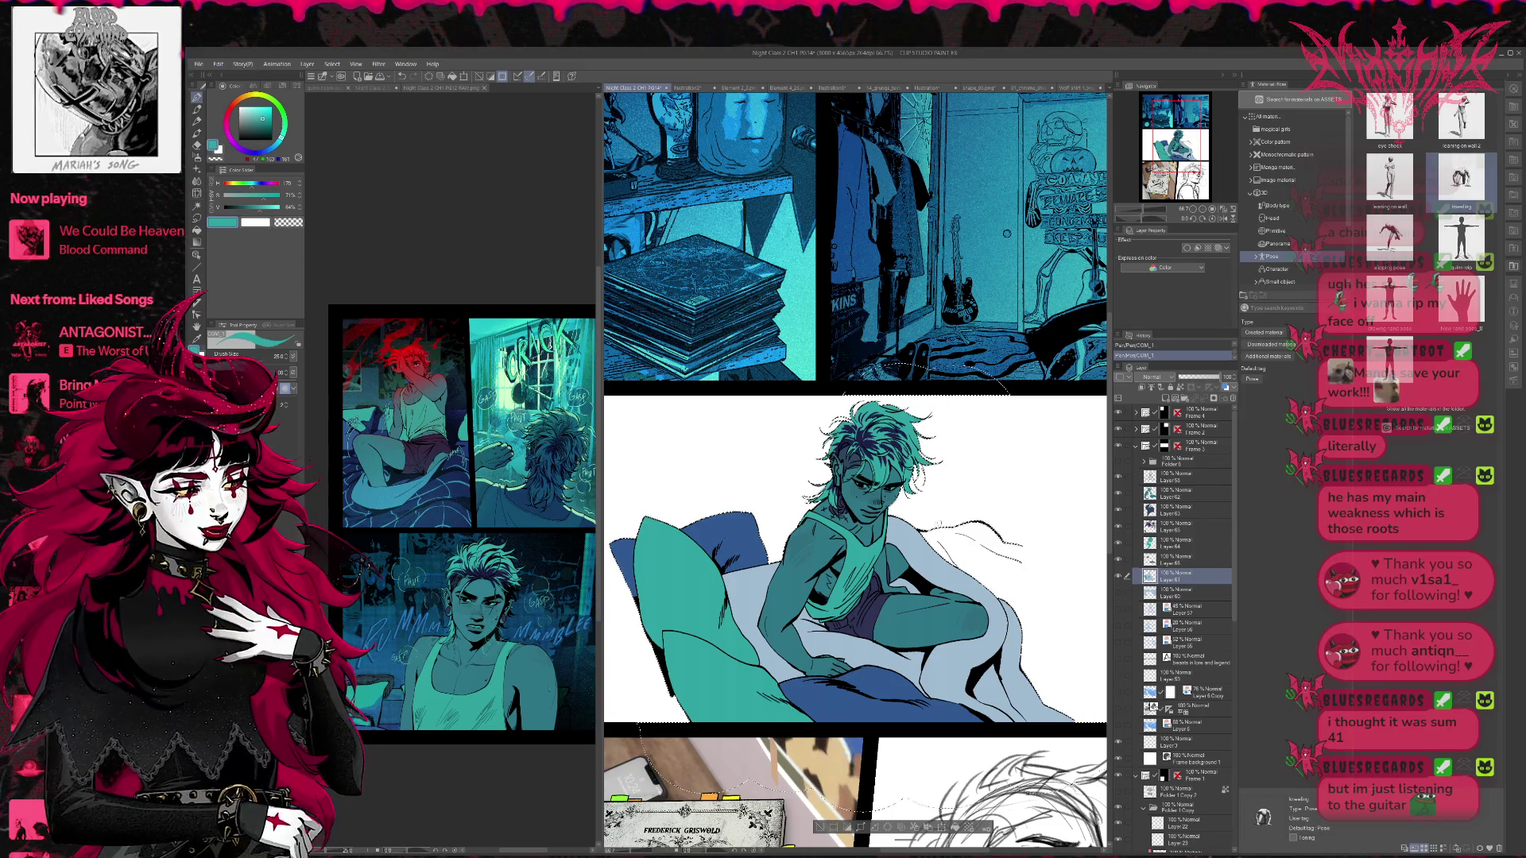
- Sample a darker colour from PG12 and fill part of the blanket with it
{"action": "left_click", "coordinate": [424, 483]}
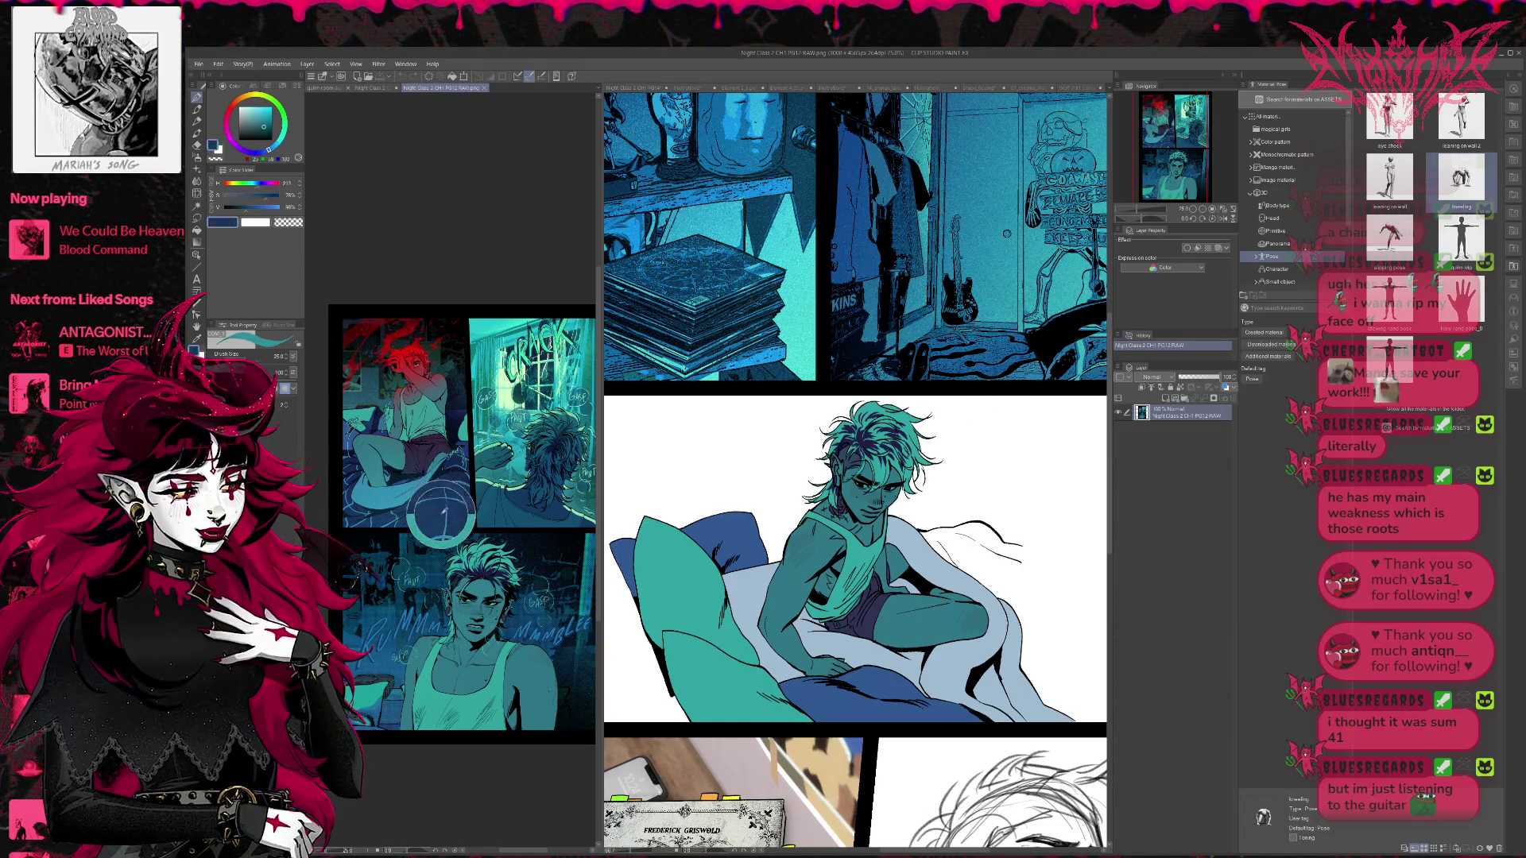
{"action": "left_click", "coordinate": [442, 525], "text": "alt"}
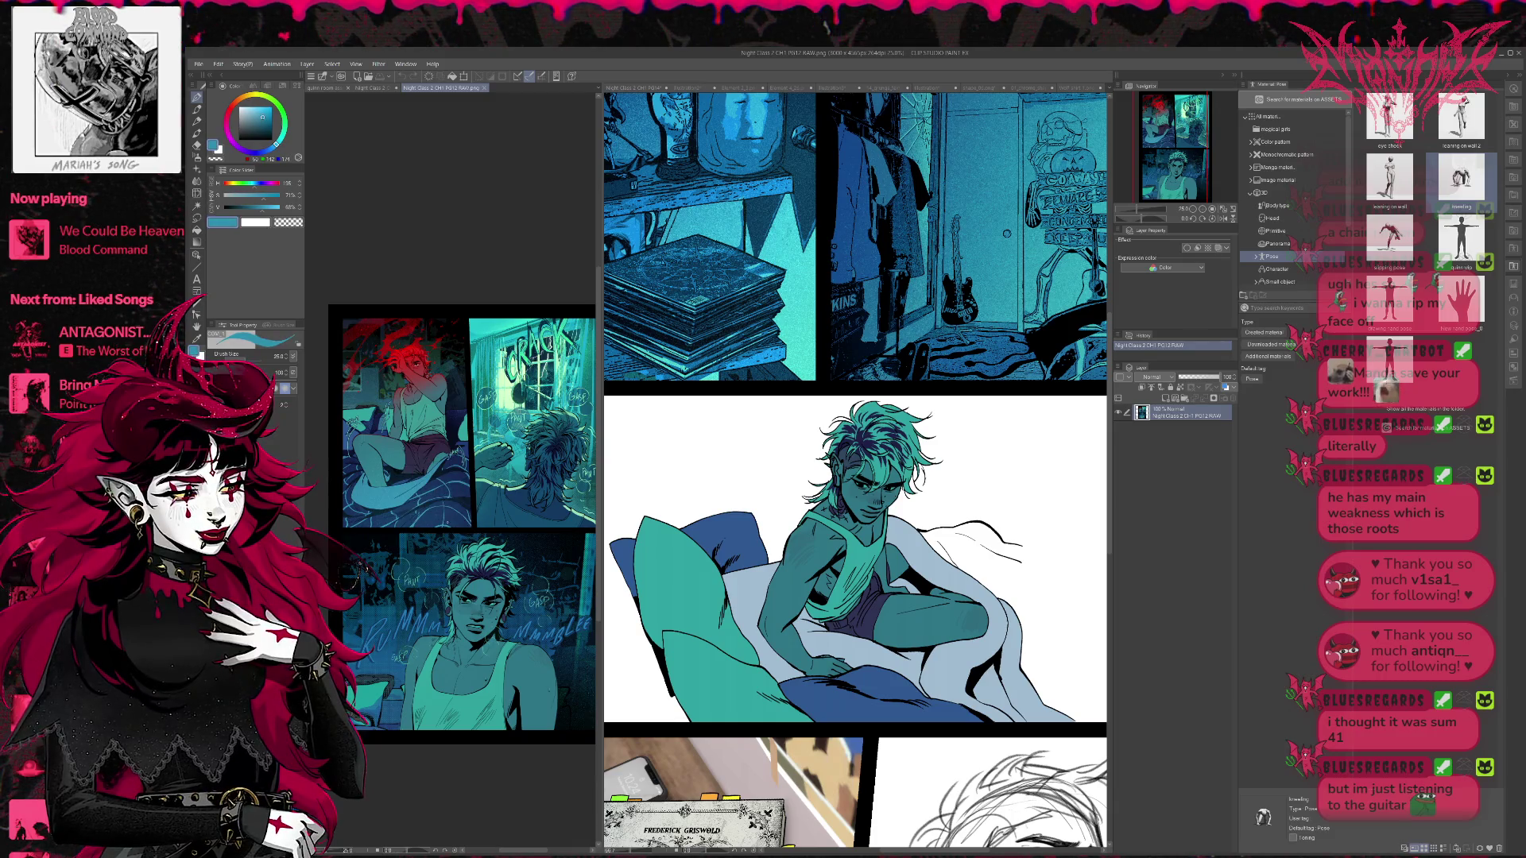
{"action": "key", "text": "ctrl+Tab"}
{"action": "key", "text": "g"}
{"action": "left_click", "coordinate": [994, 675]}
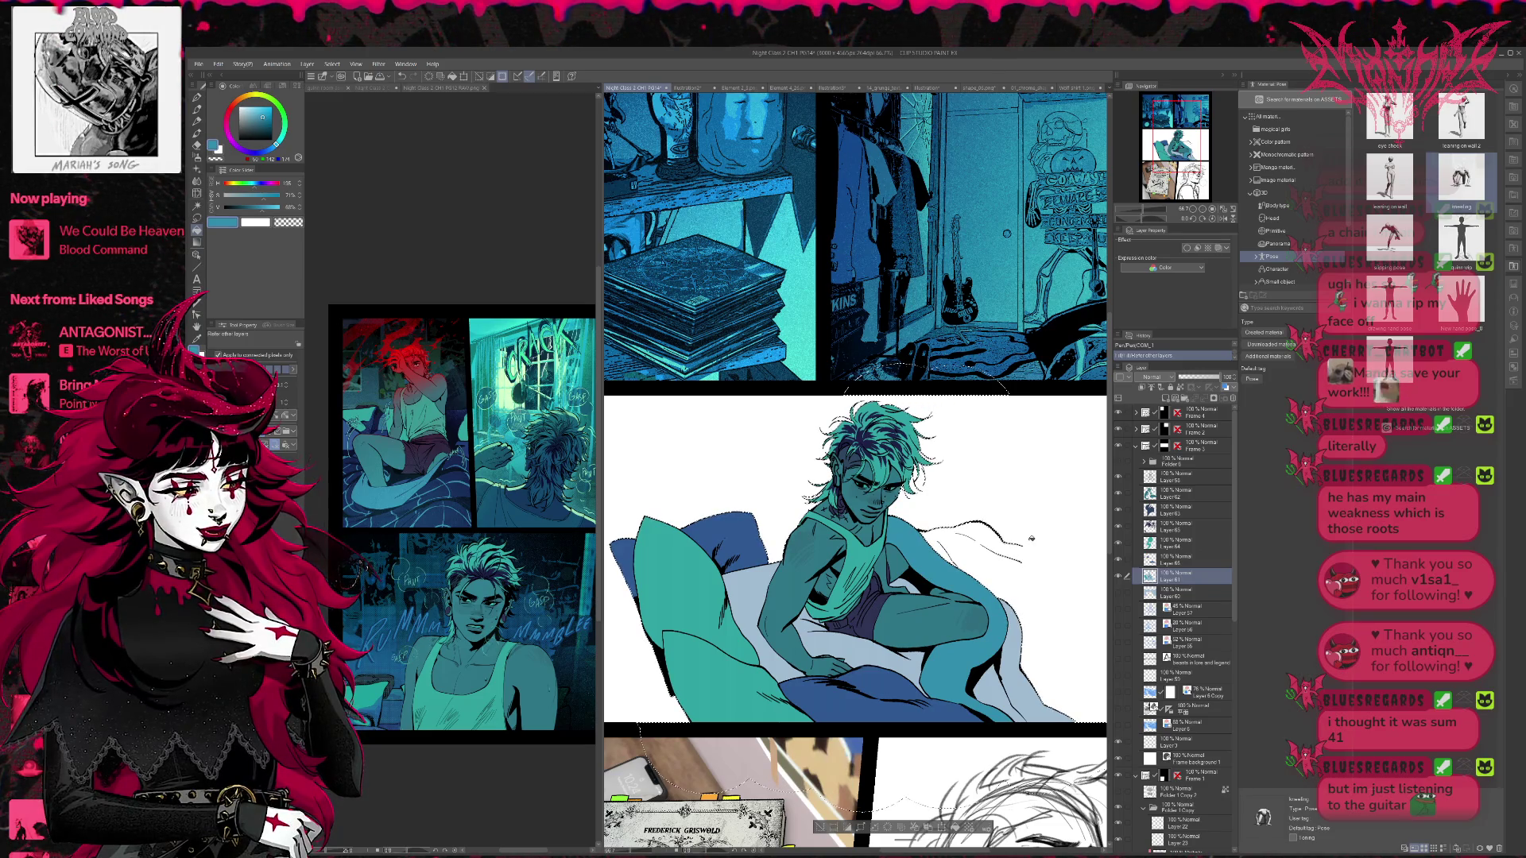
- Sample dark blue from PG12 and fill the remaining blanket areas
{"action": "key", "text": "ctrl+Tab"}
{"action": "left_click", "coordinate": [384, 434], "text": "alt"}
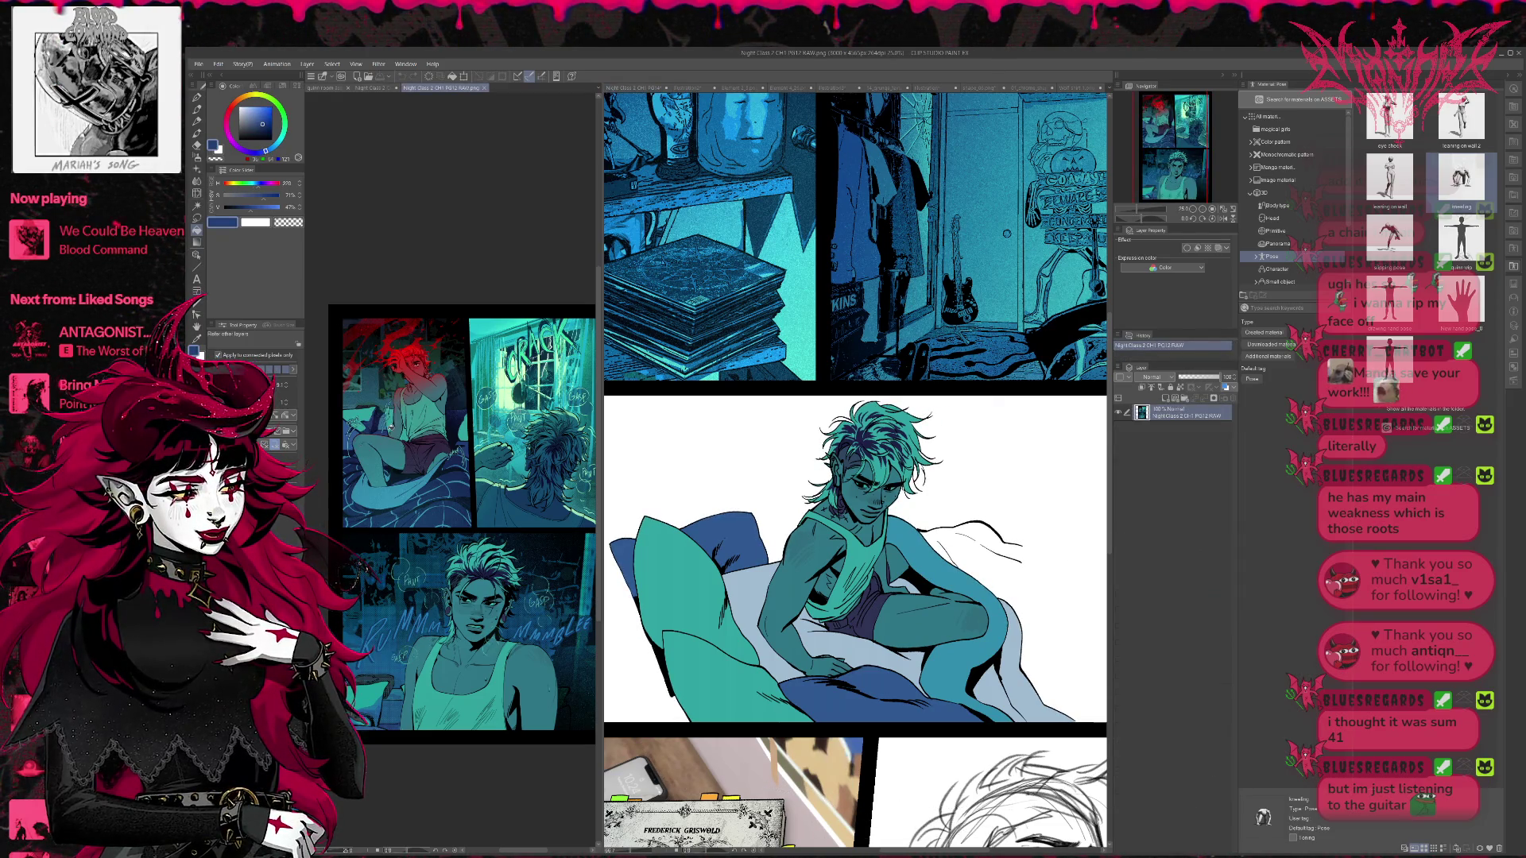
{"action": "key", "text": "ctrl+Tab"}
{"action": "left_click", "coordinate": [753, 616]}
{"action": "left_click", "coordinate": [853, 620]}
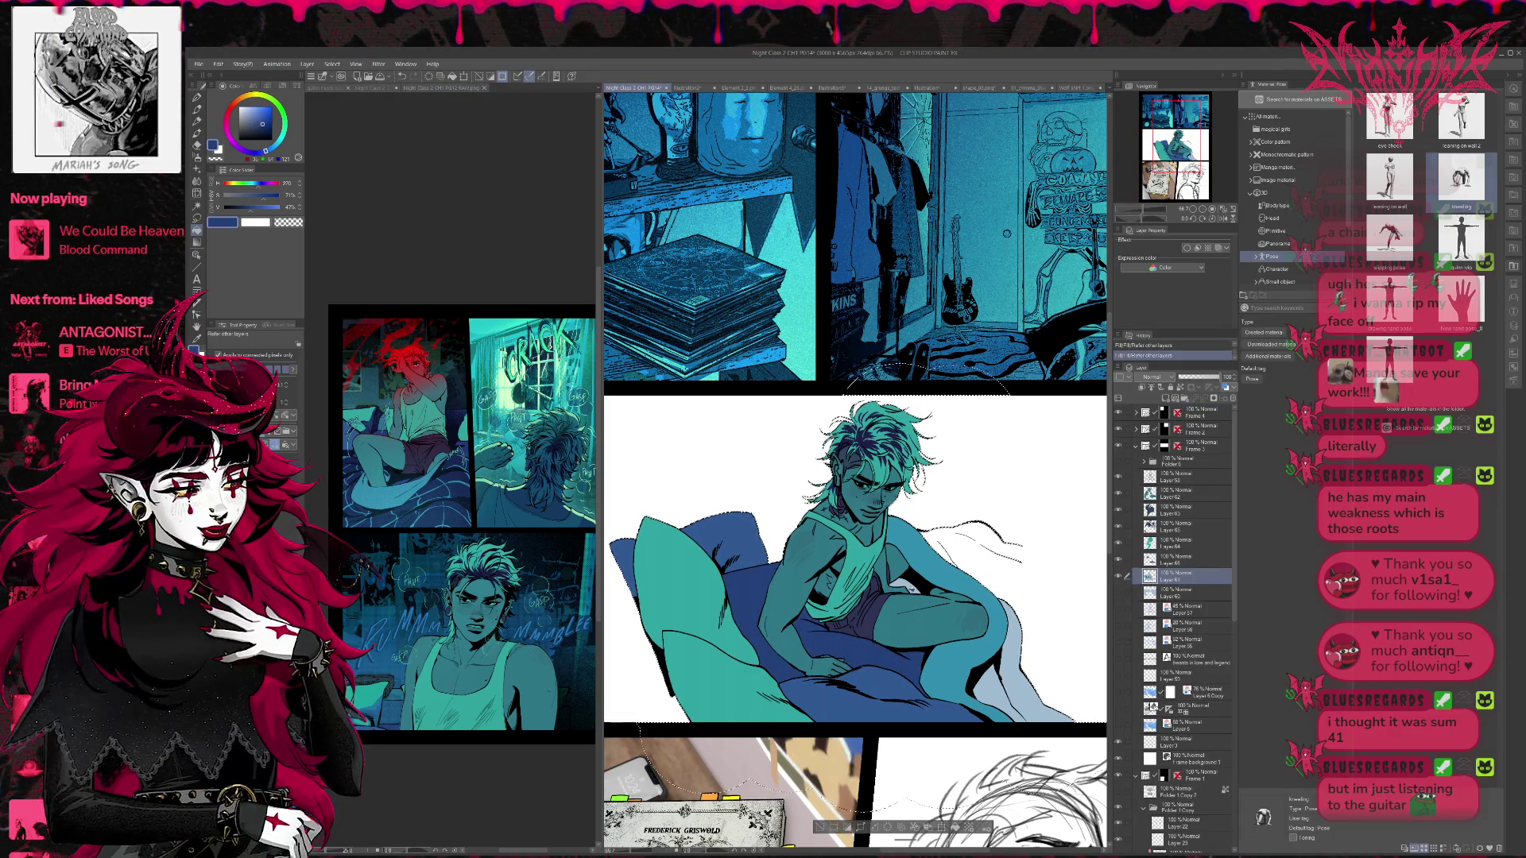
{"action": "left_click_drag", "start_coordinate": [944, 570], "coordinate": [992, 572]}
- Sample another PG12 colour and make the photo background layer visible
{"action": "left_click", "coordinate": [454, 461]}
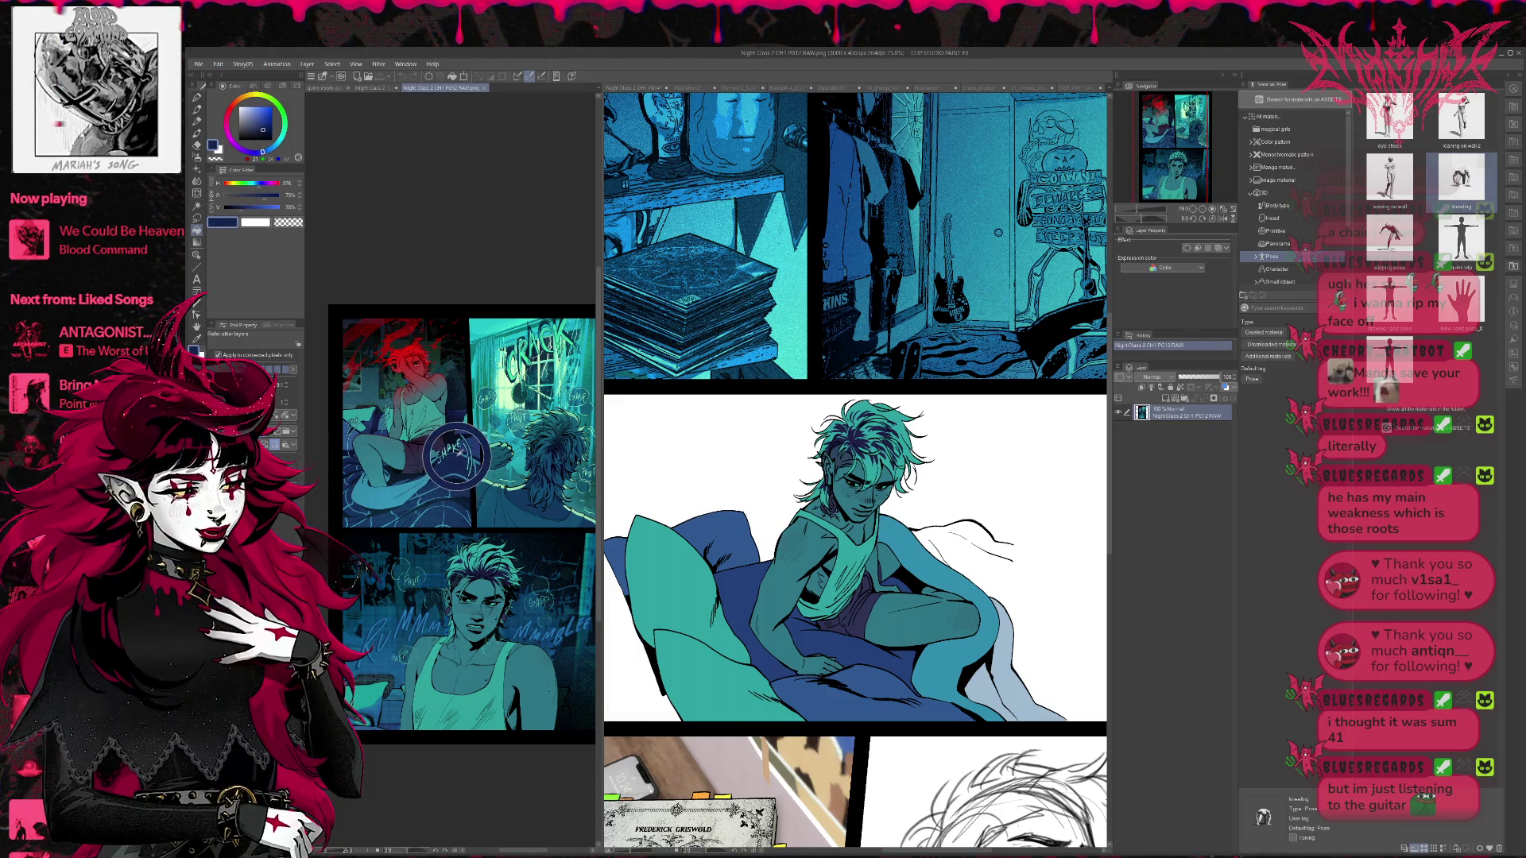
{"action": "left_click", "coordinate": [457, 455], "text": "alt"}
{"action": "left_click", "coordinate": [982, 695]}
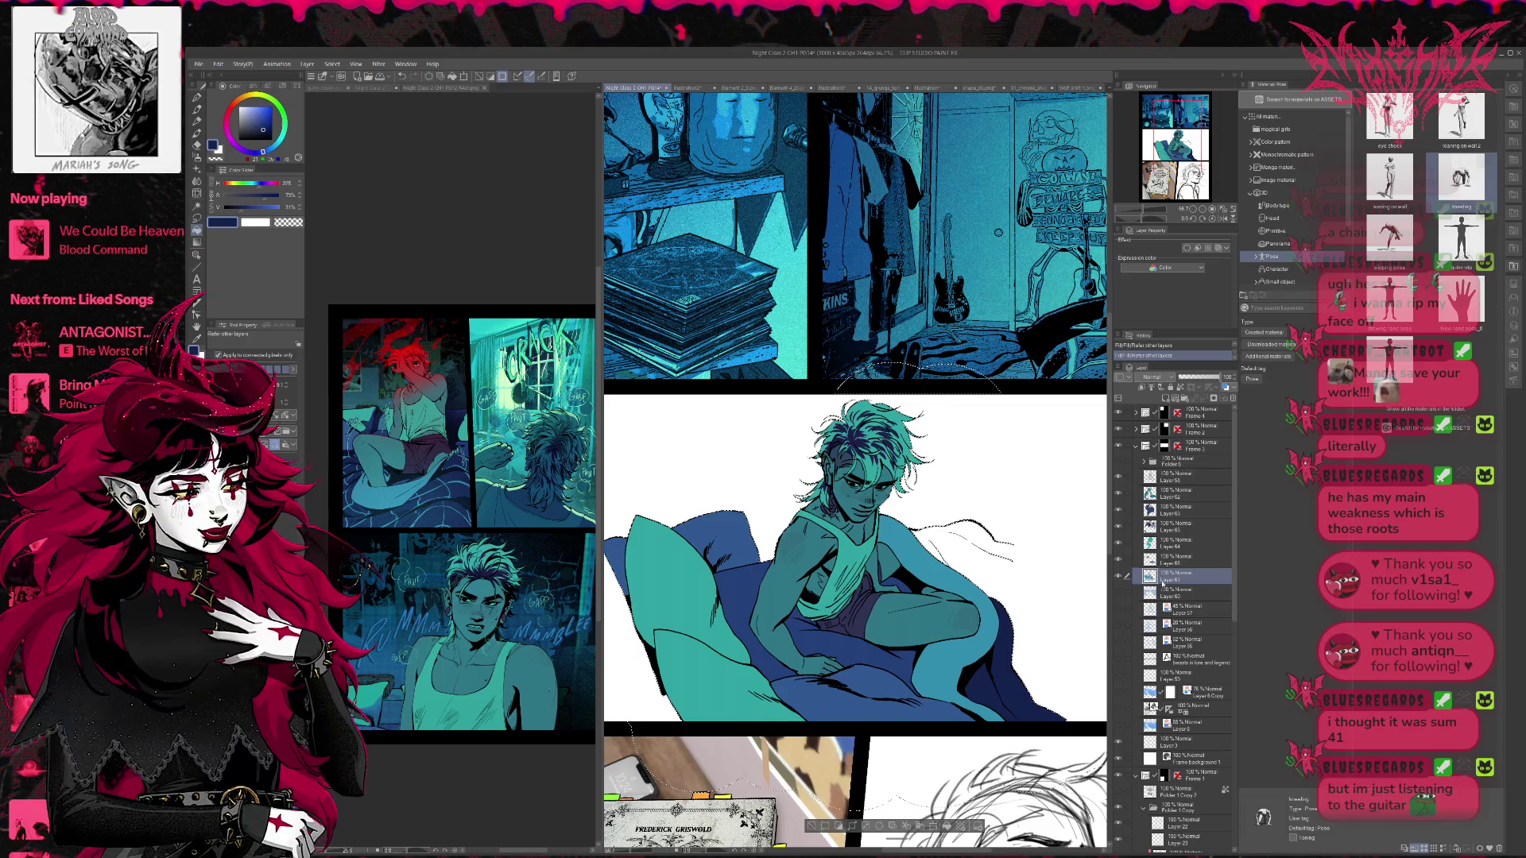
{"action": "key", "text": "alt"}
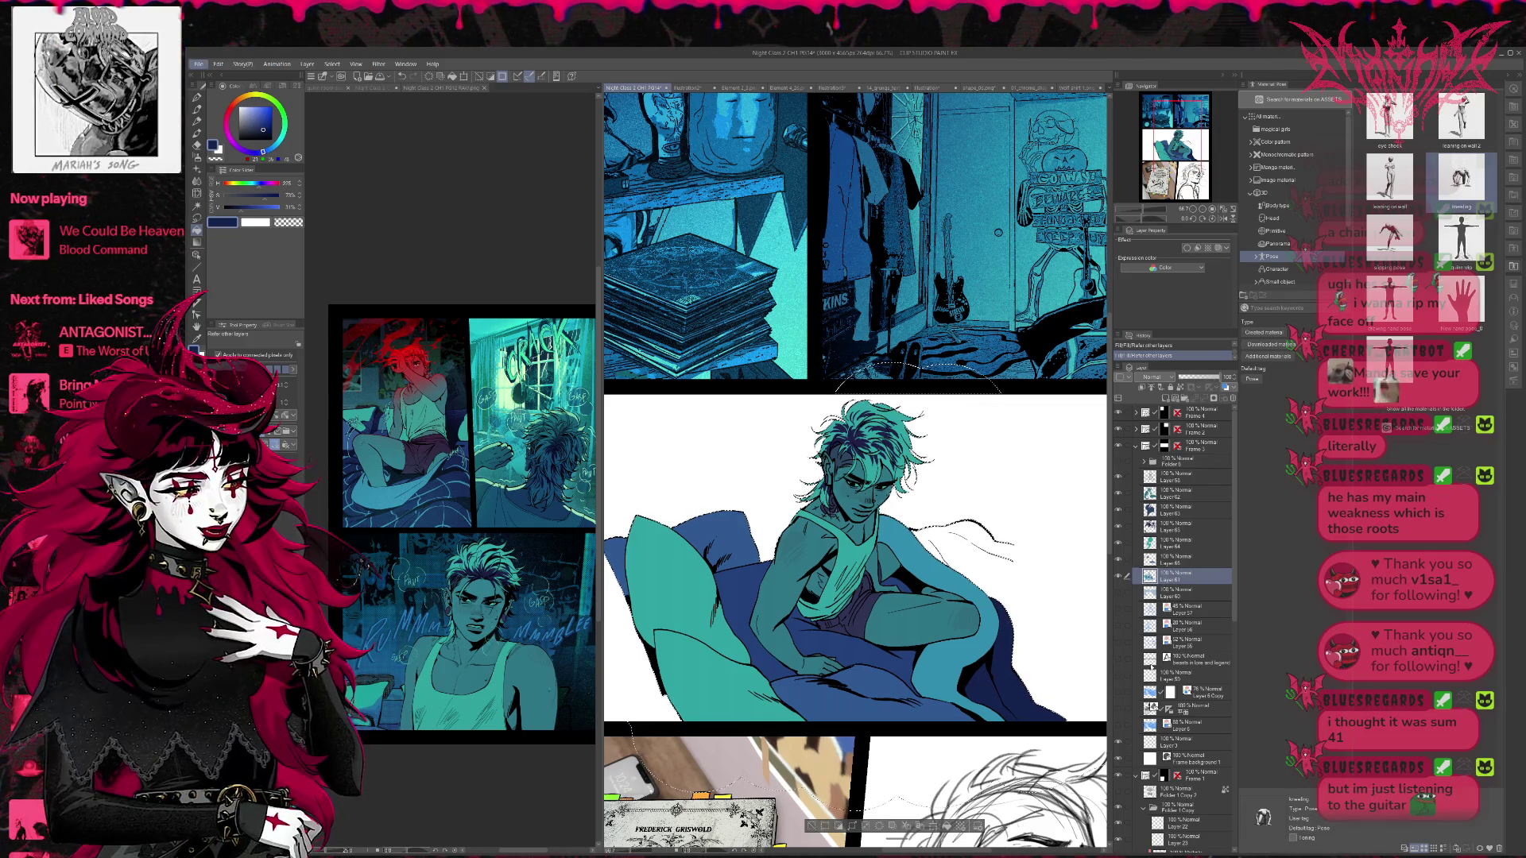
{"action": "left_click", "coordinate": [1119, 692]}
- Raise the Layer 6 Copy background photo to 100% opacity
{"action": "left_click", "coordinate": [1192, 692]}
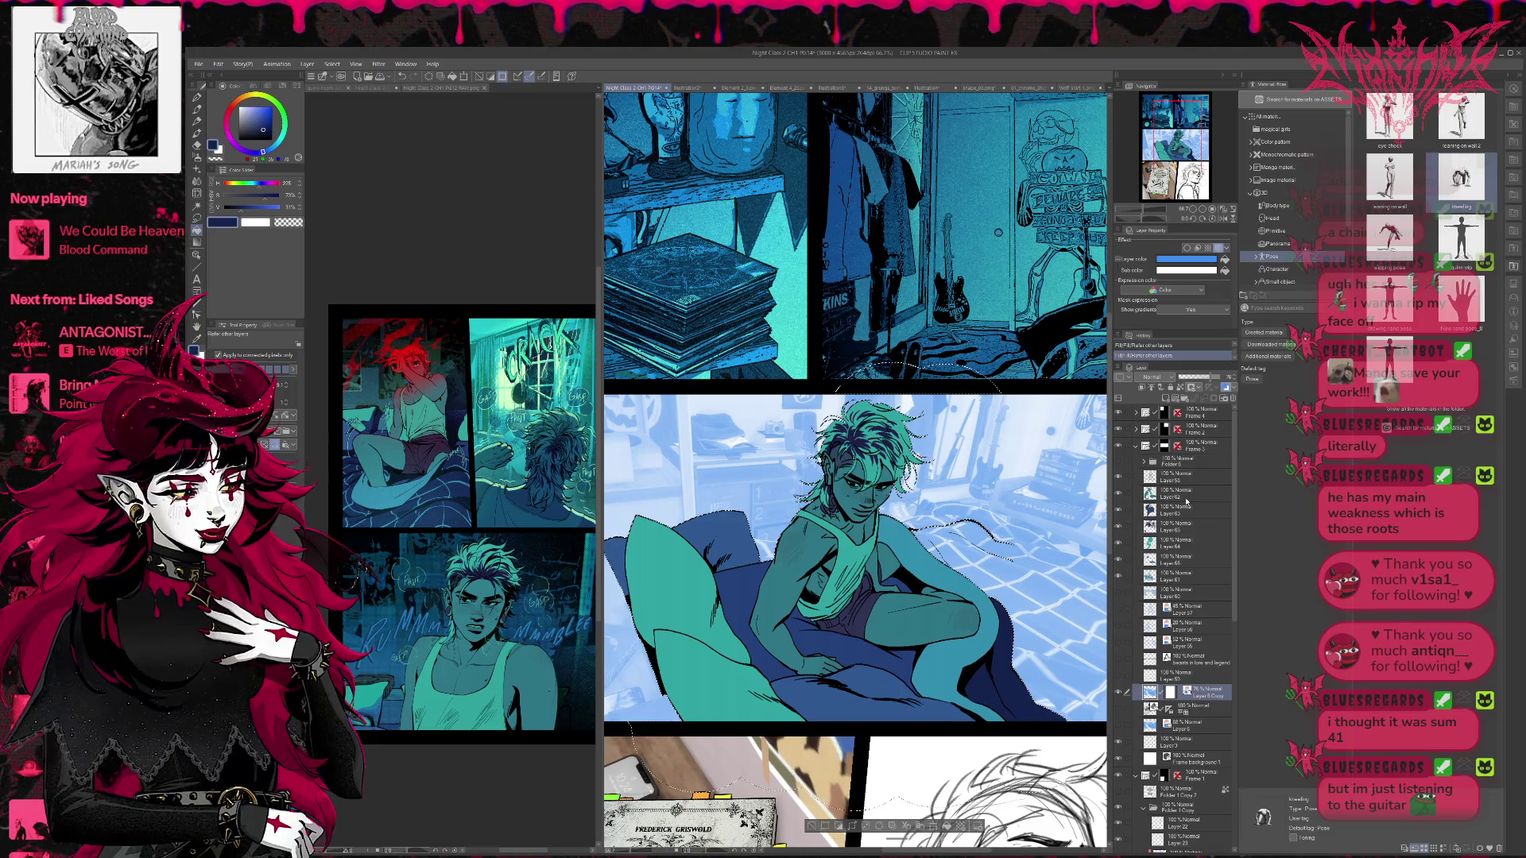
{"action": "left_click_drag", "start_coordinate": [1196, 377], "coordinate": [1224, 376]}
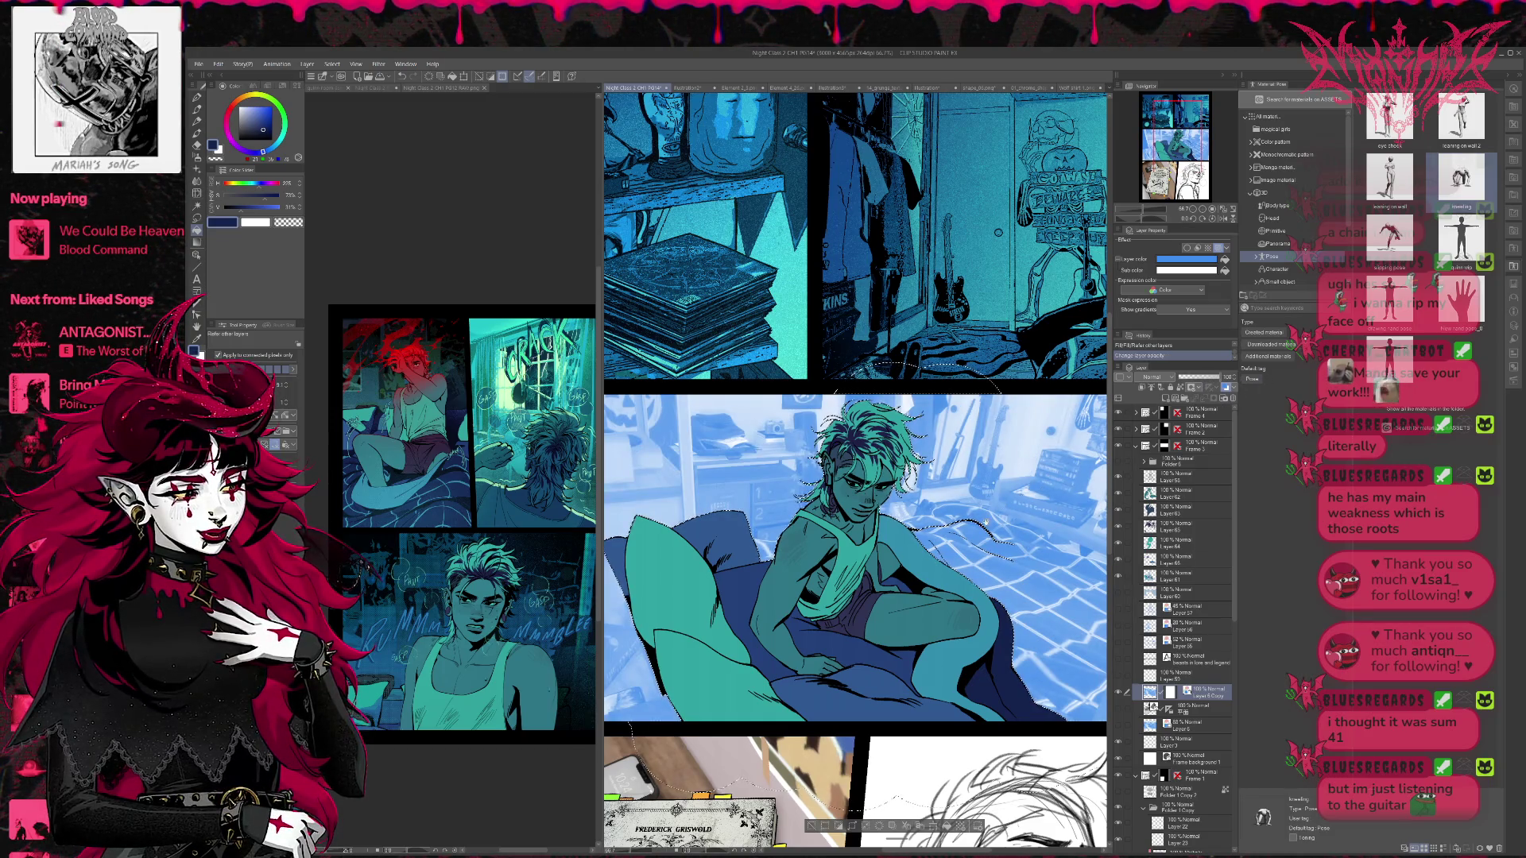
{"action": "scroll", "coordinate": [1087, 449], "scroll_direction": "up", "scroll_amount": 2}
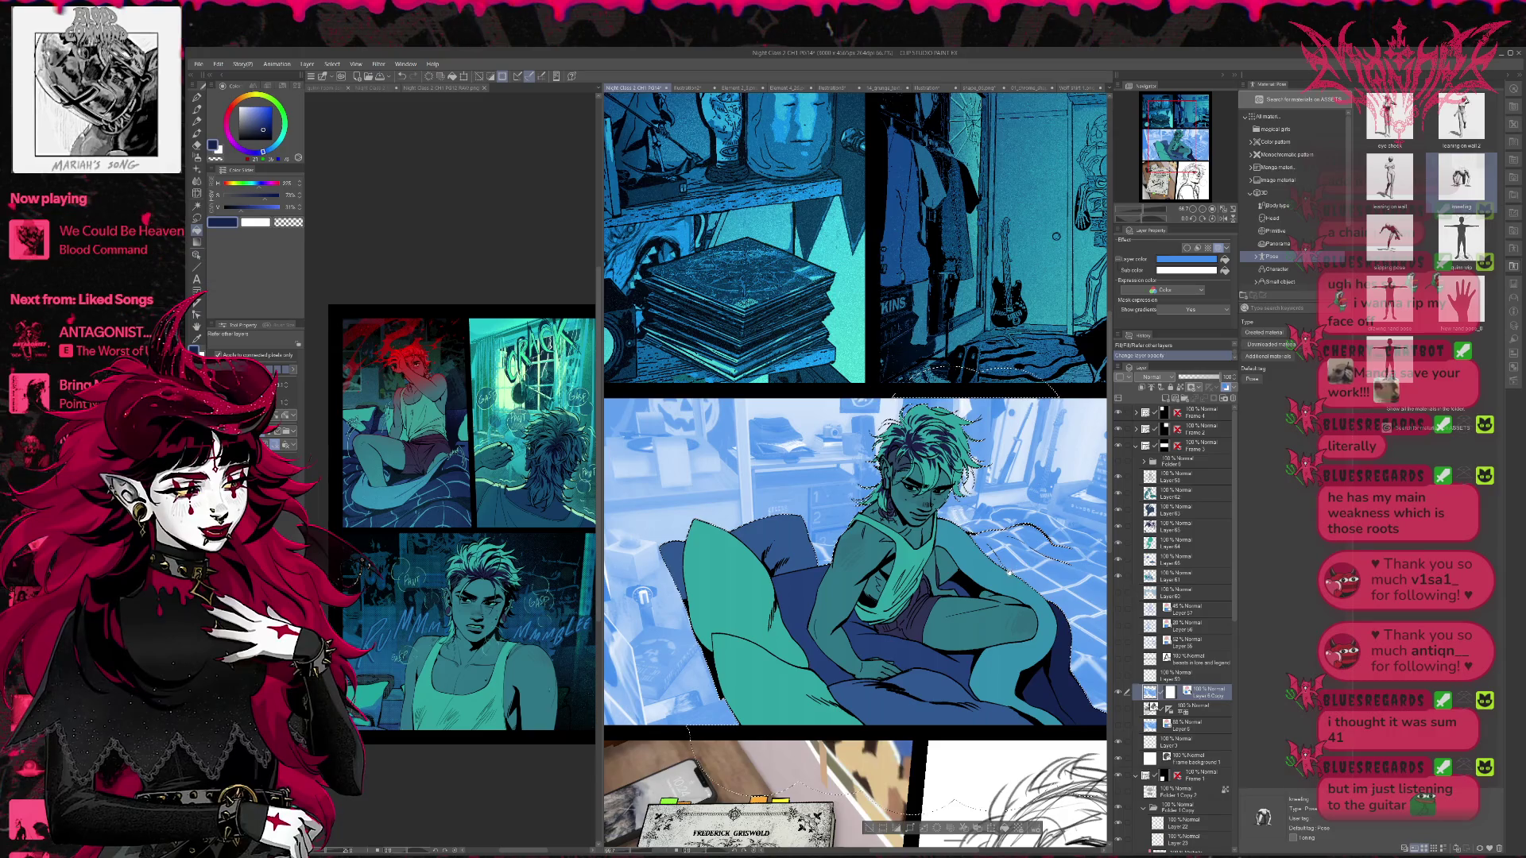
{"action": "scroll", "coordinate": [1016, 586], "scroll_direction": "up", "scroll_amount": 2}
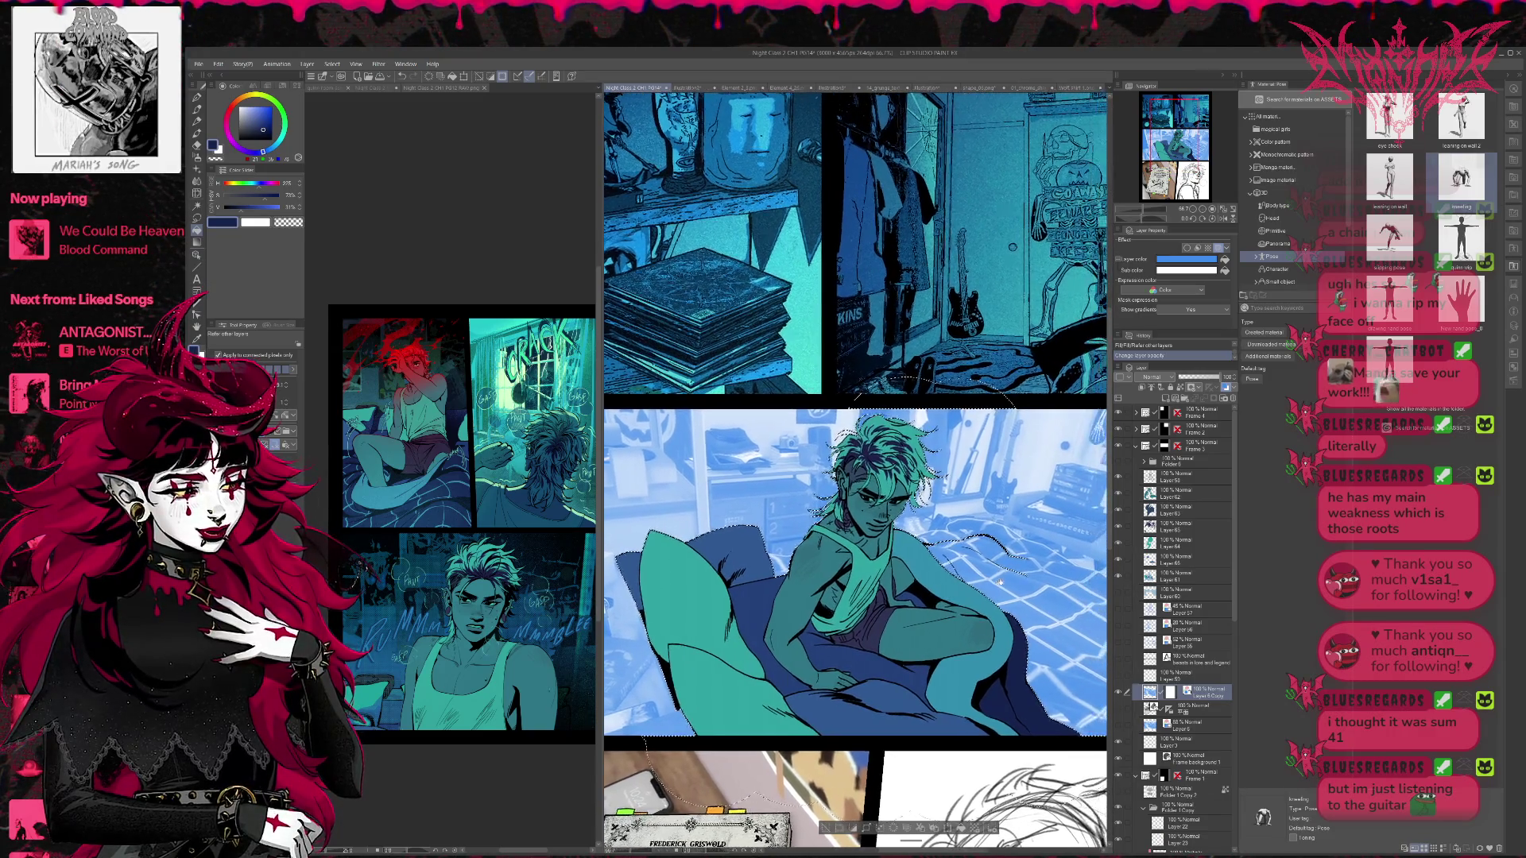
{"action": "scroll", "coordinate": [1016, 586], "scroll_direction": "up", "scroll_amount": 3}
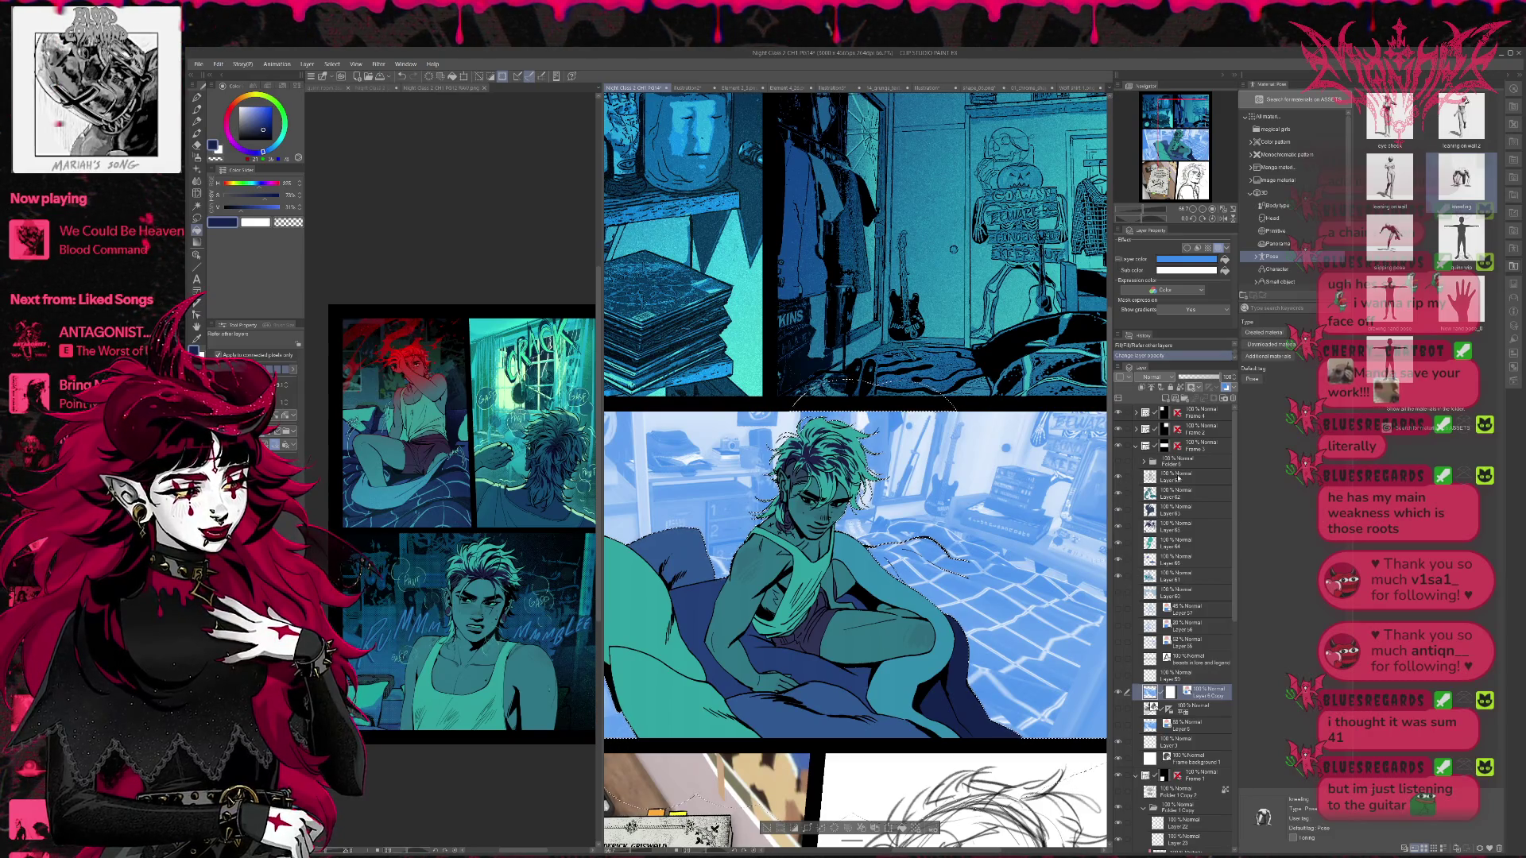
- Toggle the photo's layer colour off and back on so it stays tinted blue
{"action": "left_click", "coordinate": [1225, 387]}
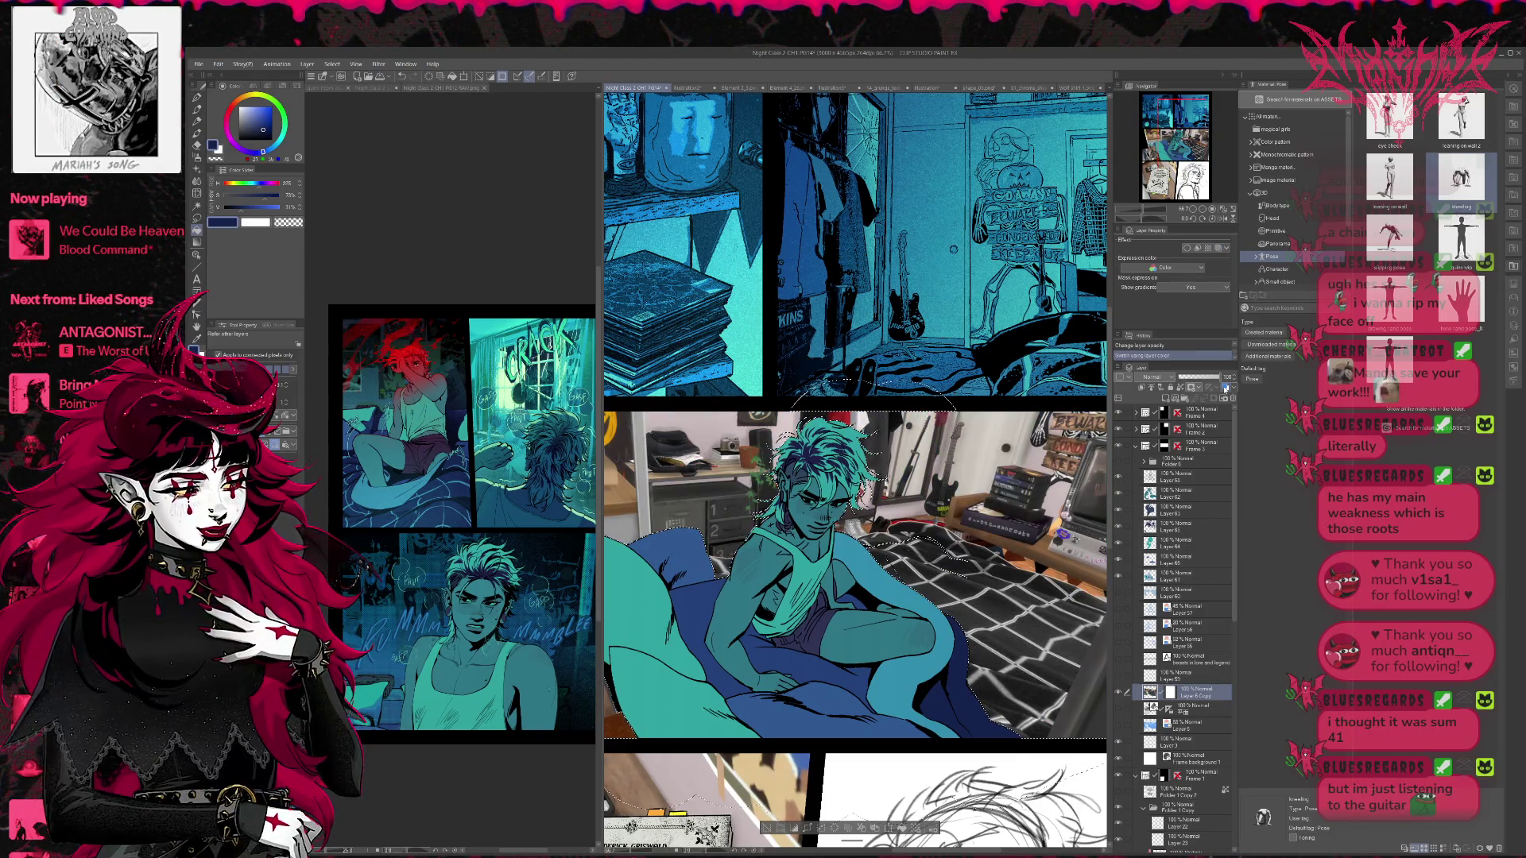
{"action": "left_click", "coordinate": [1225, 388]}
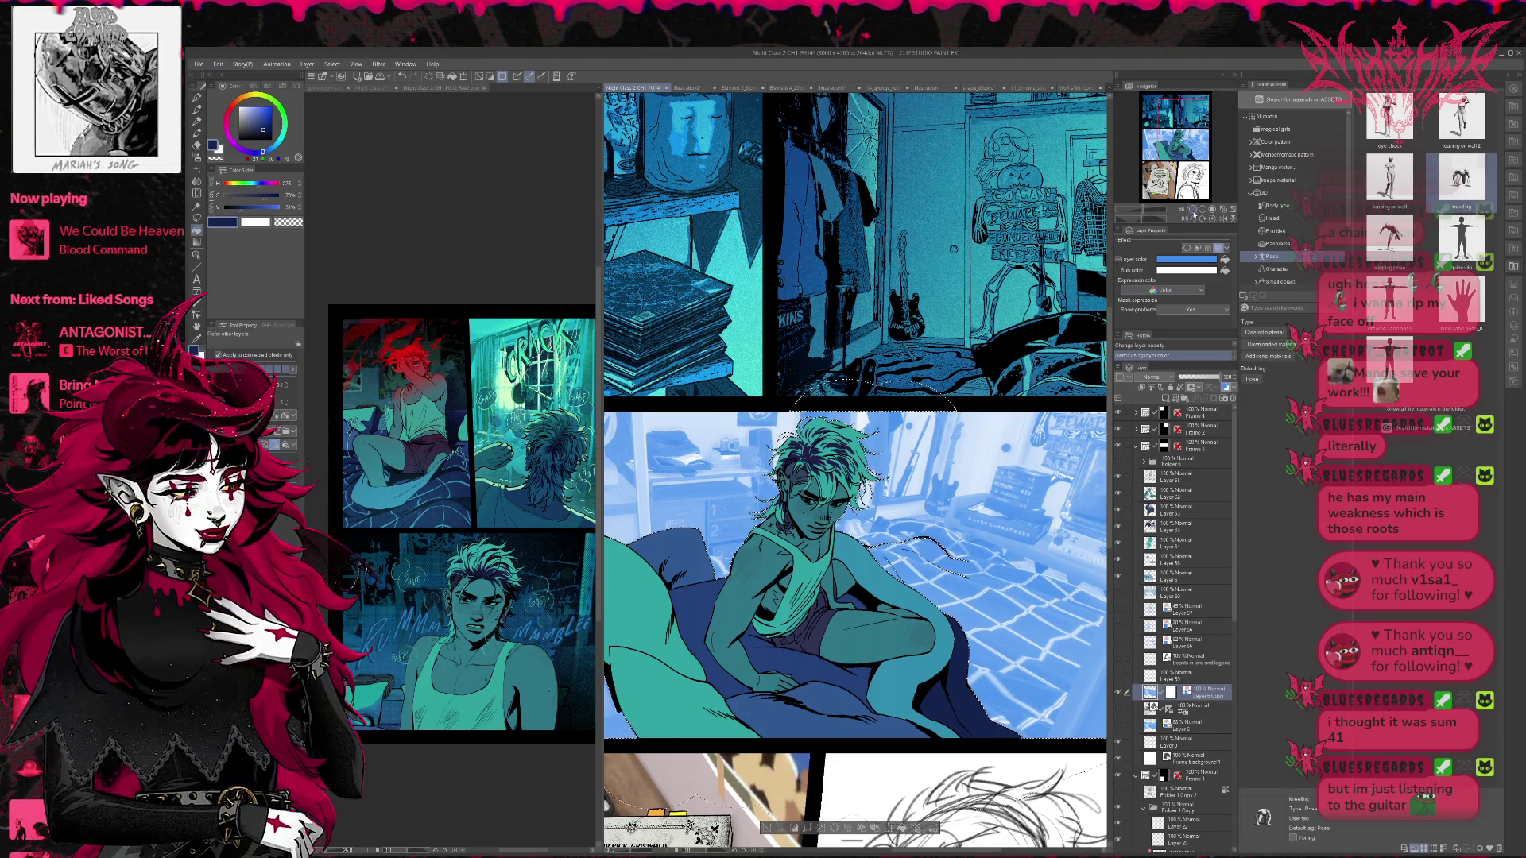
{"action": "left_click", "coordinate": [1192, 212]}
{"action": "left_click", "coordinate": [1193, 212]}
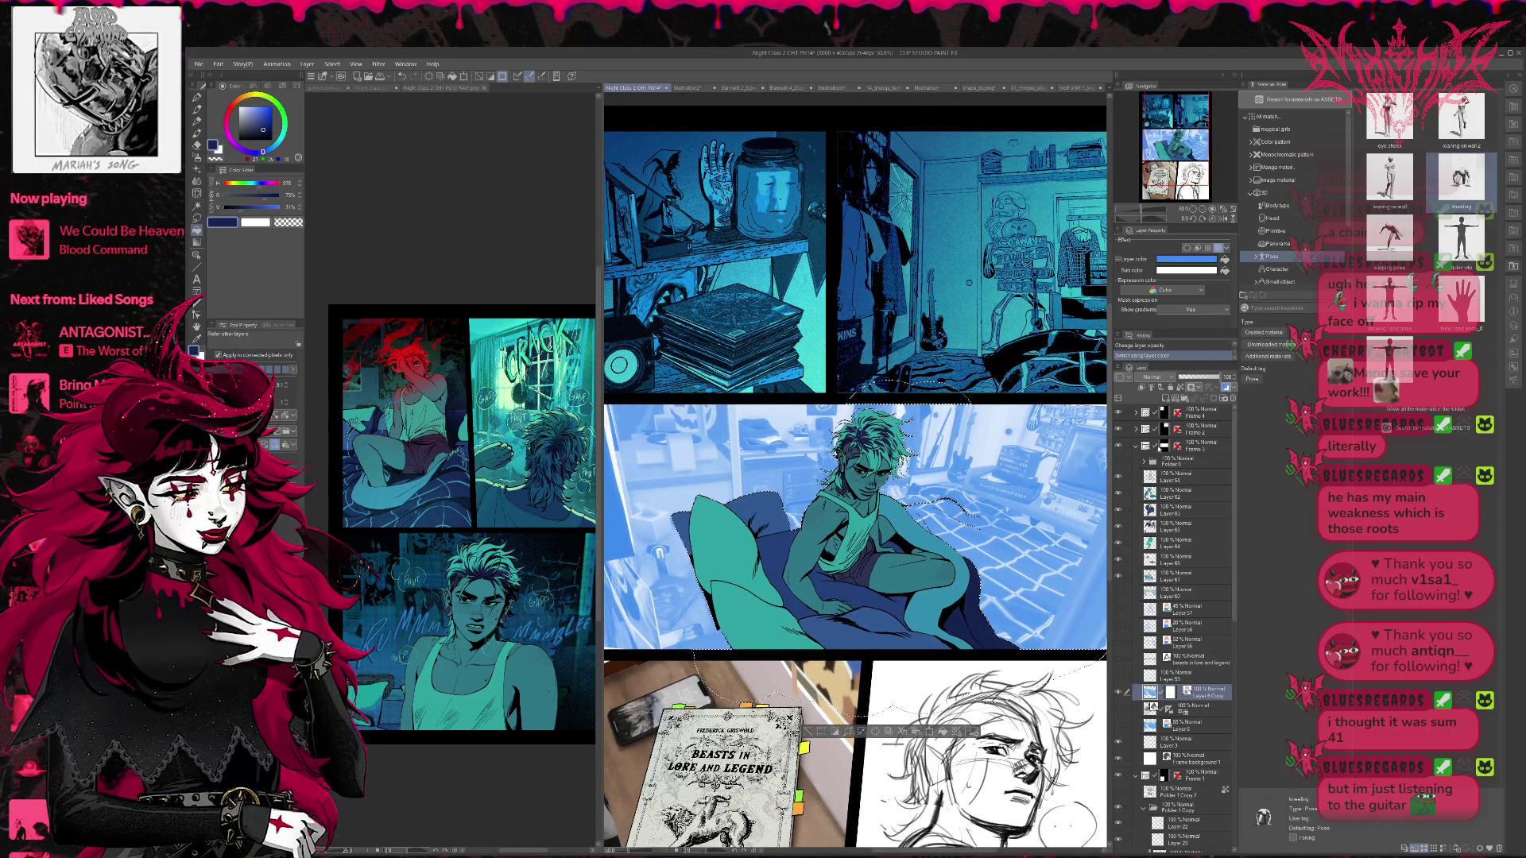
- Show the small book image and turn off layer colour so the bedroom photo is untinted
{"action": "left_click", "coordinate": [1119, 462]}
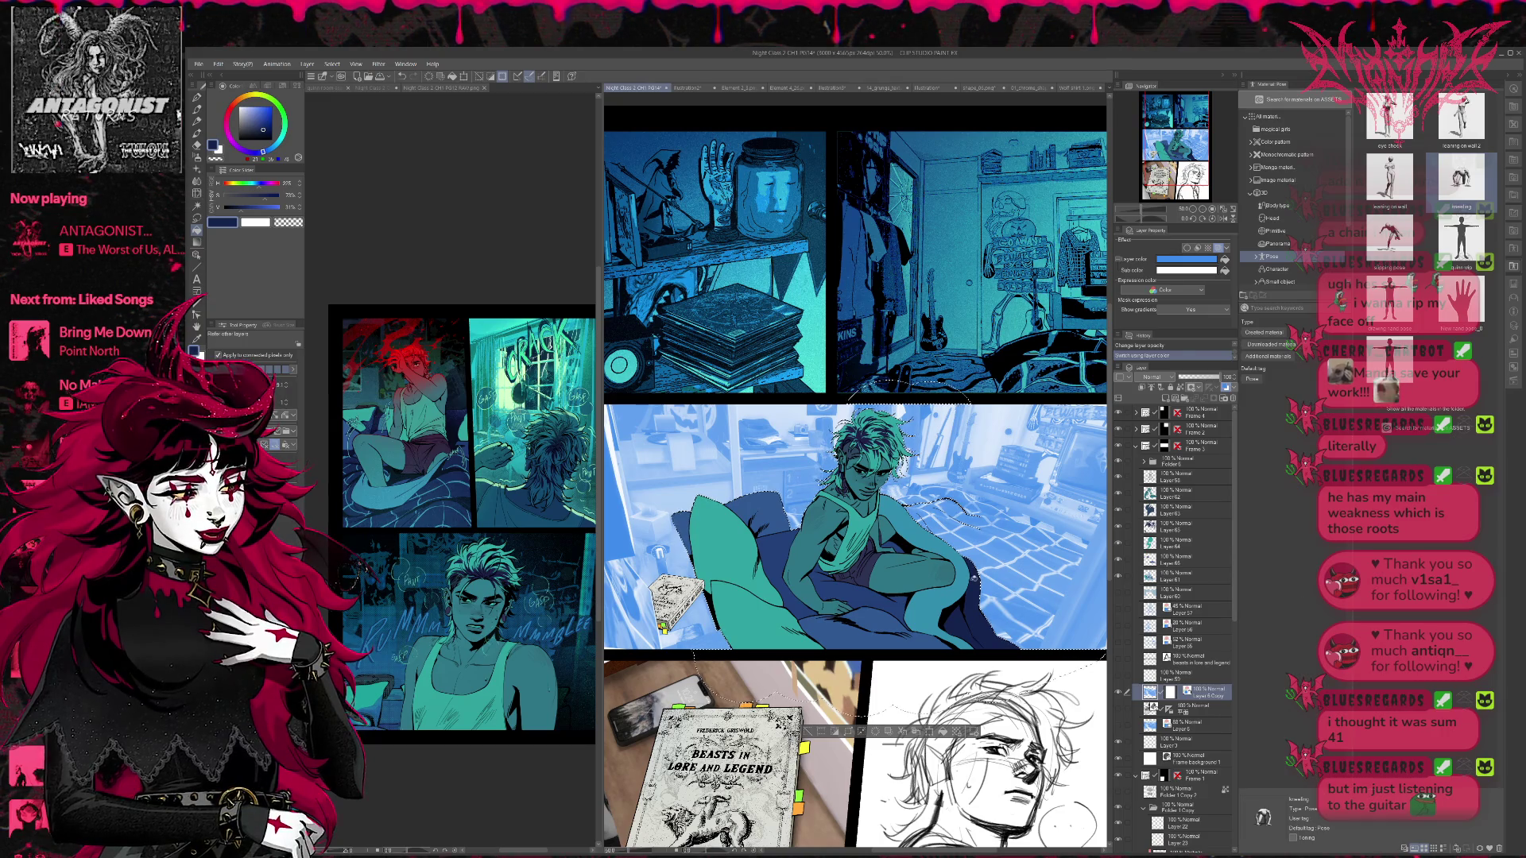
{"action": "scroll", "coordinate": [964, 507], "scroll_direction": "down", "scroll_amount": 1}
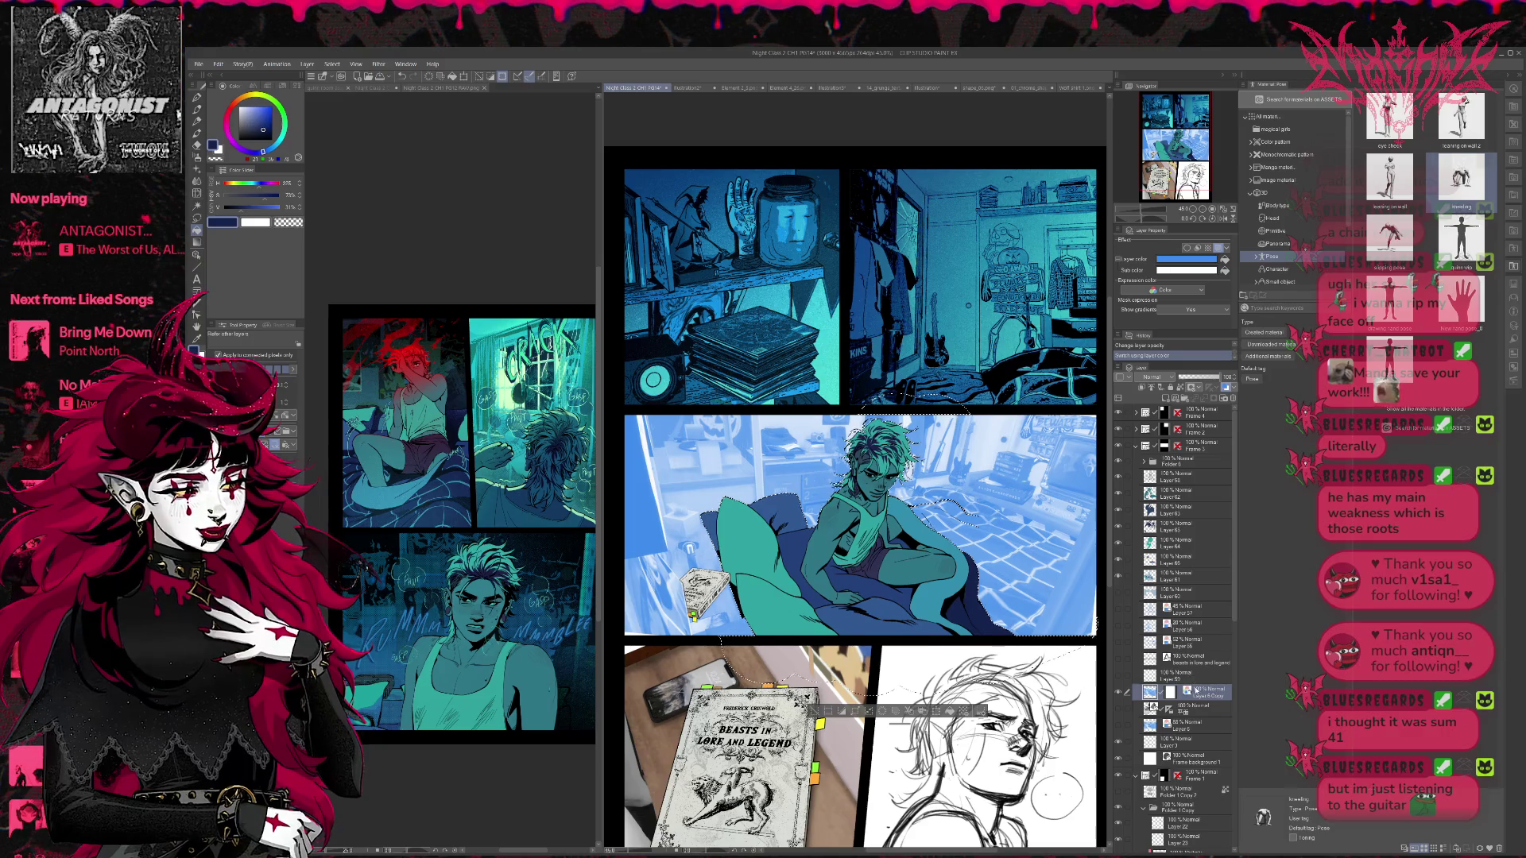
{"action": "left_click", "coordinate": [1224, 387]}
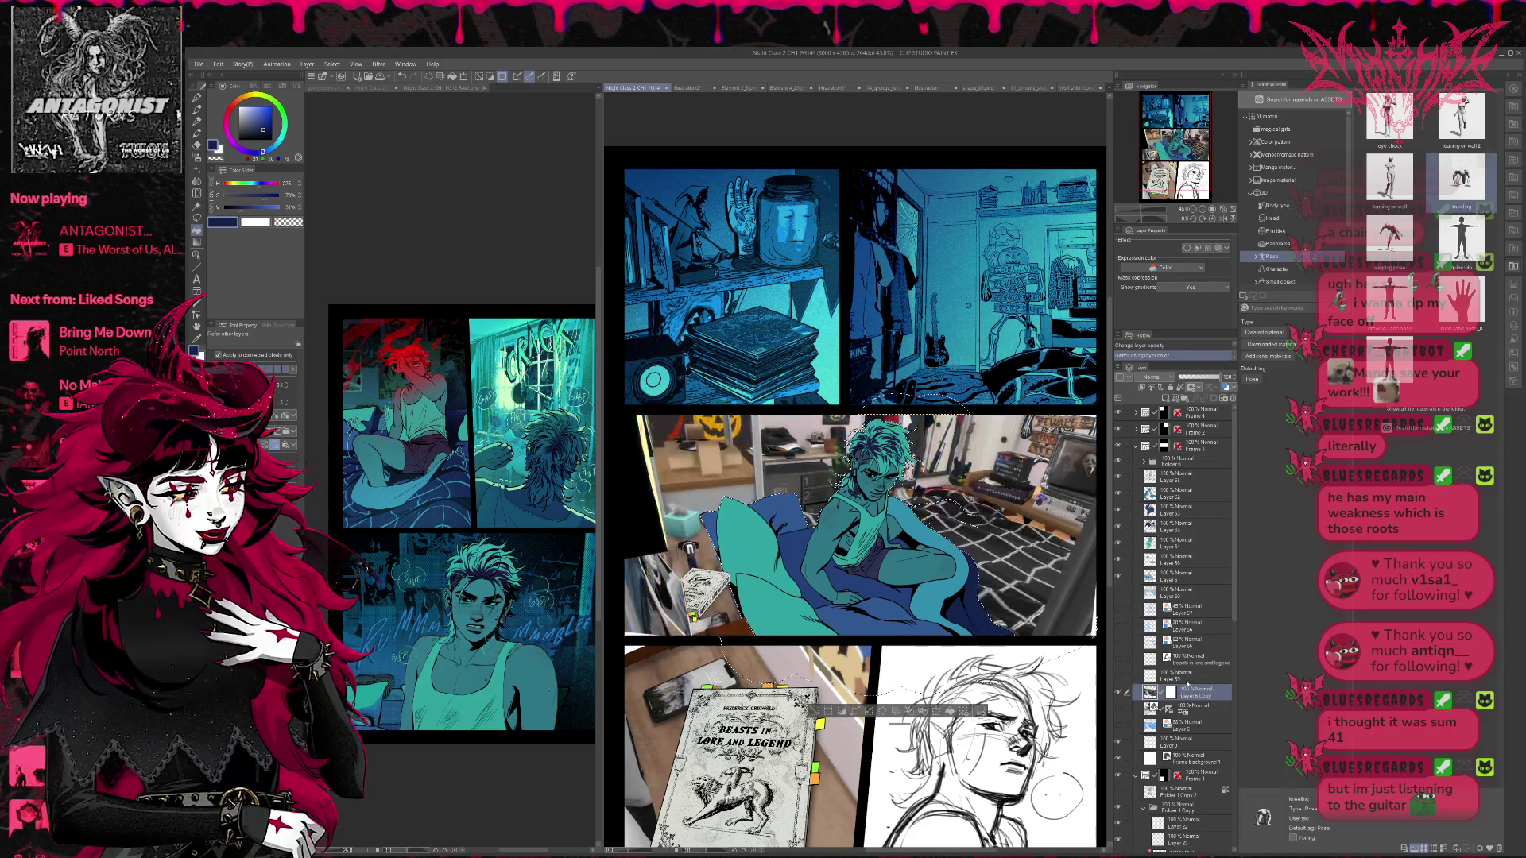
- Group Layers 60 through 53 into a folder with Ctrl+G
{"action": "left_click", "coordinate": [1195, 594]}
{"action": "left_click", "coordinate": [1183, 677], "text": "shift"}
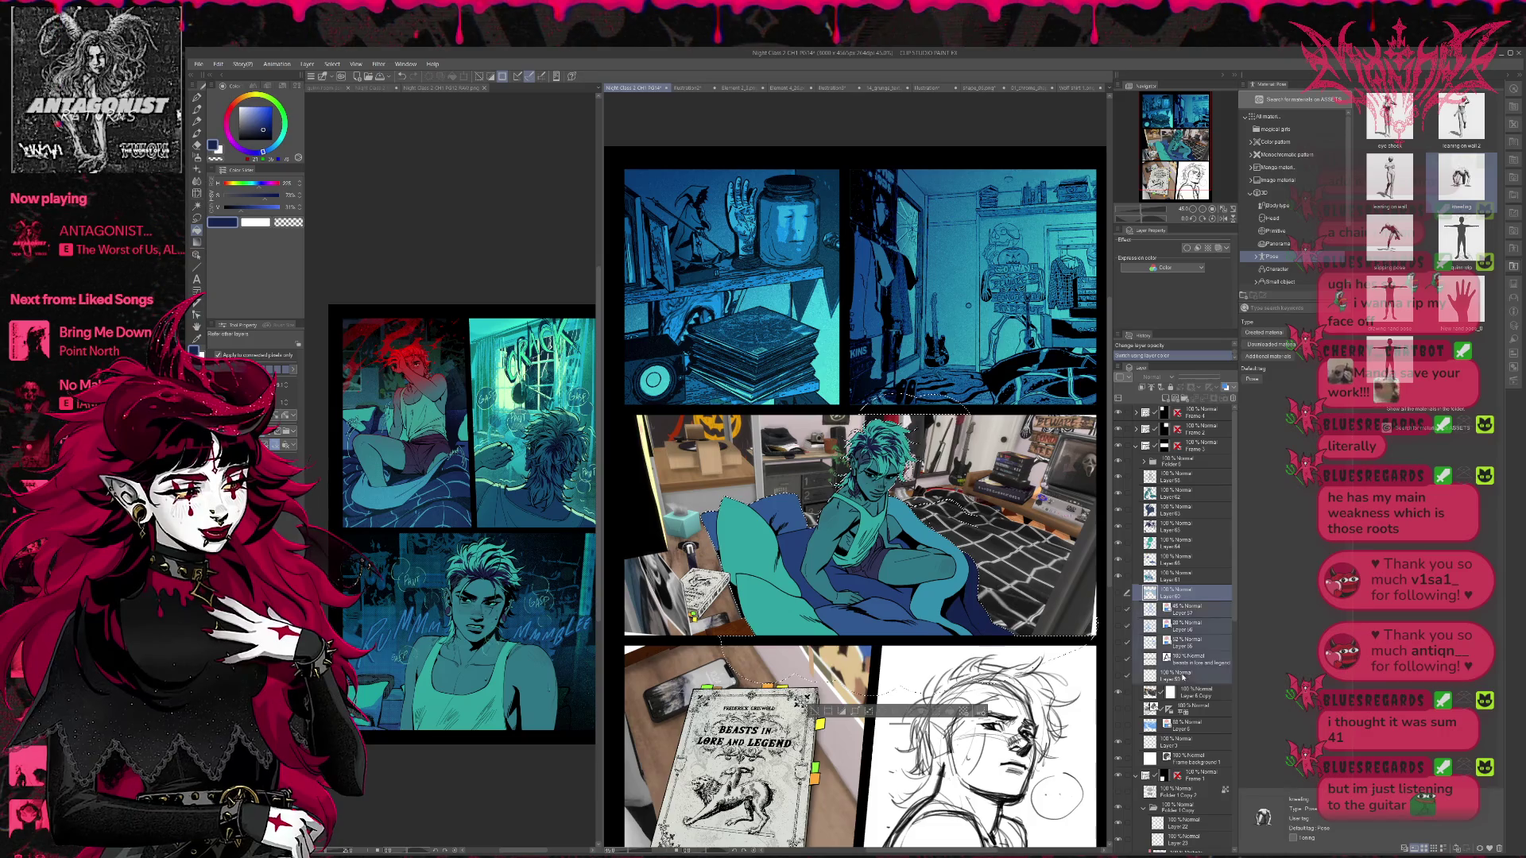
{"action": "key", "text": "ctrl+g"}
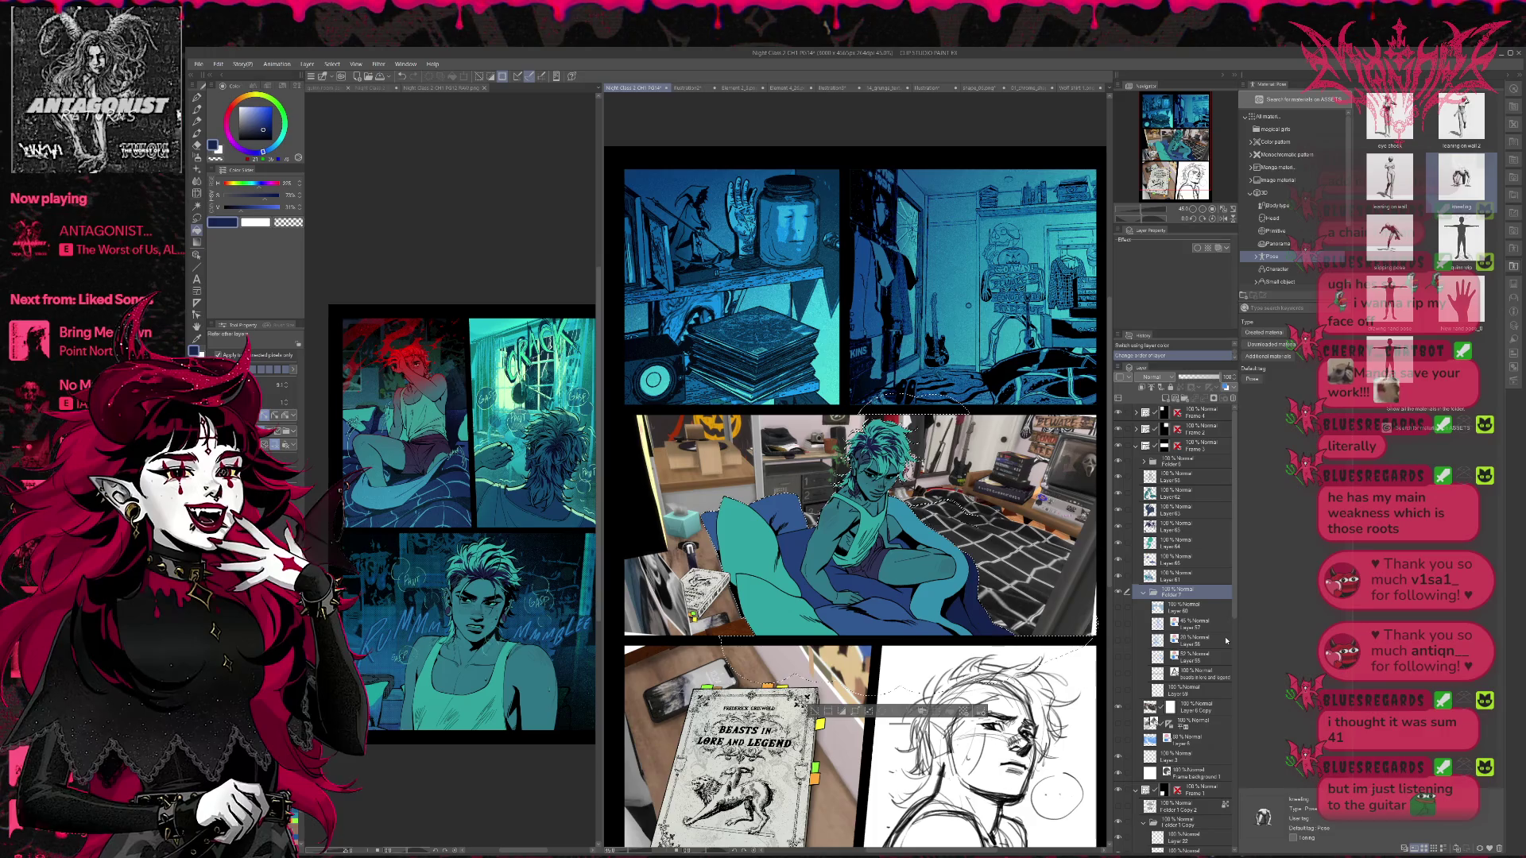
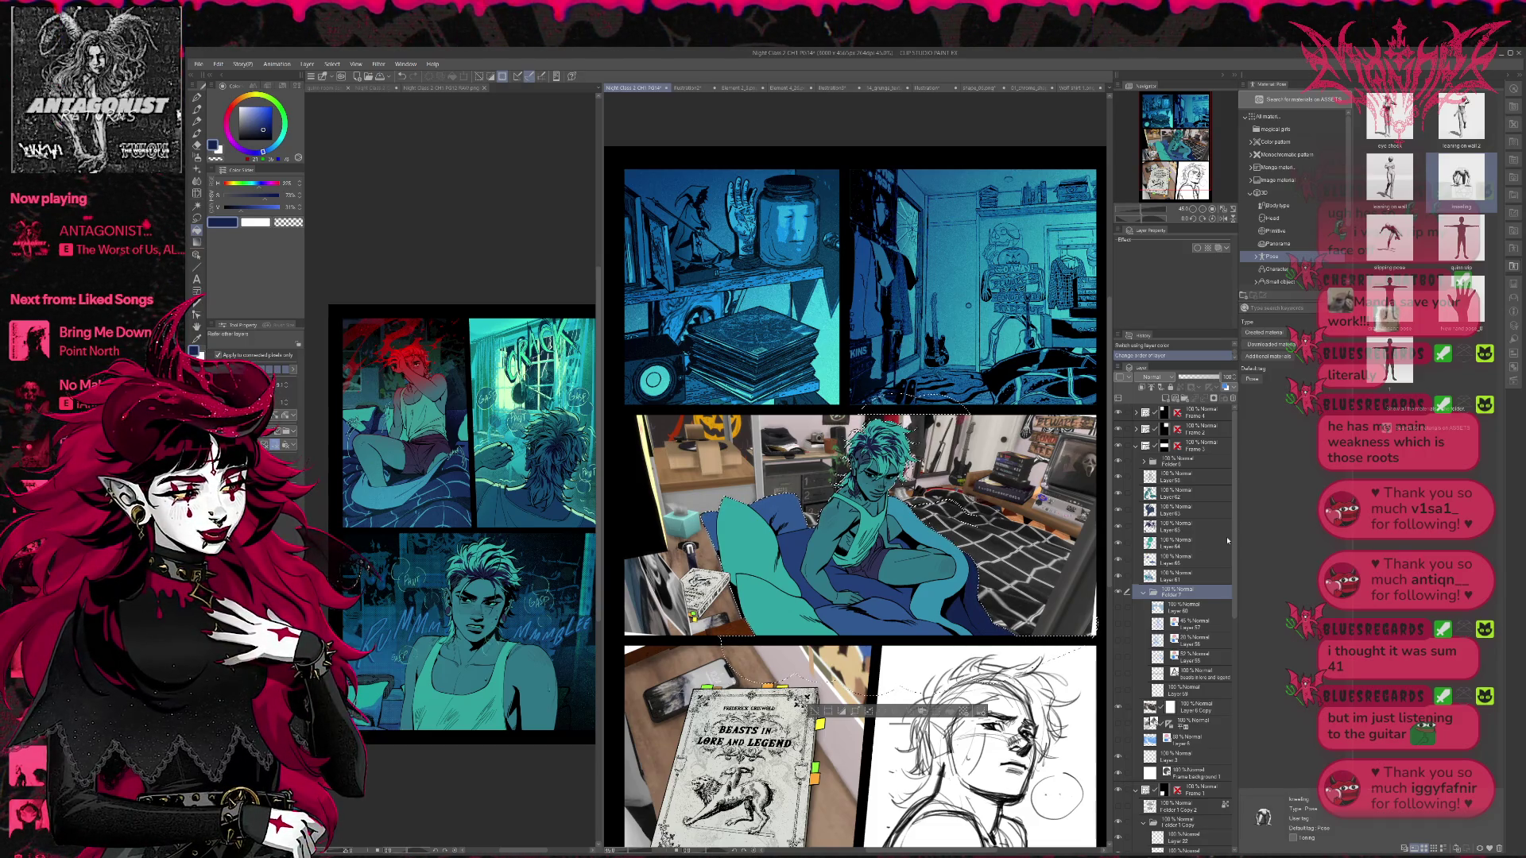
- Collapse Folder 7 and delete the extra layer beneath Layer 6 Copy
{"action": "left_click", "coordinate": [1143, 592]}
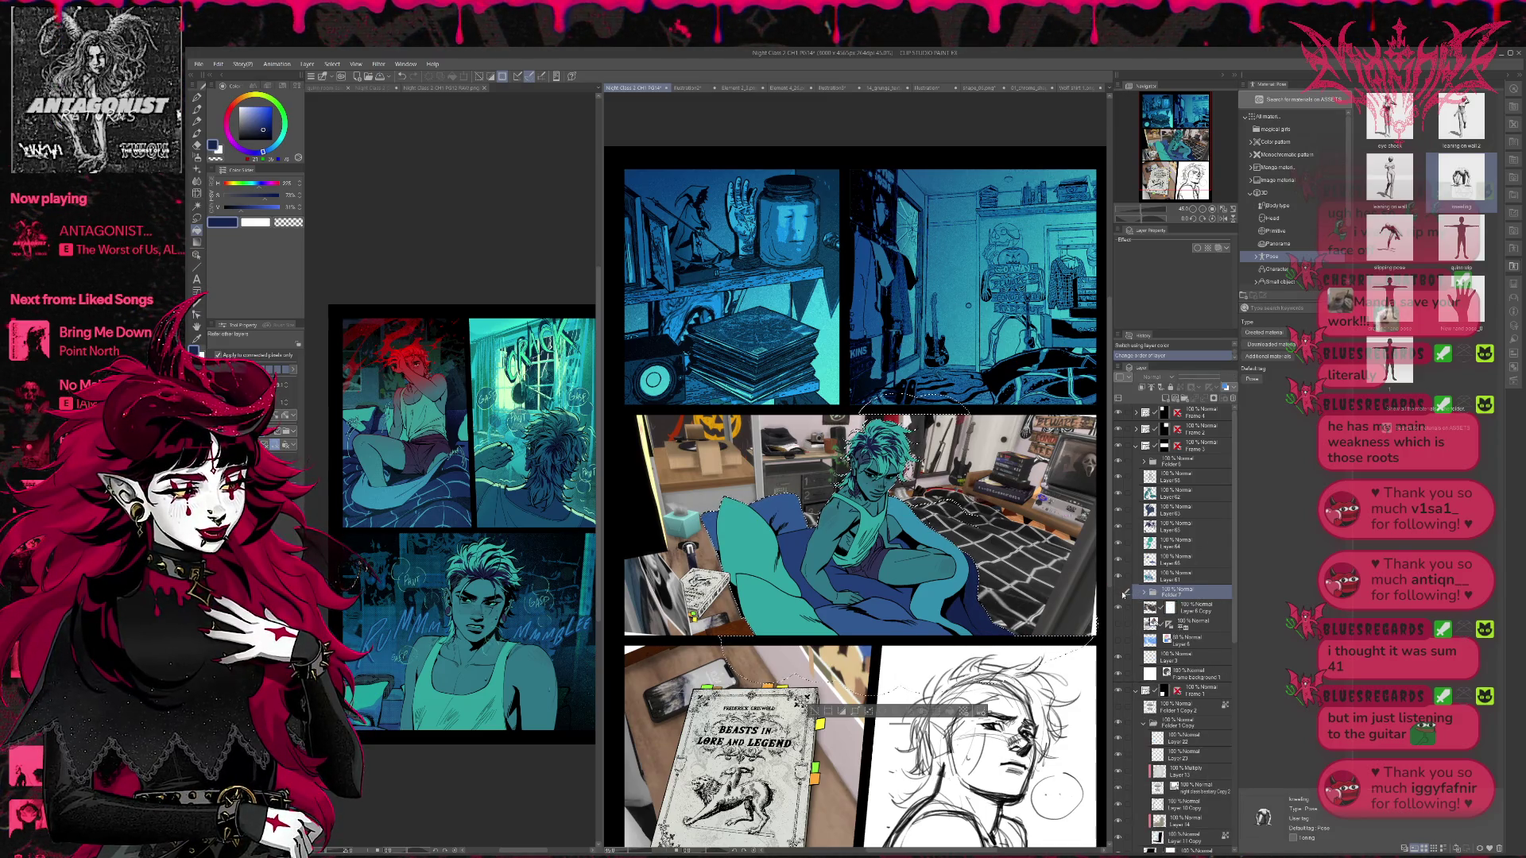
{"action": "left_click", "coordinate": [1191, 605]}
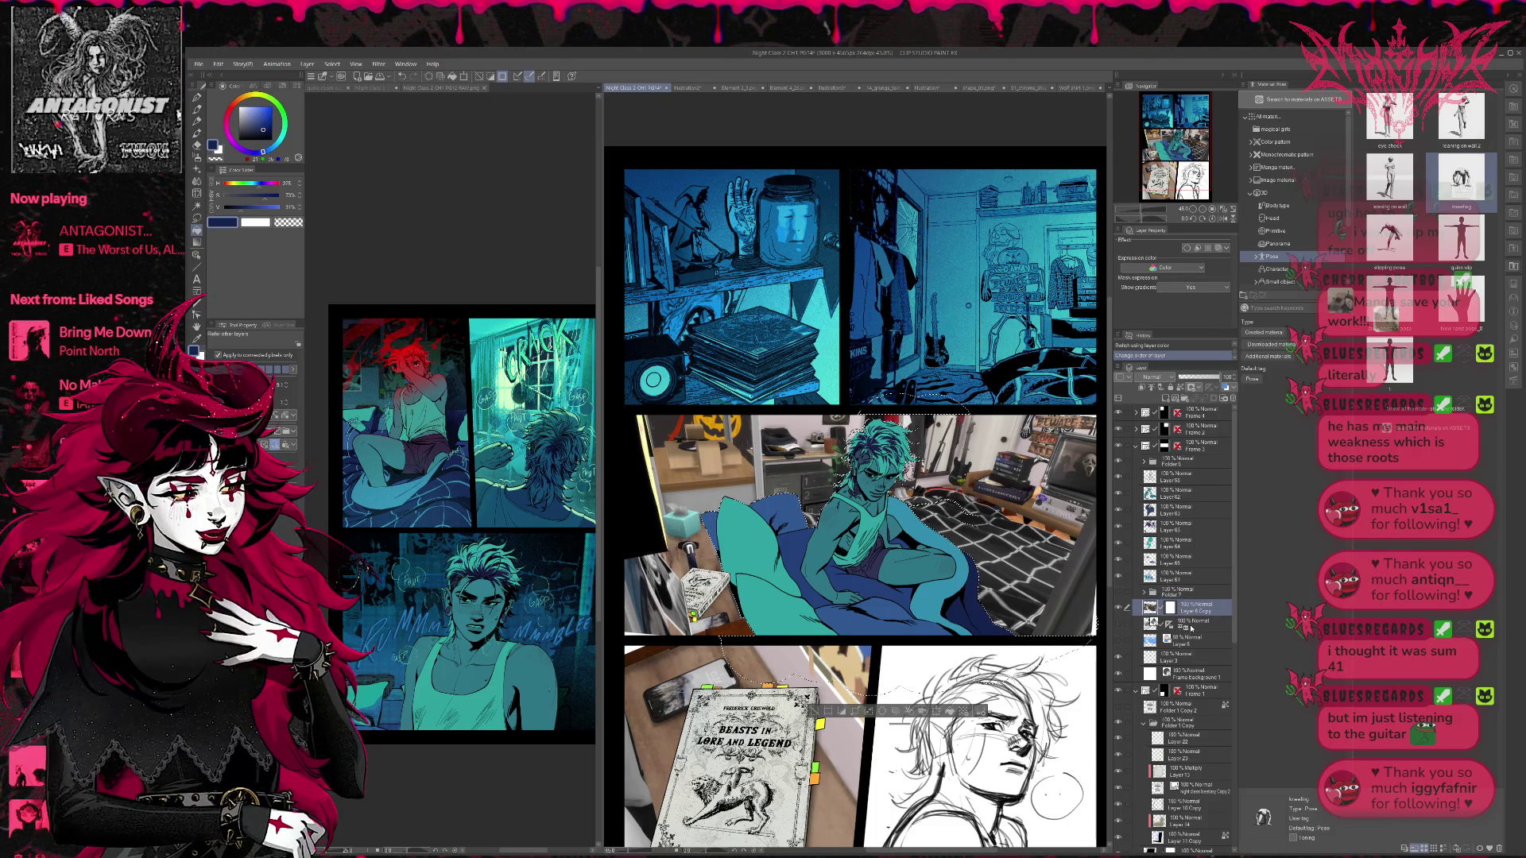
{"action": "left_click", "coordinate": [1194, 629]}
{"action": "left_click", "coordinate": [1233, 398]}
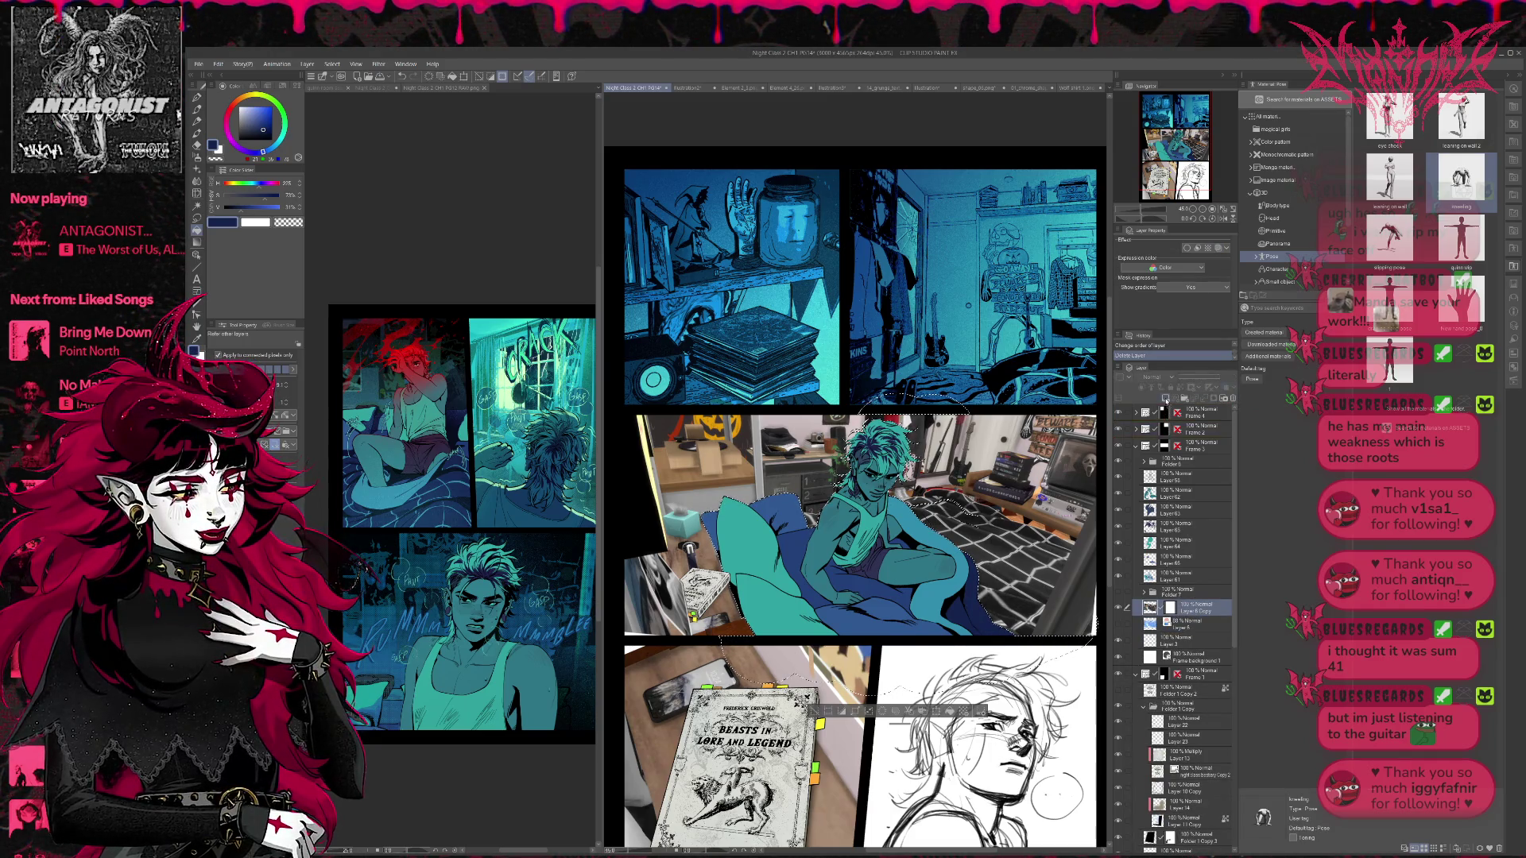
- Duplicate Layer 6 Copy and clear the selection
{"action": "key", "text": "ctrl+j"}
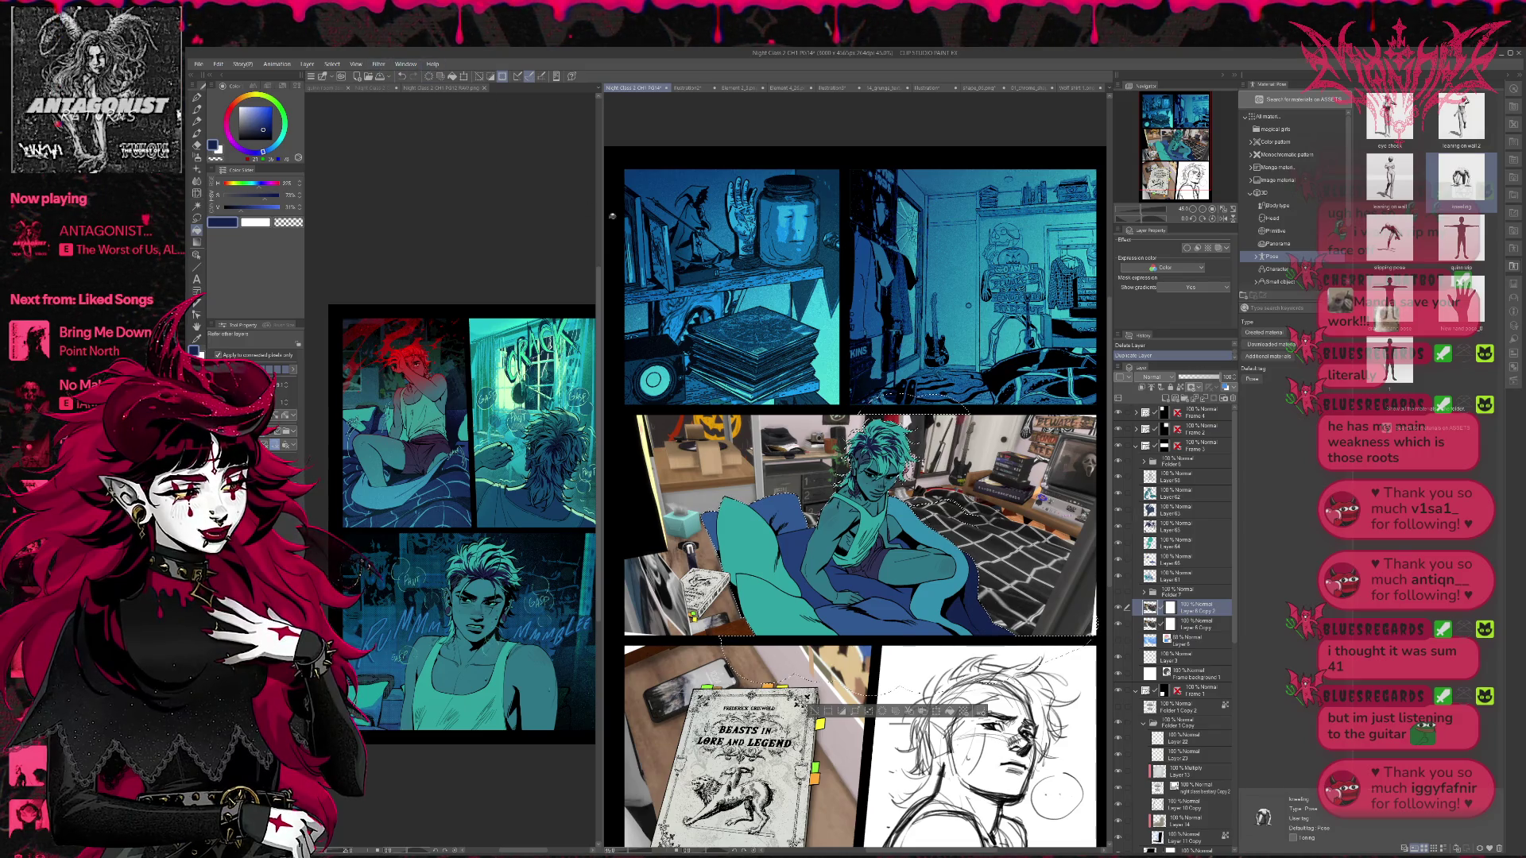
{"action": "key", "text": "ctrl+d"}
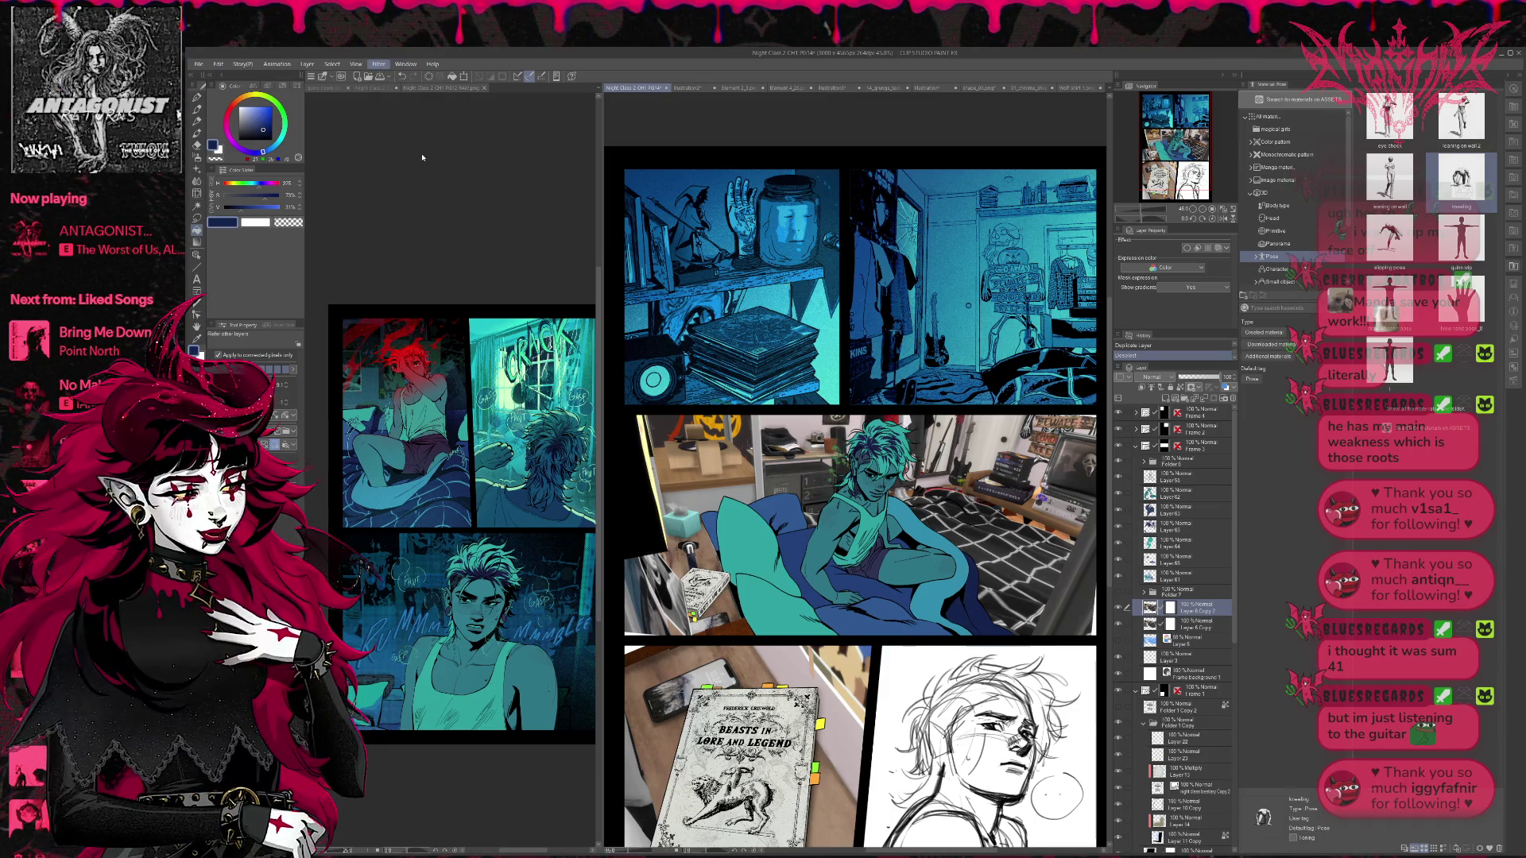
{"action": "left_click", "coordinate": [494, 142]}
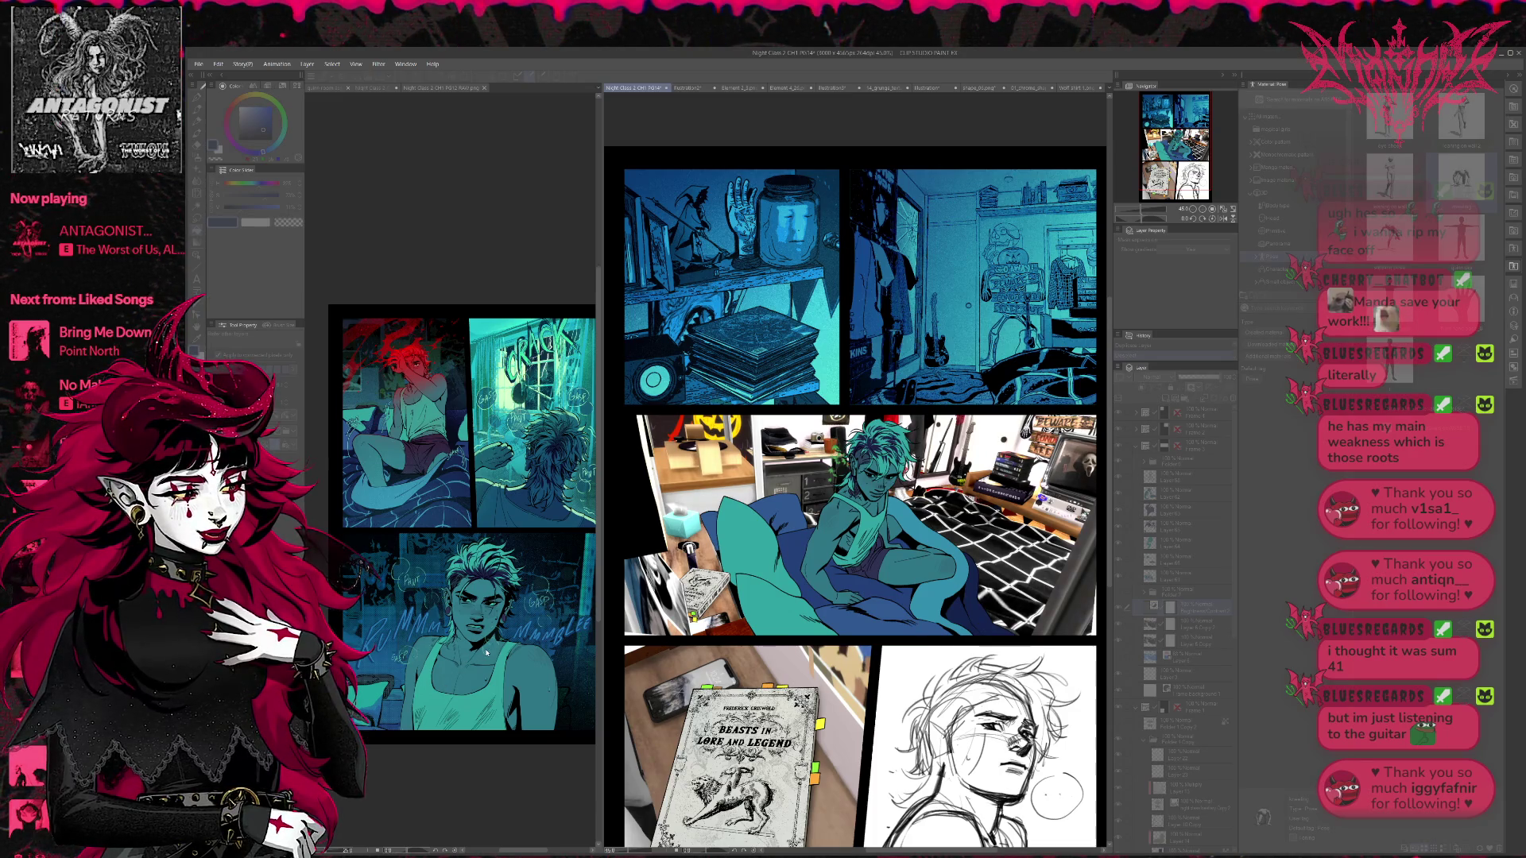
- Commit the Brightness/Contrast layer, duplicate Layer 6 Copy 2, and merge the correction into the copy
{"action": "key", "text": "Return"}
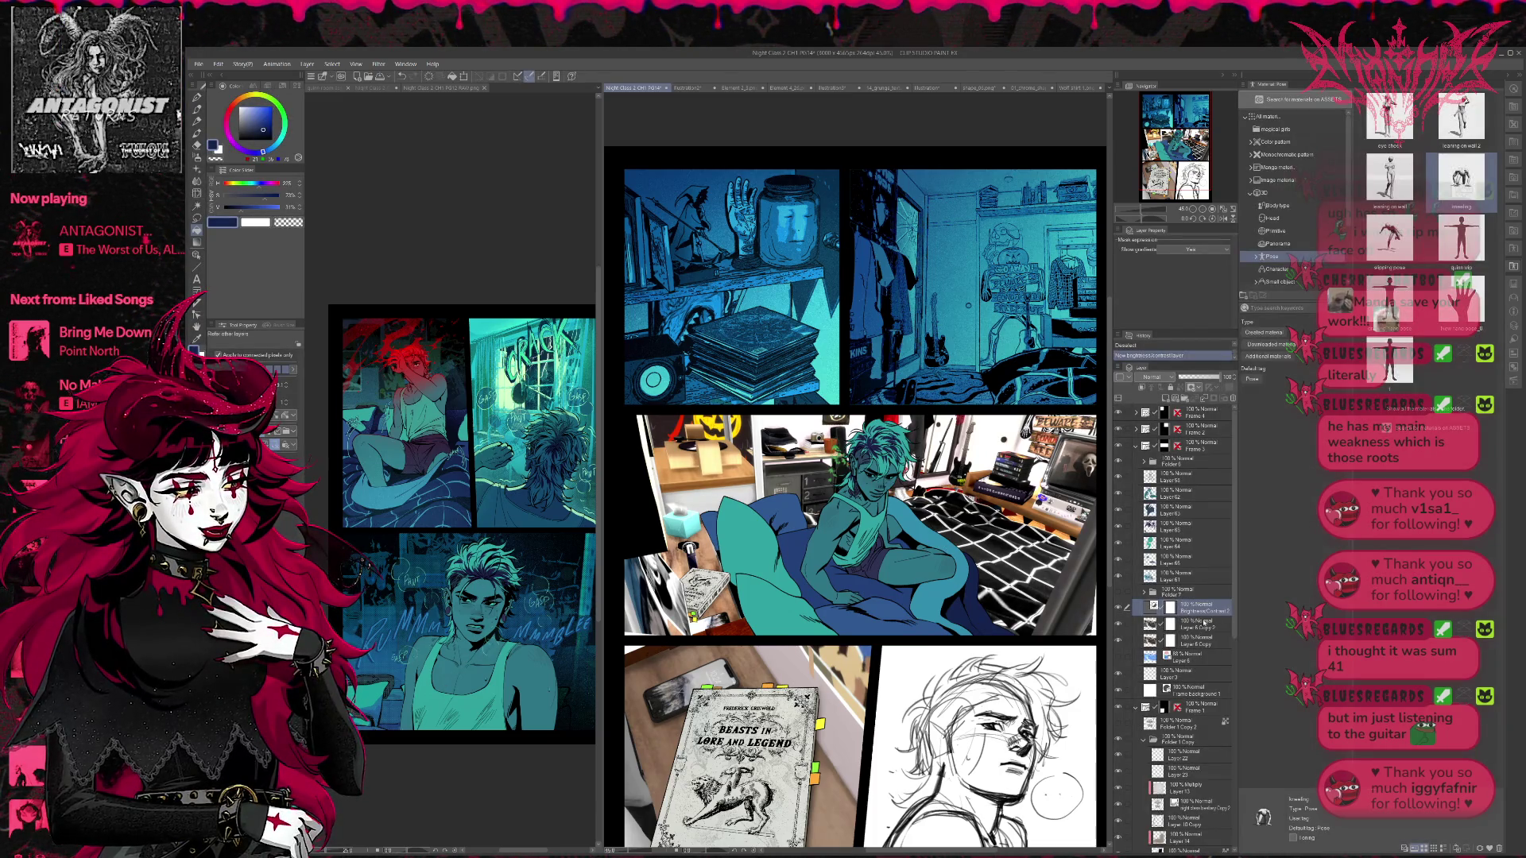
{"action": "left_click", "coordinate": [1204, 622]}
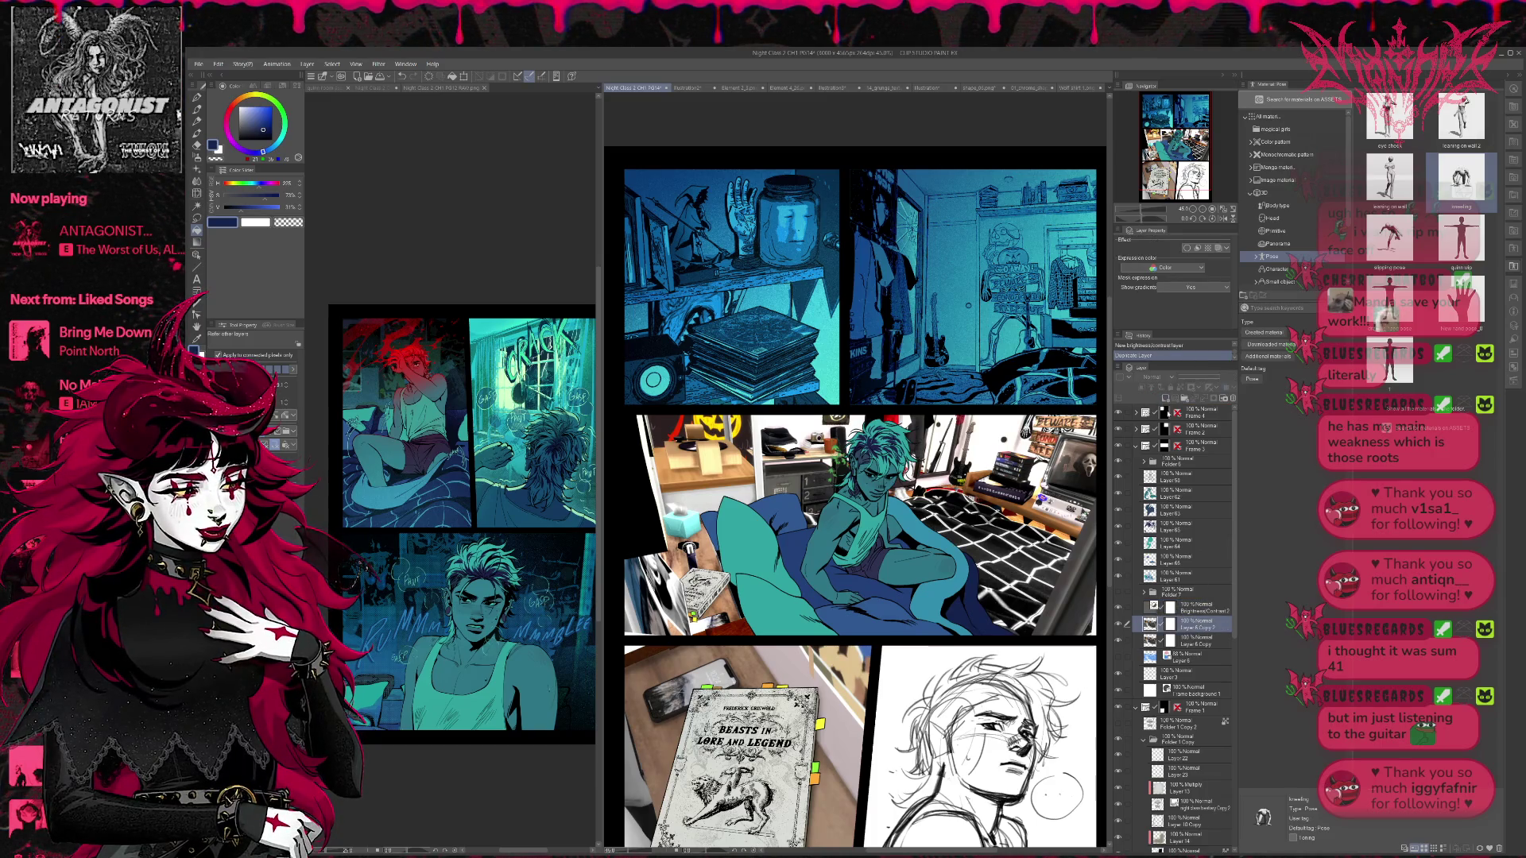
{"action": "key", "text": "ctrl+j"}
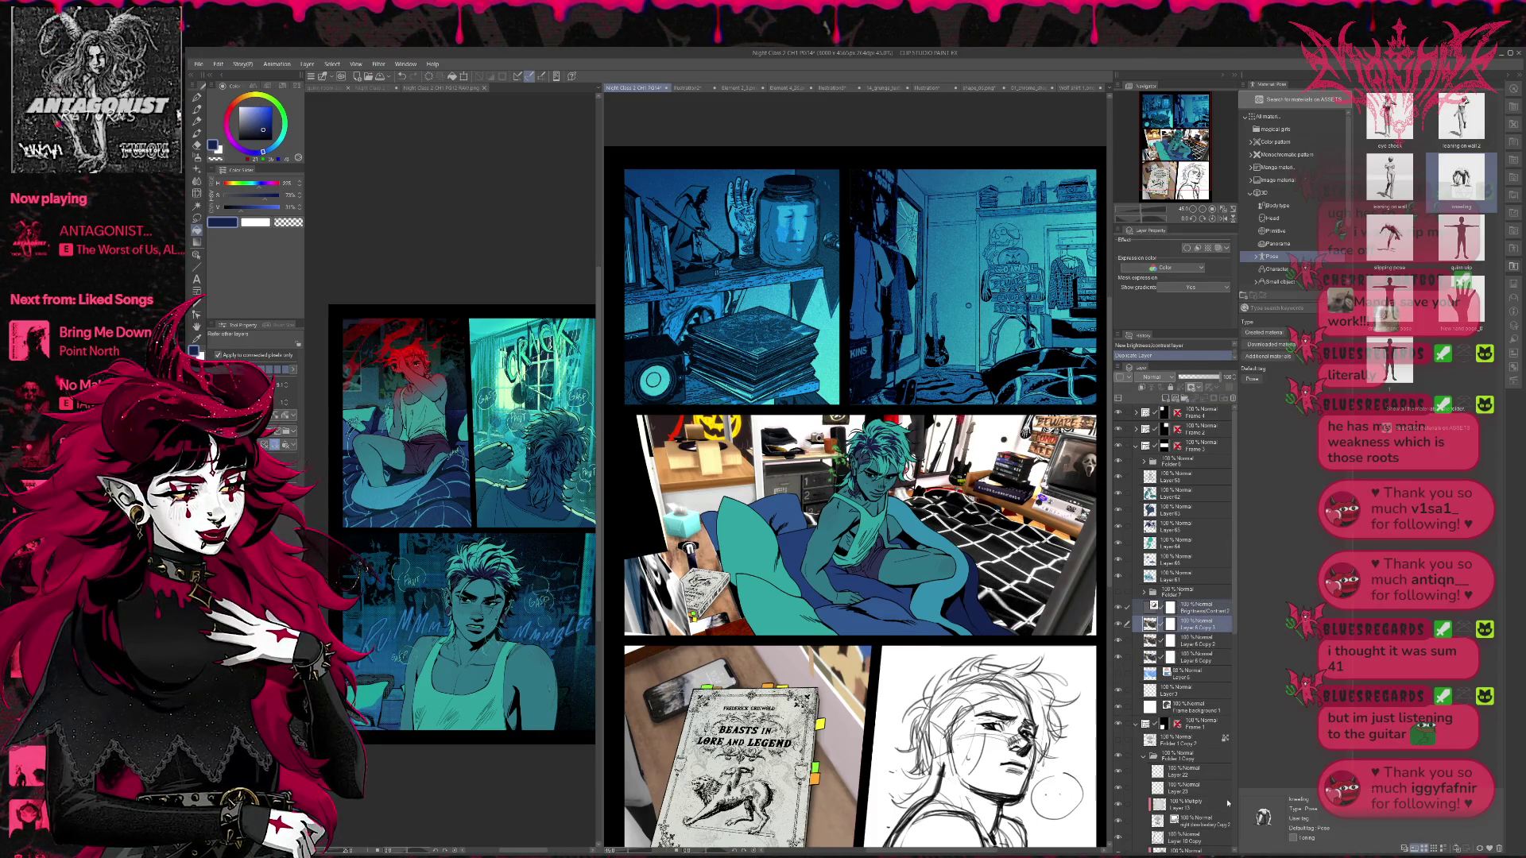
{"action": "key", "text": "shift+alt+e"}
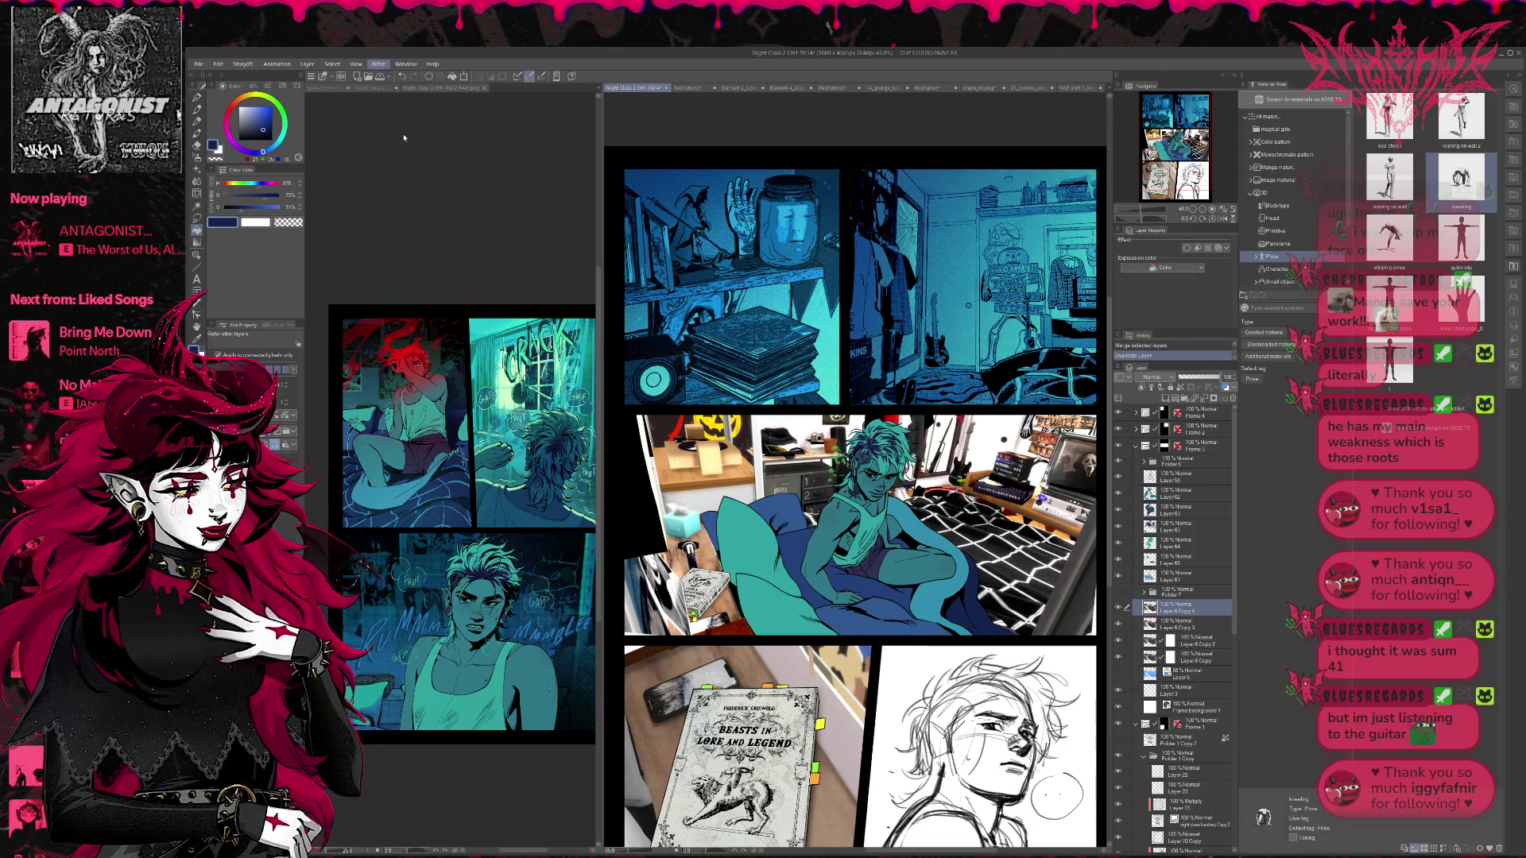
- Apply a contrast and saturation boost filter to the merged render copy
{"action": "left_click", "coordinate": [448, 137]}
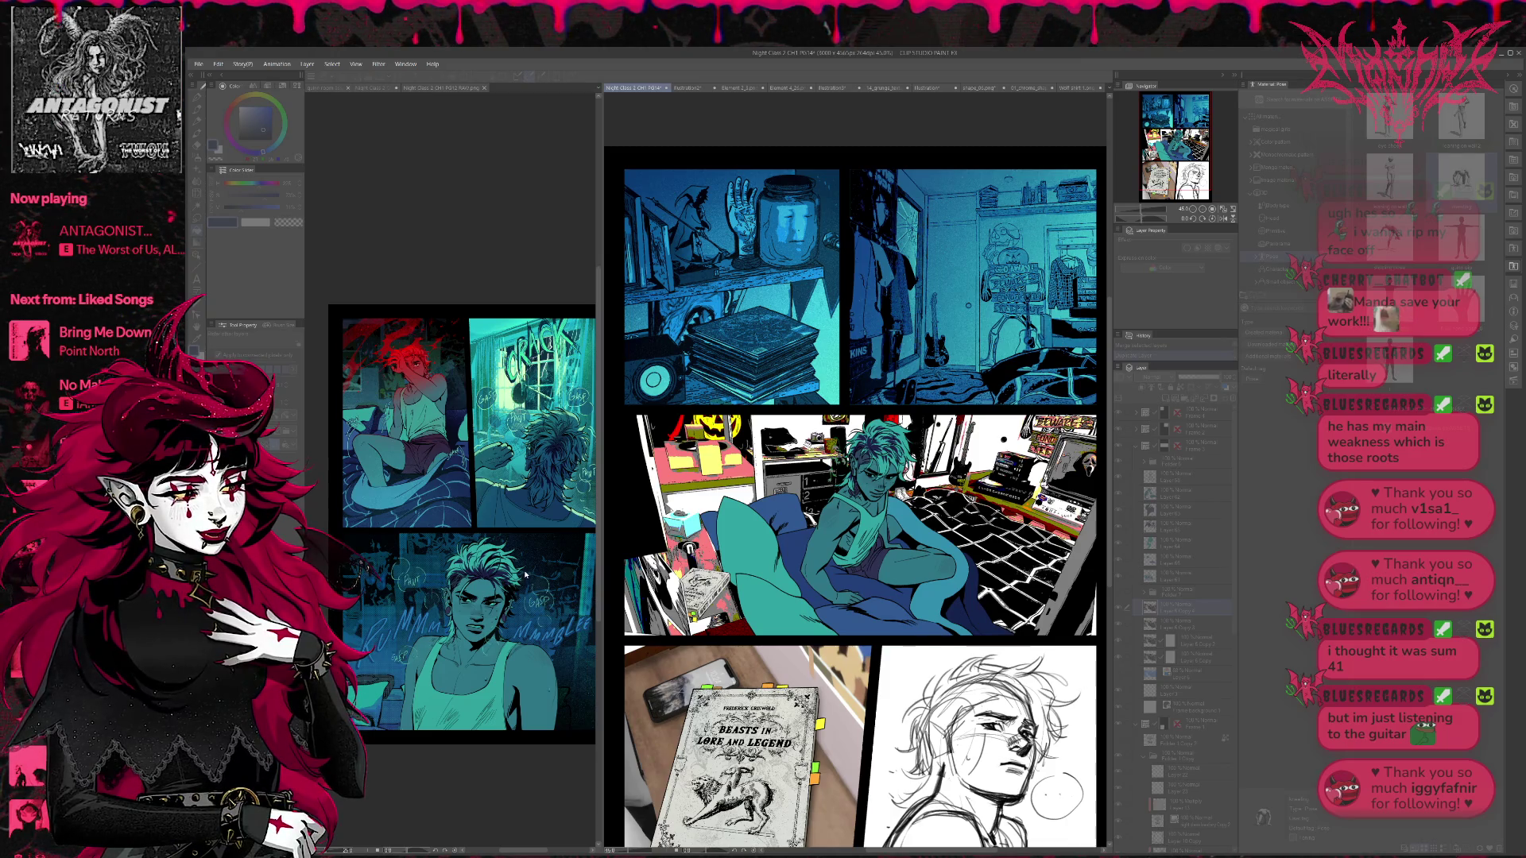
{"action": "key", "text": "ctrl+z"}
{"action": "key", "text": "ctrl+z"}
{"action": "key", "text": "ctrl+z"}
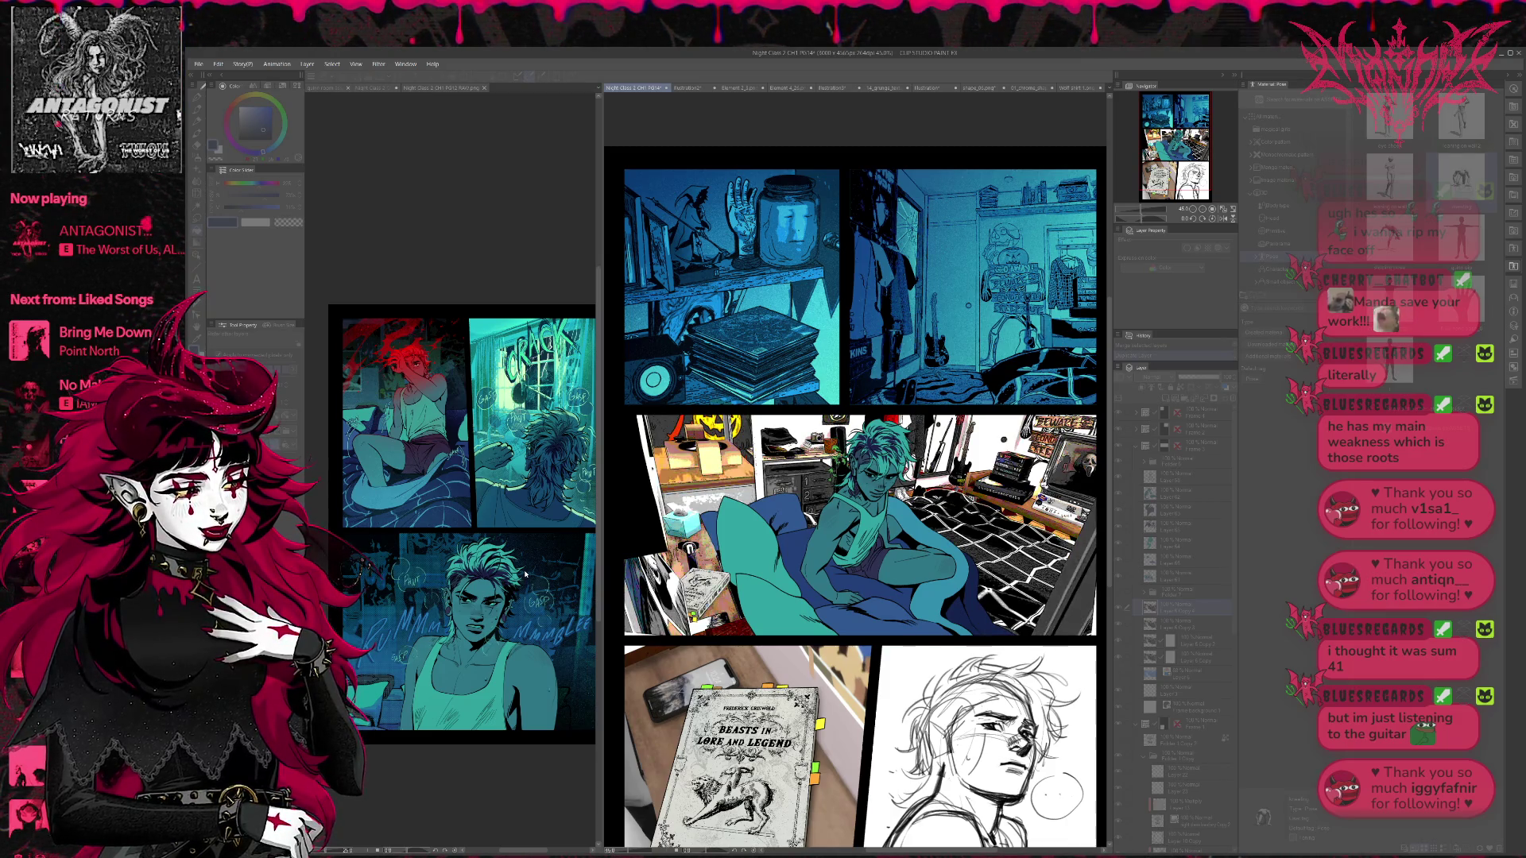
{"action": "key", "text": "ctrl+z"}
{"action": "key", "text": "ctrl+z"}
{"action": "key", "text": "ctrl+z"}
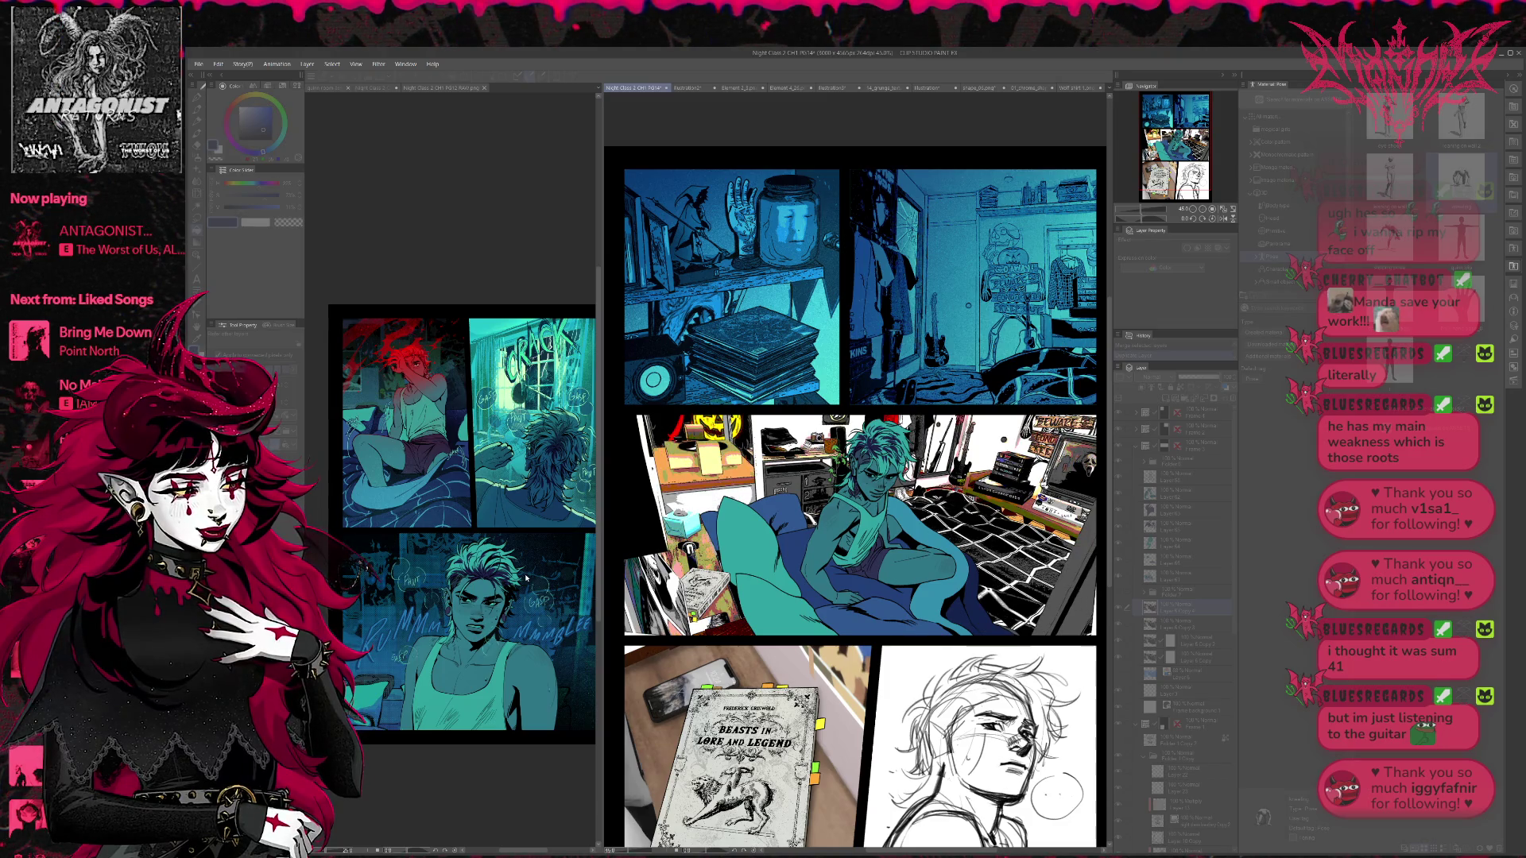
{"action": "key", "text": "ctrl+z"}
{"action": "key", "text": "ctrl+z"}
{"action": "key", "text": "ctrl+z"}
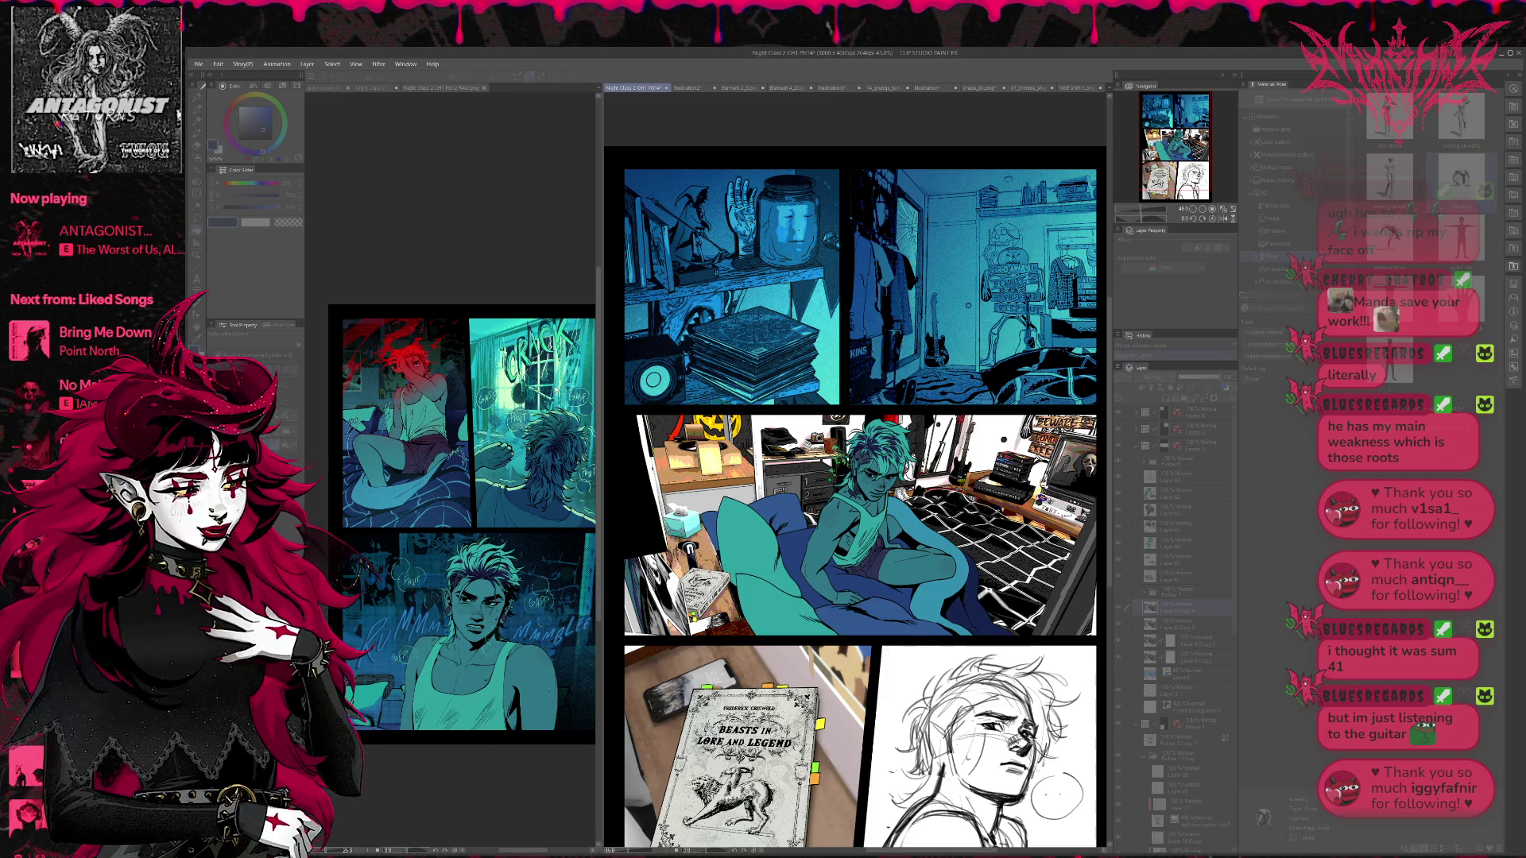
{"action": "left_click", "coordinate": [1158, 609]}
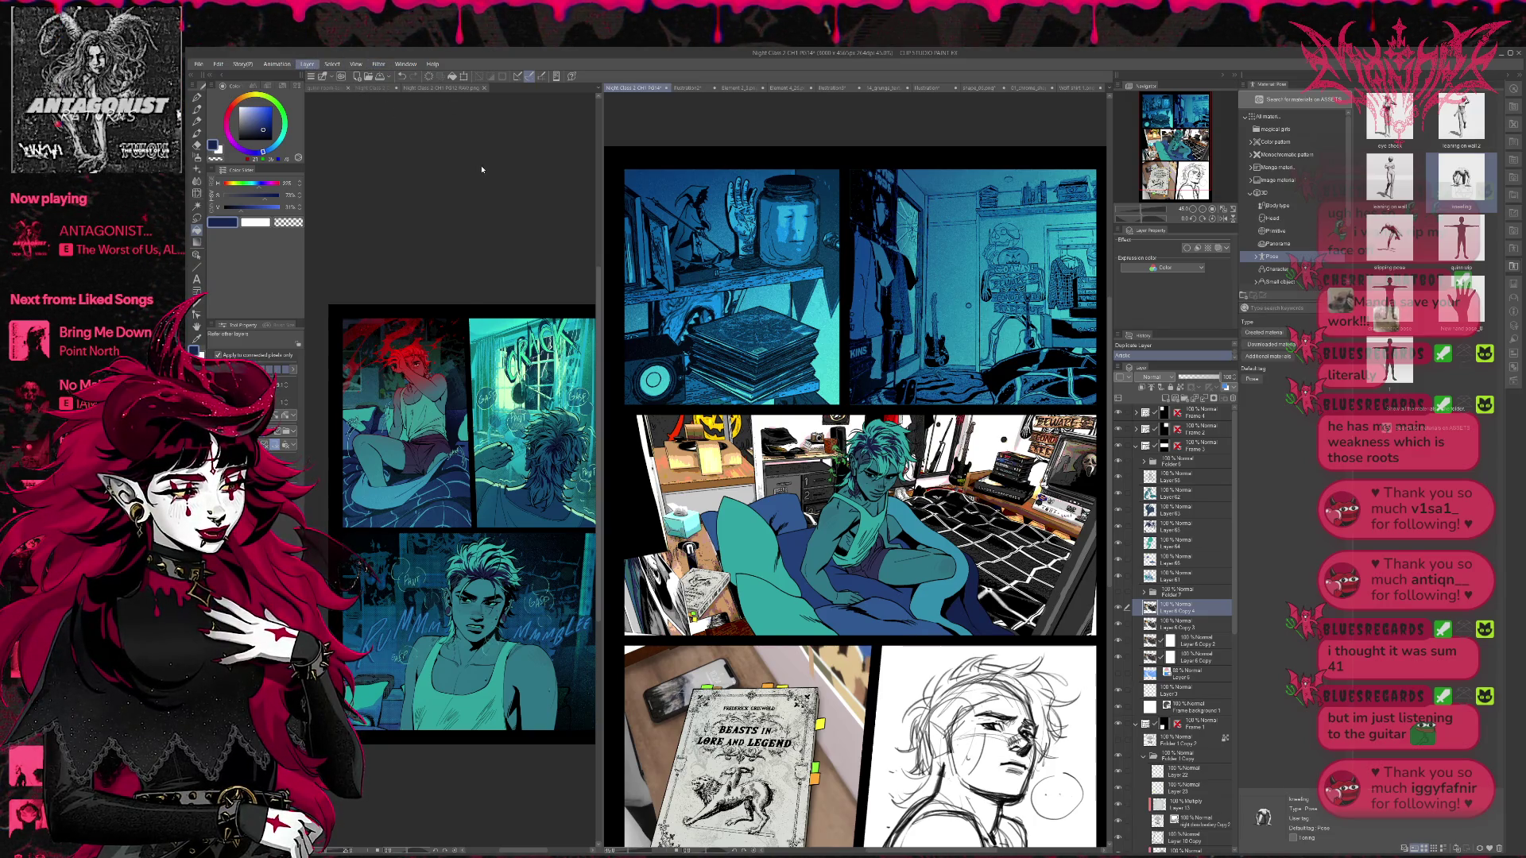
- Add a Threshold correction layer over the render, then duplicate Layer 6 Copy 3
{"action": "key", "text": "ctrl+m"}
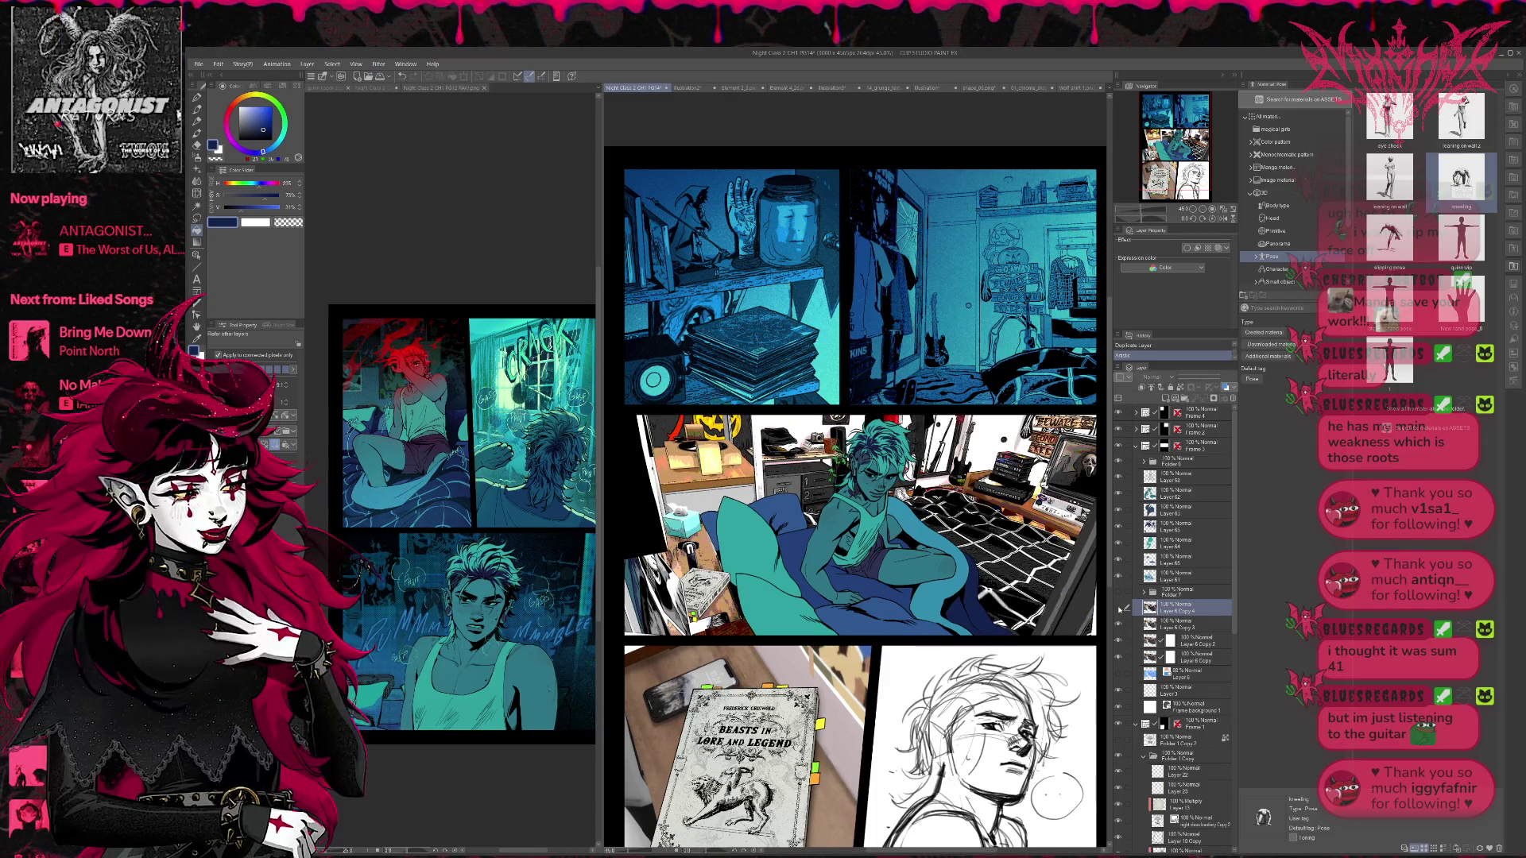
{"action": "left_click", "coordinate": [1173, 628]}
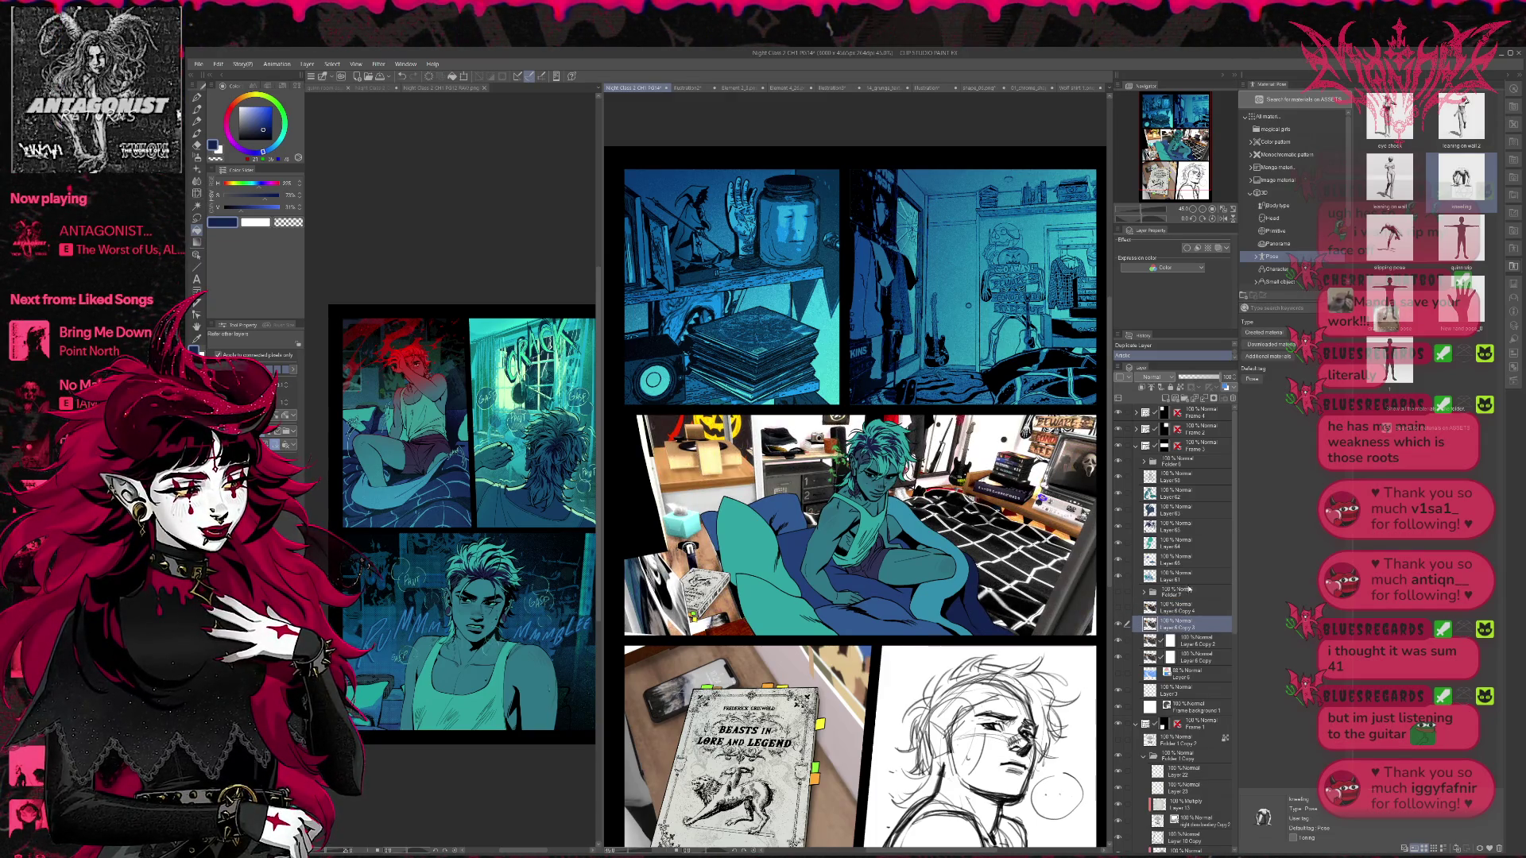
{"action": "key", "text": "ctrl+j"}
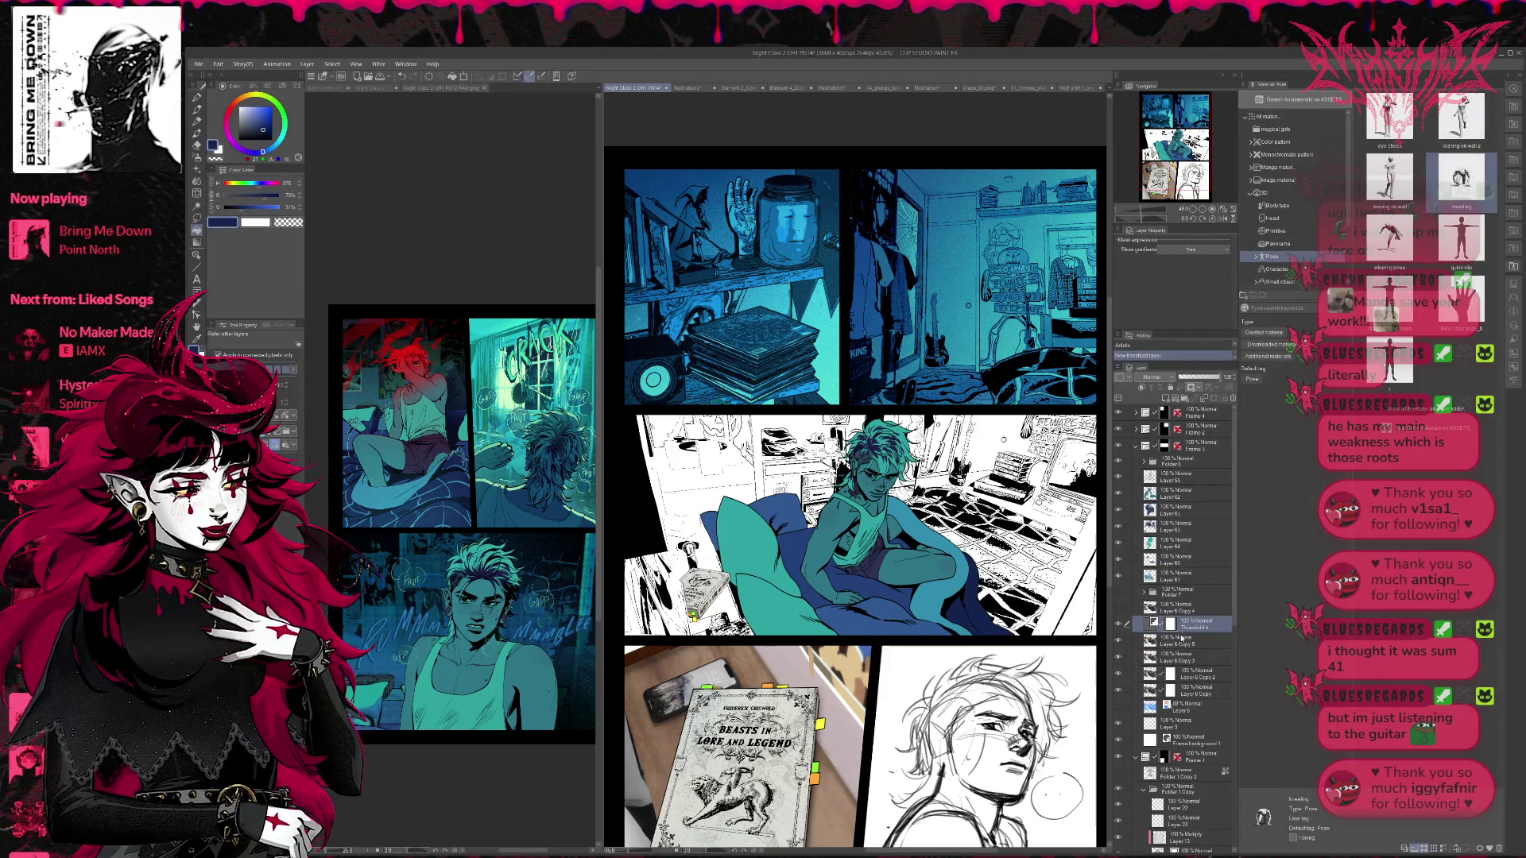
- Duplicate Layer 6 Copy 5 with its threshold and merge the copies into one flat layer
{"action": "left_click", "coordinate": [1188, 643]}
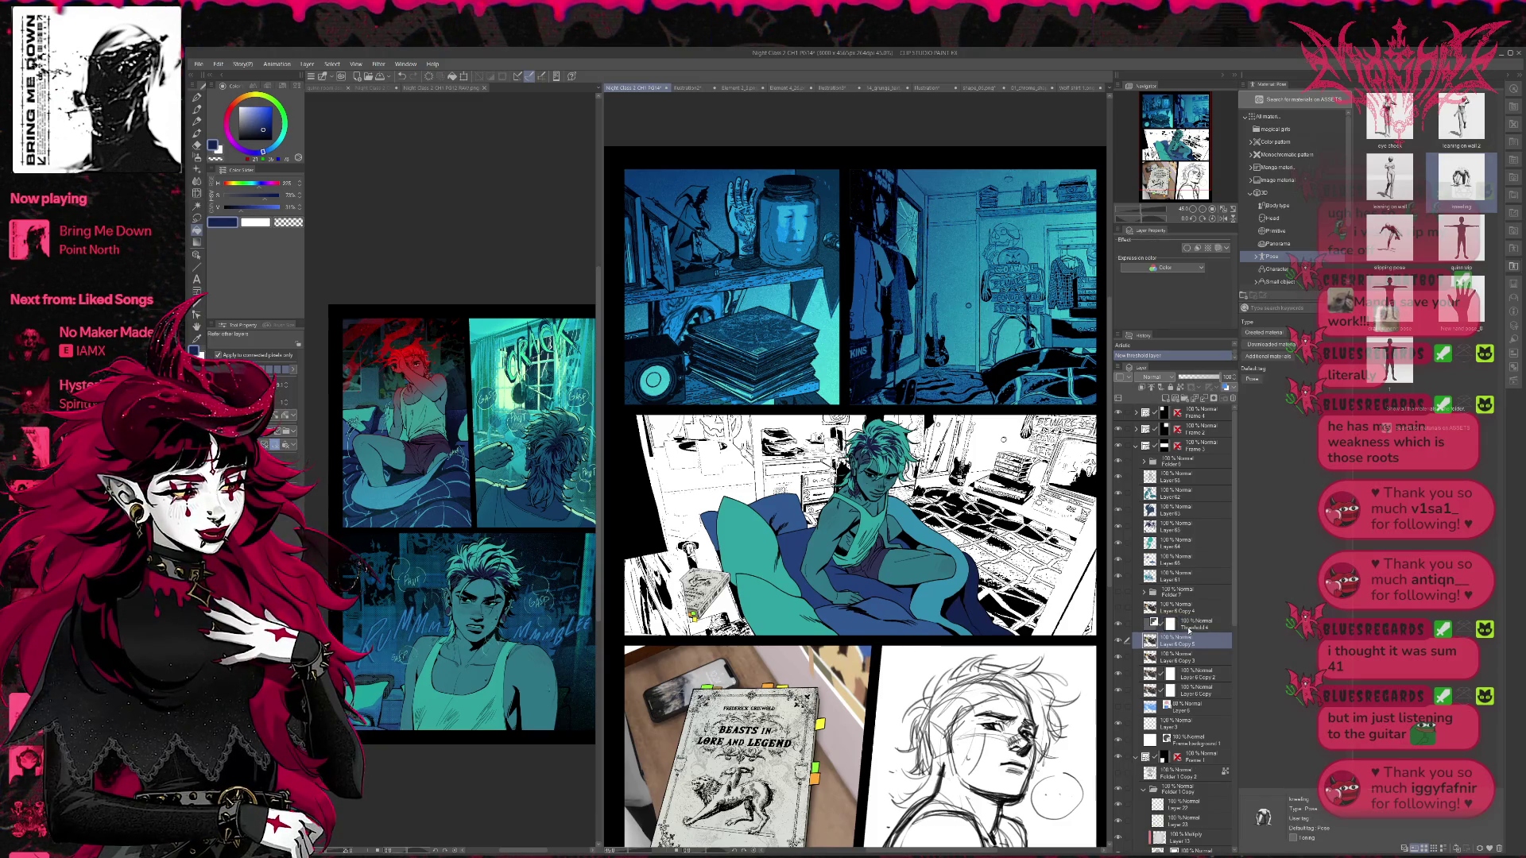
{"action": "key", "text": "ctrl+j"}
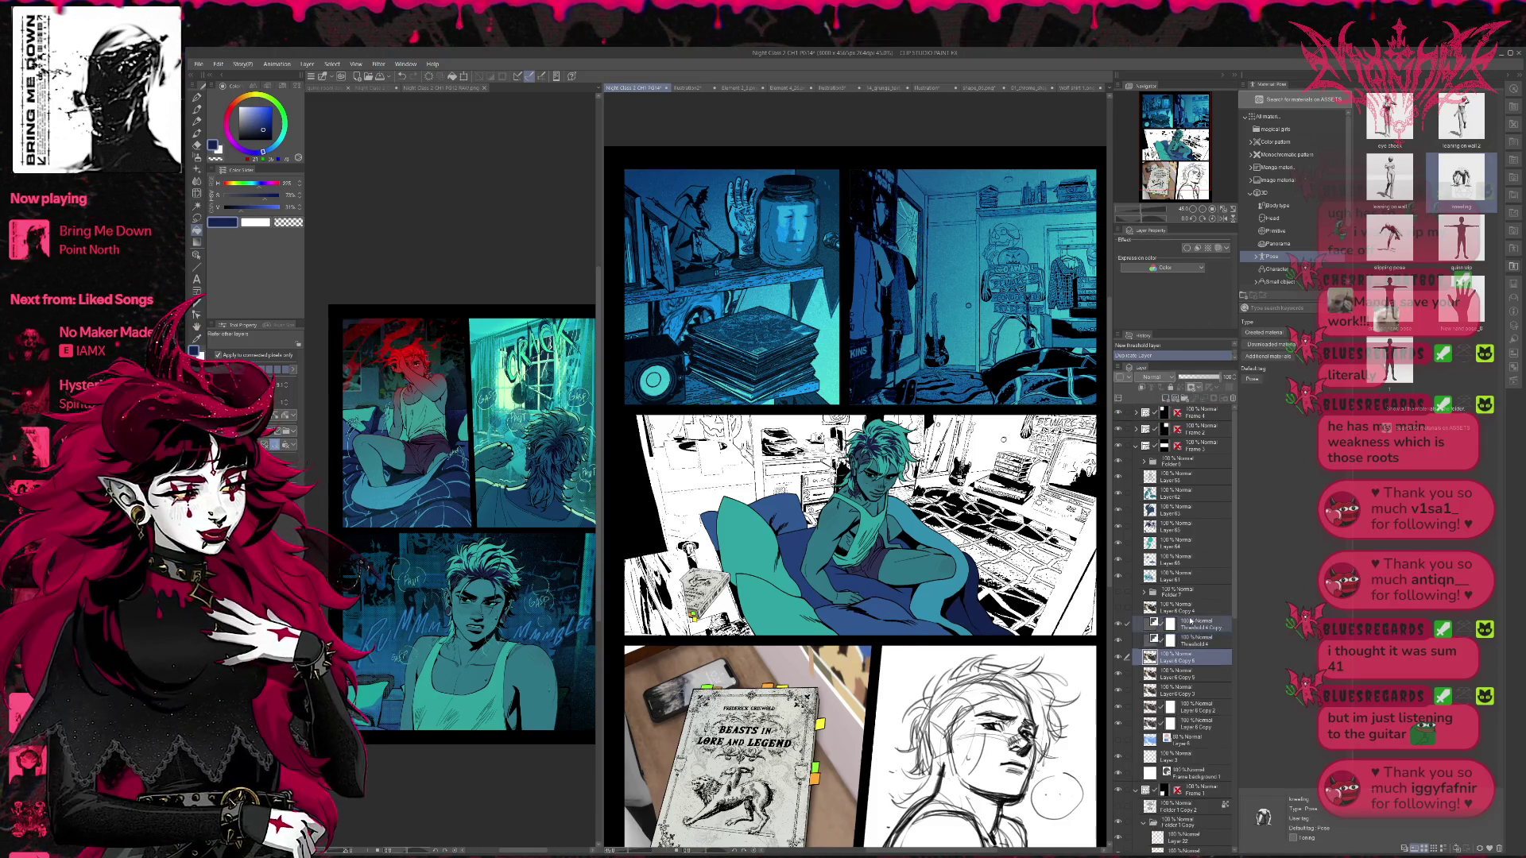
{"action": "key", "text": "ctrl+shift+e"}
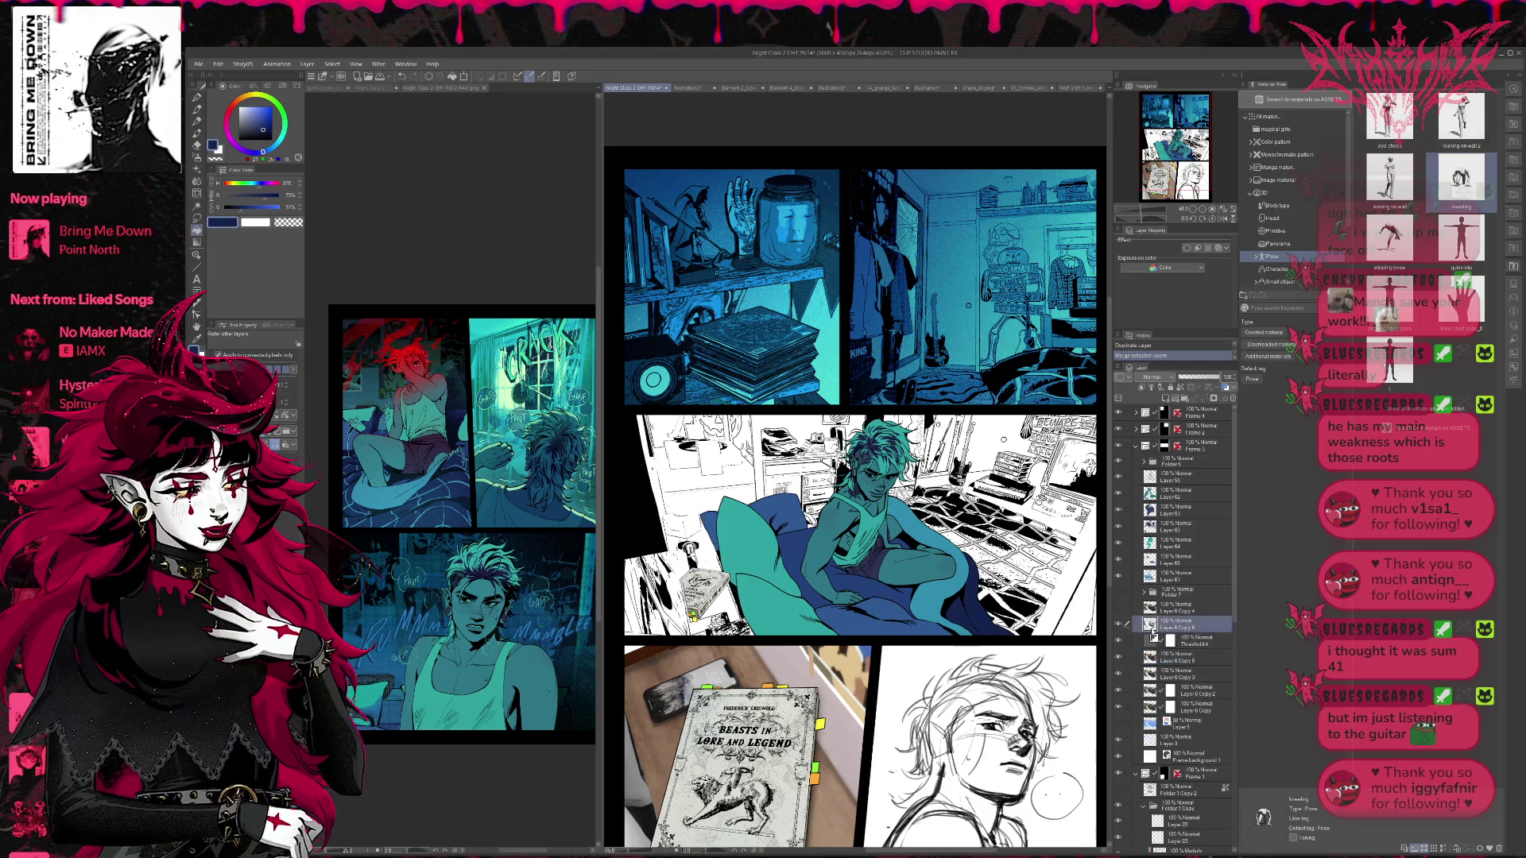
- Compare the panel with Layer 6 Copy 6 on and off, leave it hidden, and reopen the Threshold 4 settings
{"action": "left_click", "coordinate": [1119, 625]}
{"action": "left_click", "coordinate": [1119, 625]}
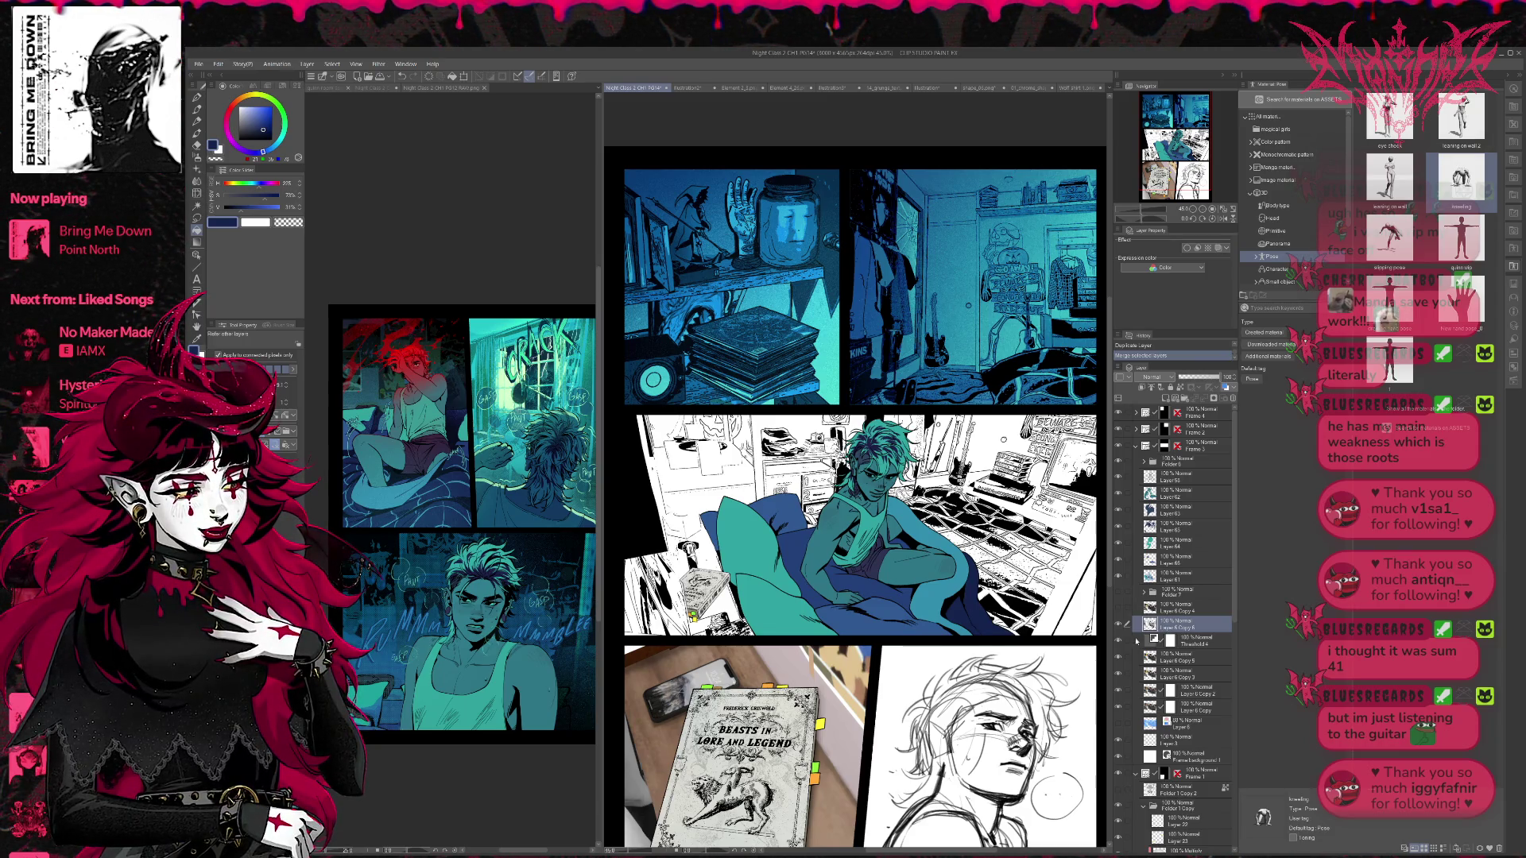
{"action": "left_click", "coordinate": [1119, 626]}
{"action": "left_click", "coordinate": [1119, 627]}
{"action": "left_click", "coordinate": [1120, 627]}
{"action": "left_click", "coordinate": [1120, 627]}
{"action": "left_click", "coordinate": [1120, 628]}
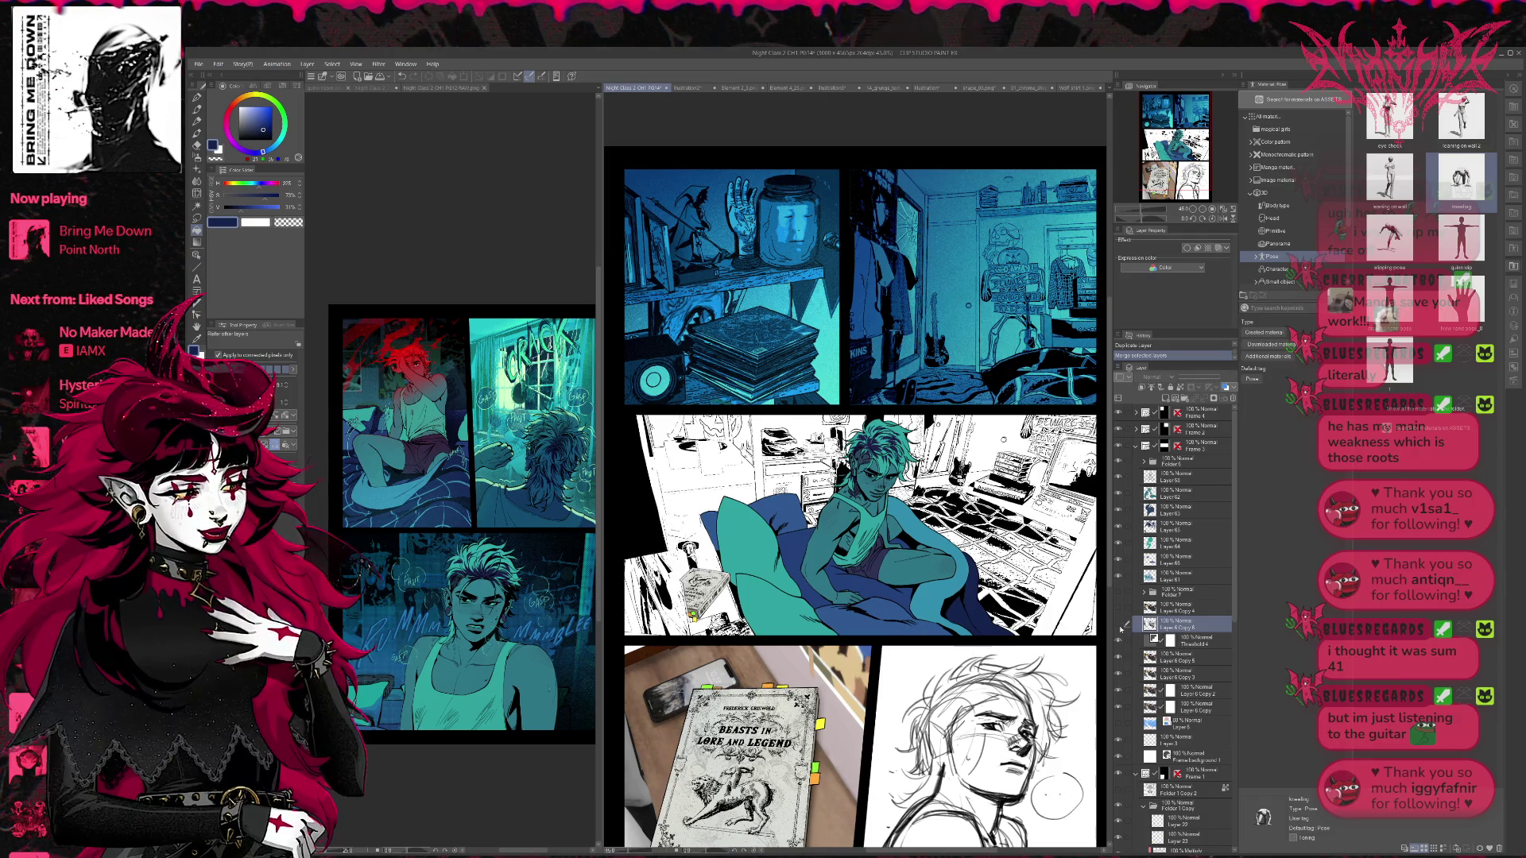
{"action": "double_click", "coordinate": [1147, 640]}
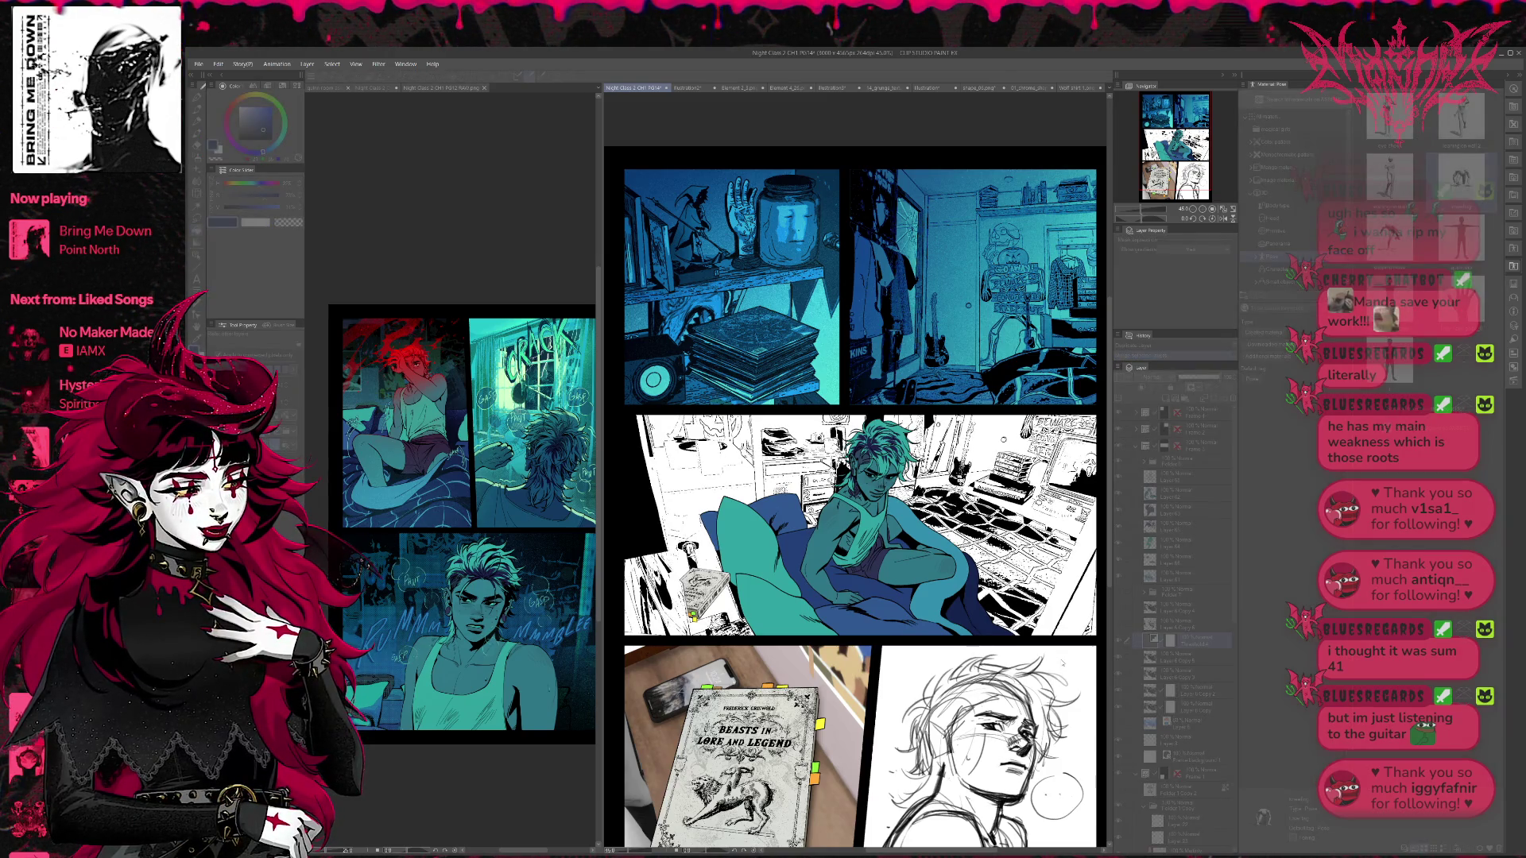
- Apply the darker threshold, compare versions through undo/redo, and end with the last shading step undone
{"action": "key", "text": "Return"}
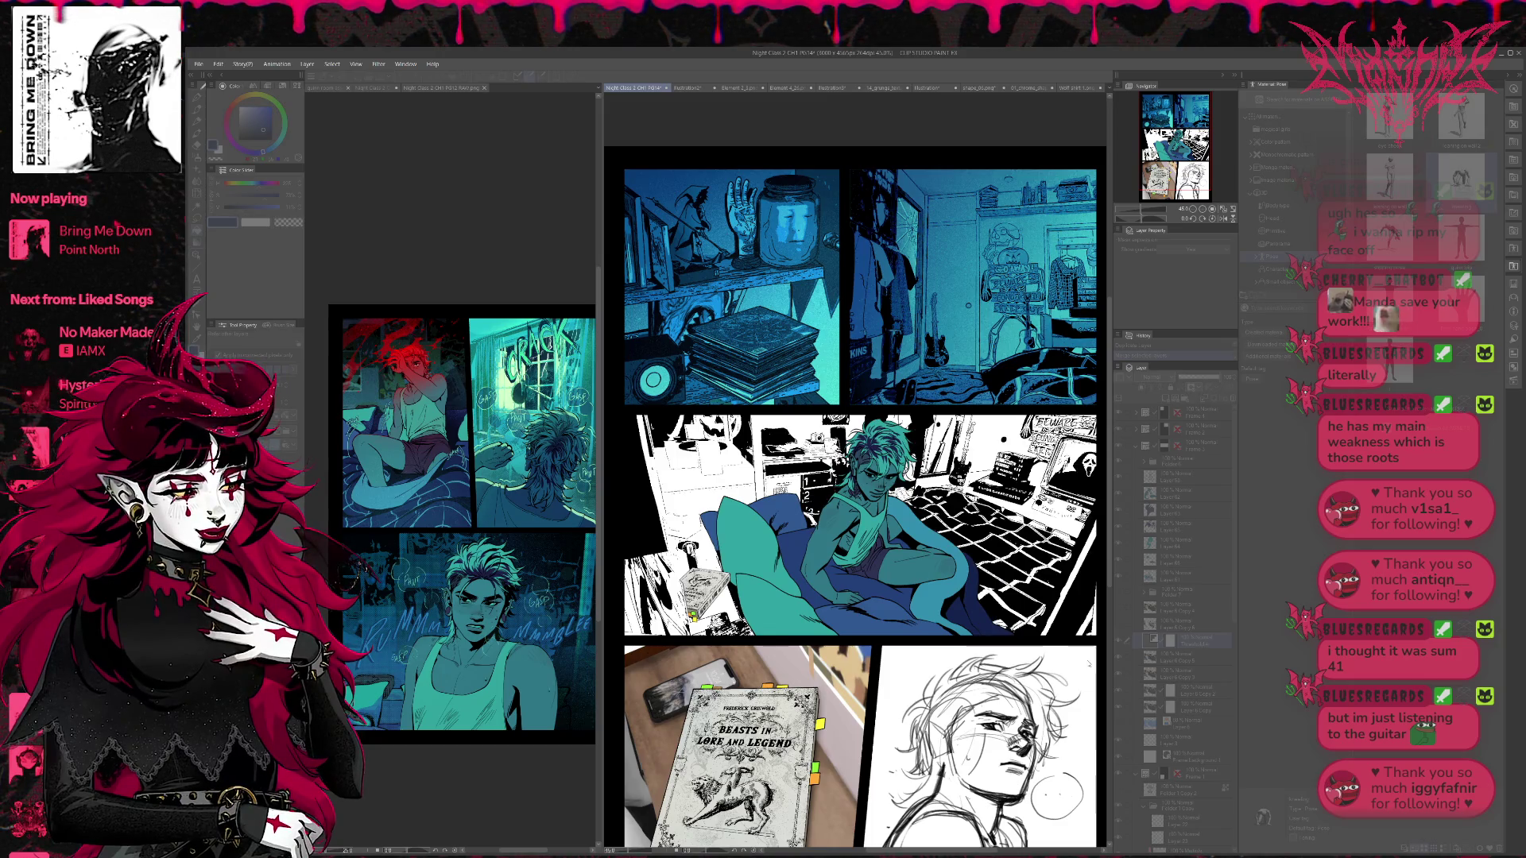
{"action": "key", "text": "ctrl+z"}
{"action": "key", "text": "ctrl+y"}
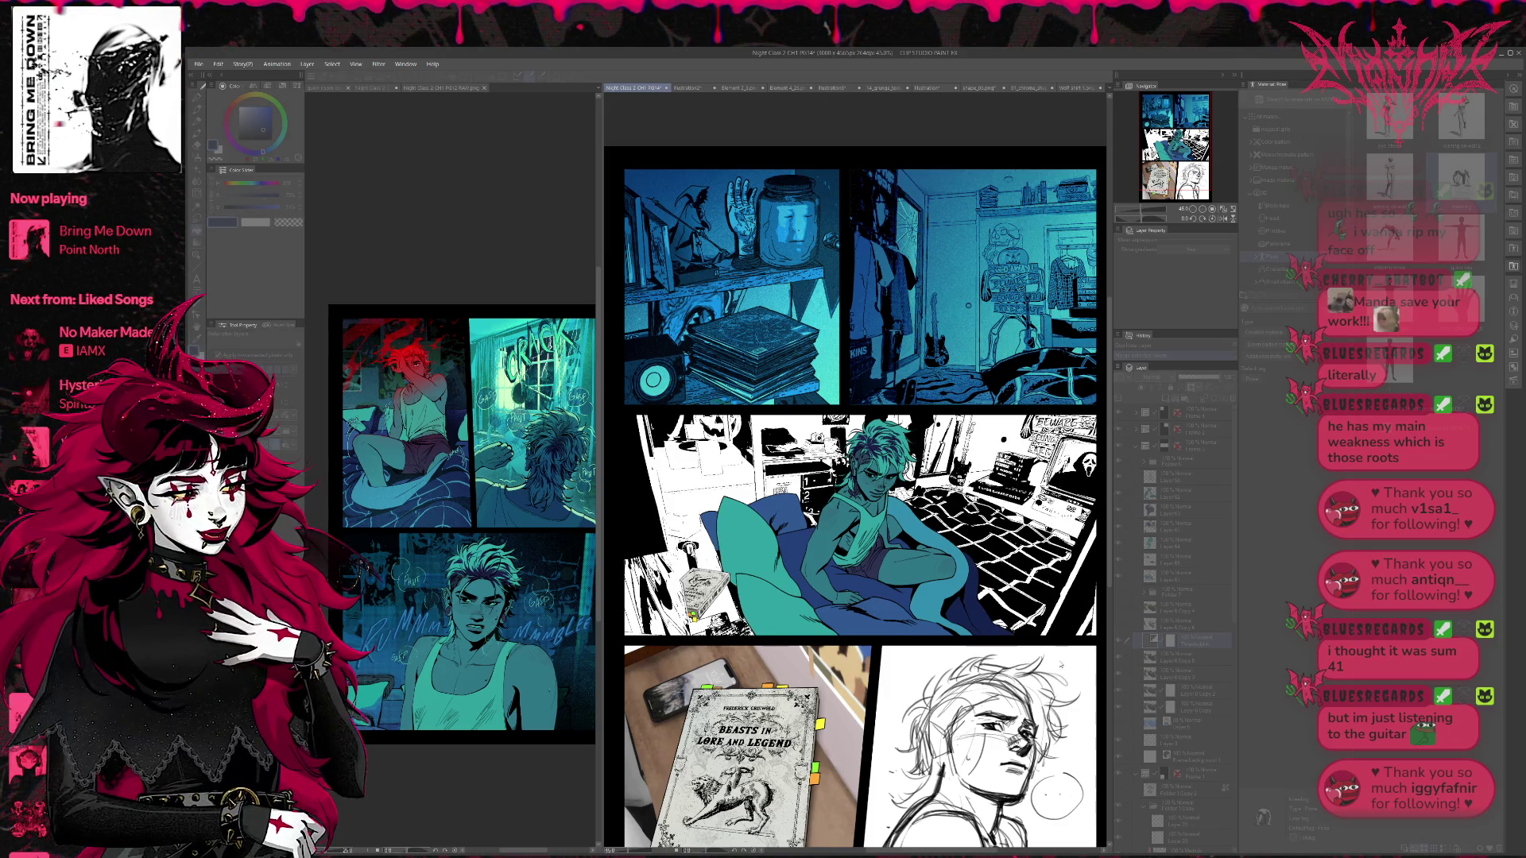
{"action": "key", "text": "ctrl+z"}
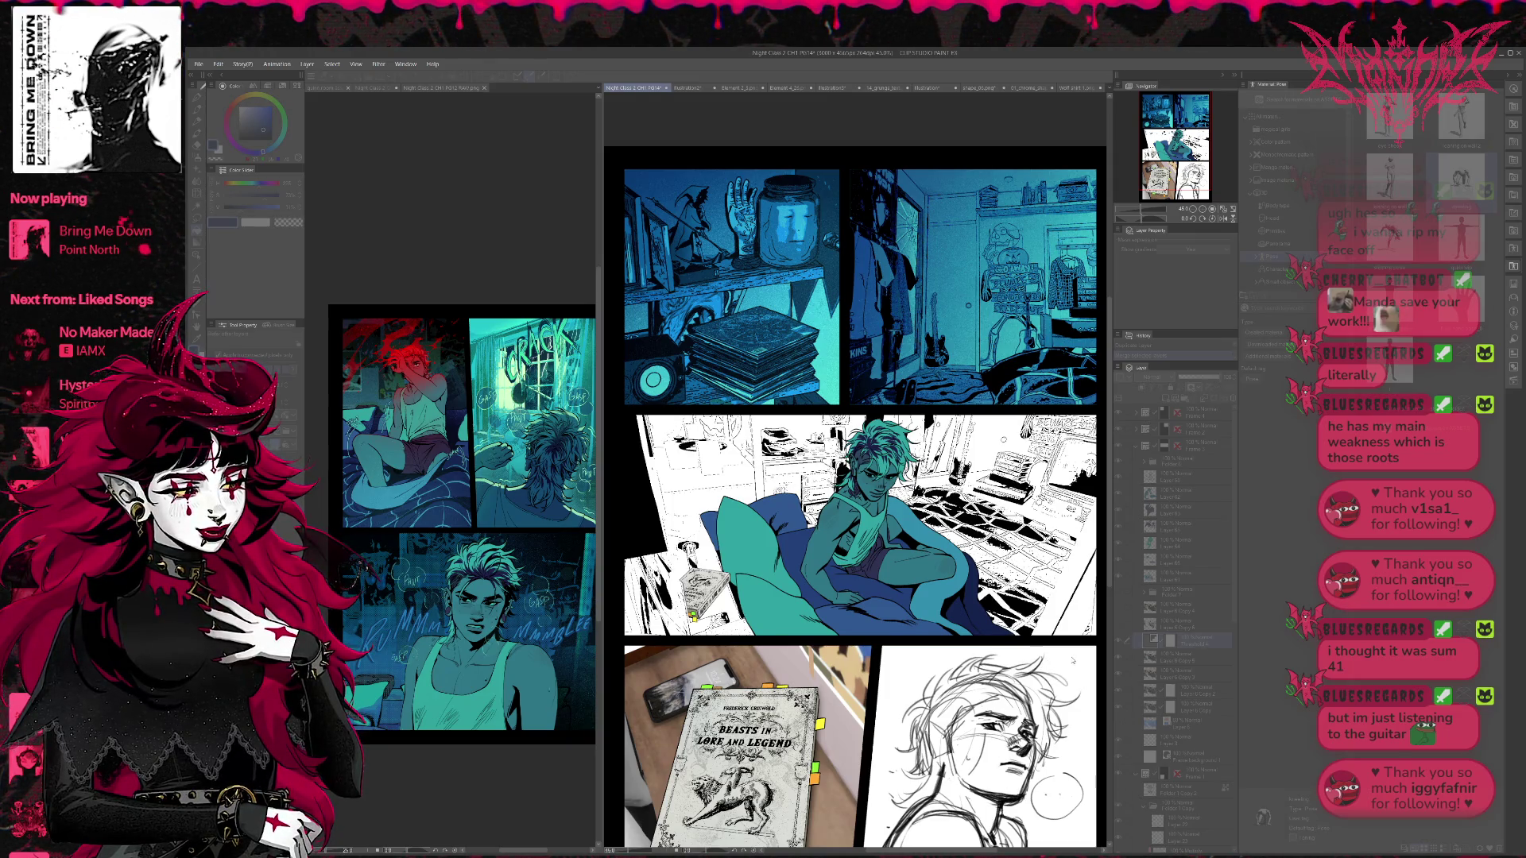
{"action": "key", "text": "ctrl+y"}
{"action": "key", "text": "ctrl+z"}
{"action": "key", "text": "ctrl+y"}
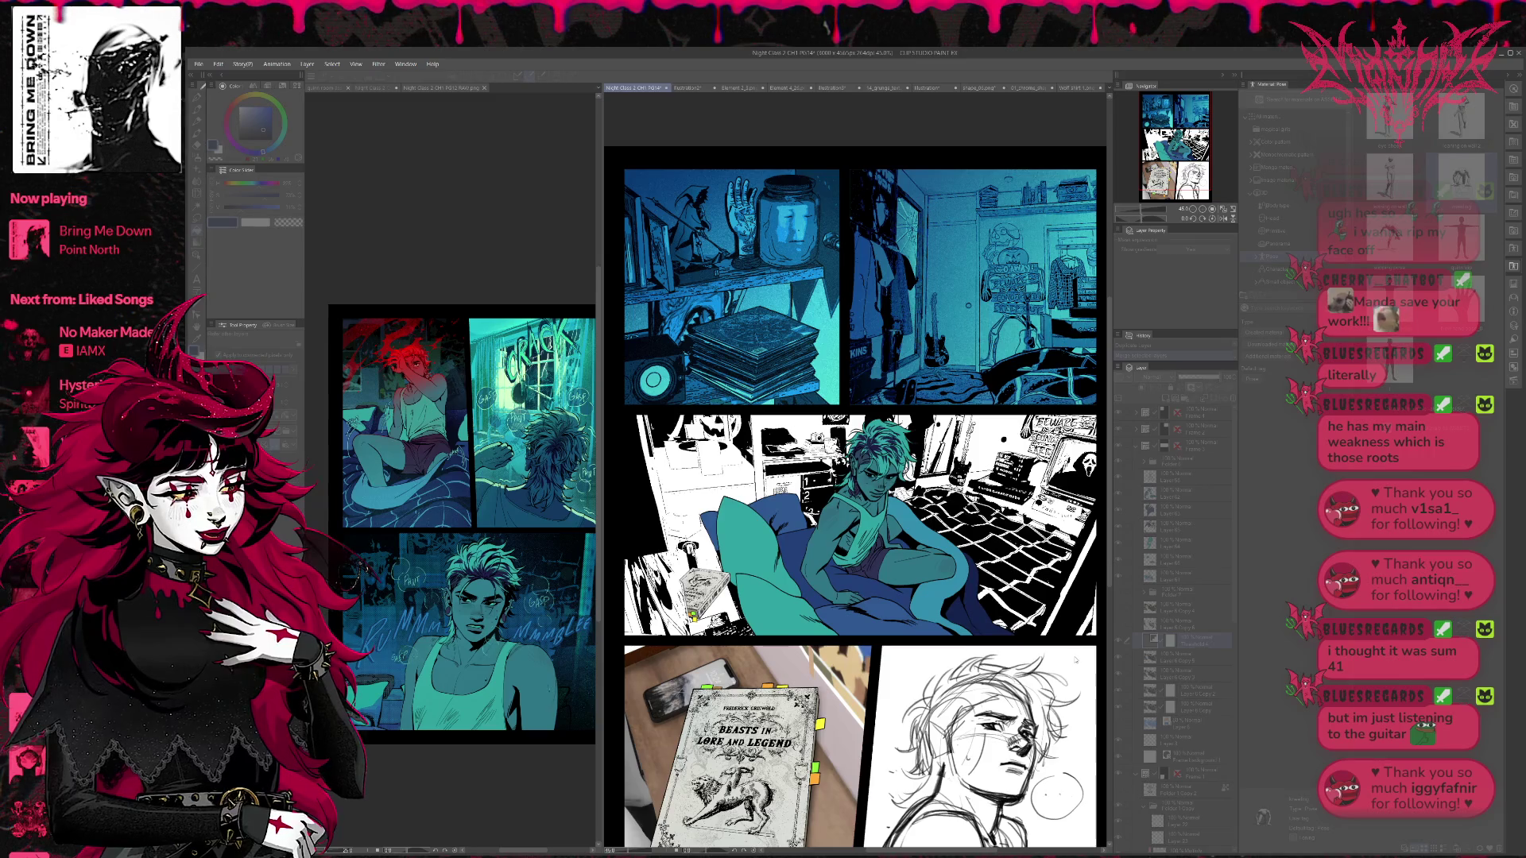
{"action": "key", "text": "ctrl+z"}
{"action": "key", "text": "ctrl+y"}
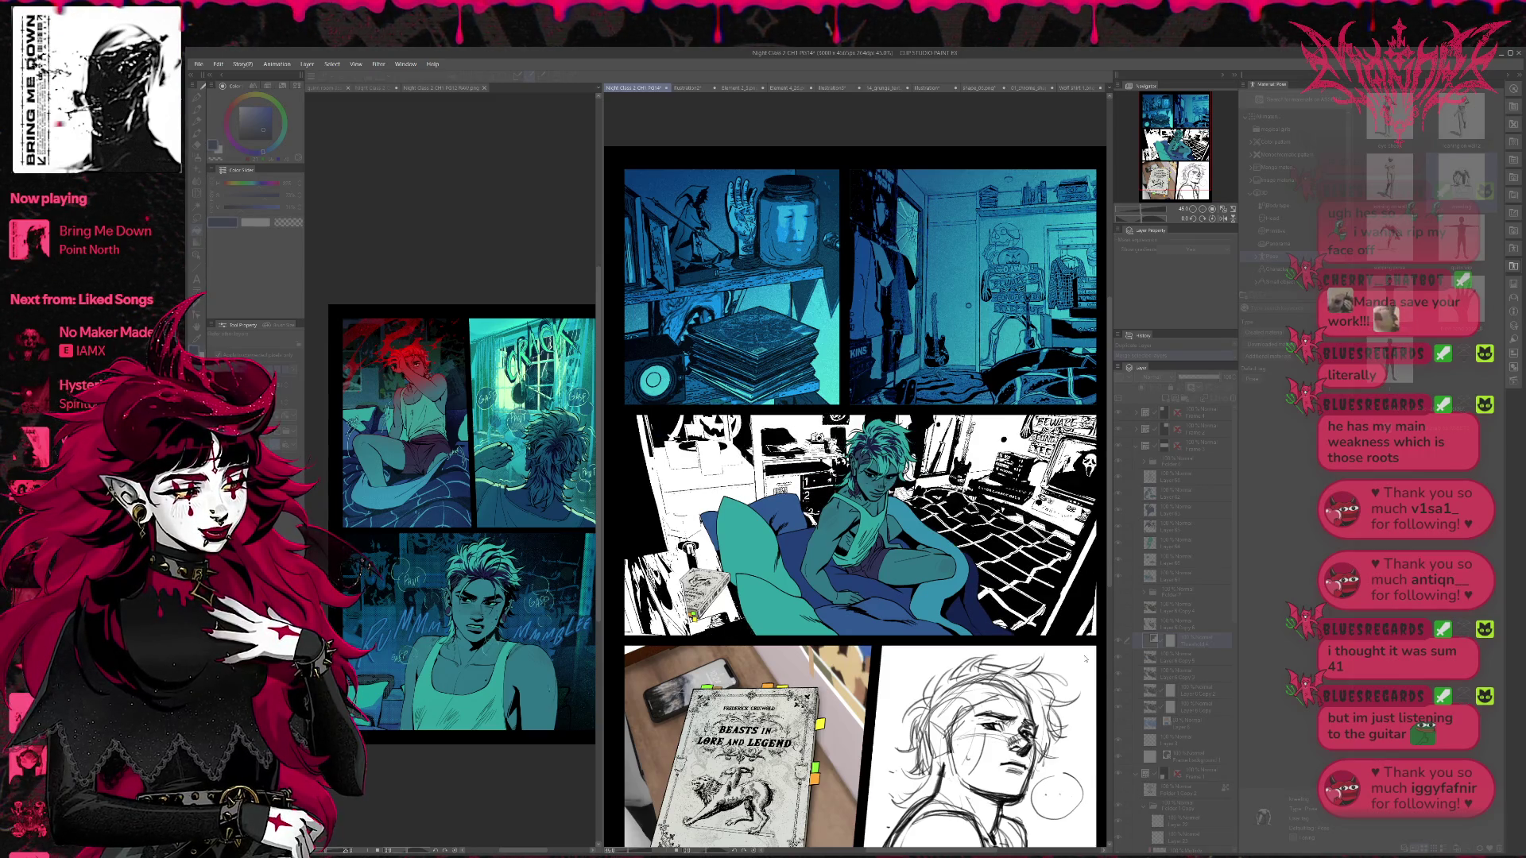
{"action": "key", "text": "ctrl+y"}
{"action": "key", "text": "ctrl+y"}
{"action": "key", "text": "ctrl+y"}
{"action": "key", "text": "ctrl+z"}
{"action": "key", "text": "ctrl+y"}
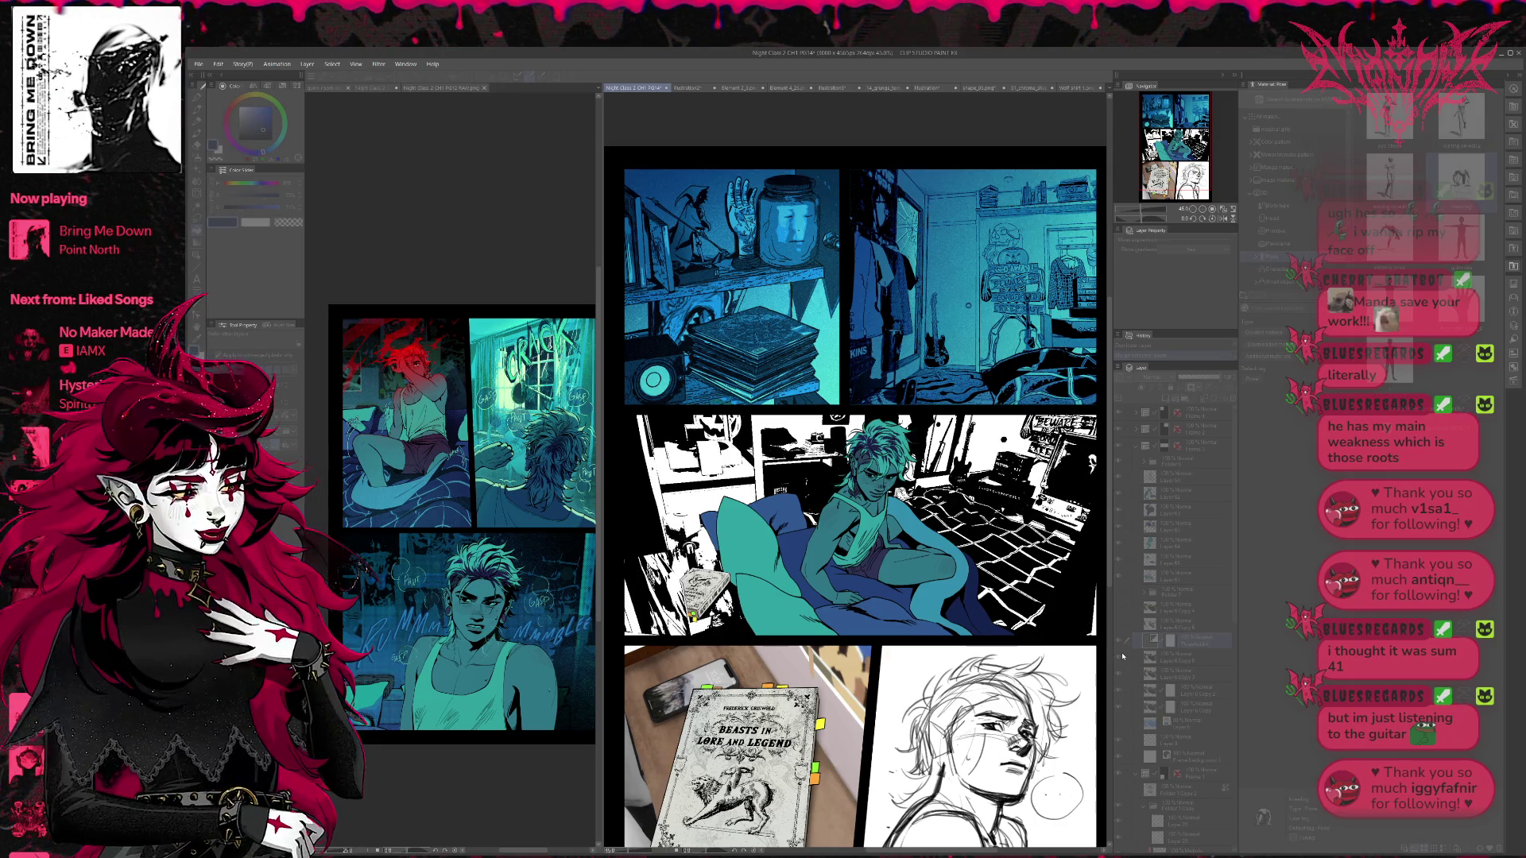
{"action": "key", "text": "ctrl+z"}
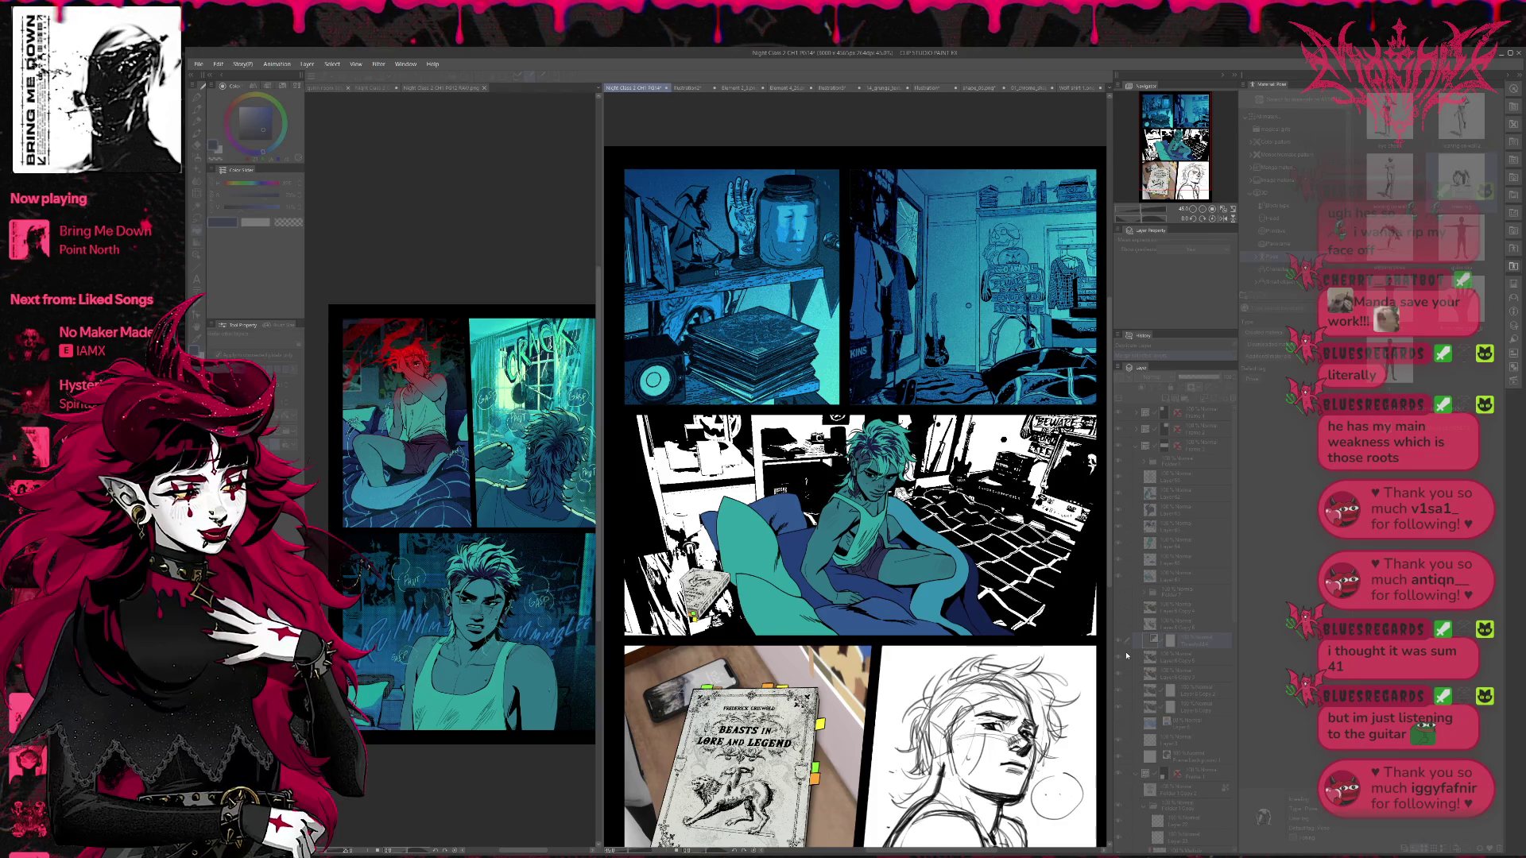
{"action": "key", "text": "ctrl+y"}
{"action": "key", "text": "ctrl+y"}
{"action": "key", "text": "ctrl+z"}
{"action": "key", "text": "ctrl+y"}
{"action": "key", "text": "ctrl+z"}
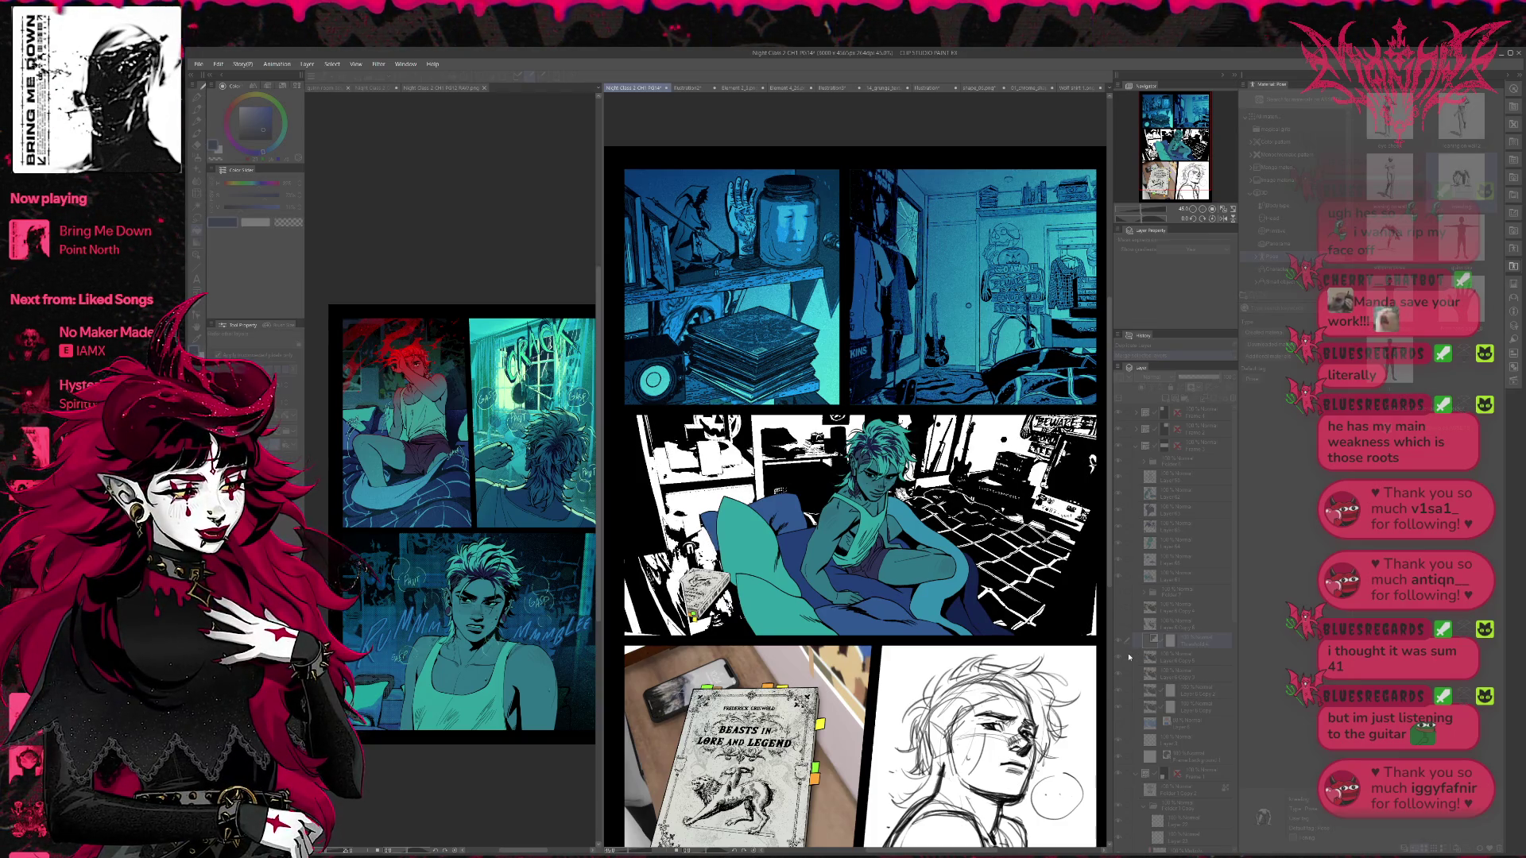
{"action": "key", "text": "ctrl+y"}
{"action": "key", "text": "ctrl+z"}
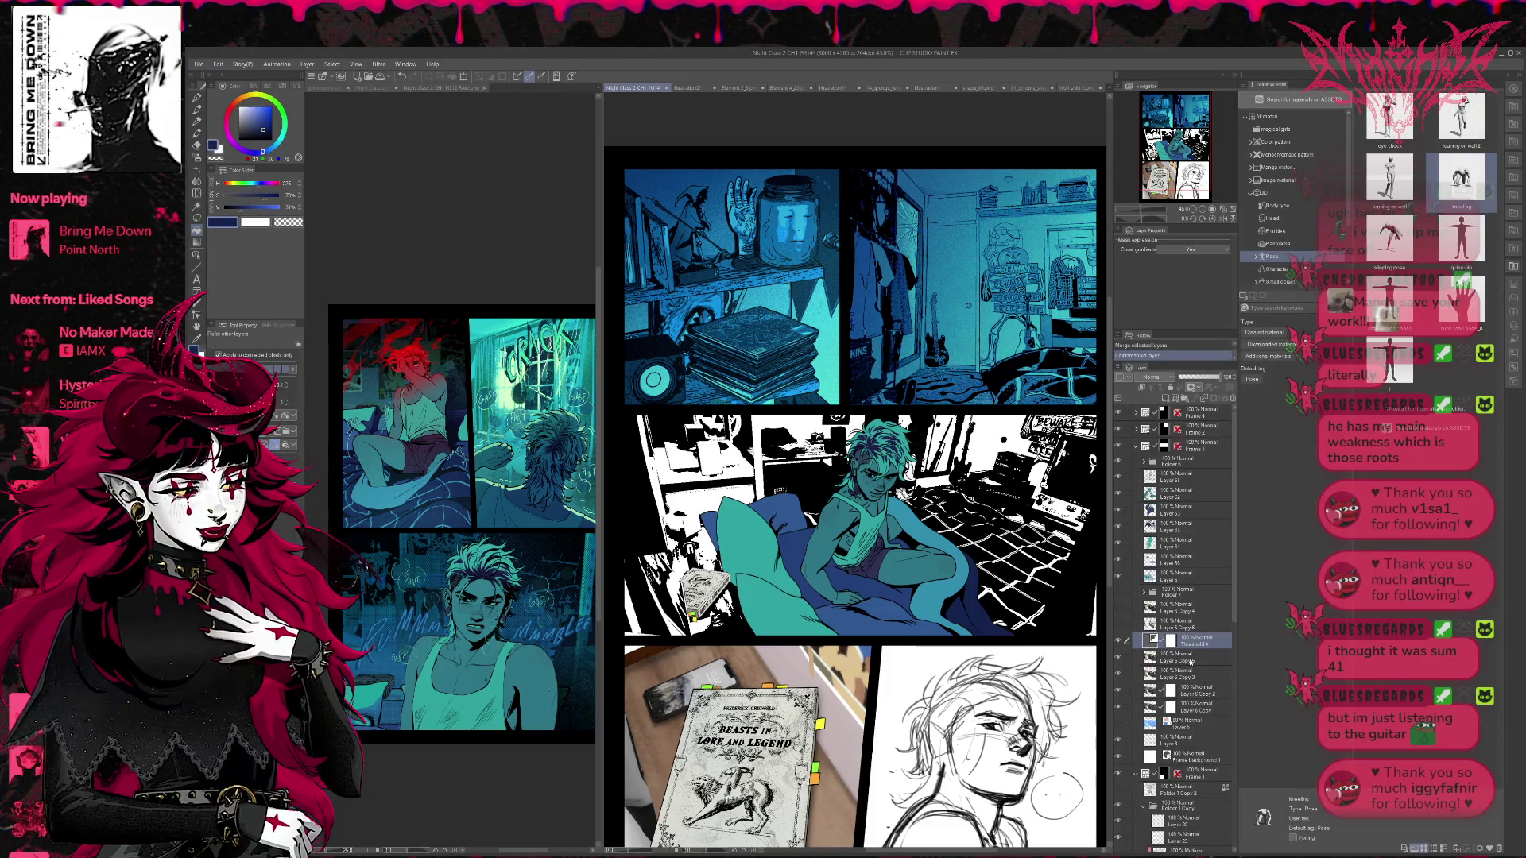
- Duplicate Layer 6 Copy 5 and merge the Threshold 4 shading into the copy
{"action": "left_click", "coordinate": [1197, 661]}
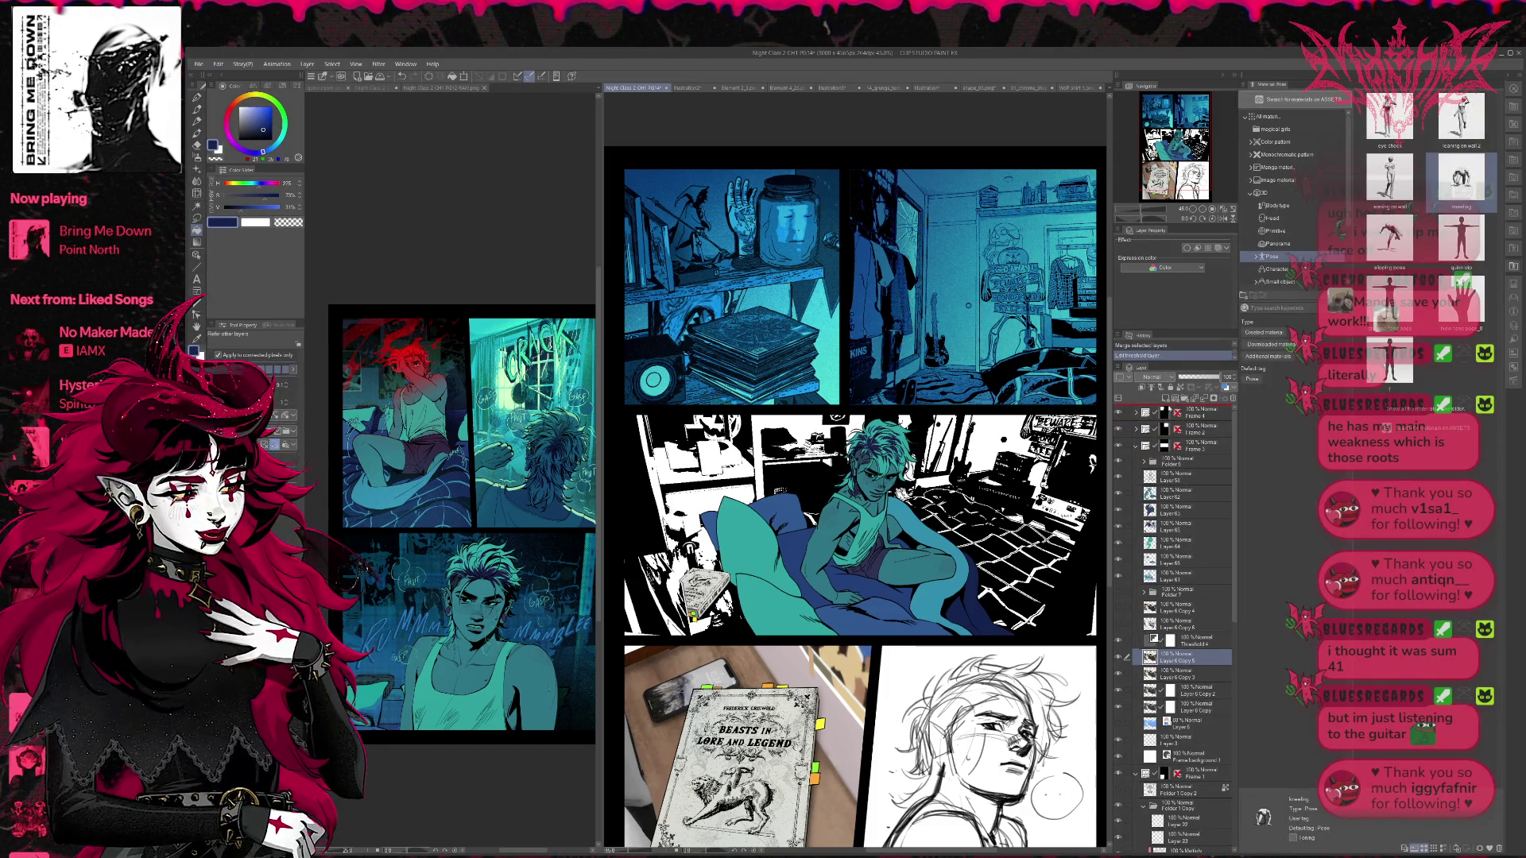
{"action": "key", "text": "ctrl+j"}
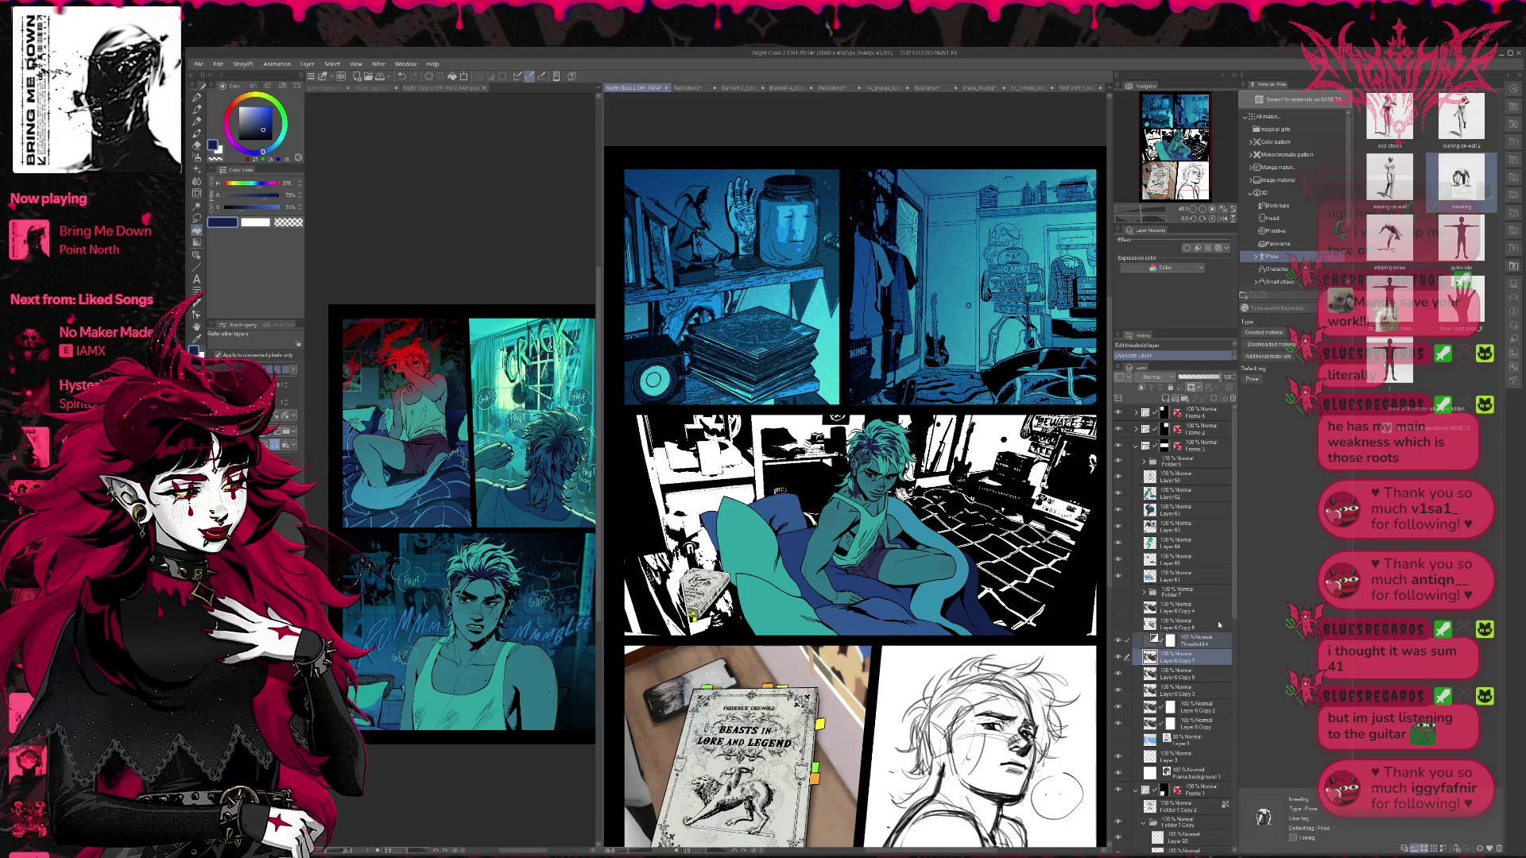
{"action": "key", "text": "shift+alt+e"}
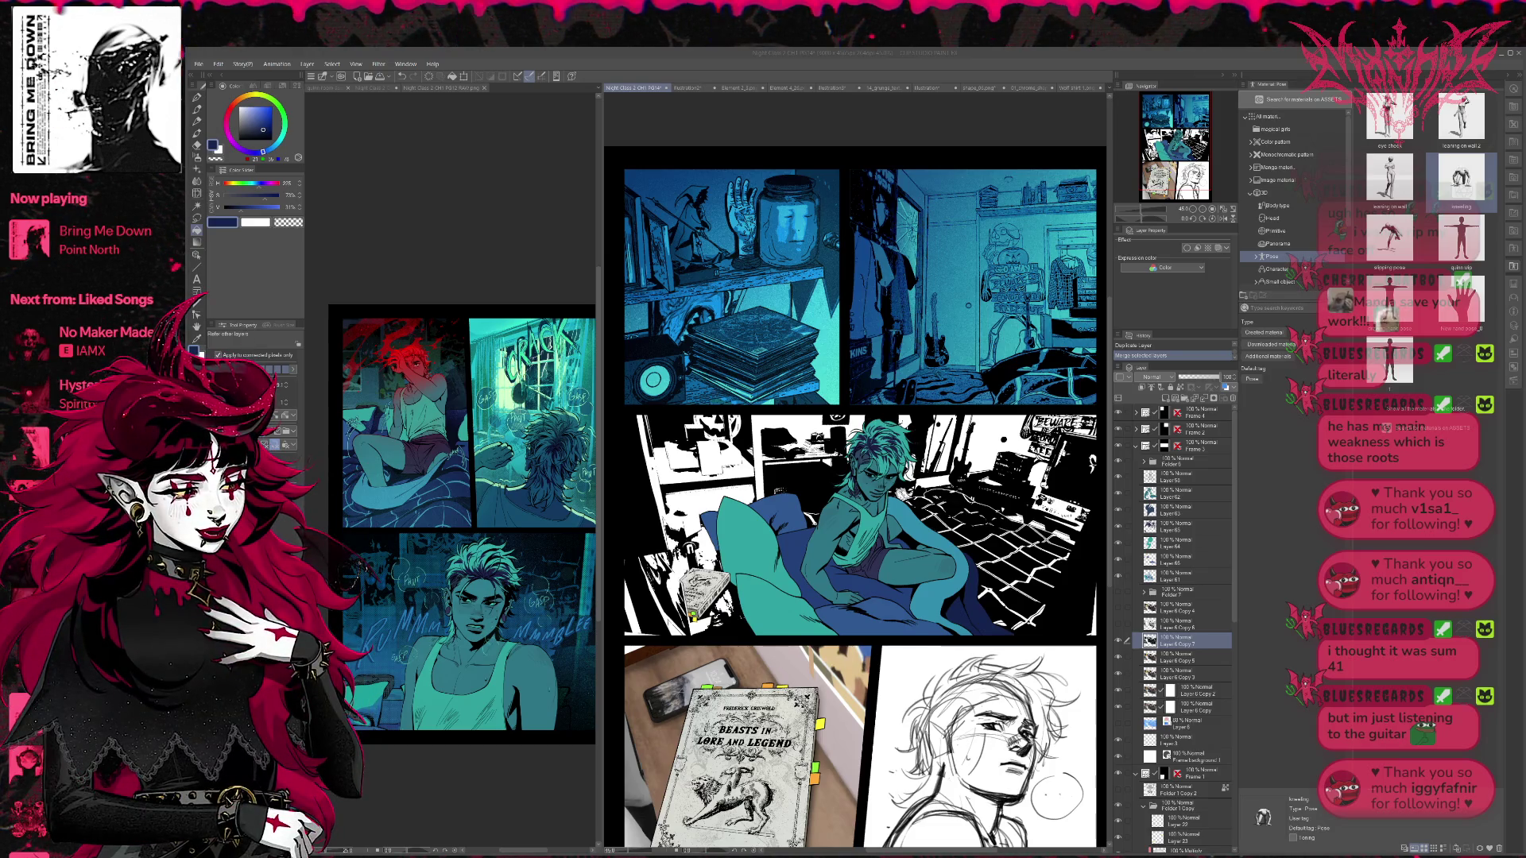
- Check the merged layer on and off, then enable its Layer Color tint
{"action": "left_click", "coordinate": [1118, 641]}
{"action": "left_click", "coordinate": [1118, 641]}
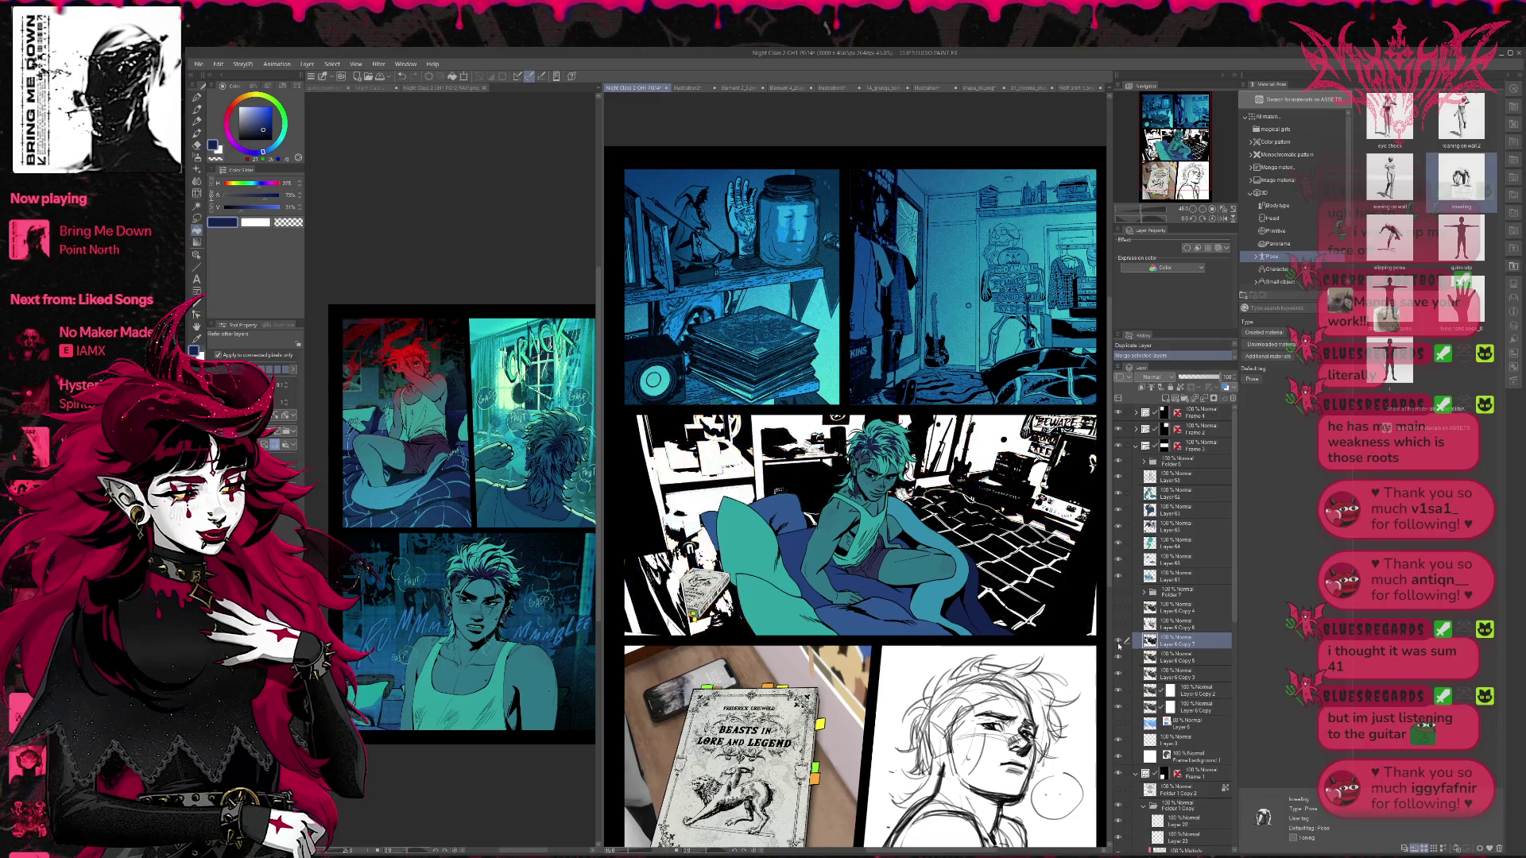
{"action": "left_click", "coordinate": [1118, 643]}
{"action": "left_click", "coordinate": [1119, 643]}
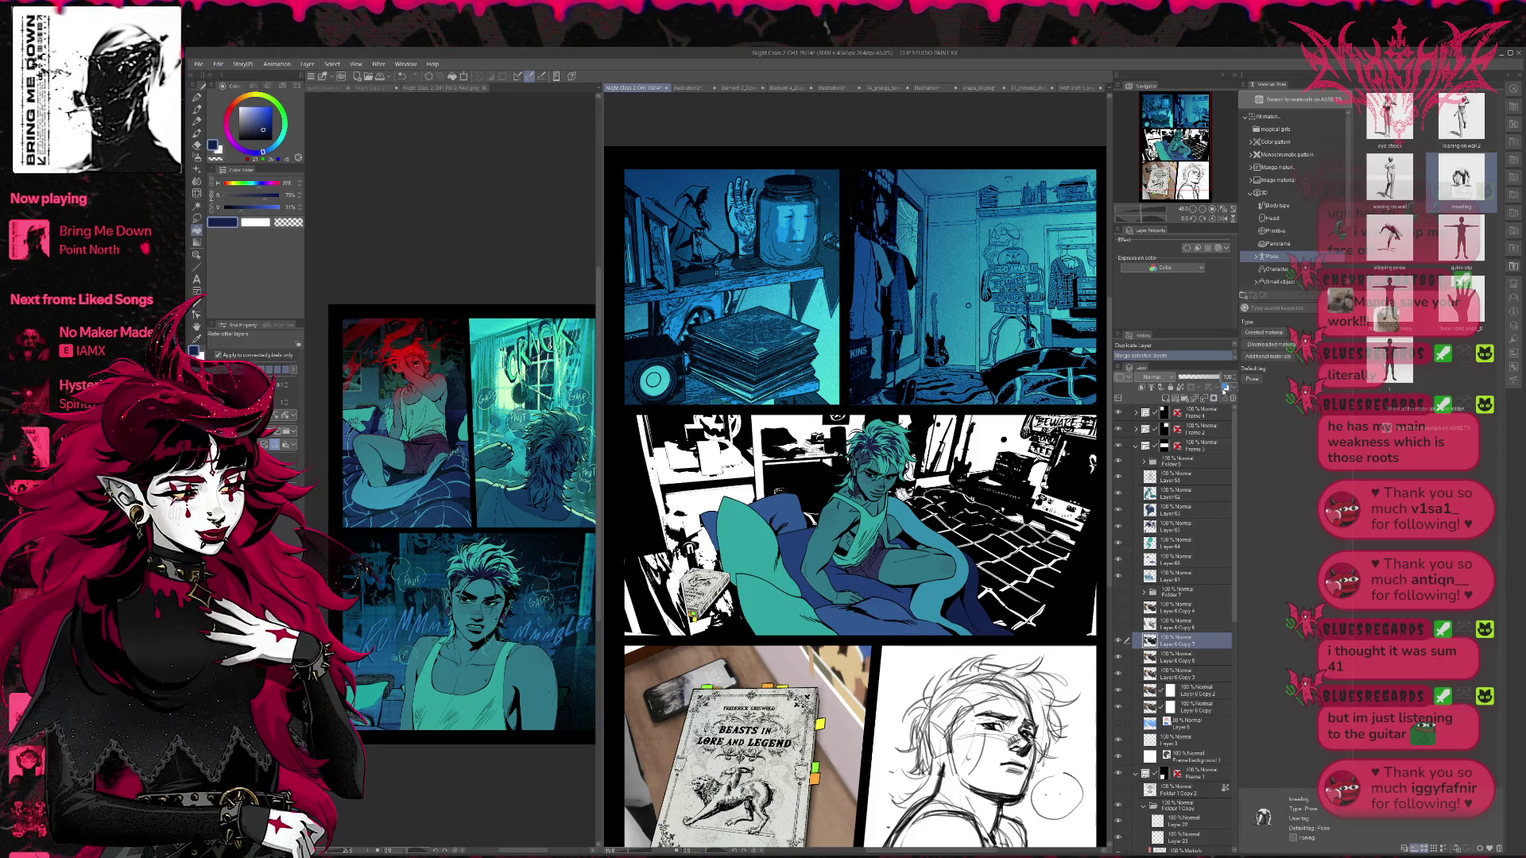
{"action": "left_click", "coordinate": [1225, 387]}
{"action": "left_click", "coordinate": [1118, 624]}
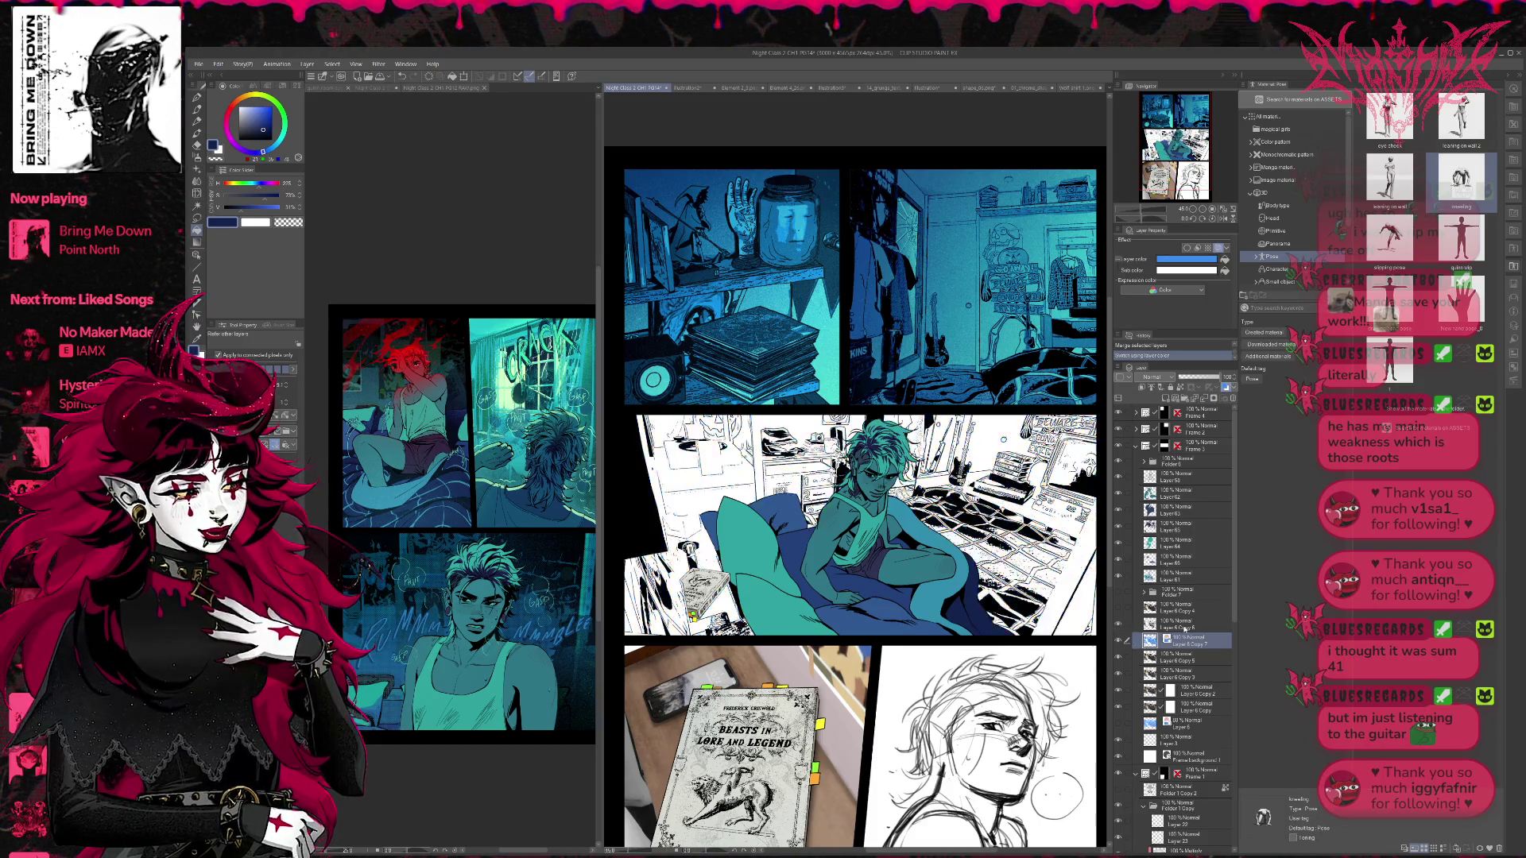
- Set Layer 6 Copy 6's blending mode to Multiply
{"action": "left_click", "coordinate": [1177, 623]}
{"action": "left_click", "coordinate": [1154, 379]}
{"action": "left_click", "coordinate": [1155, 408]}
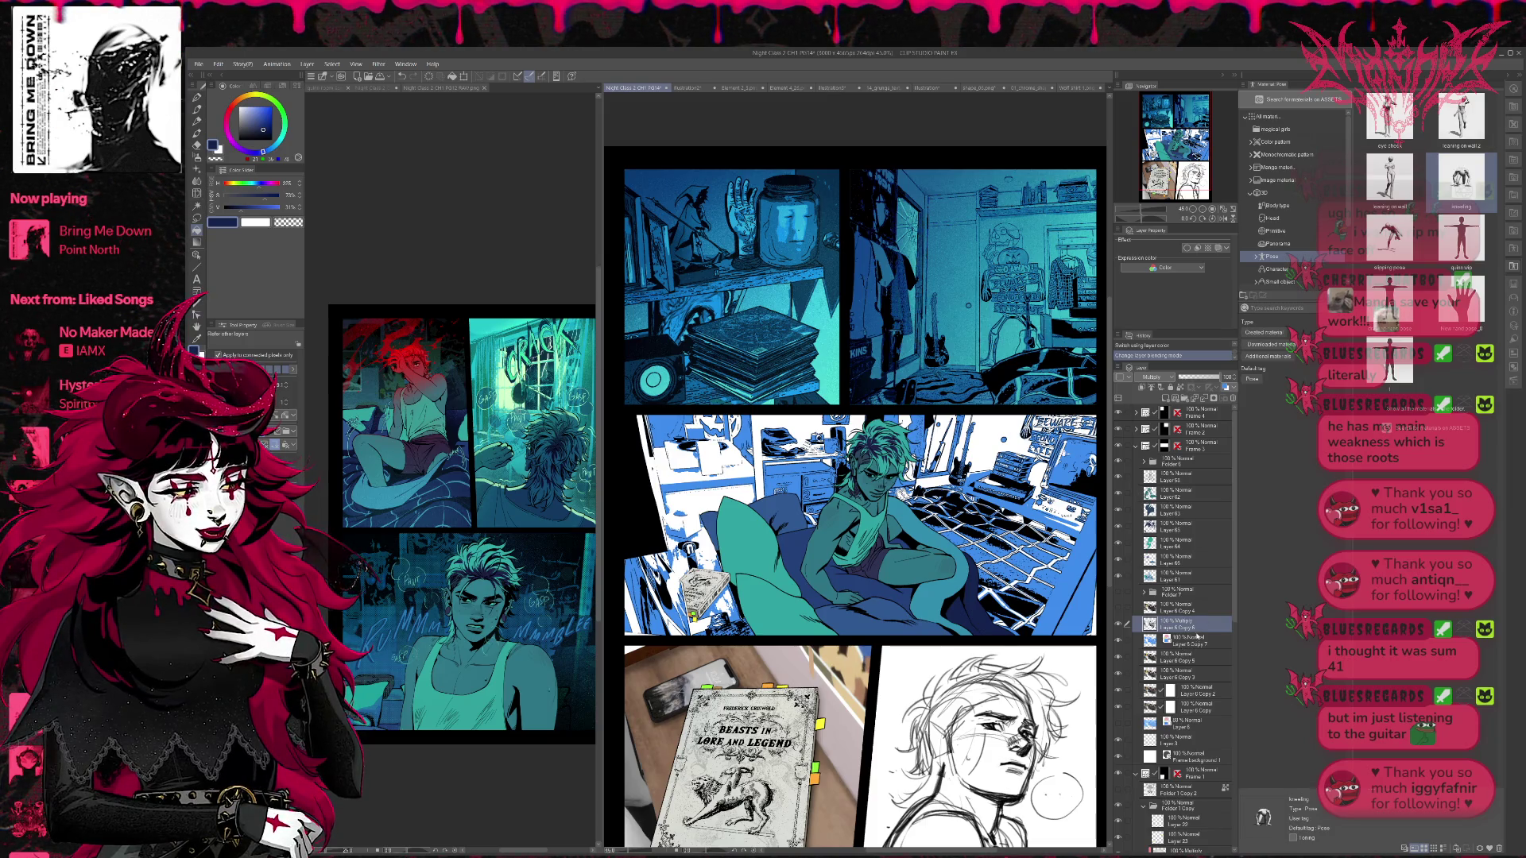
- Set Layer 6 Copy 7's sub colour to teal
{"action": "left_click", "coordinate": [1198, 640]}
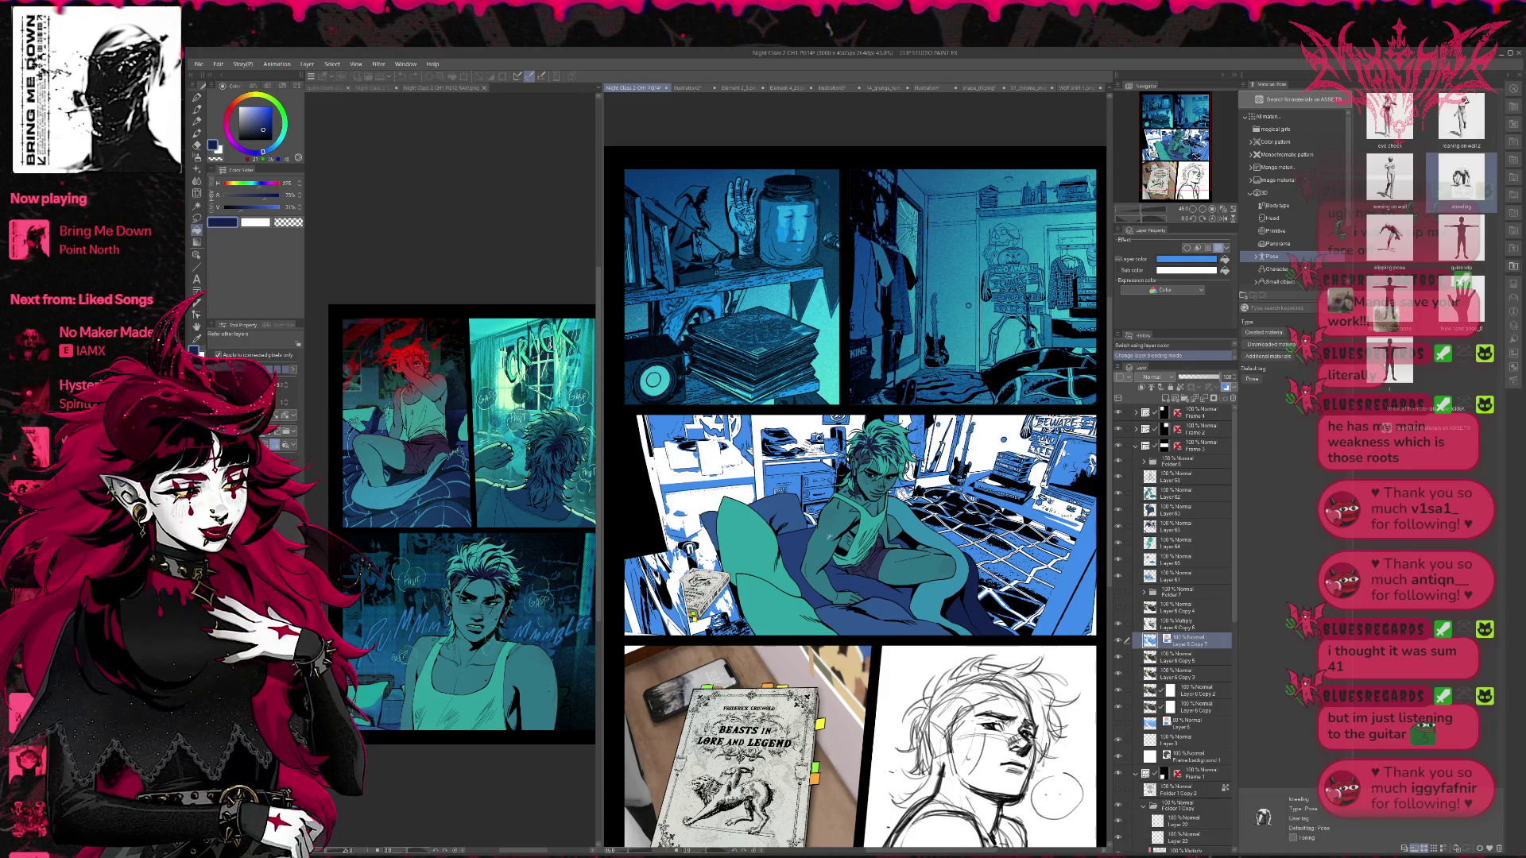
{"action": "left_click", "coordinate": [730, 548]}
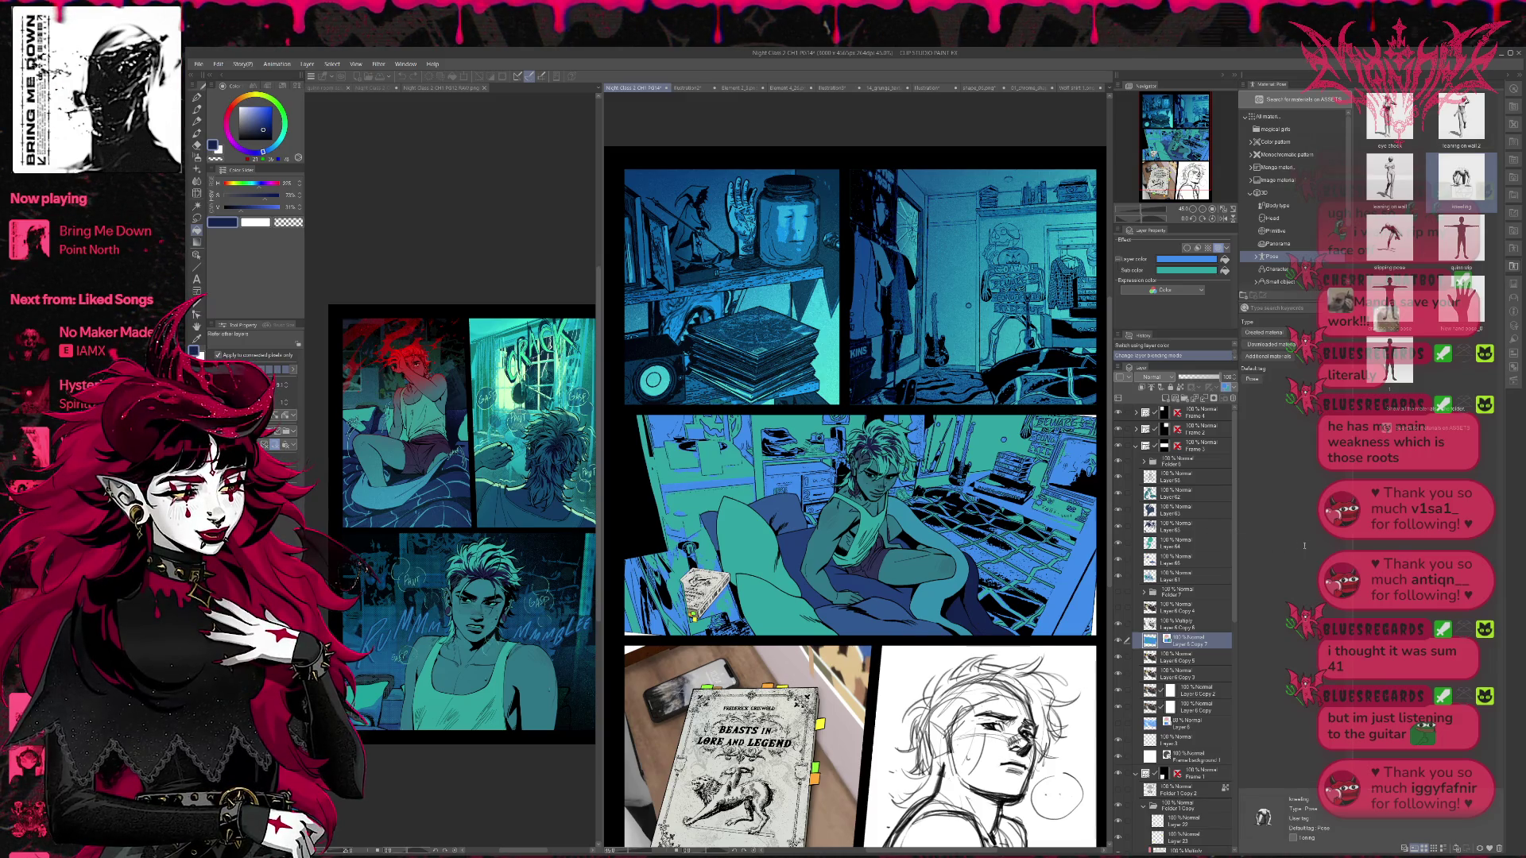
{"action": "left_click", "coordinate": [1206, 257]}
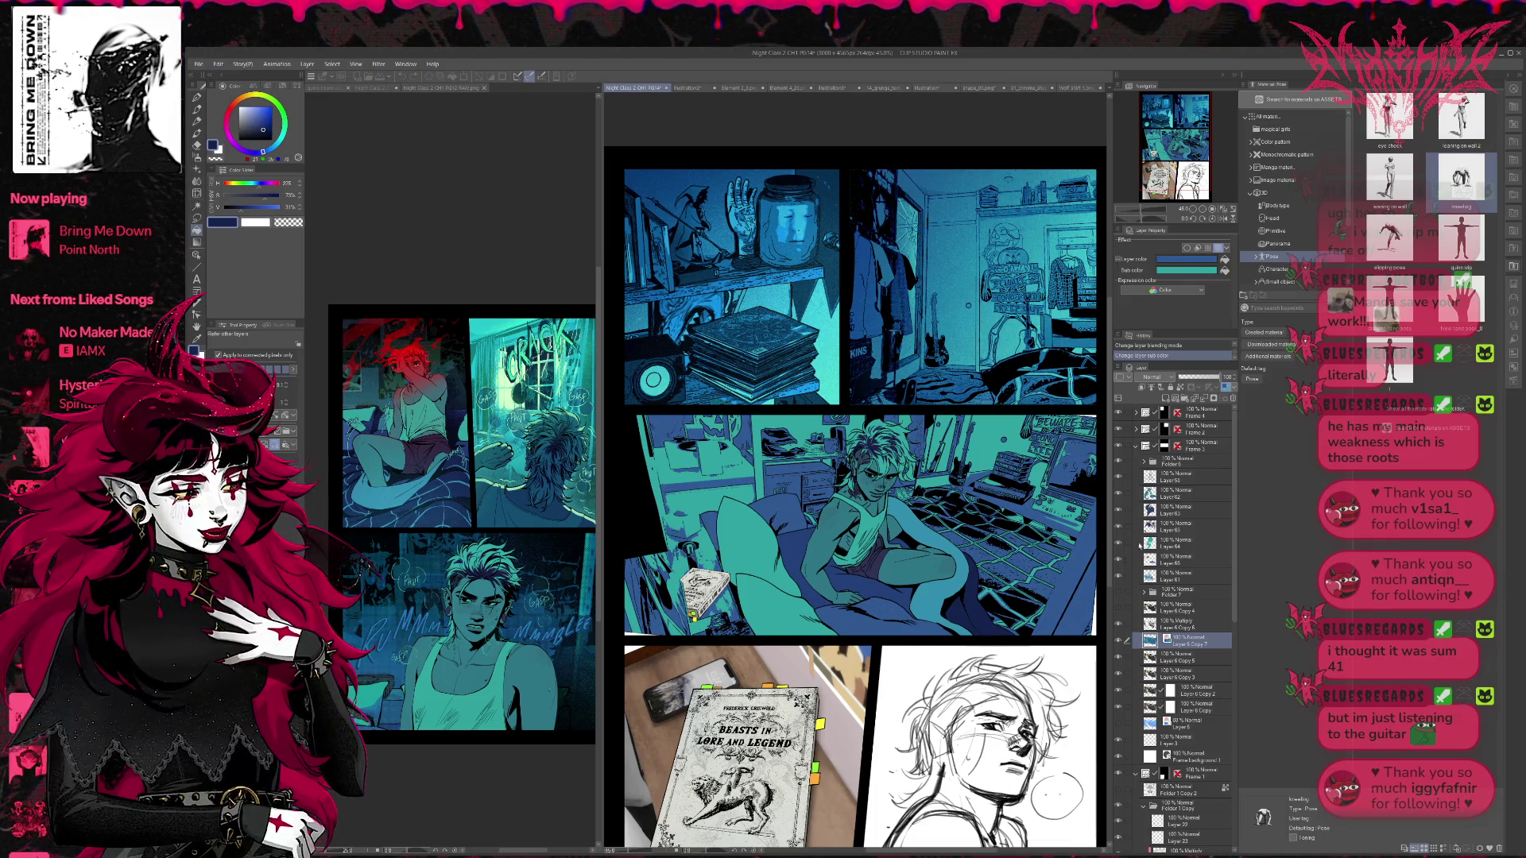
- Change Layer 6 Copy 7's main layer colour to dark navy and compare the panel with it on and off
{"action": "left_click", "coordinate": [1186, 258]}
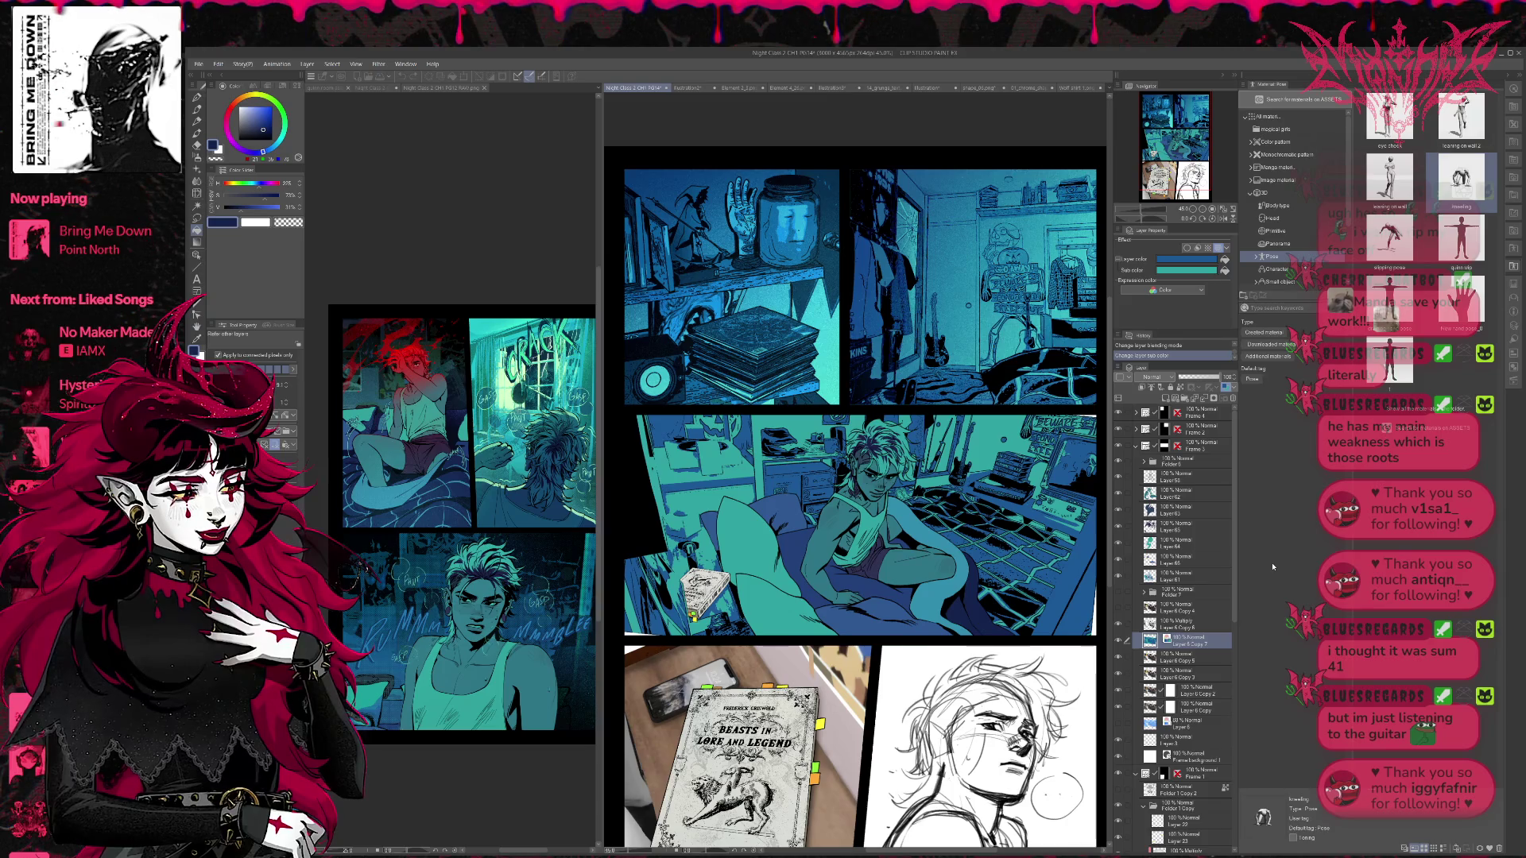
{"action": "left_click", "coordinate": [1224, 259]}
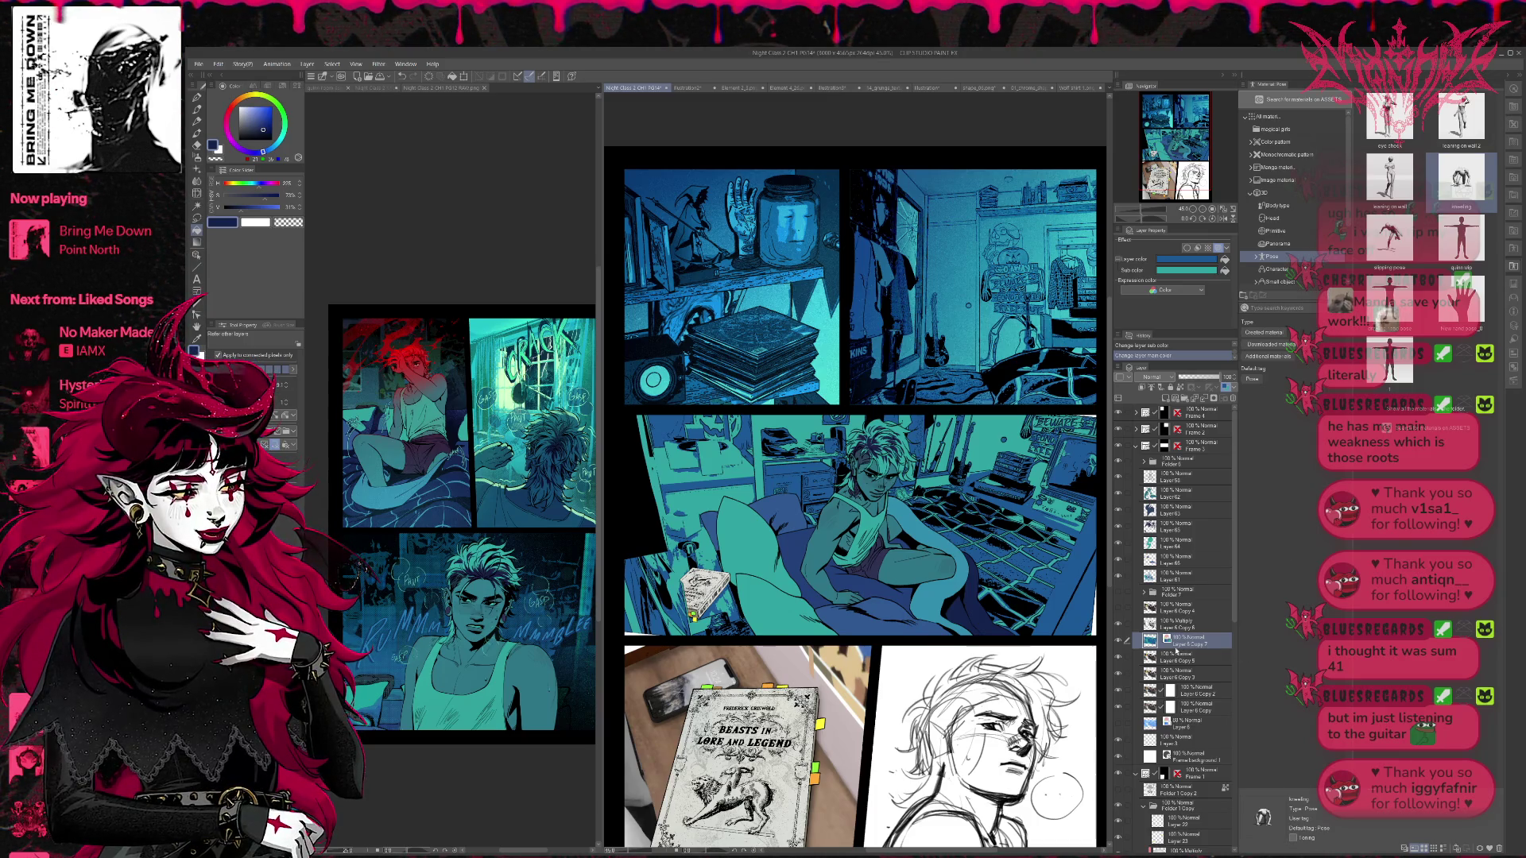
{"action": "left_click", "coordinate": [1119, 640]}
{"action": "left_click", "coordinate": [1119, 641]}
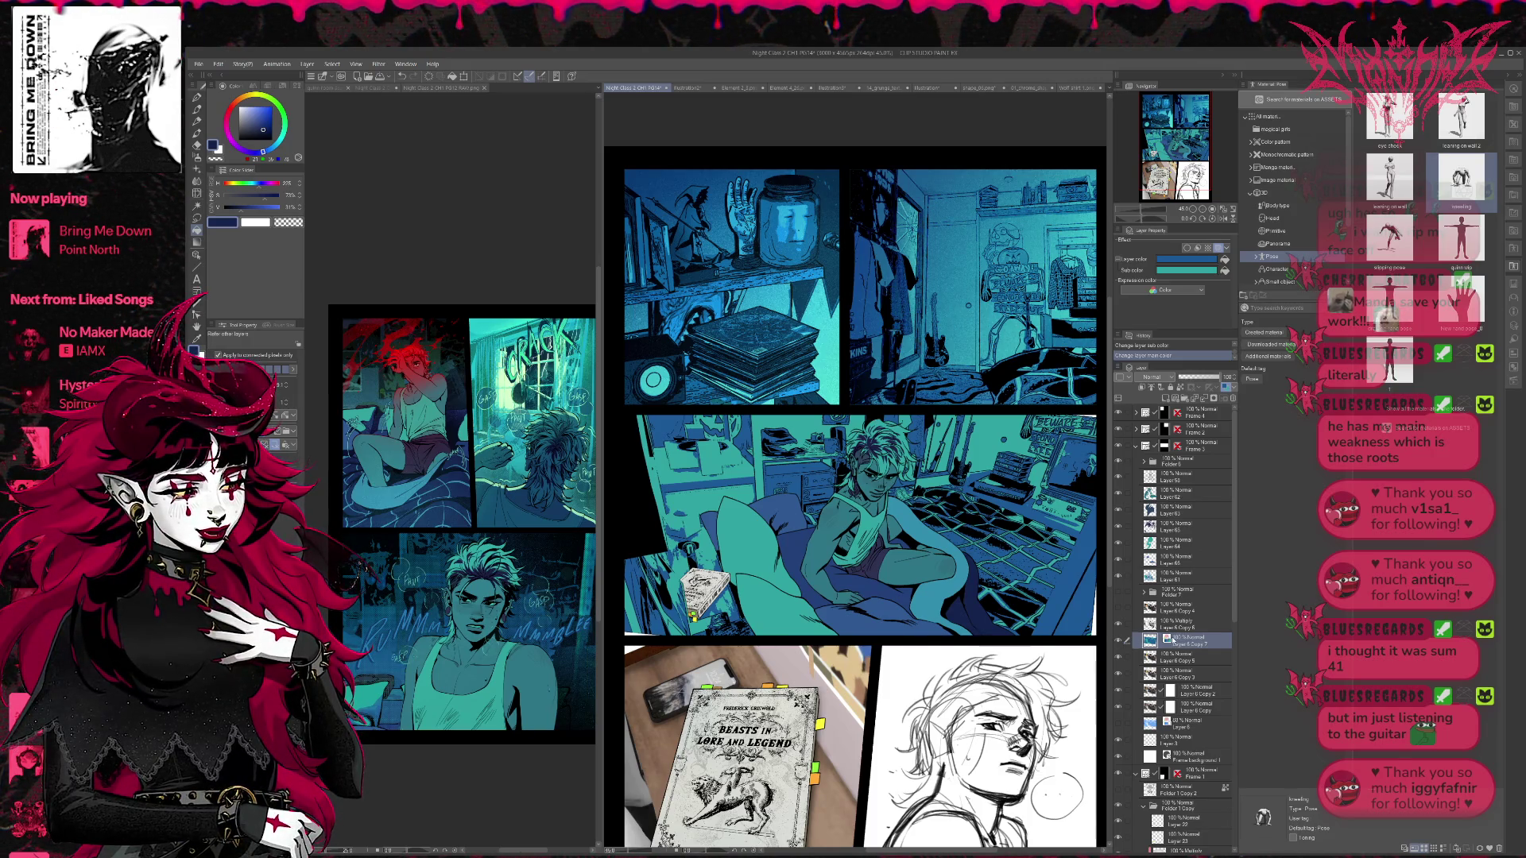
{"action": "left_click", "coordinate": [1119, 625]}
{"action": "left_click", "coordinate": [1119, 625]}
{"action": "left_click", "coordinate": [1119, 626]}
{"action": "left_click", "coordinate": [1119, 625]}
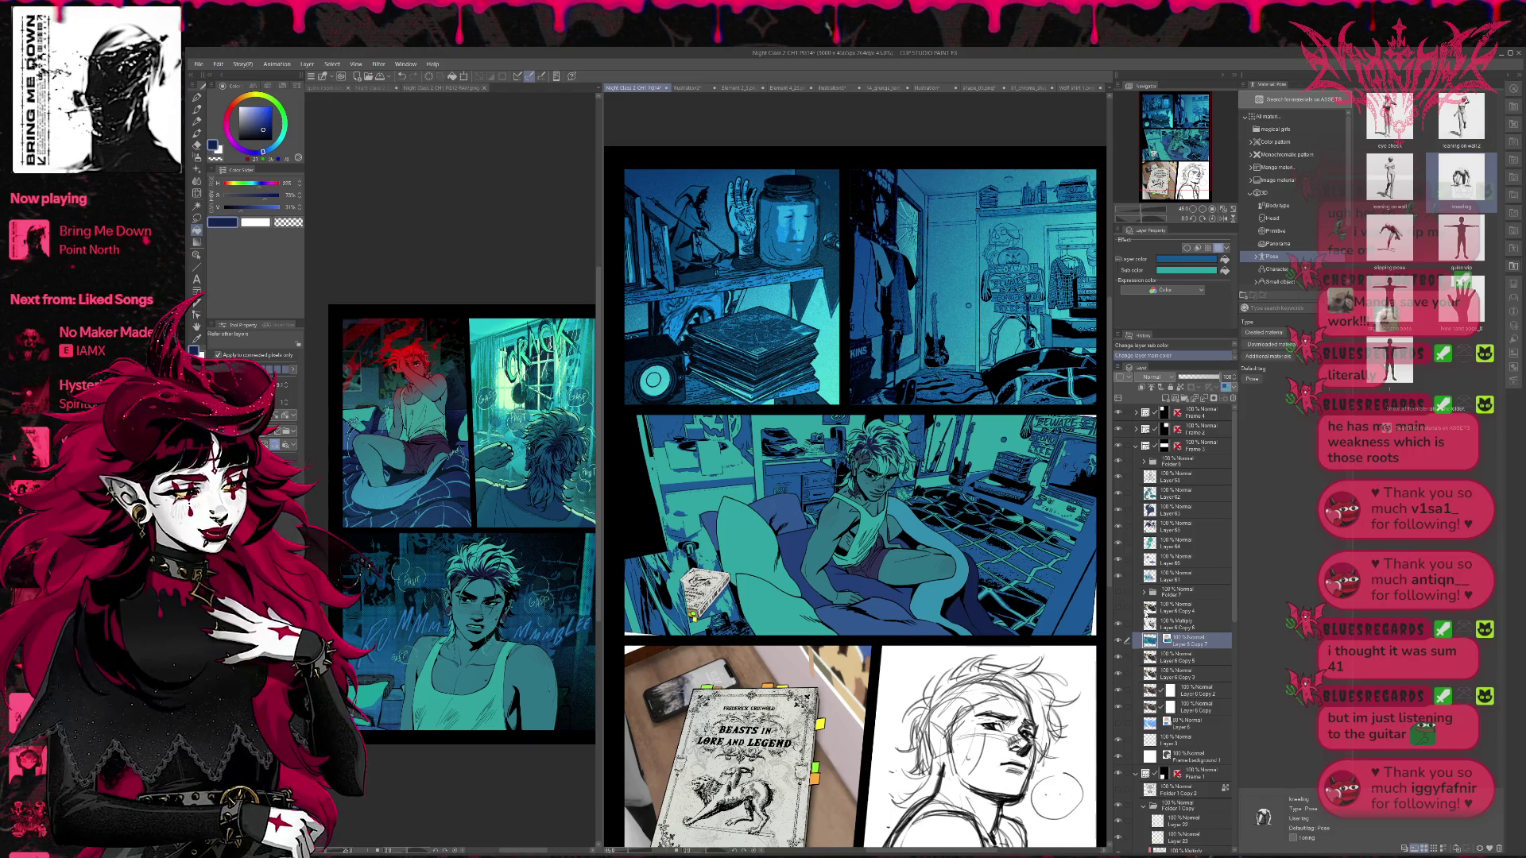
{"action": "left_click", "coordinate": [1119, 641]}
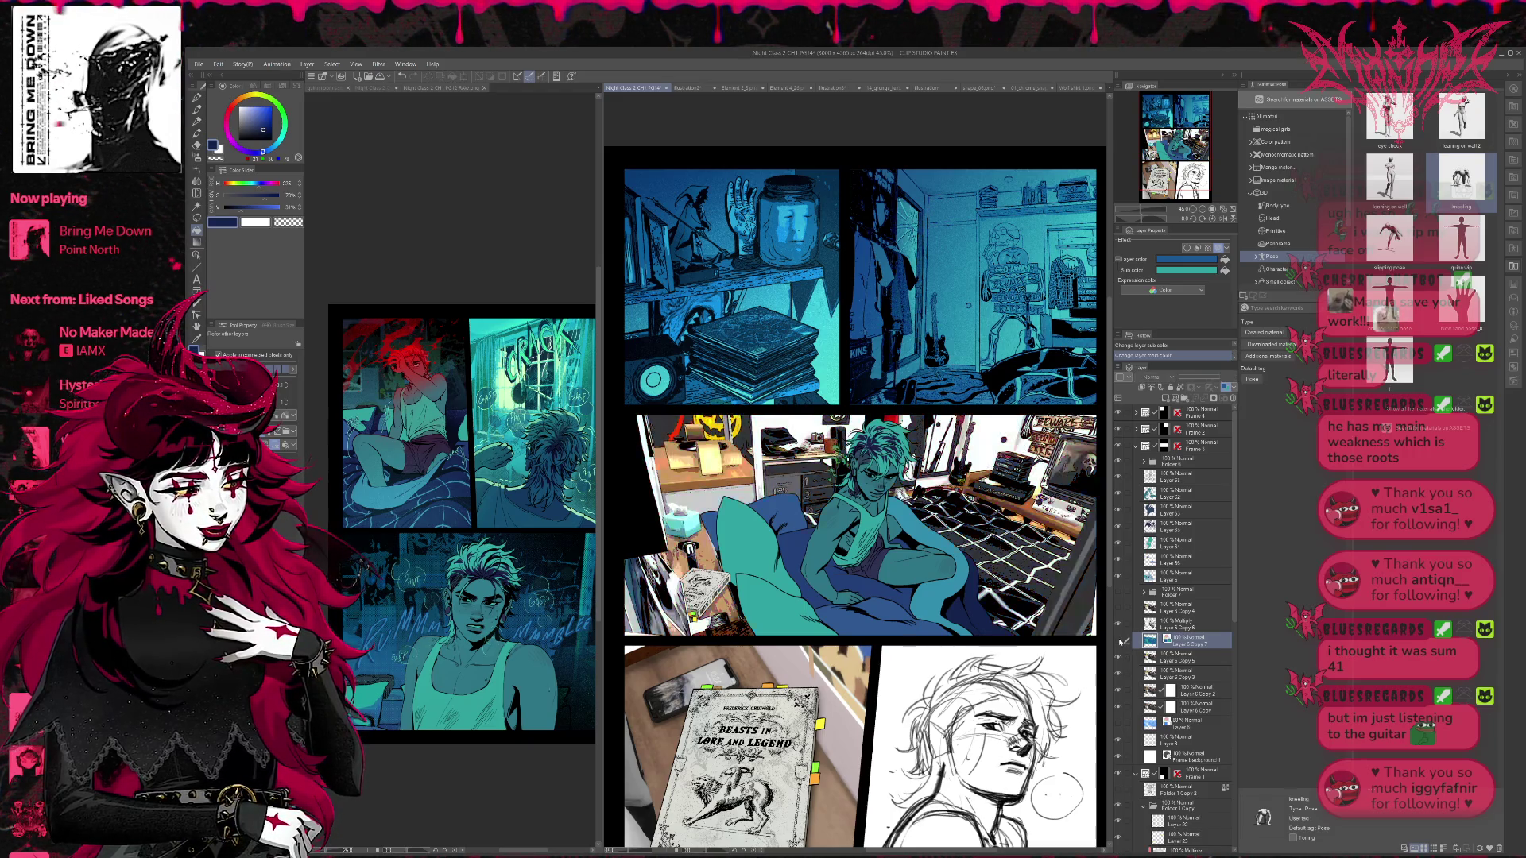
{"action": "left_click", "coordinate": [1119, 640]}
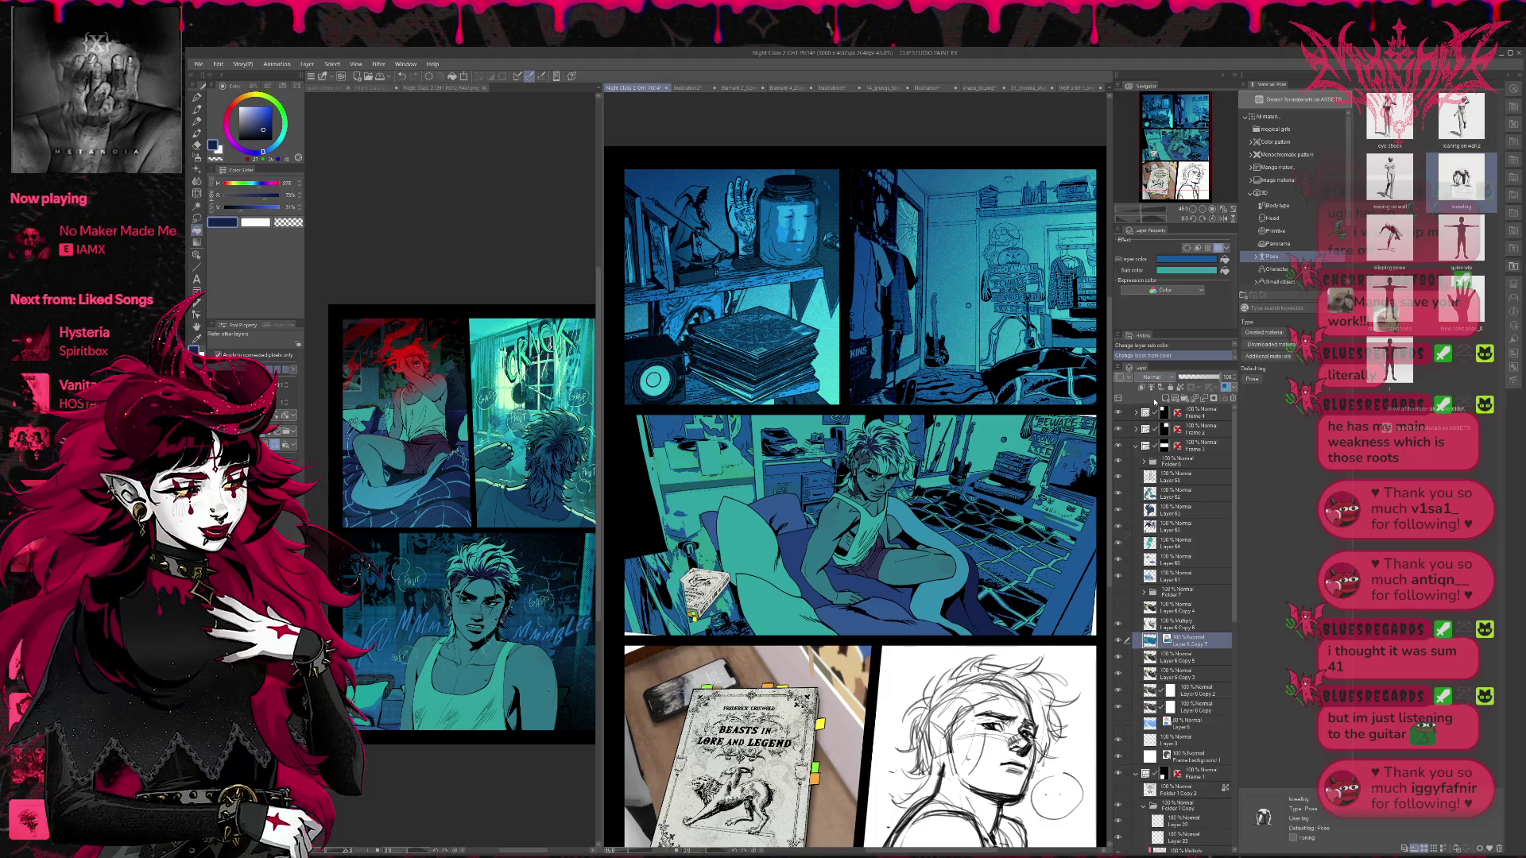
- Set the navy layer's blend mode to Darken and add a new Threshold layer
{"action": "scroll", "coordinate": [1152, 379], "scroll_direction": "down", "scroll_amount": 1}
{"action": "left_click", "coordinate": [1175, 658]}
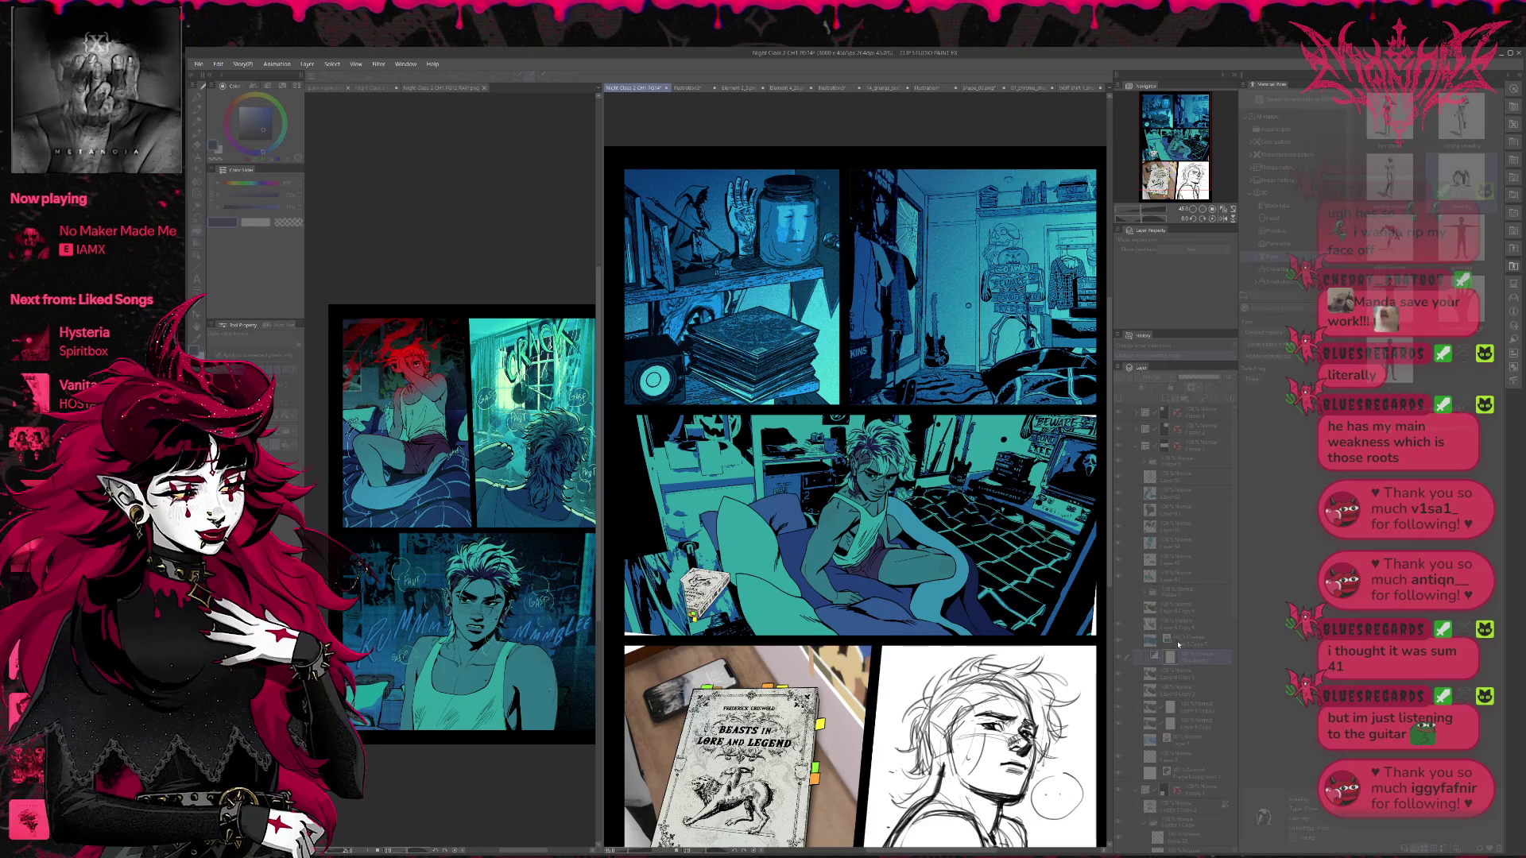
{"action": "key", "text": "Return"}
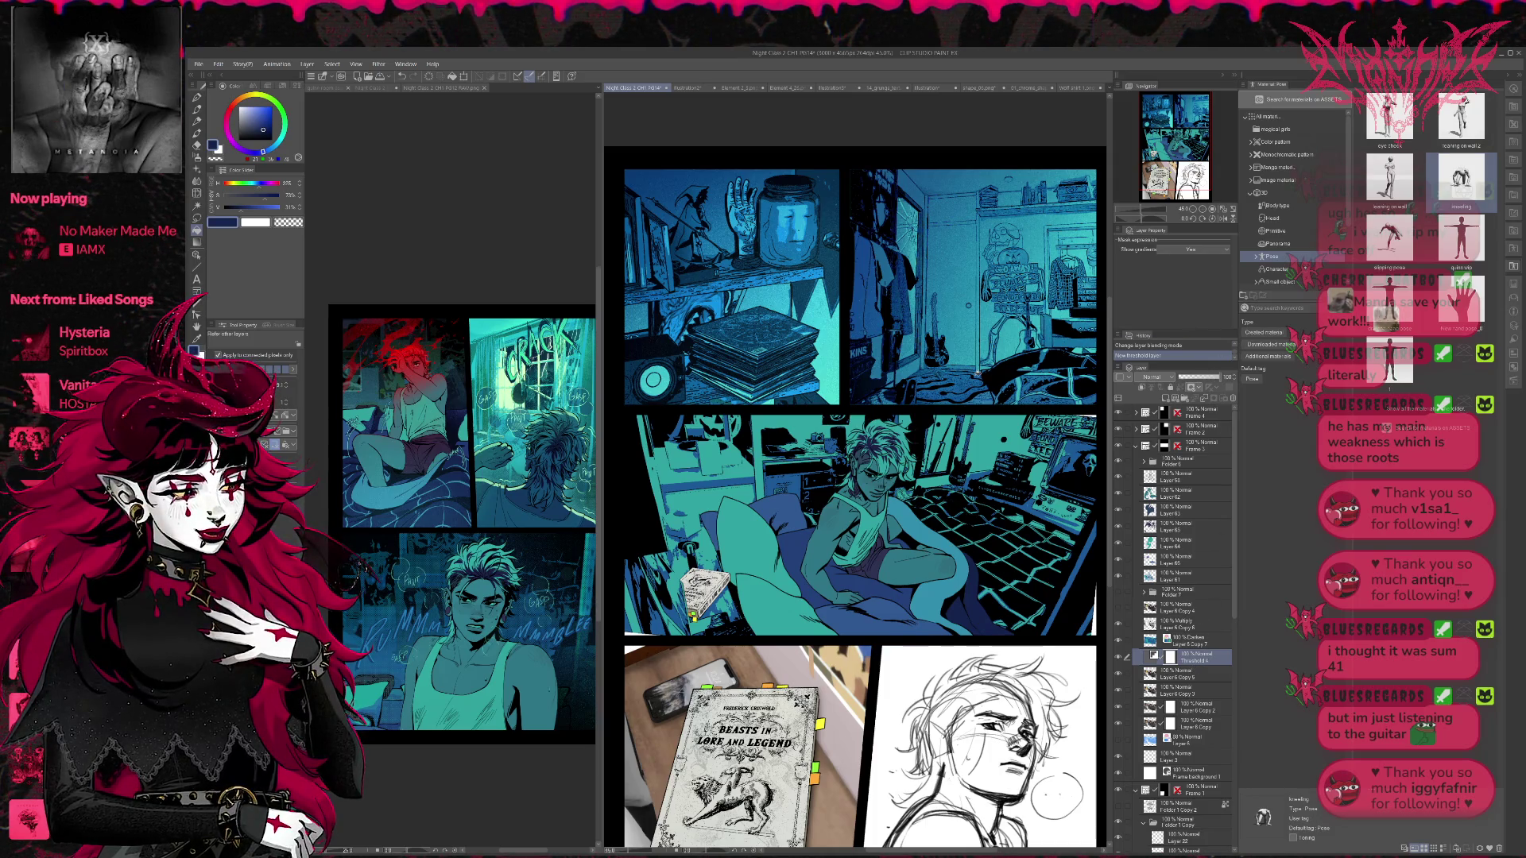
- Merge a Threshold 4 copy into Layer 6 Copy 5 and tint it with layer colour
{"action": "left_click", "coordinate": [1202, 679], "text": "ctrl"}
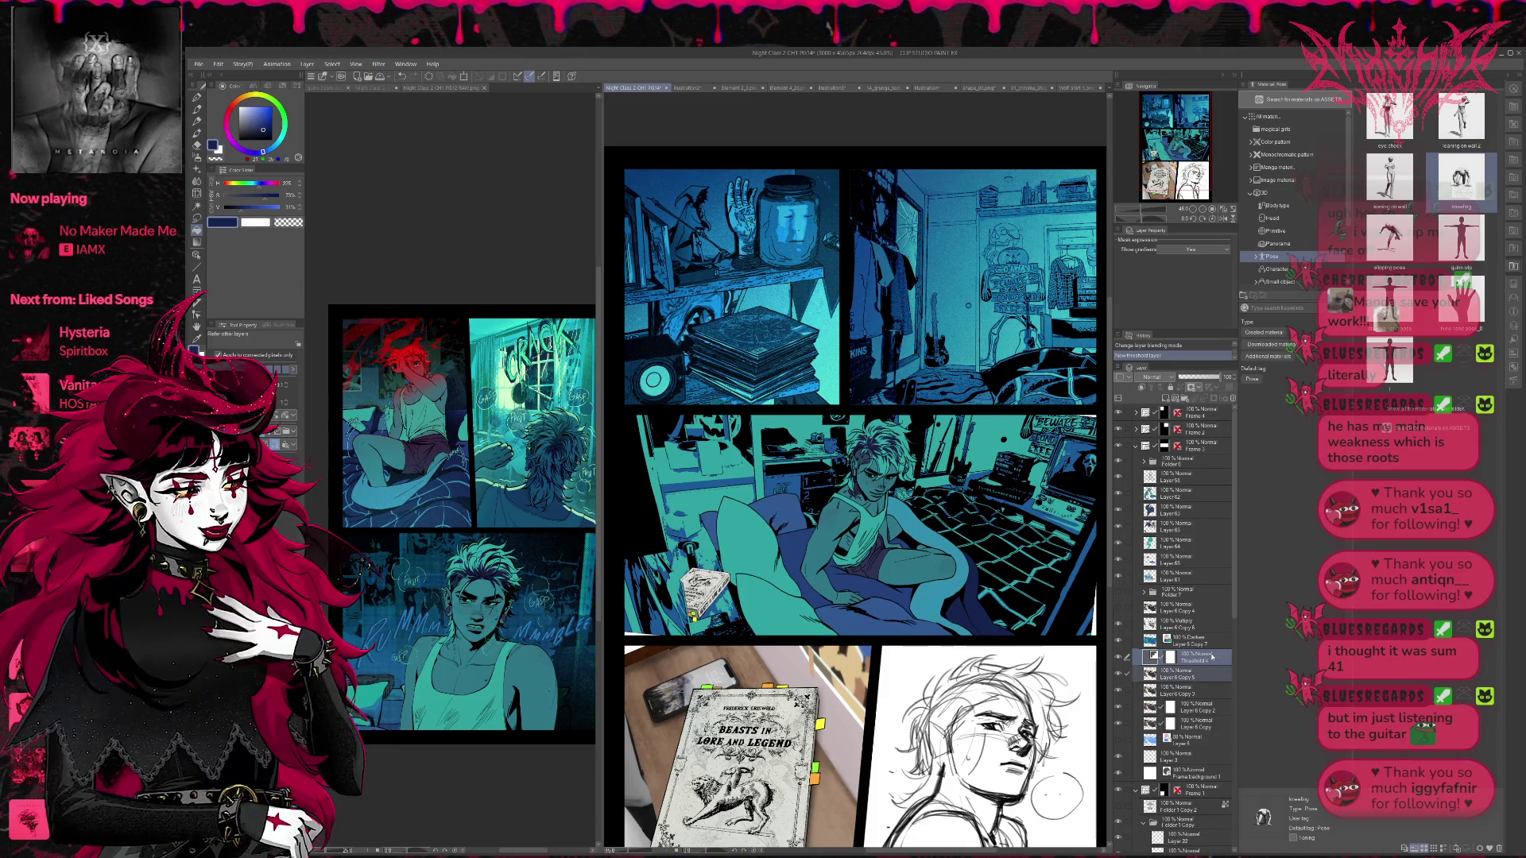
{"action": "left_click", "coordinate": [1168, 400]}
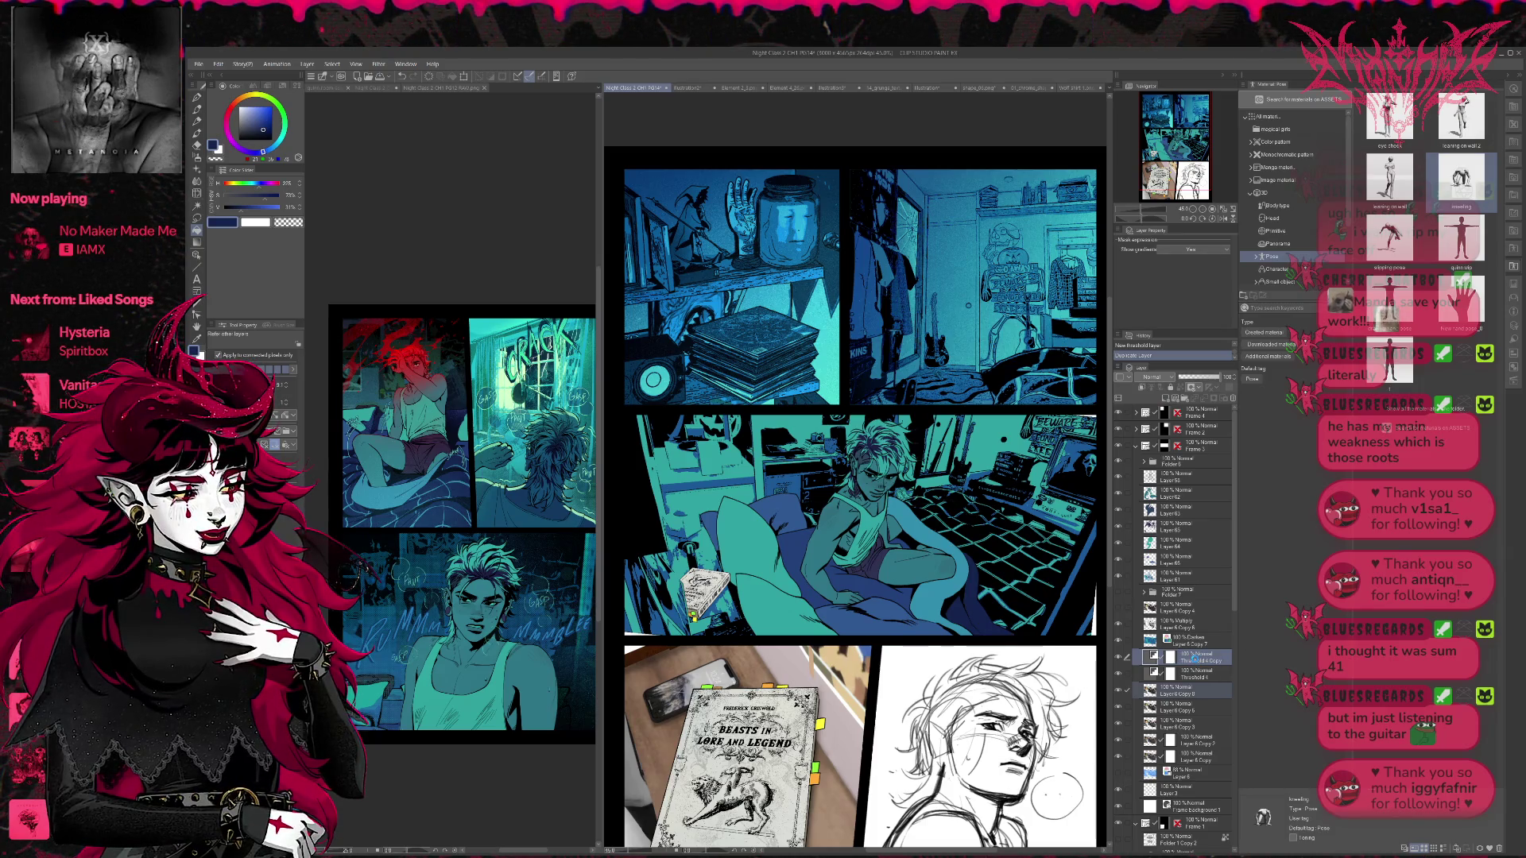
{"action": "key", "text": "shift+alt+e"}
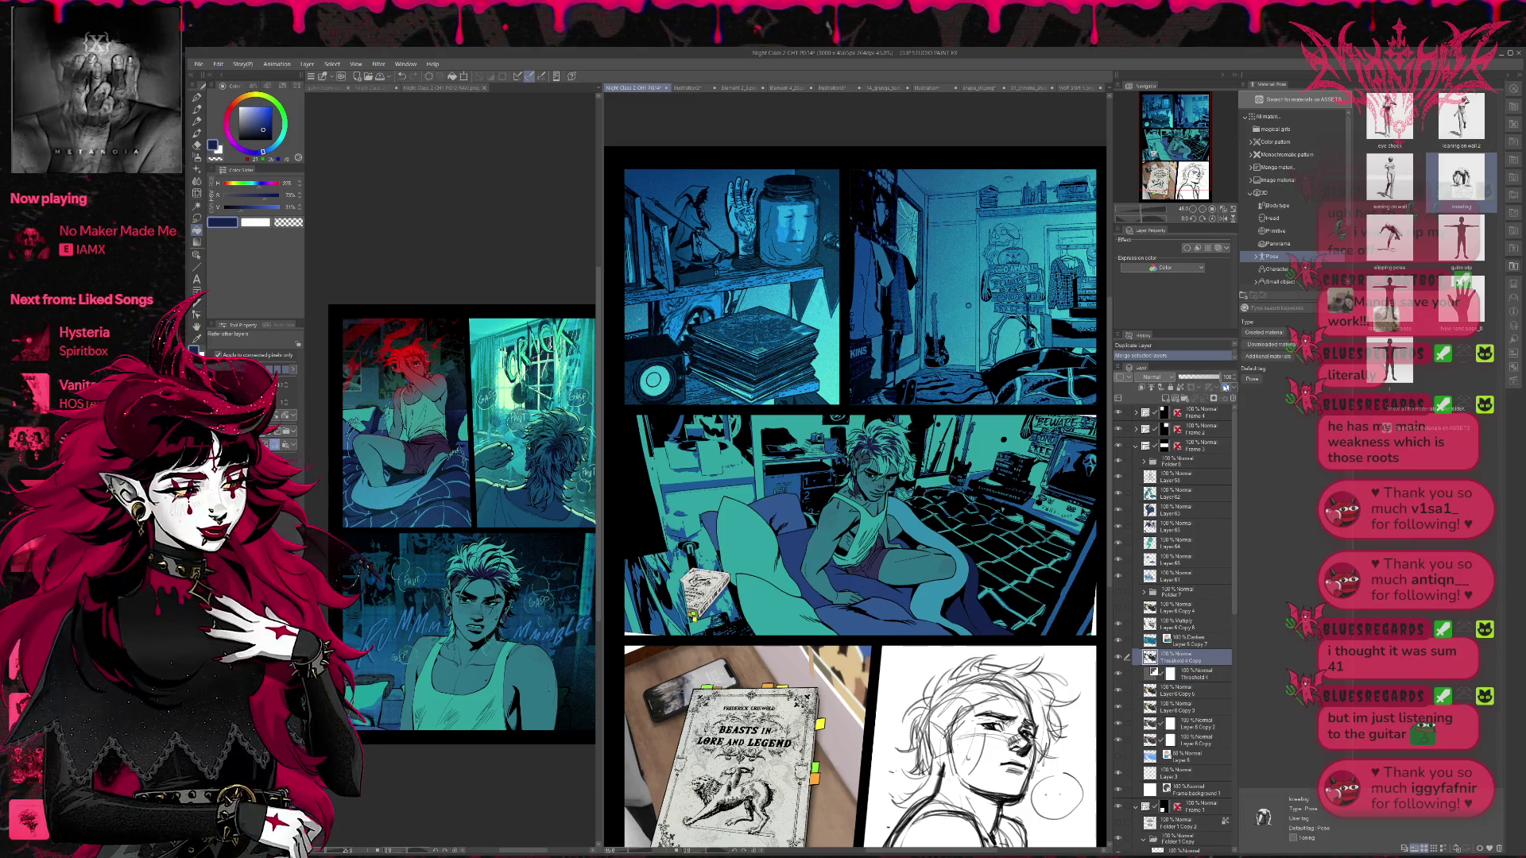
{"action": "left_click", "coordinate": [1224, 387]}
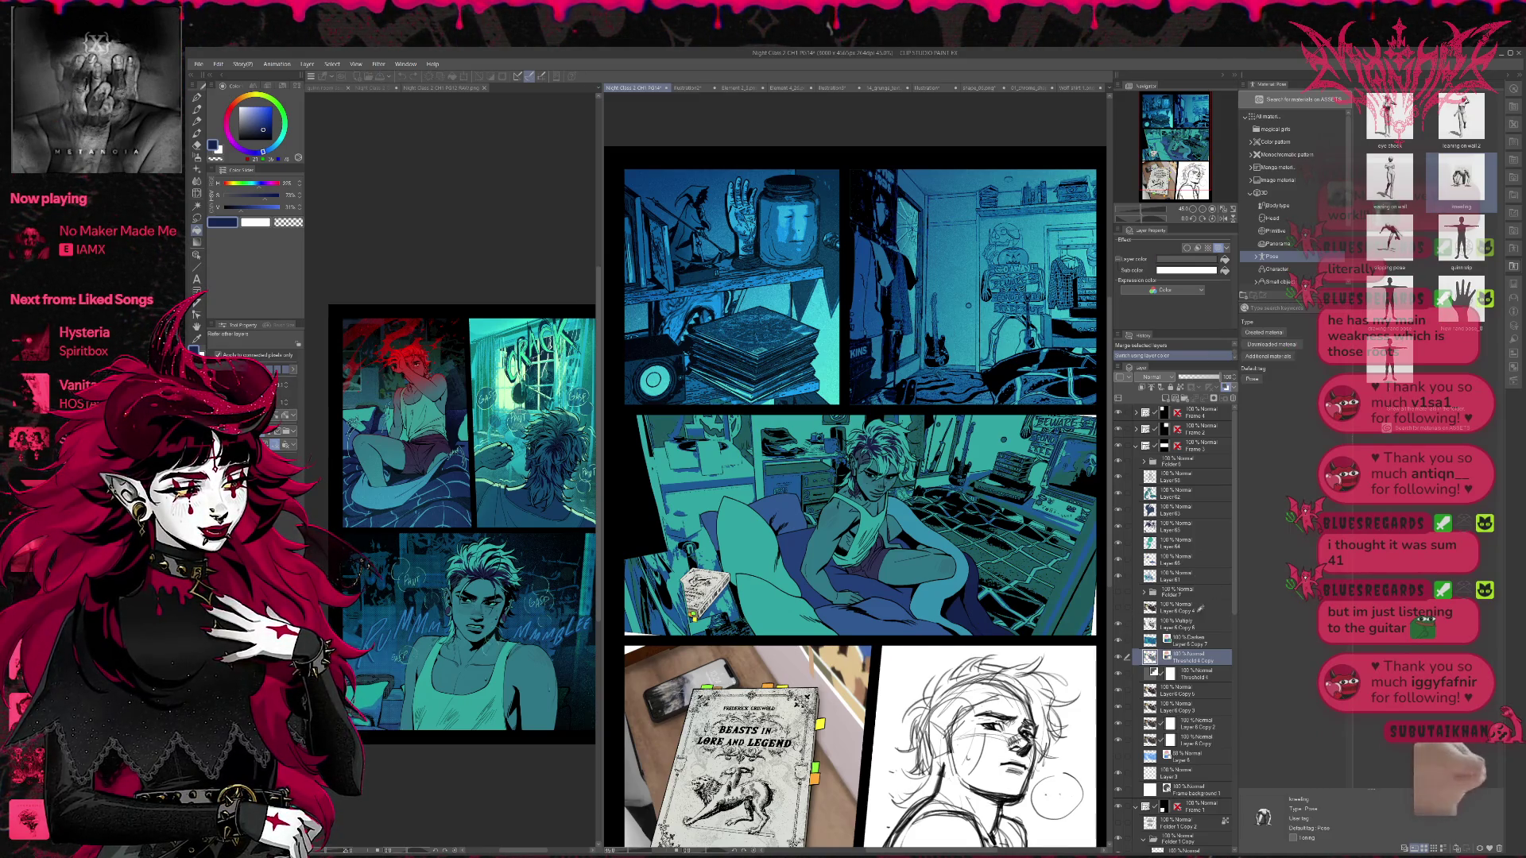
- Reveal the darker right-side shading, add a new blank raster layer, and choose Auto Select
{"action": "left_click", "coordinate": [1119, 620]}
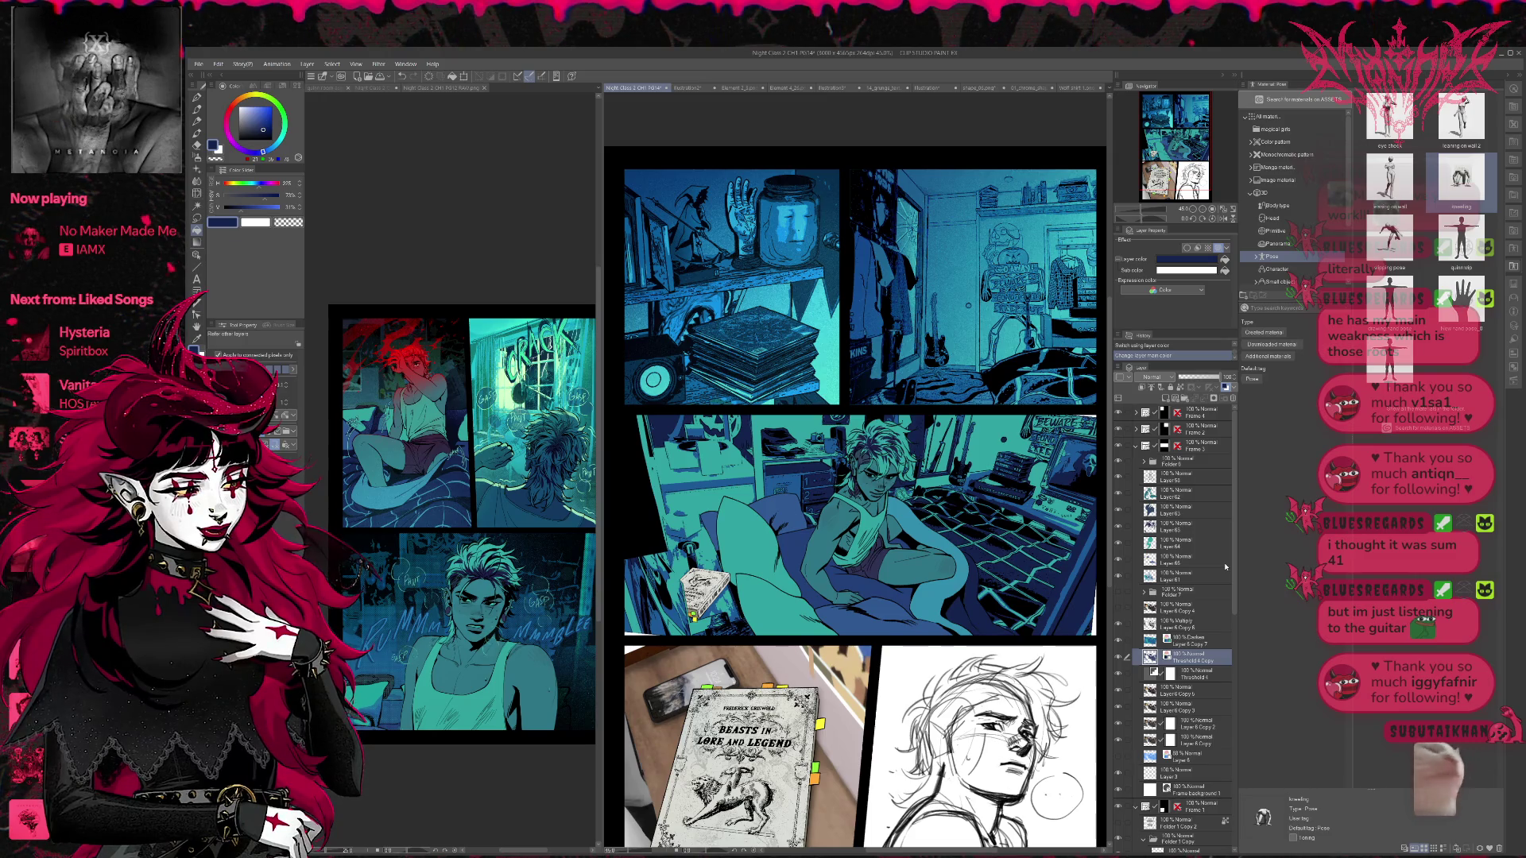
{"action": "key", "text": "ctrl+shift+n"}
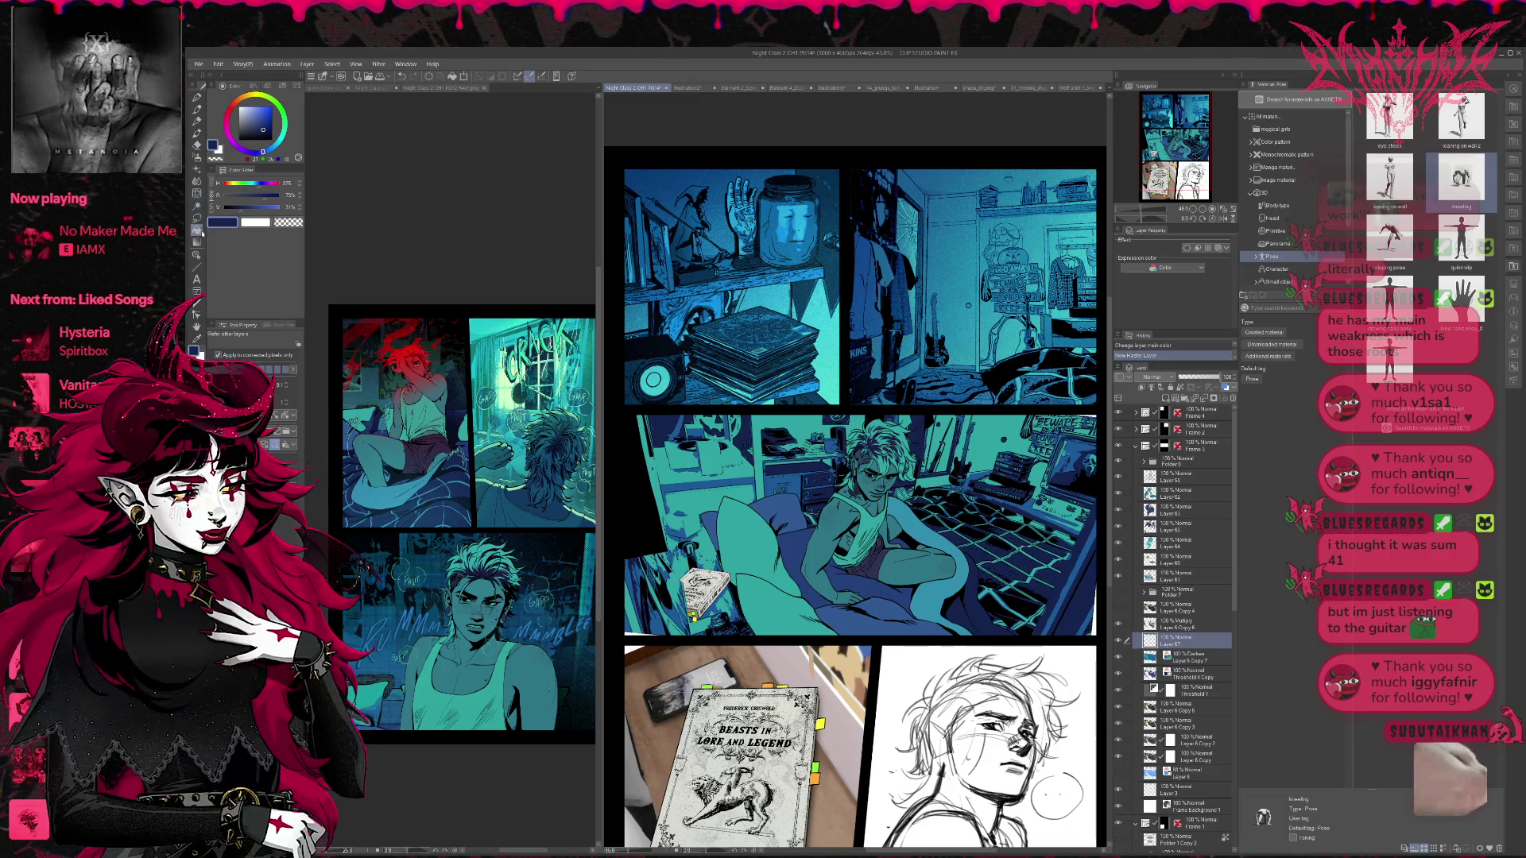
{"action": "left_click", "coordinate": [197, 205]}
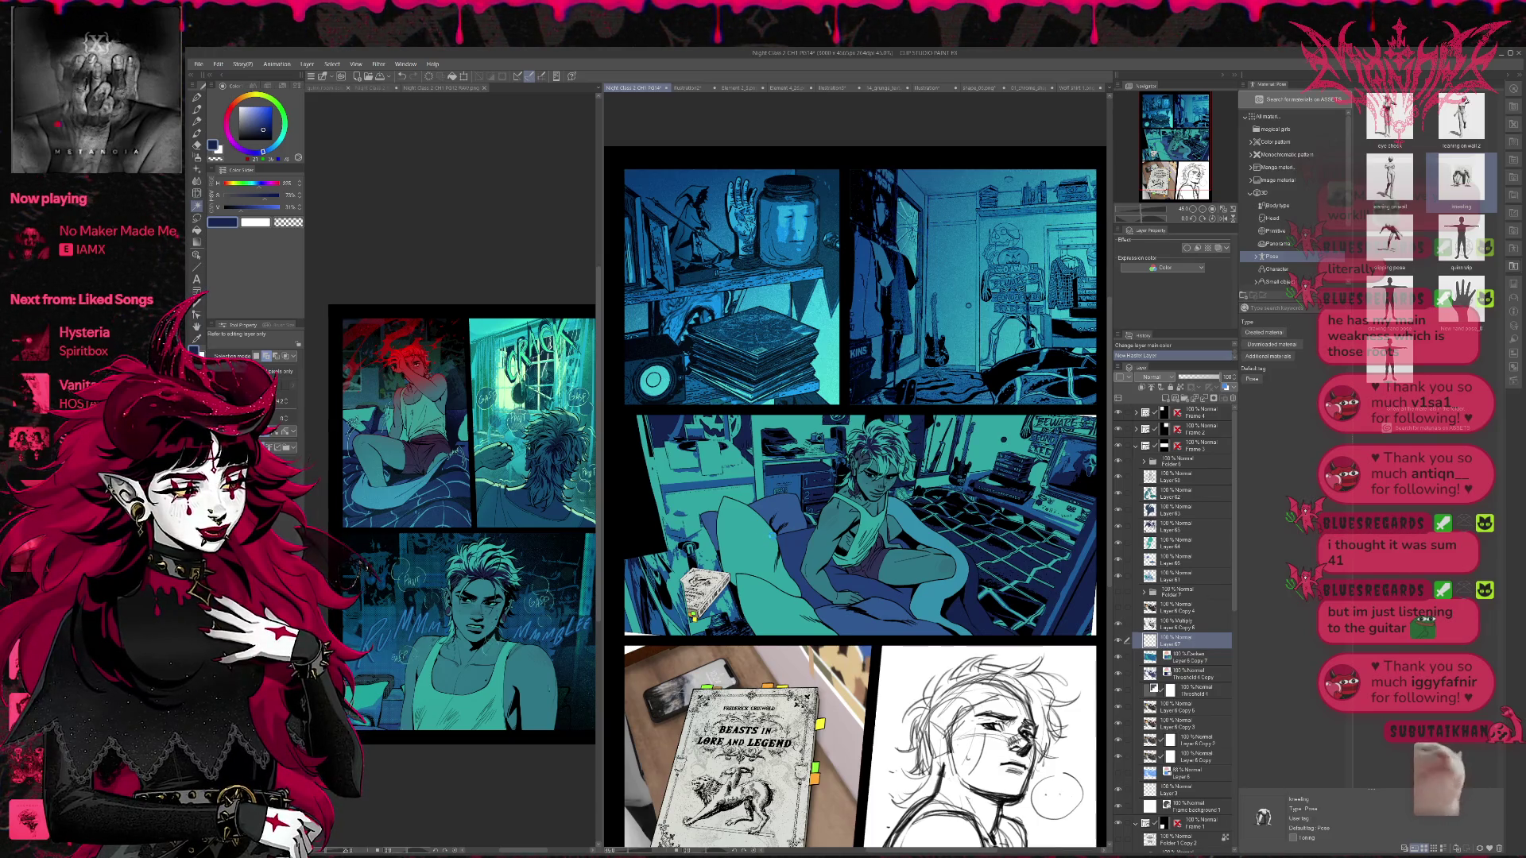
- Auto-select the panel areas, paint a teal pen stroke at about size 70, then deselect
{"action": "left_click", "coordinate": [1079, 618]}
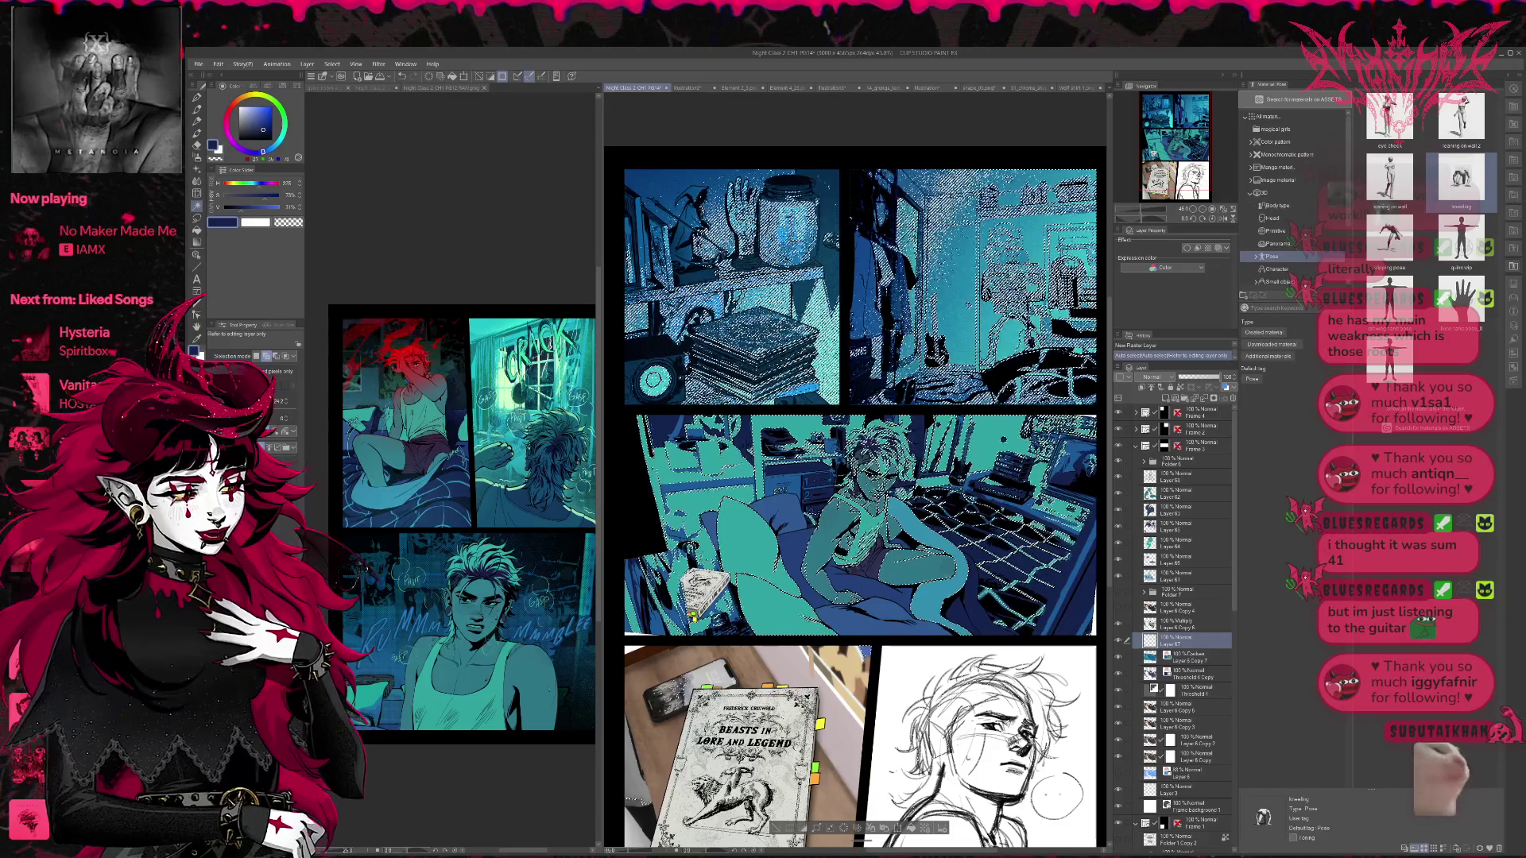
{"action": "key", "text": "p"}
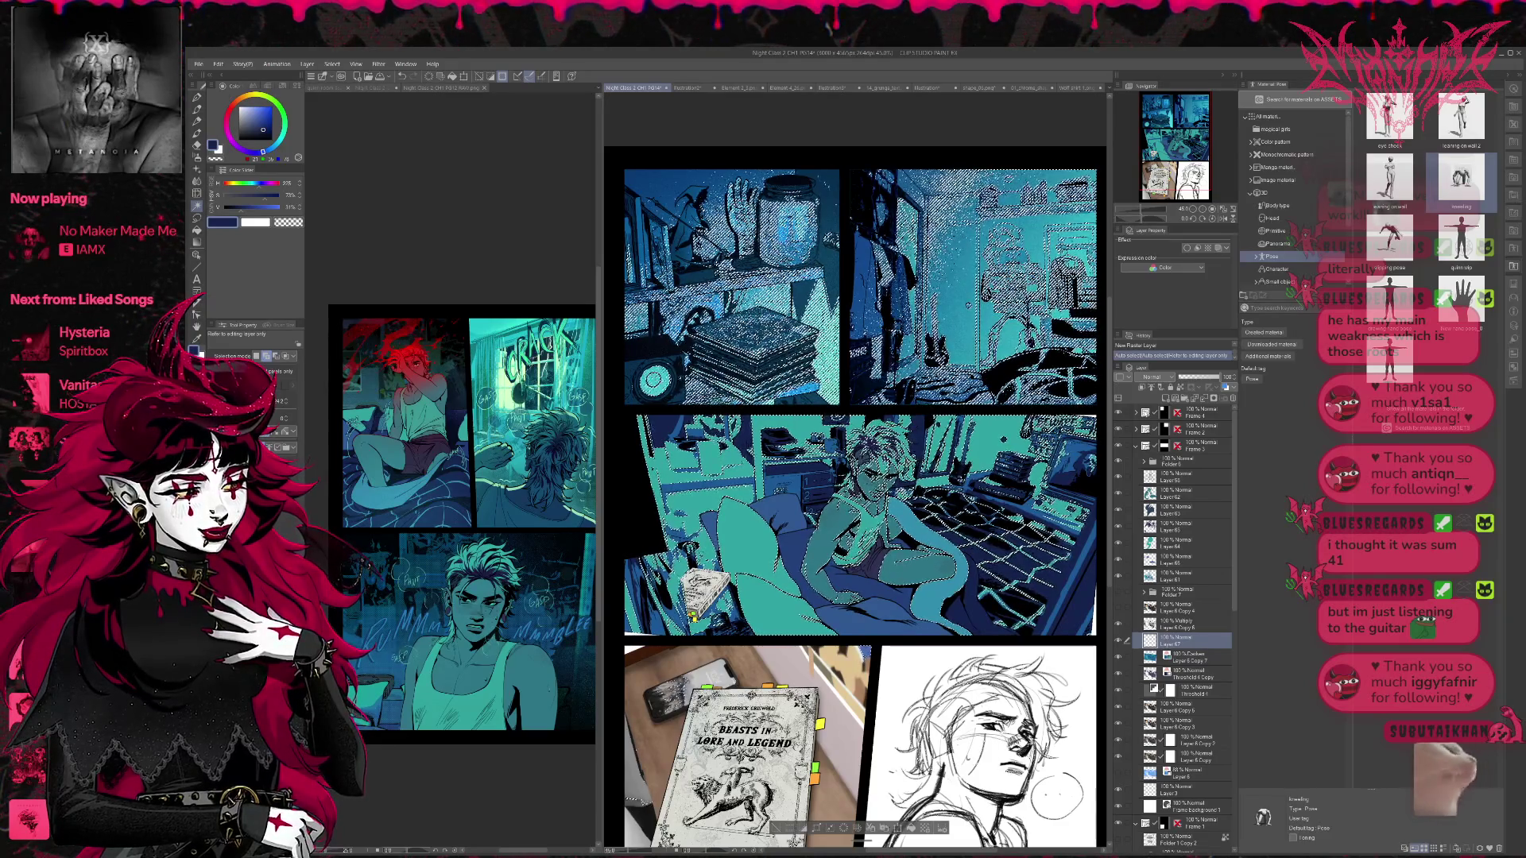
{"action": "key", "text": "bracketright"}
{"action": "key", "text": "bracketright"}
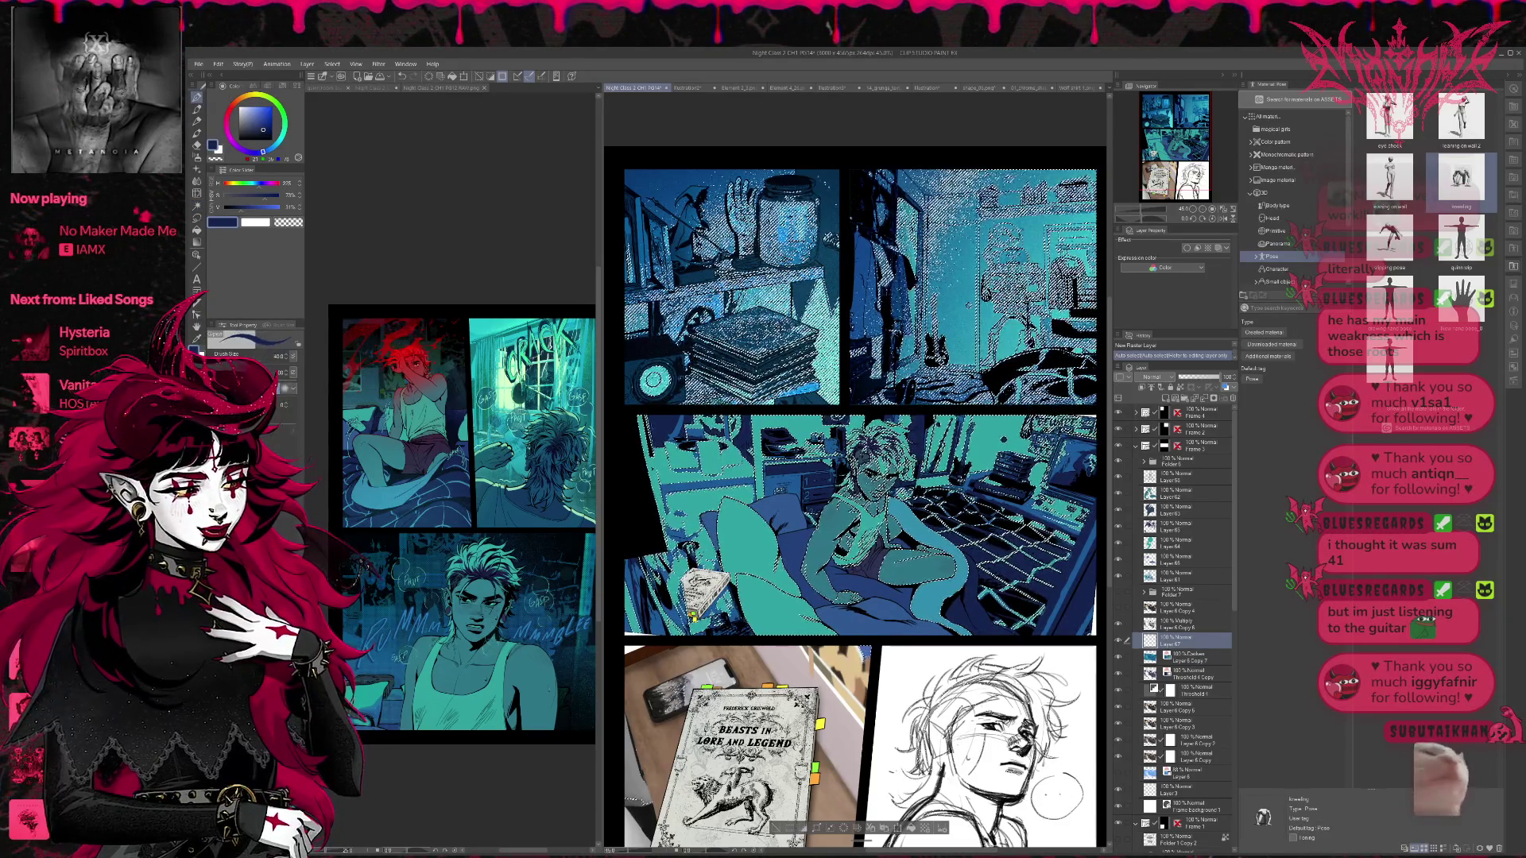
{"action": "key", "text": "bracketright"}
{"action": "key", "text": "bracketright"}
{"action": "key", "text": "bracketright"}
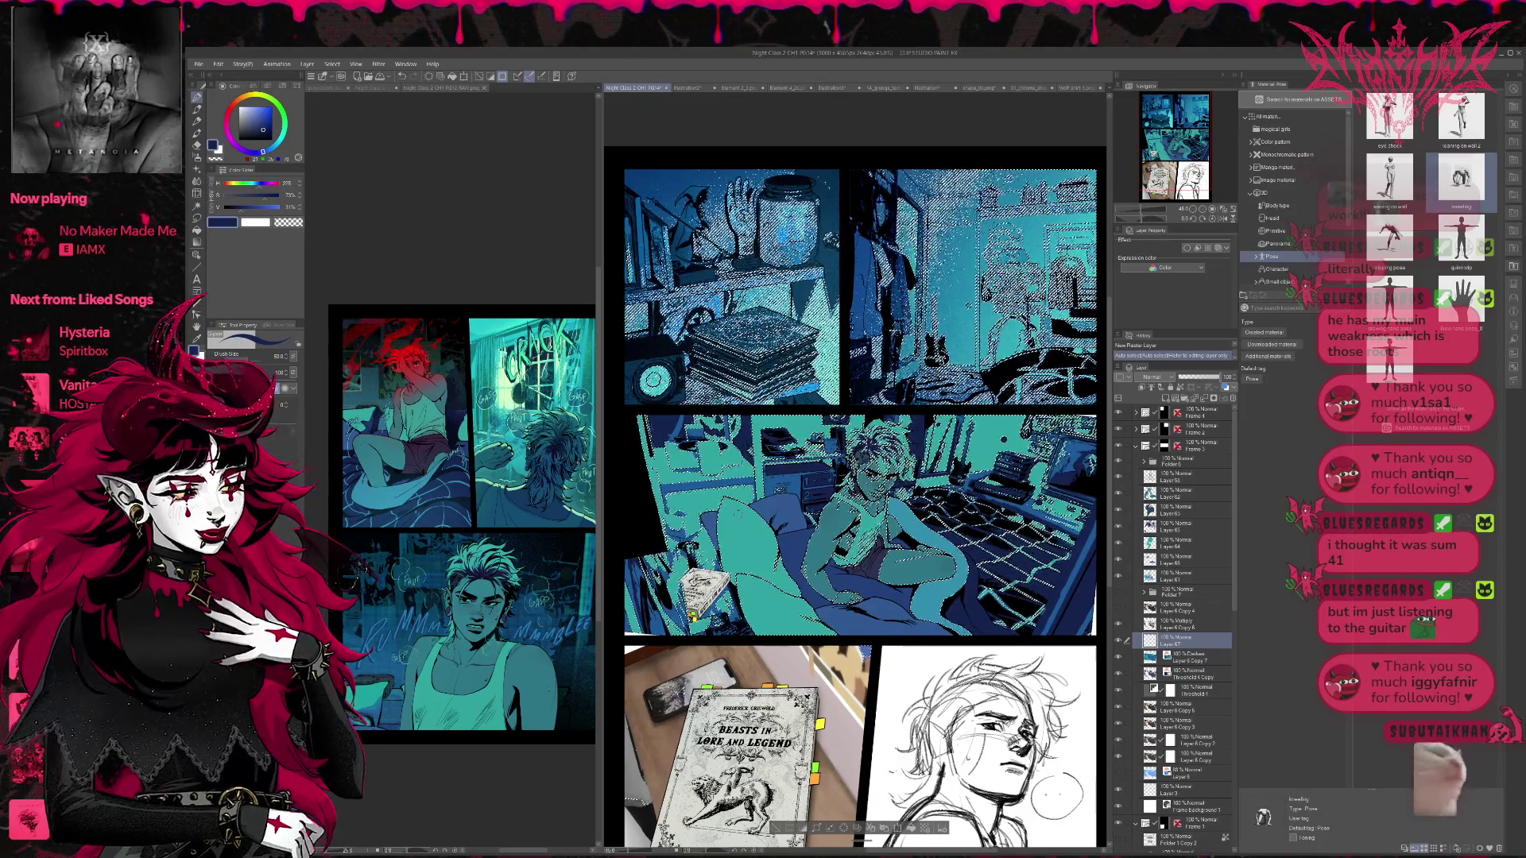
{"action": "left_click", "coordinate": [719, 557], "text": "alt"}
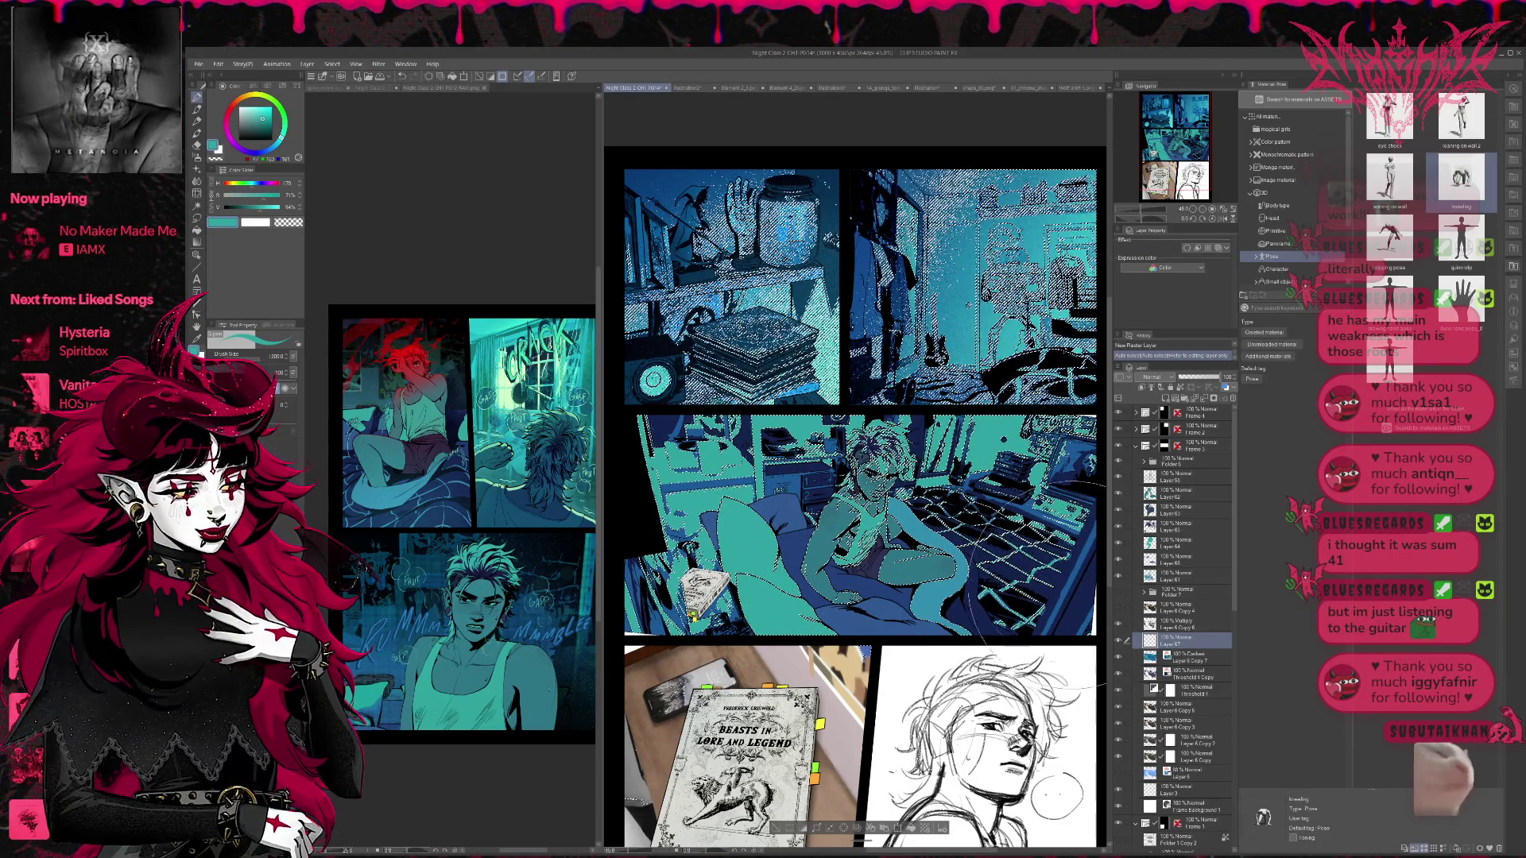
{"action": "left_click_drag", "start_coordinate": [636, 554], "coordinate": [648, 549]}
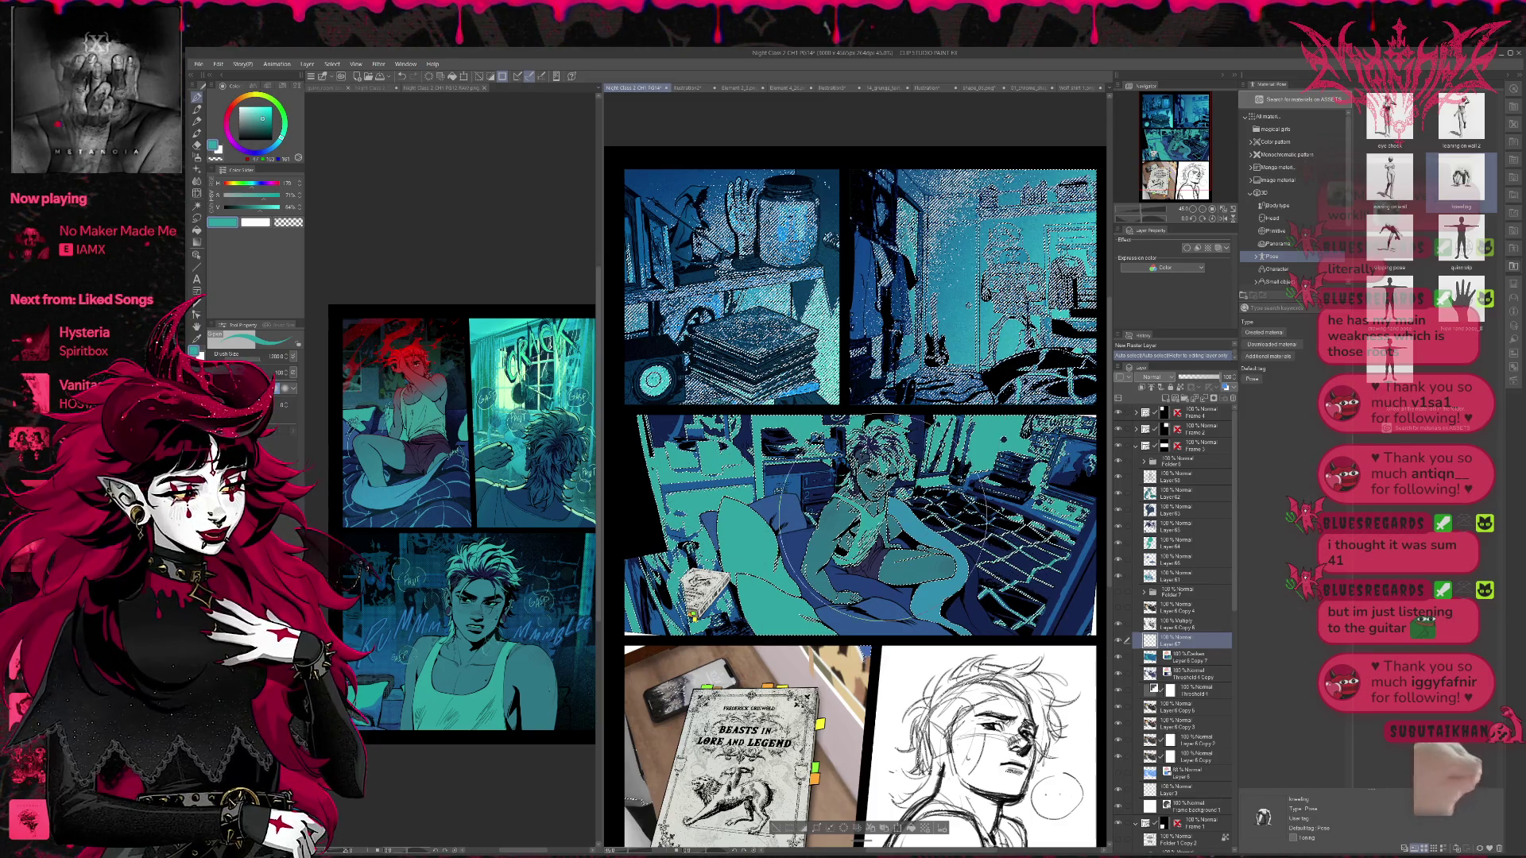
{"action": "key", "text": "ctrl+d"}
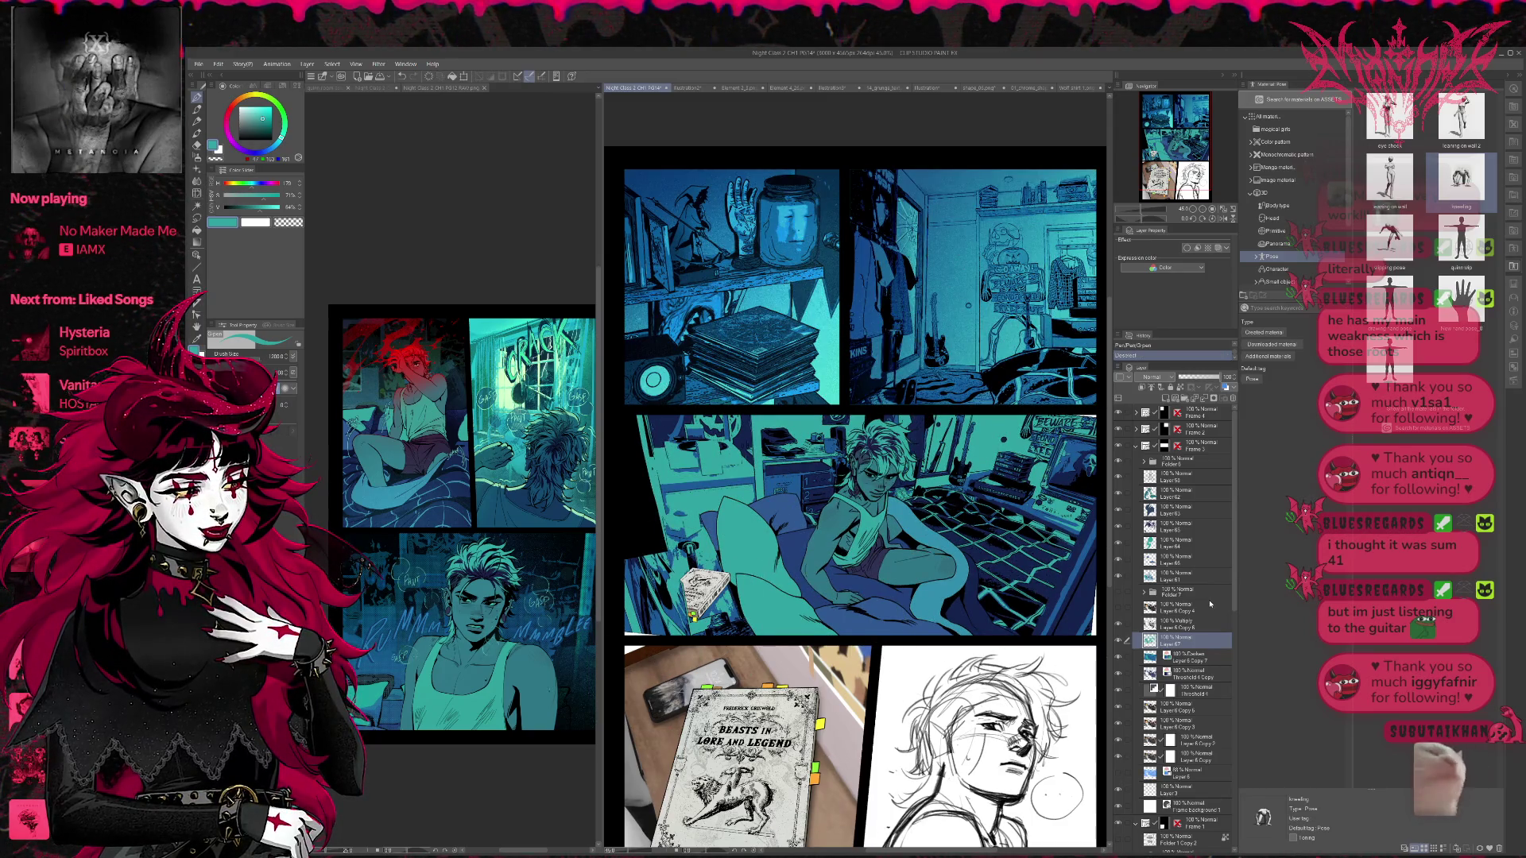
- Add a clipped Hard Light layer and paint blue over the middle panel's left, desk and right side
{"action": "left_click", "coordinate": [1149, 387]}
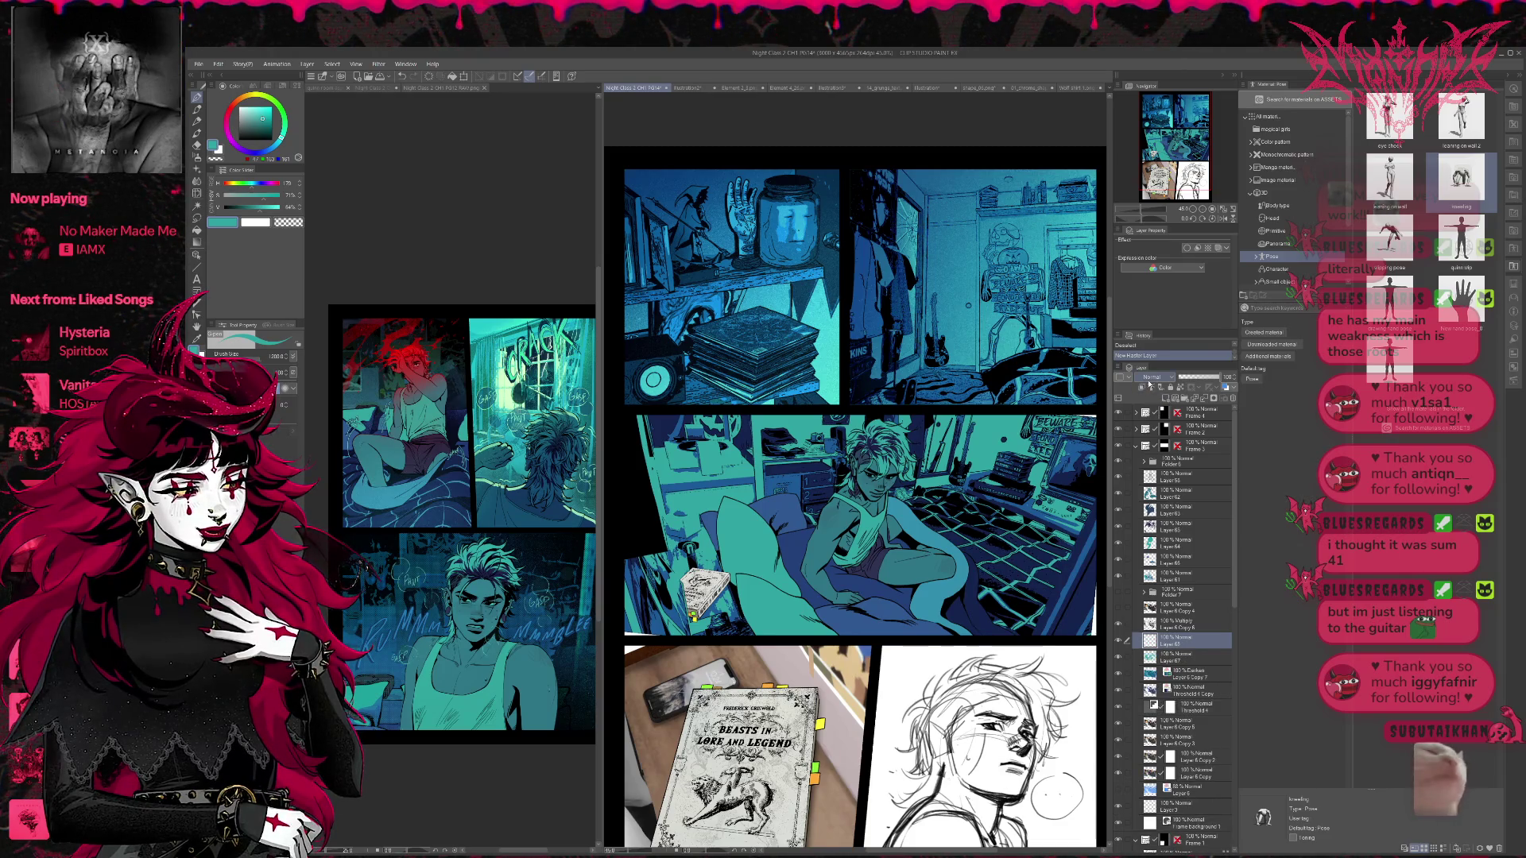
{"action": "left_click", "coordinate": [1148, 389]}
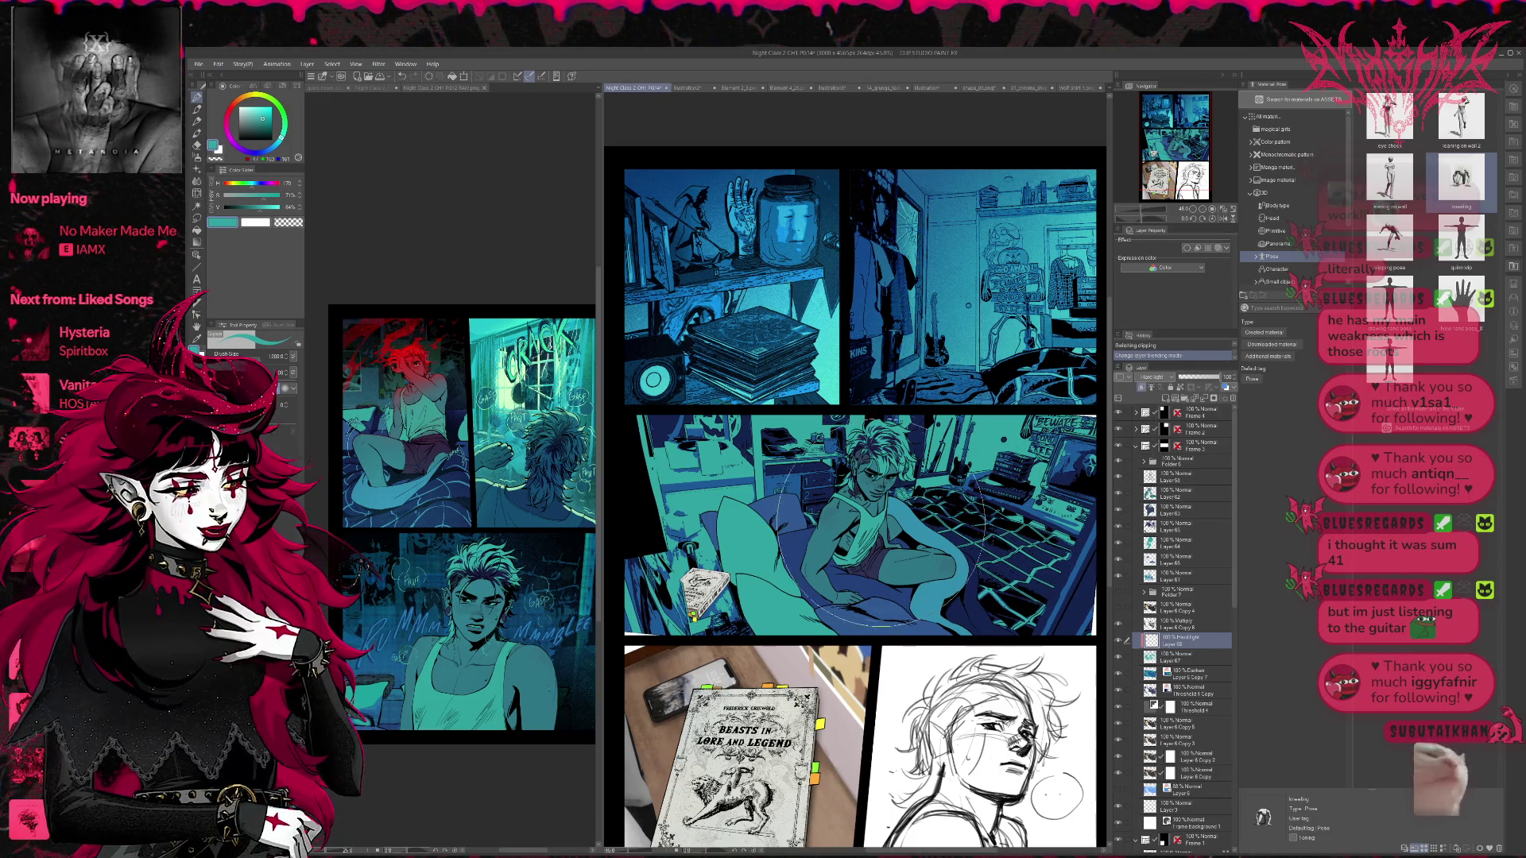
{"action": "left_click", "coordinate": [798, 484], "text": "alt"}
{"action": "mouse_move", "coordinate": [799, 484]}
{"action": "left_mouse_down"}
{"action": "mouse_move", "coordinate": [675, 508]}
{"action": "mouse_move", "coordinate": [636, 476]}
{"action": "left_mouse_up"}
{"action": "mouse_move", "coordinate": [938, 445]}
{"action": "left_mouse_down"}
{"action": "mouse_move", "coordinate": [1001, 476]}
{"action": "mouse_move", "coordinate": [1053, 437]}
{"action": "left_mouse_up"}
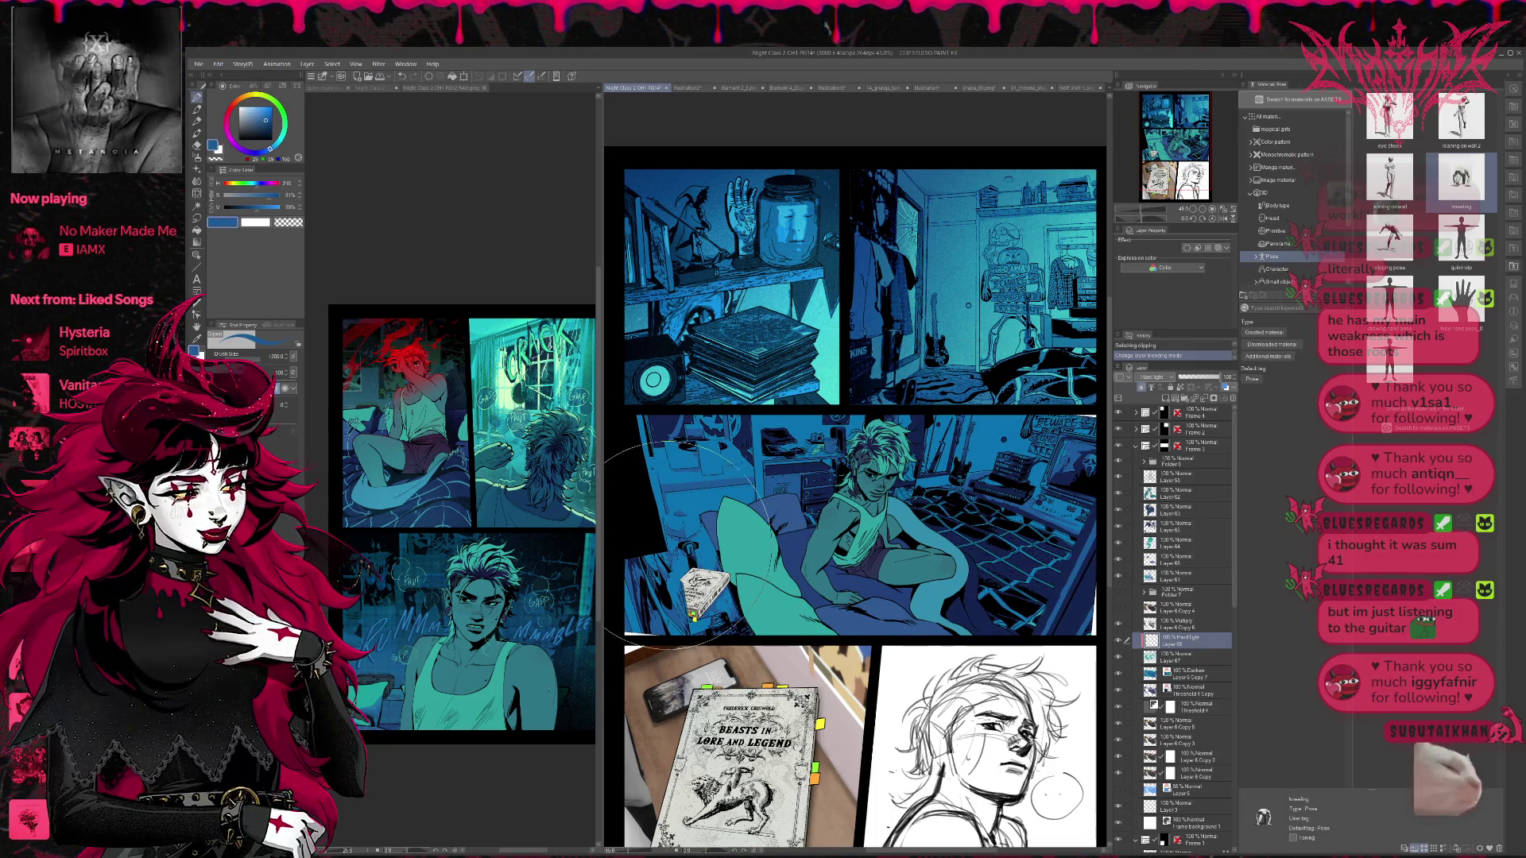
{"action": "left_click_drag", "start_coordinate": [1049, 542], "coordinate": [1041, 604]}
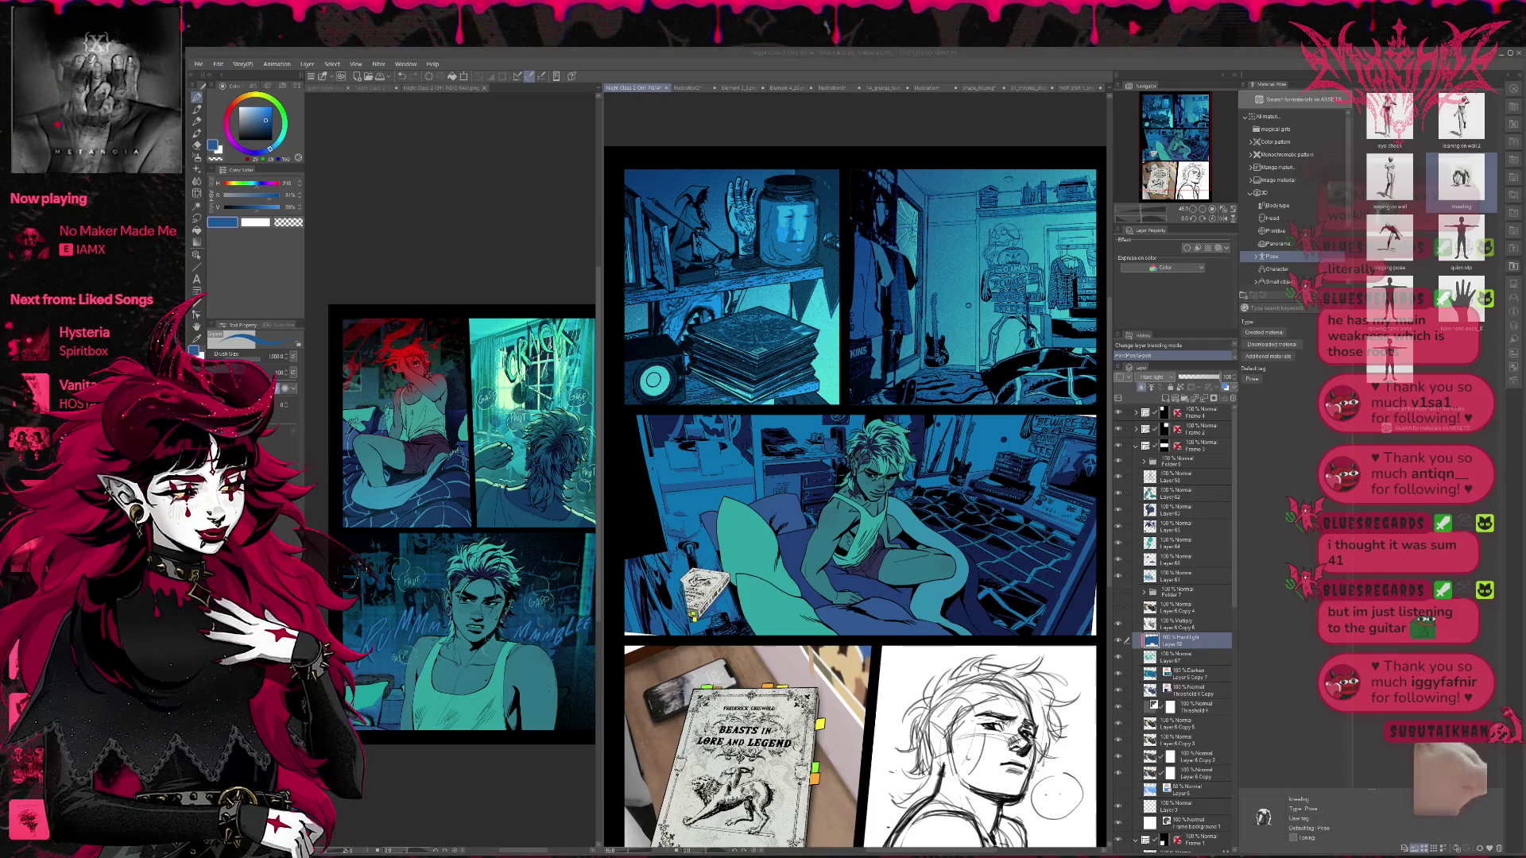
- Erase part of the blue shading with a large transparent-colour brush
{"action": "key", "text": "p"}
{"action": "key", "text": "b"}
{"action": "key", "text": "c"}
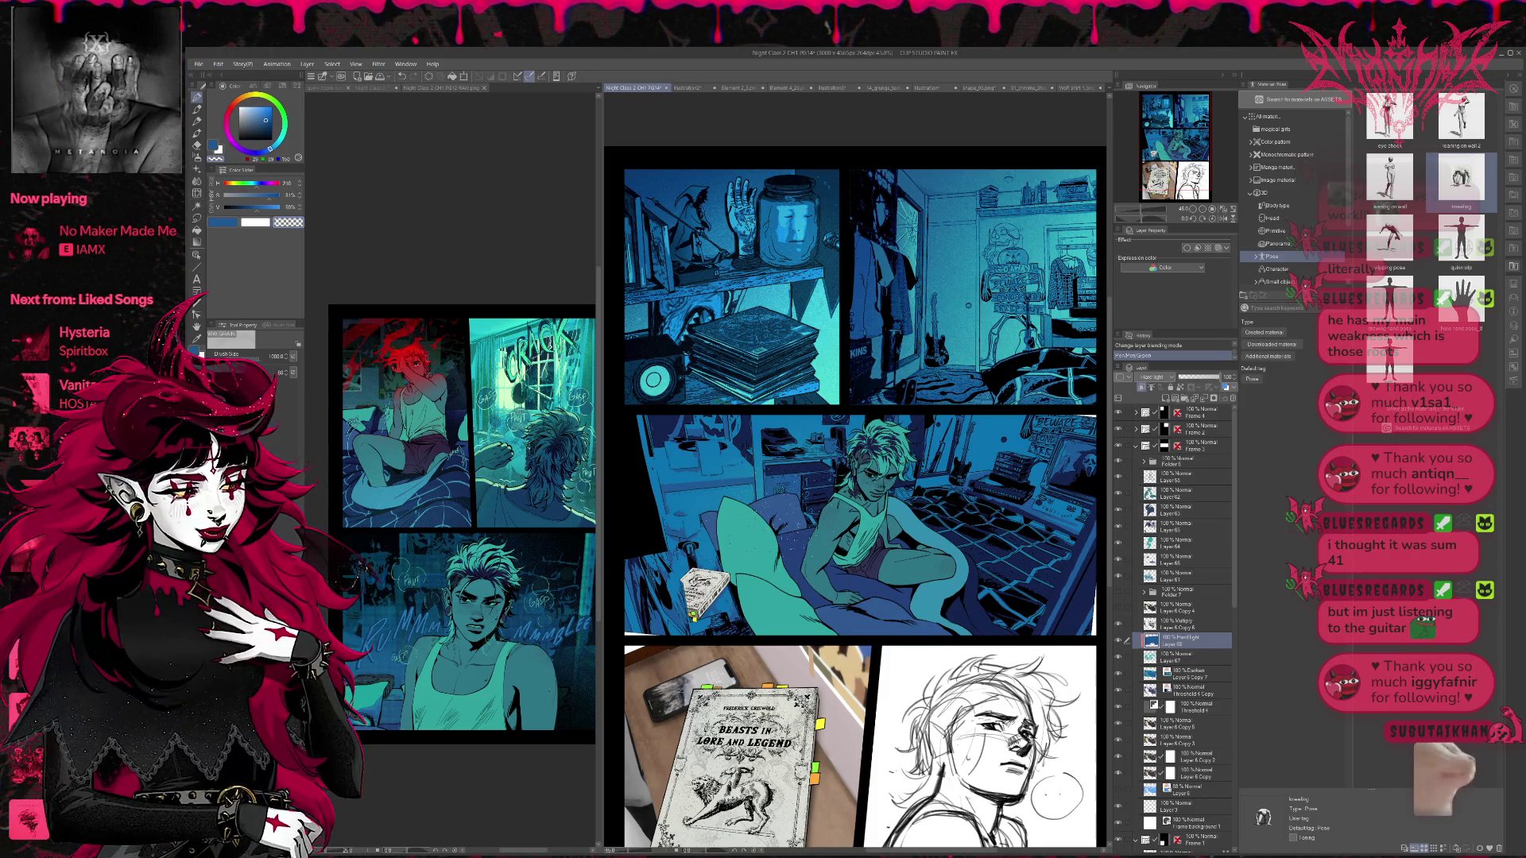
{"action": "left_click", "coordinate": [1057, 793]}
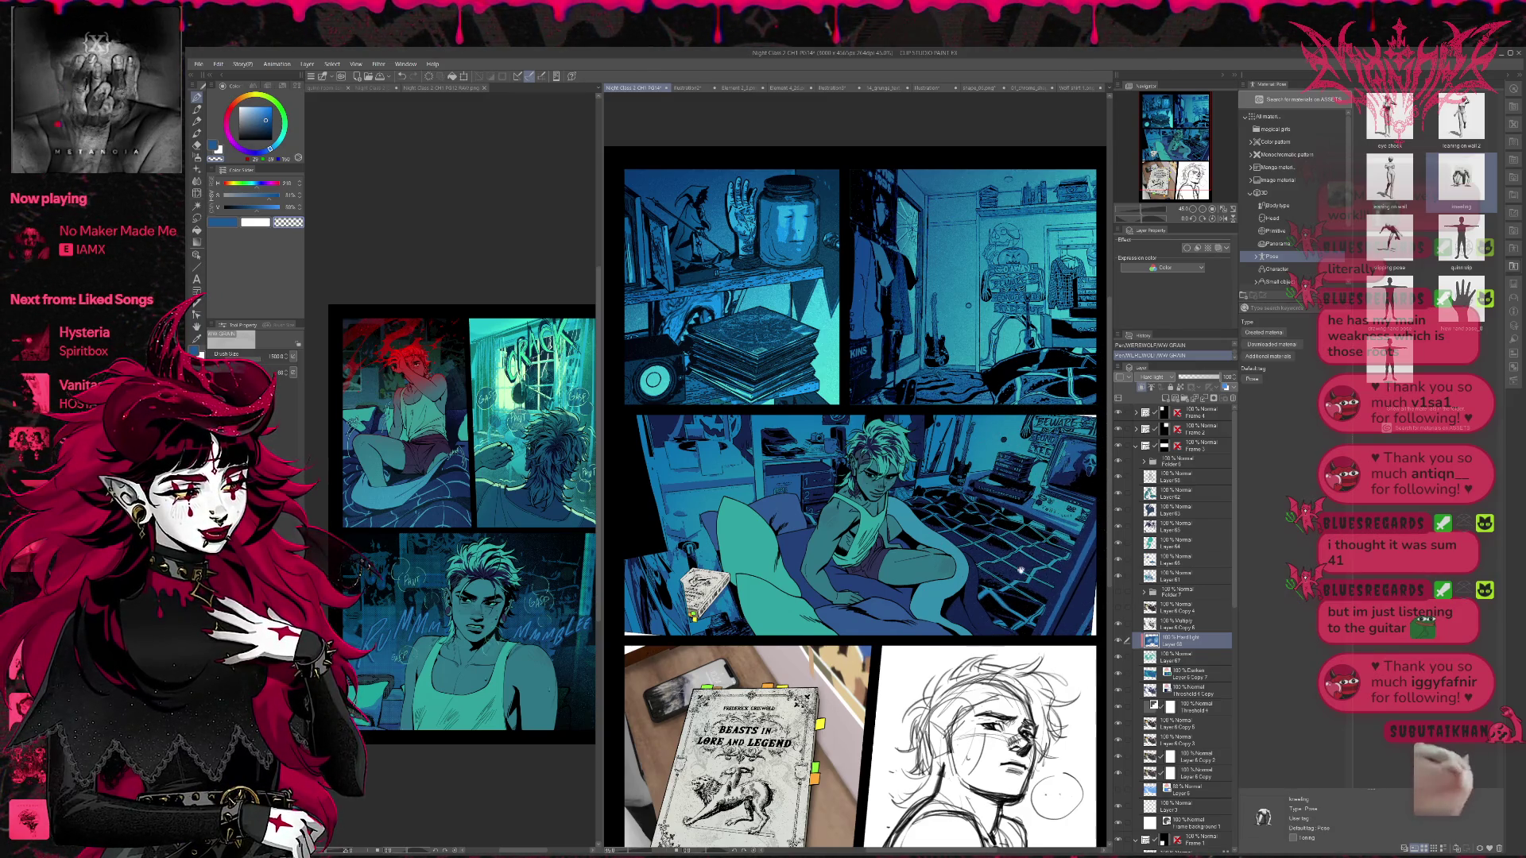
{"action": "left_click_drag", "start_coordinate": [857, 499], "coordinate": [793, 506]}
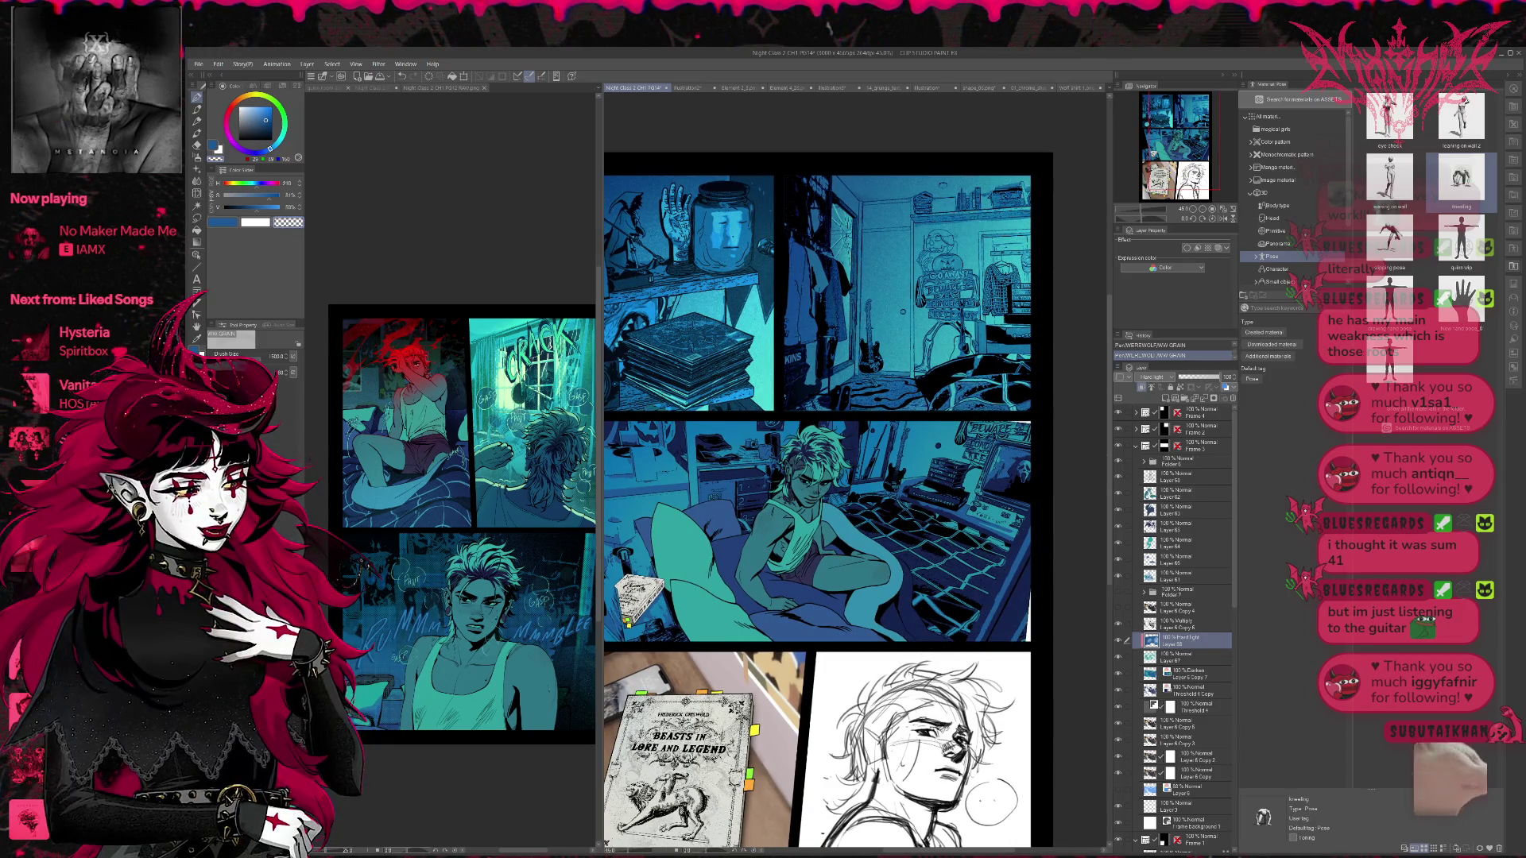
- Set the brush to 700, erase a patch of blue shading and repaint a dark blue stroke
{"action": "key", "text": "bracketright"}
{"action": "key", "text": "bracketright"}
{"action": "key", "text": "bracketright"}
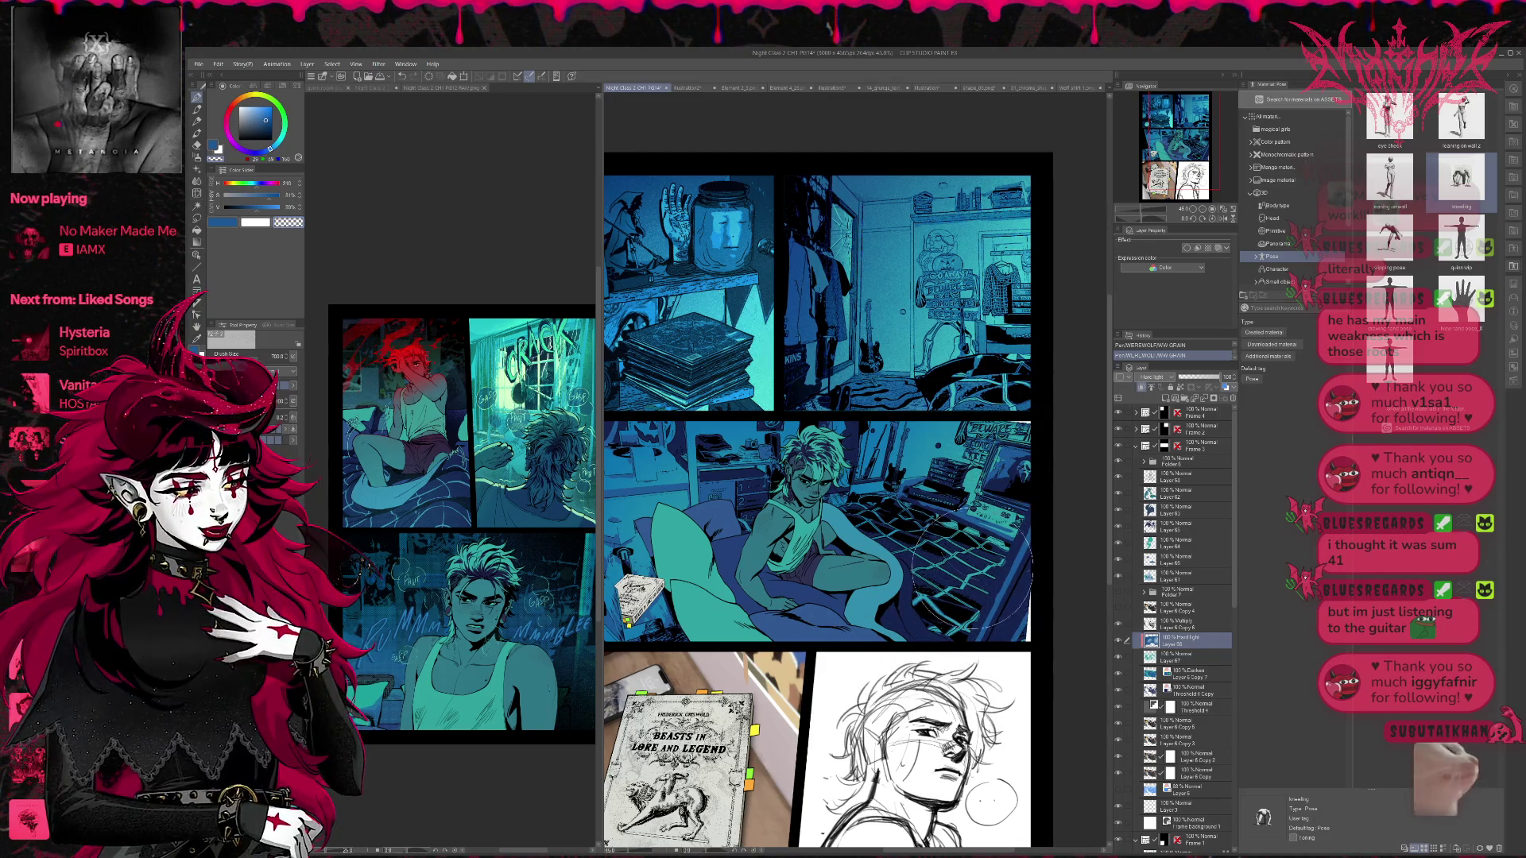
{"action": "left_click_drag", "start_coordinate": [992, 457], "coordinate": [1091, 420]}
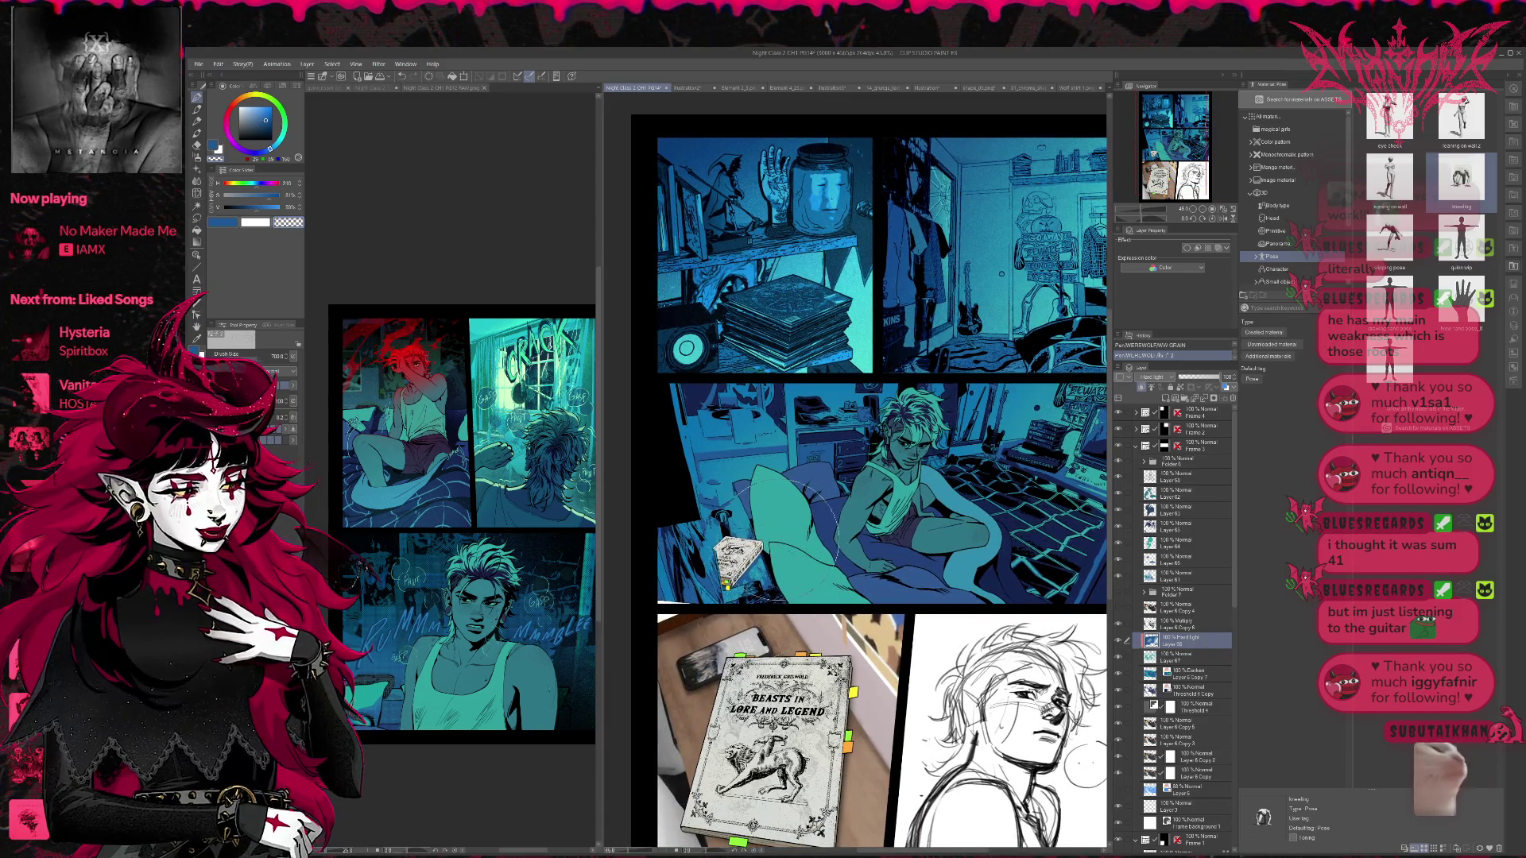
{"action": "key", "text": "ctrl+z"}
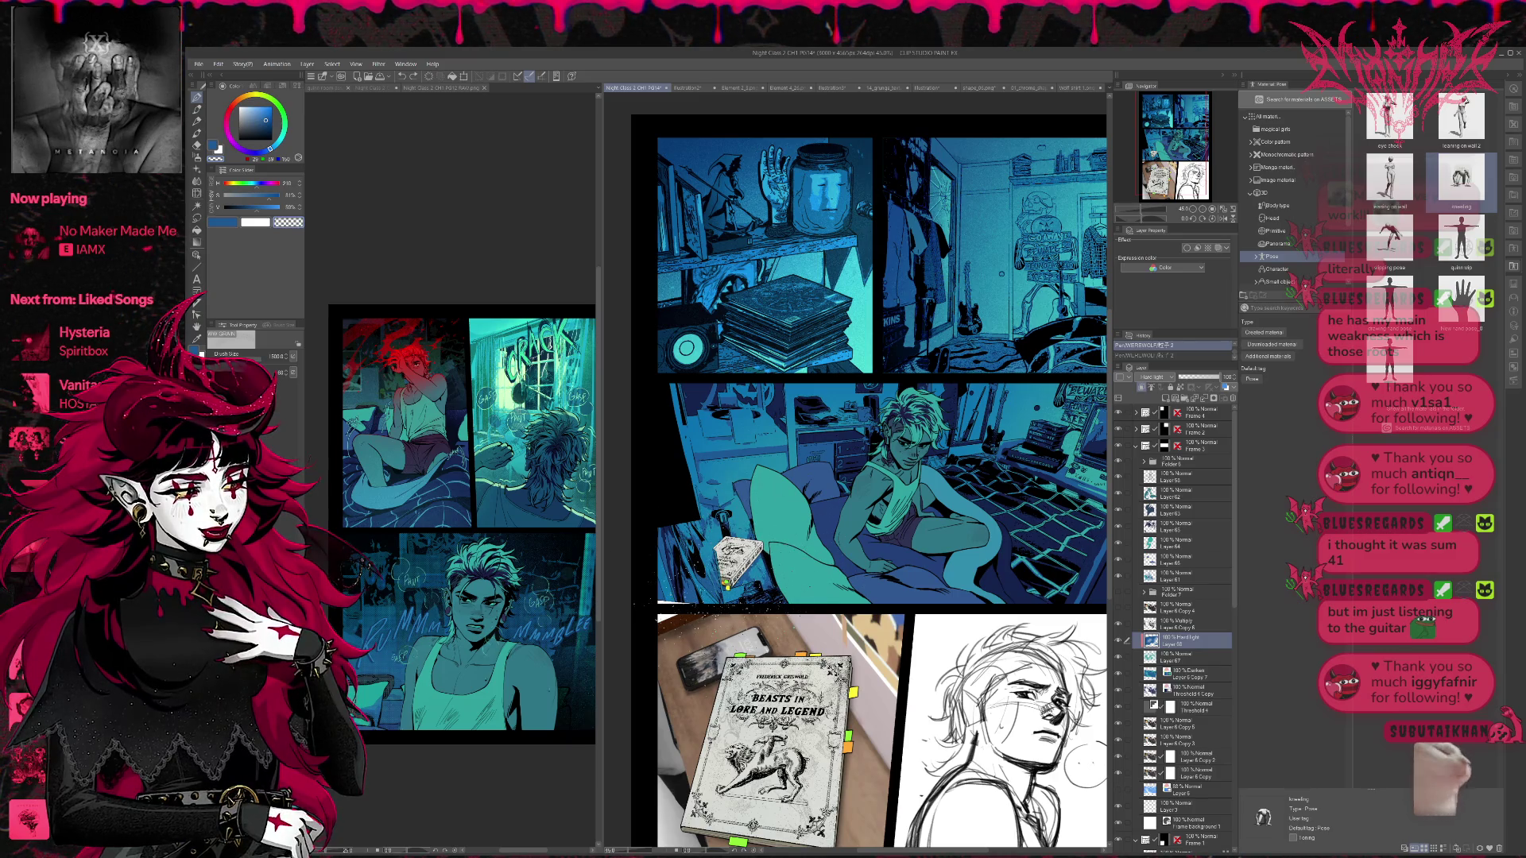
{"action": "key", "text": "ctrl+y"}
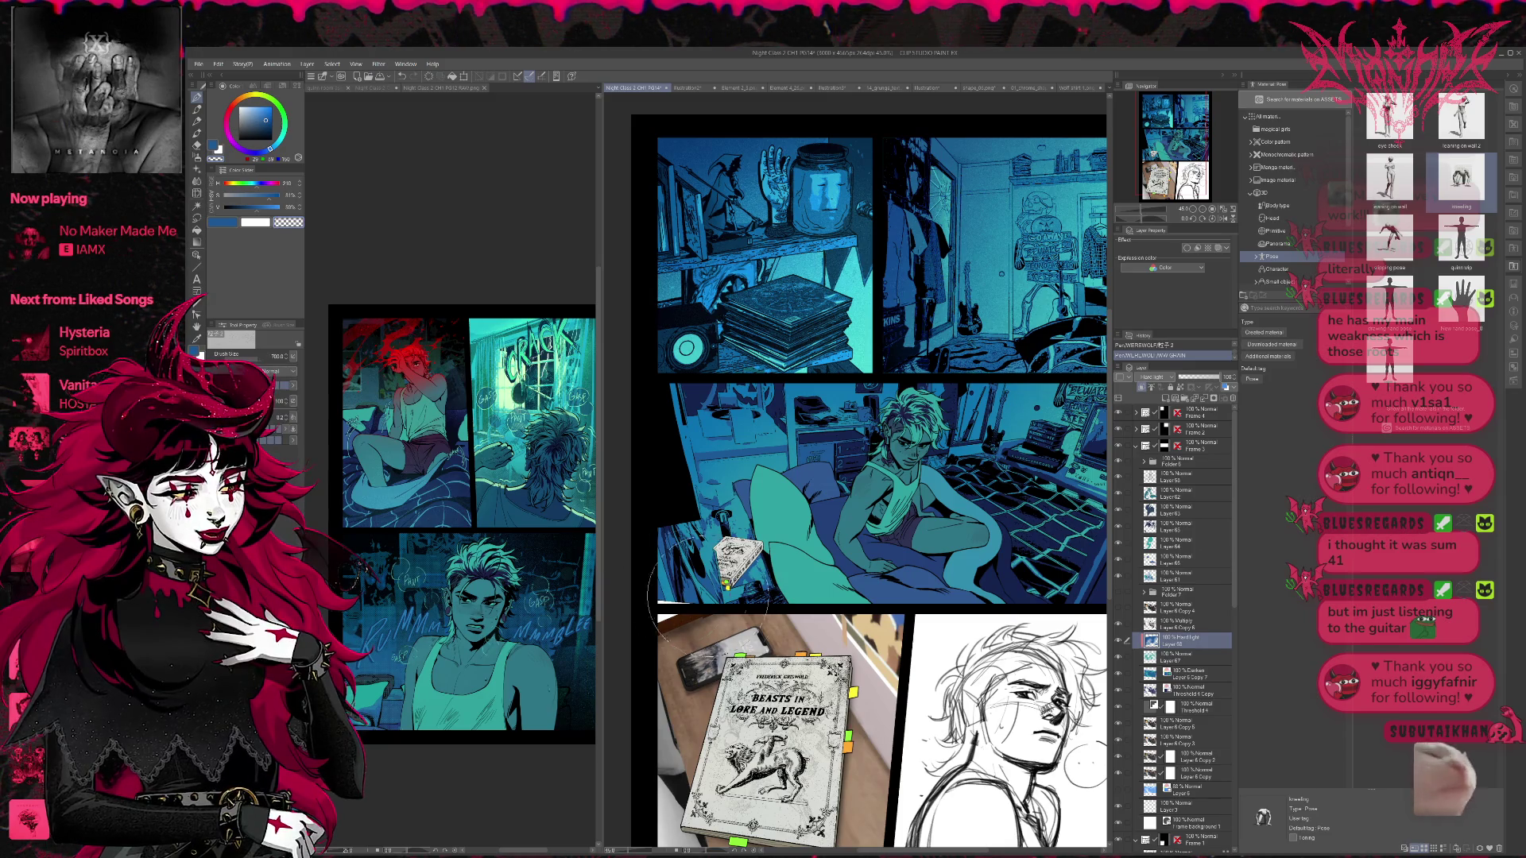
{"action": "key", "text": "b"}
{"action": "left_click", "coordinate": [751, 739]}
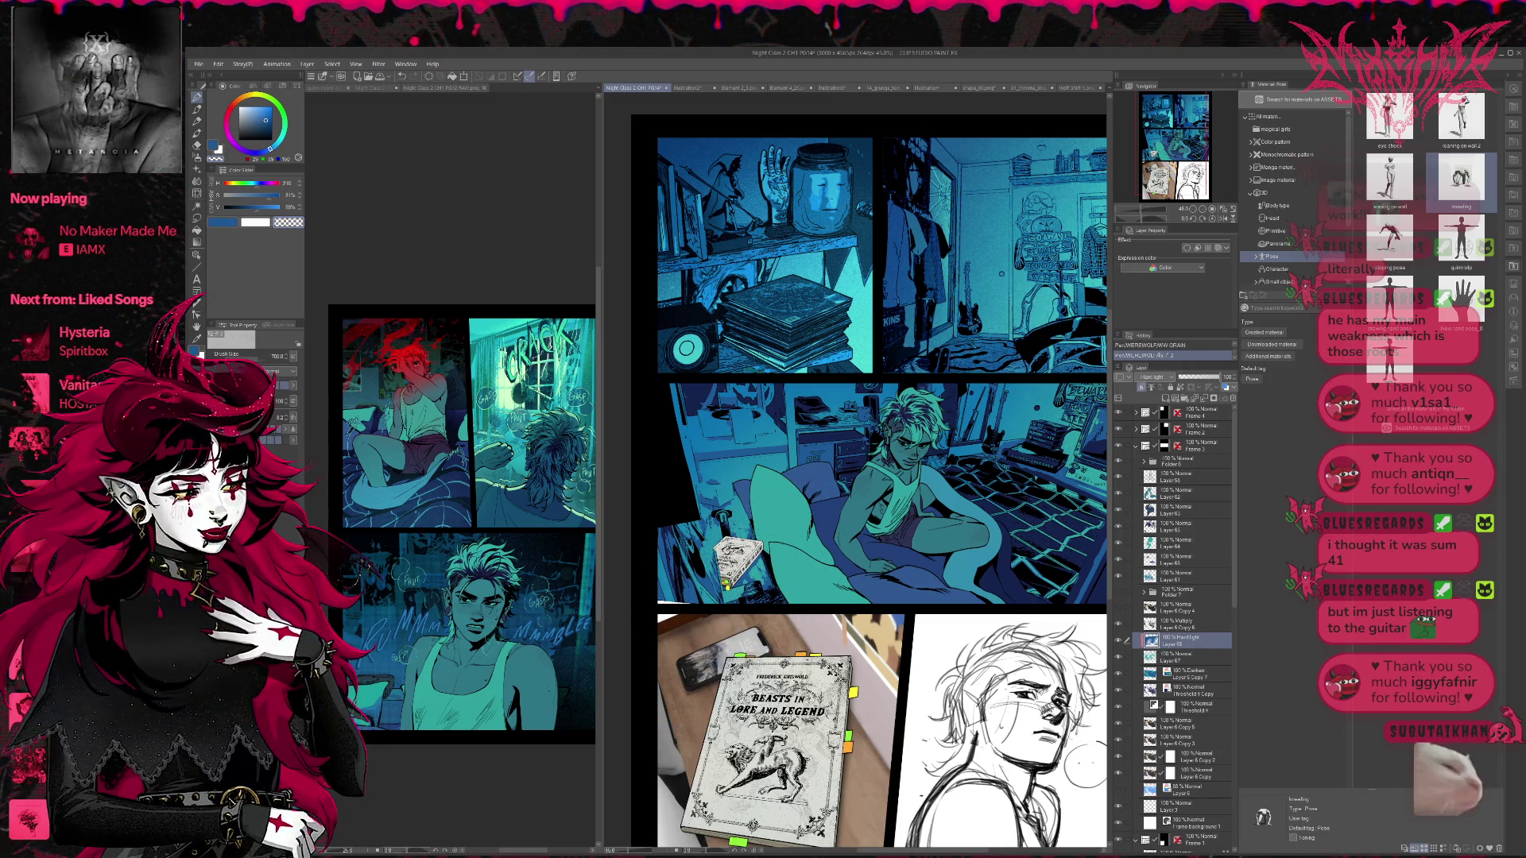
{"action": "key", "text": "c"}
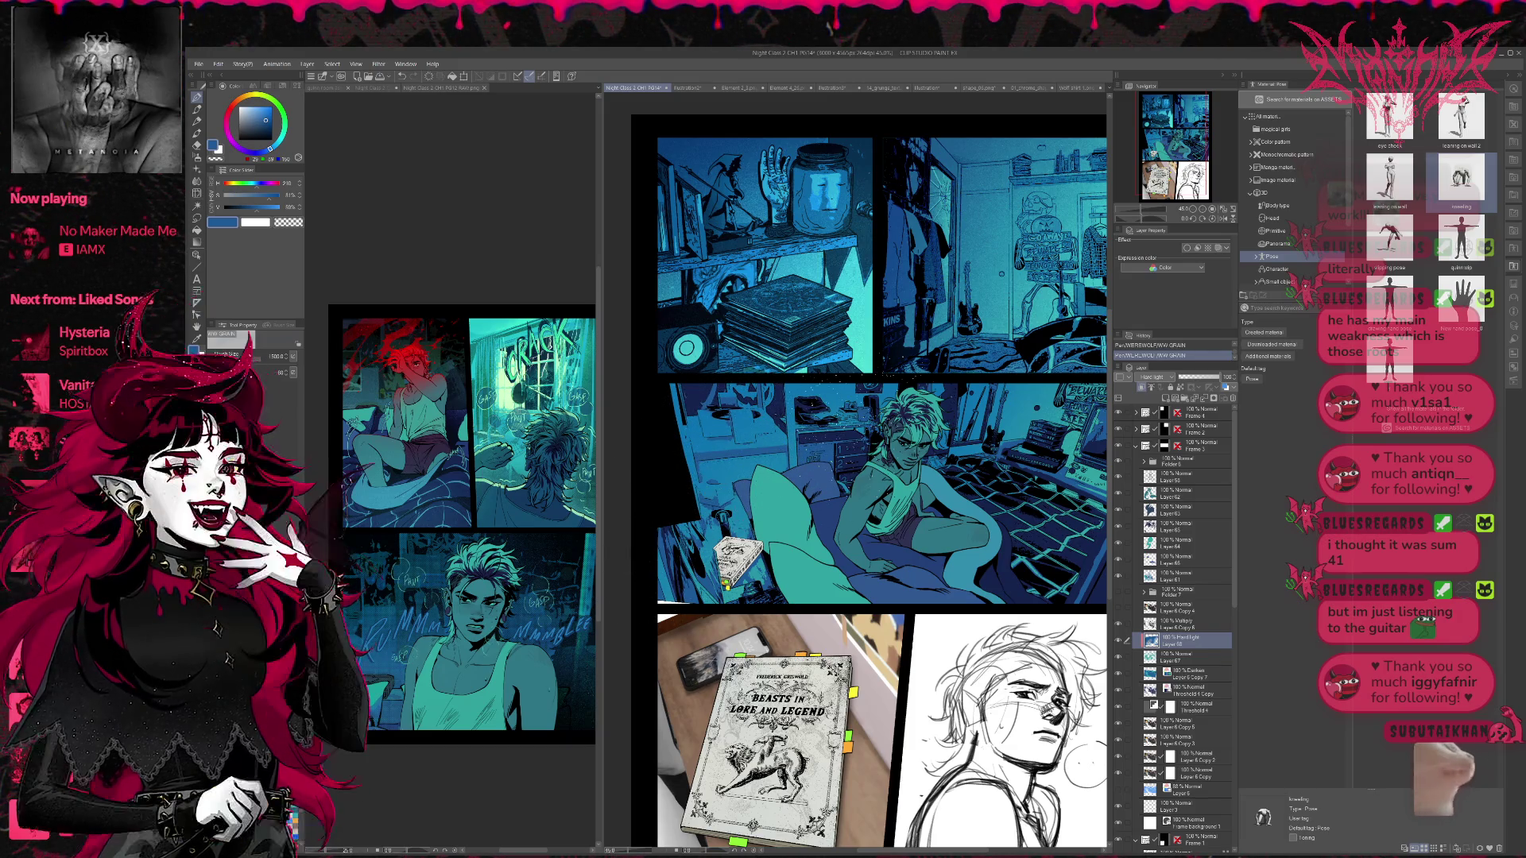
{"action": "key", "text": "ctrl+z"}
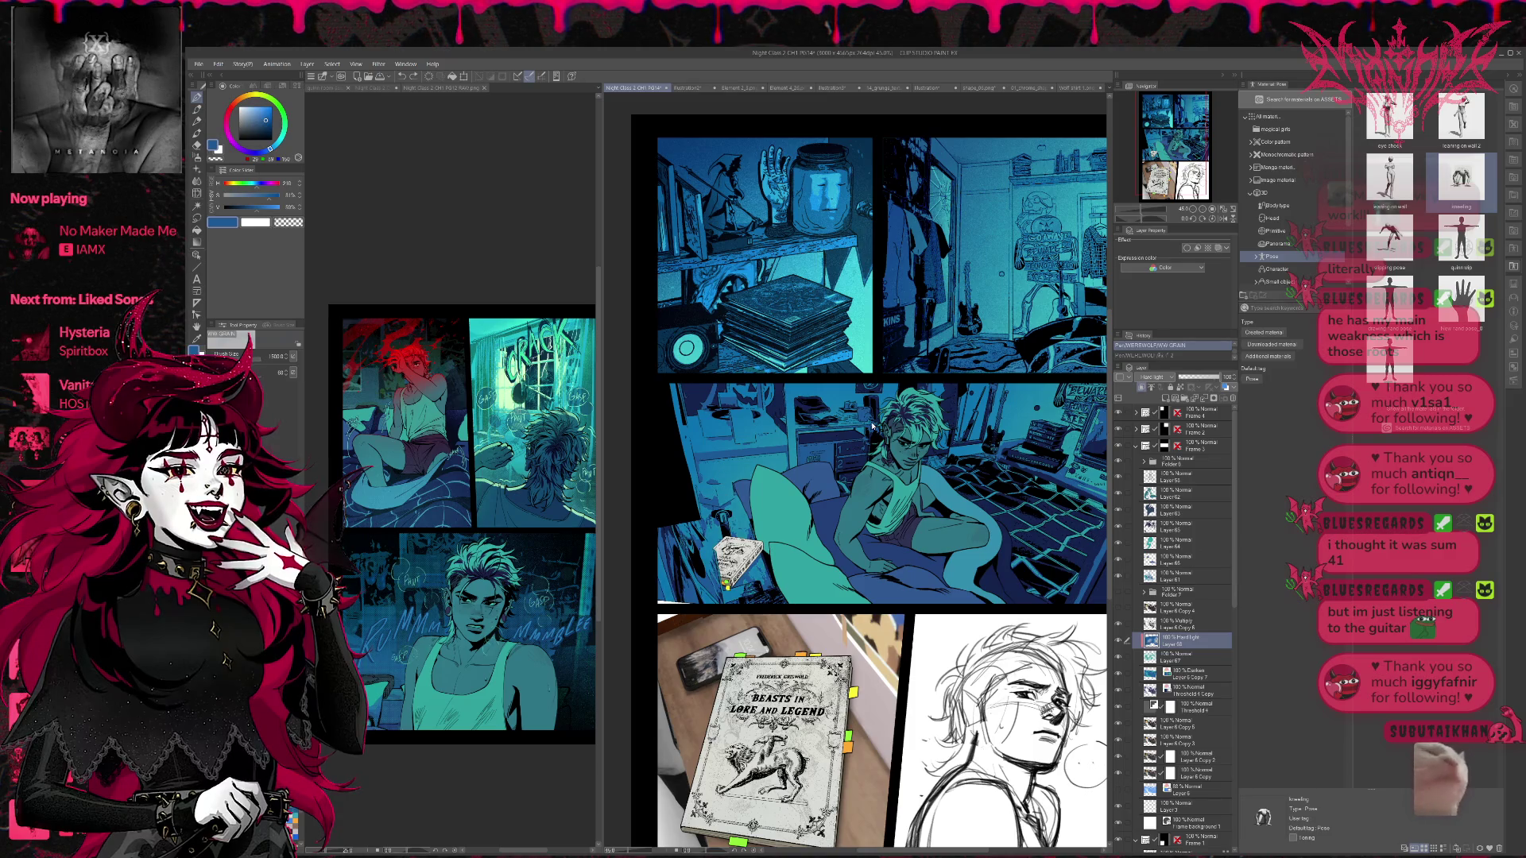
{"action": "left_click_drag", "start_coordinate": [794, 421], "coordinate": [707, 532]}
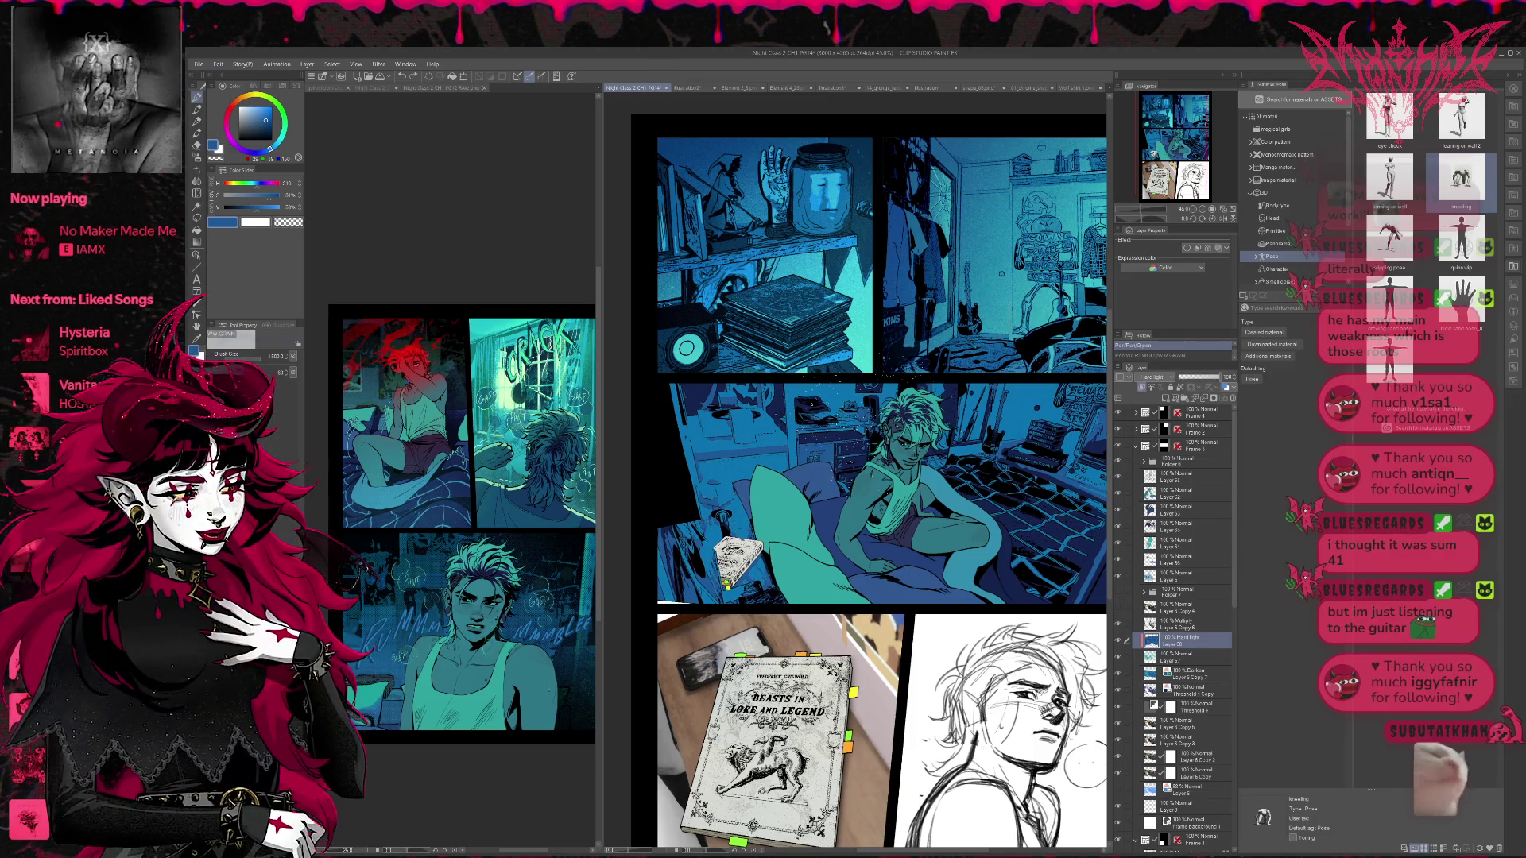
- Add a layer mask, mask out shading near the panel's right edge, and add grain marks
{"action": "left_click", "coordinate": [1213, 397]}
{"action": "key", "text": "ctrl+minus"}
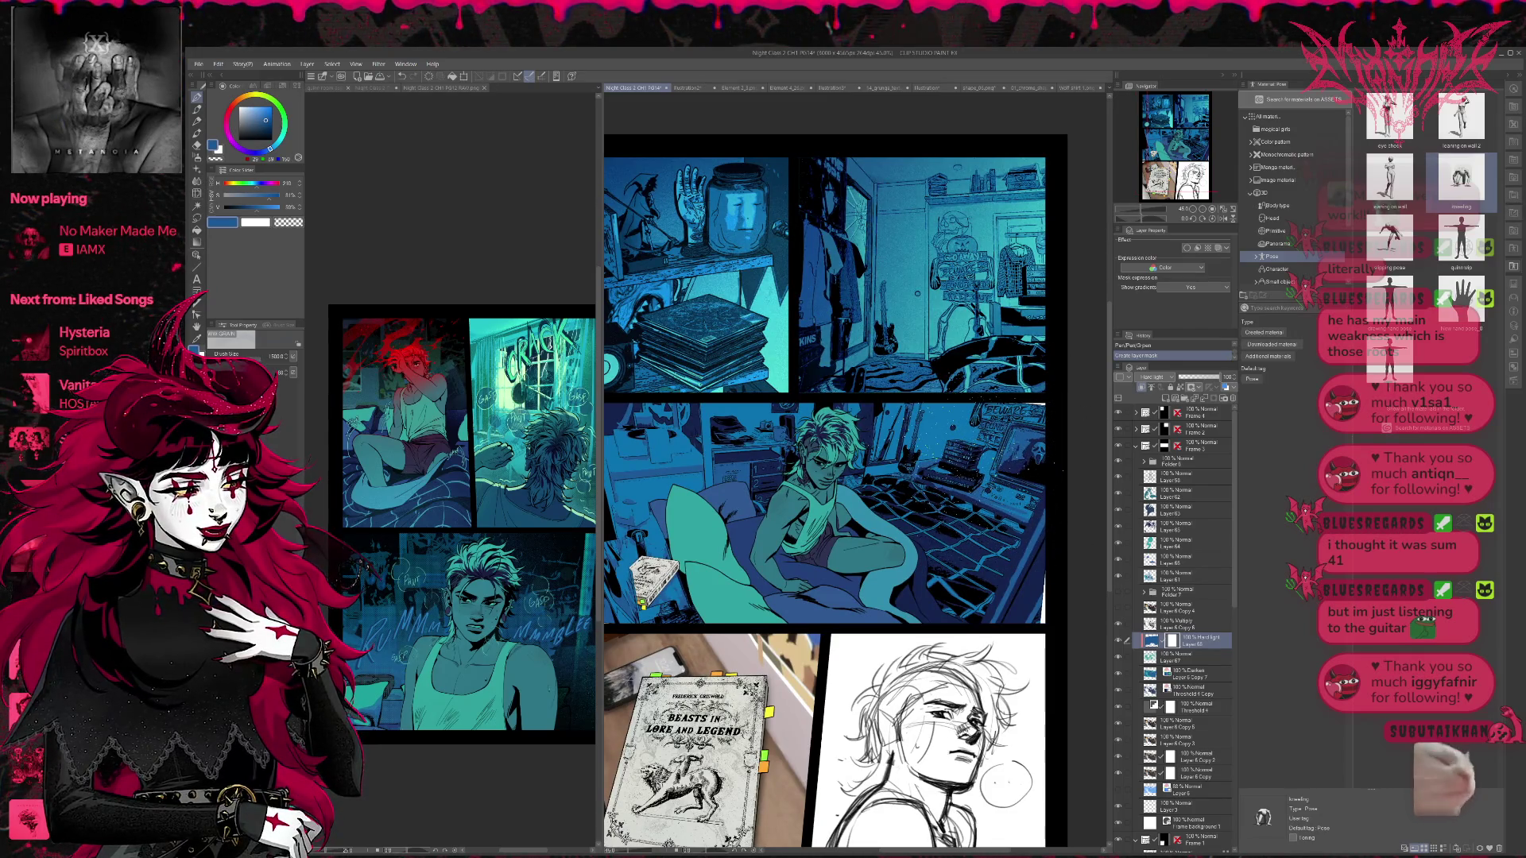
{"action": "key", "text": "c"}
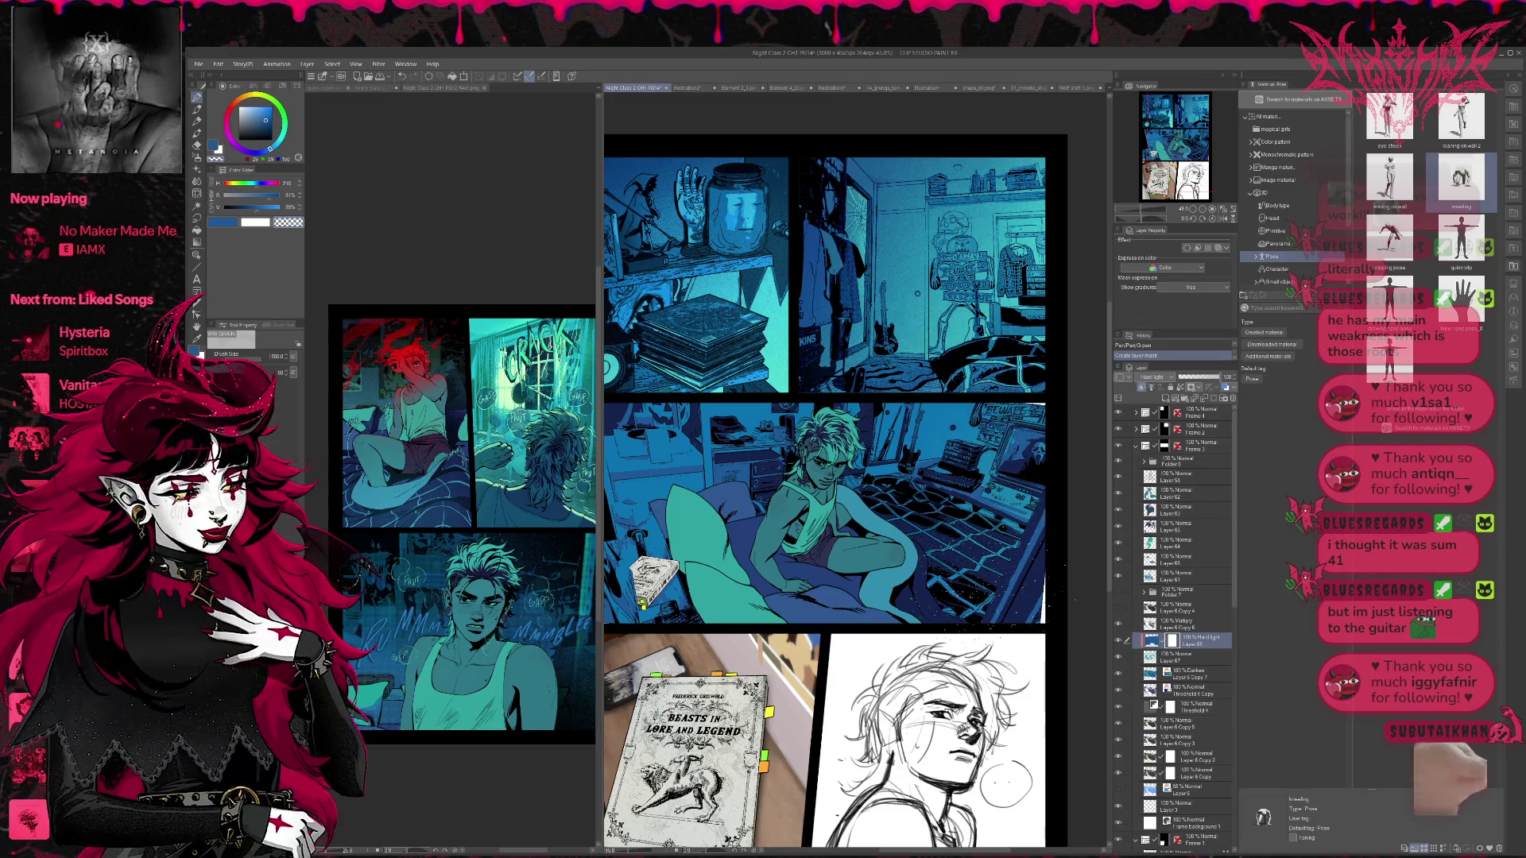
{"action": "left_click_drag", "start_coordinate": [1048, 477], "coordinate": [1061, 493]}
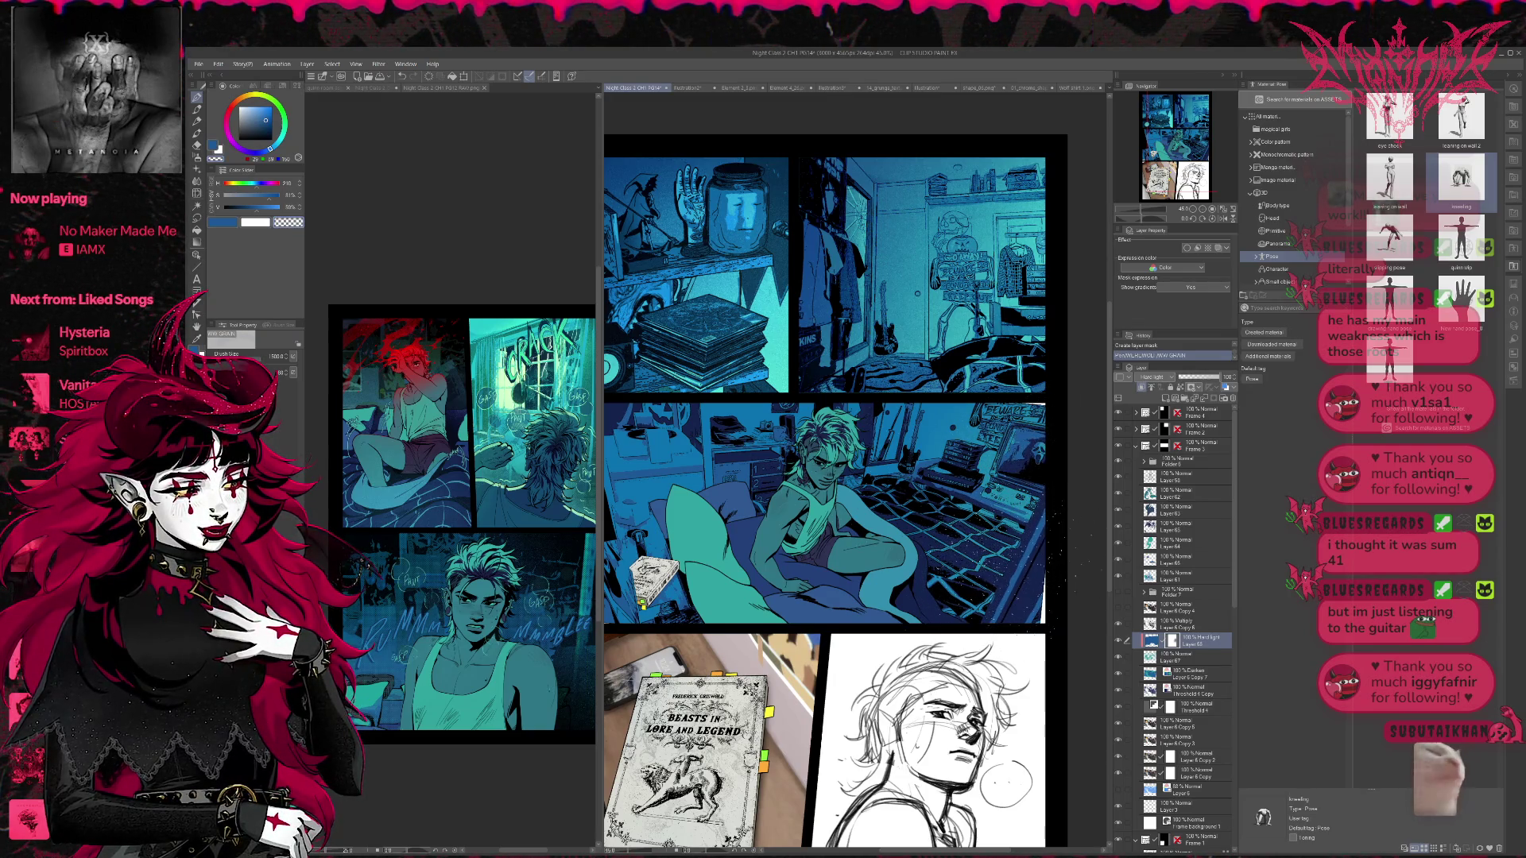
{"action": "left_click_drag", "start_coordinate": [1045, 662], "coordinate": [1045, 710]}
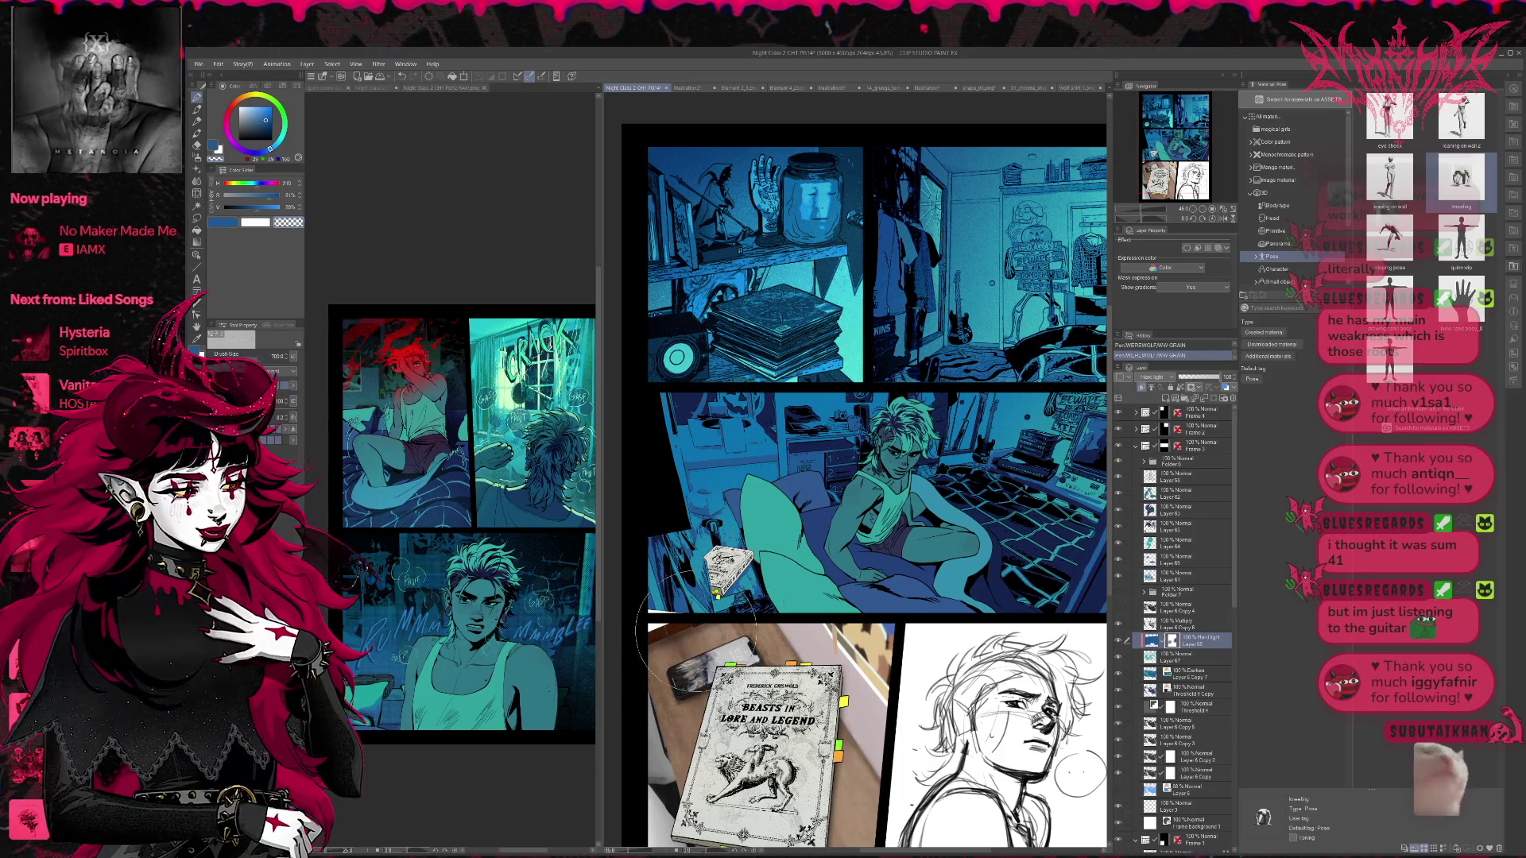
{"action": "left_click_drag", "start_coordinate": [702, 620], "coordinate": [700, 635]}
{"action": "left_click_drag", "start_coordinate": [909, 599], "coordinate": [726, 643]}
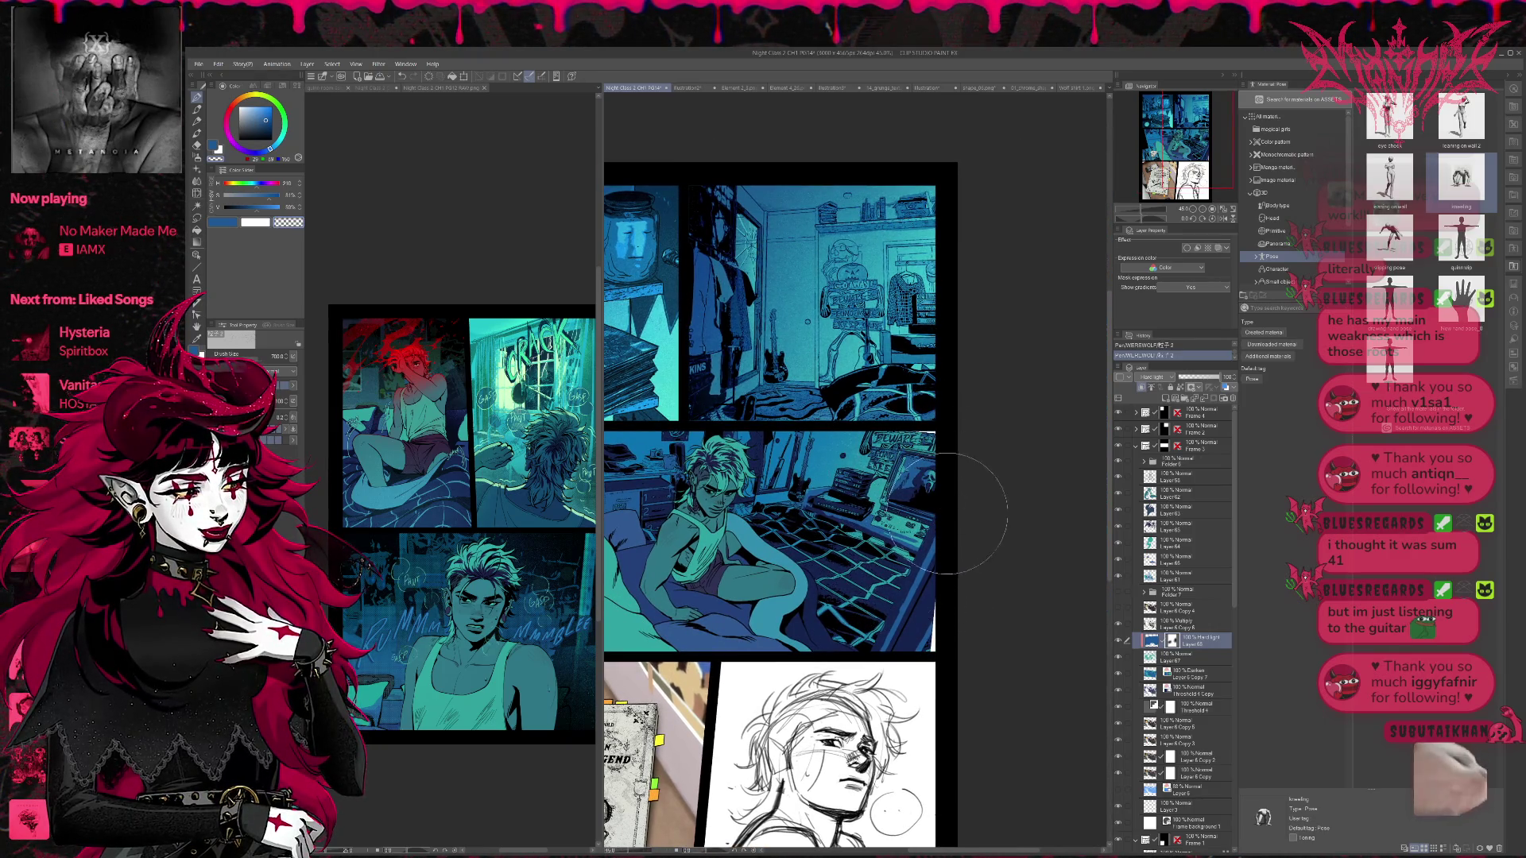
- Begin a Polyline selection on the middle panel
{"action": "scroll", "coordinate": [939, 504], "scroll_direction": "up", "scroll_amount": 1}
{"action": "scroll", "coordinate": [938, 504], "scroll_direction": "up", "scroll_amount": 1}
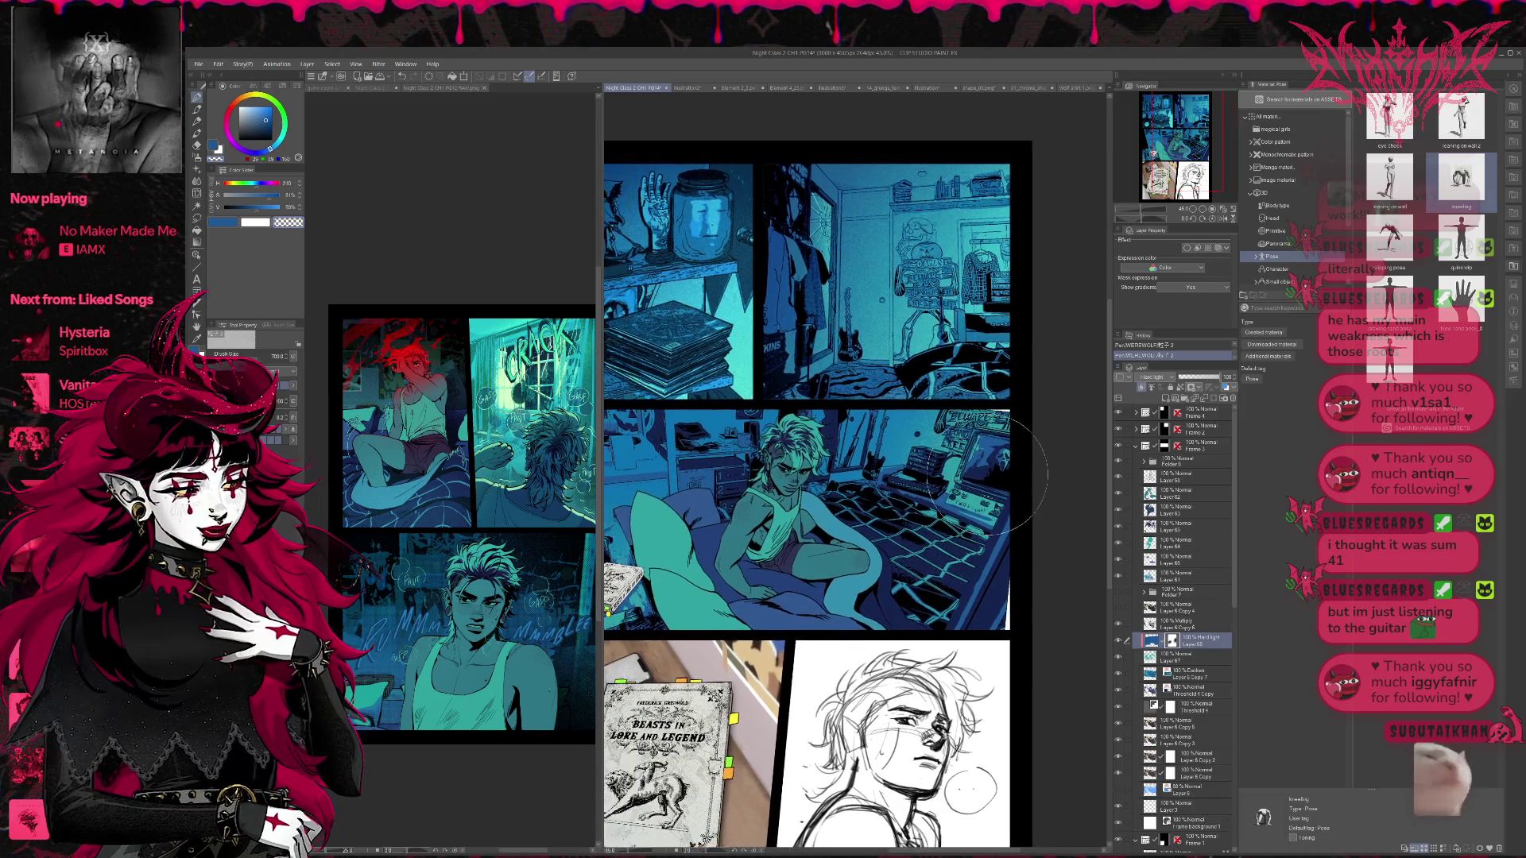
{"action": "left_click", "coordinate": [196, 217]}
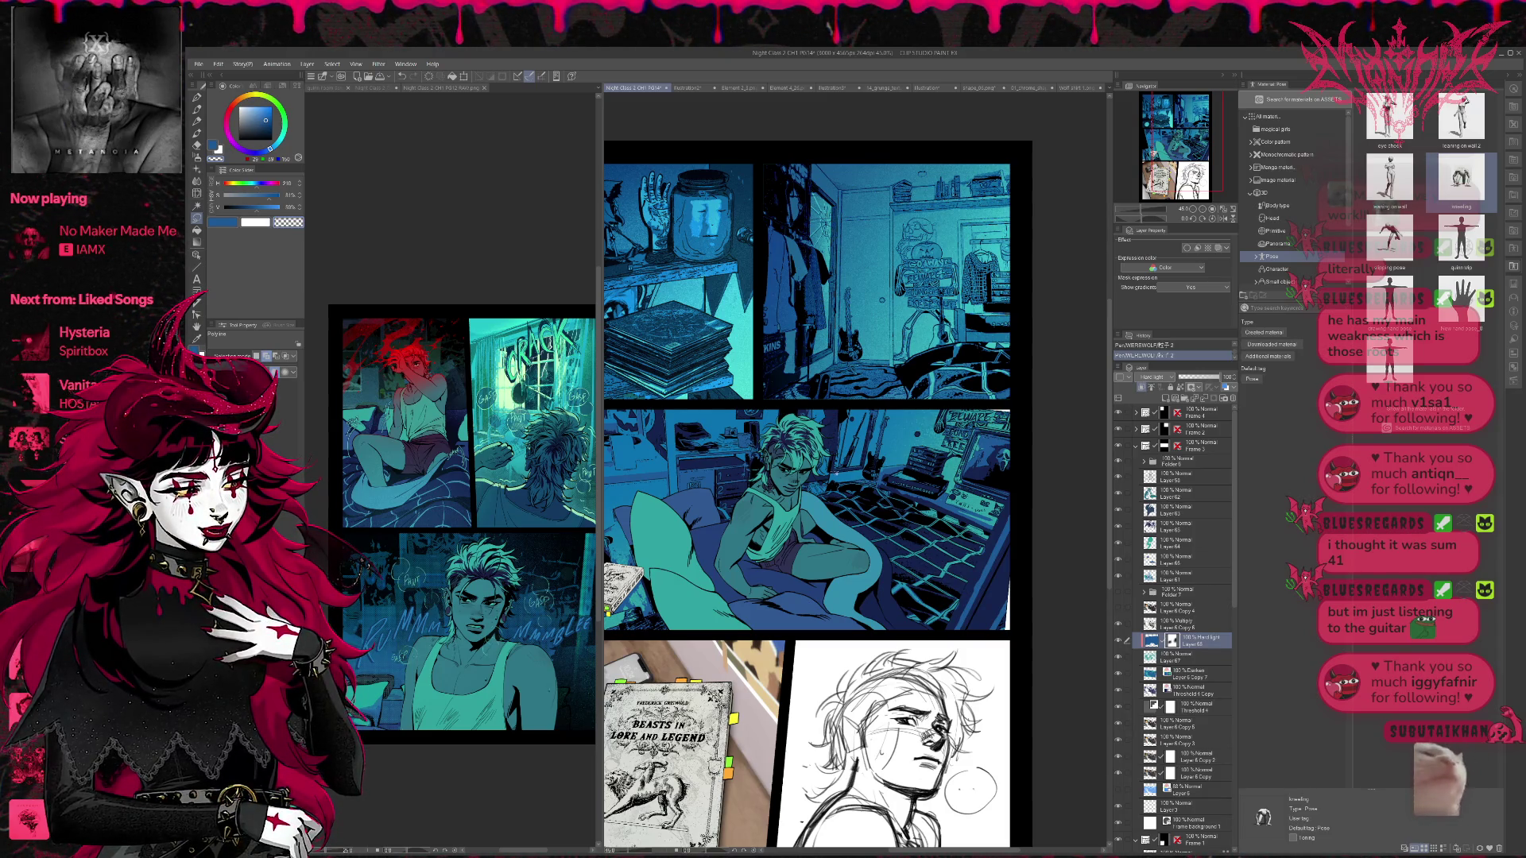
{"action": "left_click", "coordinate": [872, 407]}
- Select the mirror, add grain speckles to the middle and upper-right panels, and brighten the mirror
{"action": "left_click", "coordinate": [837, 407]}
{"action": "double_click", "coordinate": [833, 470]}
{"action": "left_click", "coordinate": [196, 97]}
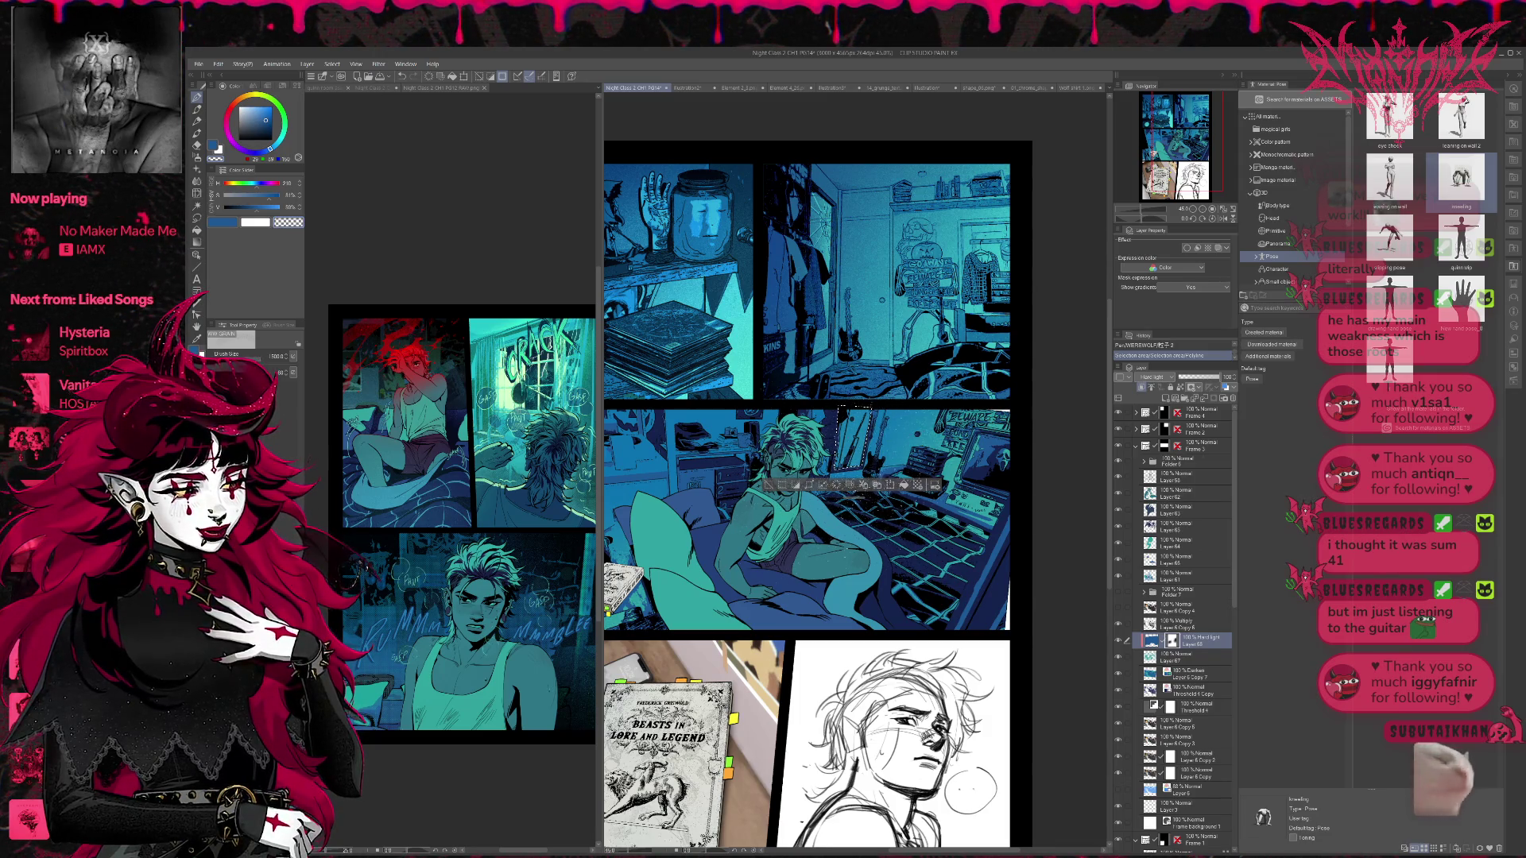
{"action": "left_click_drag", "start_coordinate": [997, 445], "coordinate": [1025, 481]}
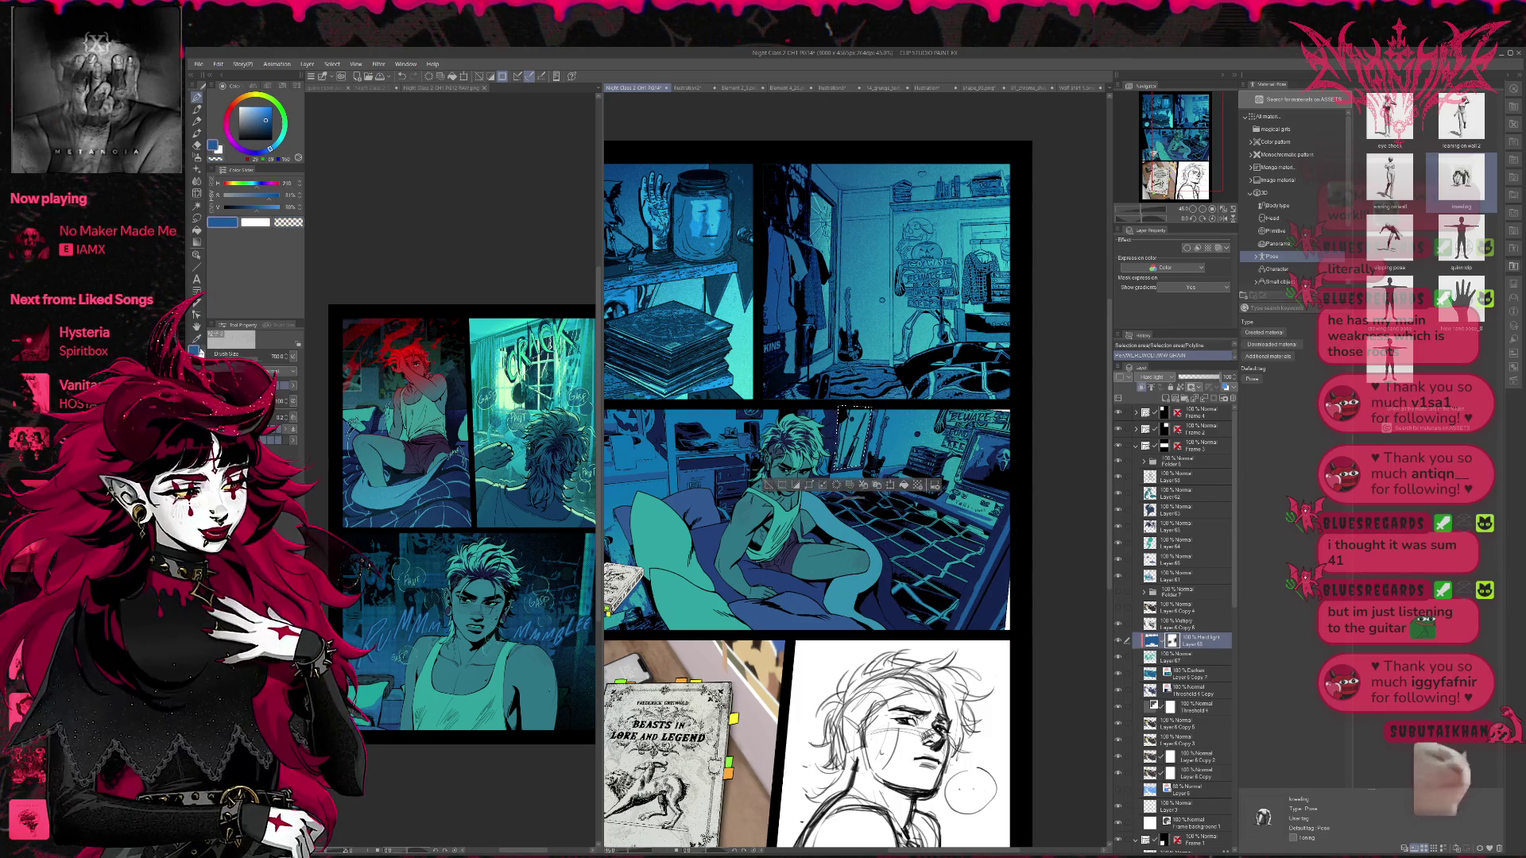
{"action": "left_click_drag", "start_coordinate": [906, 381], "coordinate": [843, 374]}
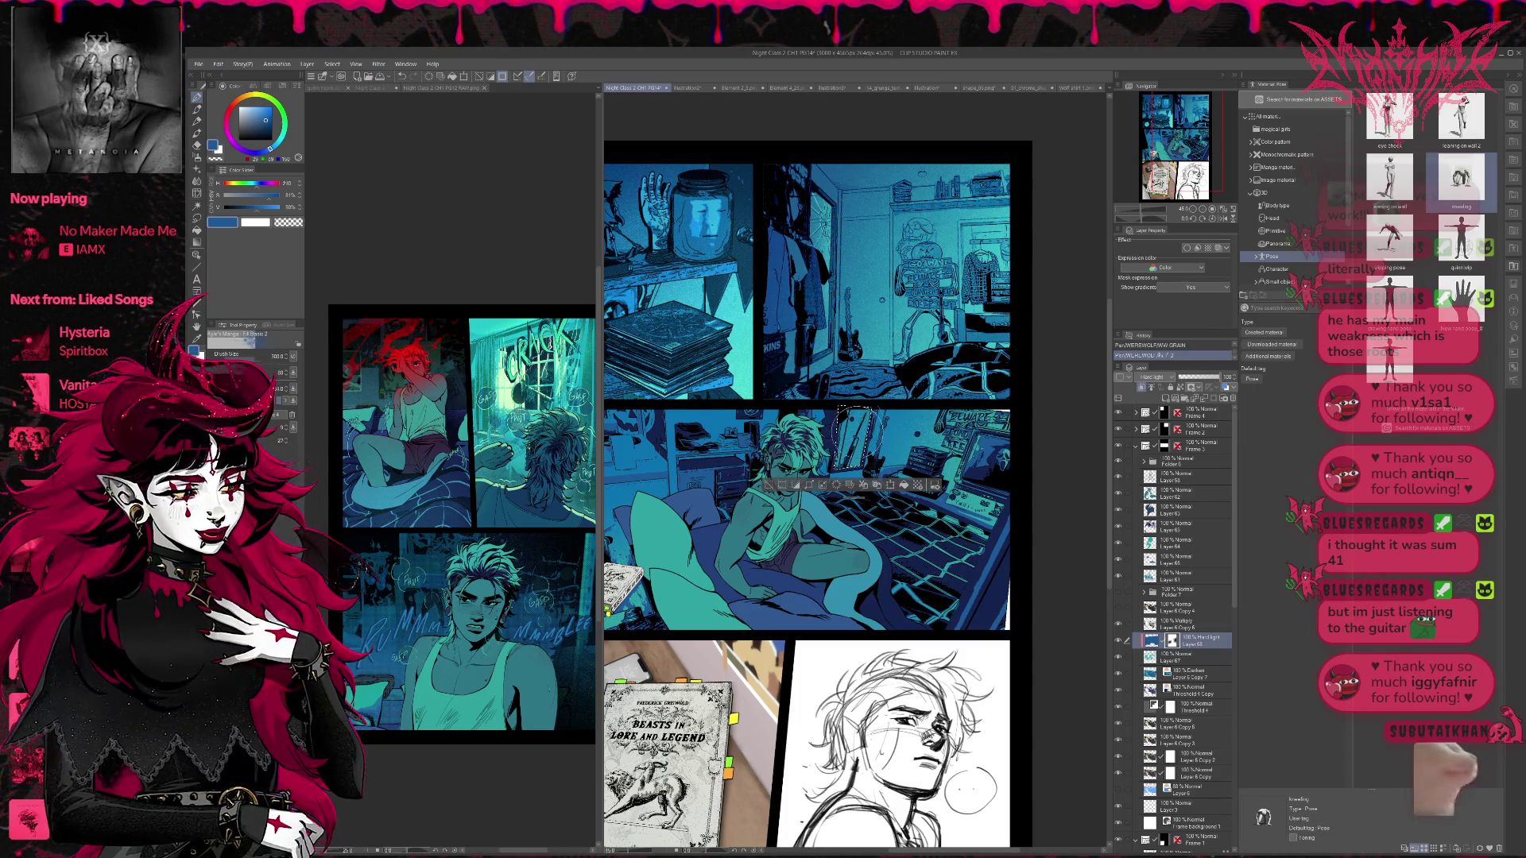
{"action": "mouse_move", "coordinate": [882, 415]}
{"action": "left_mouse_down"}
{"action": "mouse_move", "coordinate": [863, 380]}
{"action": "mouse_move", "coordinate": [882, 413]}
{"action": "left_mouse_up"}
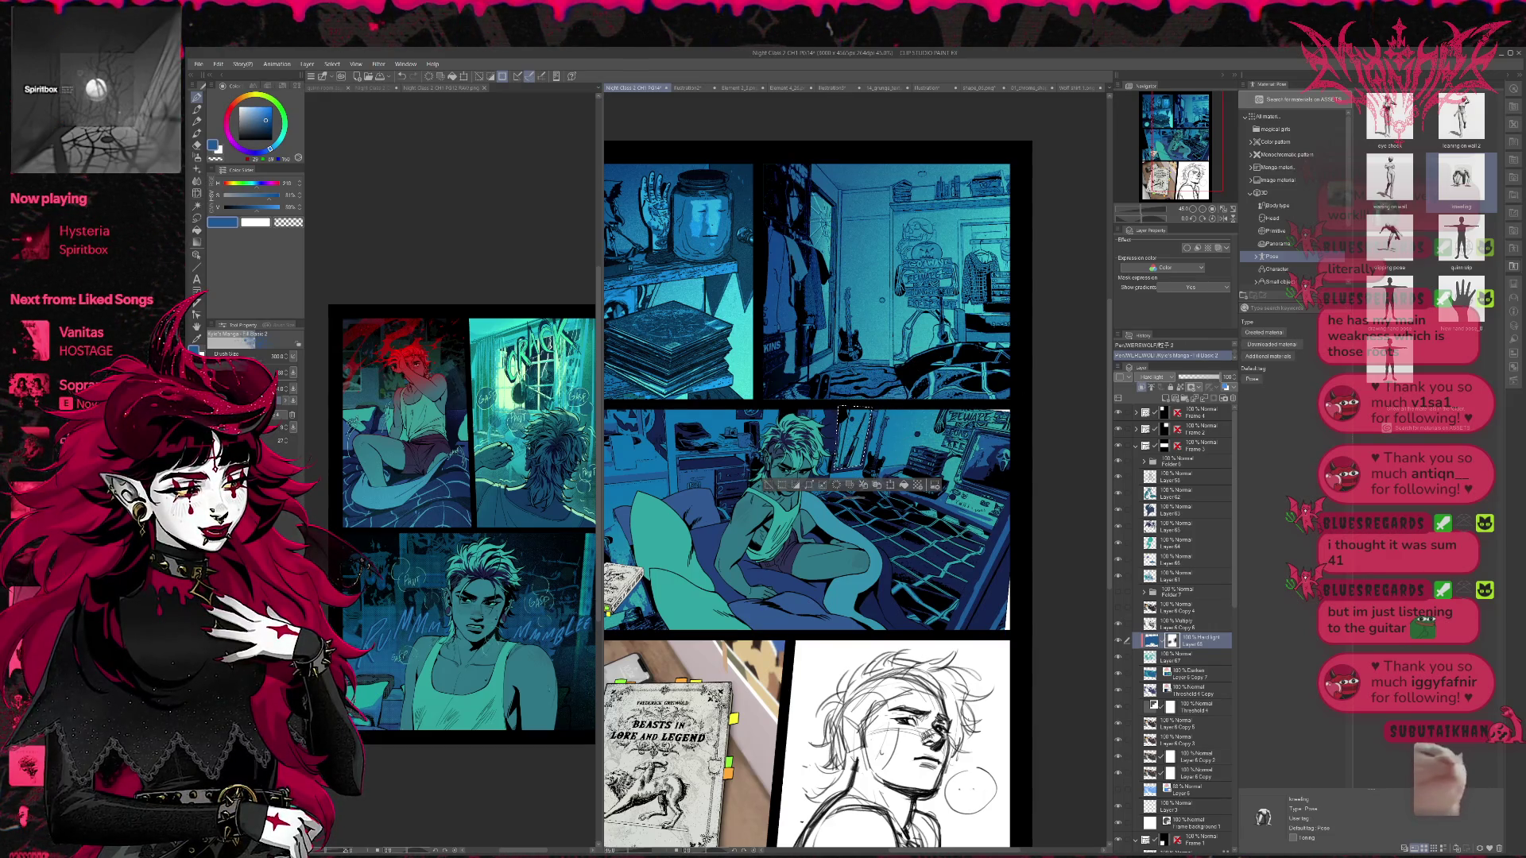
- Deselect and fill a small area on the middle panel's right
{"action": "key", "text": "ctrl+d"}
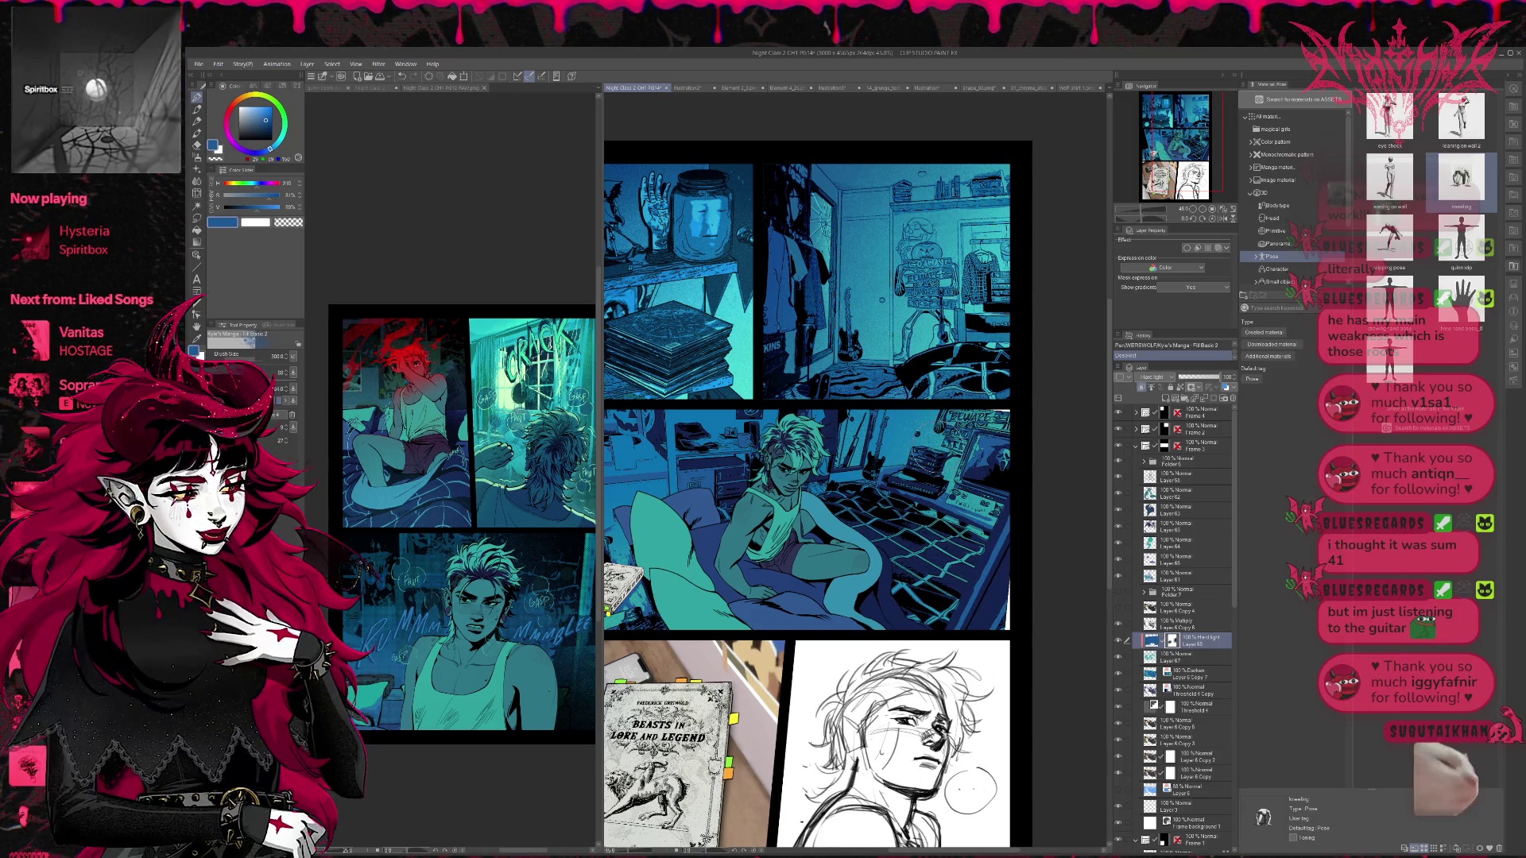
{"action": "left_click_drag", "start_coordinate": [993, 553], "coordinate": [976, 557]}
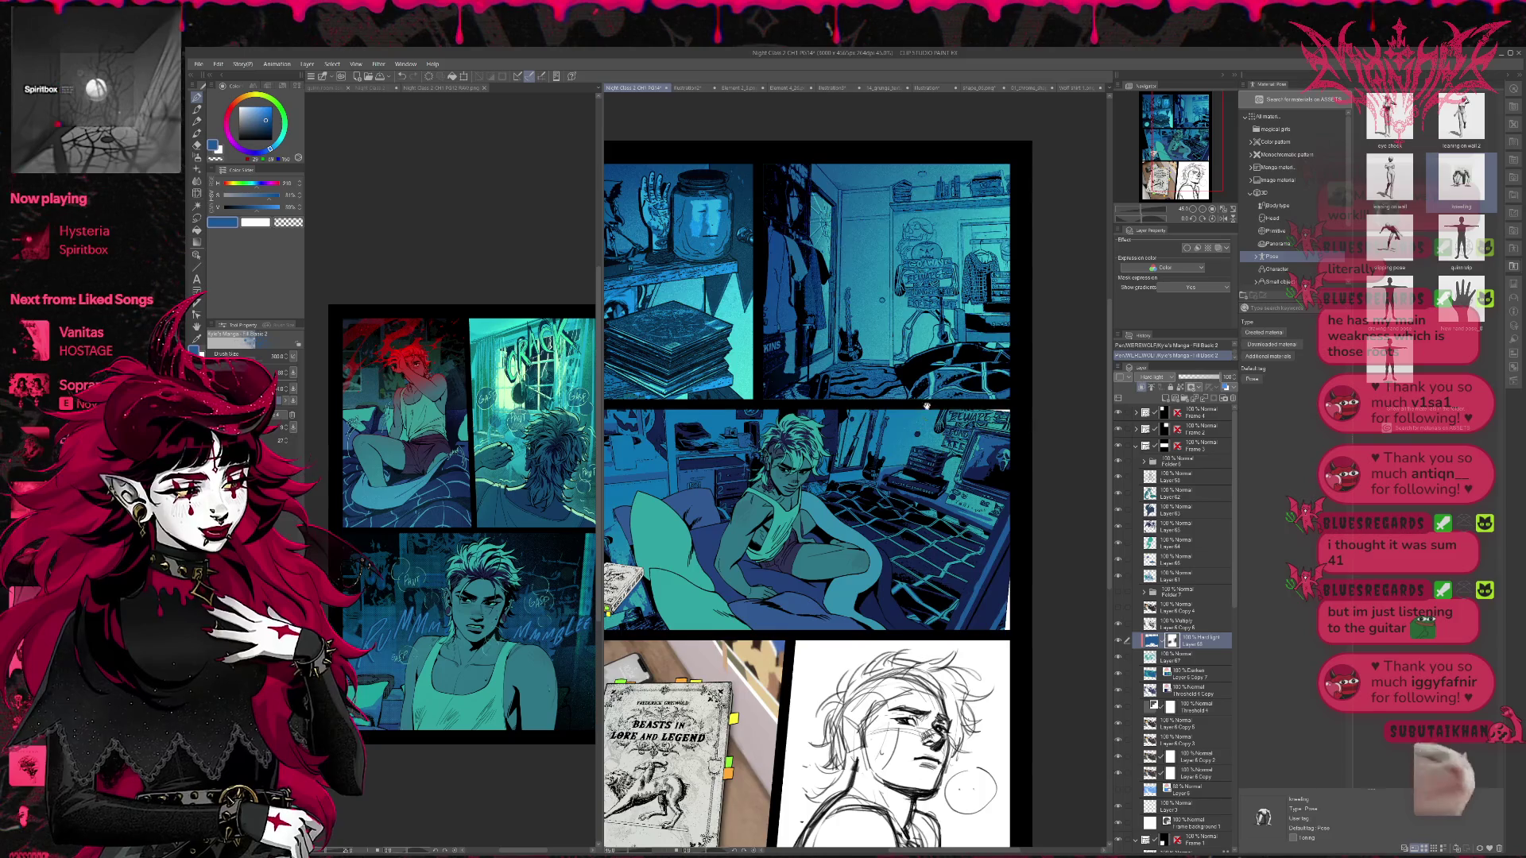
{"action": "scroll", "coordinate": [927, 407], "scroll_direction": "left", "scroll_amount": 3}
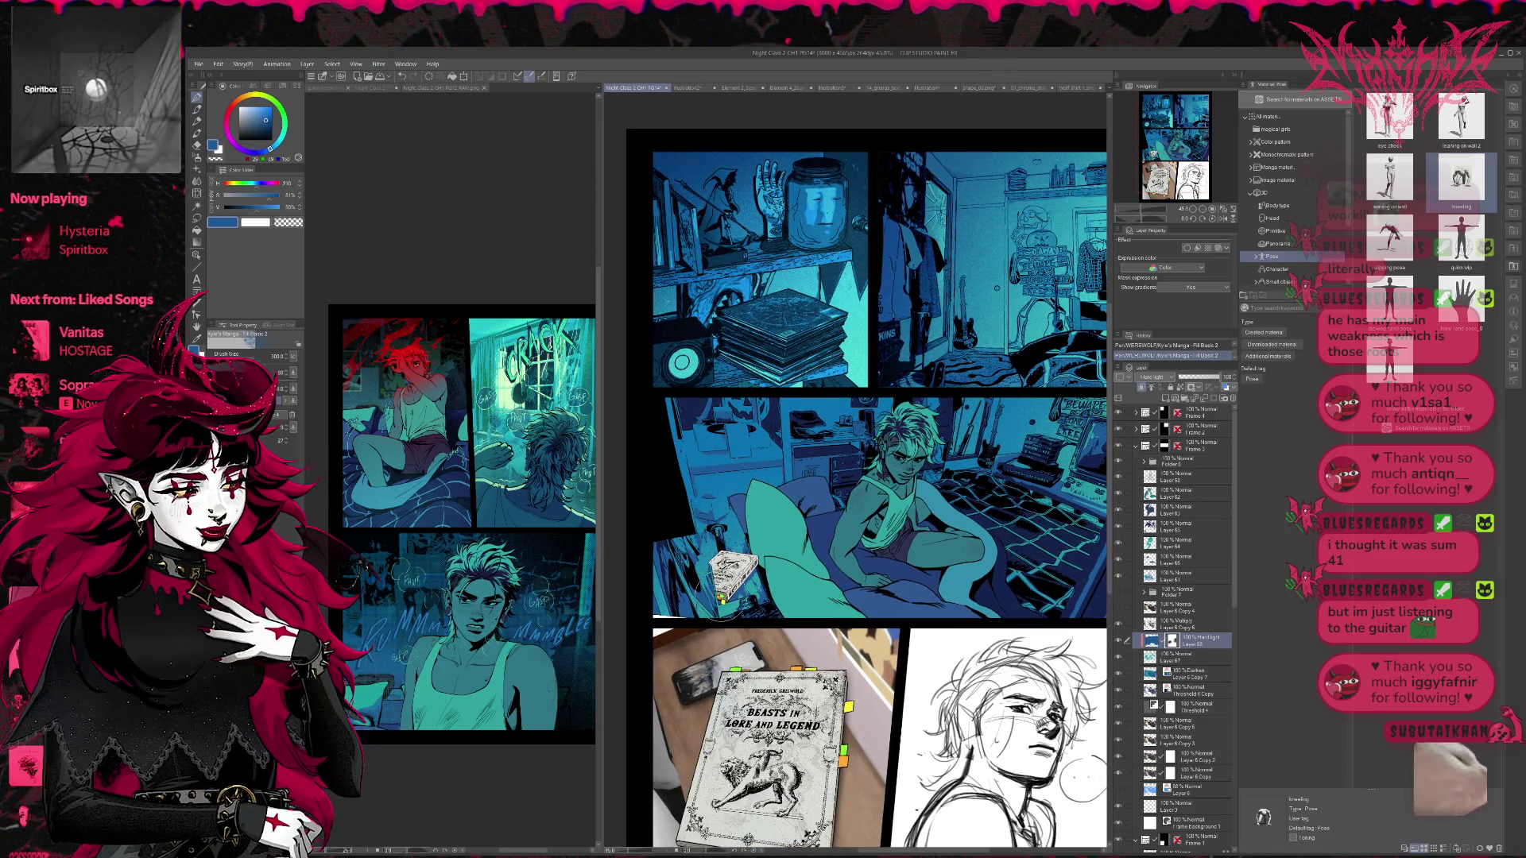
- Add a new layer above Folder 7 and paint teal grain speckles near the figure's shoulder
{"action": "scroll", "coordinate": [951, 589], "scroll_direction": "right", "scroll_amount": 2}
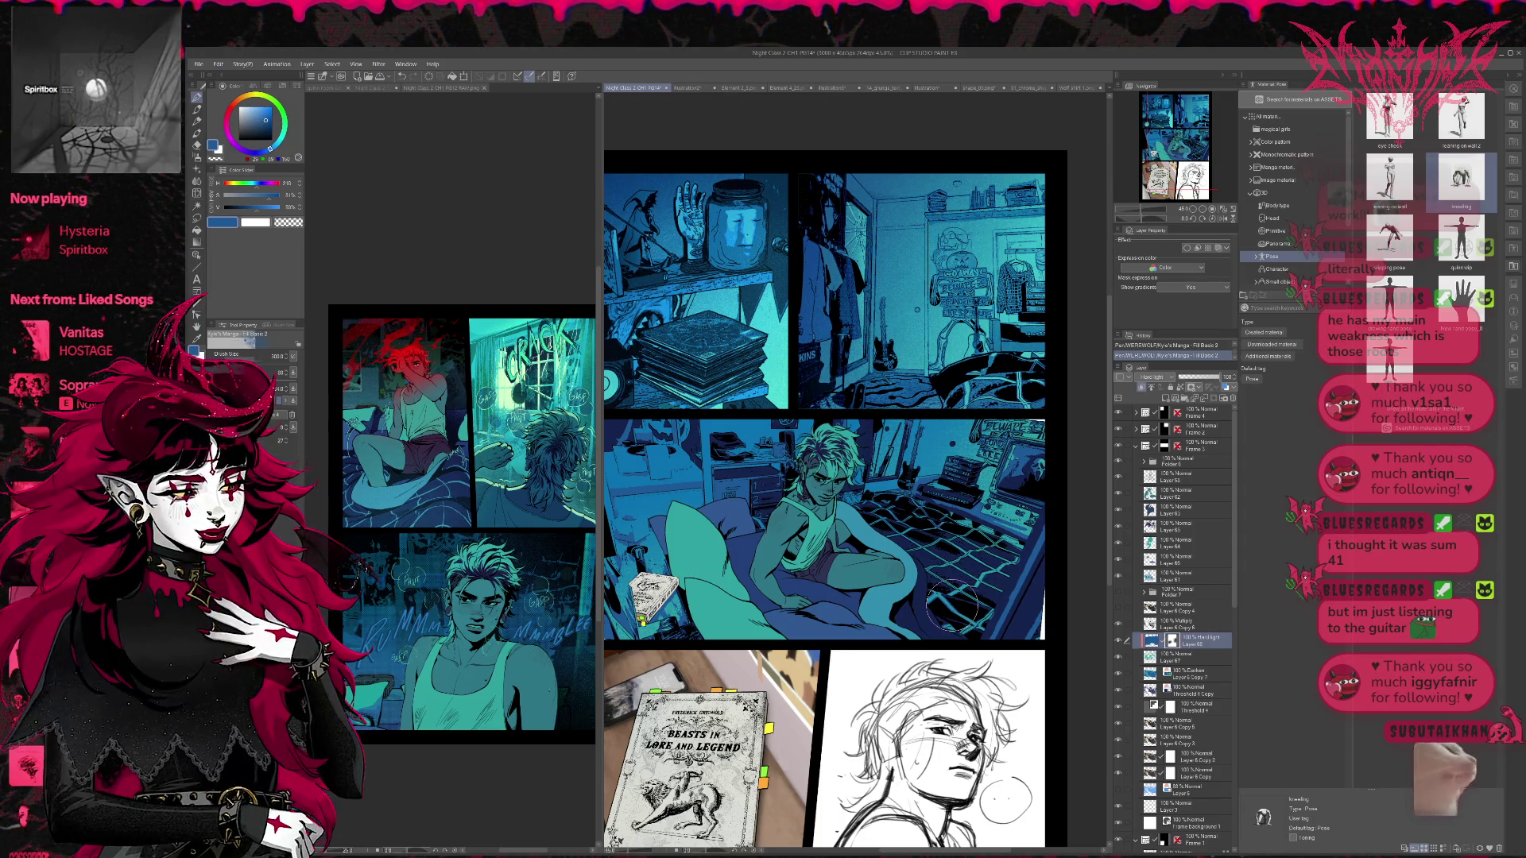
{"action": "left_click", "coordinate": [1165, 398]}
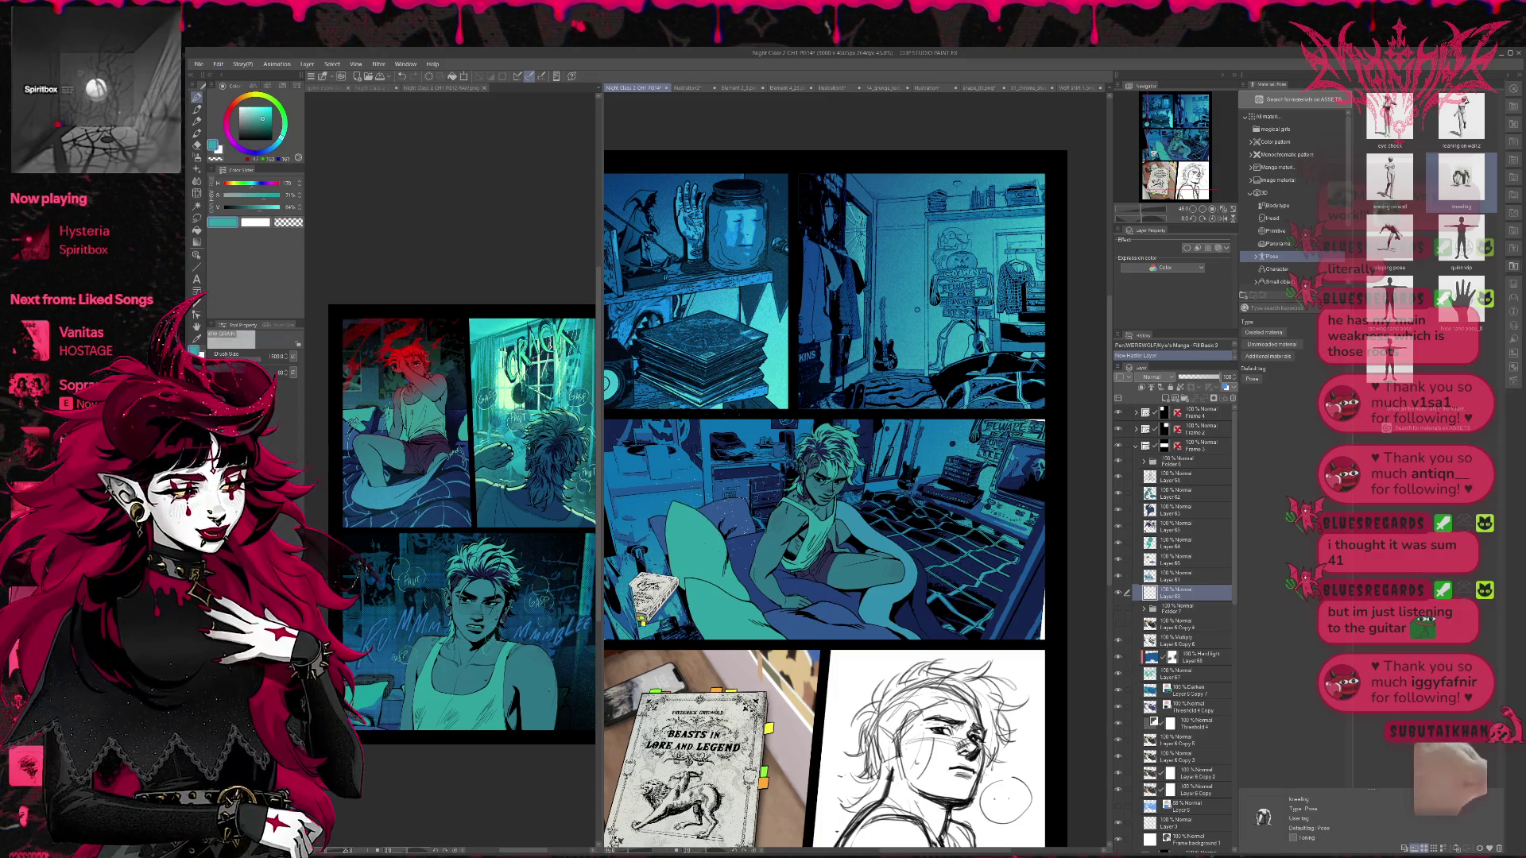
{"action": "left_click_drag", "start_coordinate": [758, 473], "coordinate": [759, 520]}
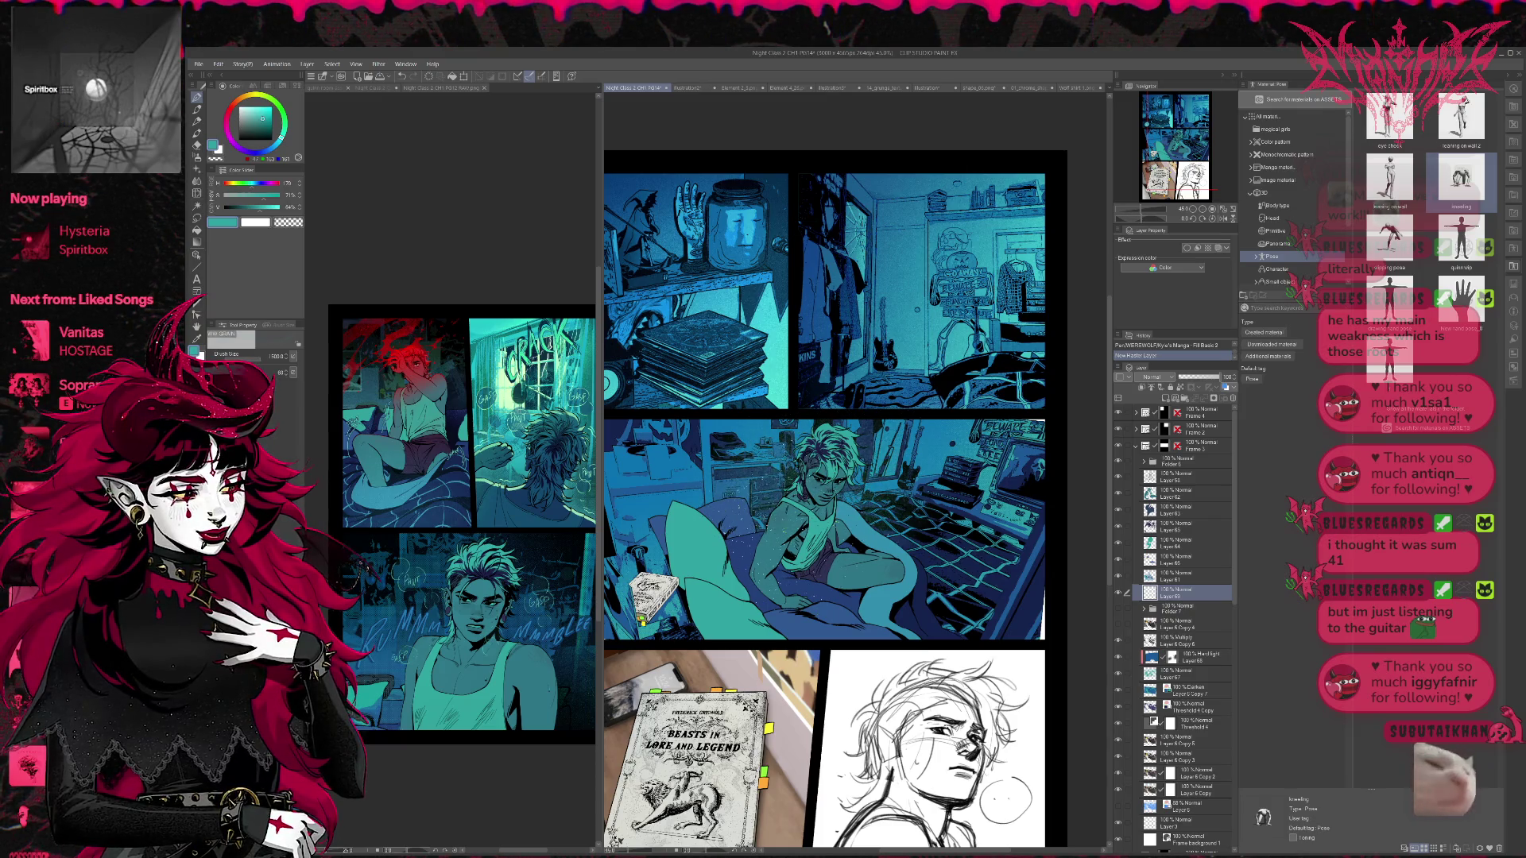
{"action": "key", "text": "ctrl+z"}
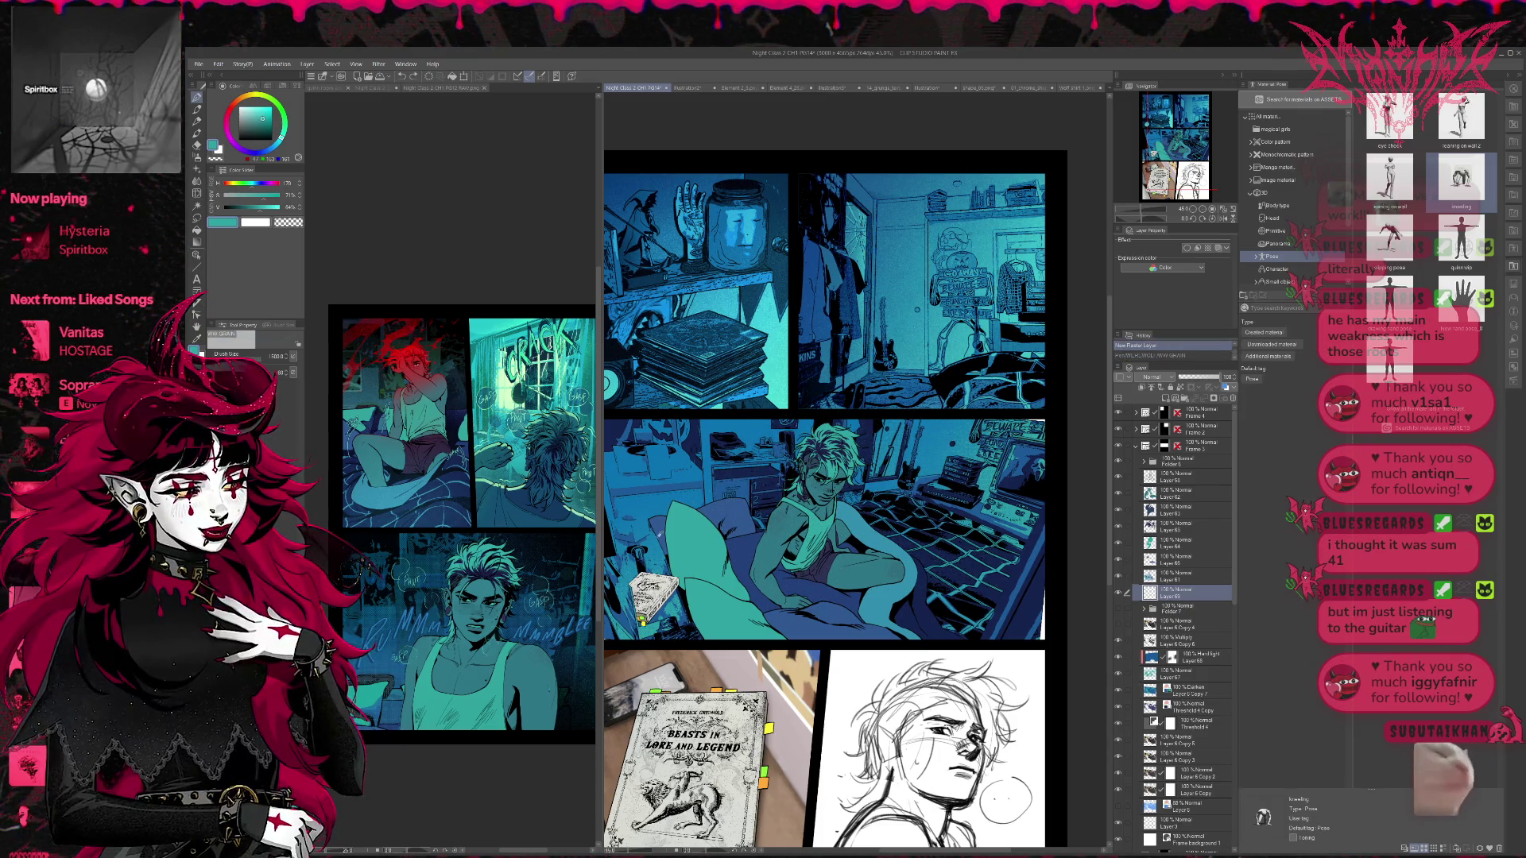
{"action": "left_click", "coordinate": [697, 489], "text": "alt"}
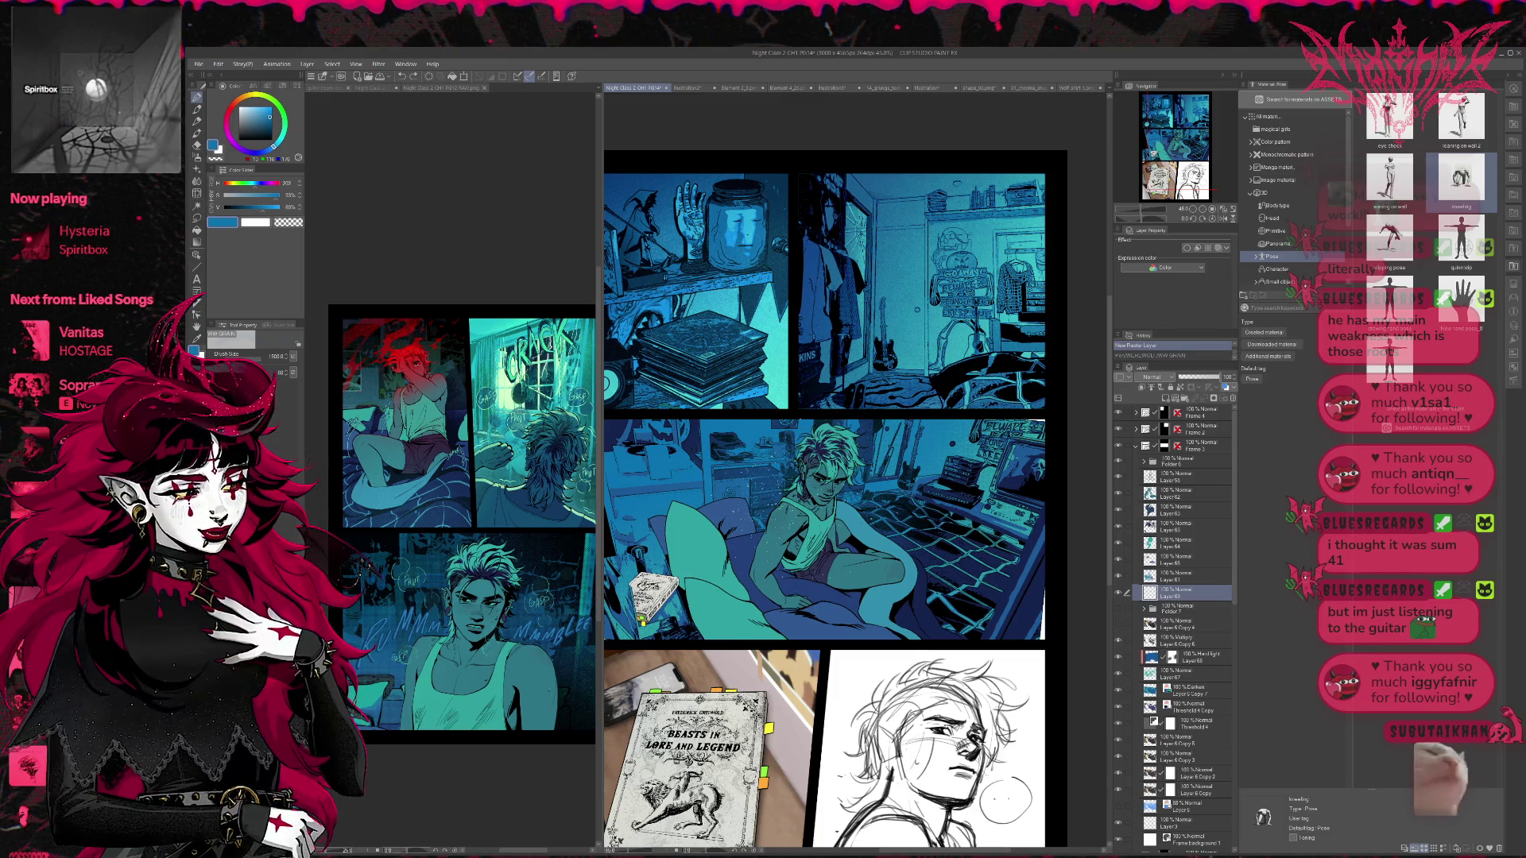
{"action": "key", "text": "ctrl+y"}
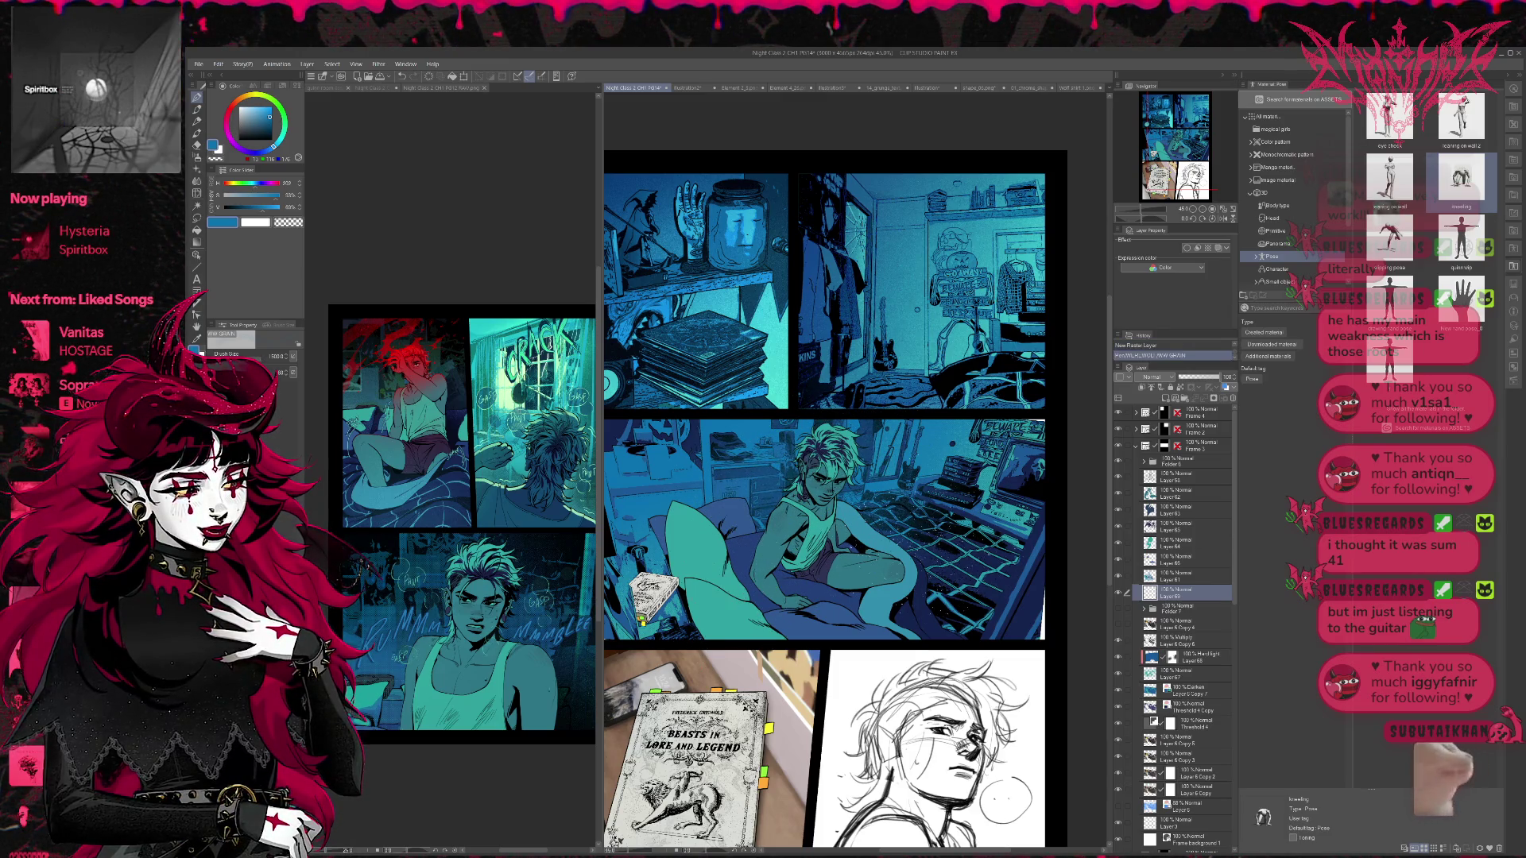
- Sample teal and speckle grain along the panel's right edge and lower right
{"action": "left_click", "coordinate": [1051, 432], "text": "alt"}
{"action": "left_click_drag", "start_coordinate": [1033, 469], "coordinate": [1057, 493]}
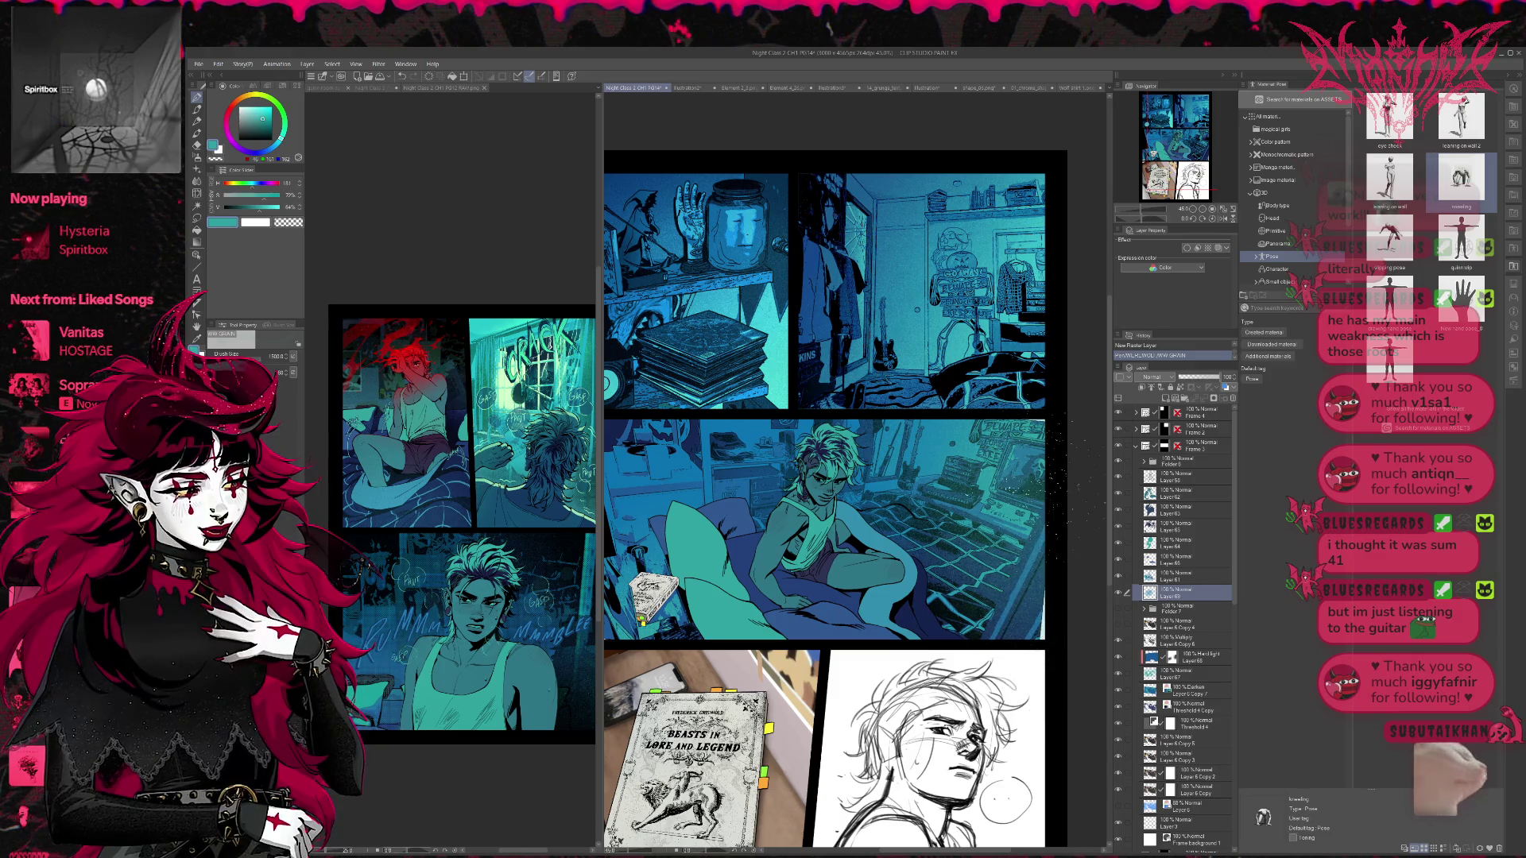
{"action": "left_click_drag", "start_coordinate": [993, 354], "coordinate": [1005, 367]}
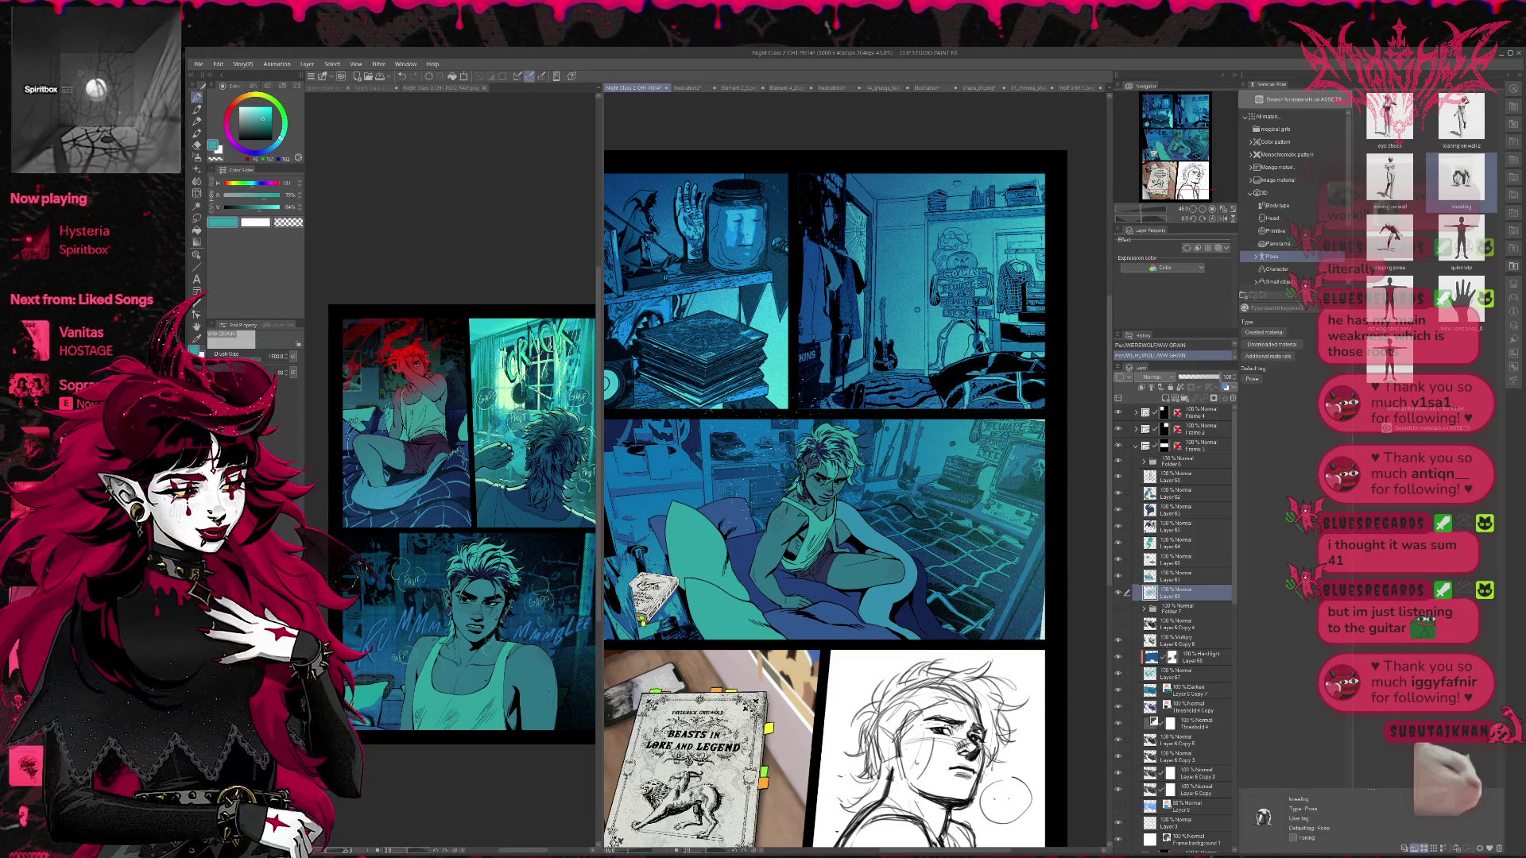
{"action": "key", "text": "ctrl+z"}
{"action": "key", "text": "p"}
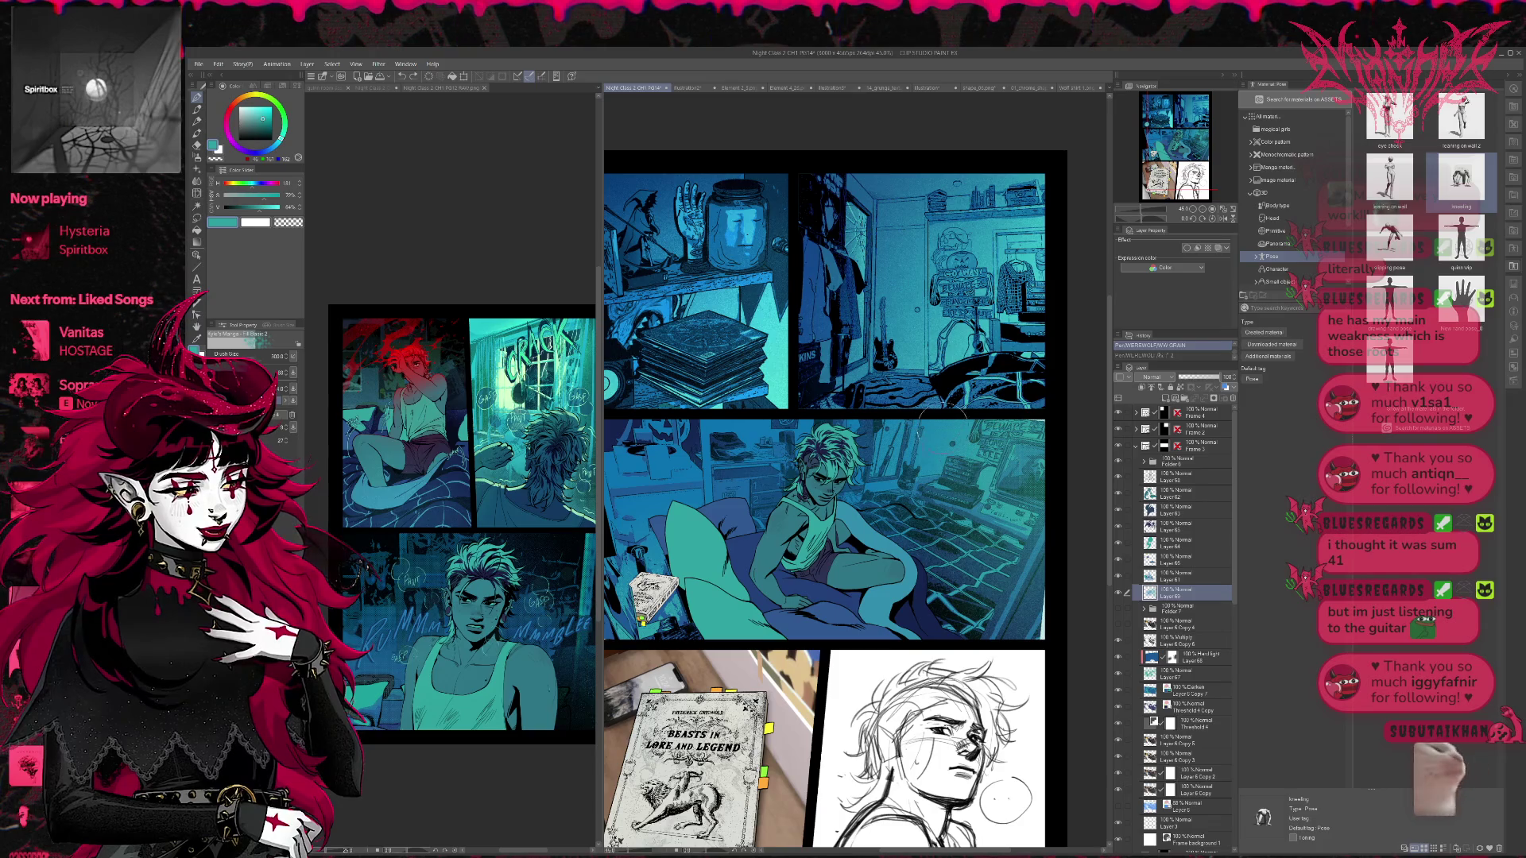
{"action": "left_click_drag", "start_coordinate": [1041, 596], "coordinate": [1073, 628]}
- Paint black shadow over the middle panel's upper left
{"action": "scroll", "coordinate": [1005, 471], "scroll_direction": "up", "scroll_amount": 1}
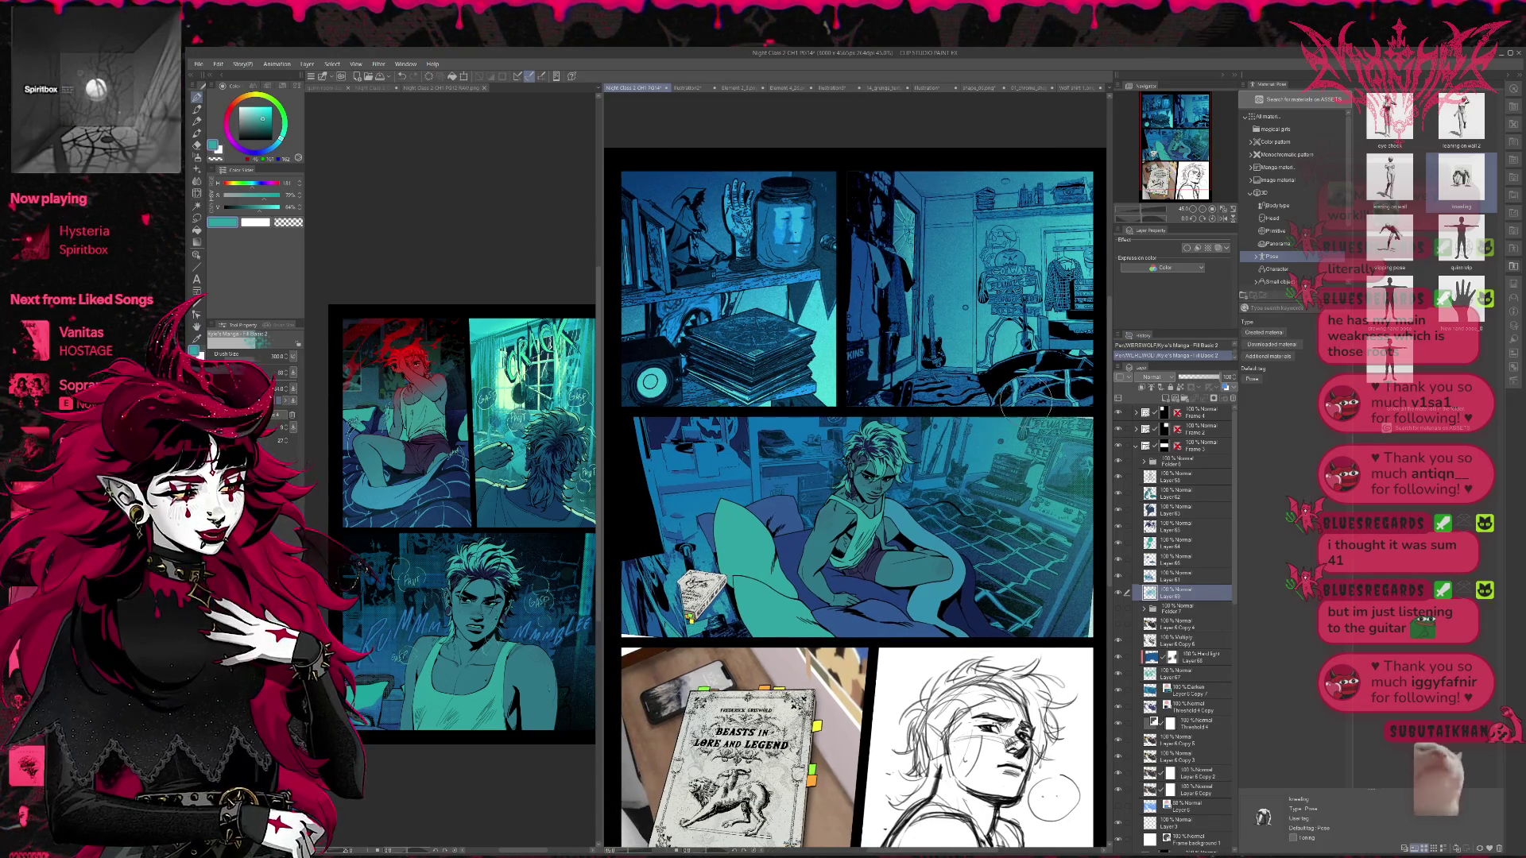
{"action": "left_click", "coordinate": [650, 517], "text": "alt"}
{"action": "mouse_move", "coordinate": [665, 393]}
{"action": "left_mouse_down"}
{"action": "mouse_move", "coordinate": [660, 461]}
{"action": "mouse_move", "coordinate": [675, 476]}
{"action": "mouse_move", "coordinate": [716, 443]}
{"action": "mouse_move", "coordinate": [660, 477]}
{"action": "left_mouse_up"}
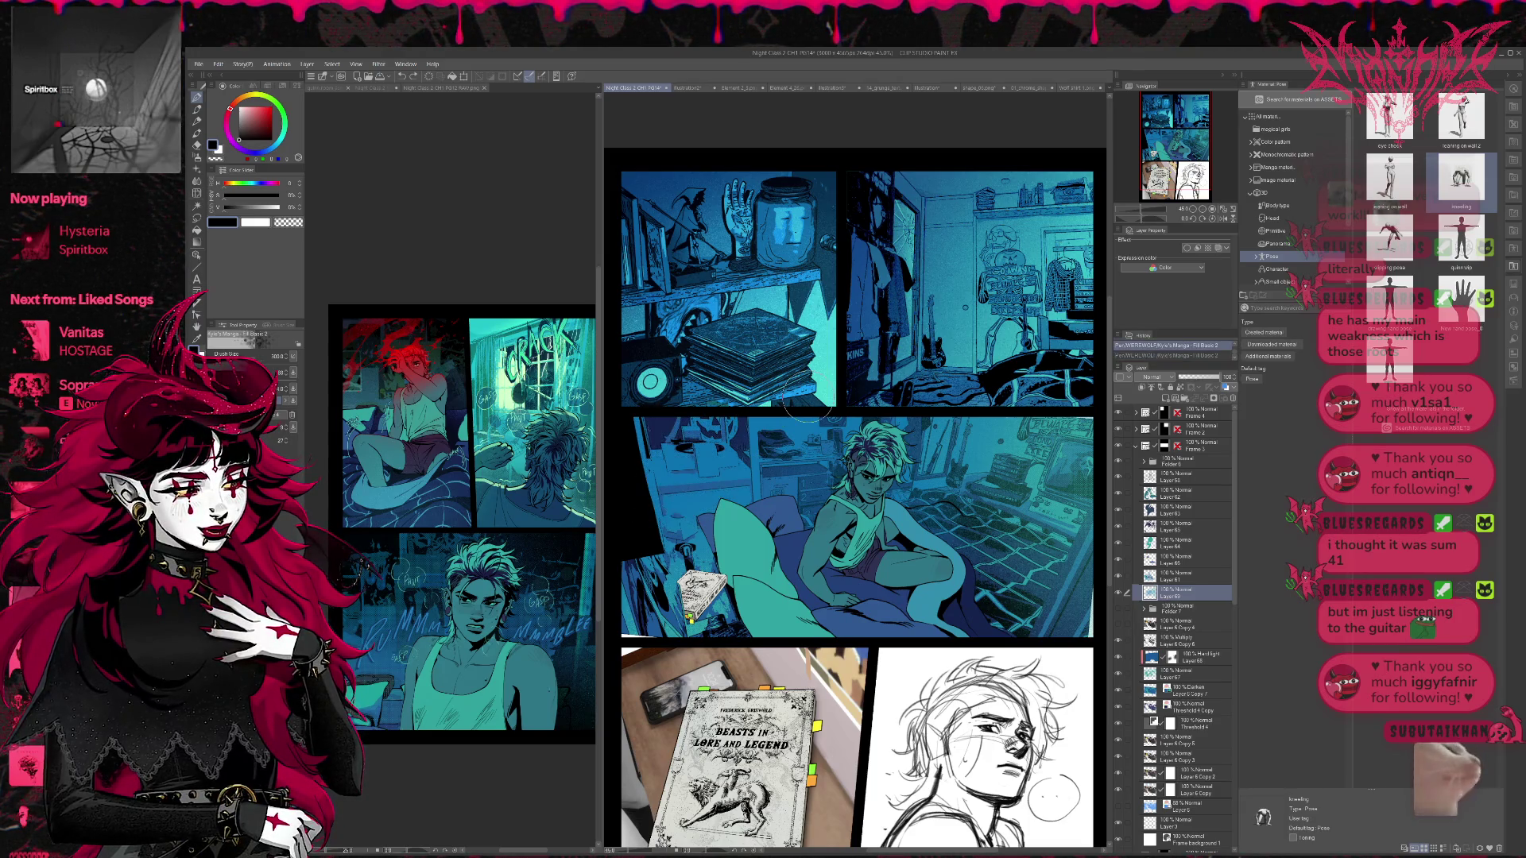
- Add Layer 70 at the top of Frame 3 and darken the panel's left side with dark blue grain
{"action": "left_click", "coordinate": [658, 432], "text": "alt"}
{"action": "key", "text": "b"}
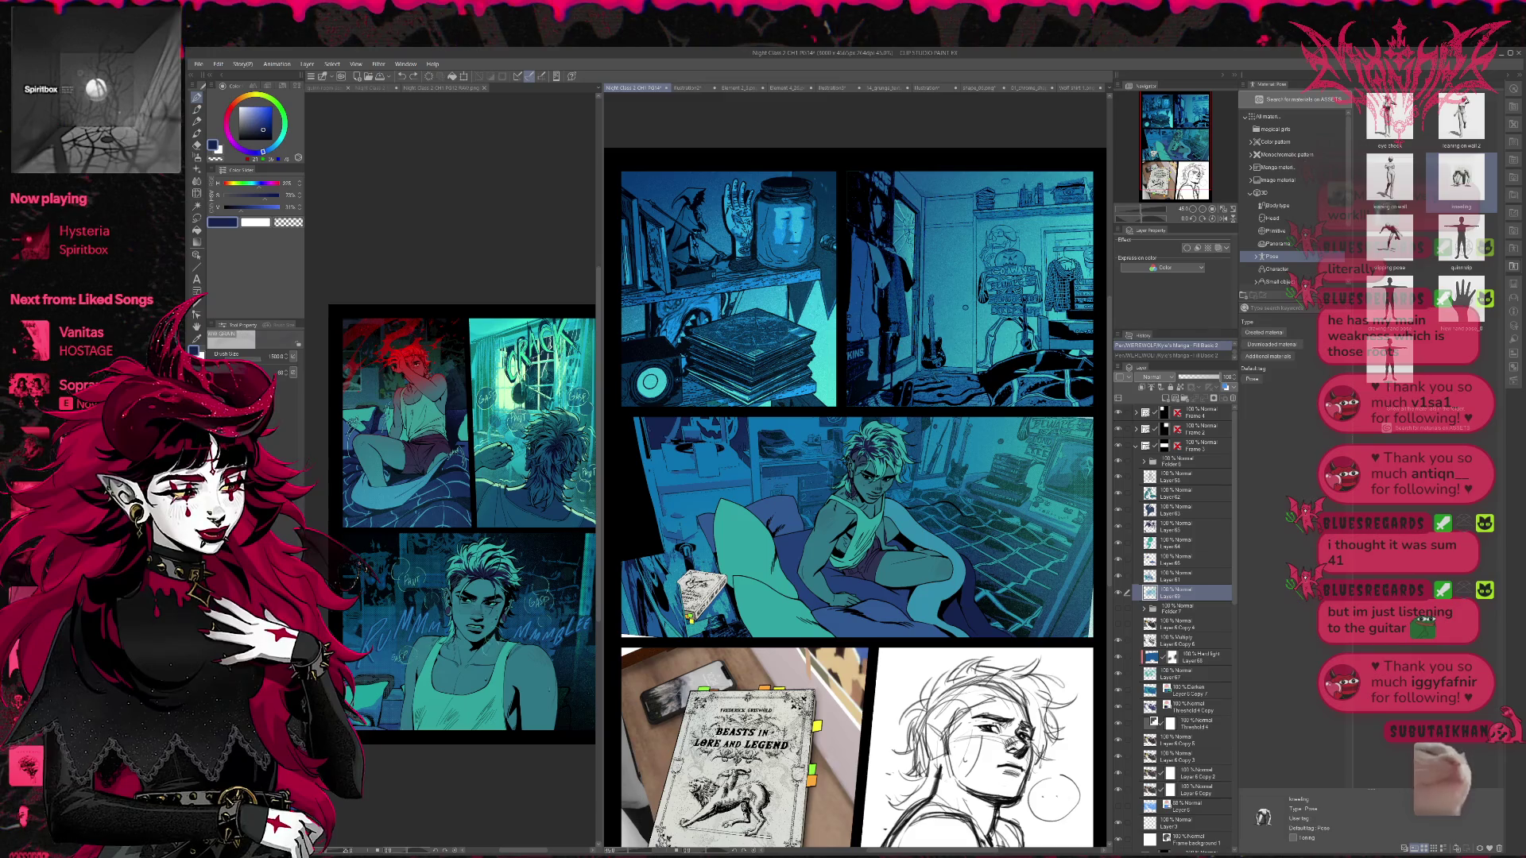
{"action": "left_click", "coordinate": [1154, 388]}
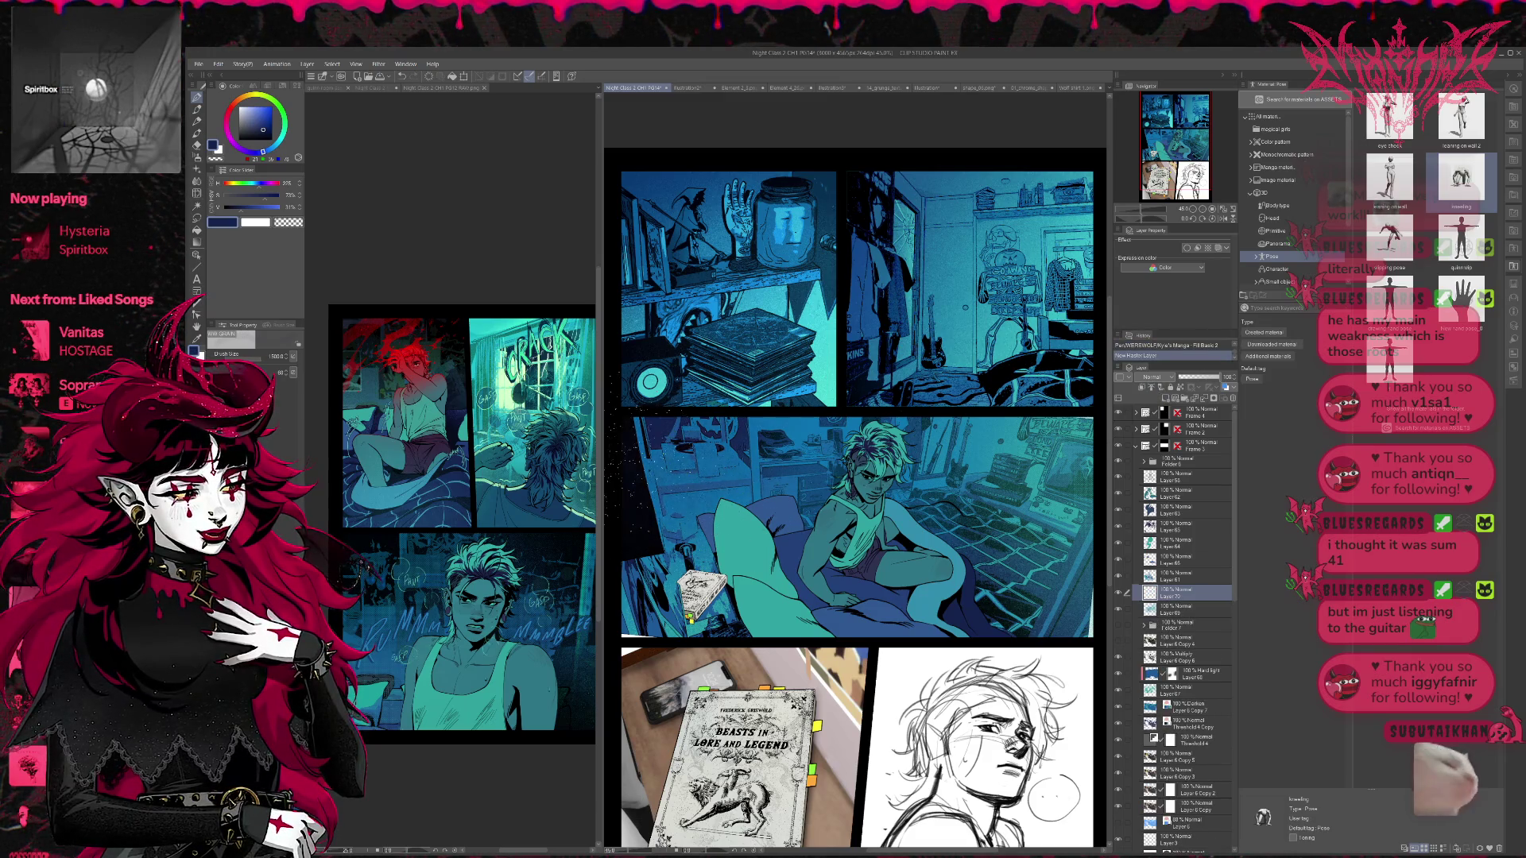
{"action": "left_click_drag", "start_coordinate": [715, 461], "coordinate": [659, 556]}
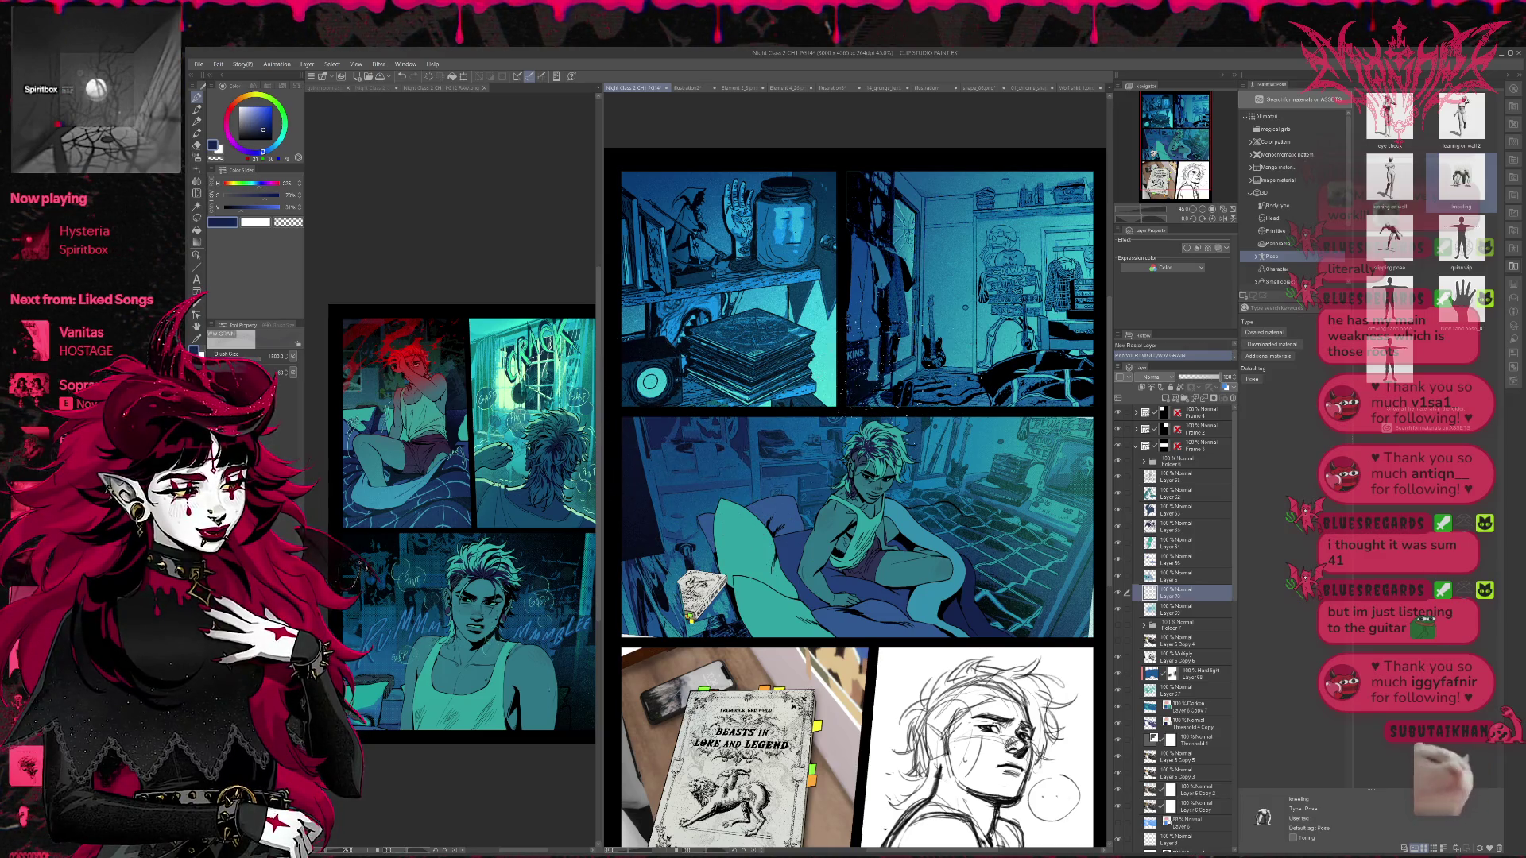
{"action": "left_click_drag", "start_coordinate": [1179, 461], "coordinate": [1181, 460]}
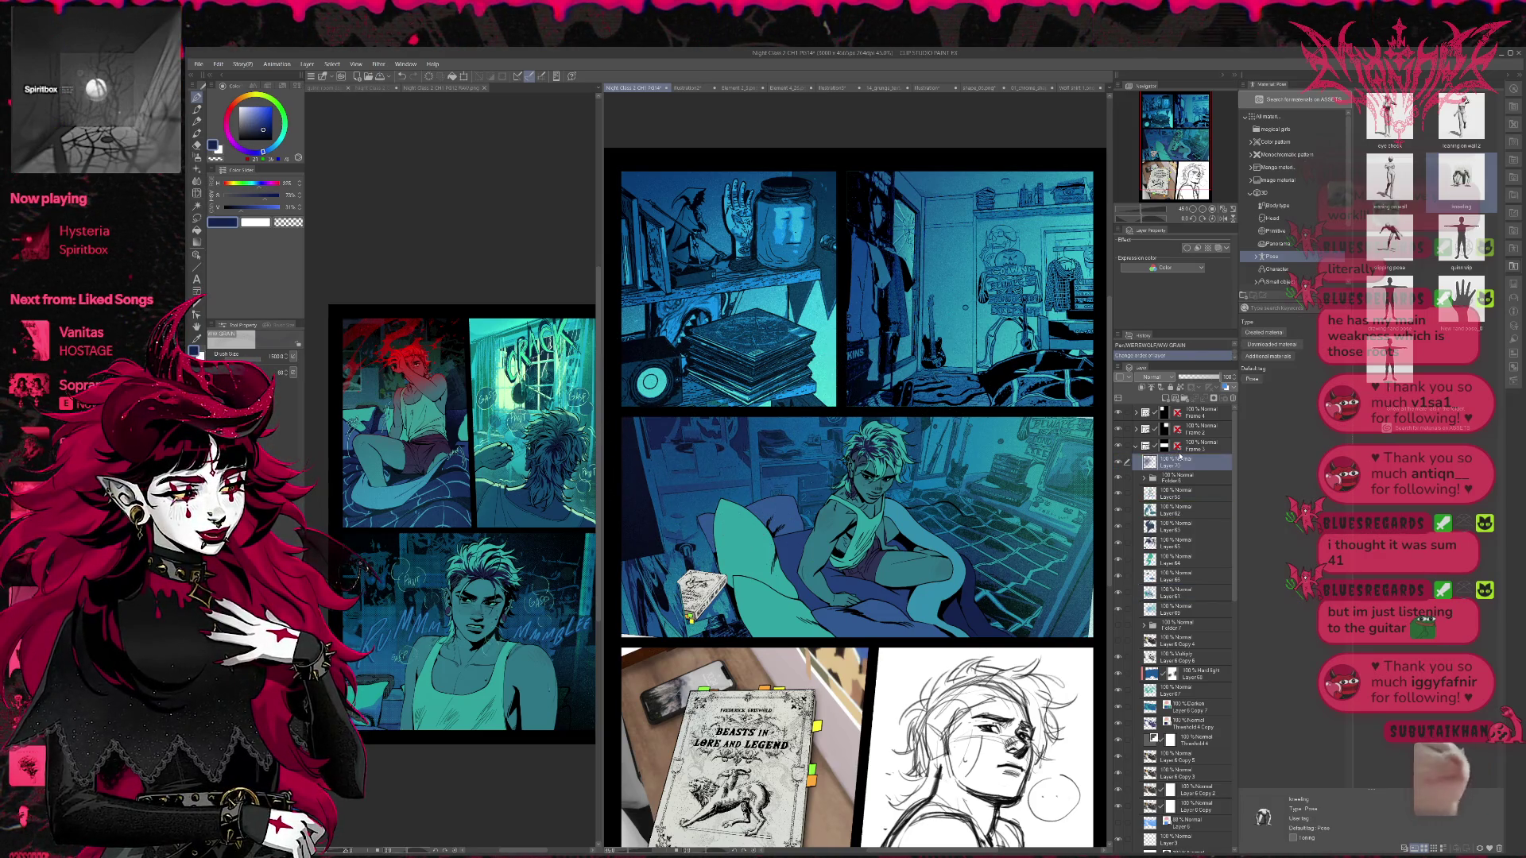
{"action": "left_click_drag", "start_coordinate": [715, 476], "coordinate": [684, 540]}
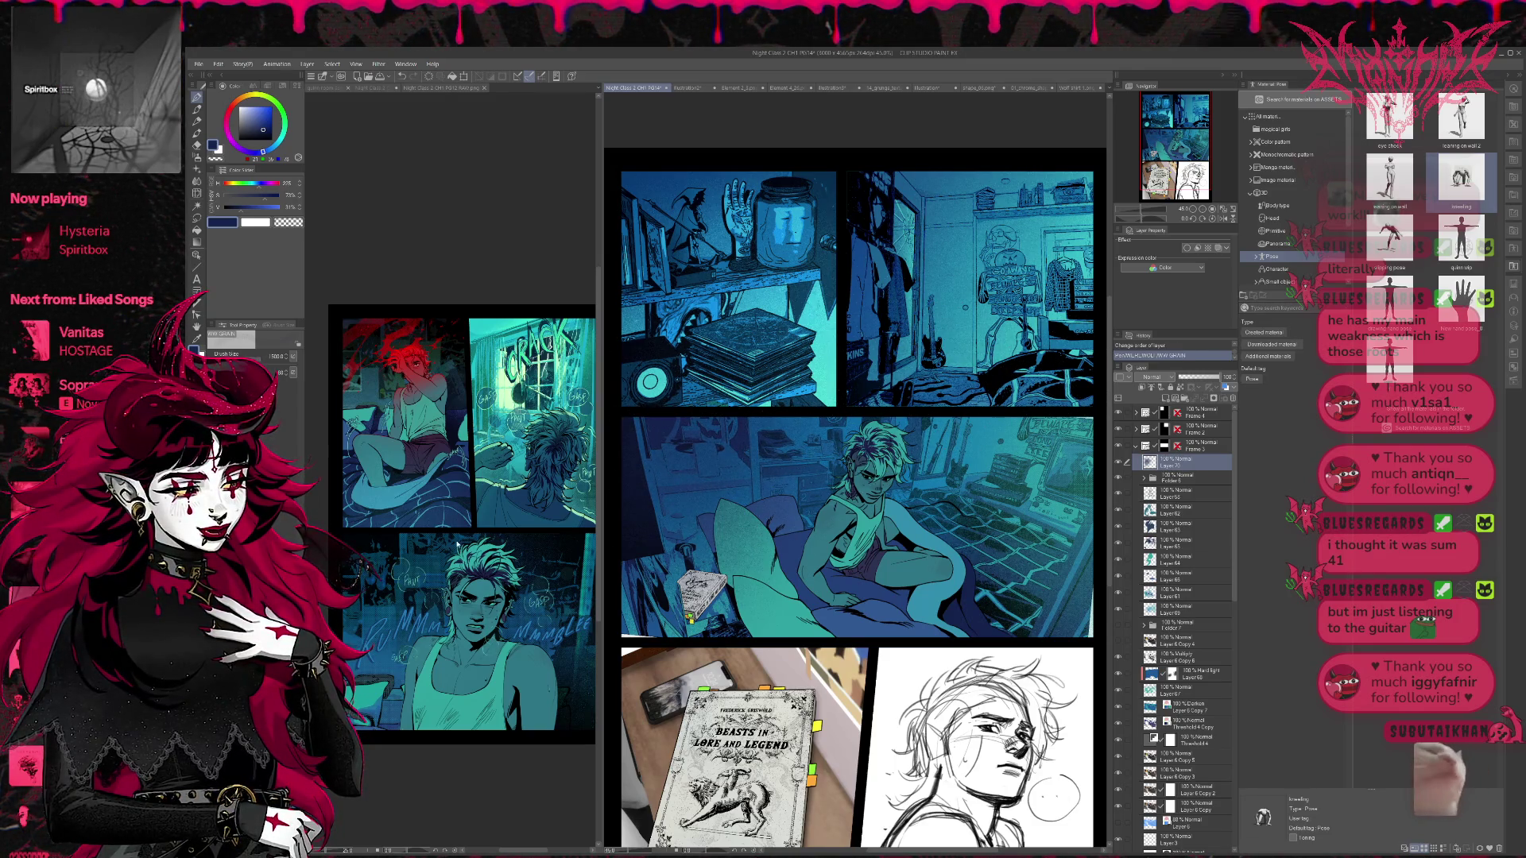
{"action": "key", "text": "c"}
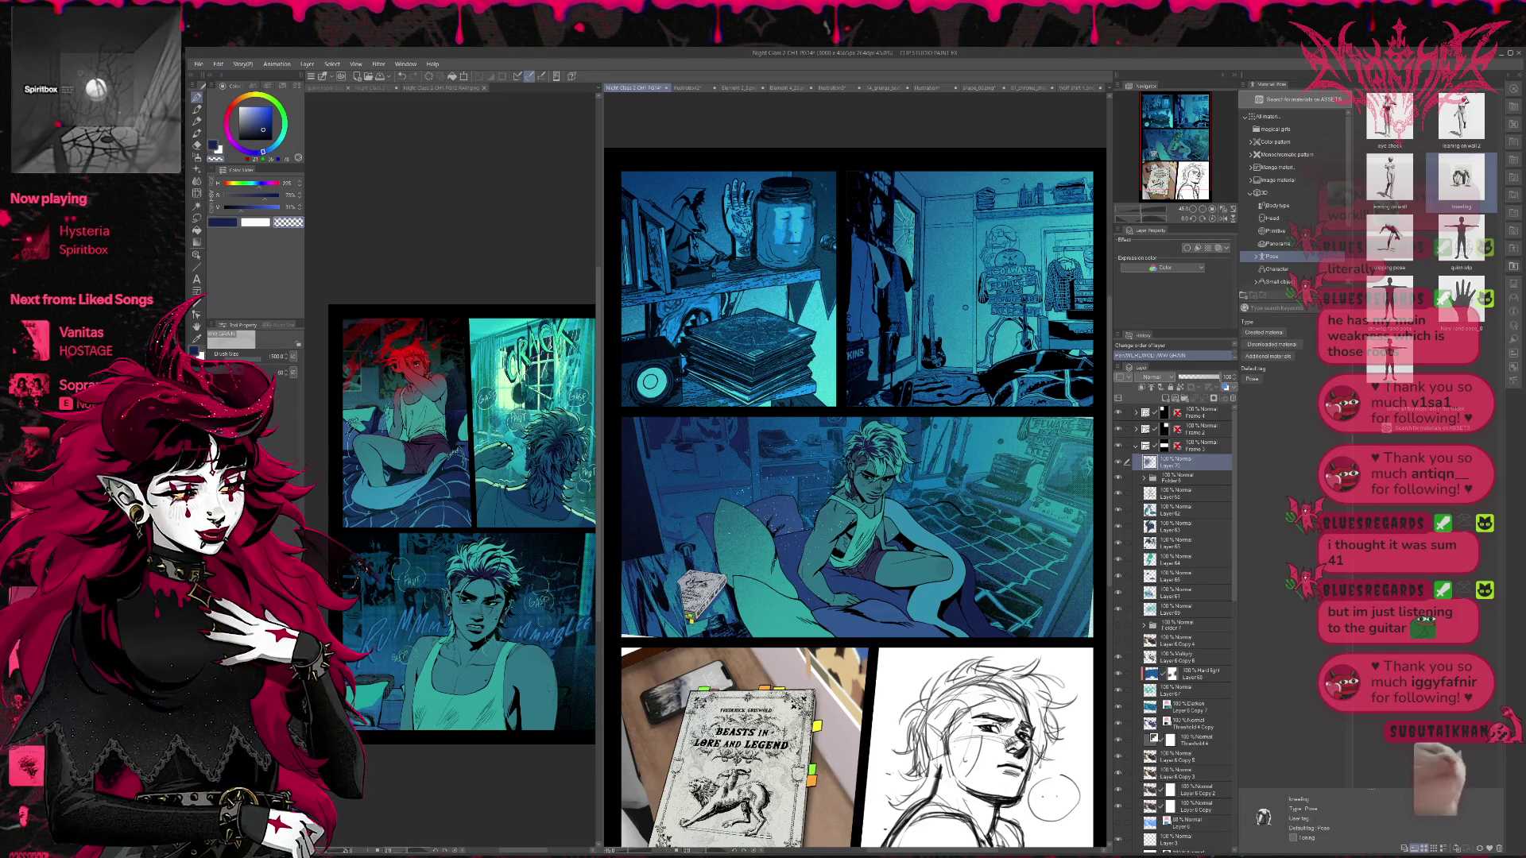
{"action": "left_click_drag", "start_coordinate": [826, 640], "coordinate": [854, 639]}
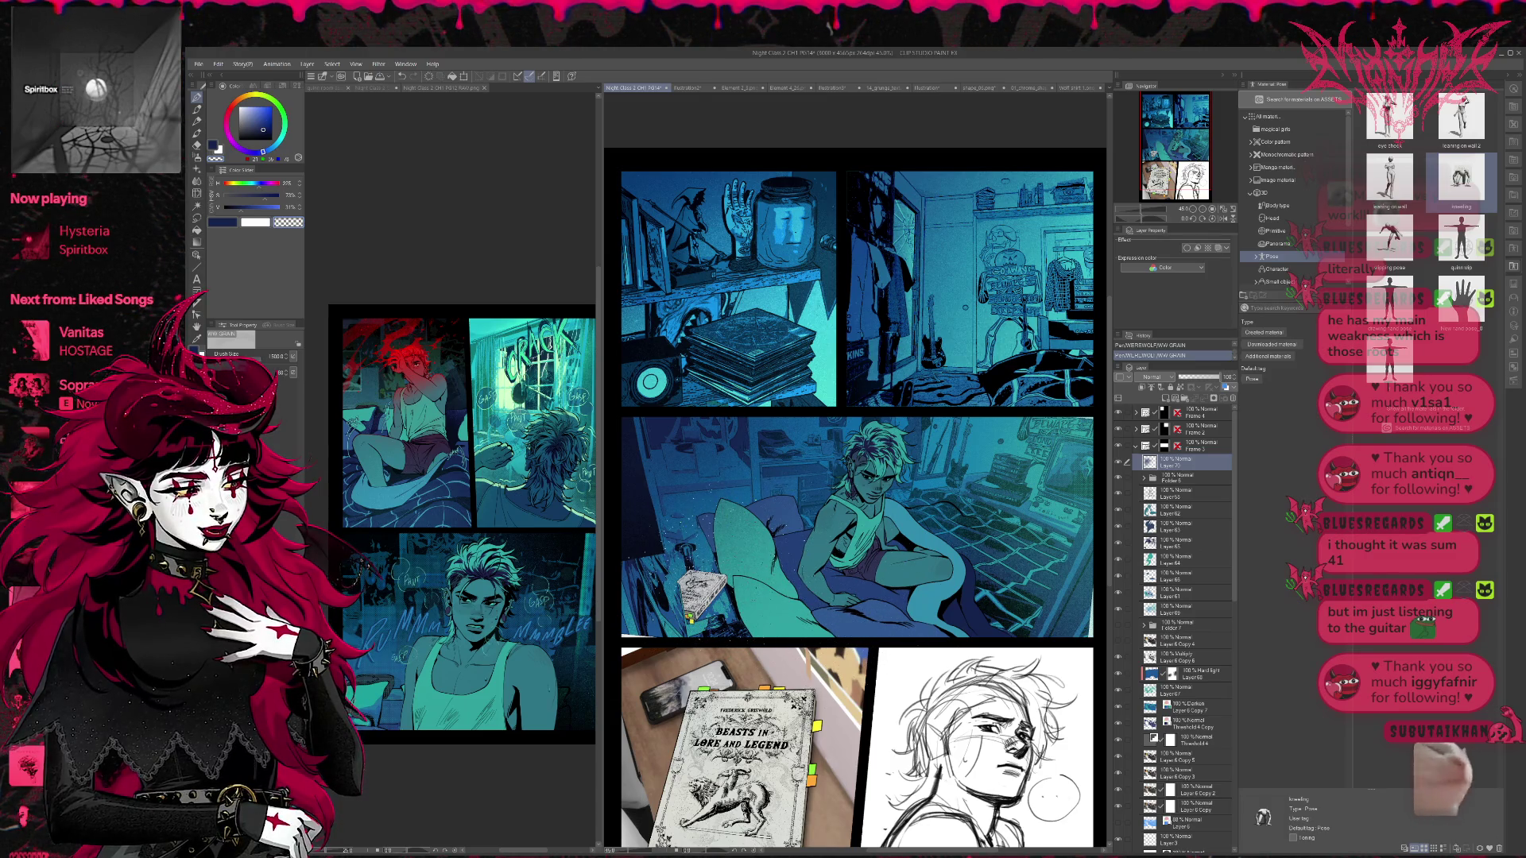
- Toggle layer visibility, including Layer 69, to compare the panel's left side, bed and lighting
{"action": "scroll", "coordinate": [854, 500], "scroll_direction": "right", "scroll_amount": 2}
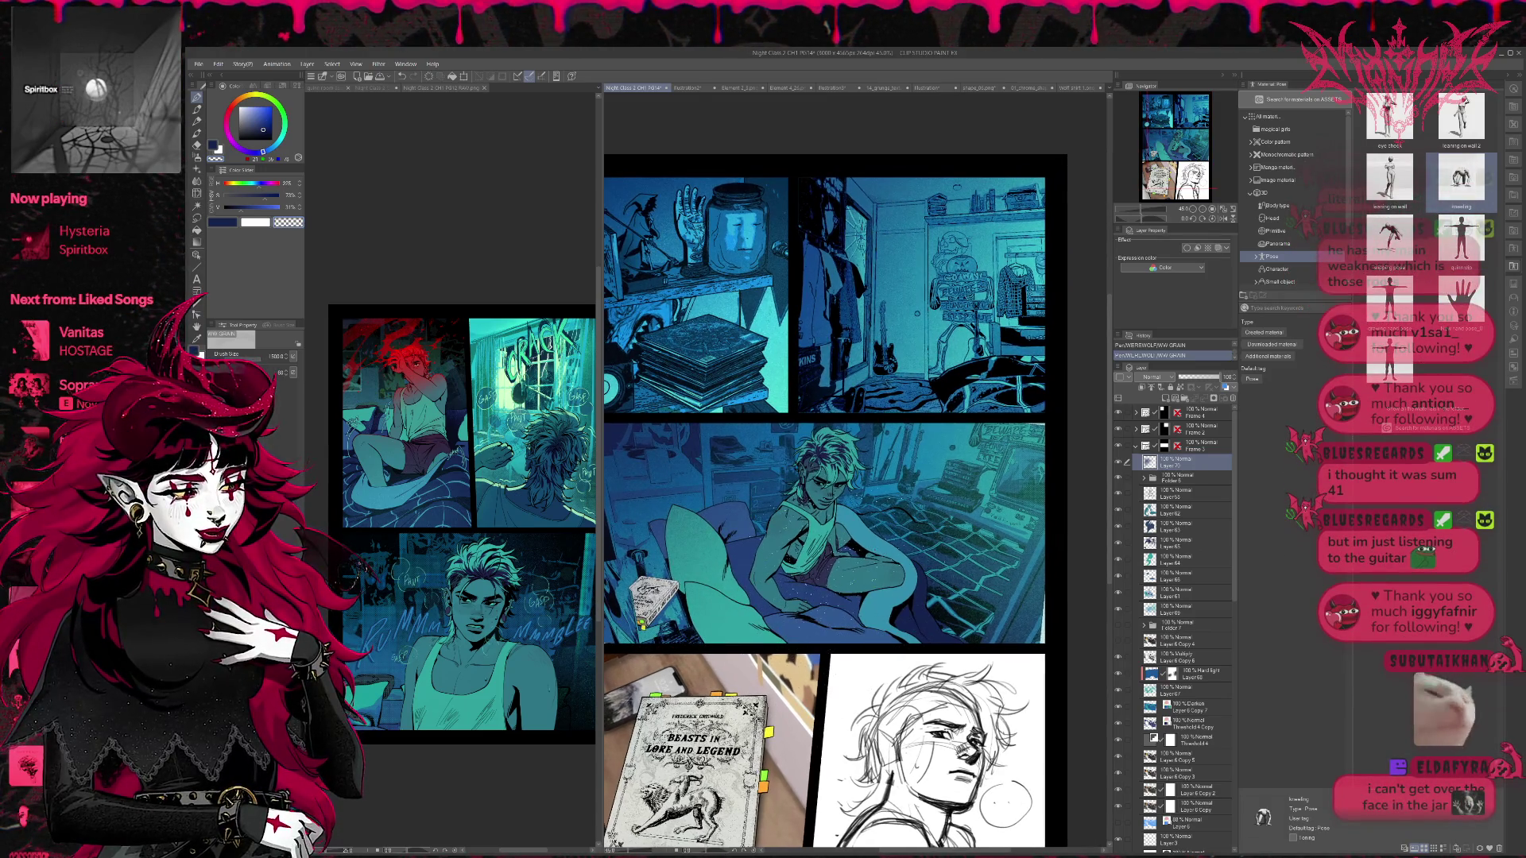
{"action": "scroll", "coordinate": [855, 501], "scroll_direction": "left", "scroll_amount": 3}
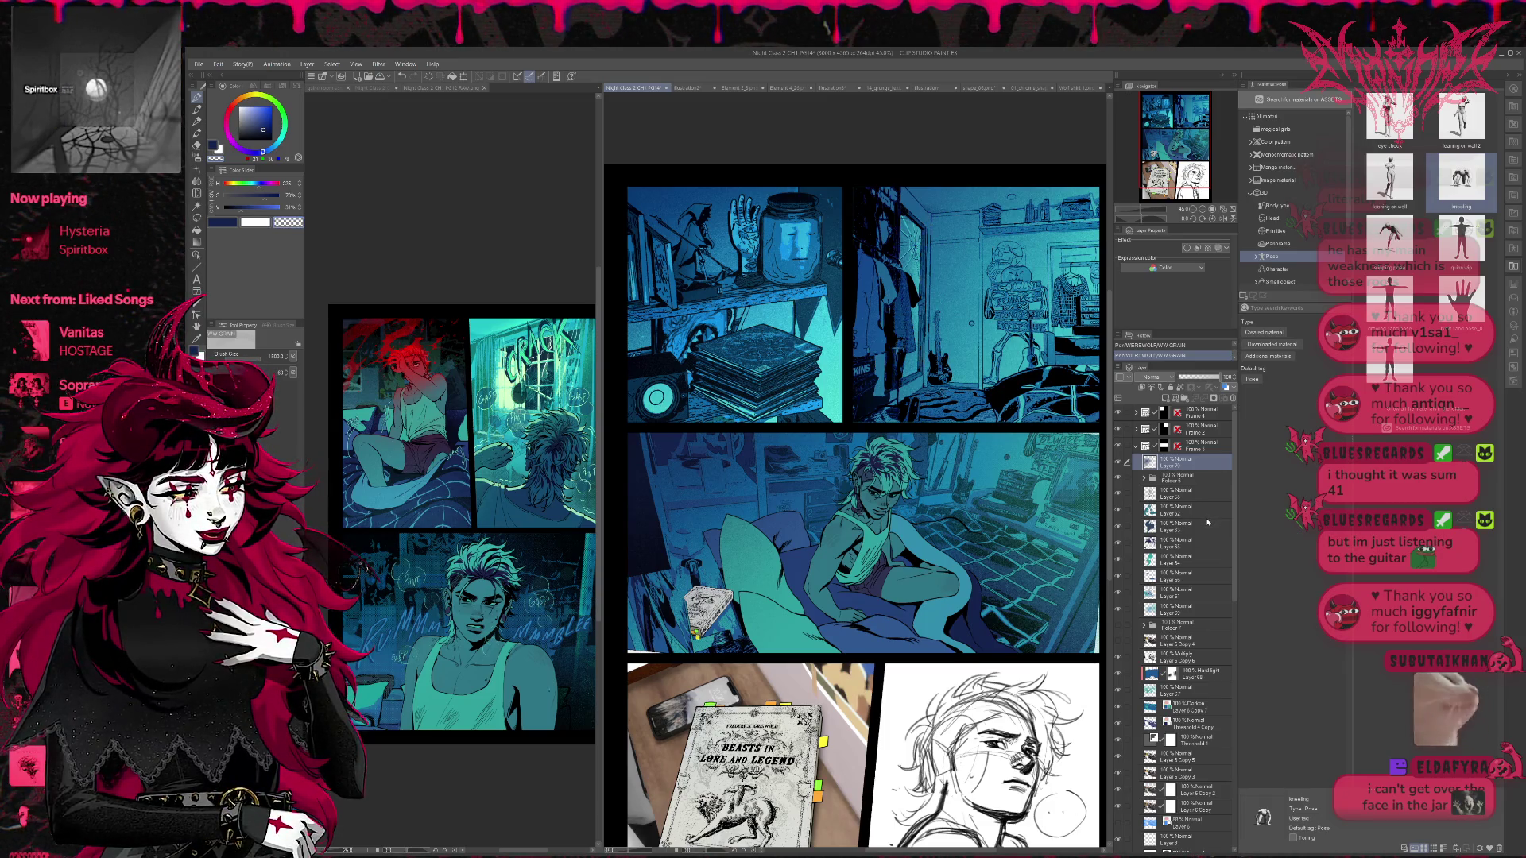
{"action": "left_click", "coordinate": [1119, 461]}
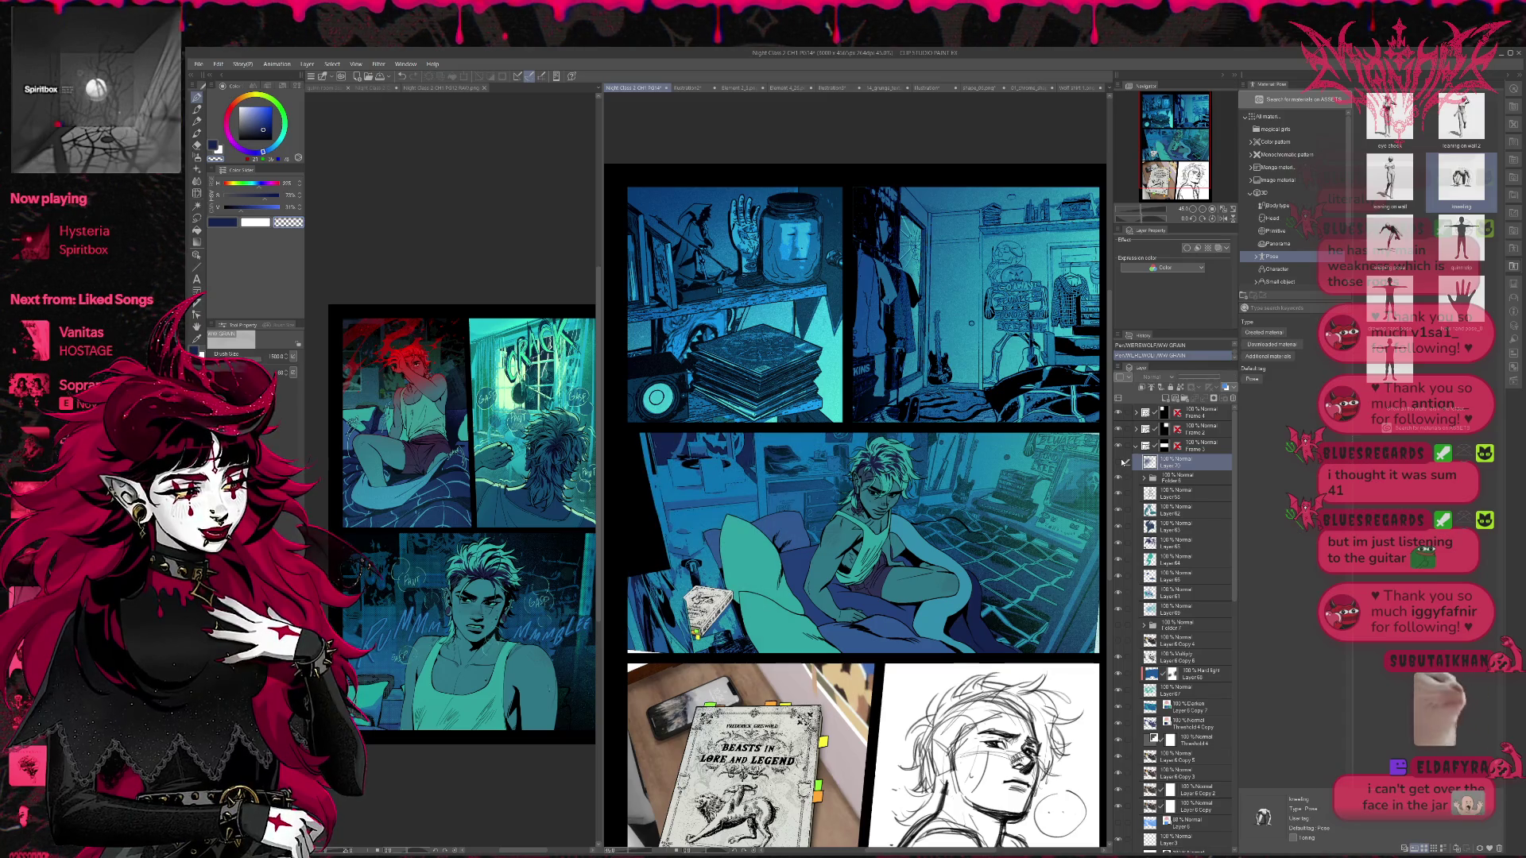
{"action": "left_click", "coordinate": [1119, 461]}
{"action": "left_click", "coordinate": [1119, 461]}
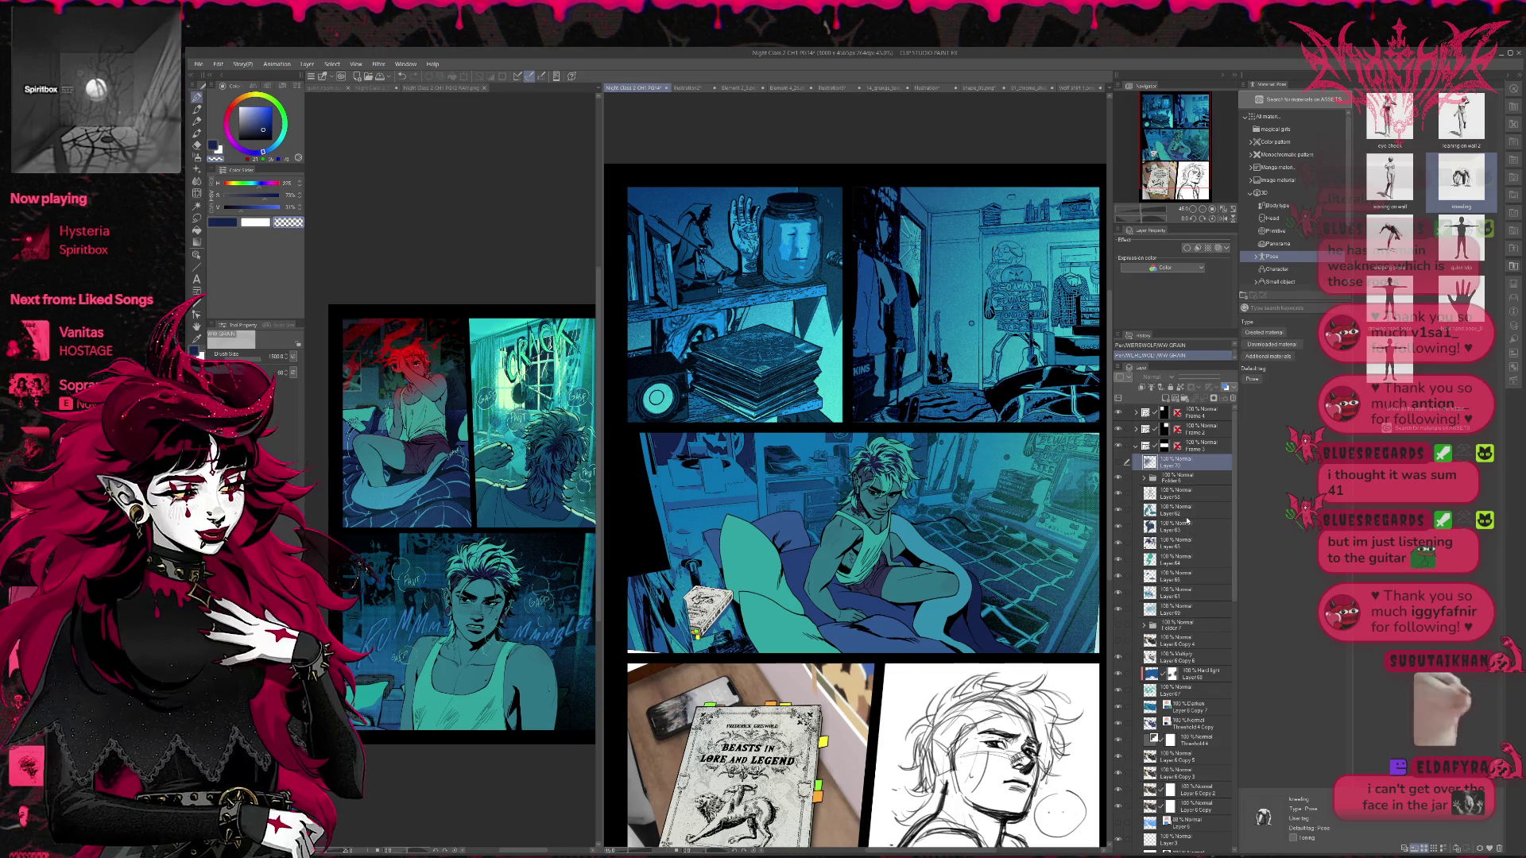
{"action": "left_click", "coordinate": [1120, 609]}
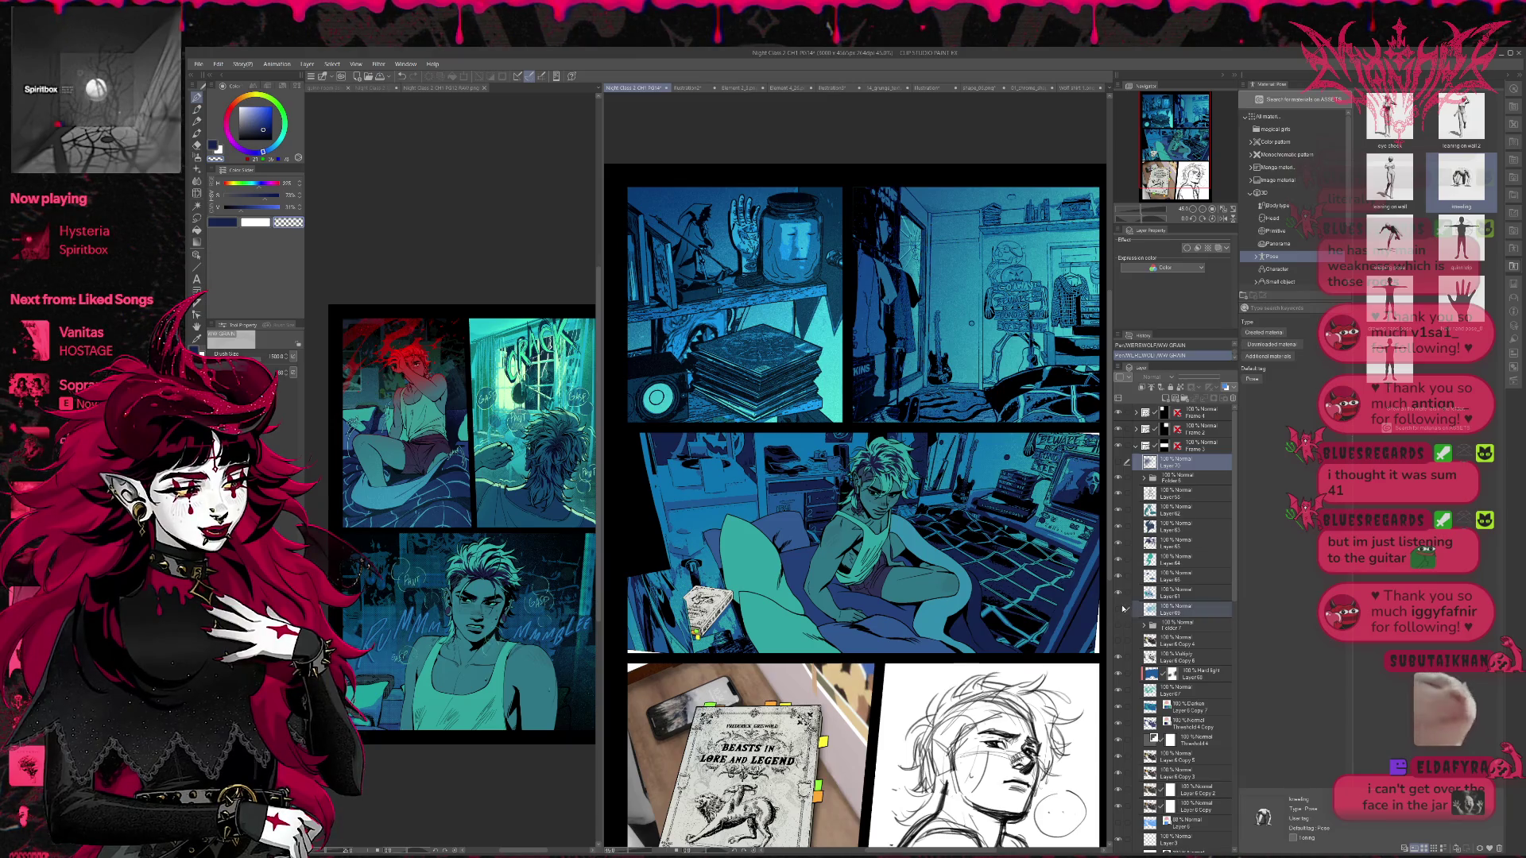
{"action": "left_click", "coordinate": [1120, 609]}
{"action": "left_click", "coordinate": [1121, 610]}
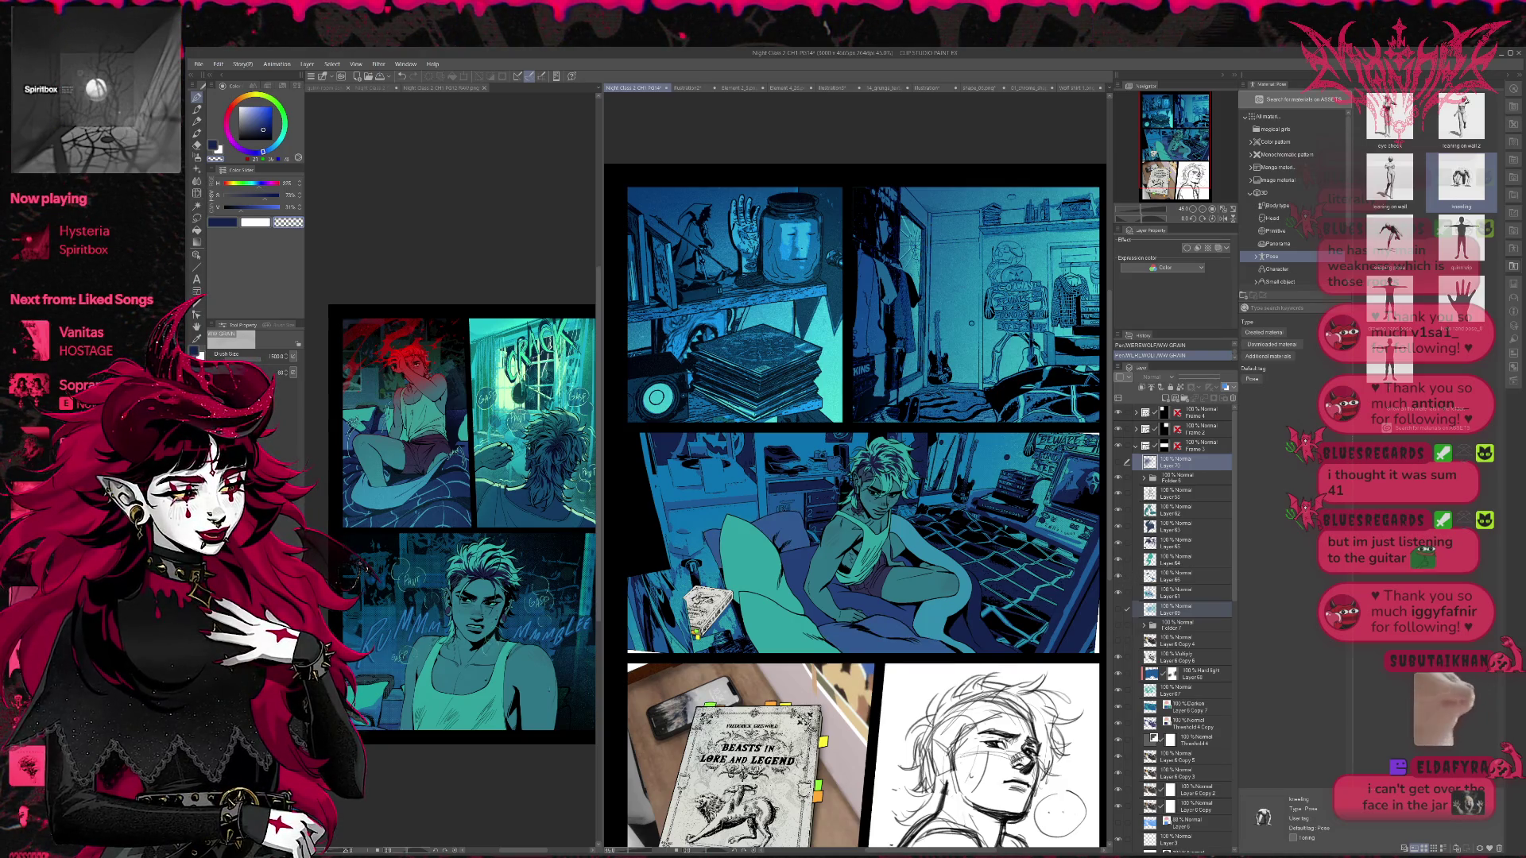
{"action": "left_click", "coordinate": [1165, 578]}
{"action": "left_click", "coordinate": [1118, 594]}
{"action": "left_click", "coordinate": [1118, 594]}
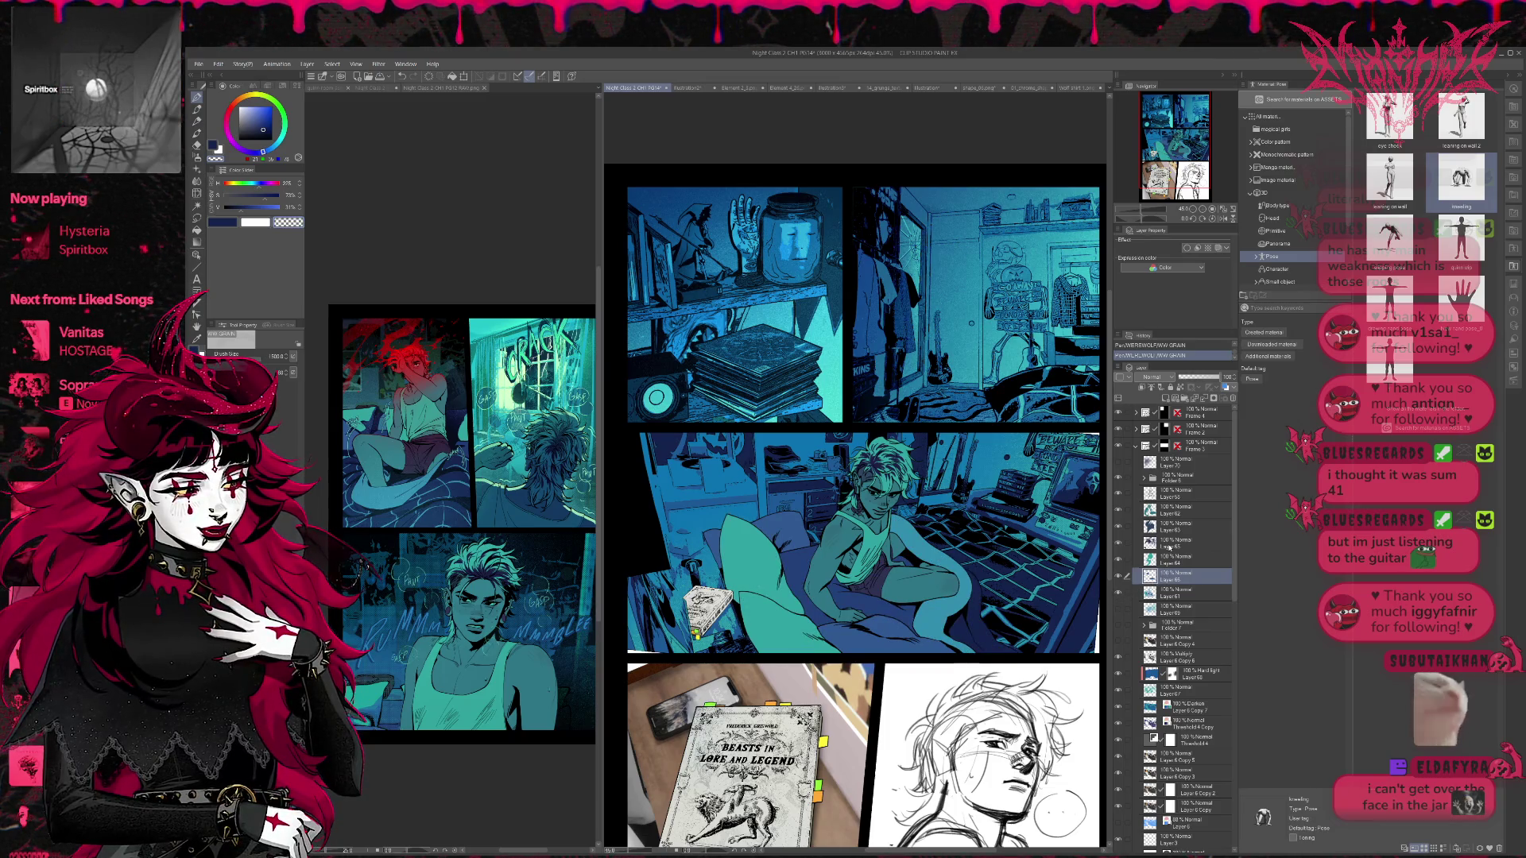
- Add another layer, paint a medium-blue grain stroke, and mirror the view horizontally
{"action": "left_click", "coordinate": [1166, 398]}
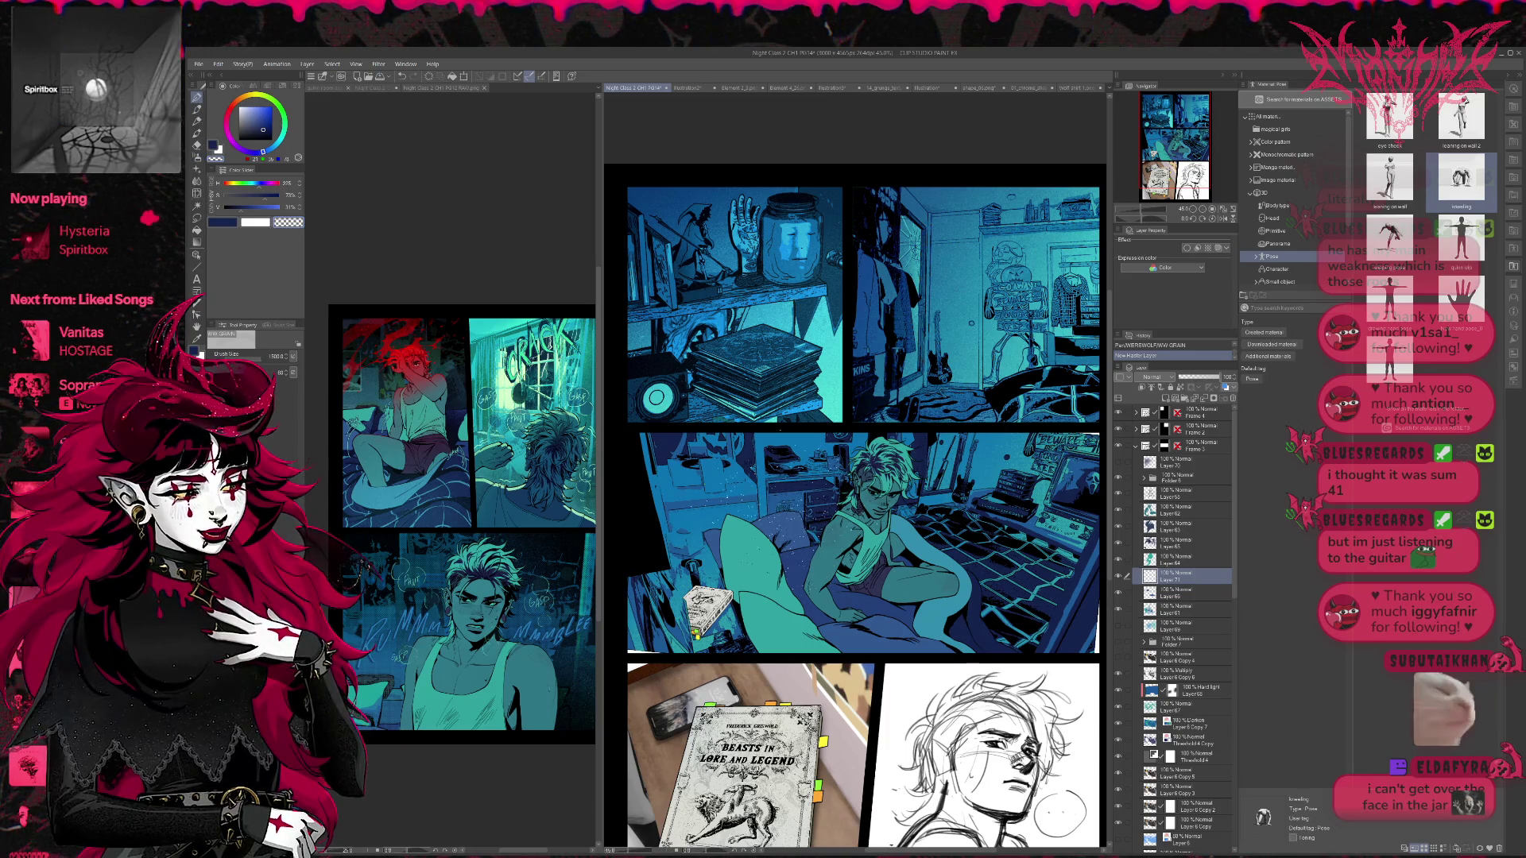
{"action": "left_click", "coordinate": [749, 509], "text": "alt"}
{"action": "left_click_drag", "start_coordinate": [787, 488], "coordinate": [843, 521]}
{"action": "key", "text": "ctrl+z"}
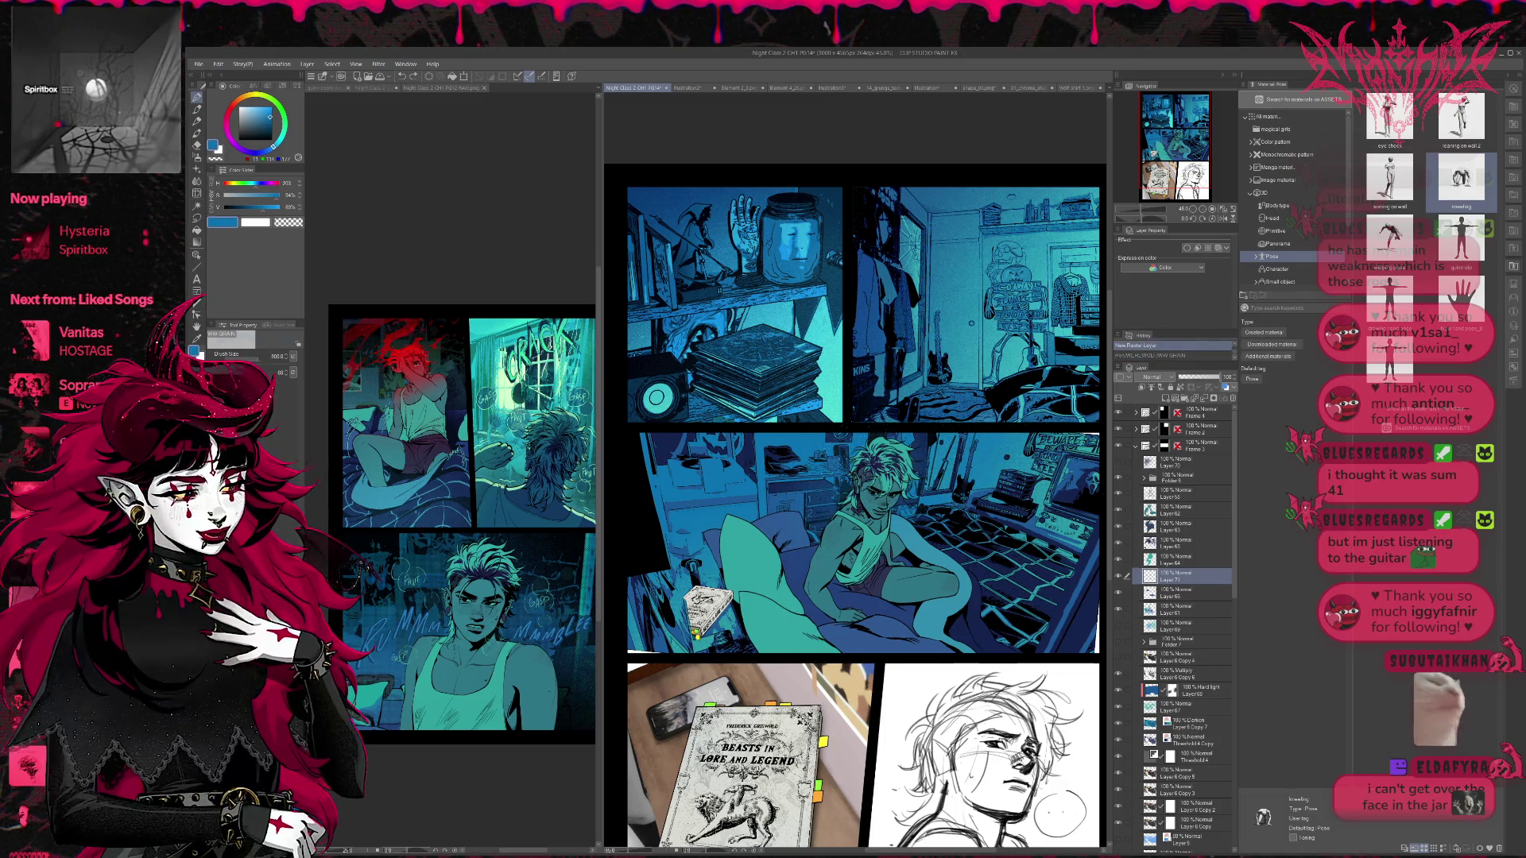
{"action": "key", "text": "ctrl+y"}
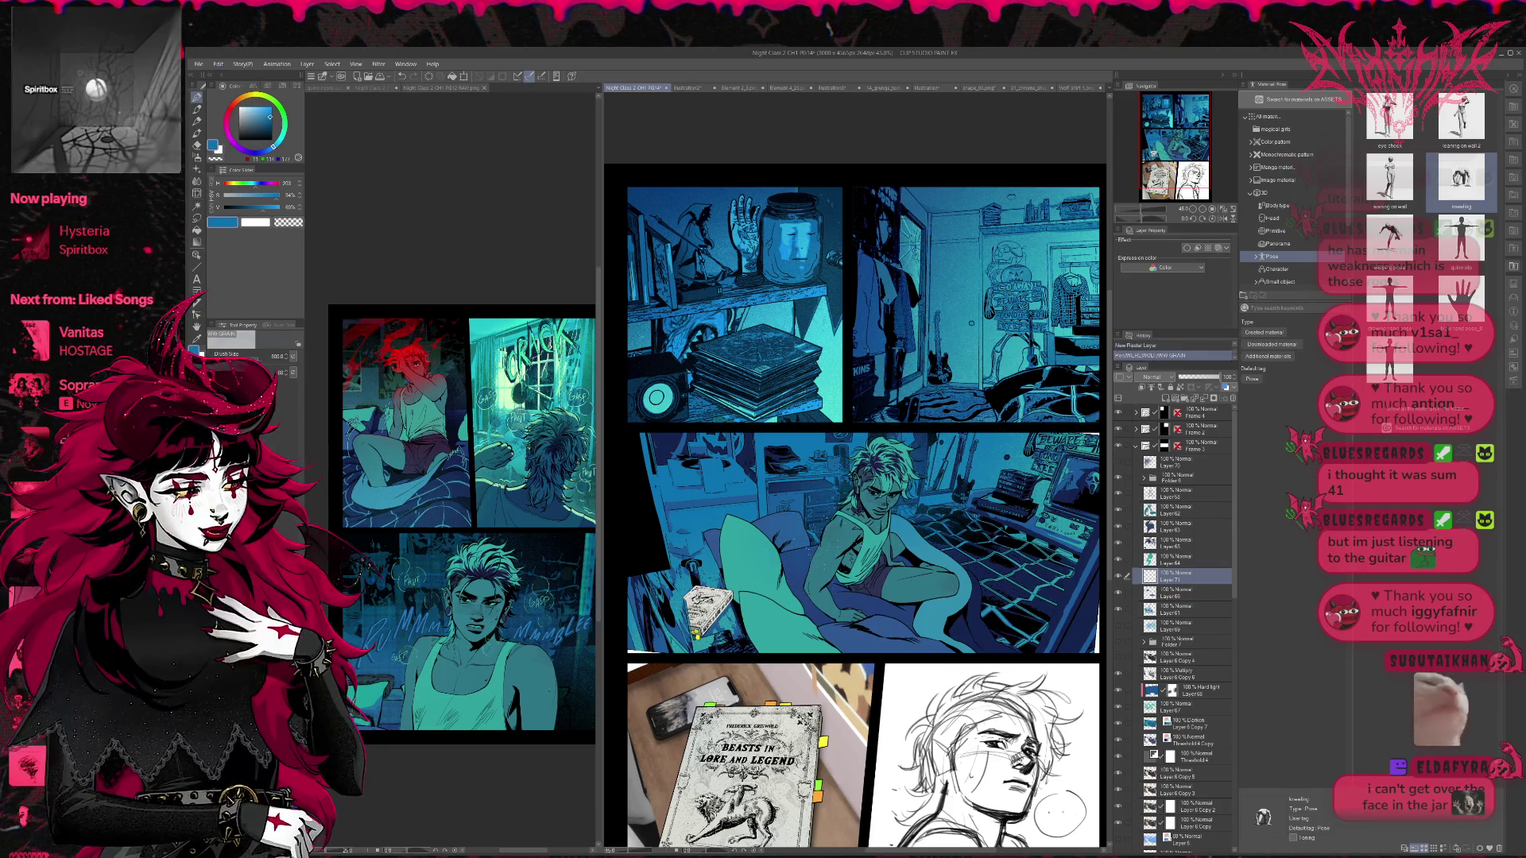
{"action": "key", "text": "ctrl+y"}
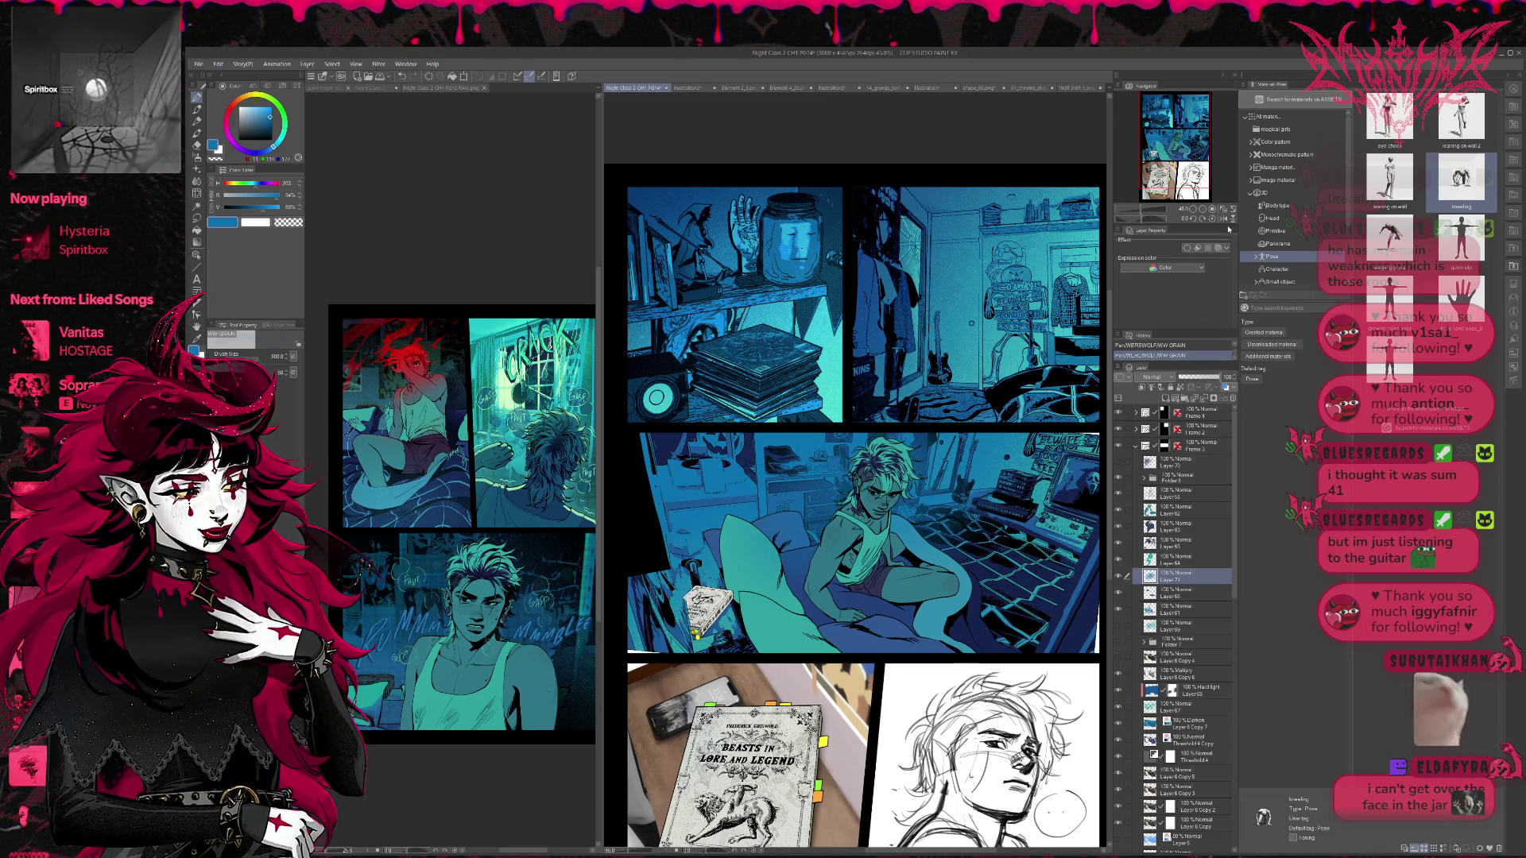
{"action": "key", "text": "h"}
{"action": "mouse_move", "coordinate": [968, 487]}
{"action": "left_mouse_down"}
{"action": "mouse_move", "coordinate": [939, 491]}
{"action": "mouse_move", "coordinate": [963, 493]}
{"action": "left_mouse_up"}
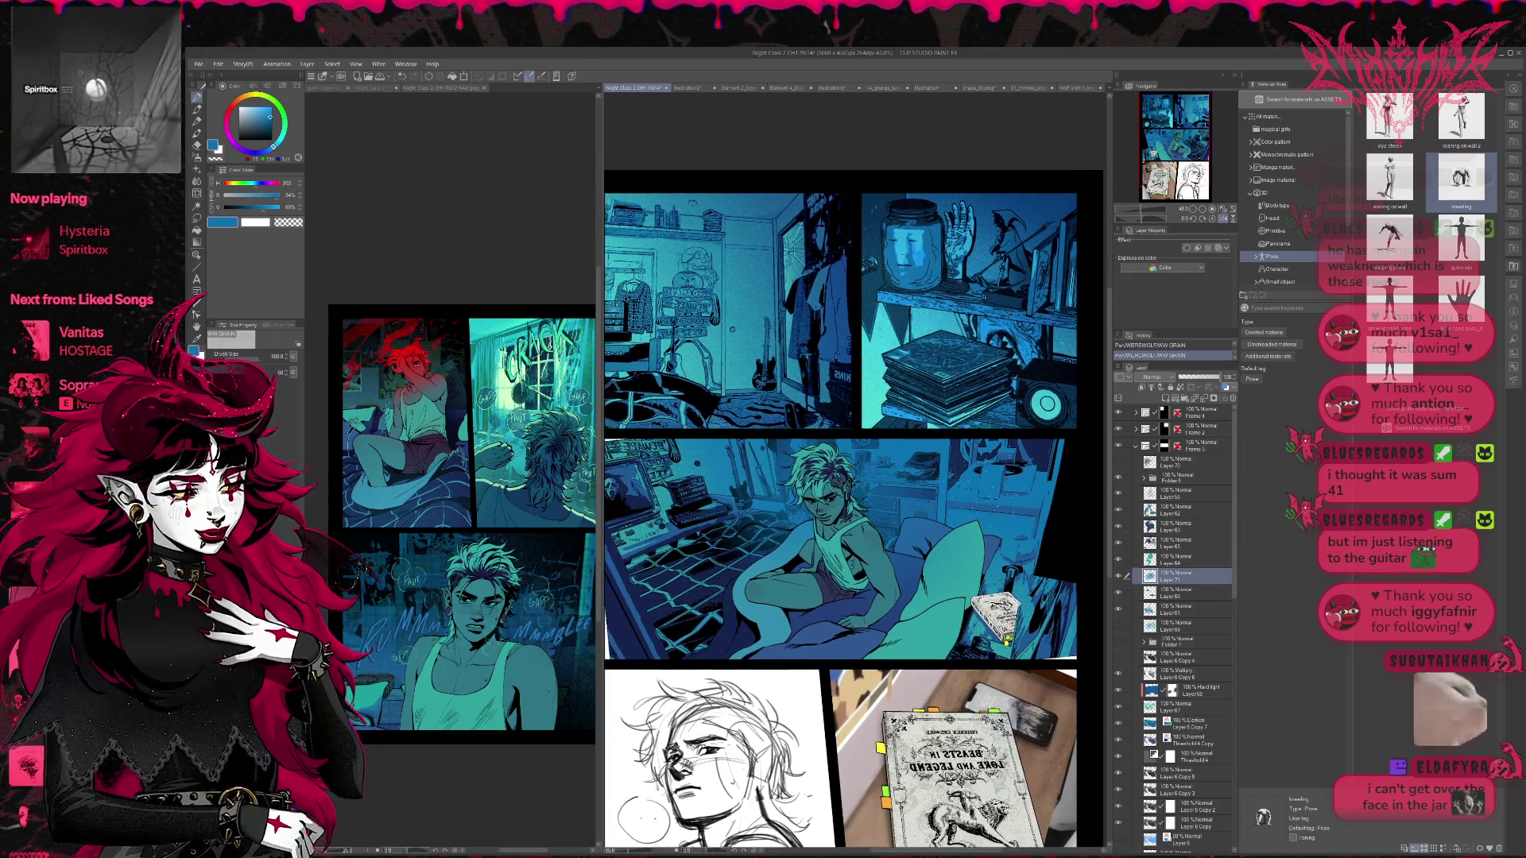
- Add white speckles and darken the middle panel's right side and bottom-right corner
{"action": "key", "text": "ctrl+z"}
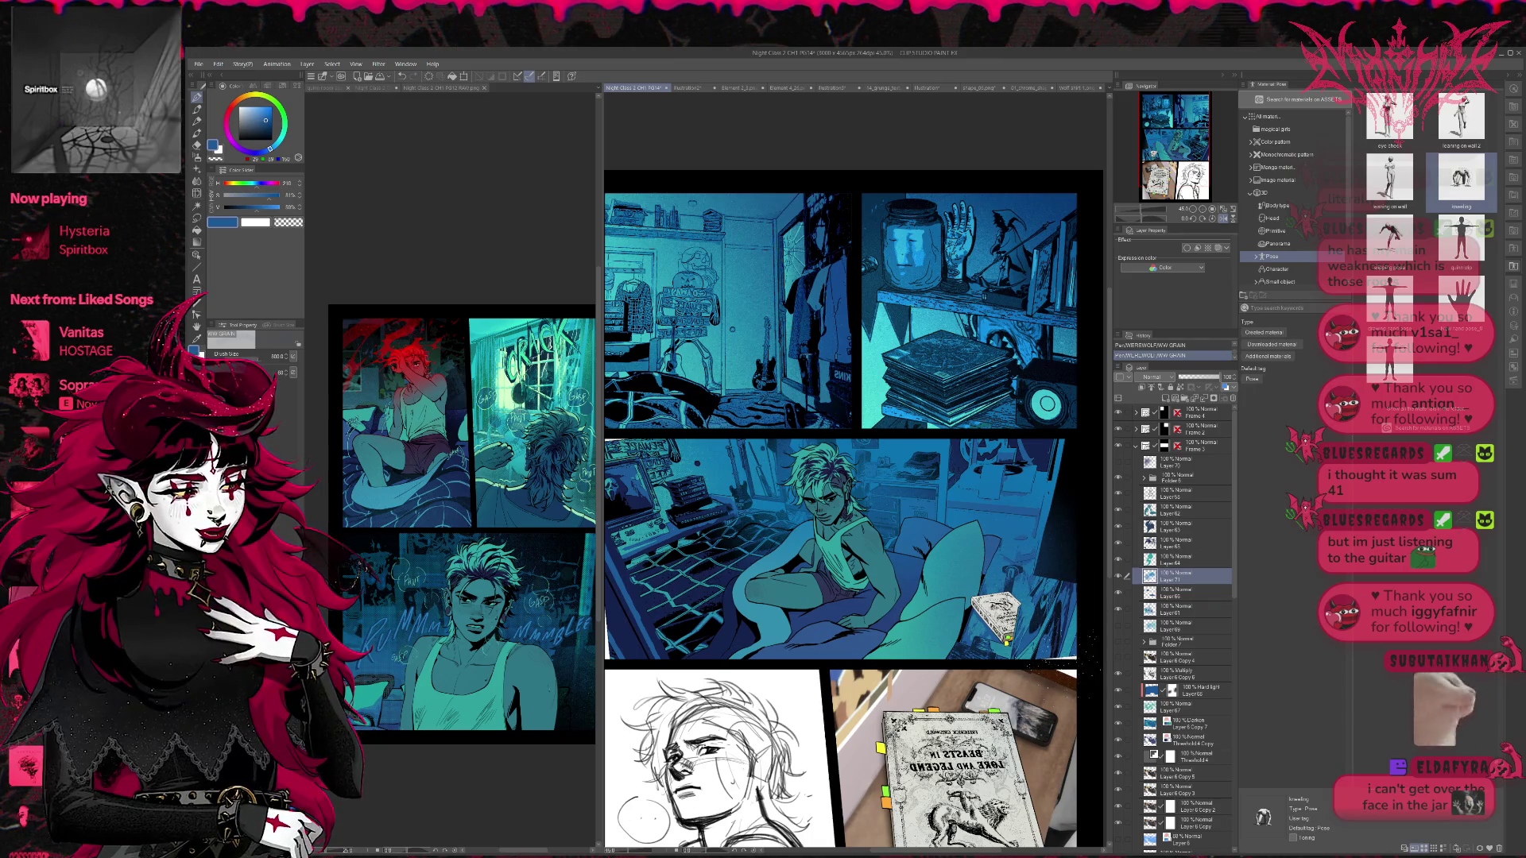
{"action": "scroll", "coordinate": [853, 509], "scroll_direction": "right", "scroll_amount": 1}
{"action": "left_click_drag", "start_coordinate": [1025, 493], "coordinate": [1057, 540]}
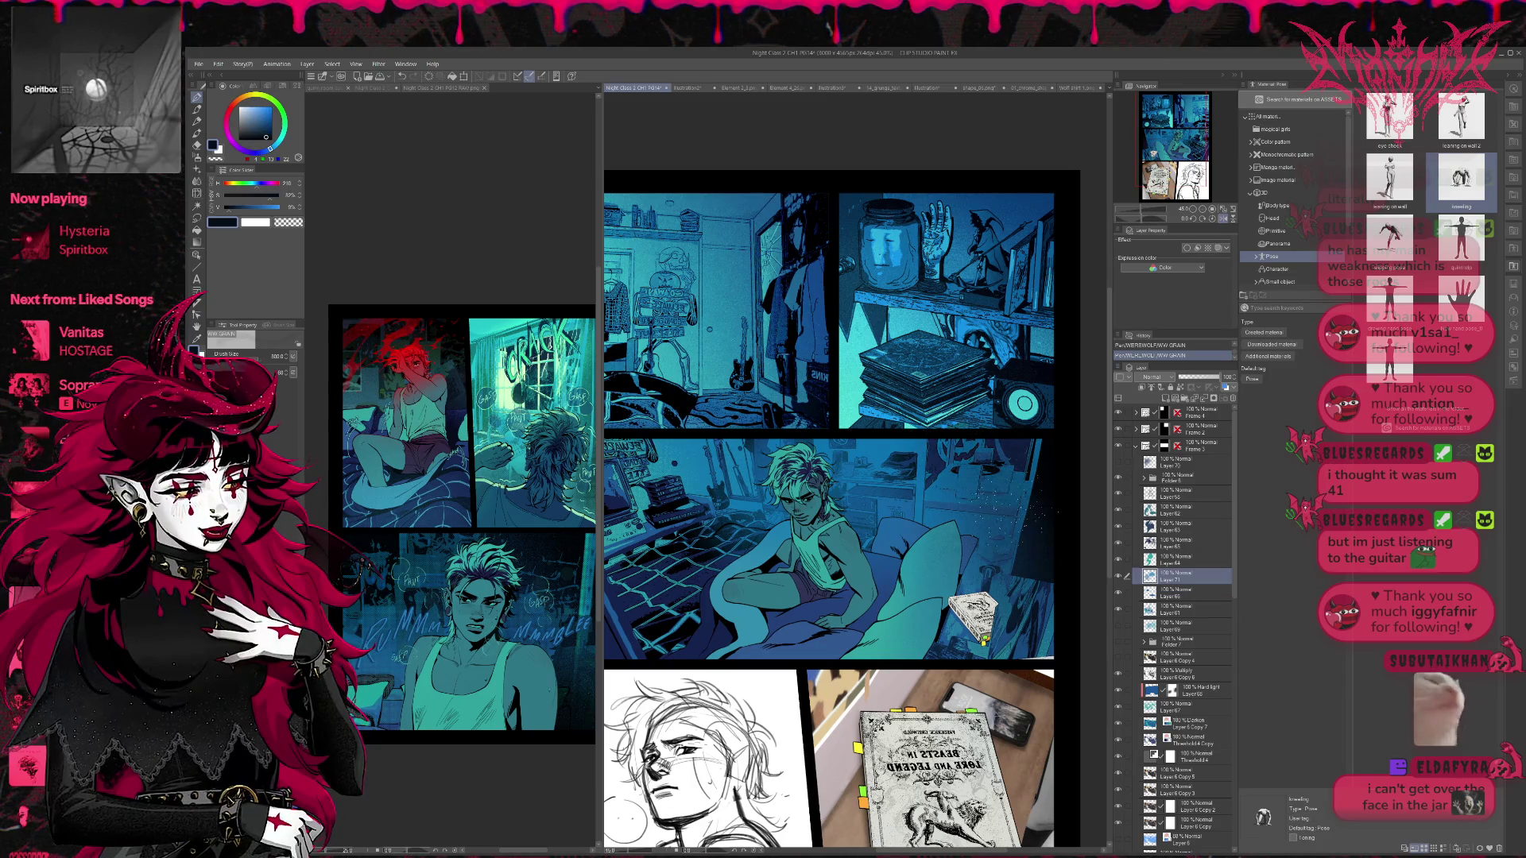
{"action": "left_click_drag", "start_coordinate": [1049, 628], "coordinate": [1034, 660]}
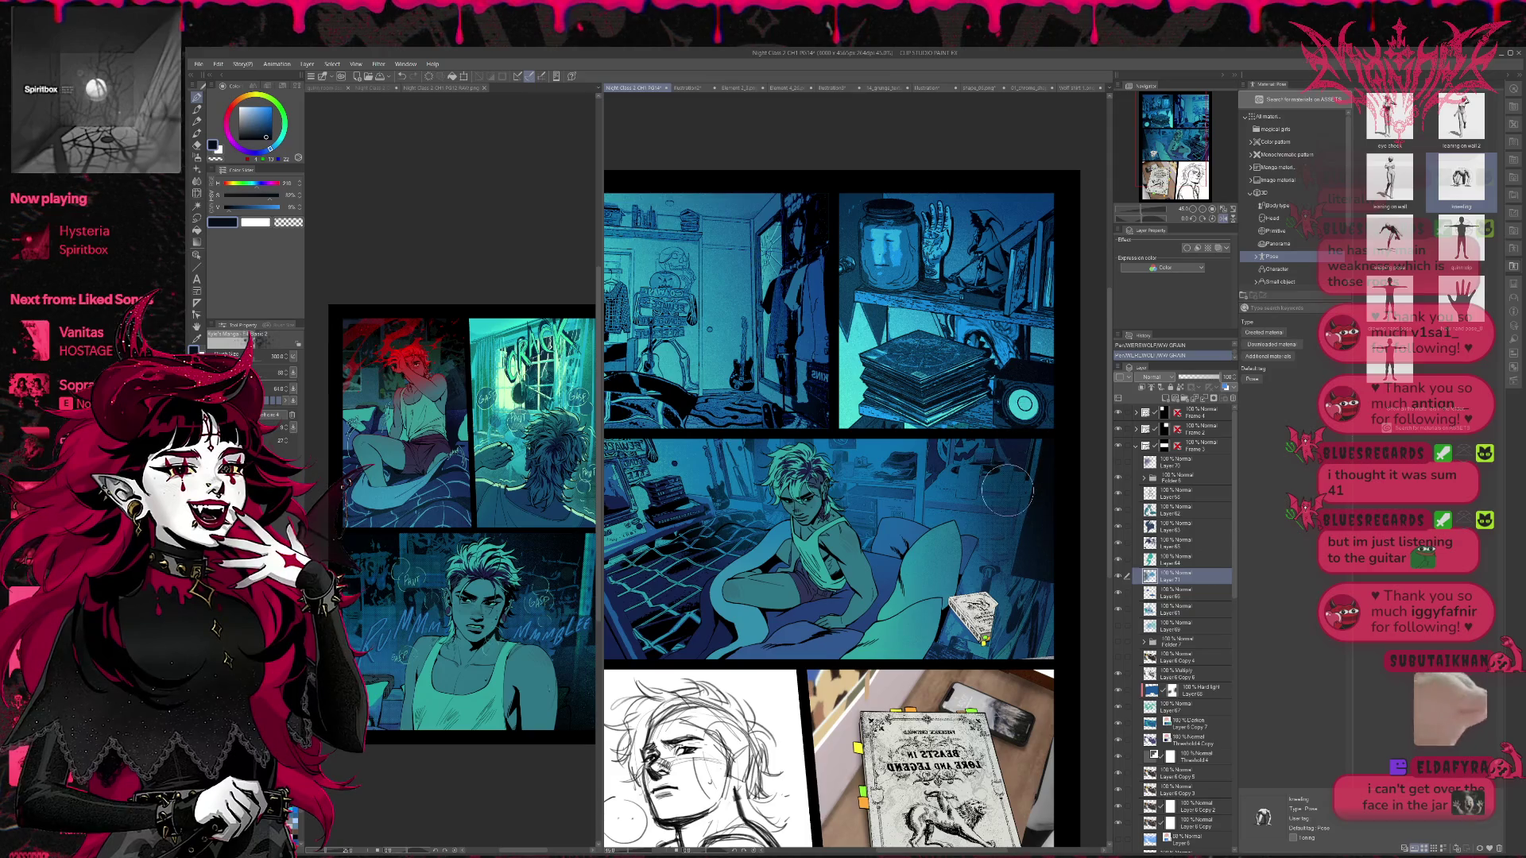
{"action": "left_click_drag", "start_coordinate": [1045, 660], "coordinate": [1049, 572]}
{"action": "scroll", "coordinate": [946, 446], "scroll_direction": "left", "scroll_amount": 2}
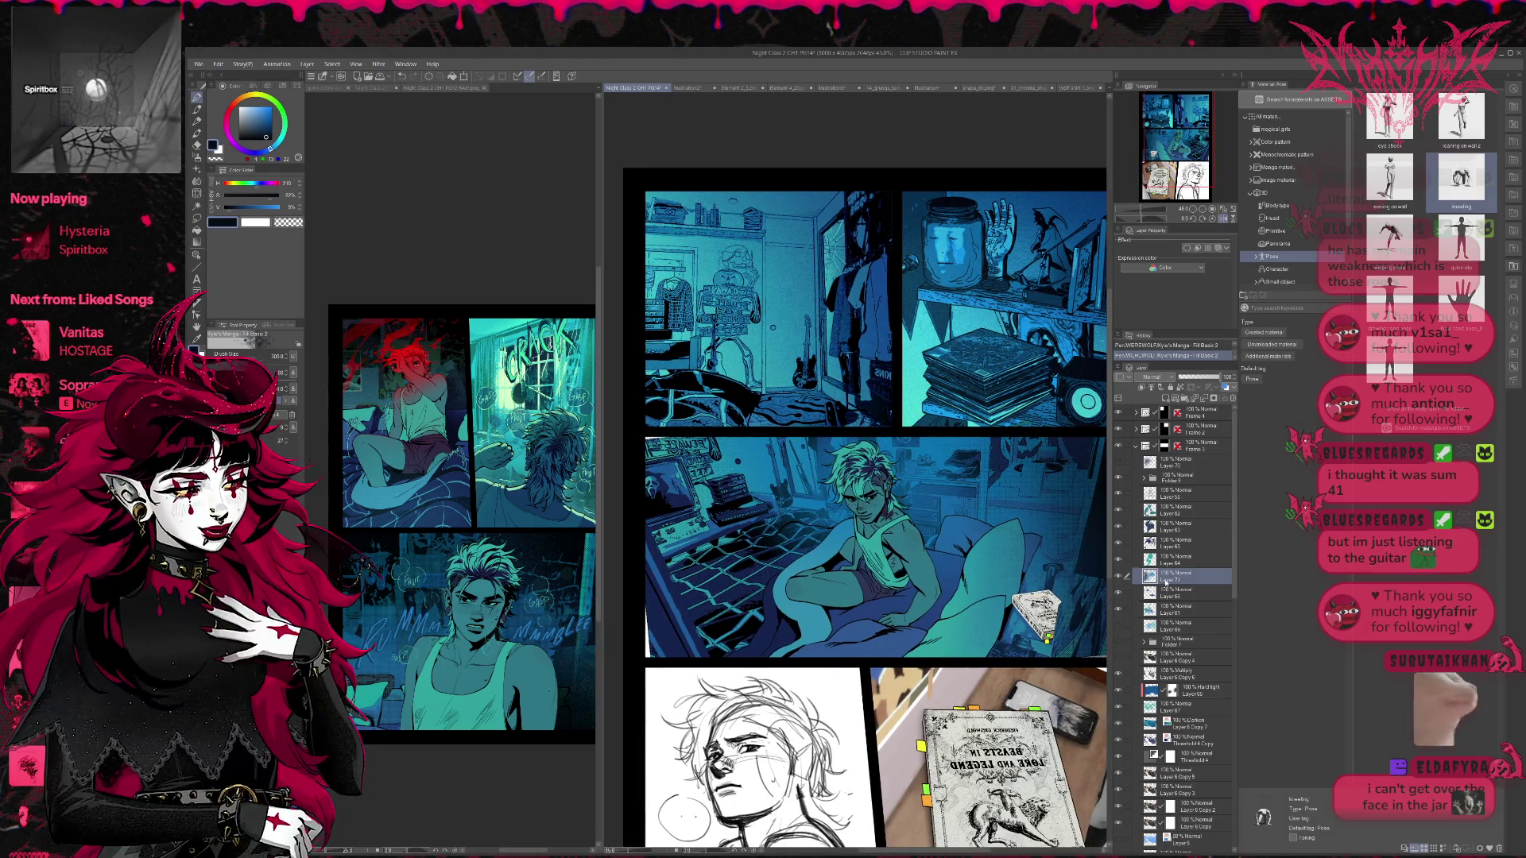
- Give Layer 69 a mask and erase part of it with grainy transparent strokes
{"action": "left_click", "coordinate": [1120, 627]}
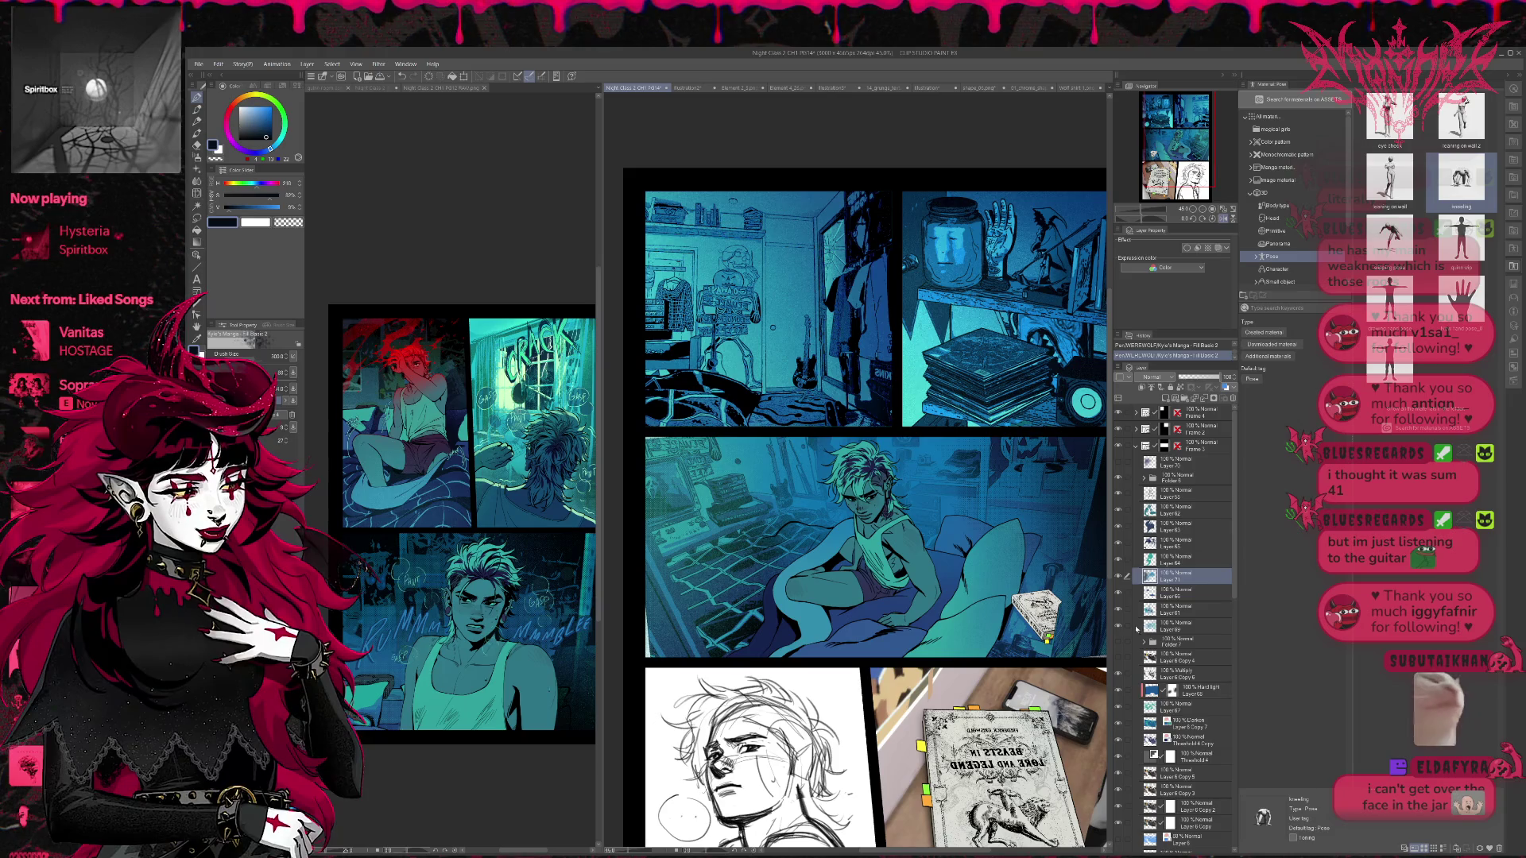
{"action": "left_click", "coordinate": [1120, 628]}
{"action": "left_click", "coordinate": [1120, 628]}
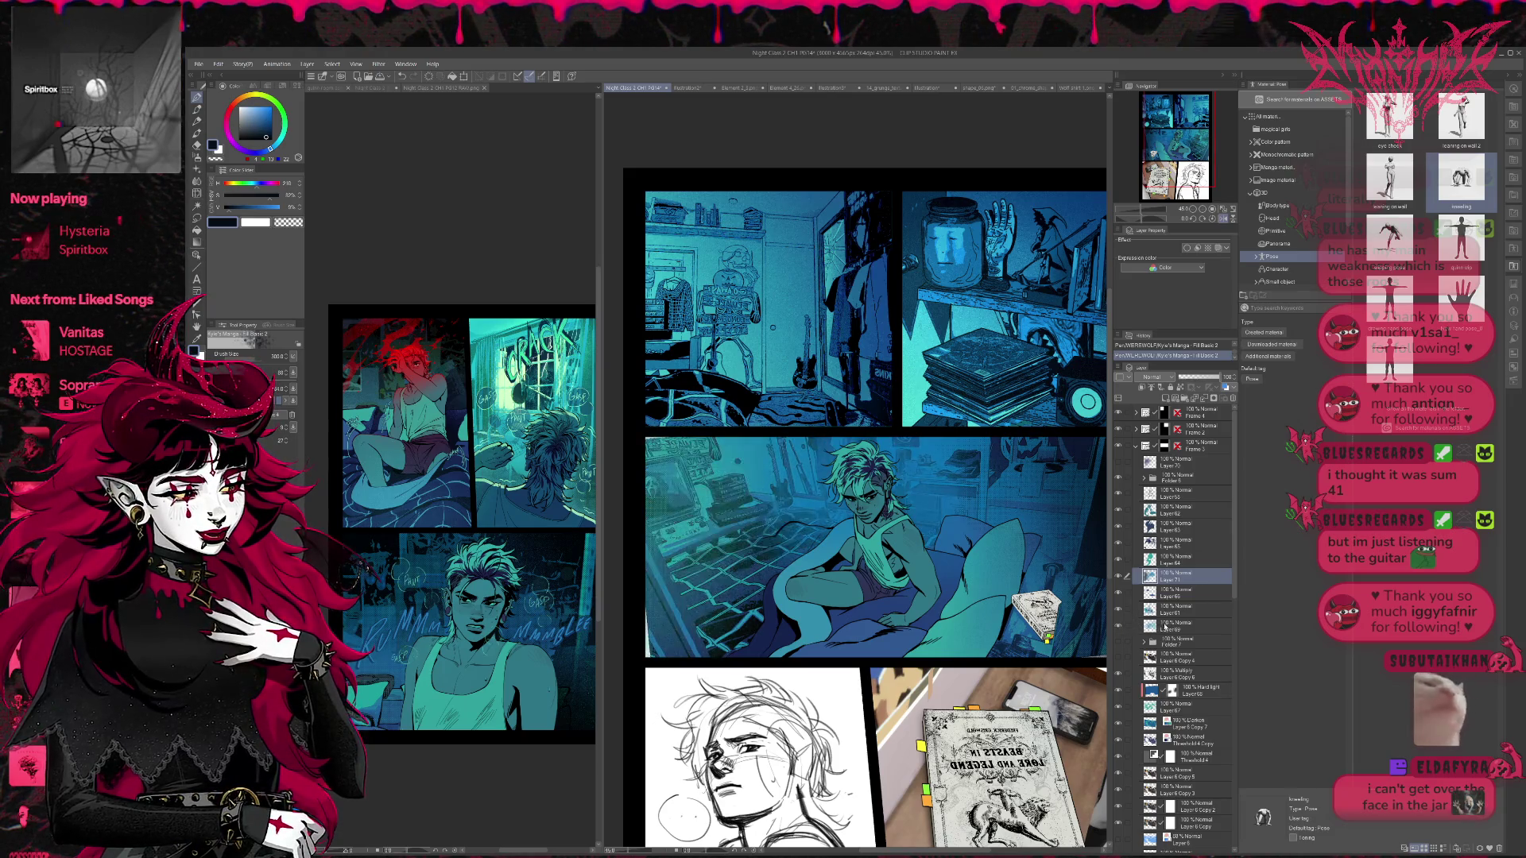
{"action": "left_click", "coordinate": [1176, 626]}
{"action": "left_click", "coordinate": [1192, 388]}
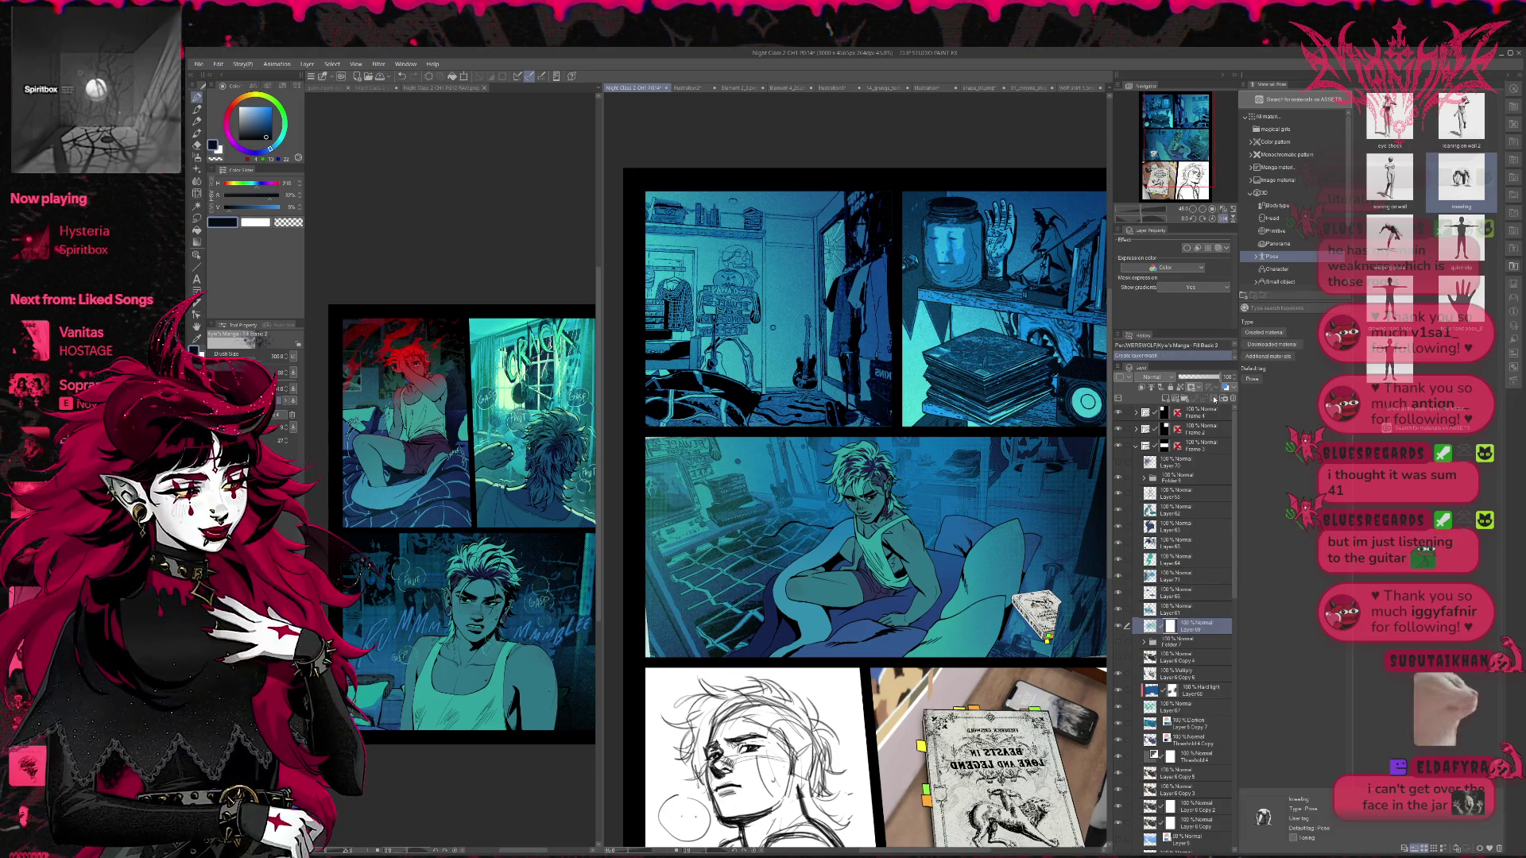
{"action": "key", "text": "e"}
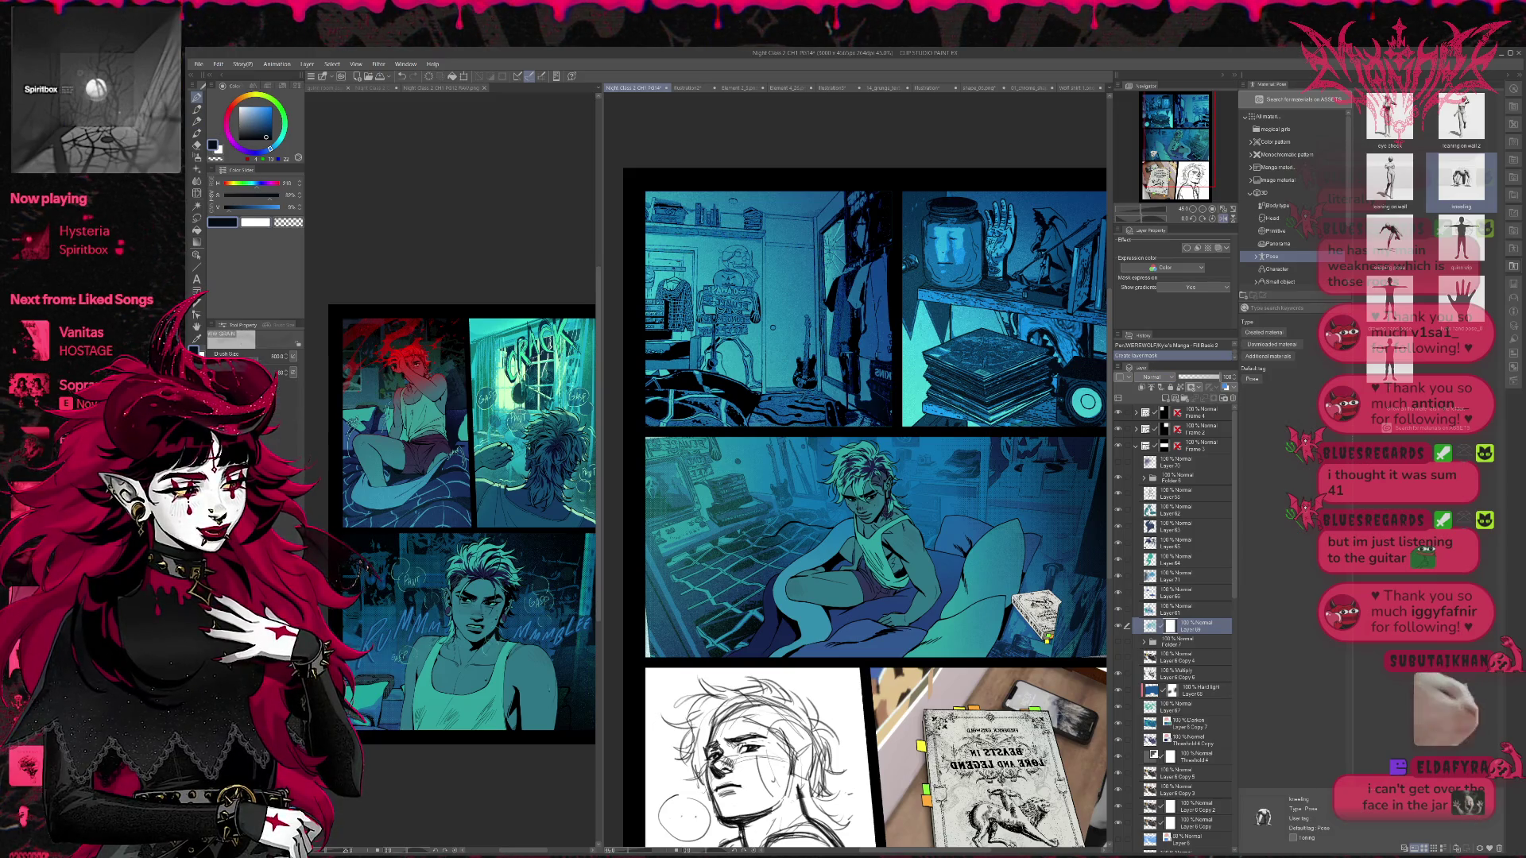
{"action": "key", "text": "c"}
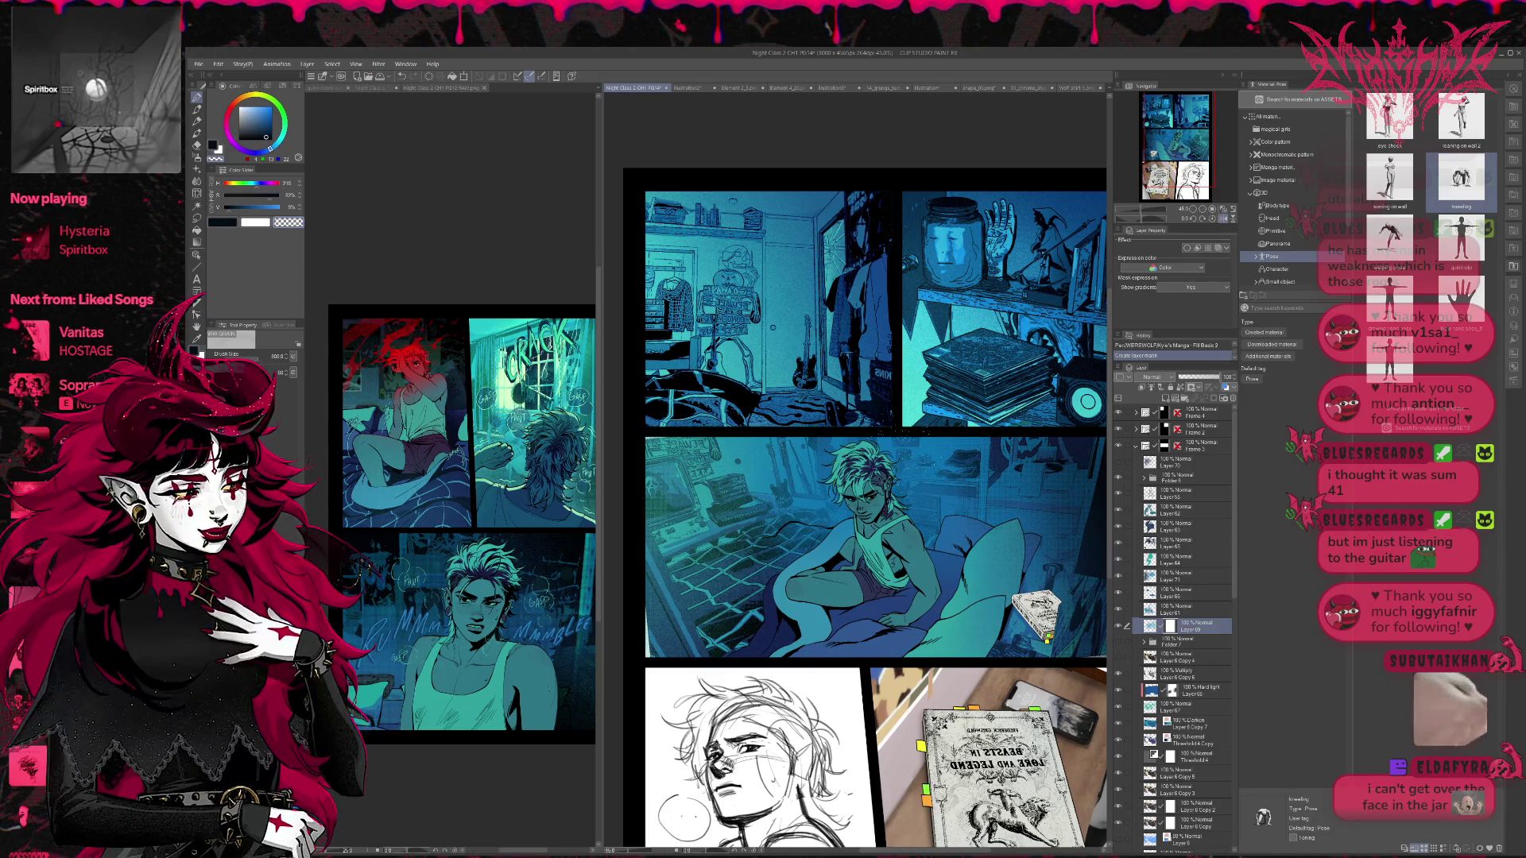
{"action": "left_click_drag", "start_coordinate": [874, 548], "coordinate": [898, 556]}
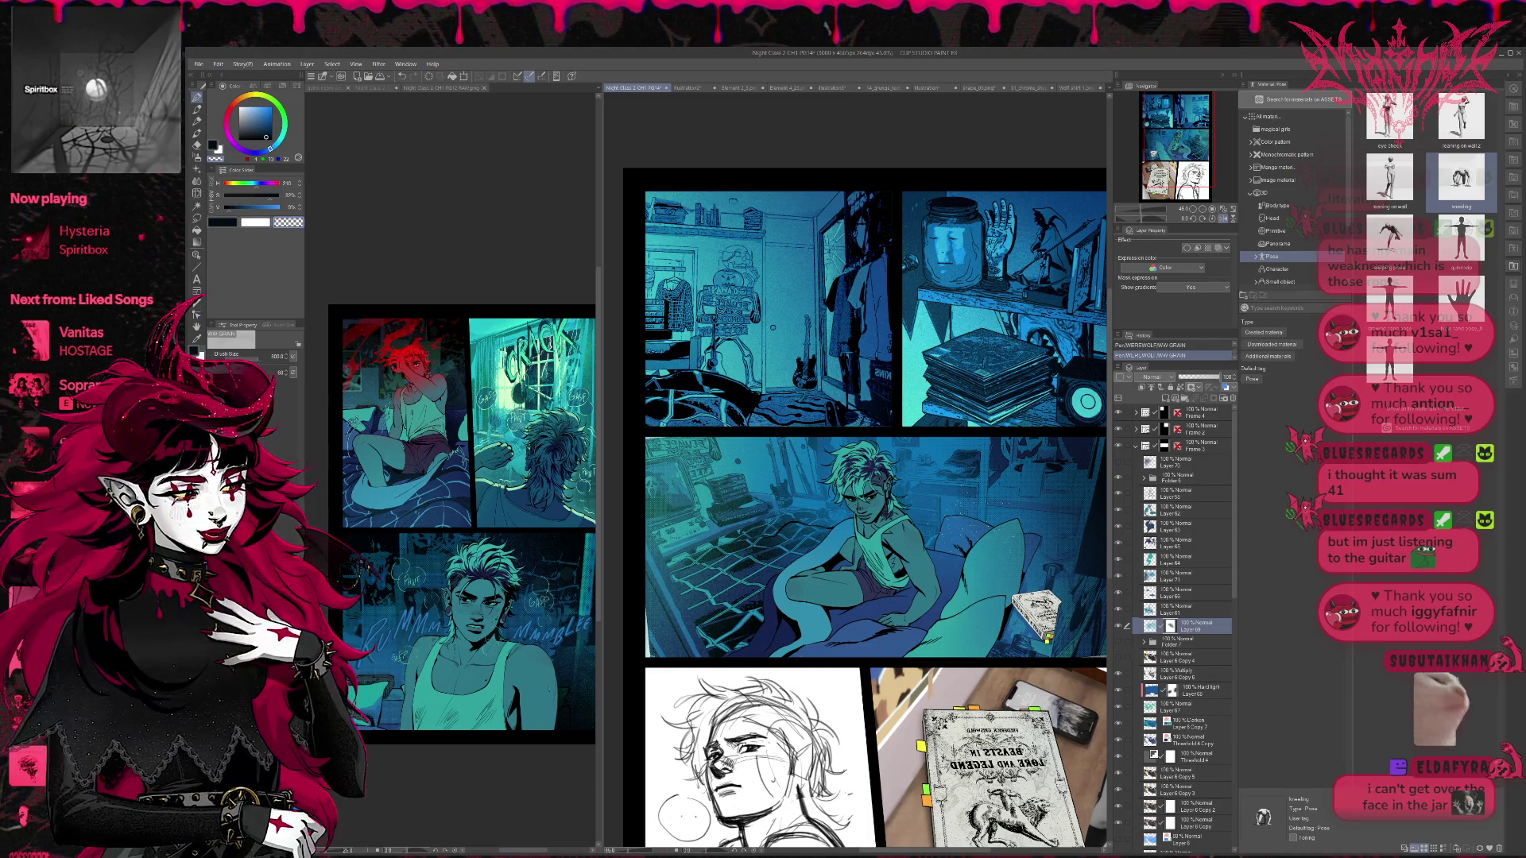
{"action": "left_click", "coordinate": [1223, 220]}
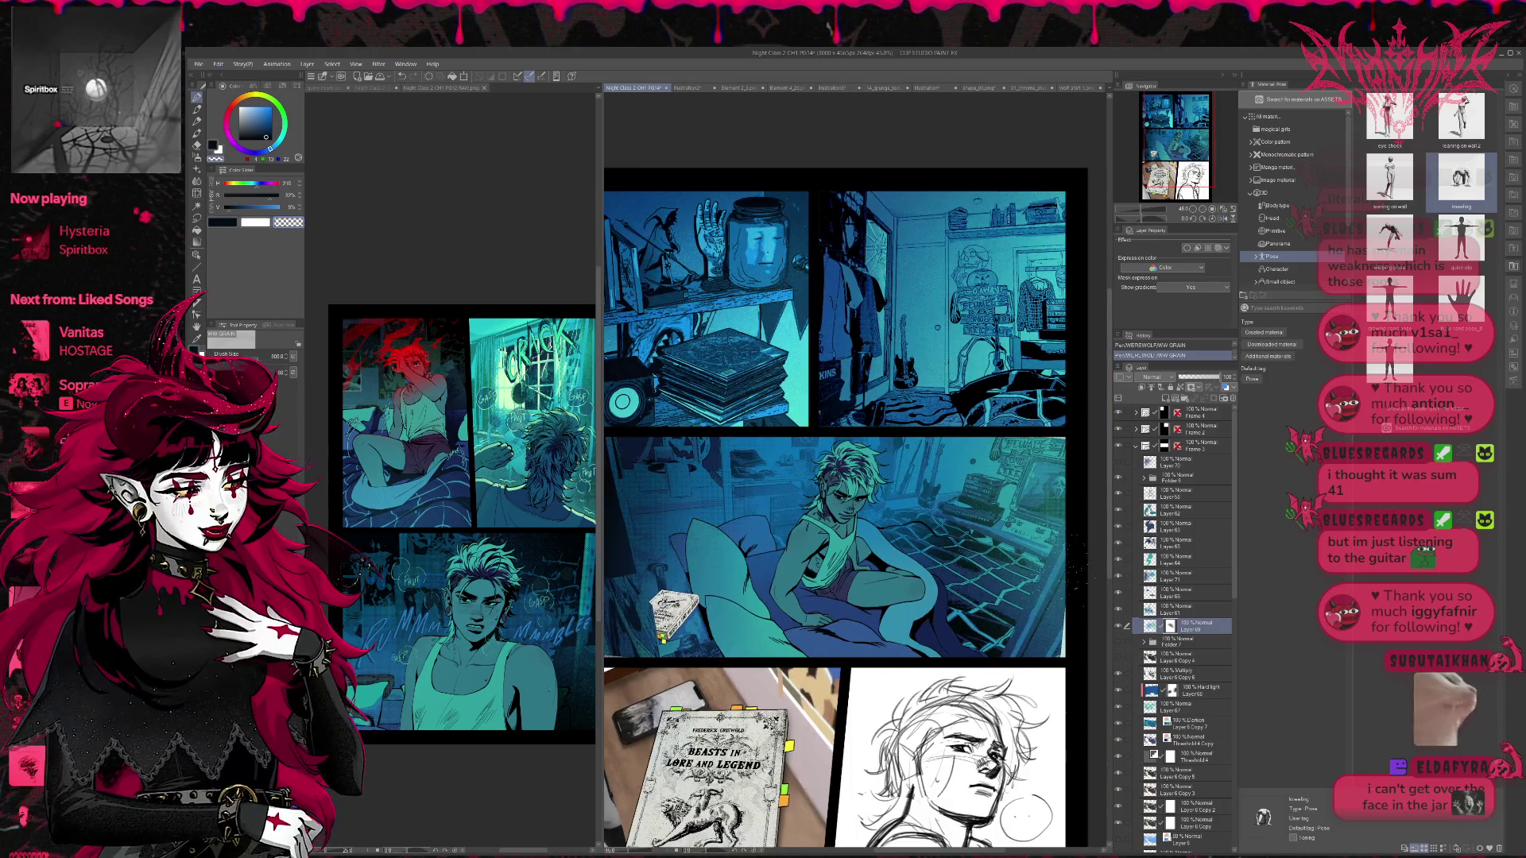
{"action": "left_click", "coordinate": [1203, 397]}
- Paint grain speckles across the bed and carpet
{"action": "left_click_drag", "start_coordinate": [899, 588], "coordinate": [1001, 556]}
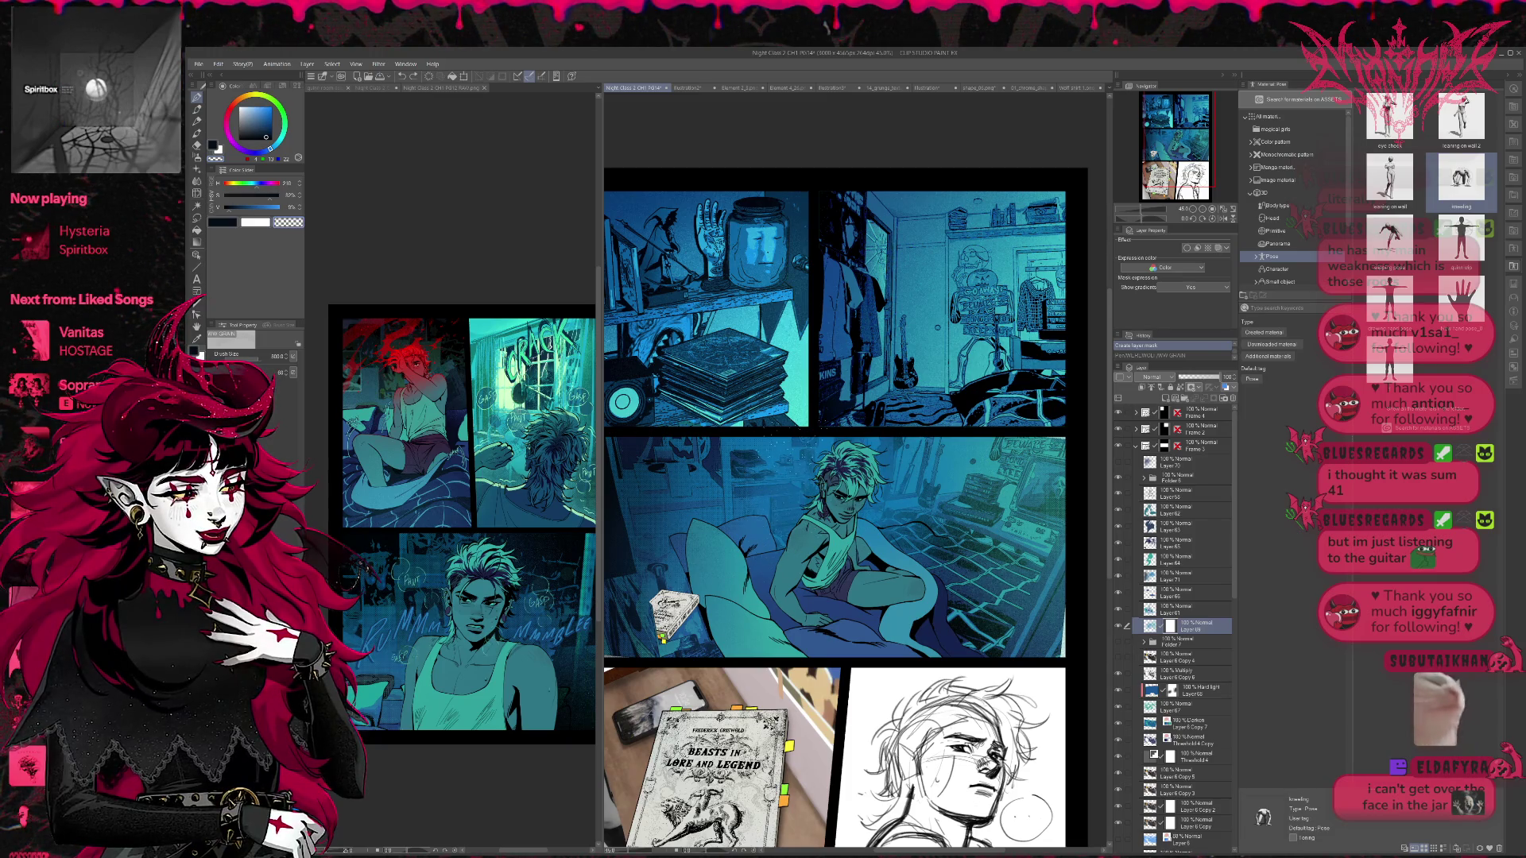
{"action": "left_click_drag", "start_coordinate": [953, 588], "coordinate": [996, 589]}
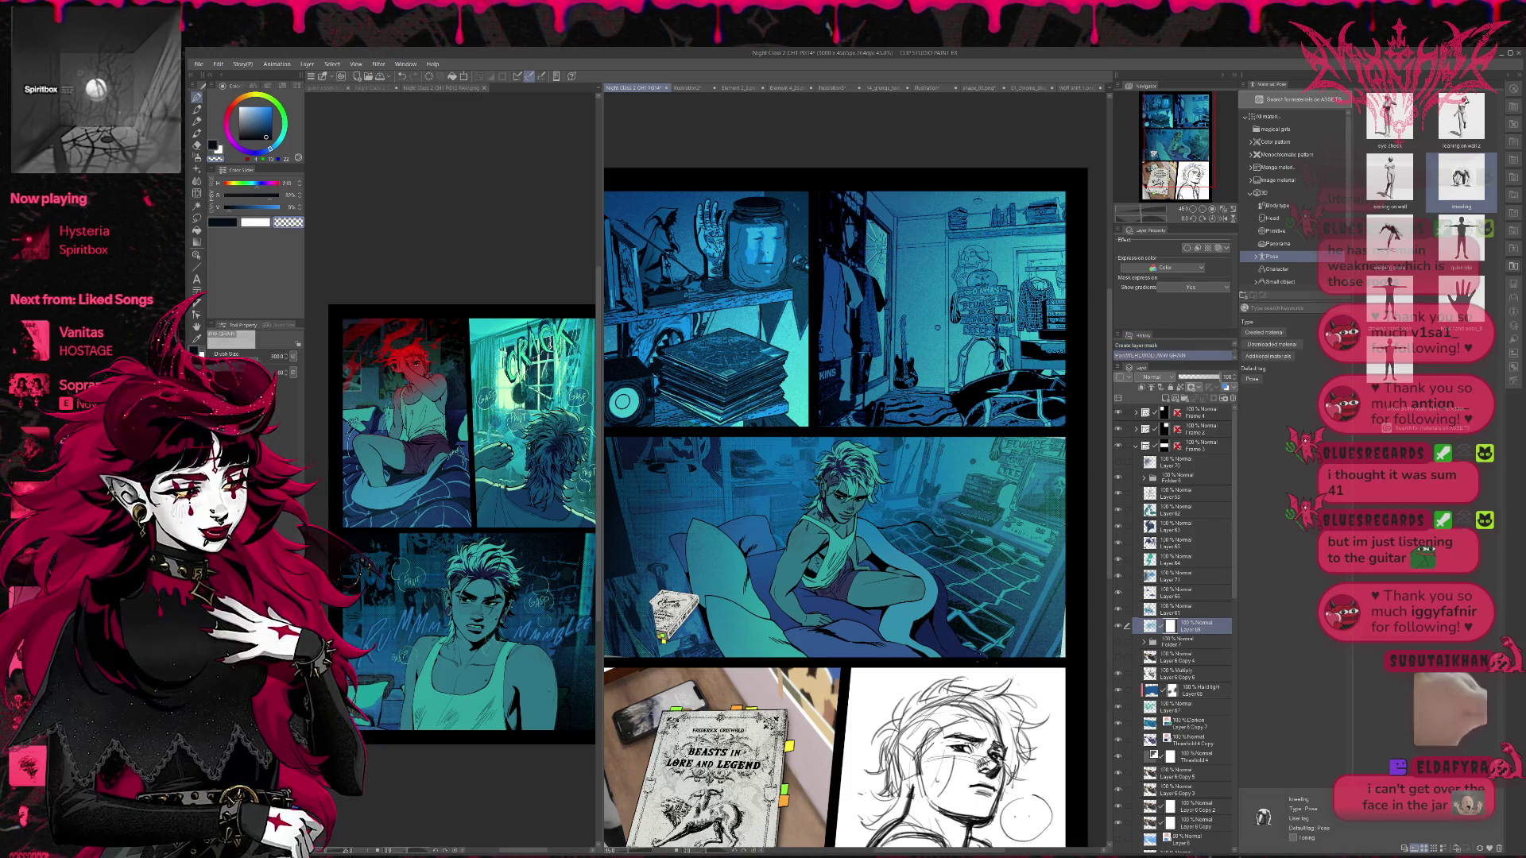
{"action": "scroll", "coordinate": [997, 589], "scroll_direction": "down", "scroll_amount": 1}
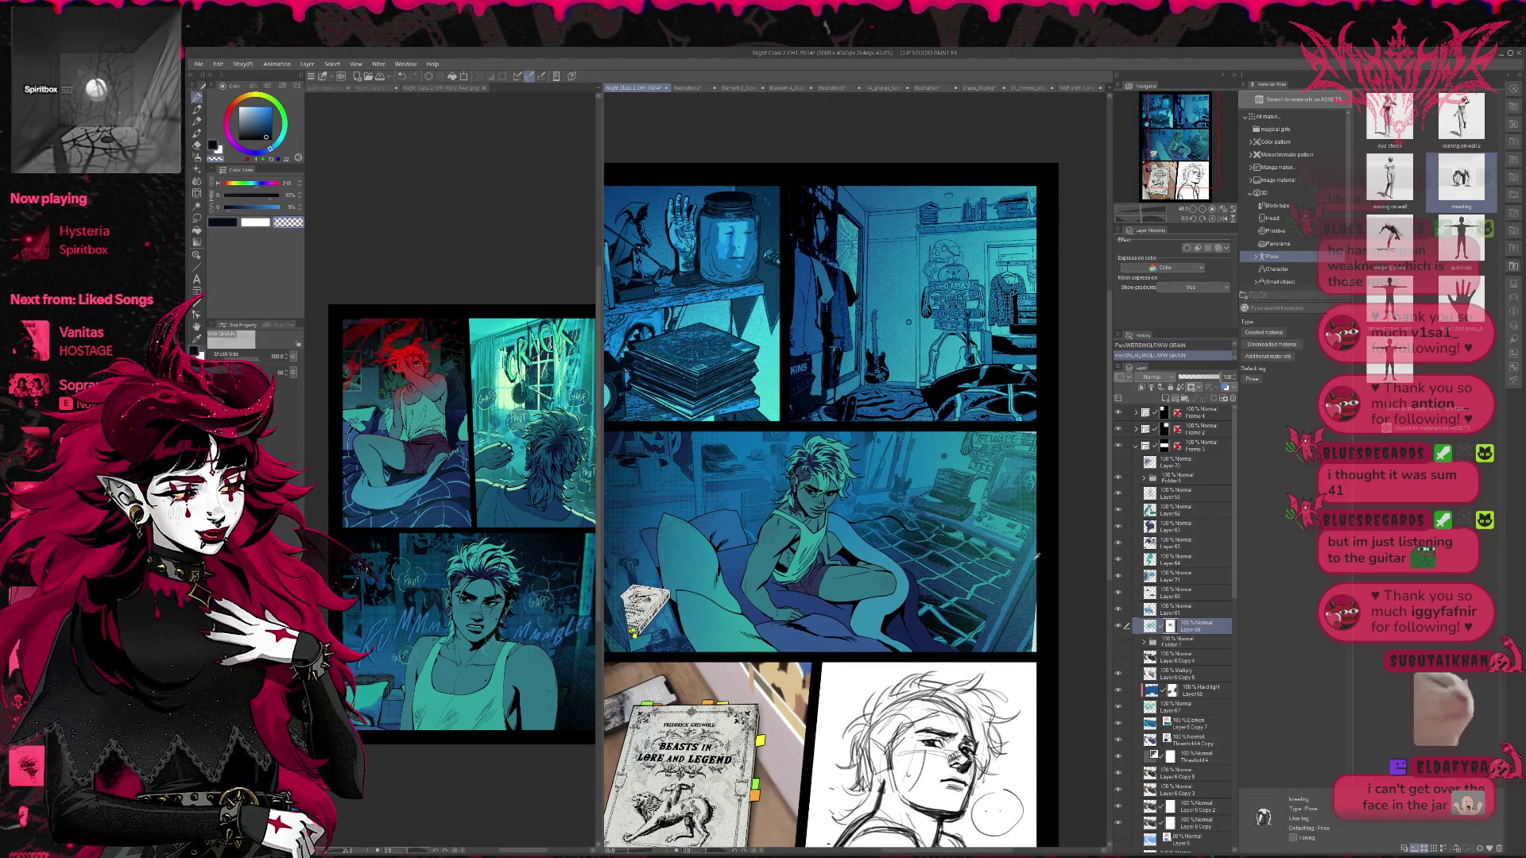
- Pick teal, add a layer above Layer 69, and hide Layer 70
{"action": "left_click", "coordinate": [1033, 474], "text": "alt"}
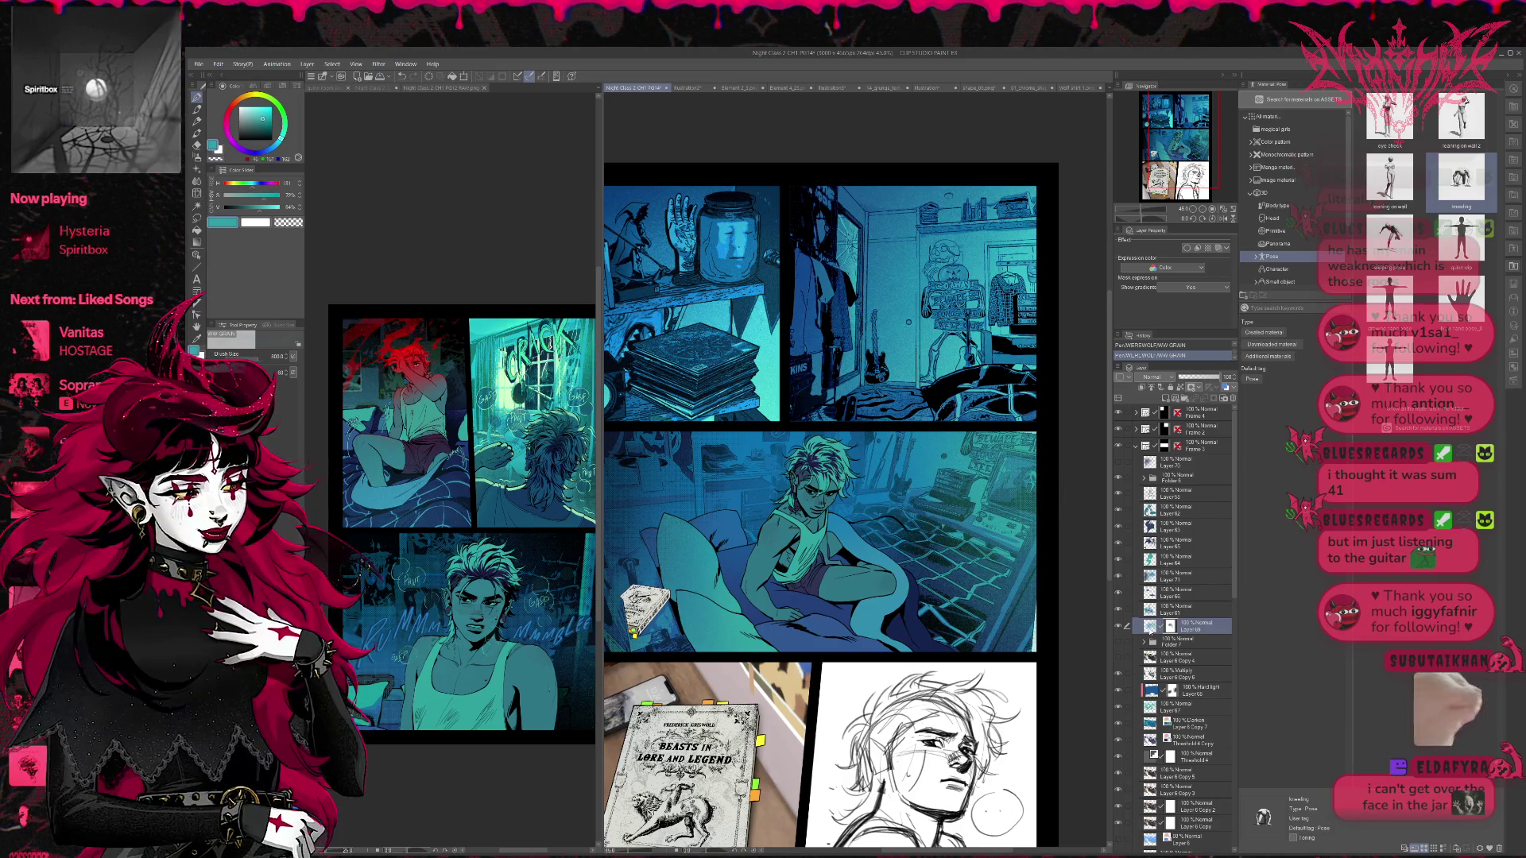
{"action": "left_click", "coordinate": [1165, 399]}
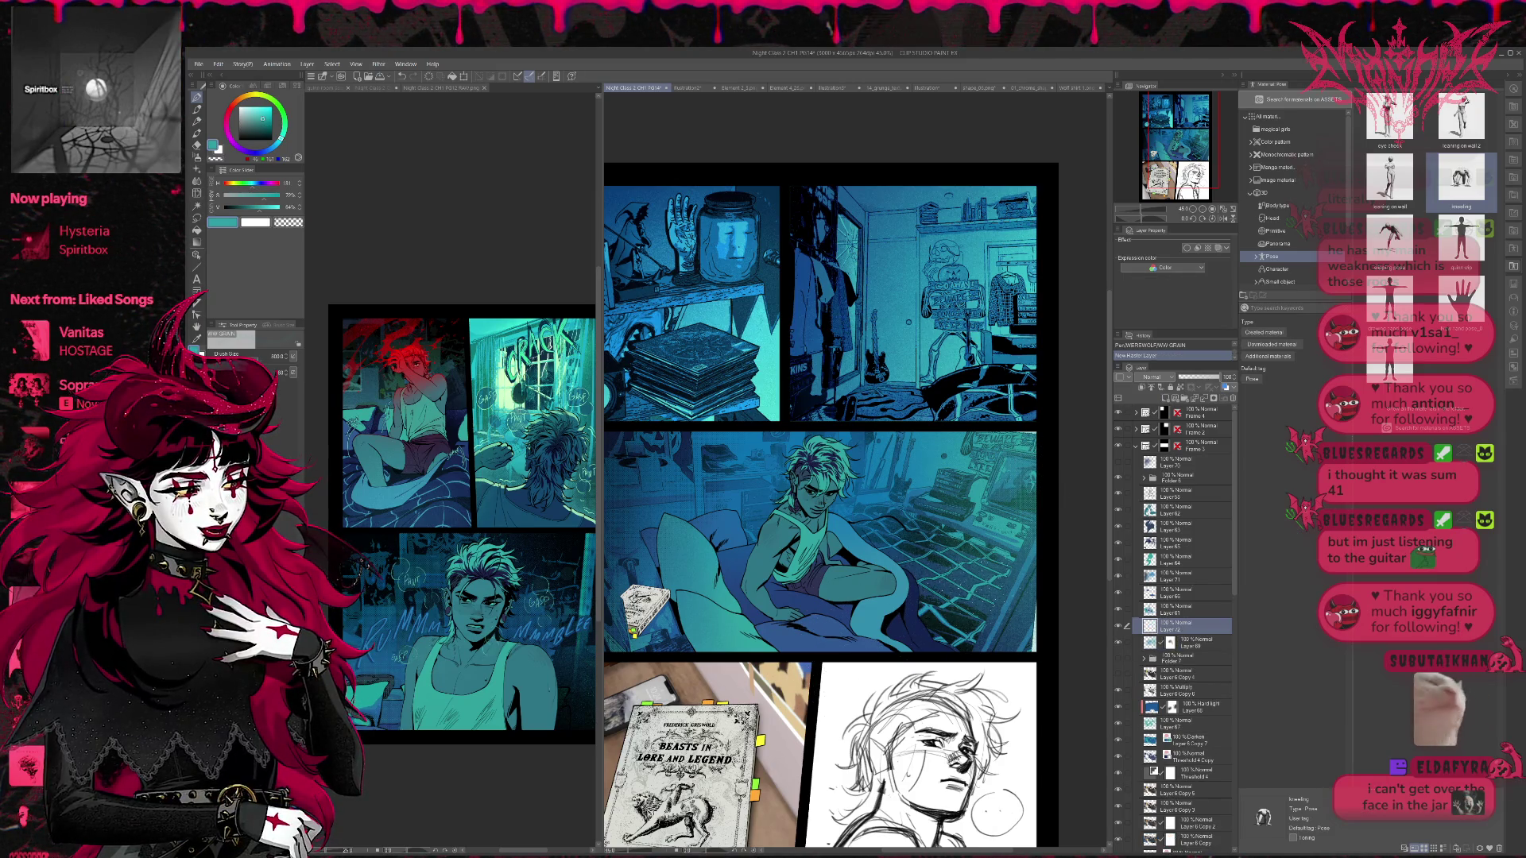
{"action": "left_click", "coordinate": [949, 604]}
{"action": "key", "text": "ctrl+z"}
{"action": "left_click", "coordinate": [1184, 462]}
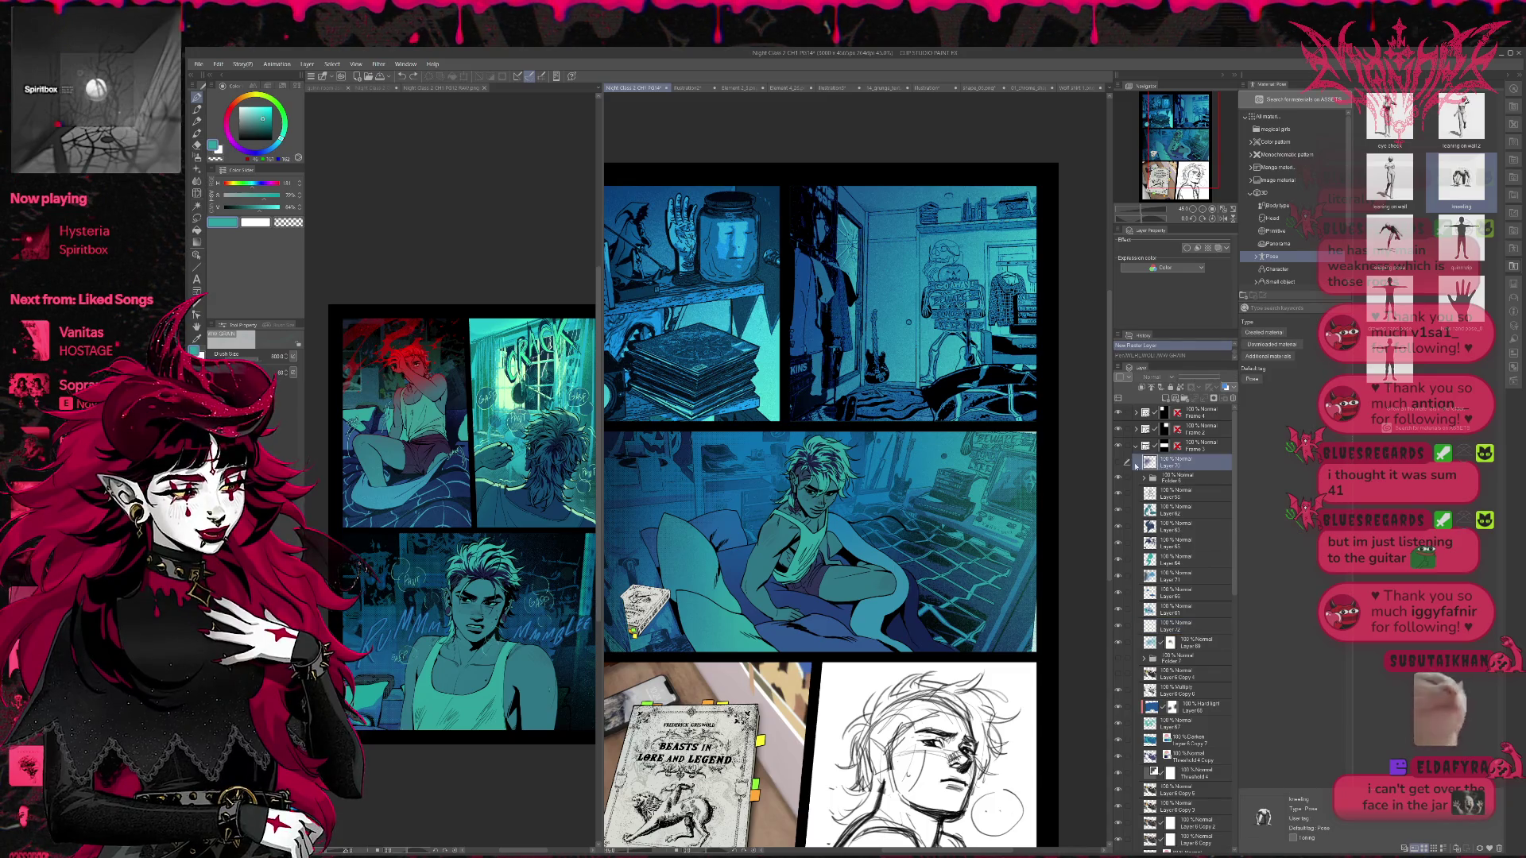
{"action": "left_click", "coordinate": [1119, 463]}
{"action": "left_click", "coordinate": [1119, 463]}
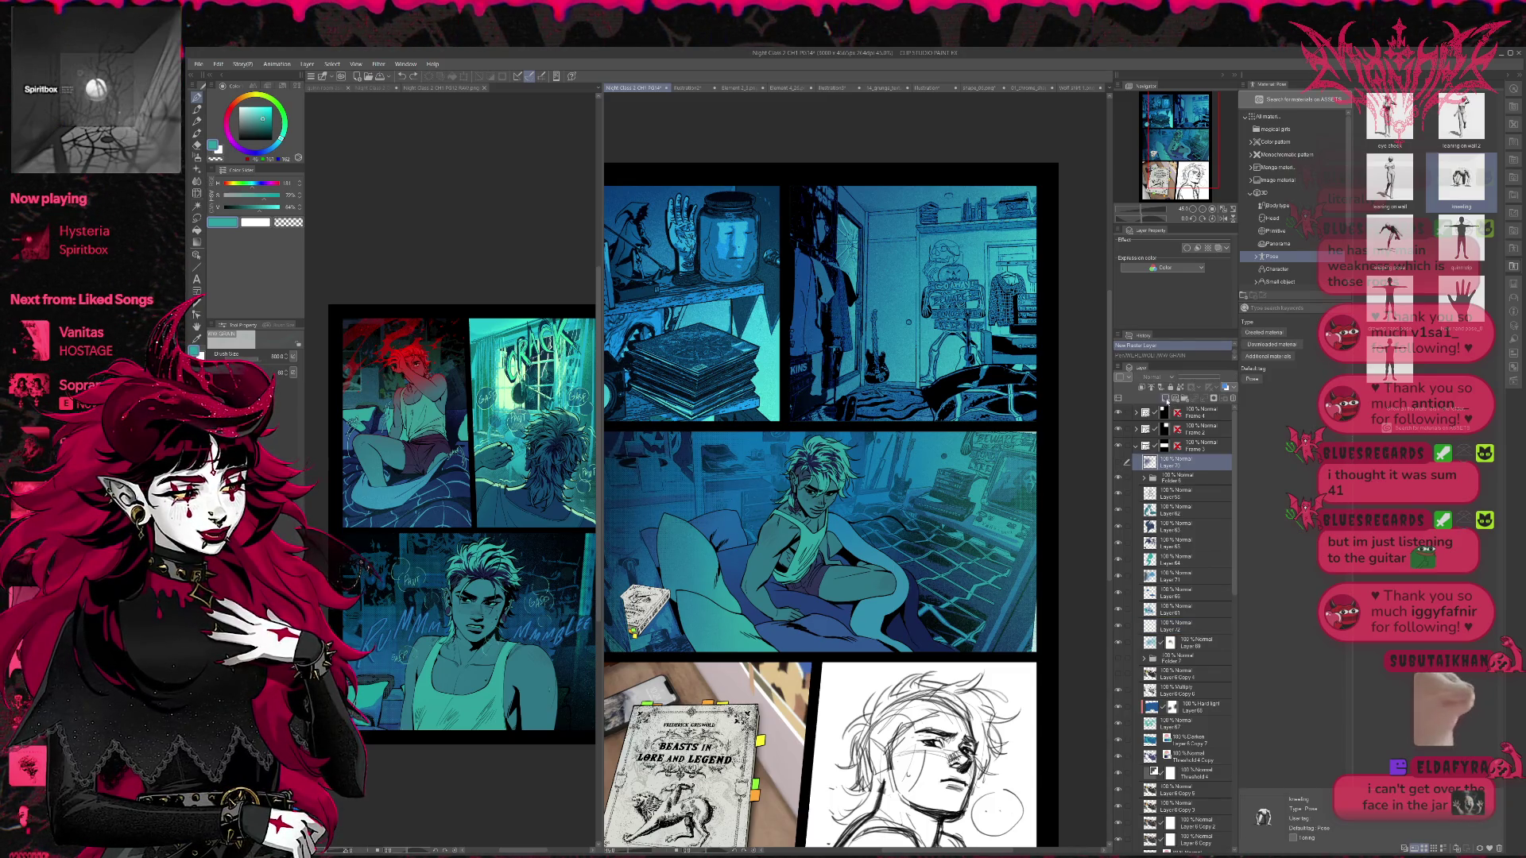
- Paint faint cyan grain on a new layer above Layer 70, set to Add (Glow) at 25%
{"action": "left_click", "coordinate": [1165, 399]}
{"action": "left_click", "coordinate": [938, 616]}
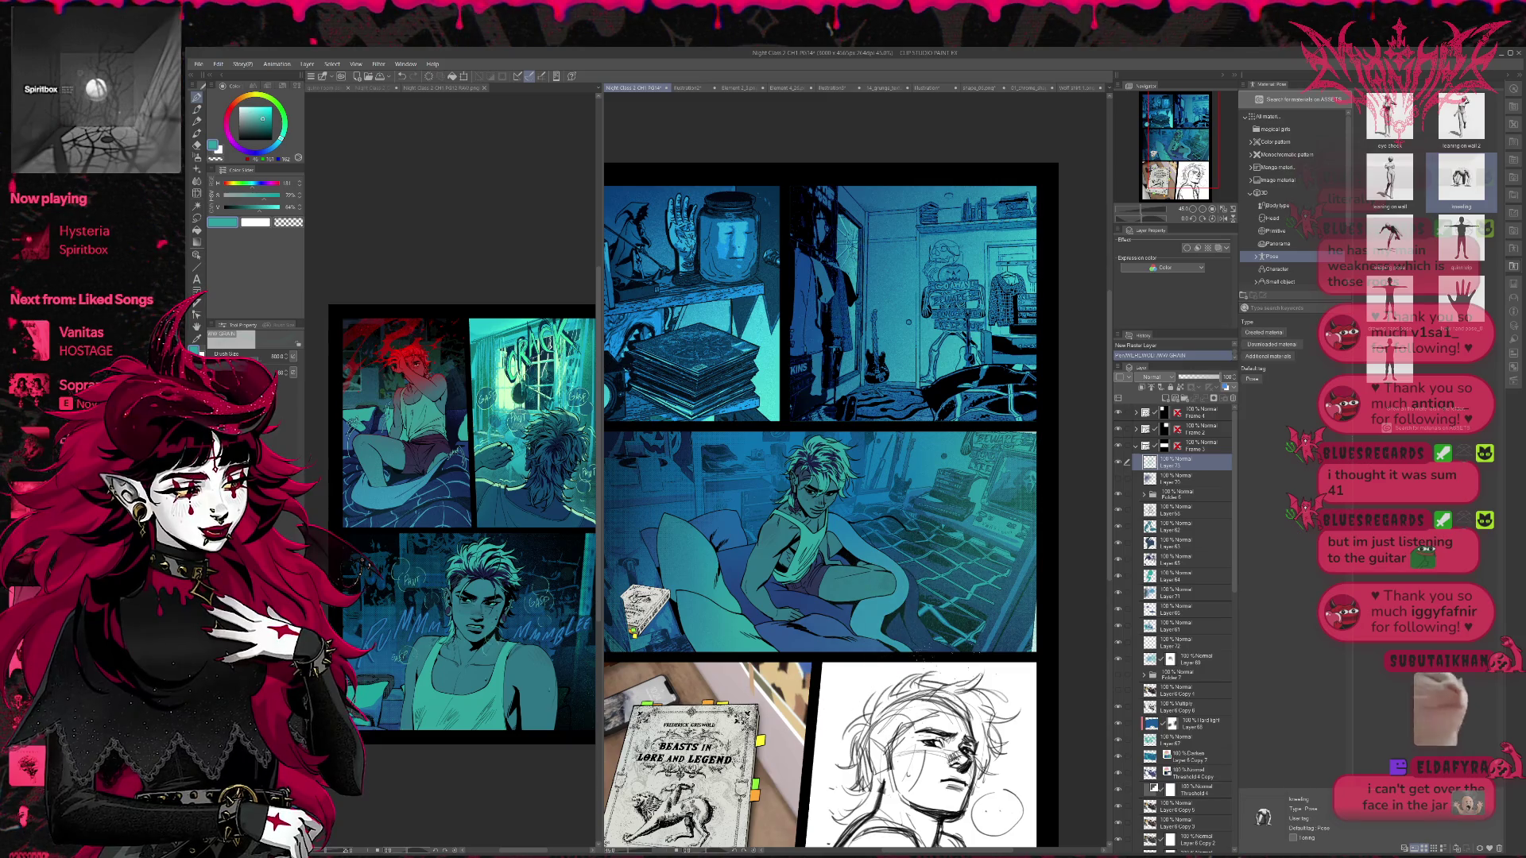
{"action": "key", "text": "ctrl+z"}
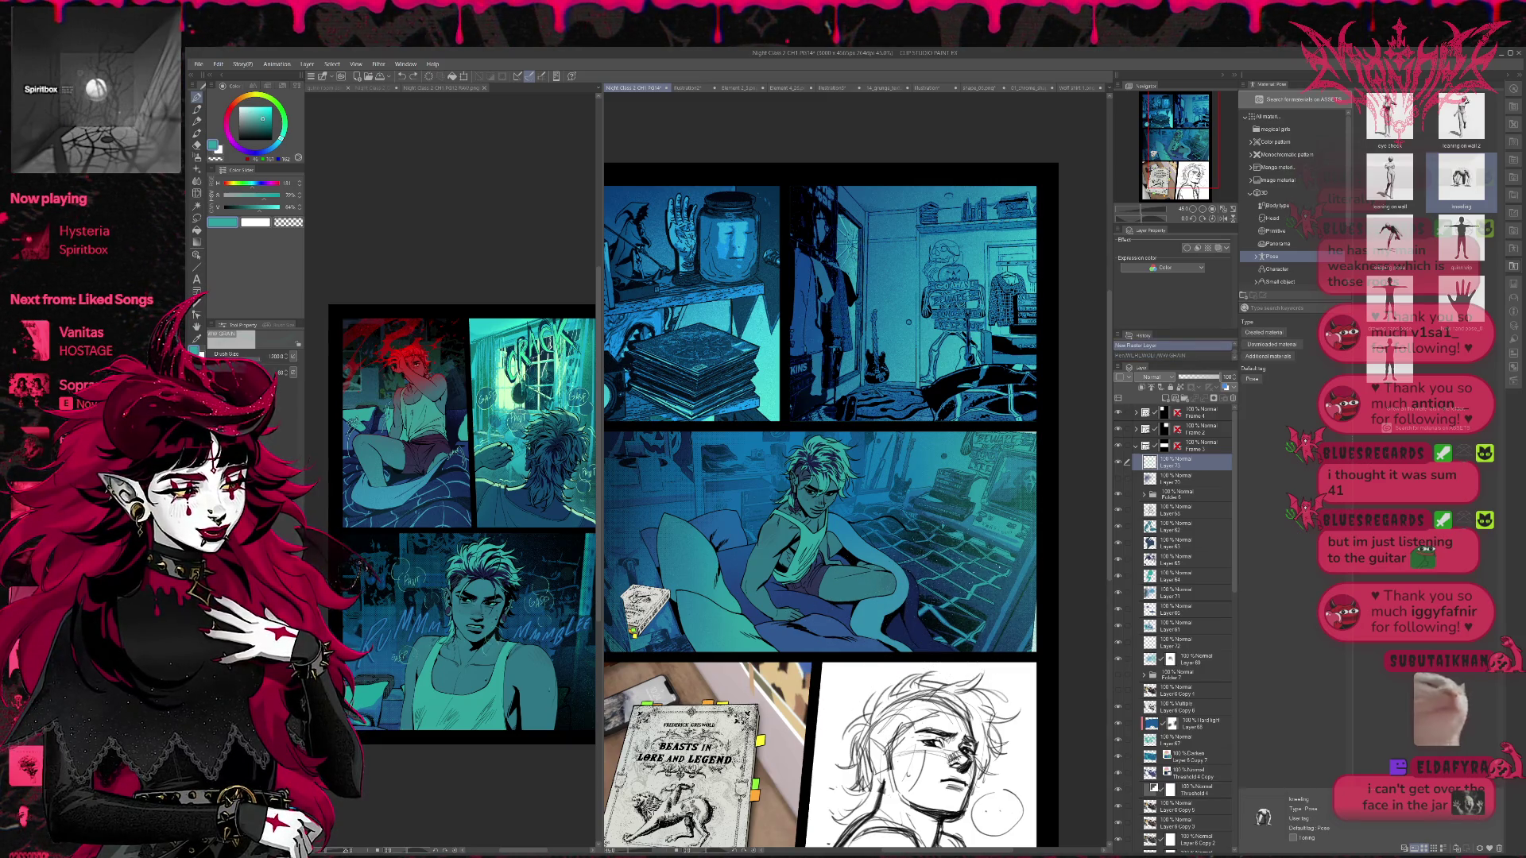
{"action": "left_click", "coordinate": [768, 403], "text": "alt"}
{"action": "left_click", "coordinate": [768, 405], "text": "alt"}
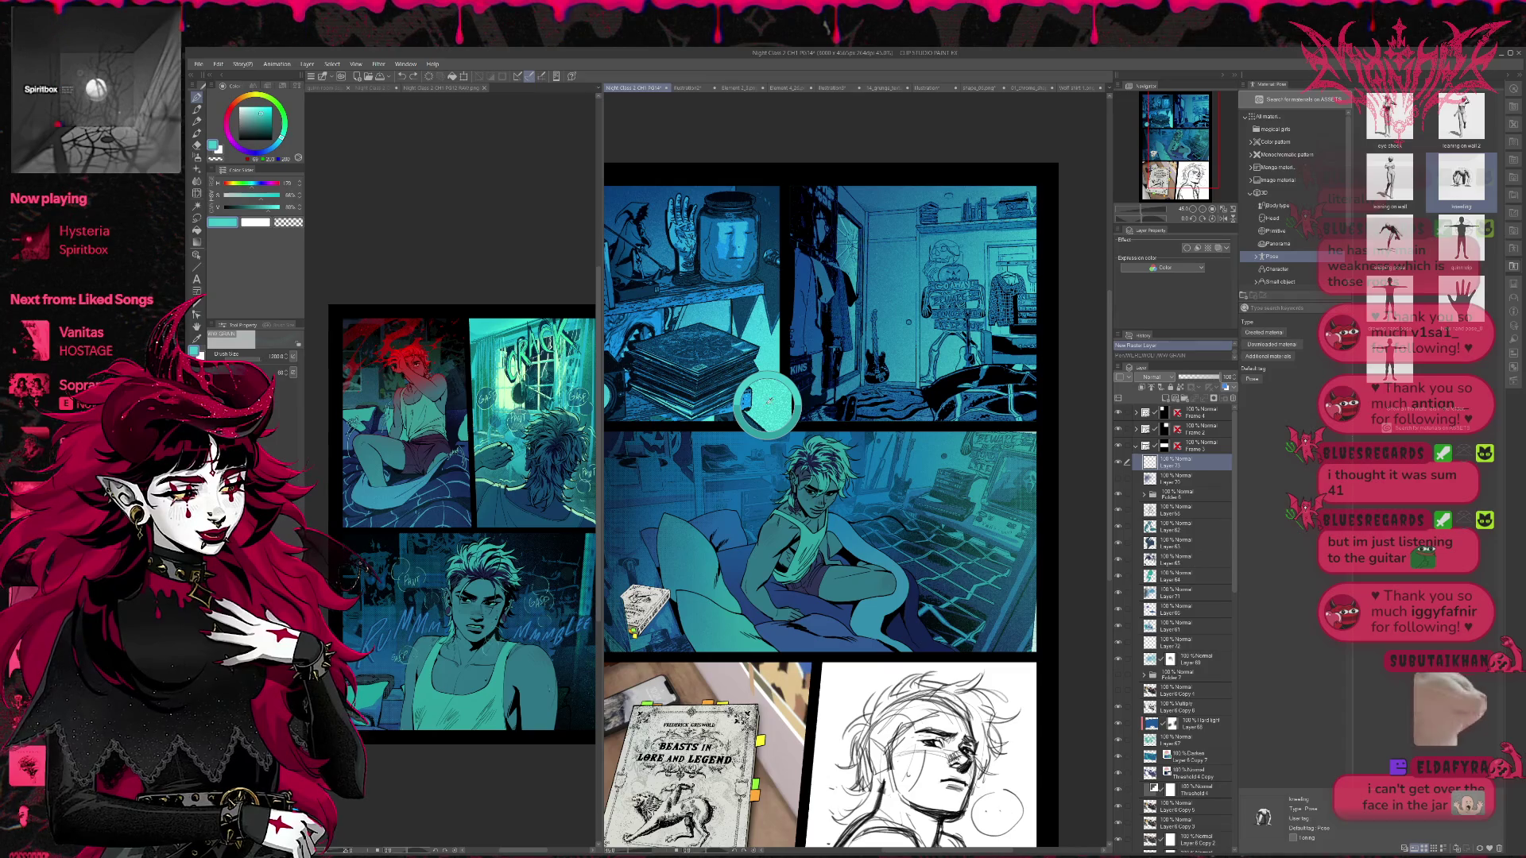
{"action": "mouse_move", "coordinate": [954, 636]}
{"action": "left_mouse_down"}
{"action": "mouse_move", "coordinate": [1033, 596]}
{"action": "mouse_move", "coordinate": [914, 533]}
{"action": "mouse_move", "coordinate": [862, 549]}
{"action": "left_mouse_up"}
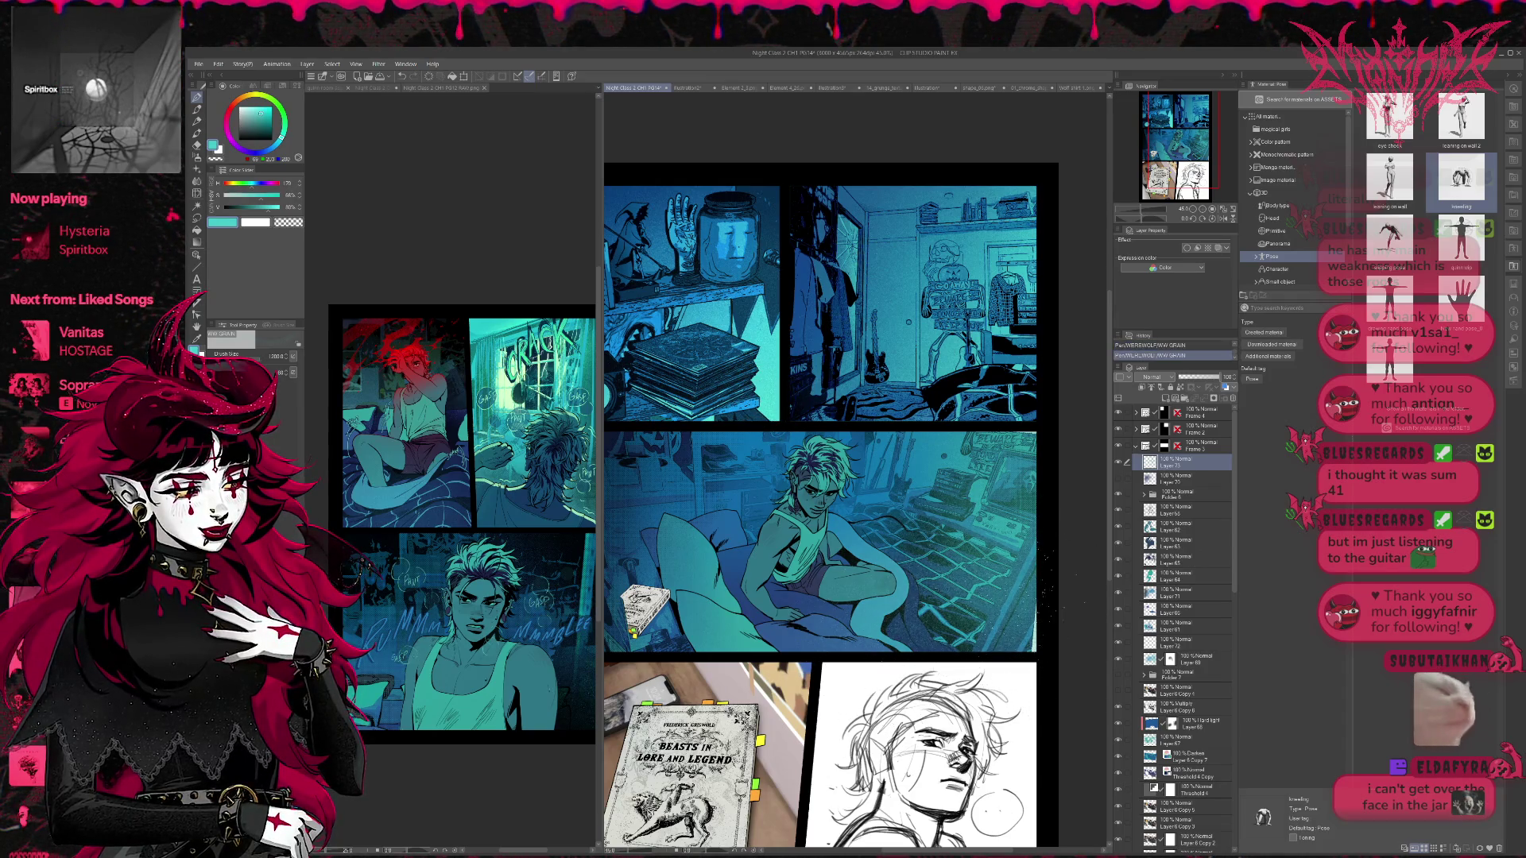
{"action": "left_click", "coordinate": [1165, 376]}
{"action": "left_click", "coordinate": [1165, 479]}
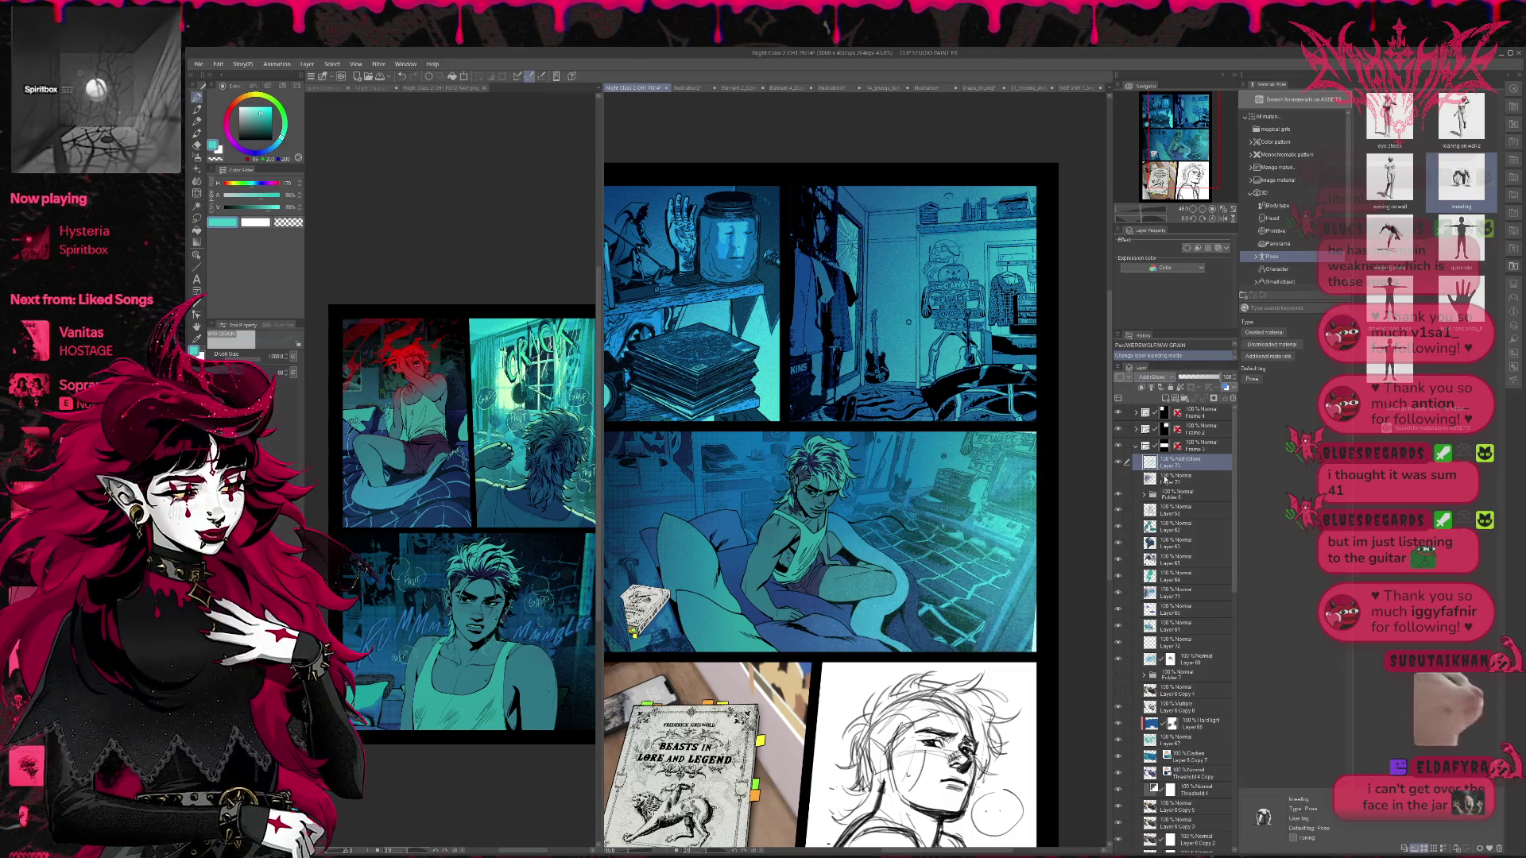
{"action": "mouse_move", "coordinate": [1193, 377]}
{"action": "left_mouse_down"}
{"action": "mouse_move", "coordinate": [1179, 378]}
{"action": "mouse_move", "coordinate": [1193, 384]}
{"action": "left_mouse_up"}
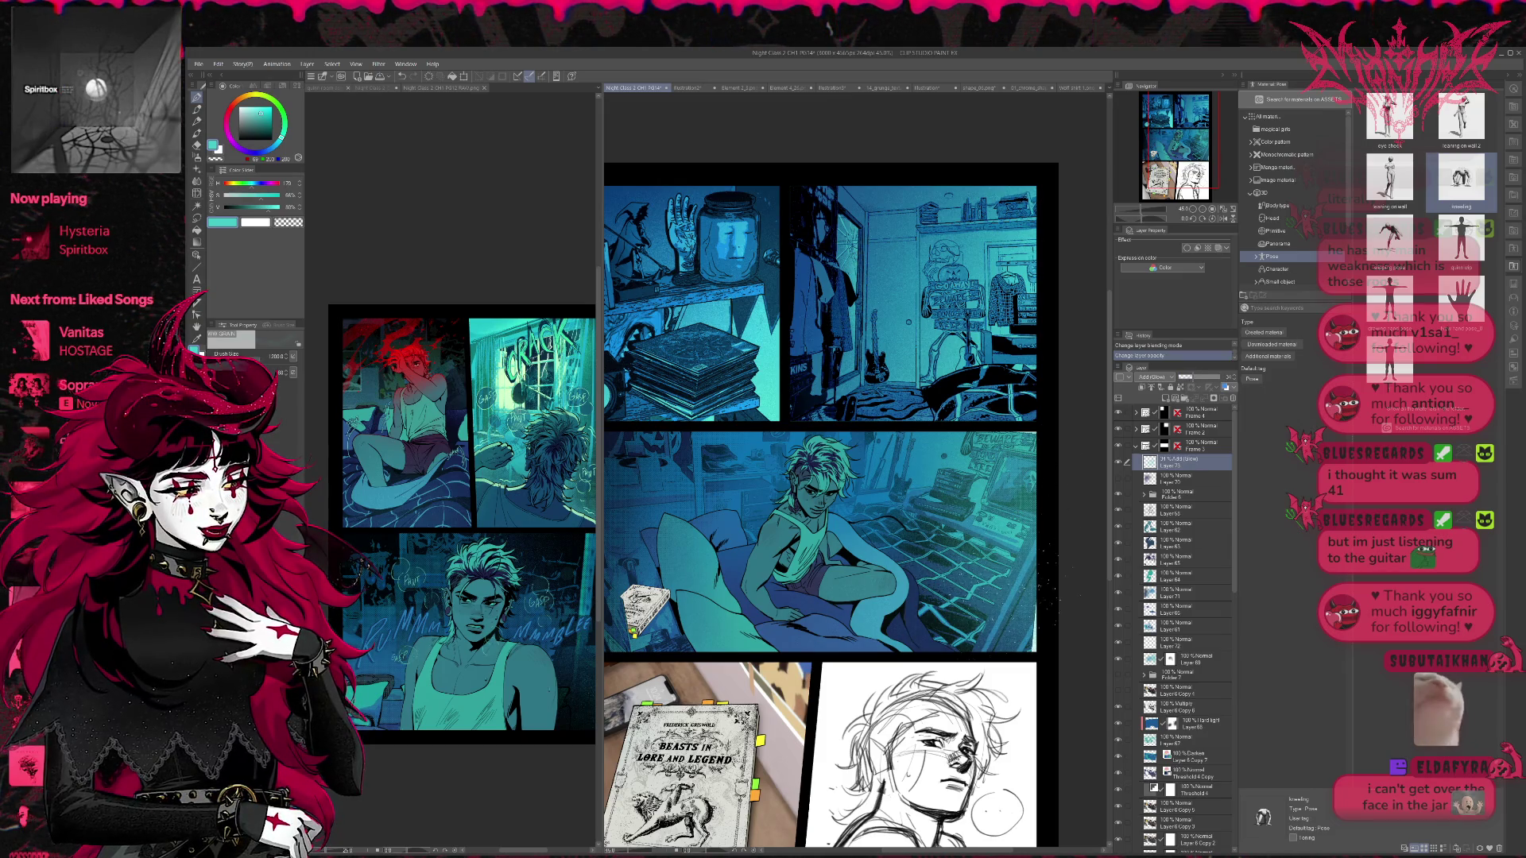
{"action": "left_click", "coordinate": [1223, 217]}
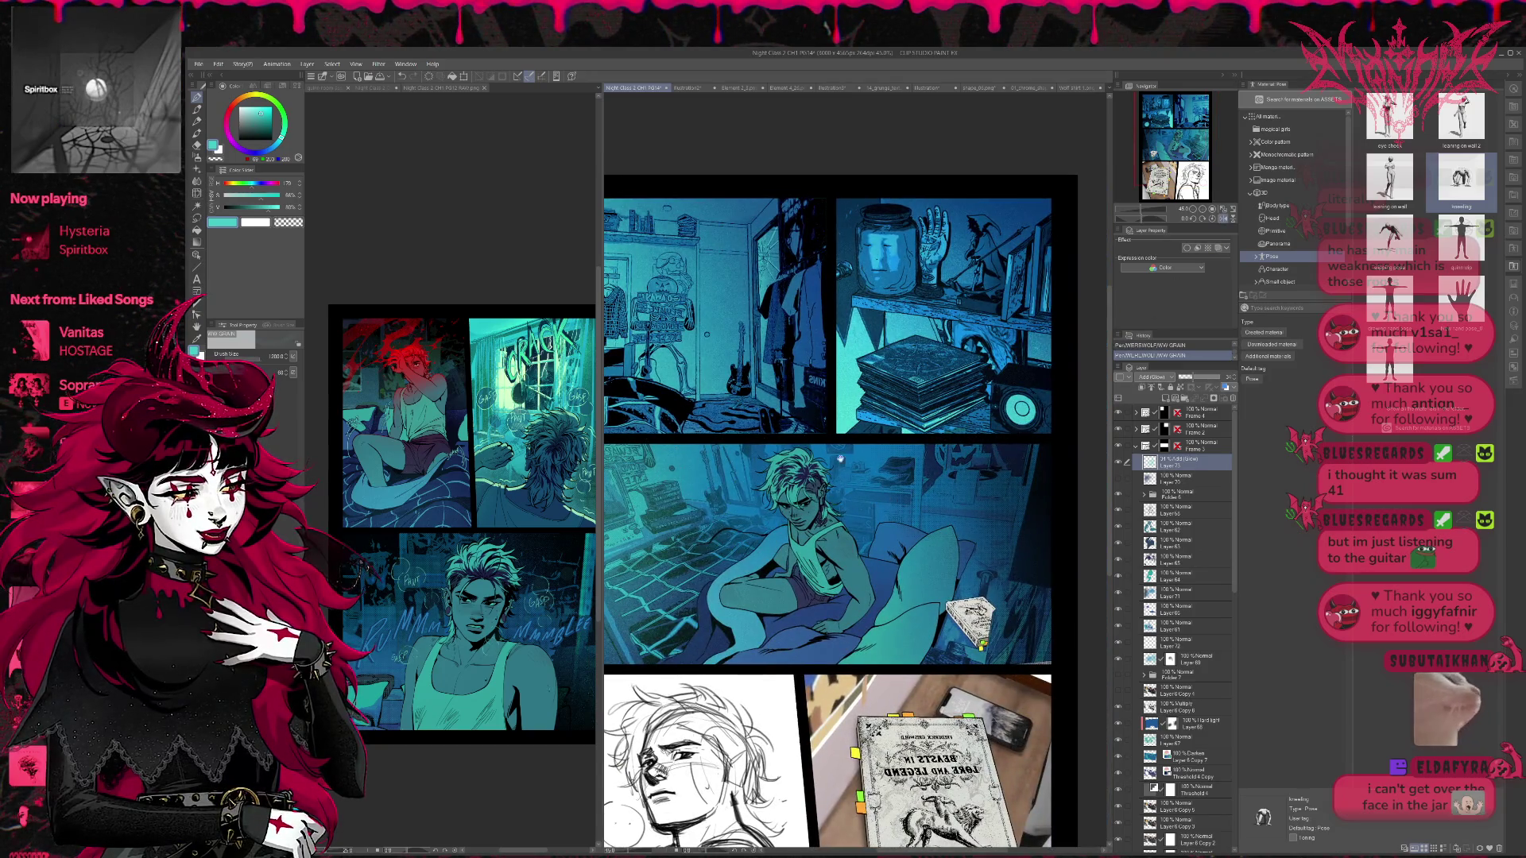
- Unflip the page view and hide the Add (Glow) cyan layer to compare the panel
{"action": "scroll", "coordinate": [843, 485], "scroll_direction": "down", "scroll_amount": 3}
{"action": "scroll", "coordinate": [842, 485], "scroll_direction": "left", "scroll_amount": 2}
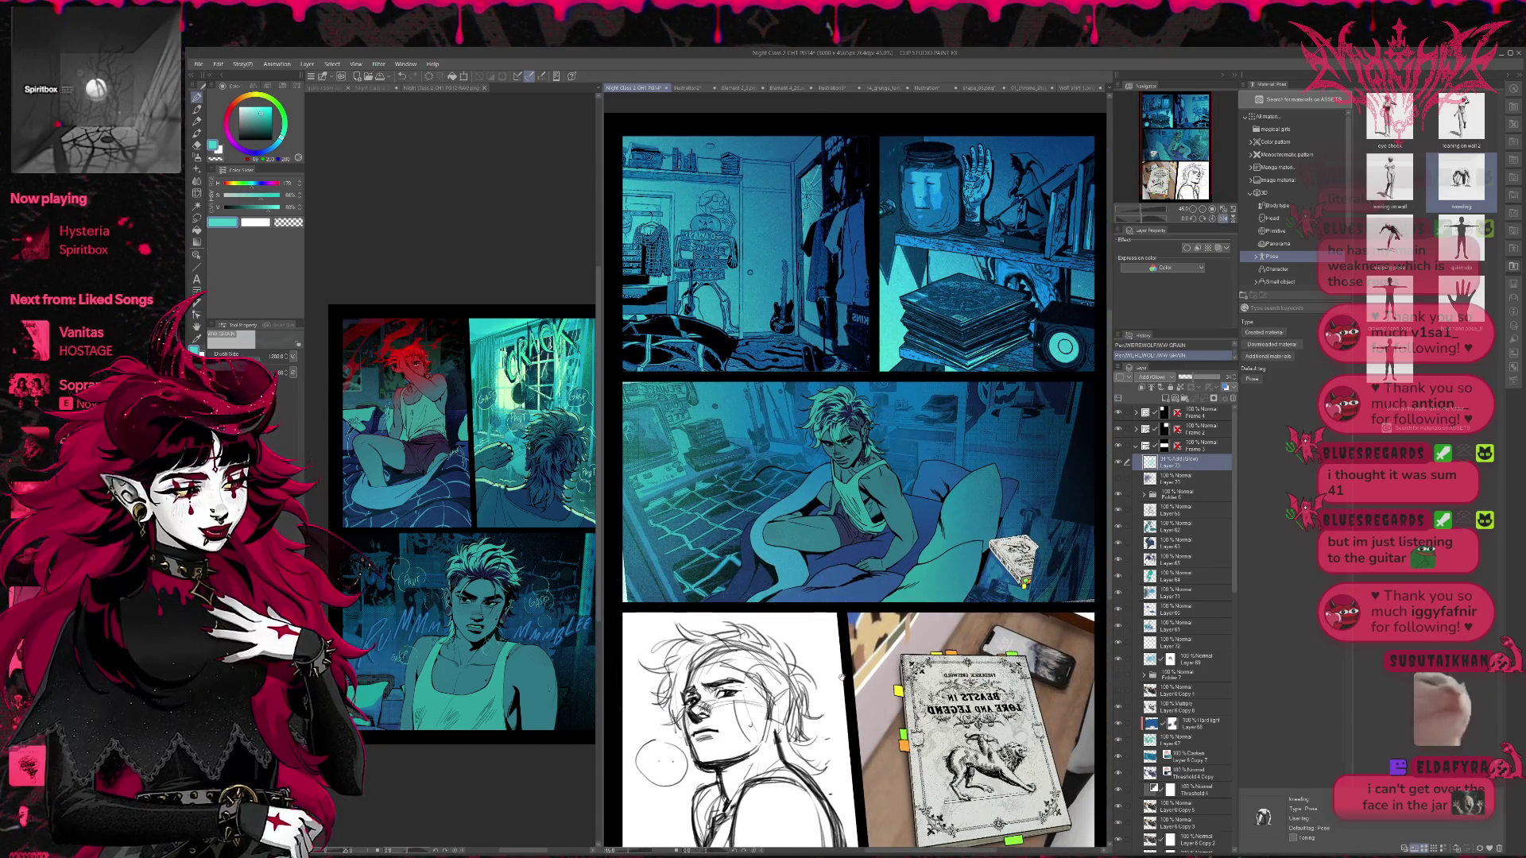
{"action": "scroll", "coordinate": [842, 485], "scroll_direction": "right", "scroll_amount": 2}
{"action": "scroll", "coordinate": [843, 485], "scroll_direction": "up", "scroll_amount": 1}
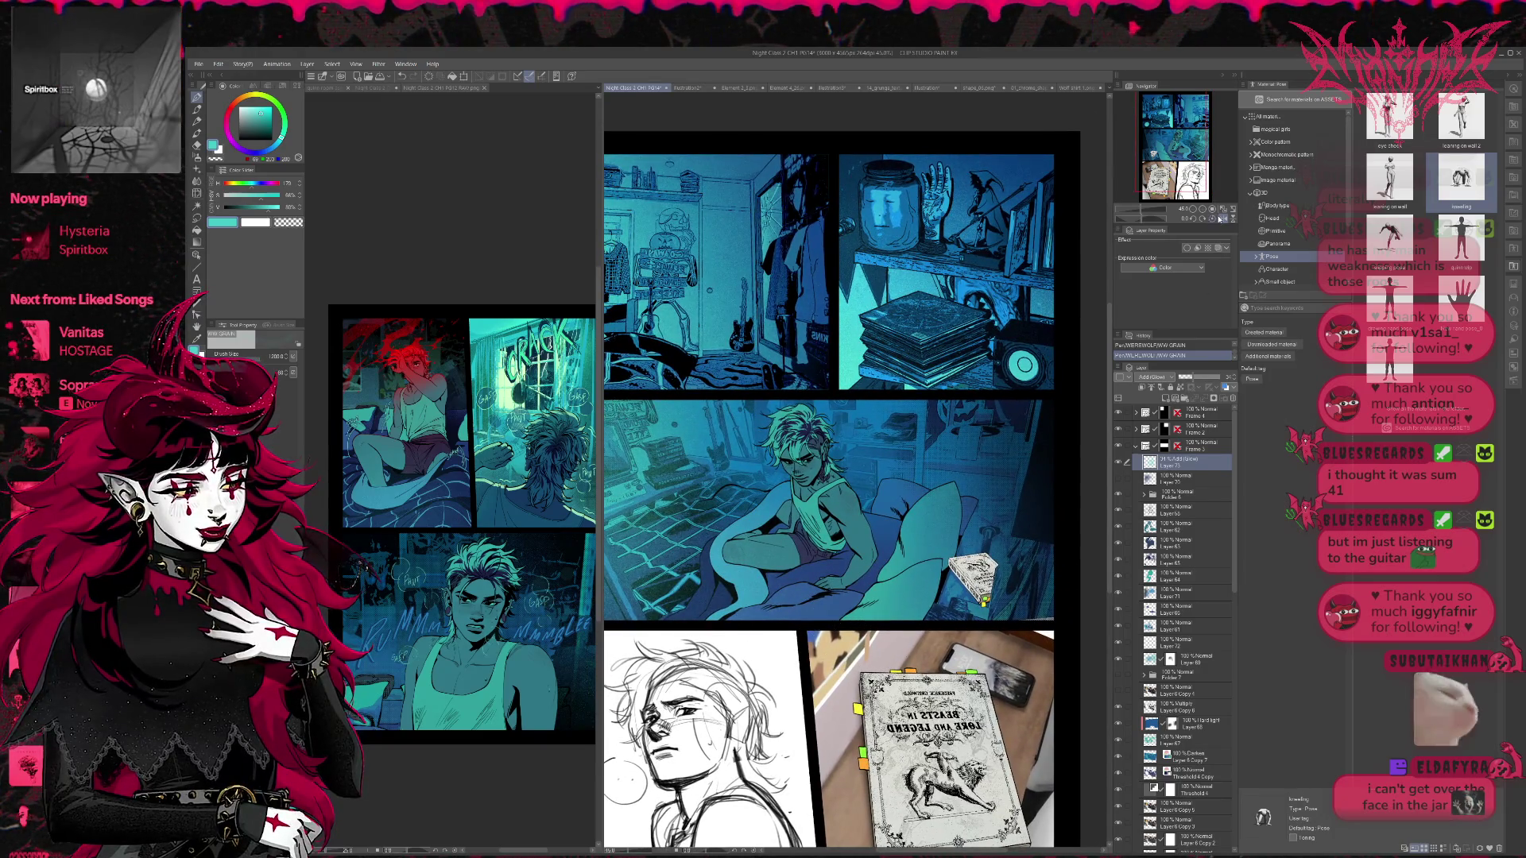
{"action": "left_click", "coordinate": [1224, 218]}
{"action": "scroll", "coordinate": [854, 493], "scroll_direction": "up", "scroll_amount": 1}
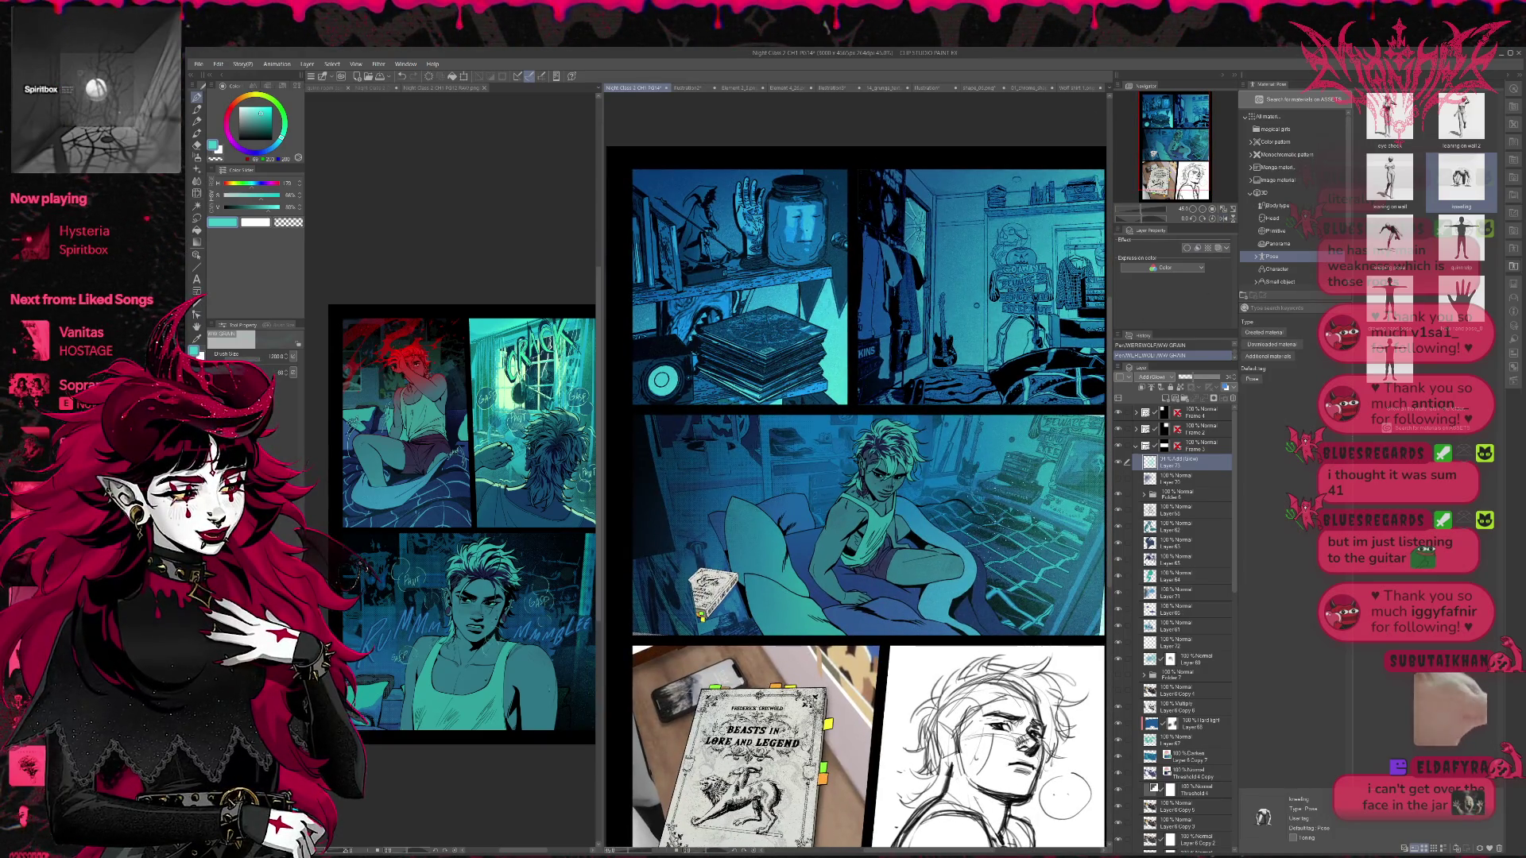
{"action": "scroll", "coordinate": [857, 500], "scroll_direction": "left", "scroll_amount": 1}
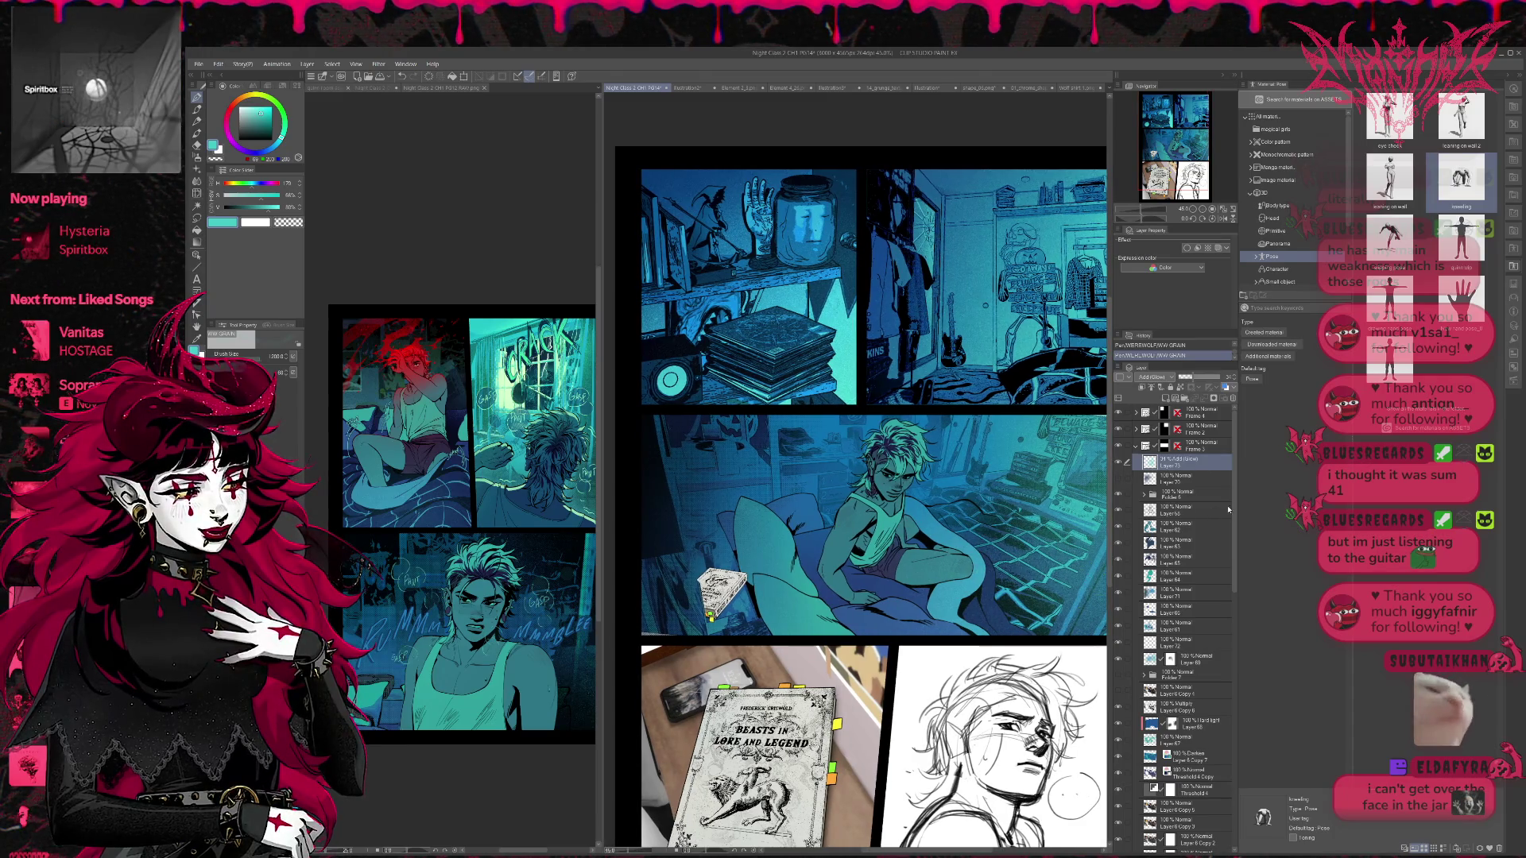
{"action": "left_click", "coordinate": [1119, 464]}
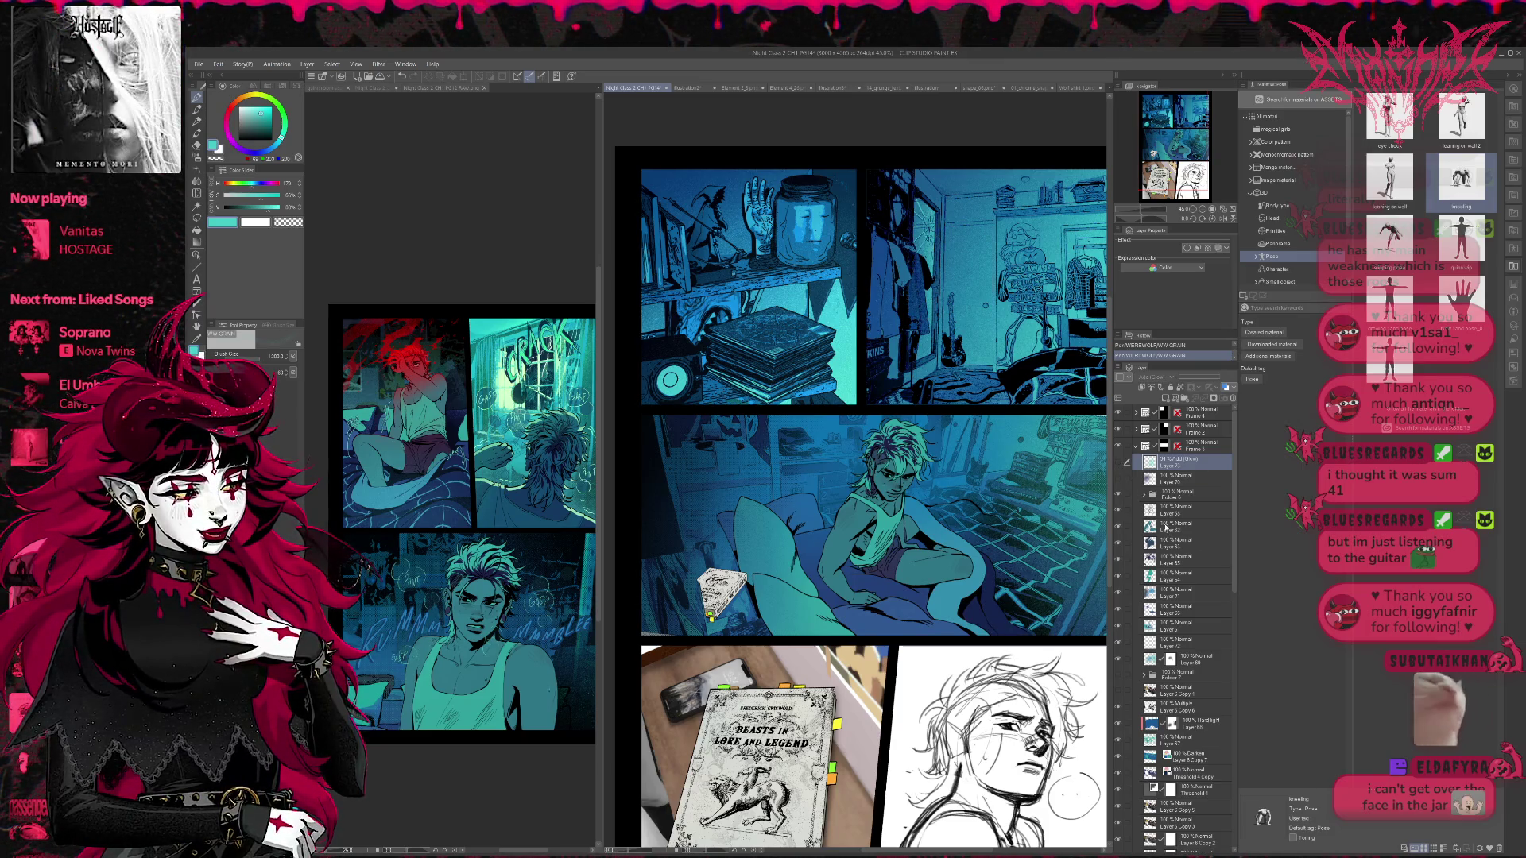
- Toggle Layer 72 and another lighting layer on and off to compare the lighting
{"action": "left_click", "coordinate": [1118, 646]}
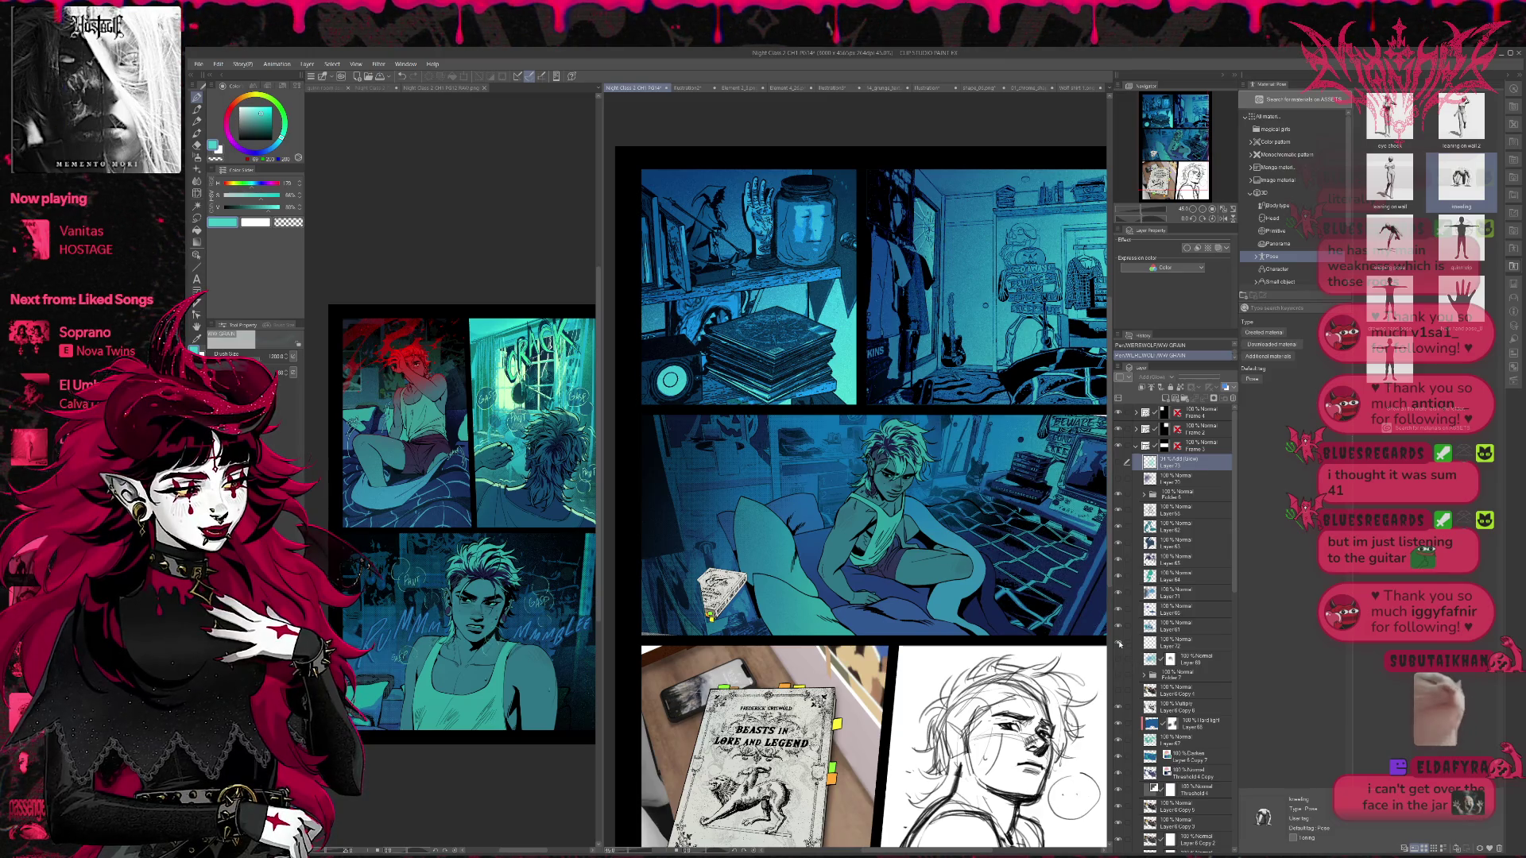
{"action": "left_click", "coordinate": [1118, 592]}
{"action": "left_click", "coordinate": [1119, 592]}
{"action": "left_click", "coordinate": [1119, 593]}
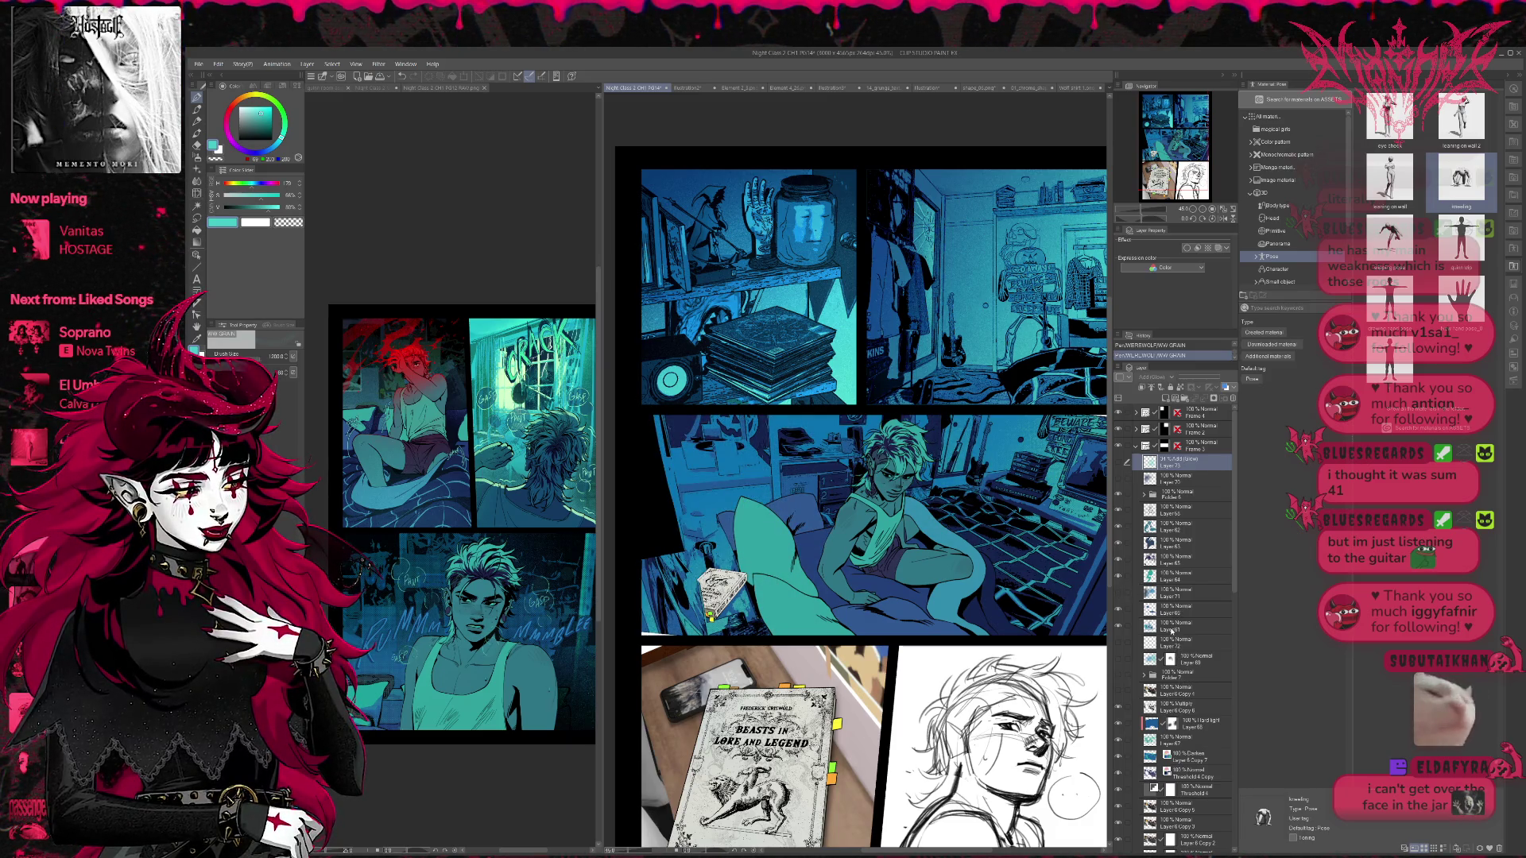
- Add a new layer above Layer 65 with black colour and a fine size-25 inking pen
{"action": "left_click", "coordinate": [1137, 628]}
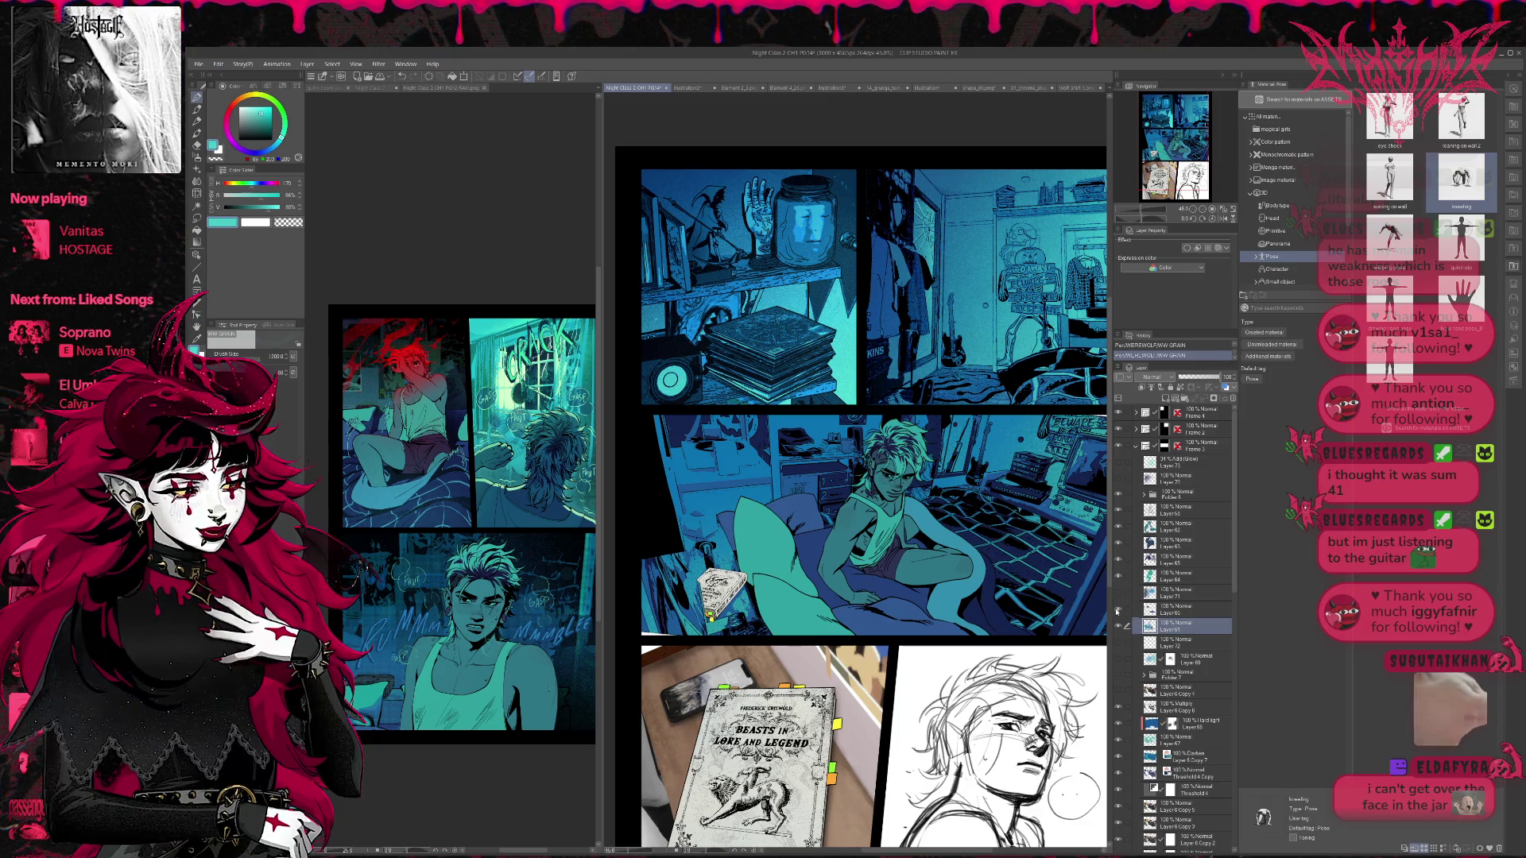
{"action": "left_click", "coordinate": [1177, 610]}
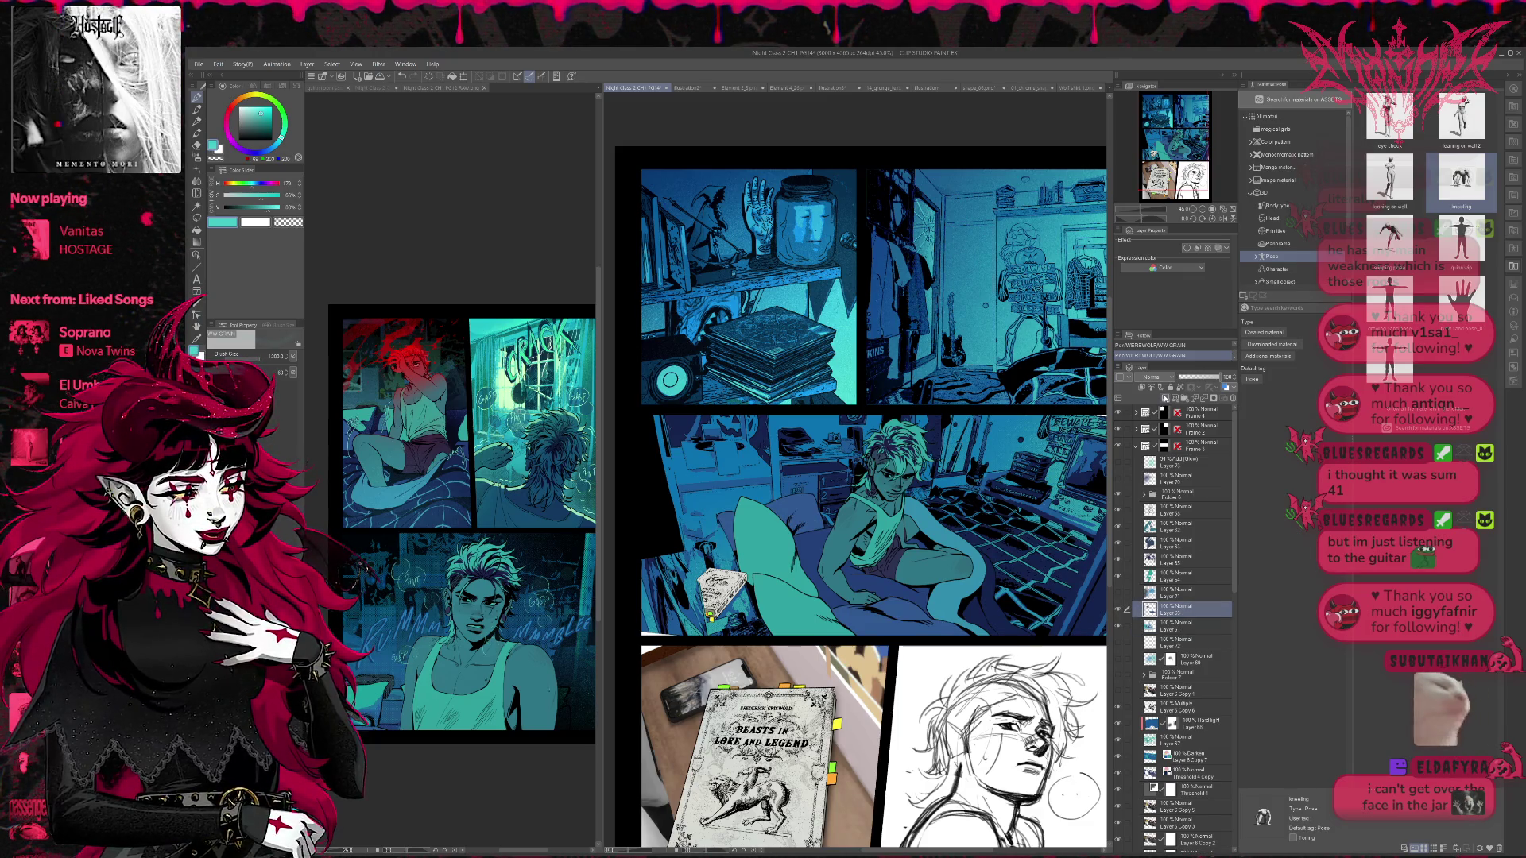
{"action": "left_click", "coordinate": [1166, 398]}
{"action": "left_click_drag", "start_coordinate": [267, 206], "coordinate": [219, 207]}
{"action": "key", "text": "p"}
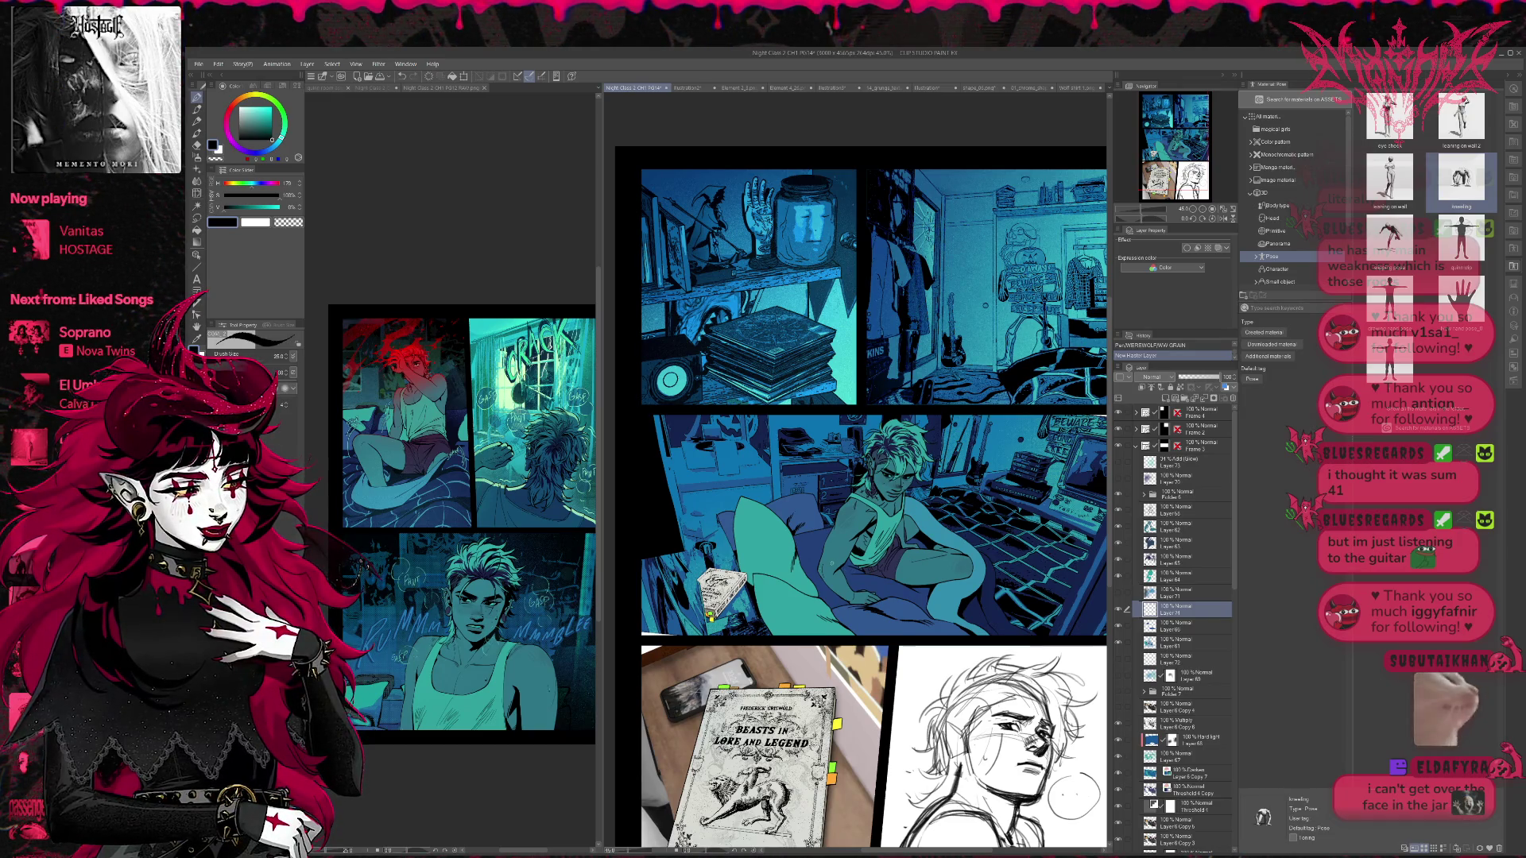
- Raise the pen size to 50 and ink black shadow strokes along the pillow edge
{"action": "key", "text": "bracketright"}
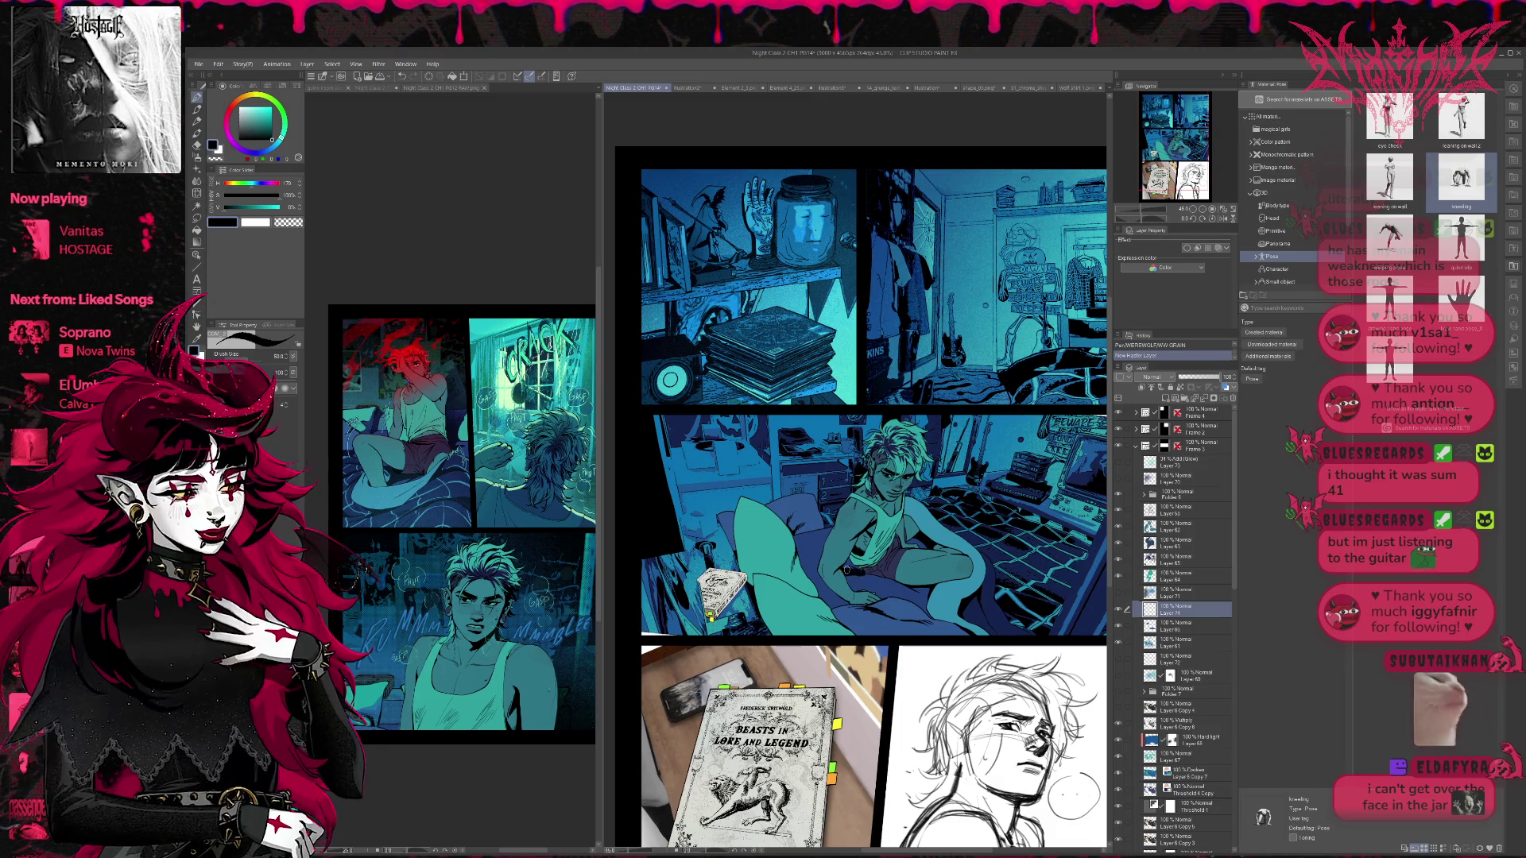
{"action": "left_click_drag", "start_coordinate": [854, 566], "coordinate": [846, 557]}
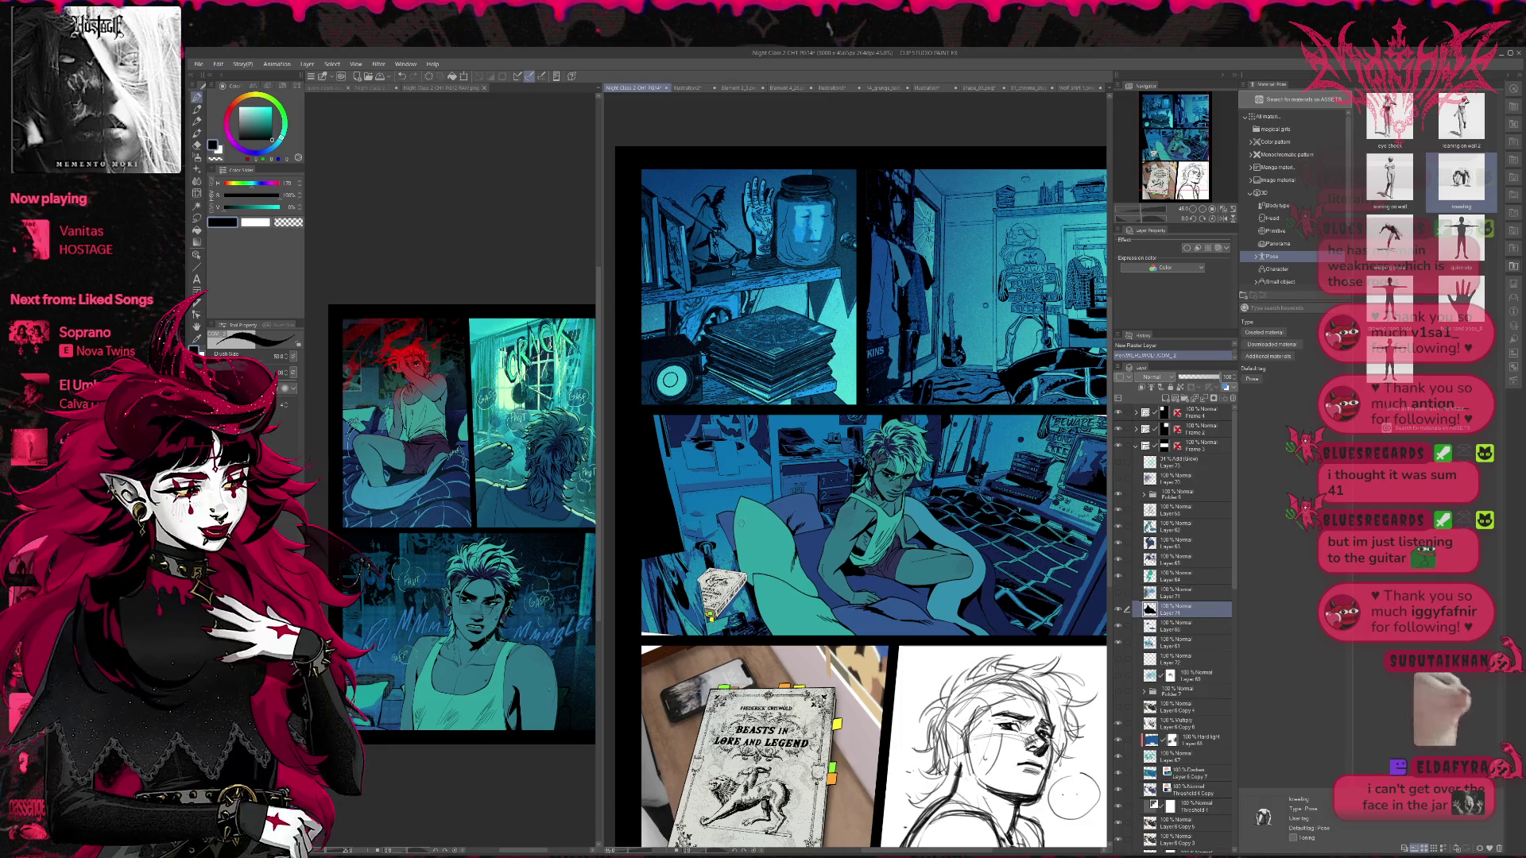
{"action": "left_click_drag", "start_coordinate": [793, 558], "coordinate": [822, 593]}
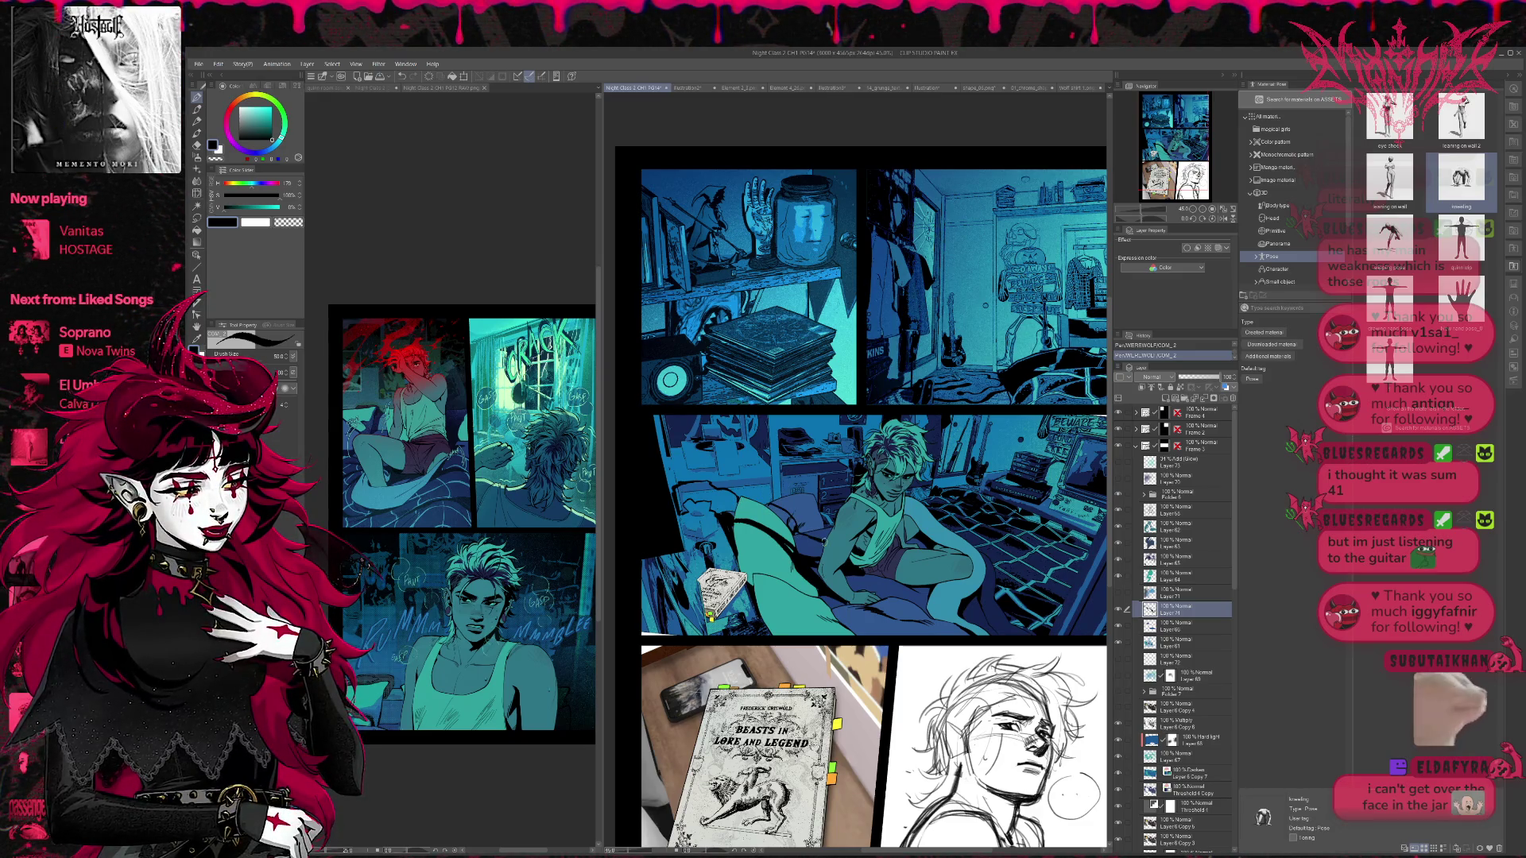
- Fill two blanket folds with dark shadow by referring to other layers, then touch up small ink marks
{"action": "key", "text": "g"}
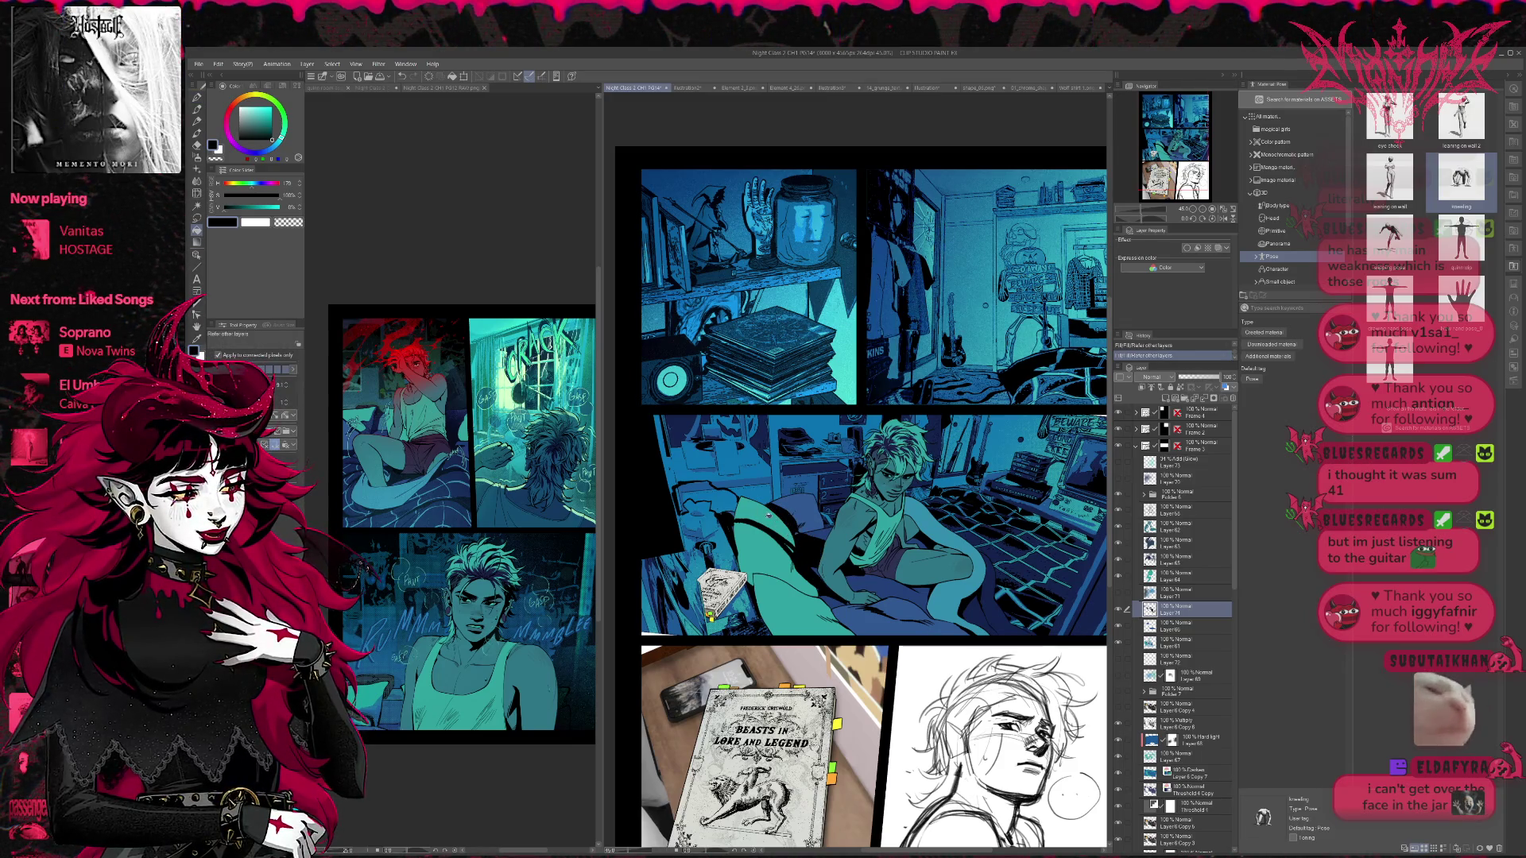
{"action": "left_click", "coordinate": [777, 526]}
{"action": "left_click", "coordinate": [732, 501]}
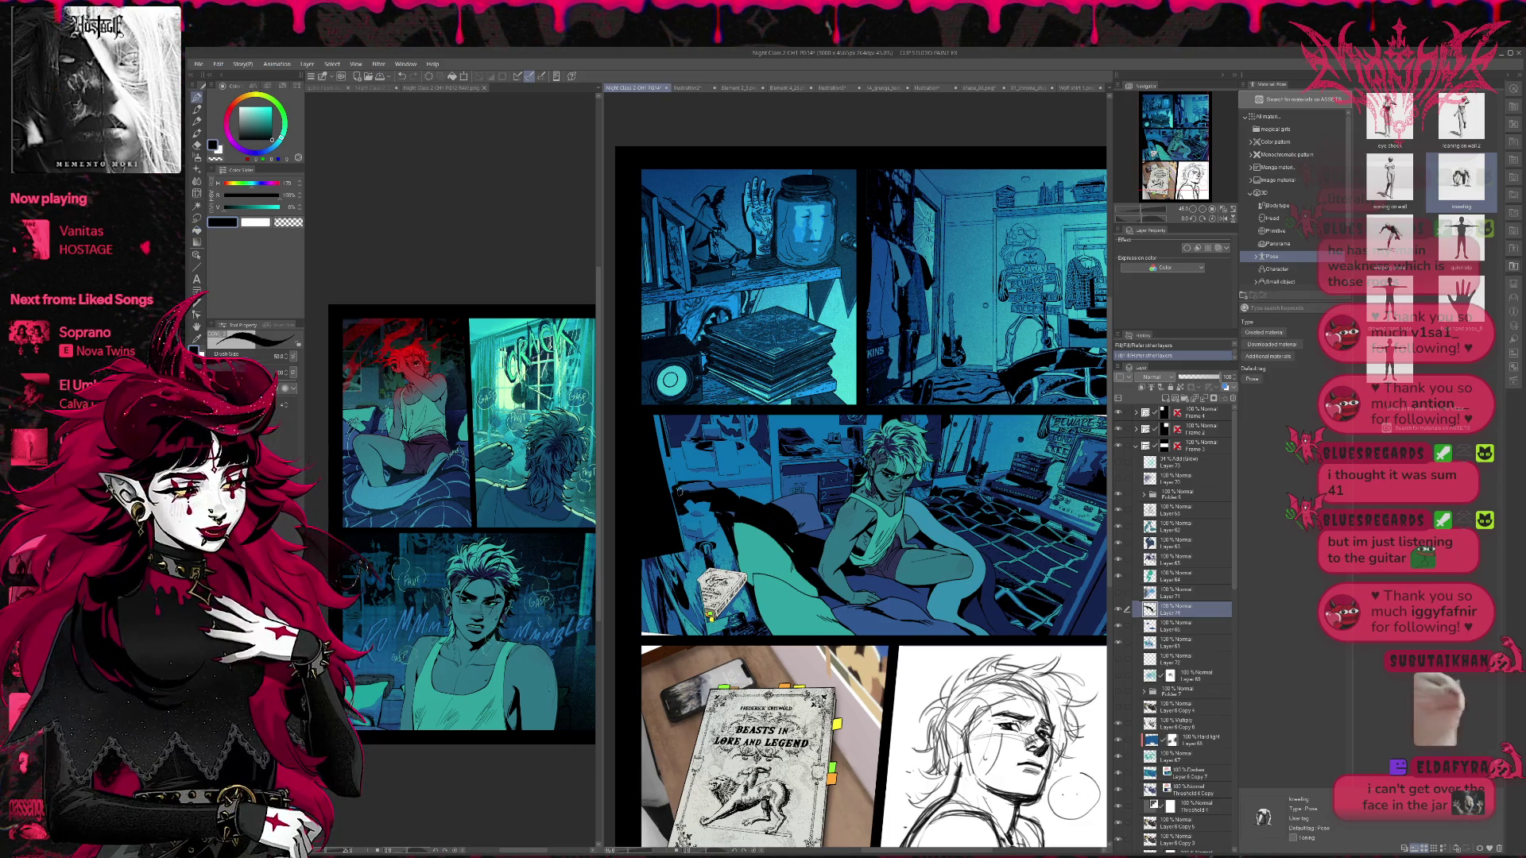
{"action": "left_click_drag", "start_coordinate": [709, 484], "coordinate": [737, 518]}
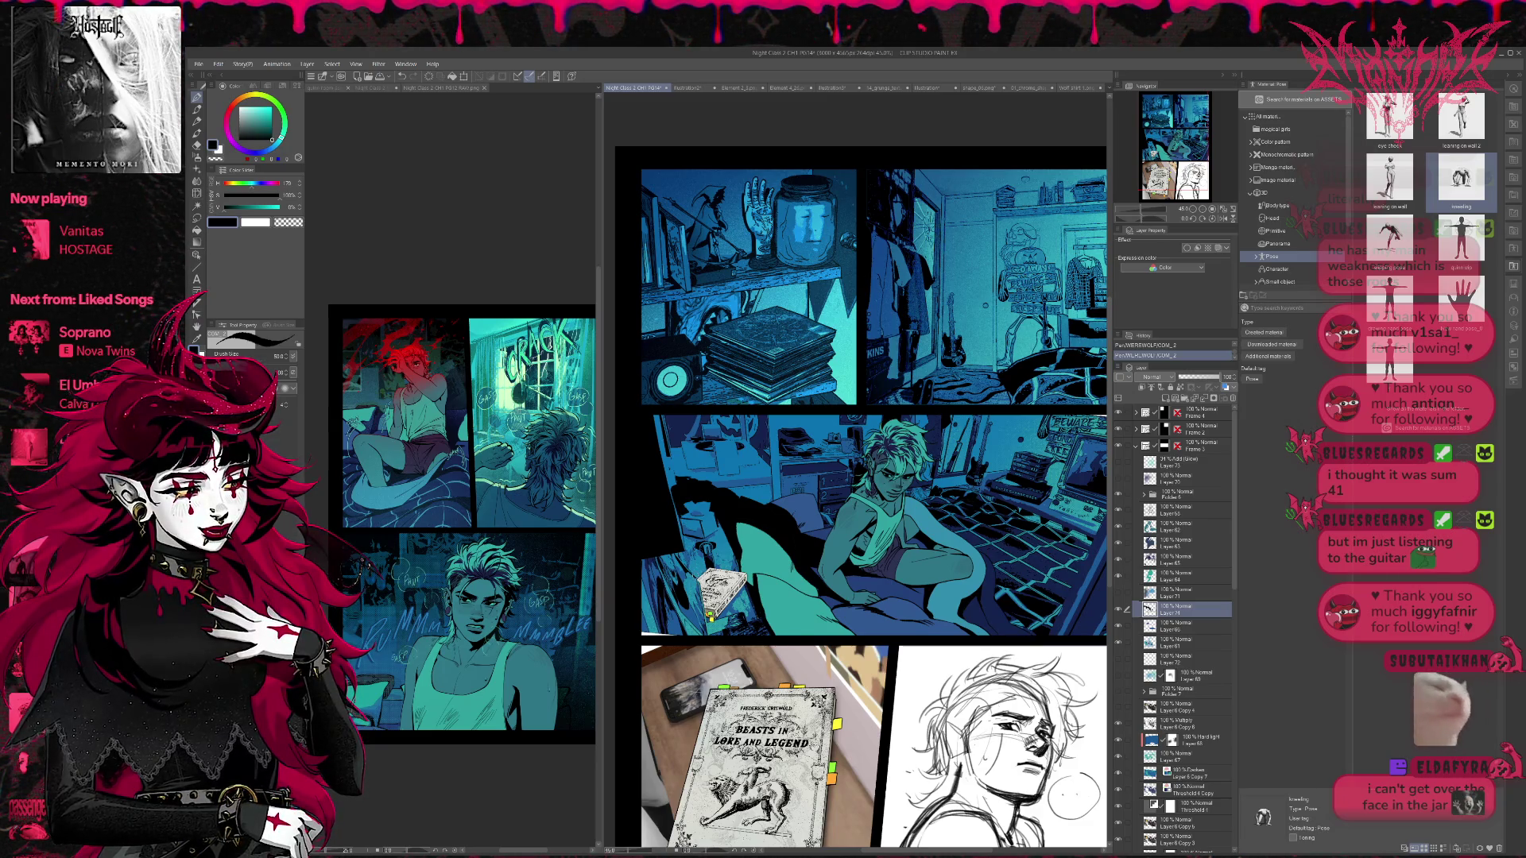
{"action": "key", "text": "ctrl+z"}
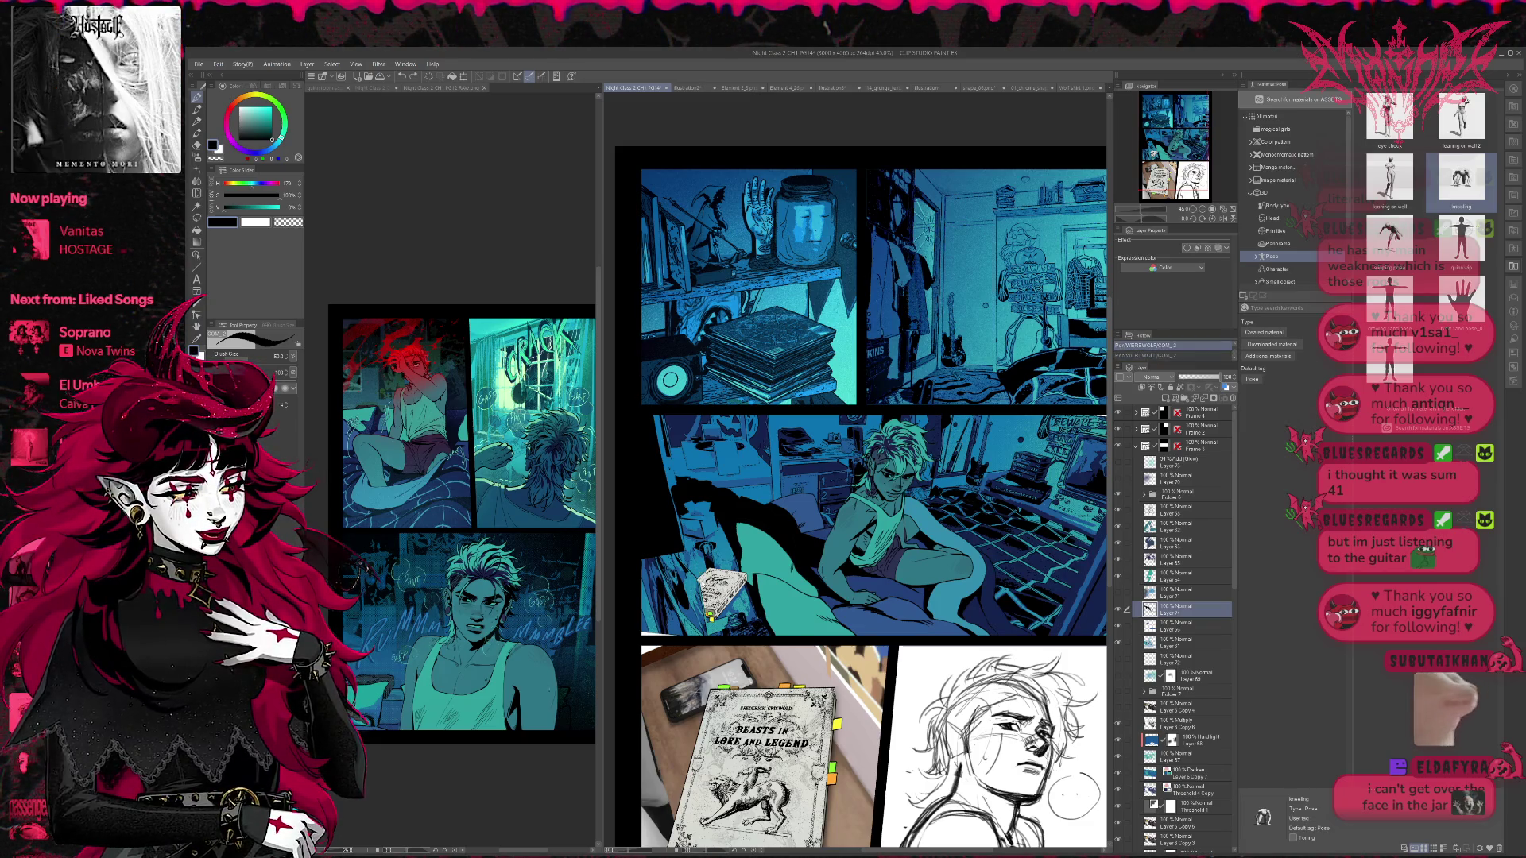
{"action": "key", "text": "ctrl+y"}
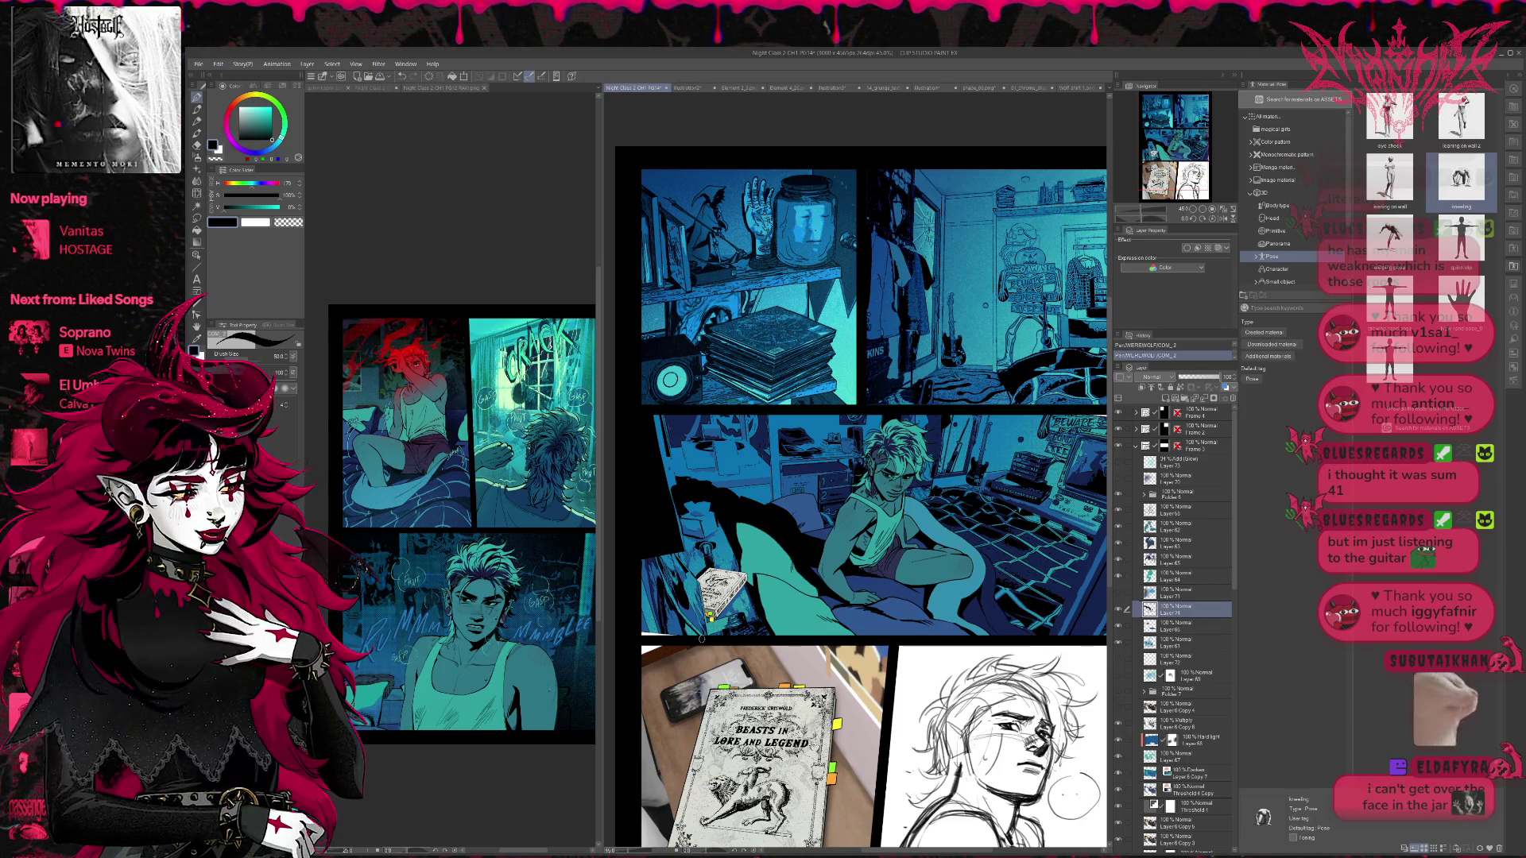
{"action": "left_click_drag", "start_coordinate": [809, 540], "coordinate": [812, 543]}
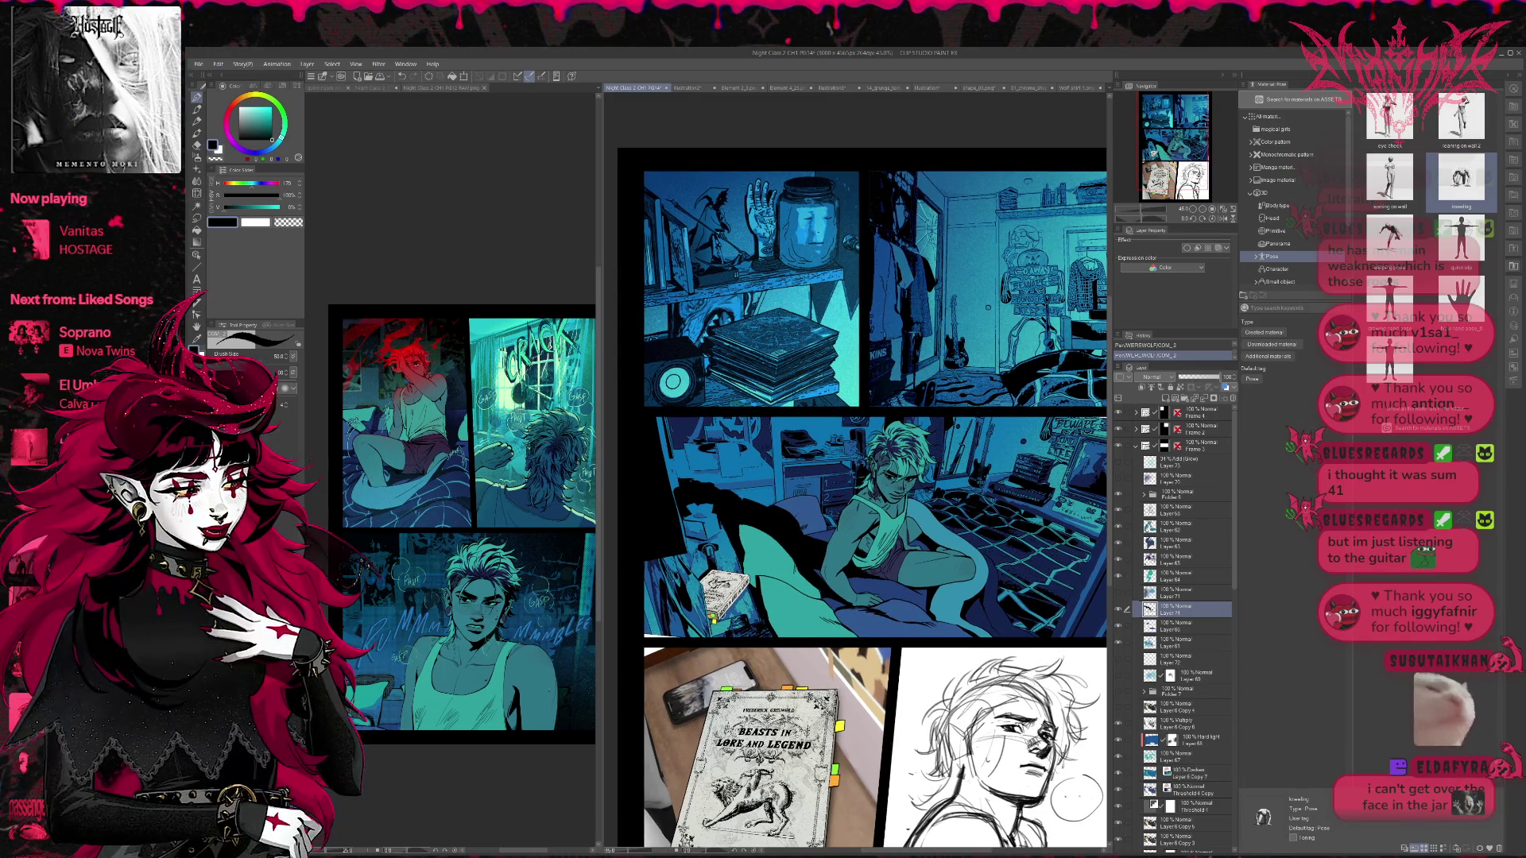
{"action": "left_click_drag", "start_coordinate": [797, 578], "coordinate": [799, 598]}
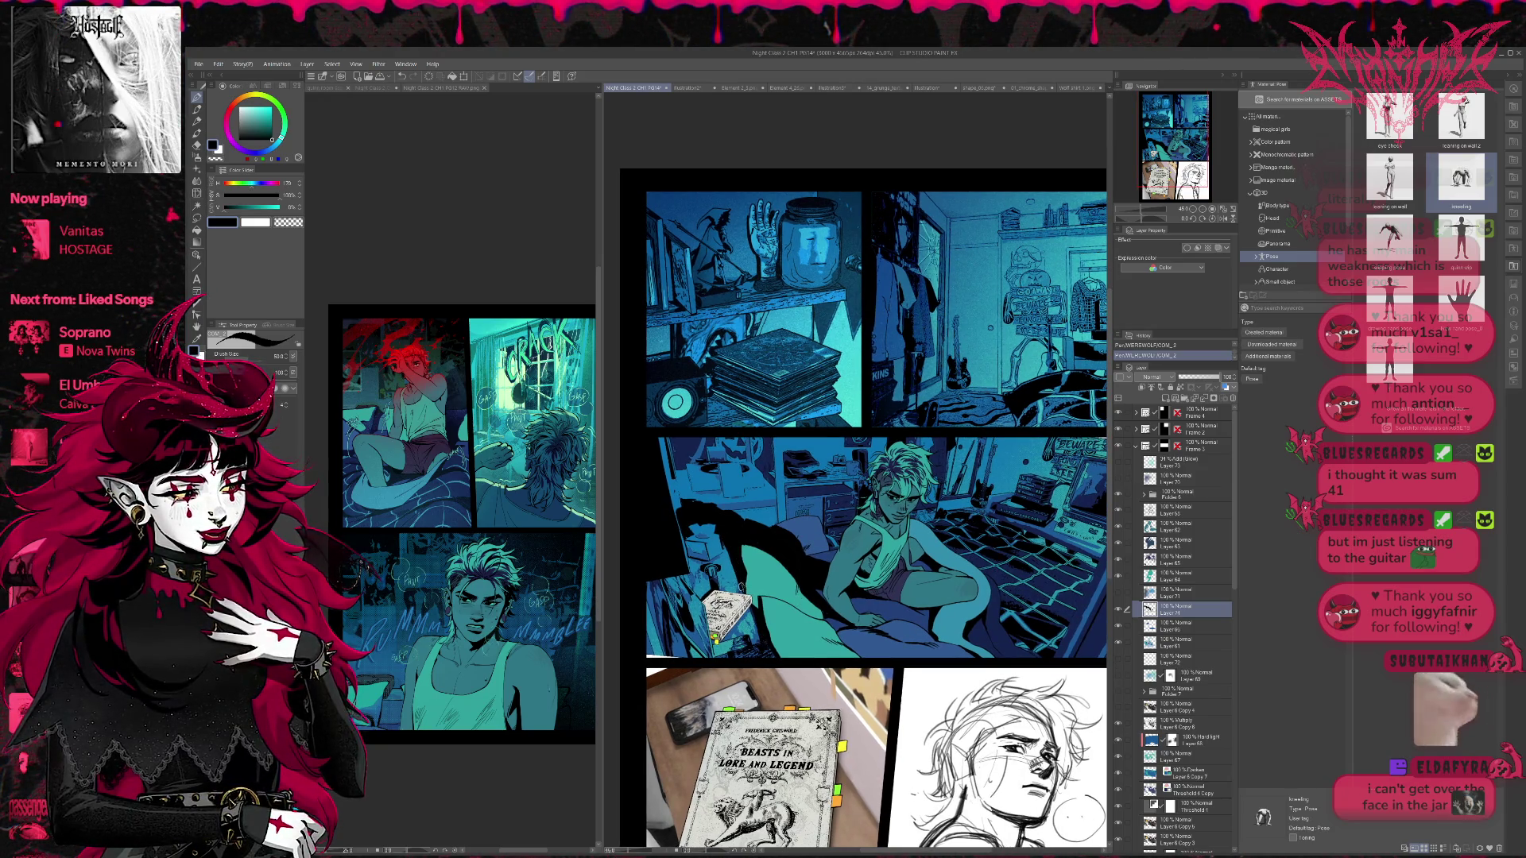
- Add a layer mask to Layer 71 and fade the middle panel's left edge with grainy transparent erasing
{"action": "left_click", "coordinate": [1191, 388]}
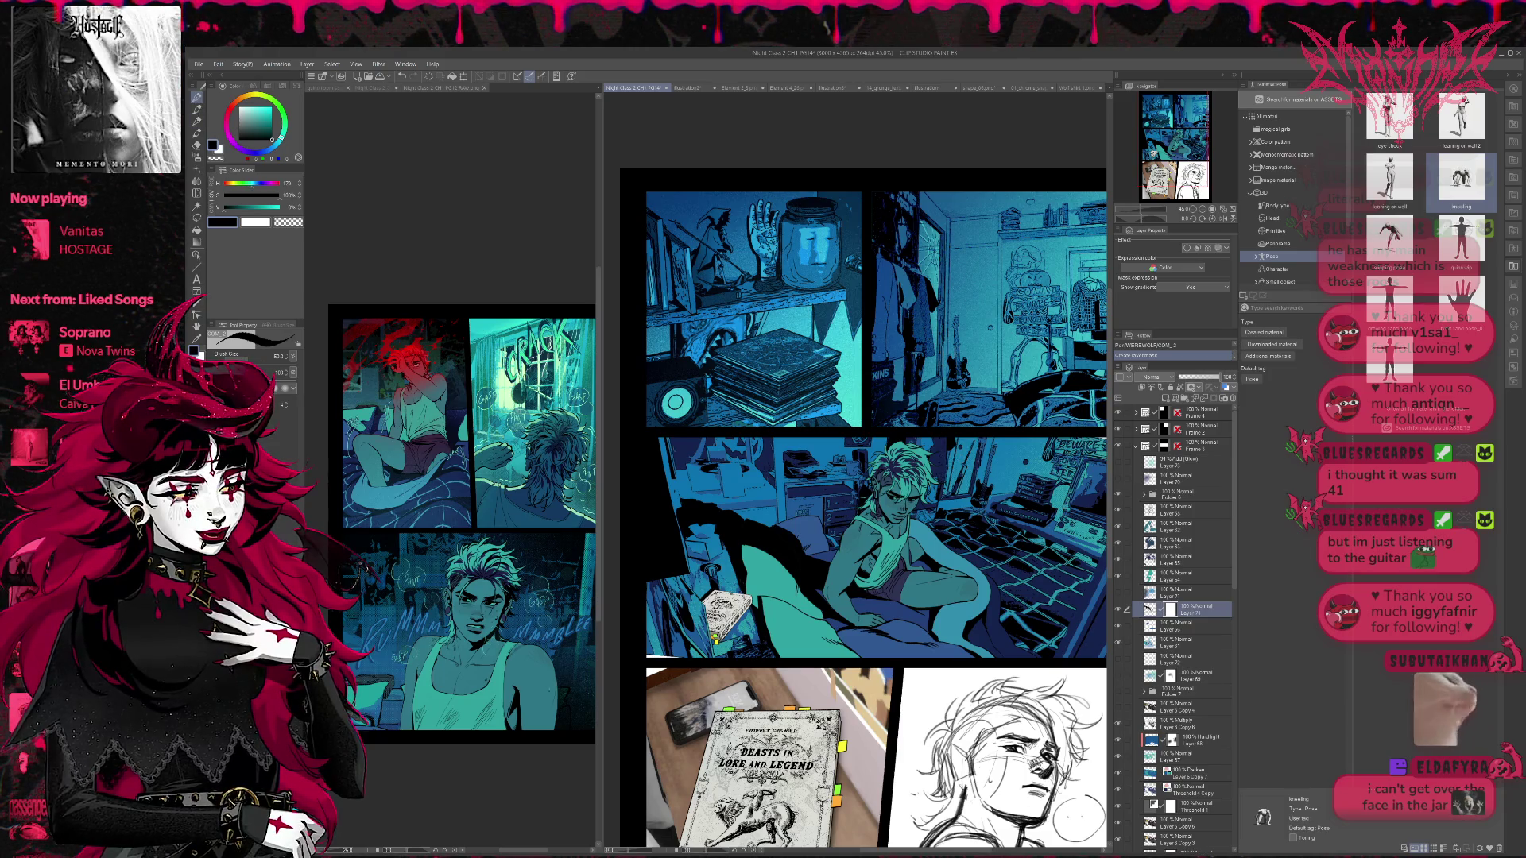
{"action": "key", "text": "c"}
{"action": "mouse_move", "coordinate": [663, 485]}
{"action": "left_mouse_down"}
{"action": "mouse_move", "coordinate": [687, 532]}
{"action": "mouse_move", "coordinate": [729, 521]}
{"action": "mouse_move", "coordinate": [751, 546]}
{"action": "left_mouse_up"}
- Toggle shading layers to compare the panel, then make the figure's shading layer active
{"action": "left_click_drag", "start_coordinate": [1019, 474], "coordinate": [1003, 477]}
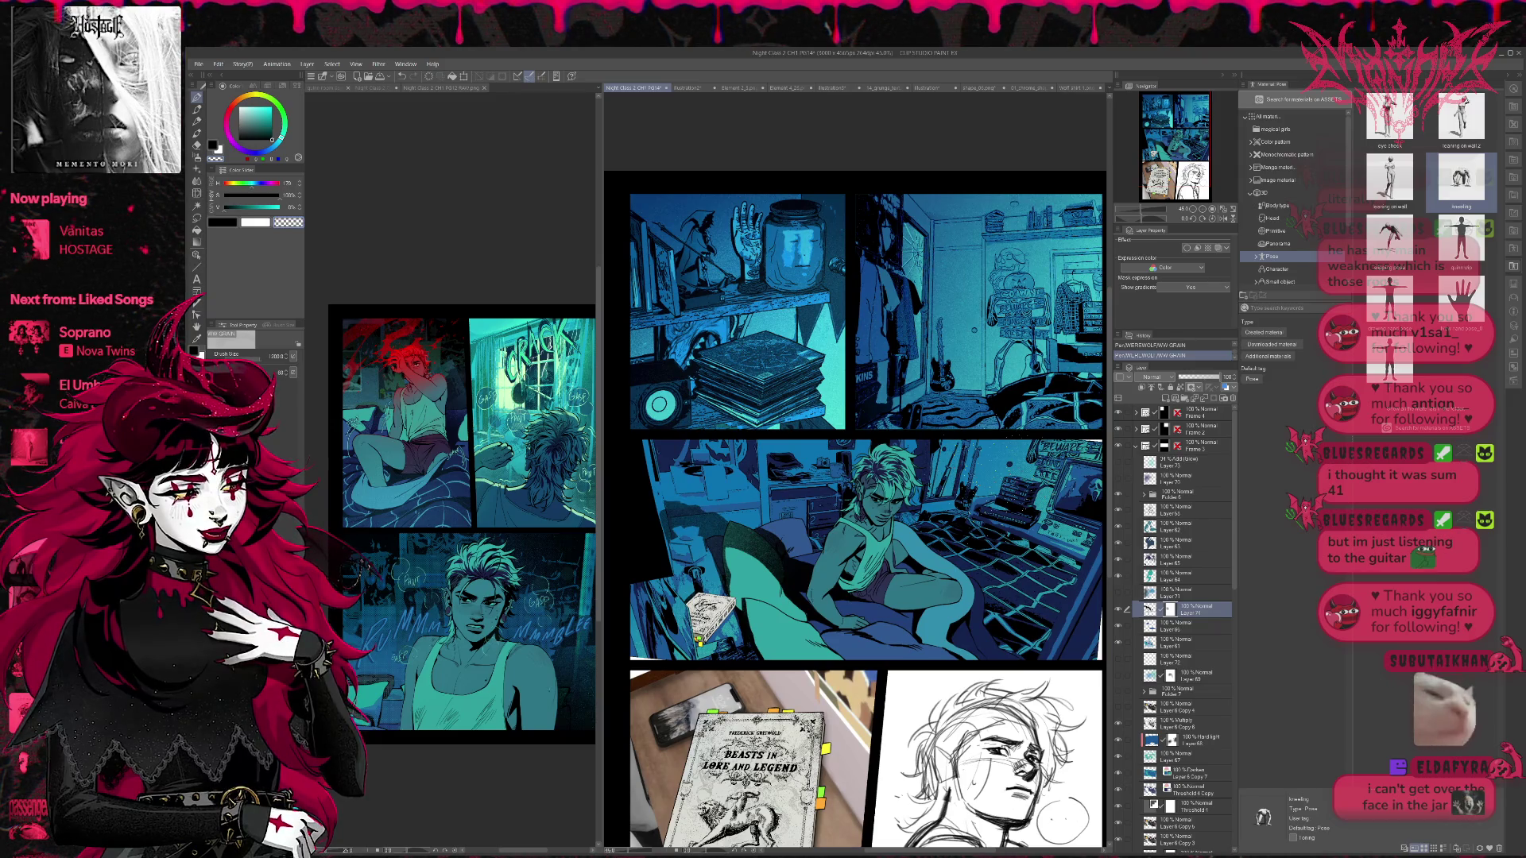
{"action": "left_click", "coordinate": [1118, 659]}
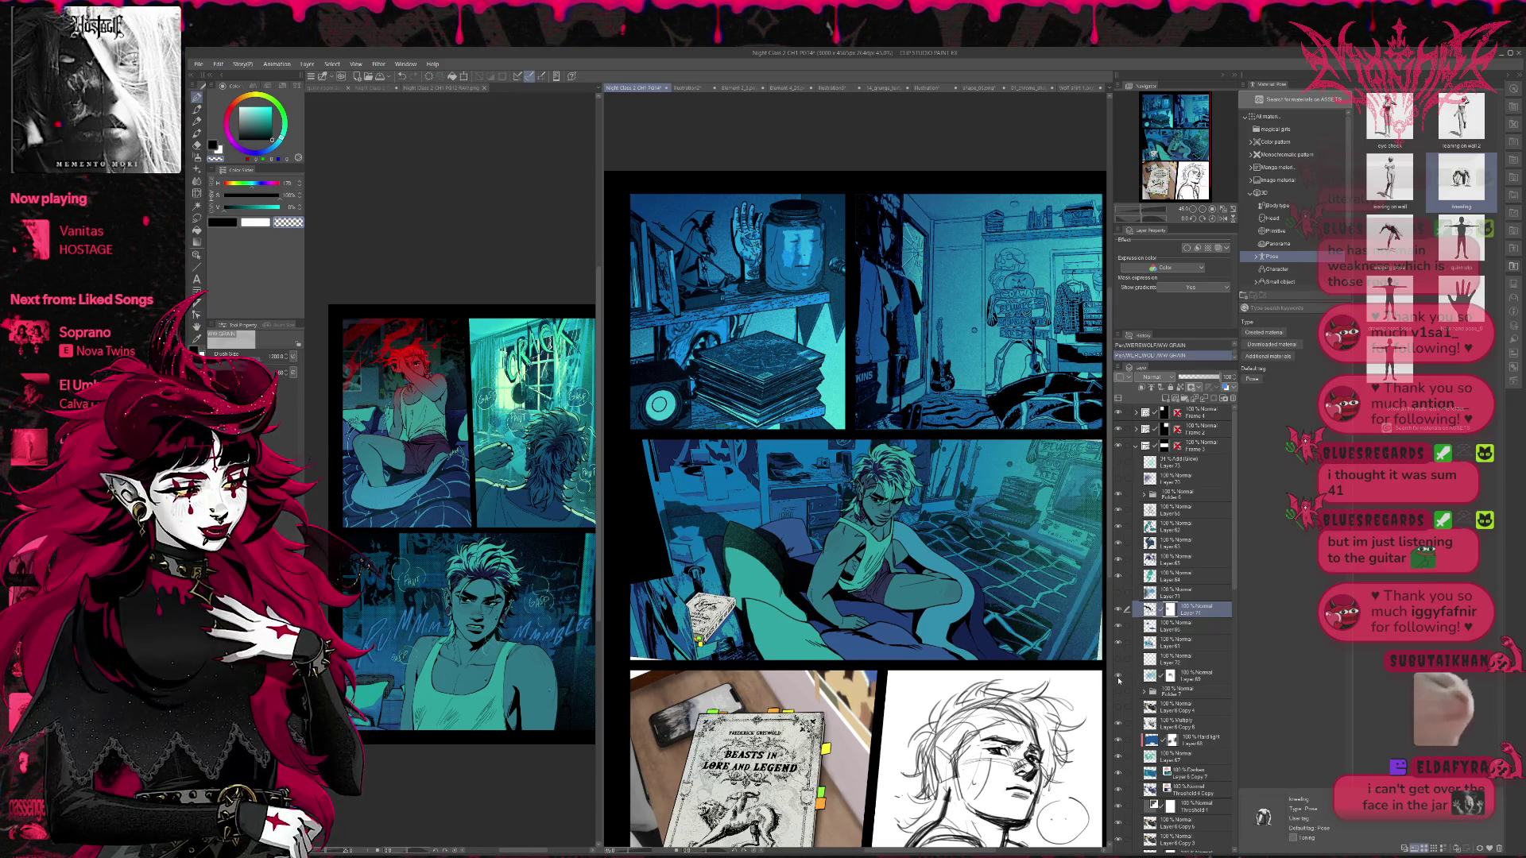
{"action": "left_click", "coordinate": [1118, 593]}
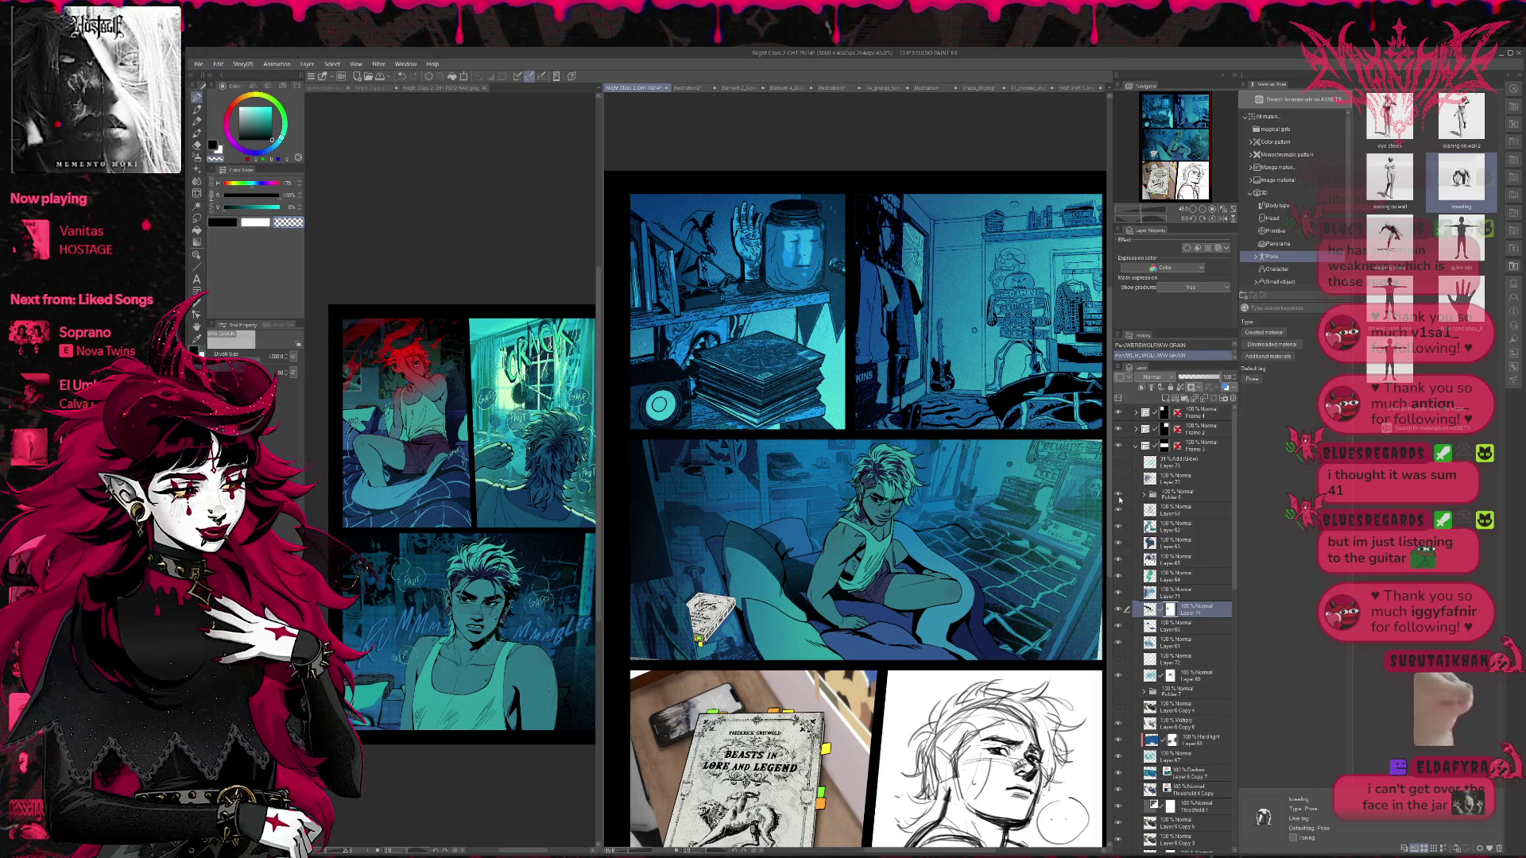
{"action": "left_click", "coordinate": [1120, 510]}
{"action": "left_click", "coordinate": [1119, 510]}
{"action": "left_click", "coordinate": [1177, 509]}
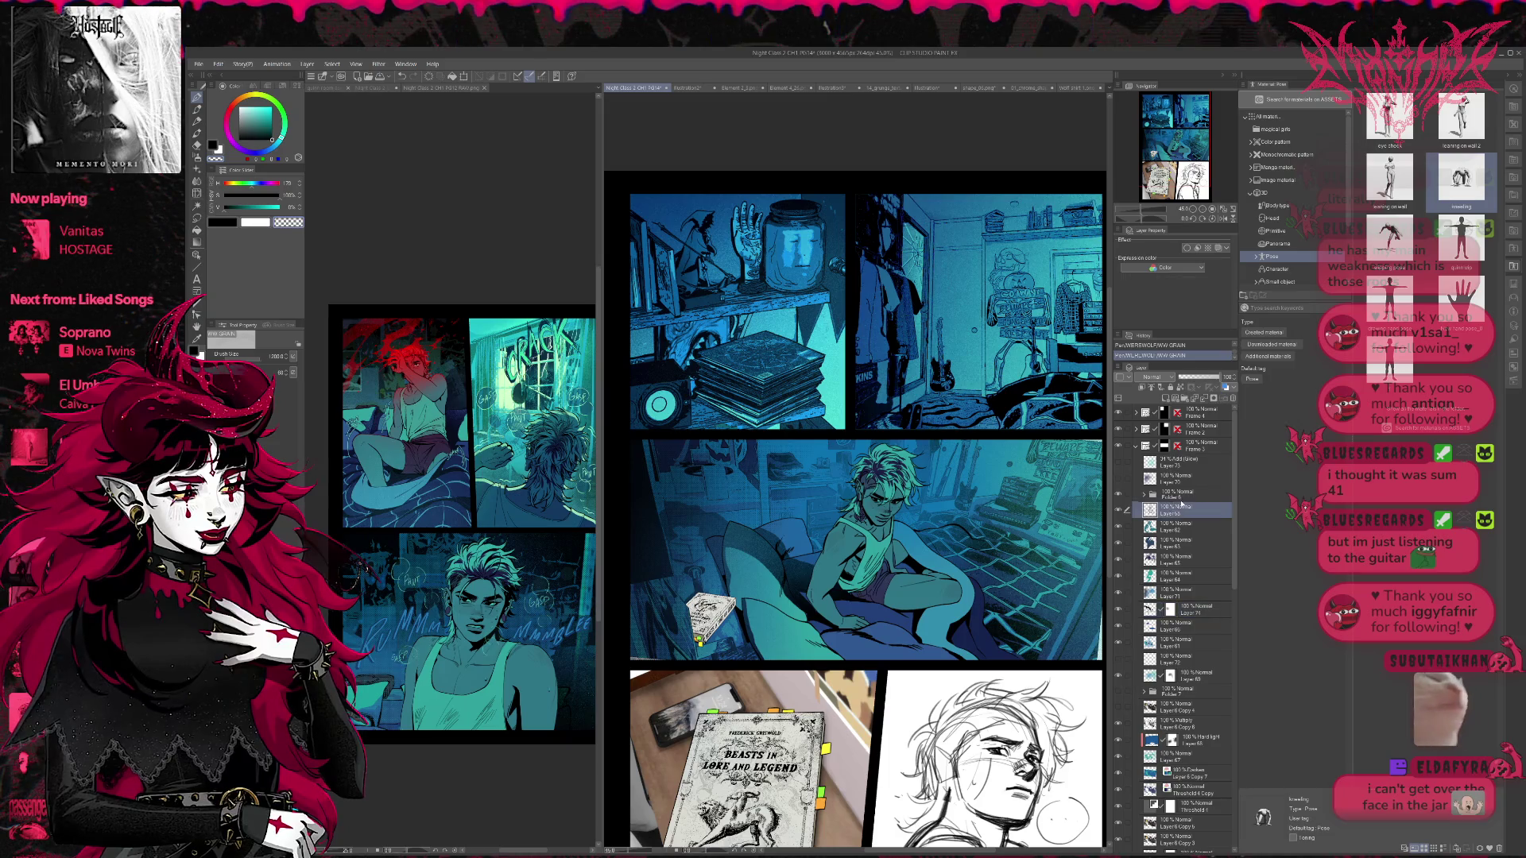
{"action": "left_click", "coordinate": [198, 220]}
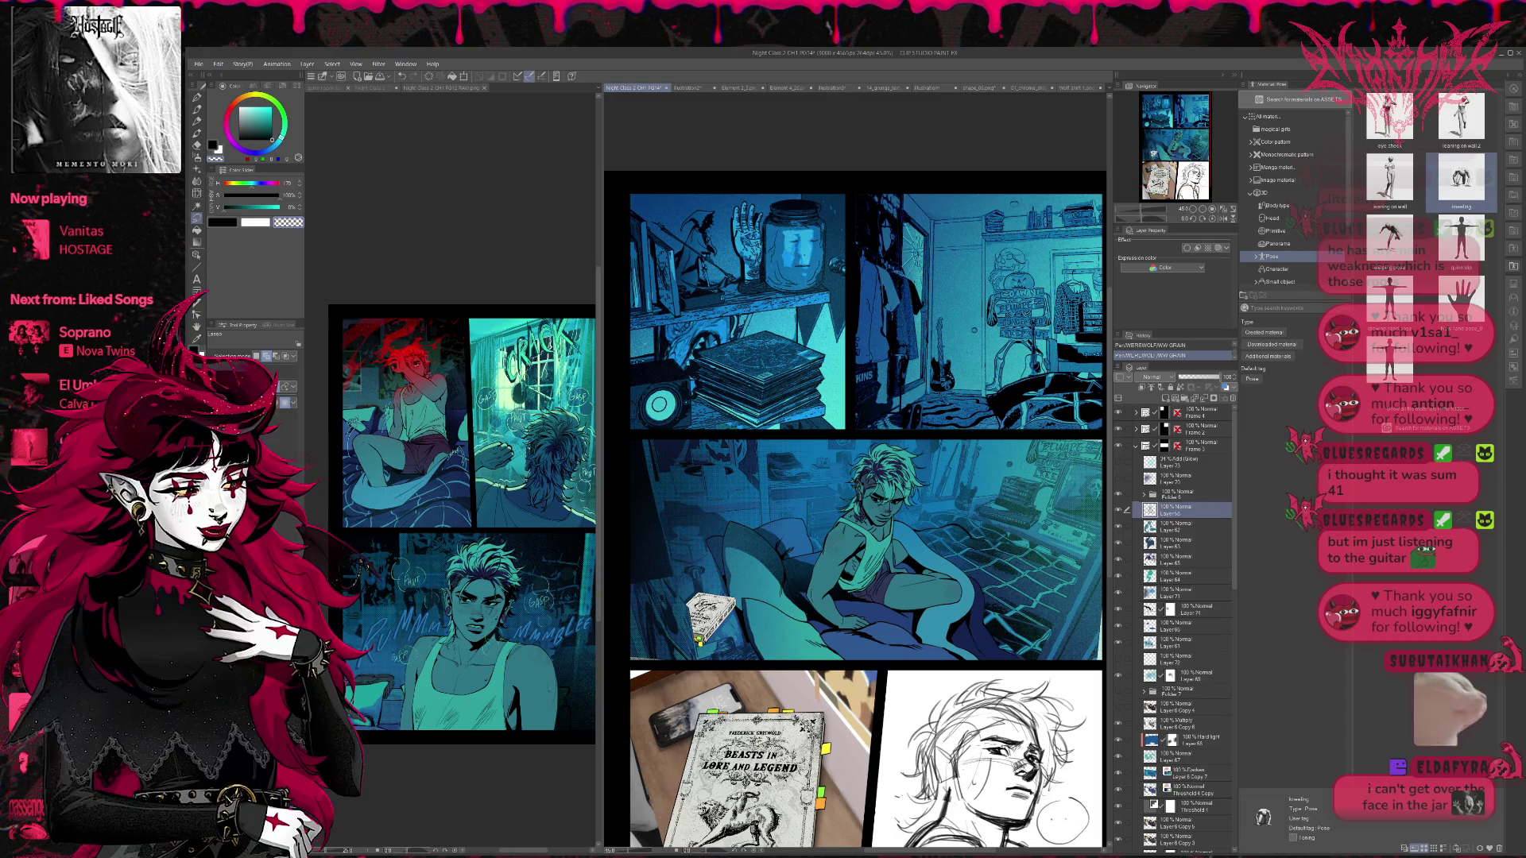
- Lasso-select the figure from shoulder down to the bedsheet
{"action": "mouse_move", "coordinate": [805, 566]}
{"action": "left_mouse_down"}
{"action": "mouse_move", "coordinate": [812, 613]}
{"action": "mouse_move", "coordinate": [842, 625]}
{"action": "mouse_move", "coordinate": [688, 553]}
{"action": "mouse_move", "coordinate": [819, 509]}
{"action": "mouse_move", "coordinate": [823, 533]}
{"action": "left_mouse_up"}
{"action": "mouse_move", "coordinate": [975, 516]}
{"action": "left_mouse_down"}
{"action": "mouse_move", "coordinate": [990, 530]}
{"action": "mouse_move", "coordinate": [900, 522]}
{"action": "mouse_move", "coordinate": [922, 549]}
{"action": "mouse_move", "coordinate": [954, 553]}
{"action": "mouse_move", "coordinate": [974, 516]}
{"action": "left_mouse_up"}
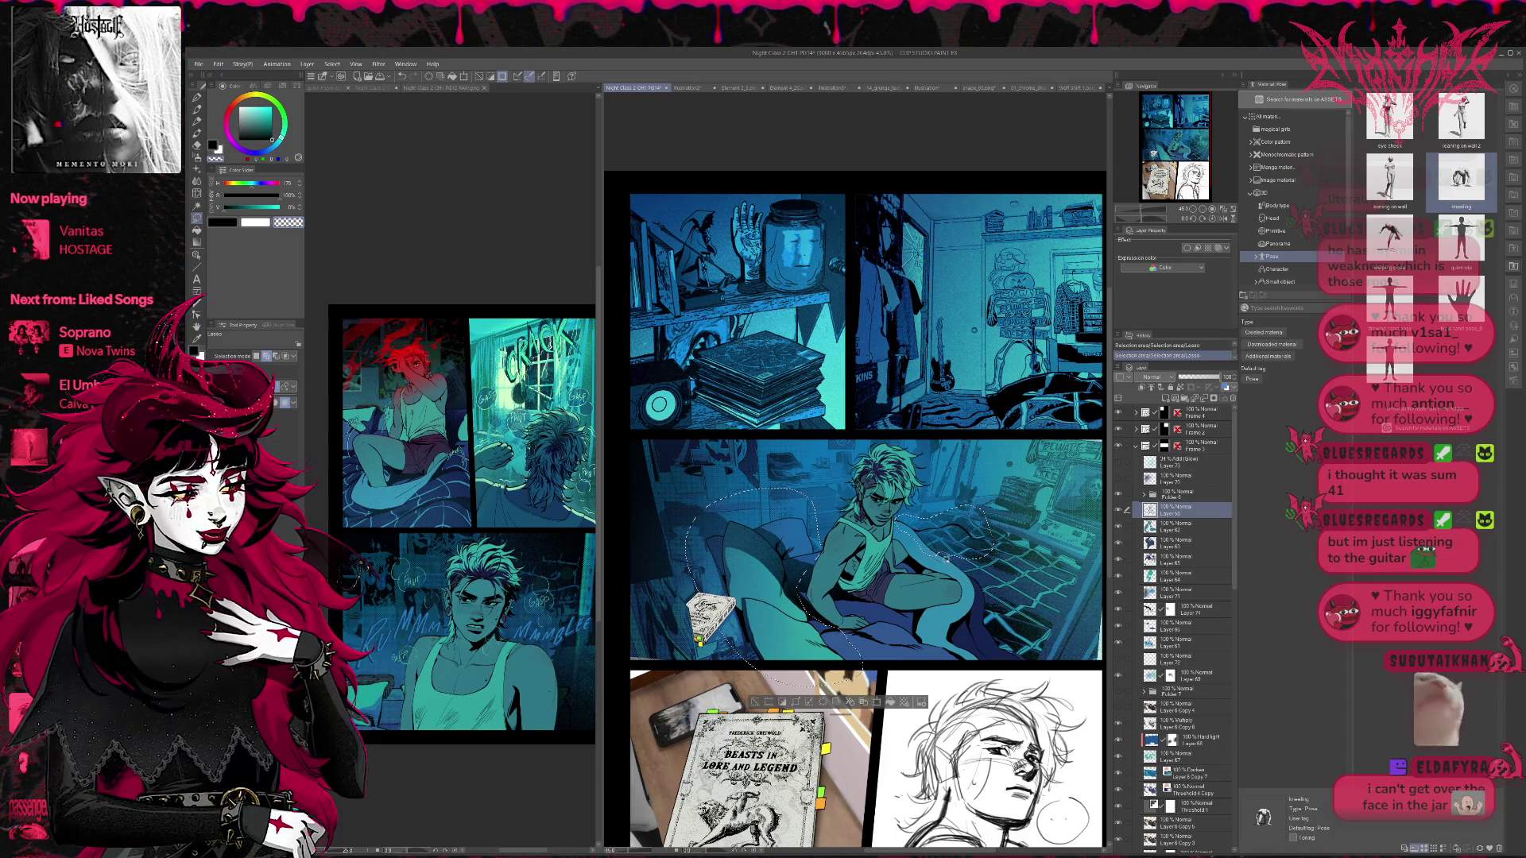
{"action": "mouse_move", "coordinate": [942, 639]}
{"action": "left_mouse_down"}
{"action": "mouse_move", "coordinate": [1004, 687]}
{"action": "mouse_move", "coordinate": [995, 531]}
{"action": "left_mouse_up"}
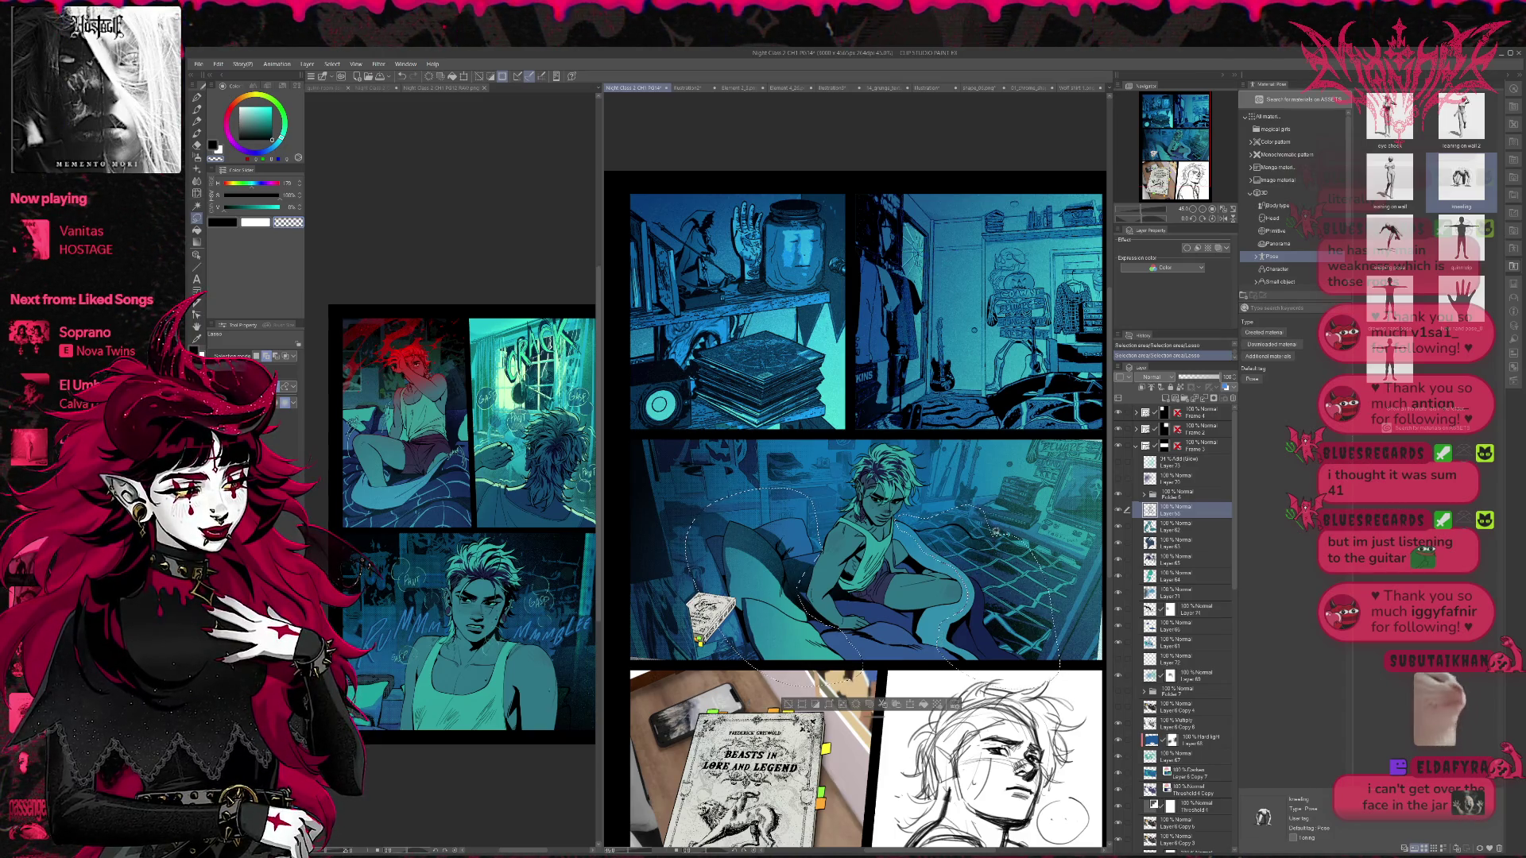
{"action": "mouse_move", "coordinate": [950, 624]}
{"action": "left_mouse_down"}
{"action": "mouse_move", "coordinate": [889, 616]}
{"action": "mouse_move", "coordinate": [830, 636]}
{"action": "left_mouse_up"}
- Cut and paste the selection to a new layer, place Layer 66 Copy below Layer 71, and deselect
{"action": "left_click", "coordinate": [882, 707]}
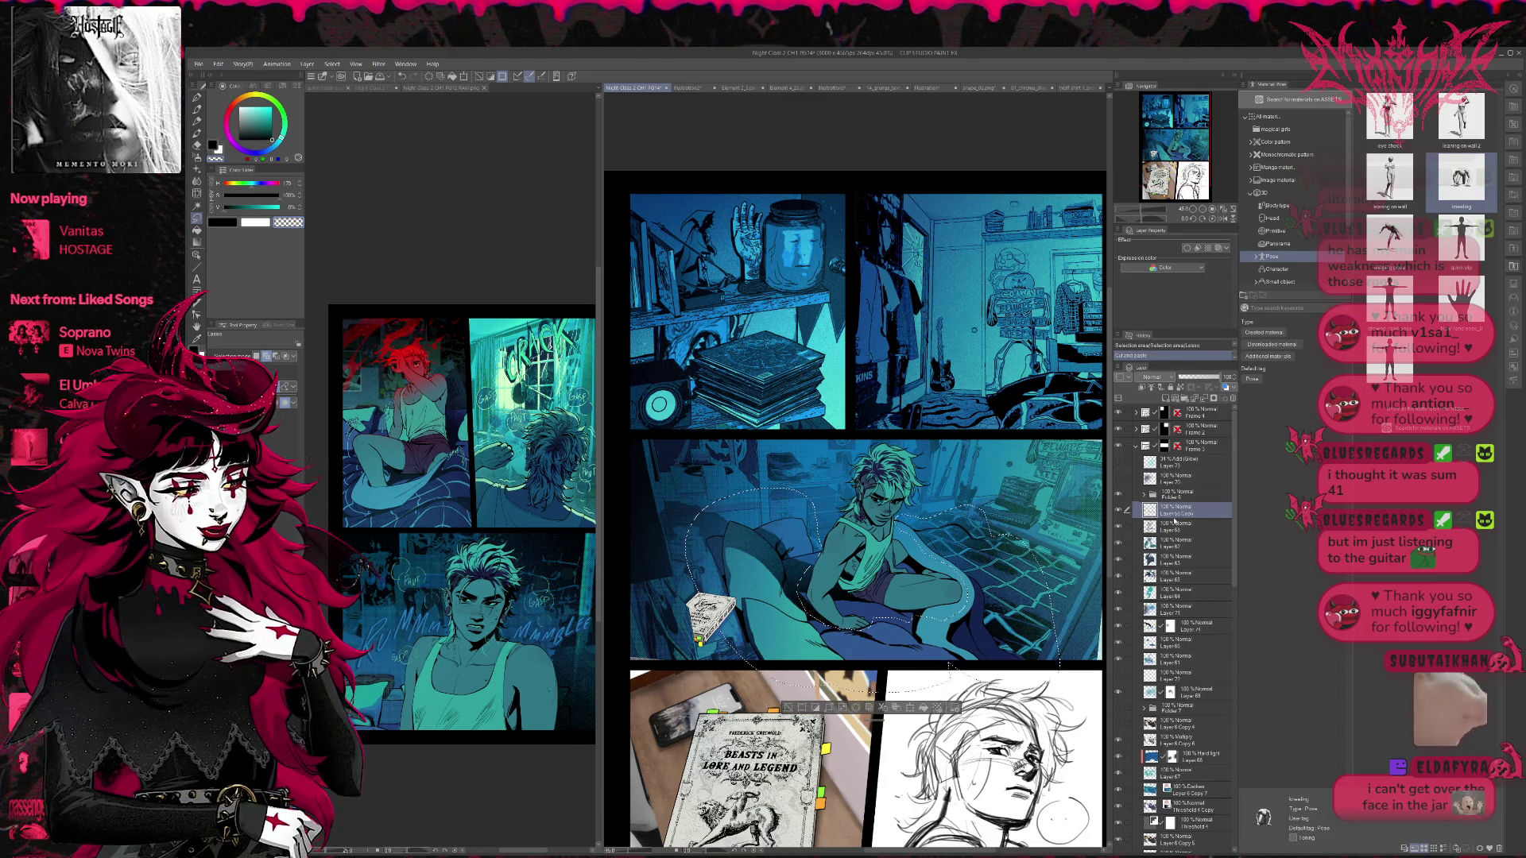
{"action": "left_click_drag", "start_coordinate": [1175, 611], "coordinate": [1187, 622]}
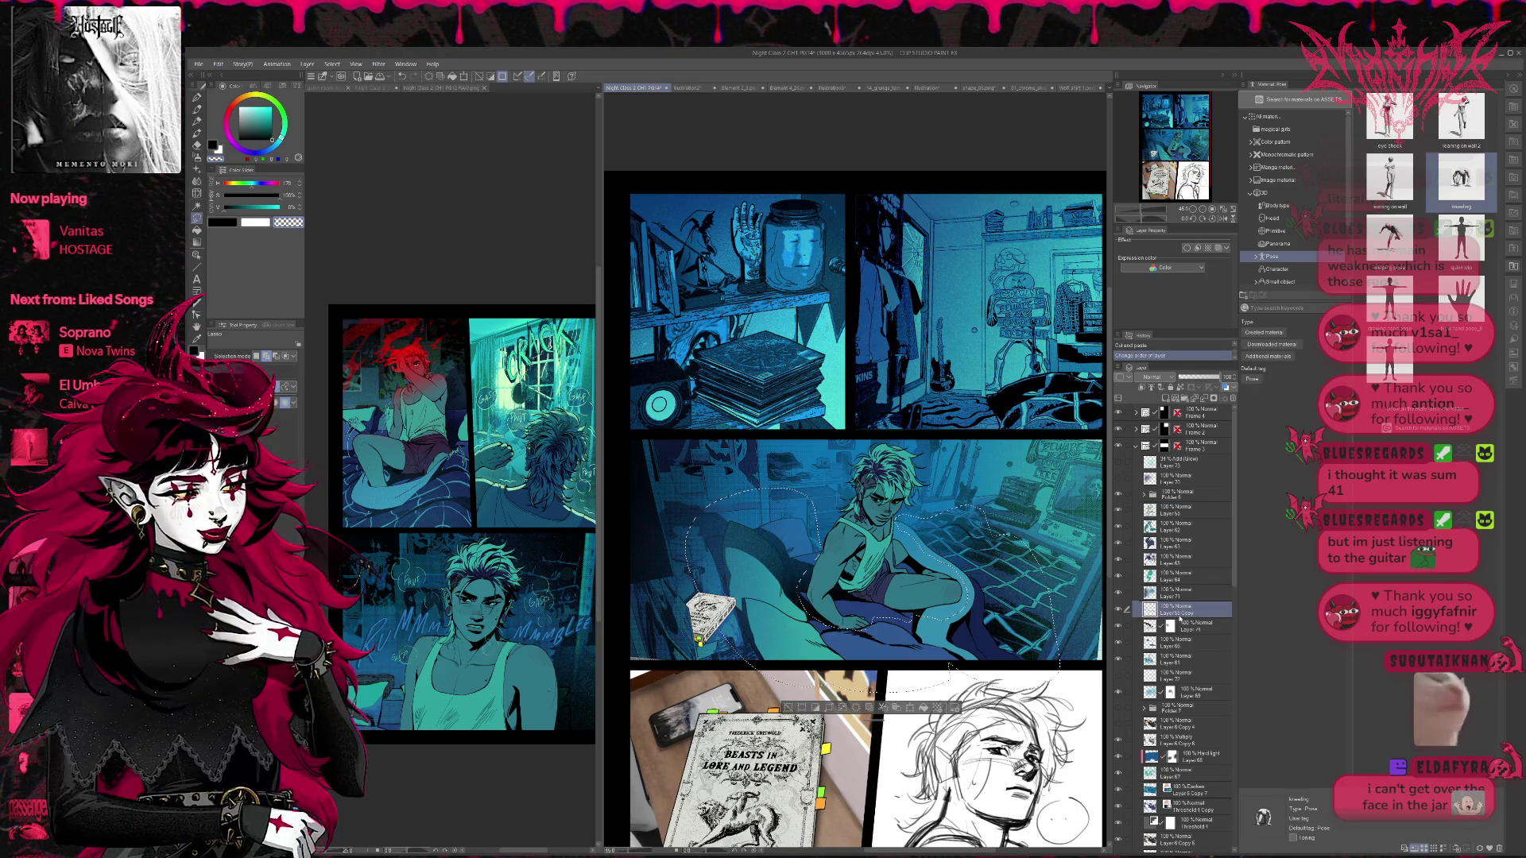
{"action": "key", "text": "ctrl+d"}
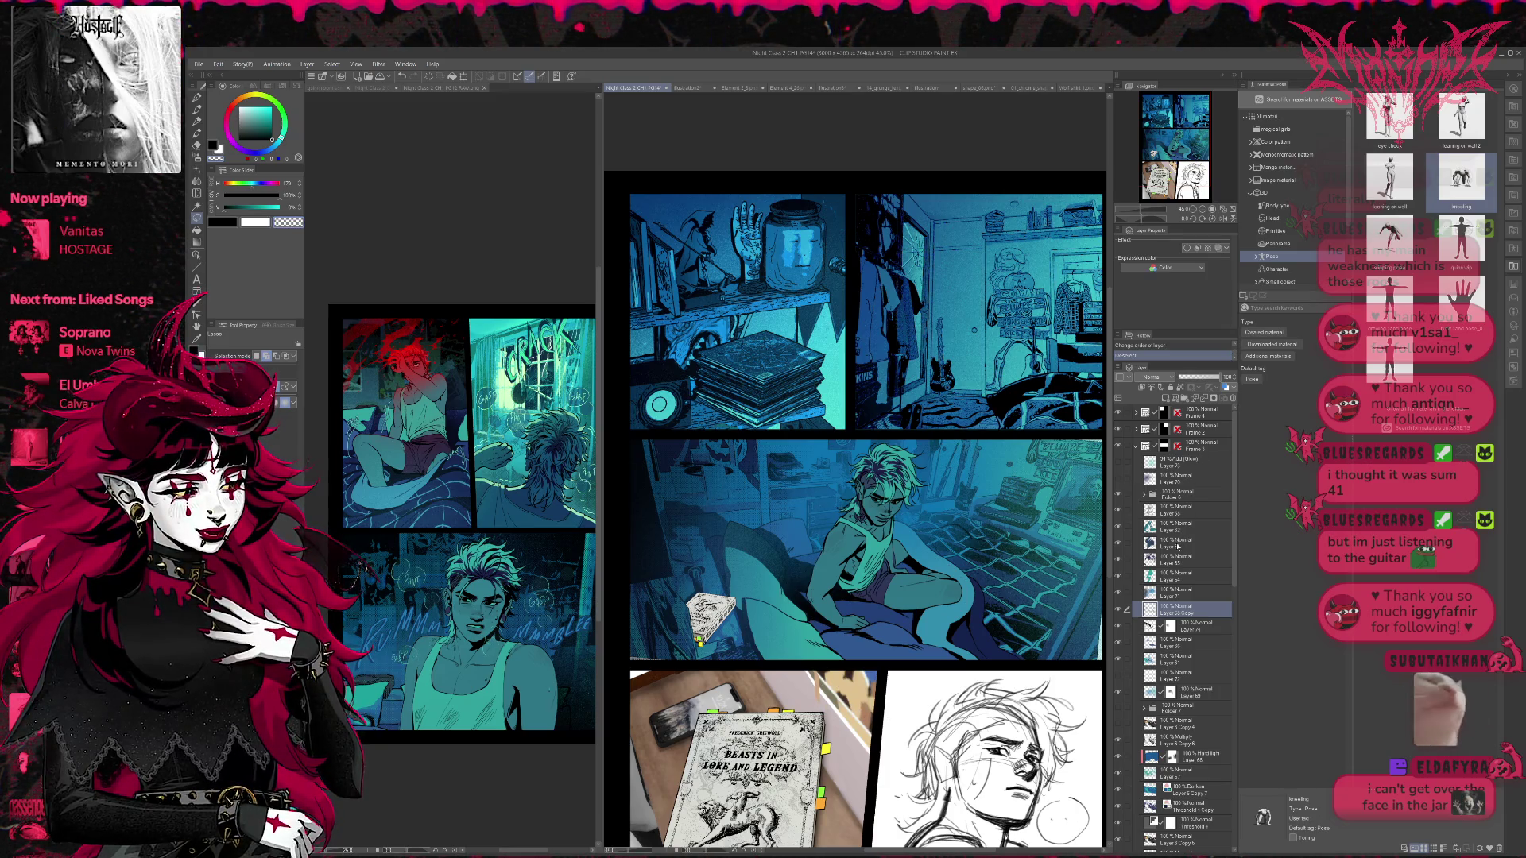
- Compare the panel with and without the Add (Glow) layer, leaving it visible, and zoom out
{"action": "left_click", "coordinate": [1119, 461]}
{"action": "left_click", "coordinate": [1119, 461]}
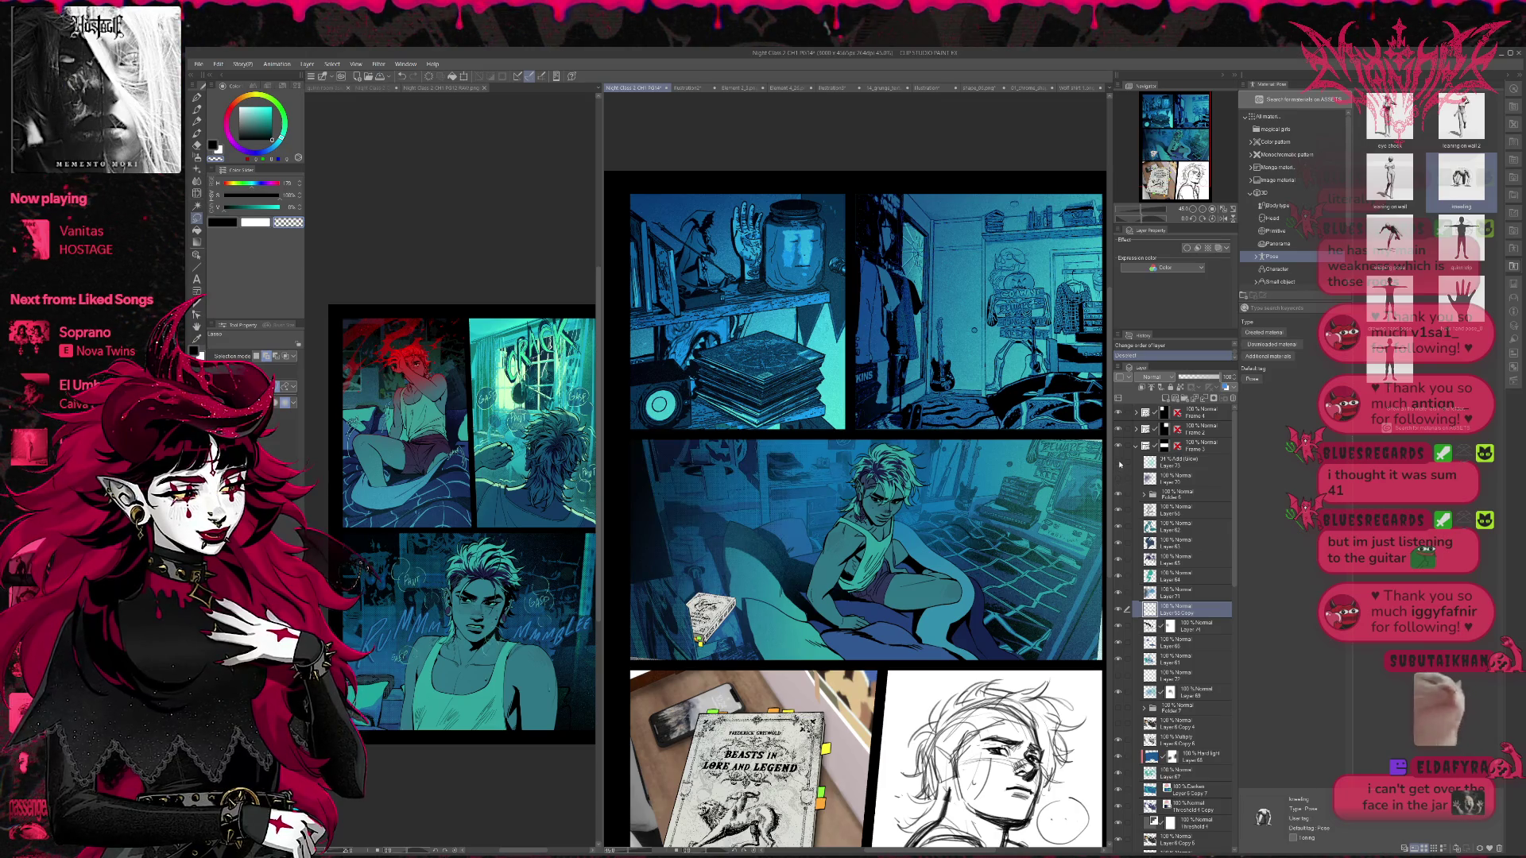
{"action": "left_click", "coordinate": [1119, 461]}
{"action": "left_click", "coordinate": [1119, 461]}
{"action": "left_click", "coordinate": [1119, 461]}
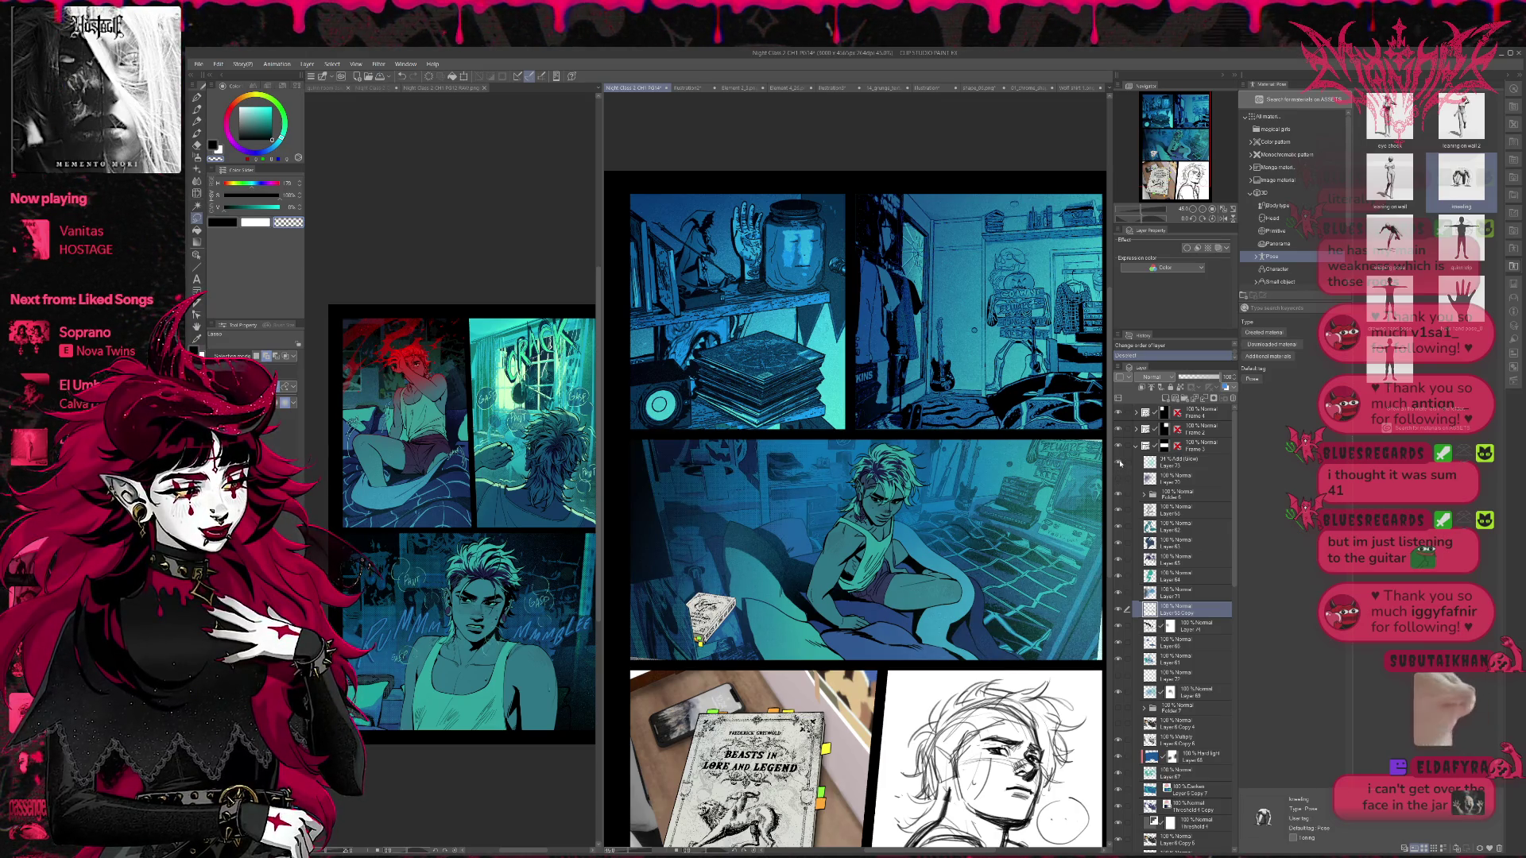
{"action": "left_click", "coordinate": [1190, 210]}
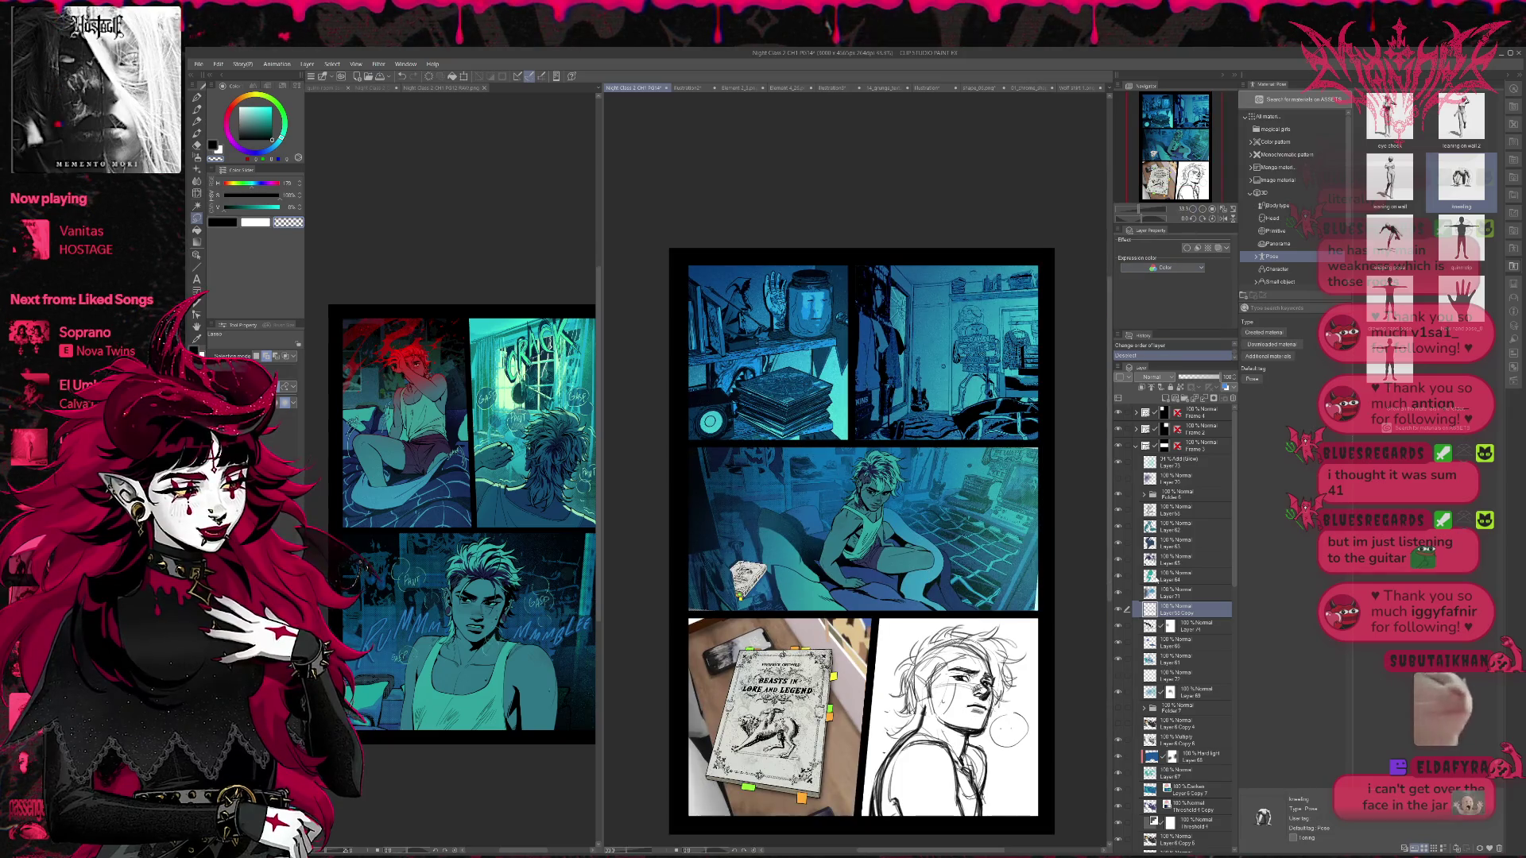
- Compare the monitor-and-poster detail layer and the sheet layer, ending with the detail layer hidden
{"action": "left_click", "coordinate": [1119, 693]}
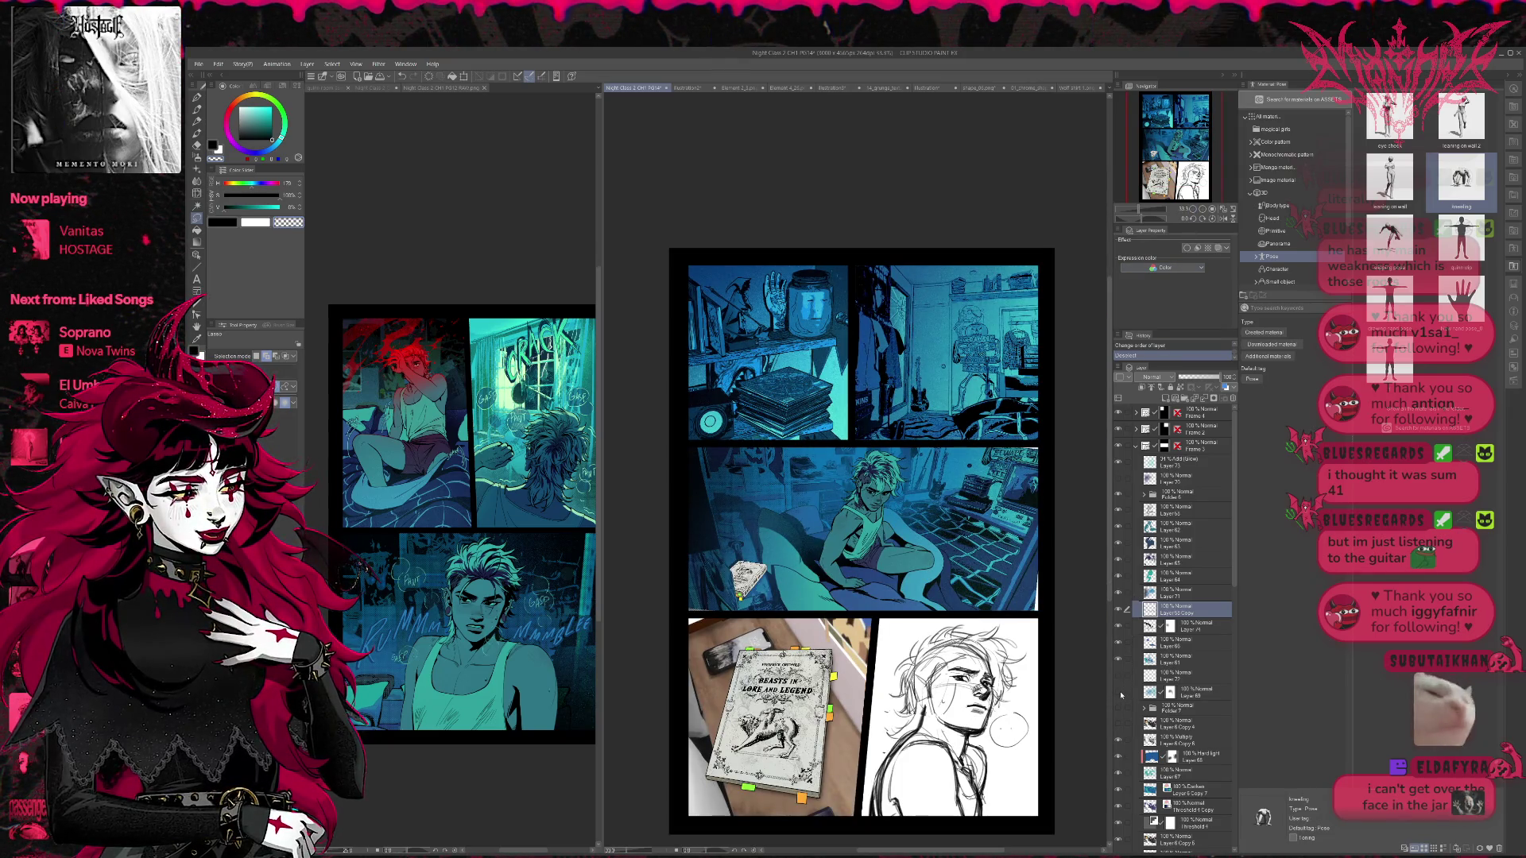
{"action": "left_click", "coordinate": [1121, 695]}
{"action": "left_click", "coordinate": [1121, 693]}
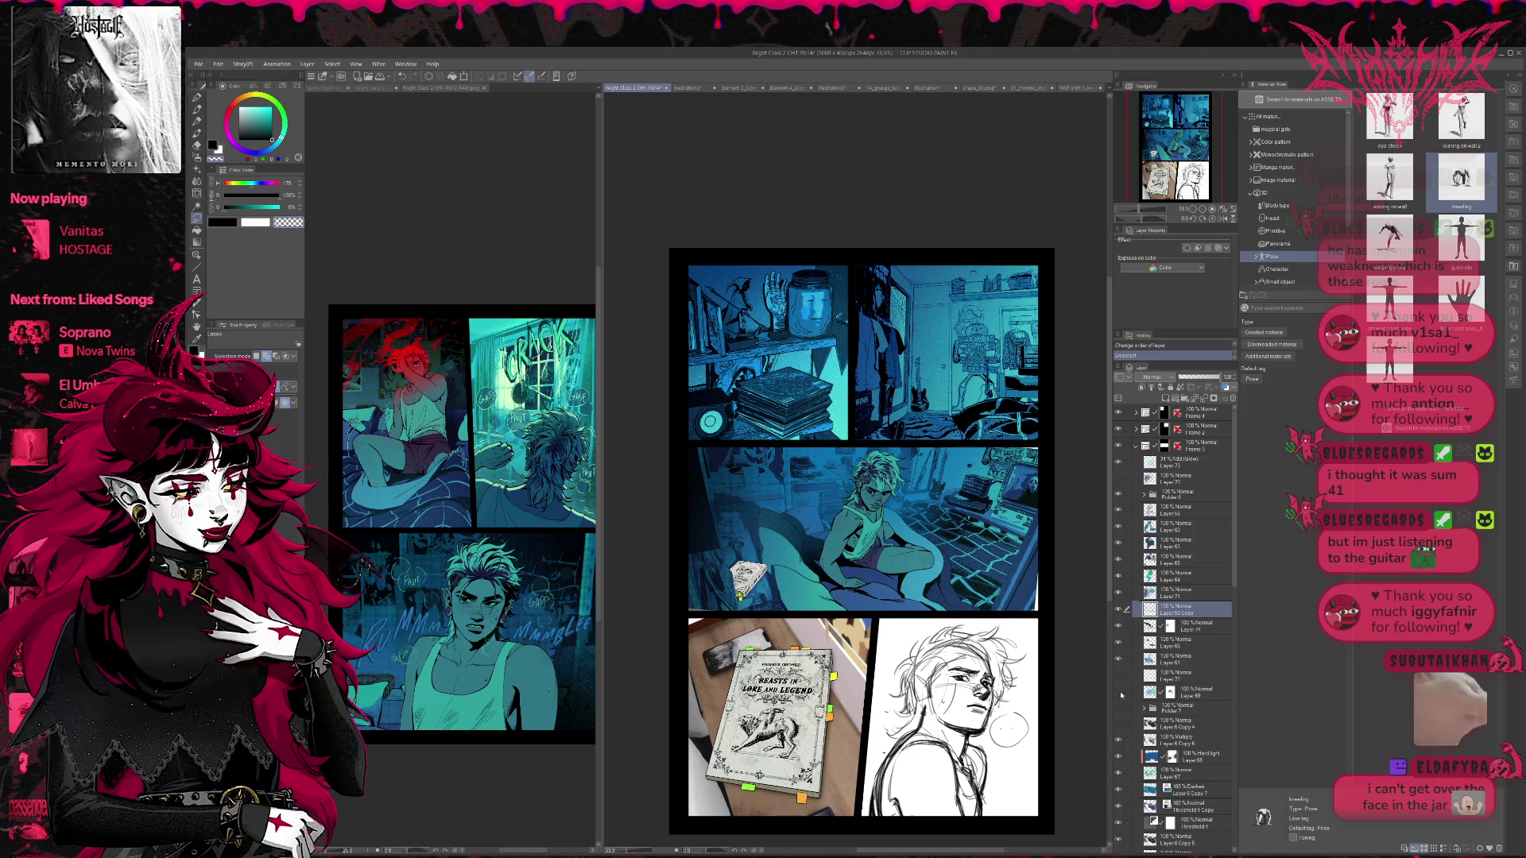
{"action": "left_click", "coordinate": [1119, 594]}
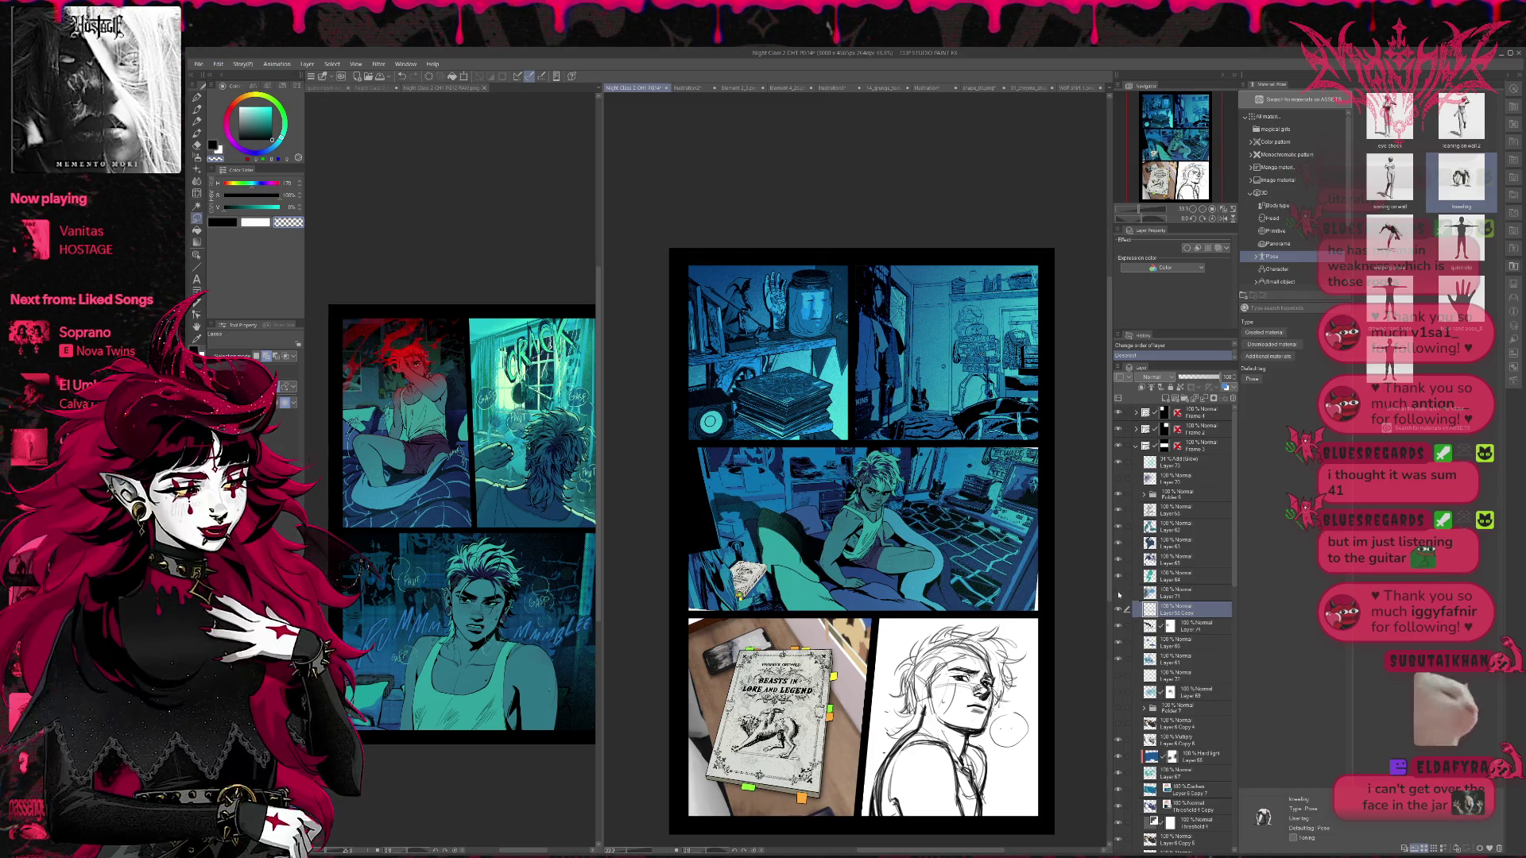
{"action": "left_click", "coordinate": [1119, 693]}
{"action": "left_click", "coordinate": [1120, 695]}
{"action": "left_click", "coordinate": [1121, 695]}
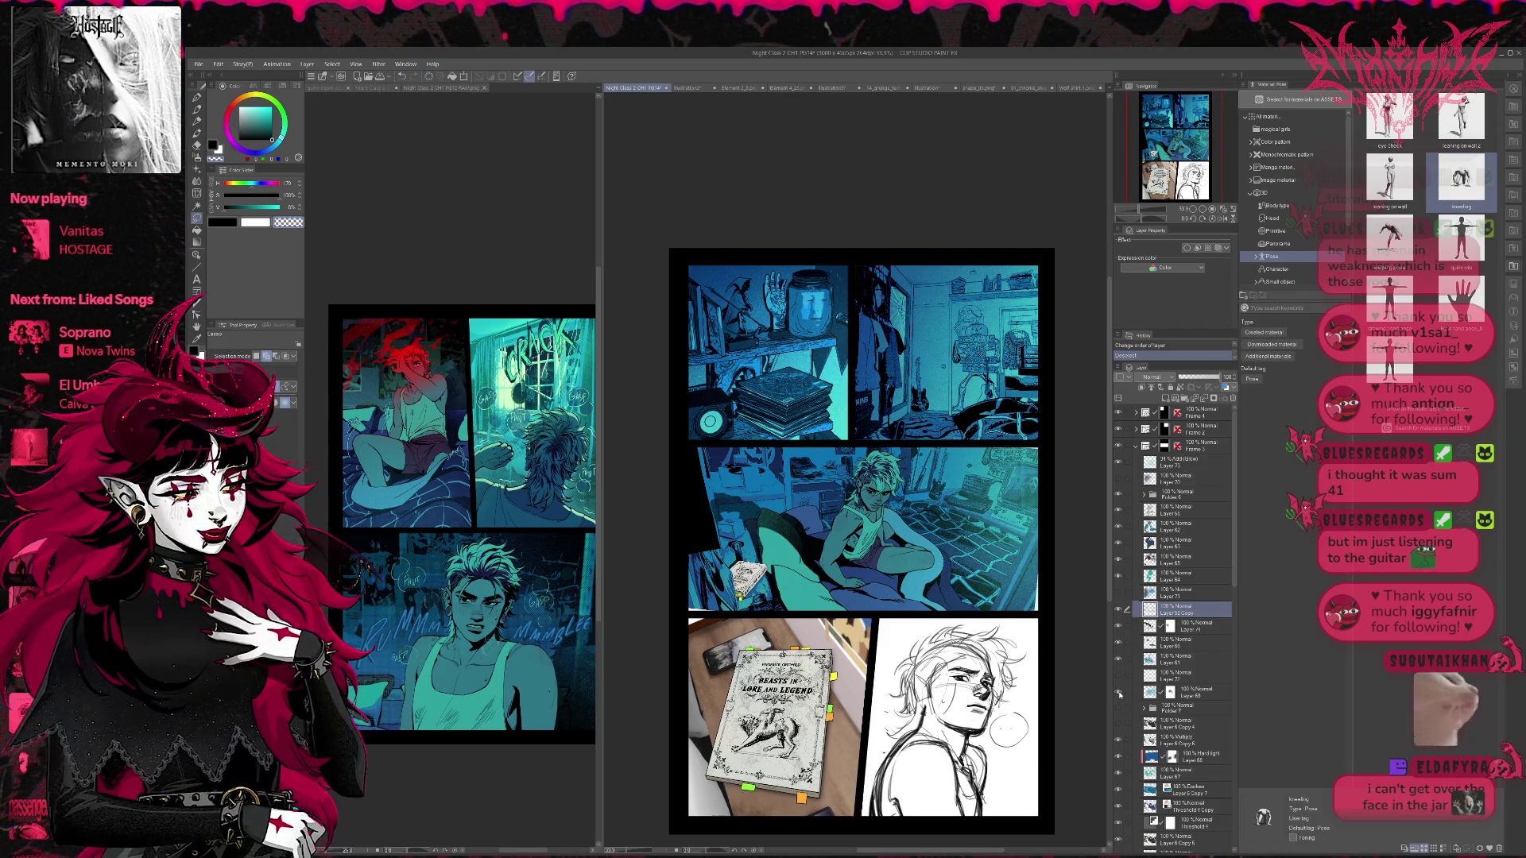
{"action": "left_click", "coordinate": [1120, 694]}
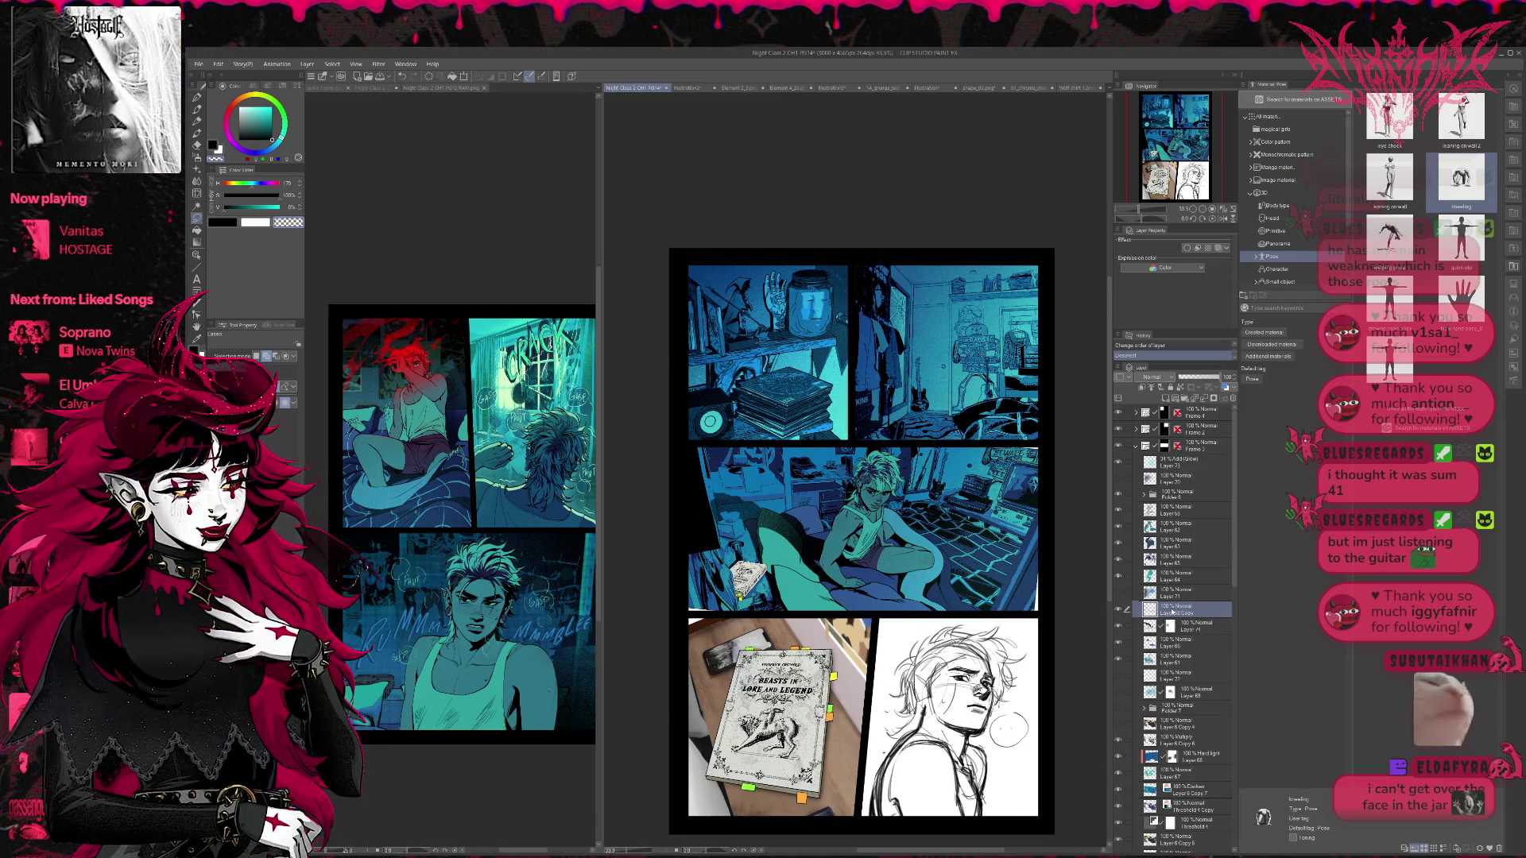
- Add two empty layers above Layer 68 Copy and draw a small blue pen stroke on the bedroom panel
{"action": "left_click", "coordinate": [1165, 399]}
{"action": "left_click", "coordinate": [1165, 398]}
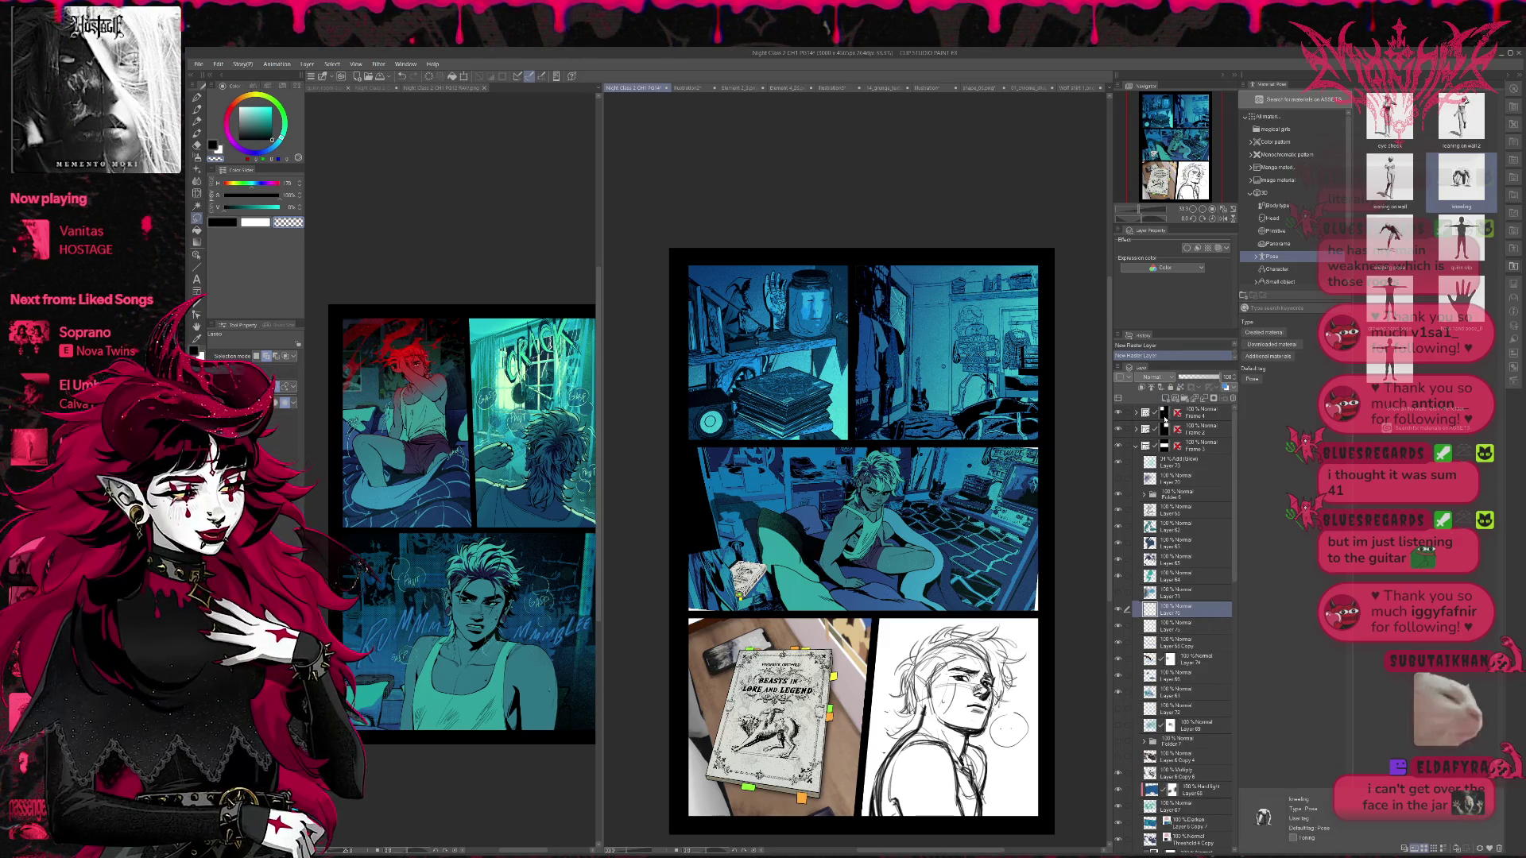
{"action": "left_click", "coordinate": [1193, 210]}
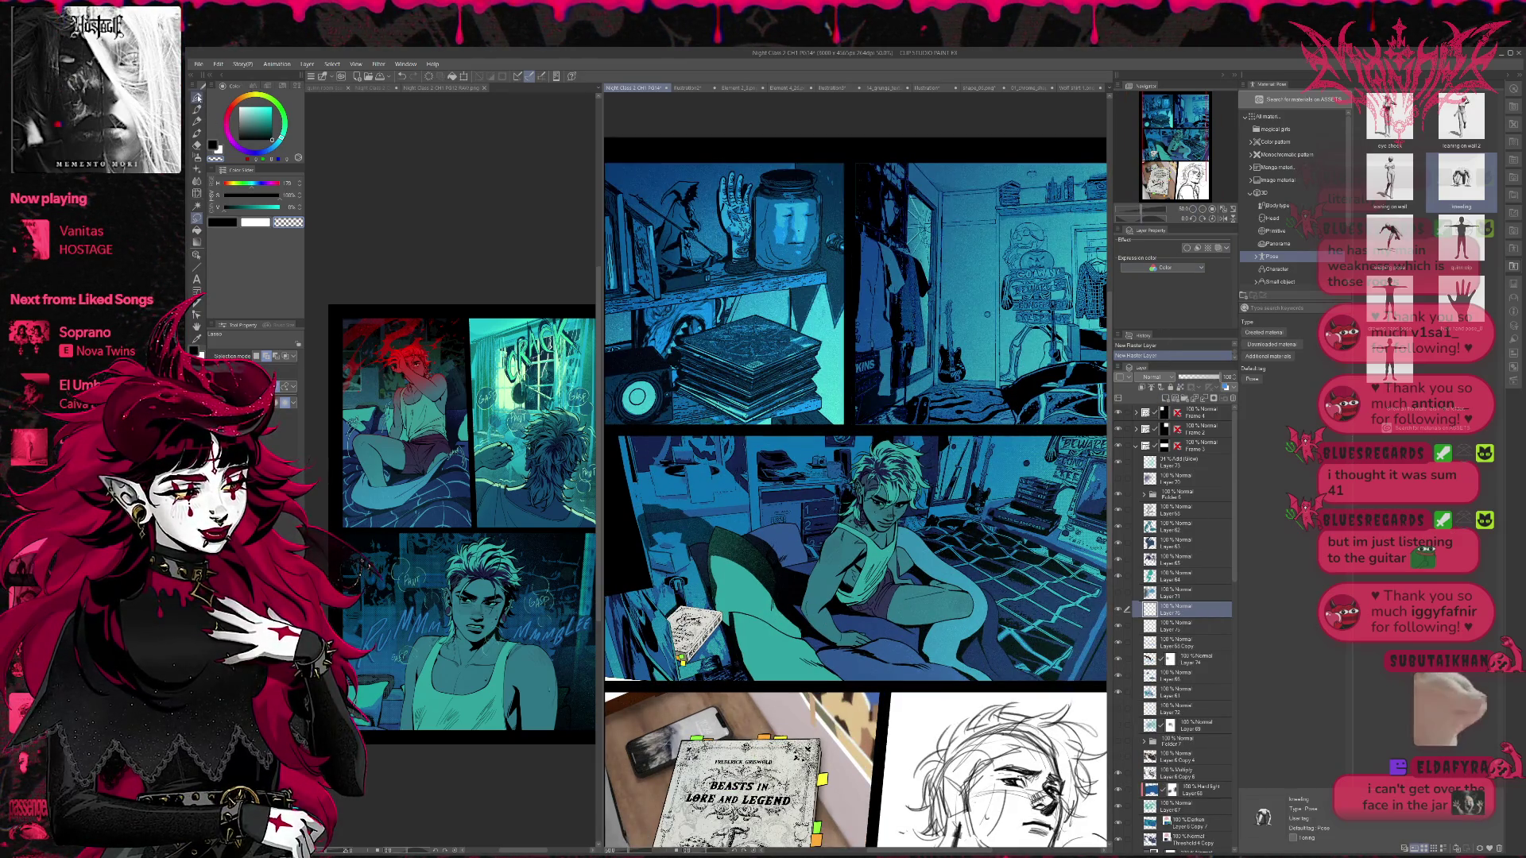
{"action": "left_click", "coordinate": [848, 473], "text": "alt"}
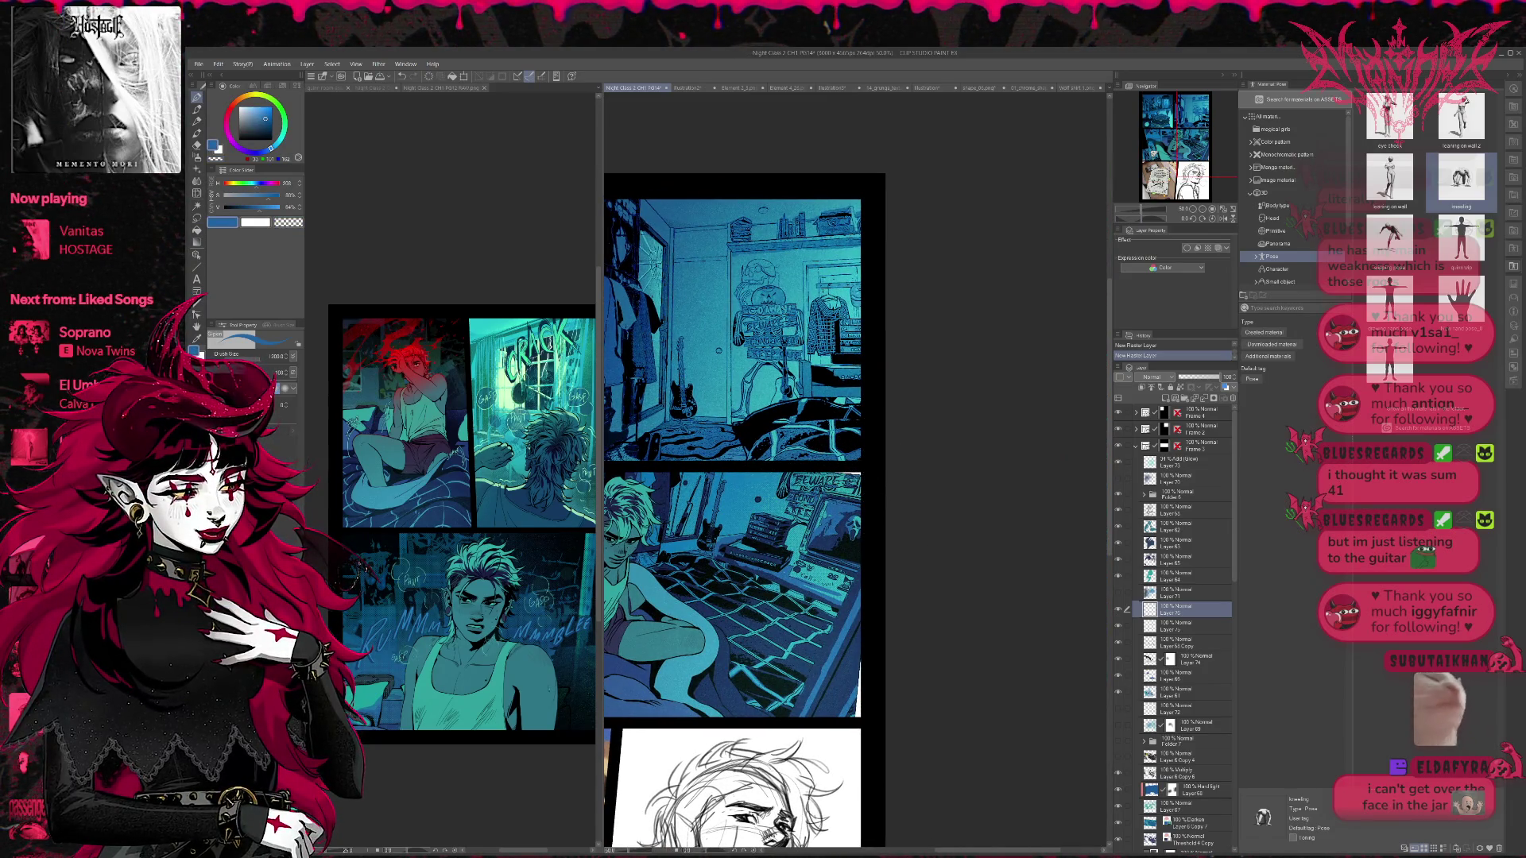
{"action": "key", "text": "bracketleft"}
{"action": "key", "text": "bracketleft"}
{"action": "key", "text": "bracketleft"}
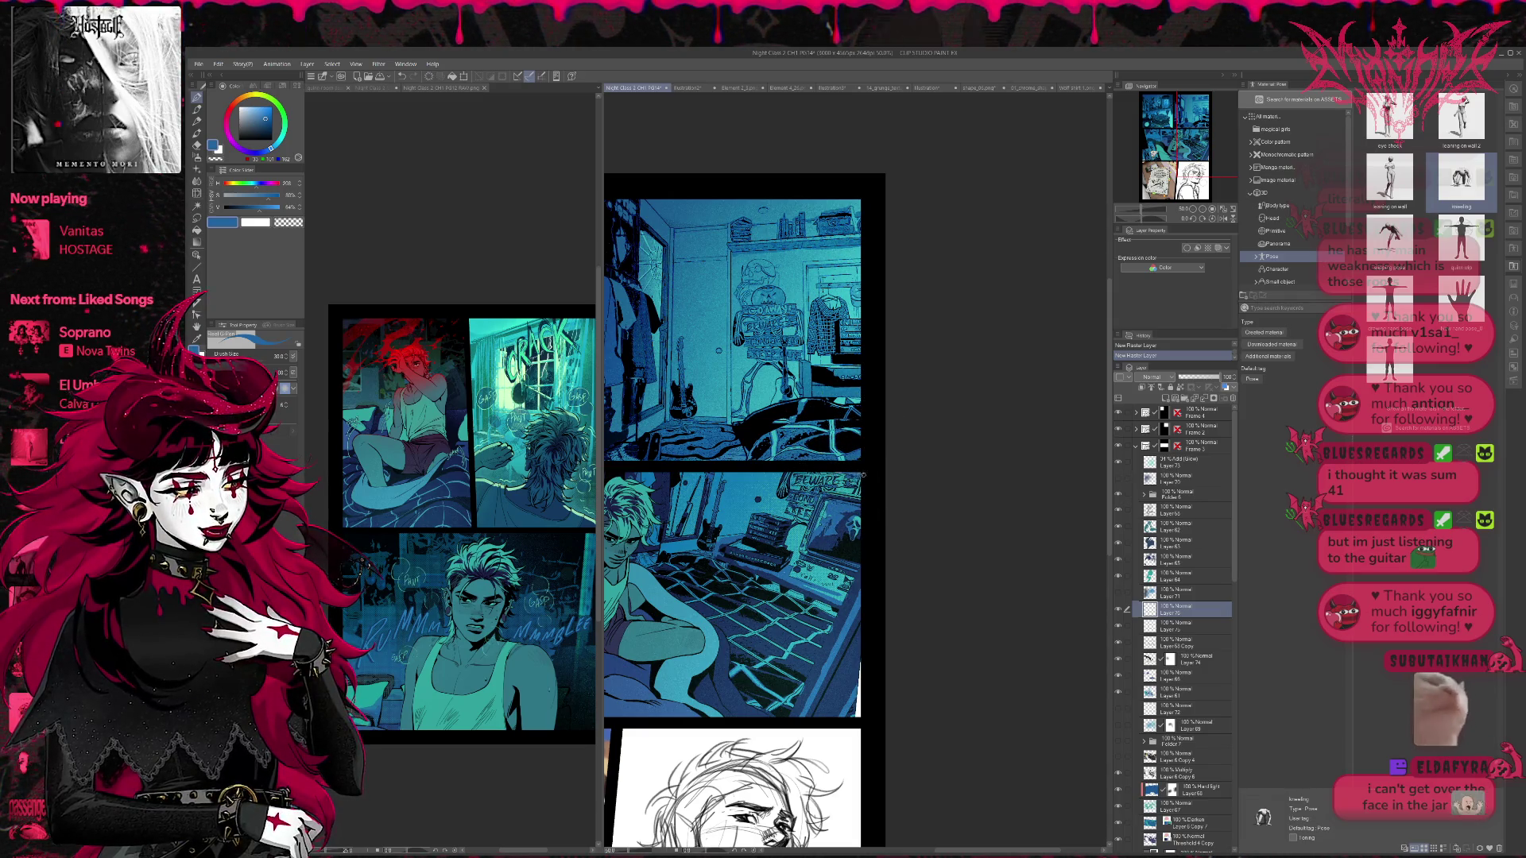
{"action": "left_click_drag", "start_coordinate": [853, 471], "coordinate": [854, 473]}
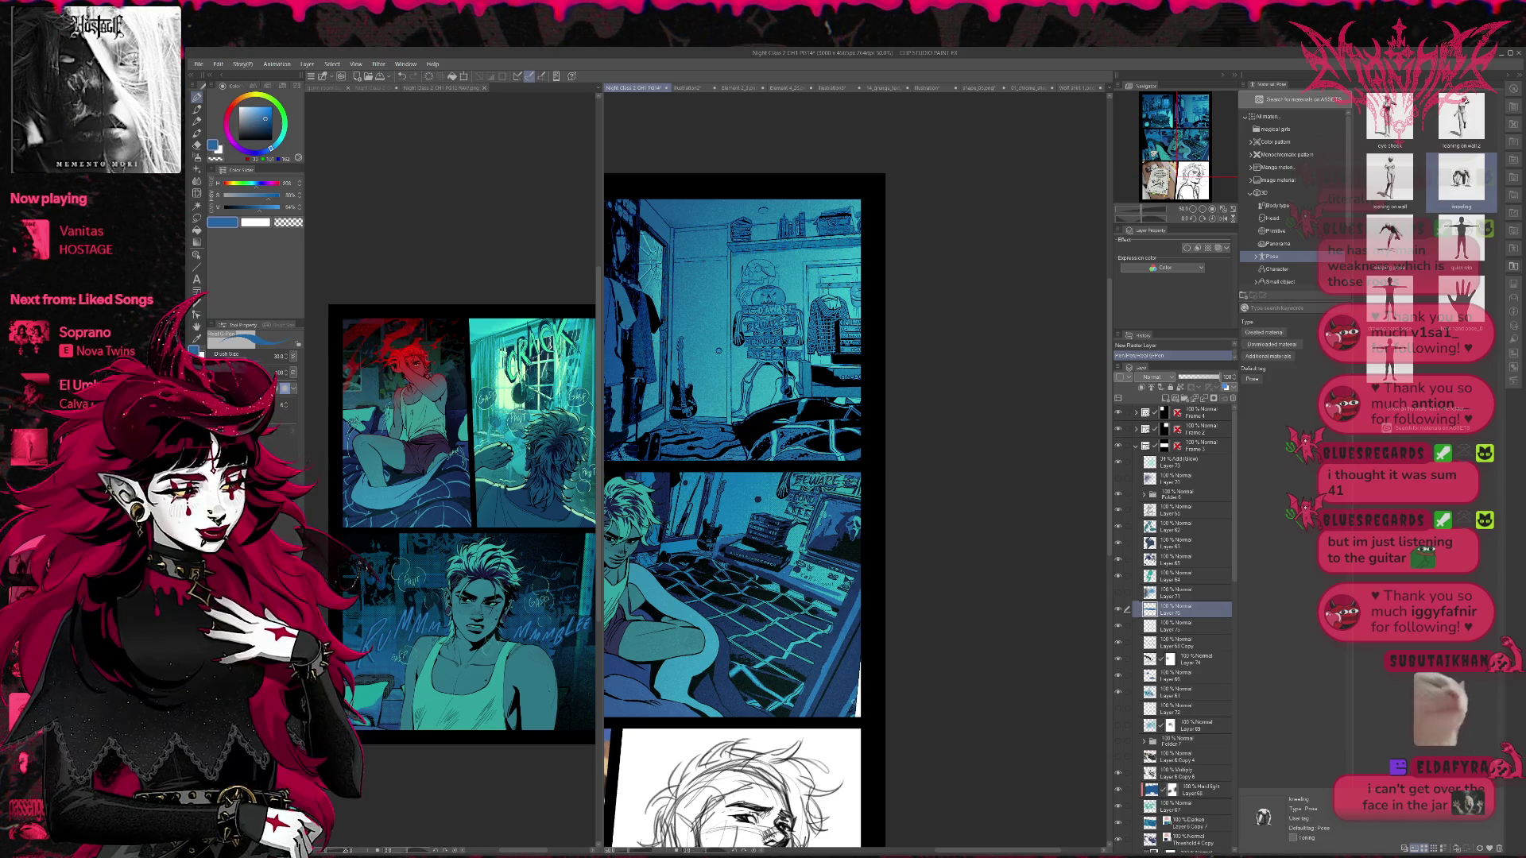
- Sample navy and teal tones and add small pen strokes, restoring the white stroke with redo
{"action": "left_click", "coordinate": [857, 675], "text": "alt"}
{"action": "left_click", "coordinate": [858, 674], "text": "alt"}
{"action": "left_click_drag", "start_coordinate": [857, 674], "coordinate": [859, 677]}
{"action": "key", "text": "ctrl+z"}
{"action": "left_click", "coordinate": [852, 706], "text": "alt"}
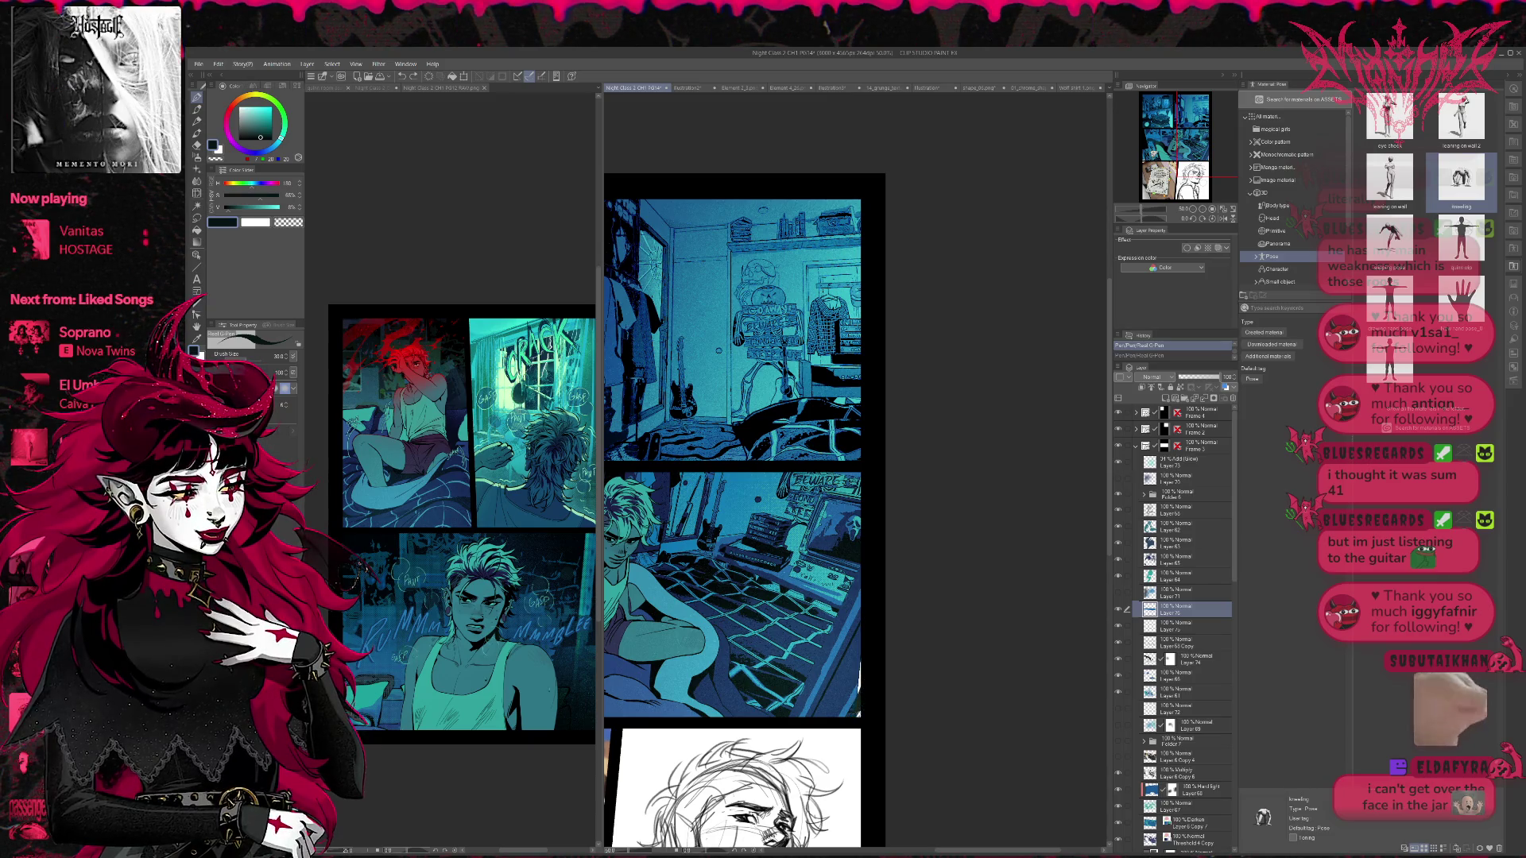
{"action": "key", "text": "ctrl+y"}
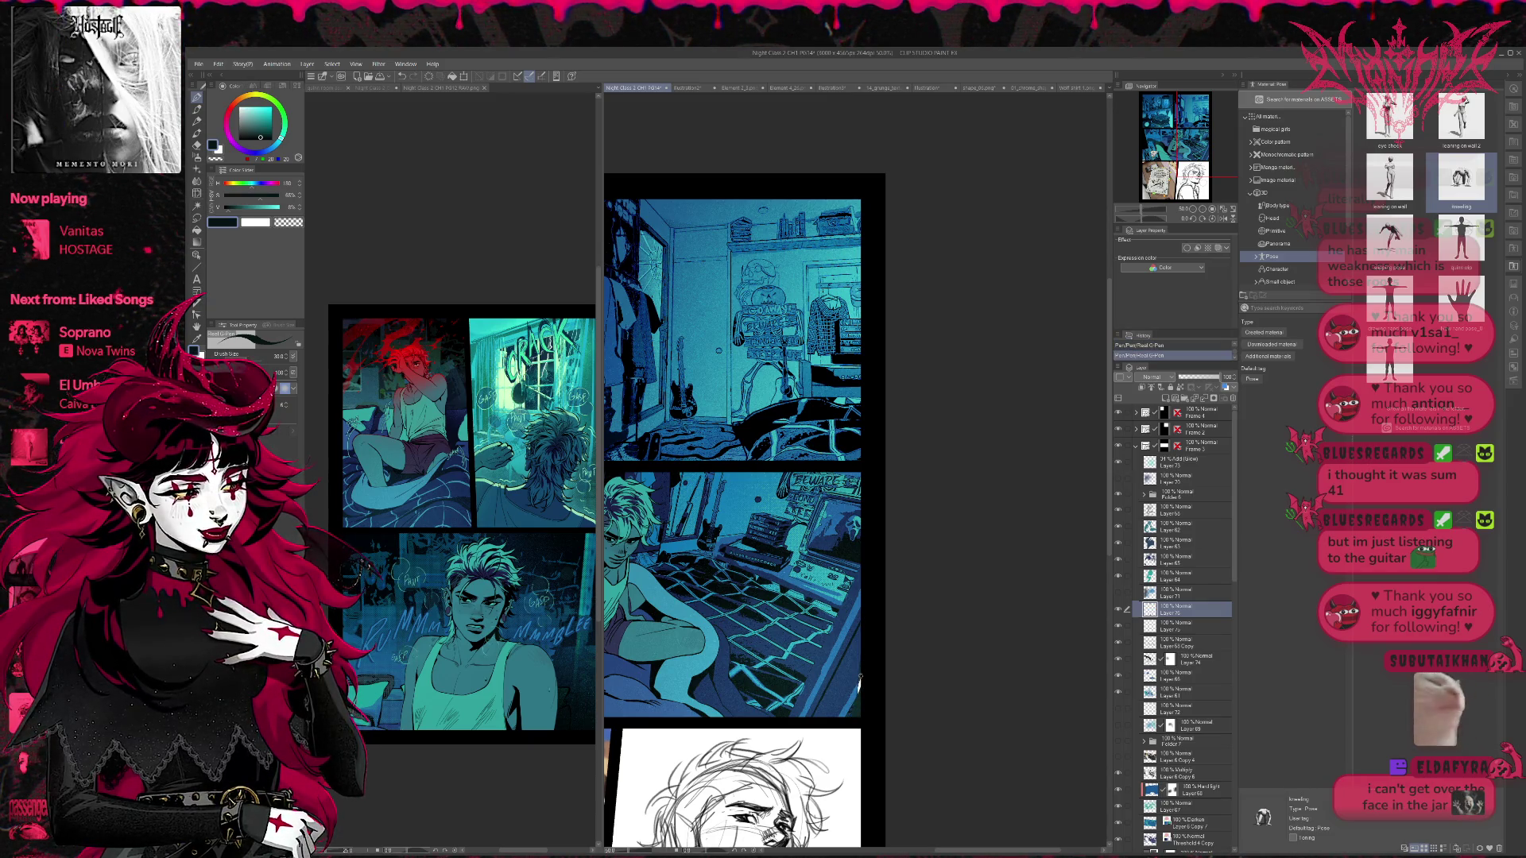
{"action": "left_click", "coordinate": [860, 681], "text": "alt"}
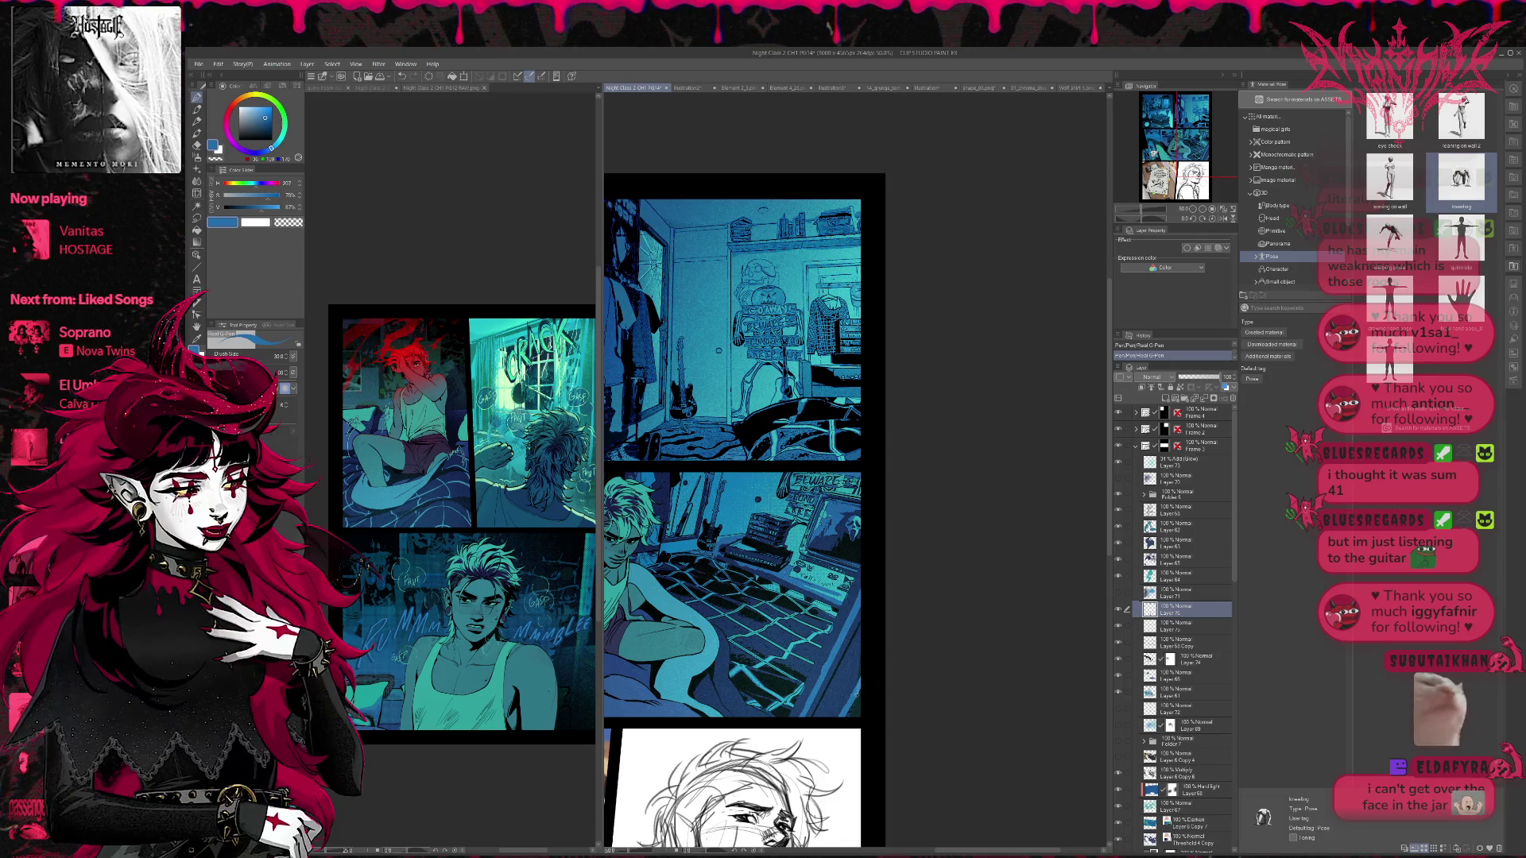
{"action": "scroll", "coordinate": [866, 653], "scroll_direction": "left", "scroll_amount": 5}
- Eyedrop colours from the page, ending with black from the panel gutter
{"action": "scroll", "coordinate": [757, 566], "scroll_direction": "left", "scroll_amount": 2}
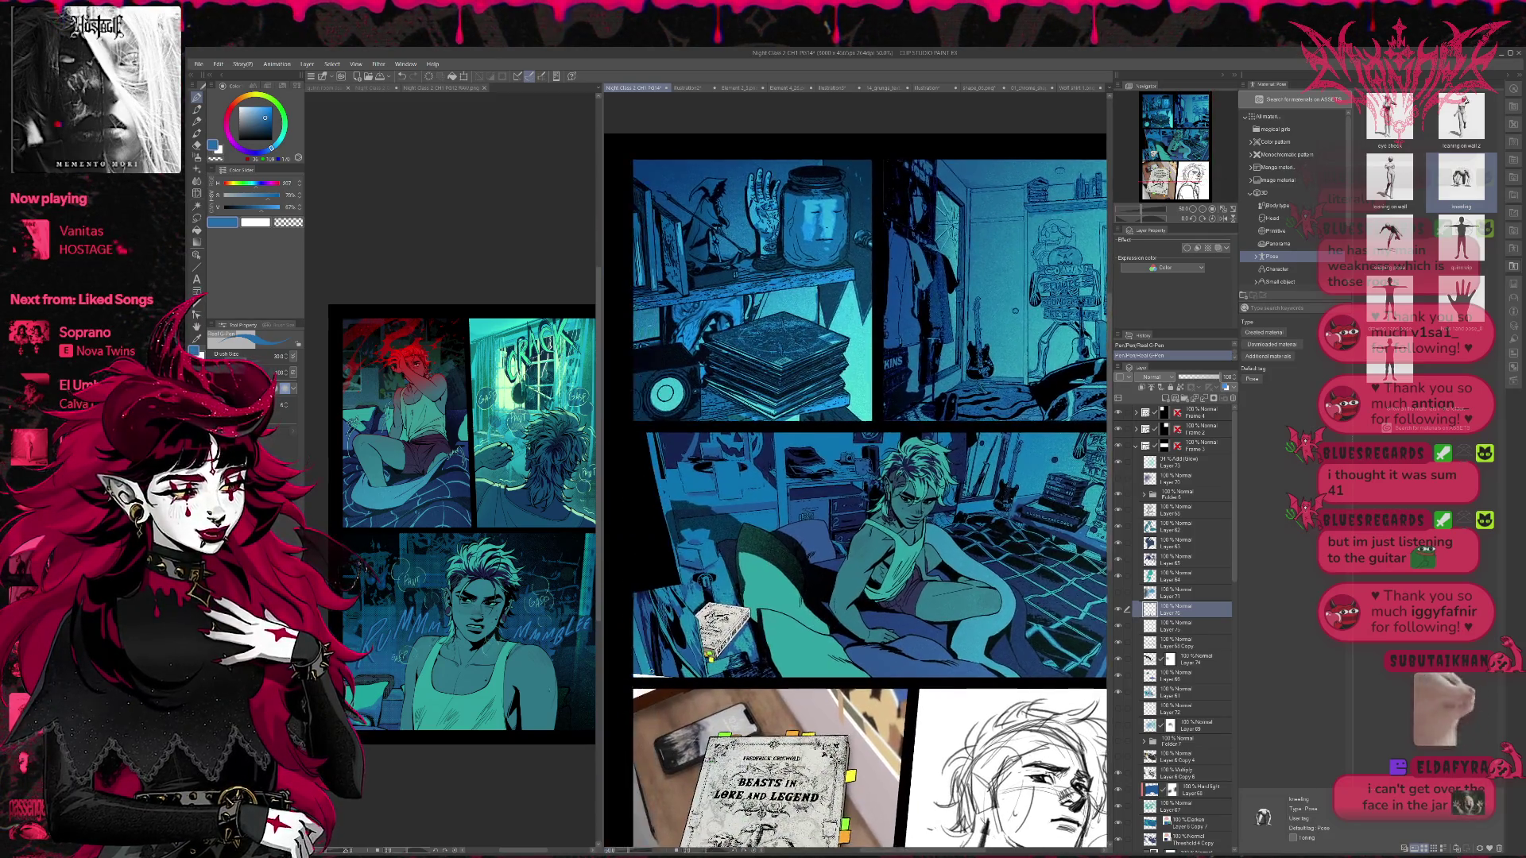
{"action": "left_click", "coordinate": [645, 676], "text": "alt"}
{"action": "left_click", "coordinate": [652, 673], "text": "alt"}
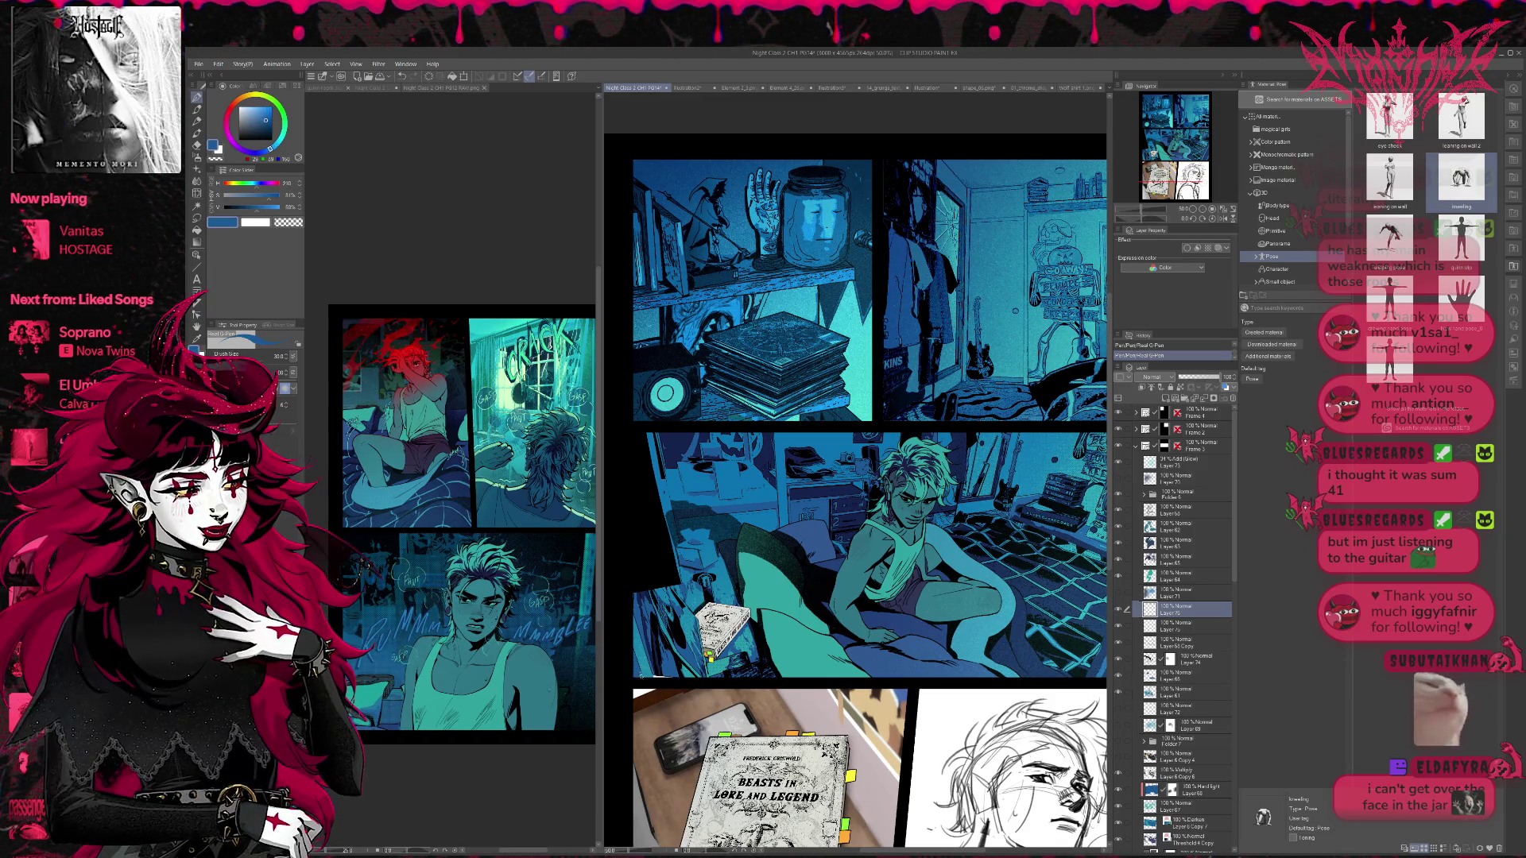
{"action": "left_click", "coordinate": [656, 681], "text": "alt"}
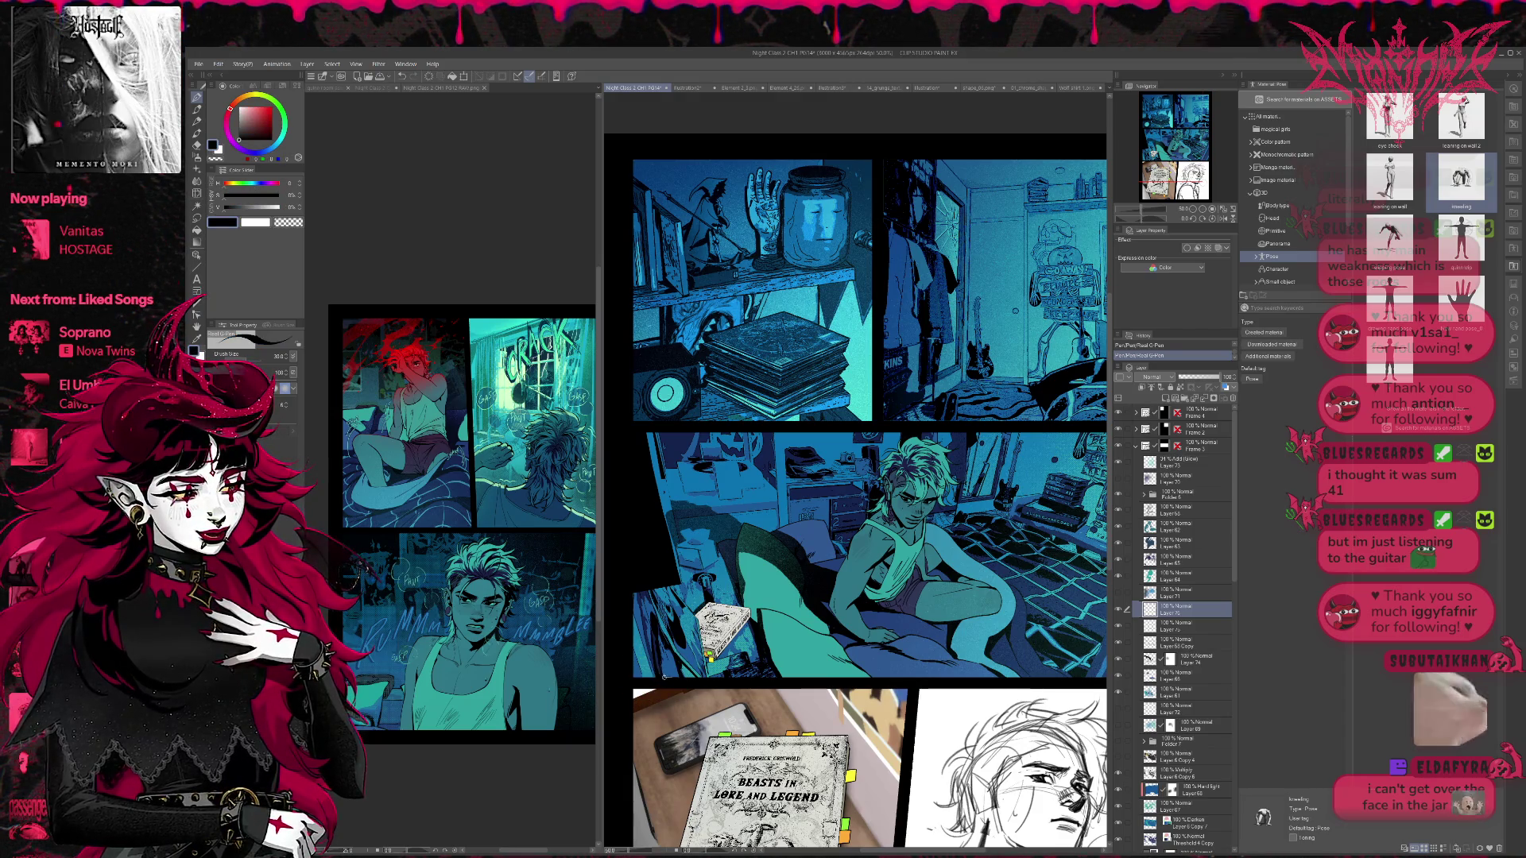
- Zoom out to 33.3% to show the whole page and select Layer 69
{"action": "scroll", "coordinate": [762, 581], "scroll_direction": "up", "scroll_amount": 2}
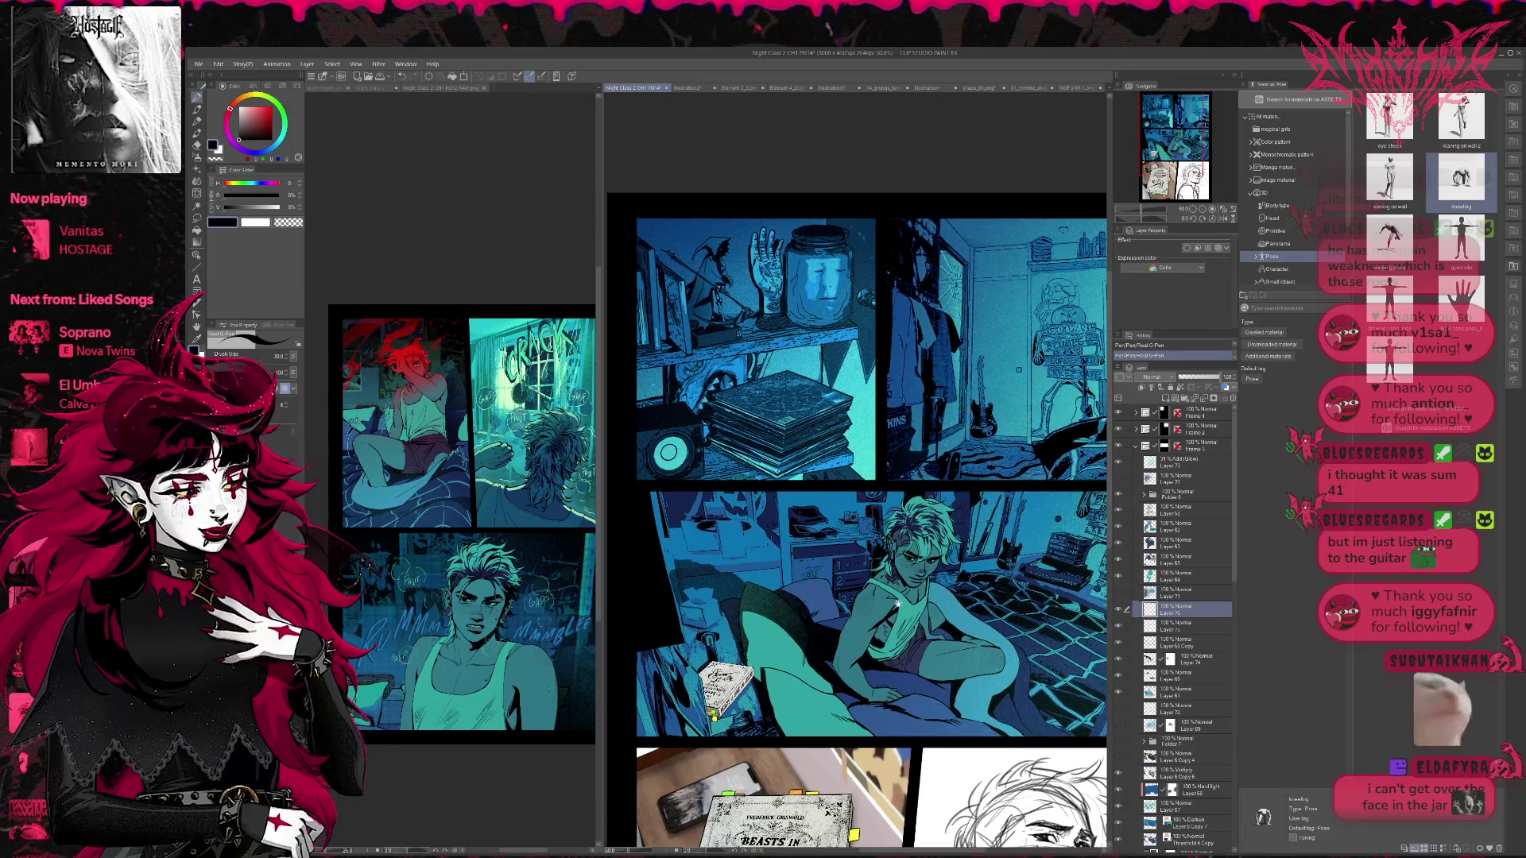
{"action": "left_click", "coordinate": [1205, 210]}
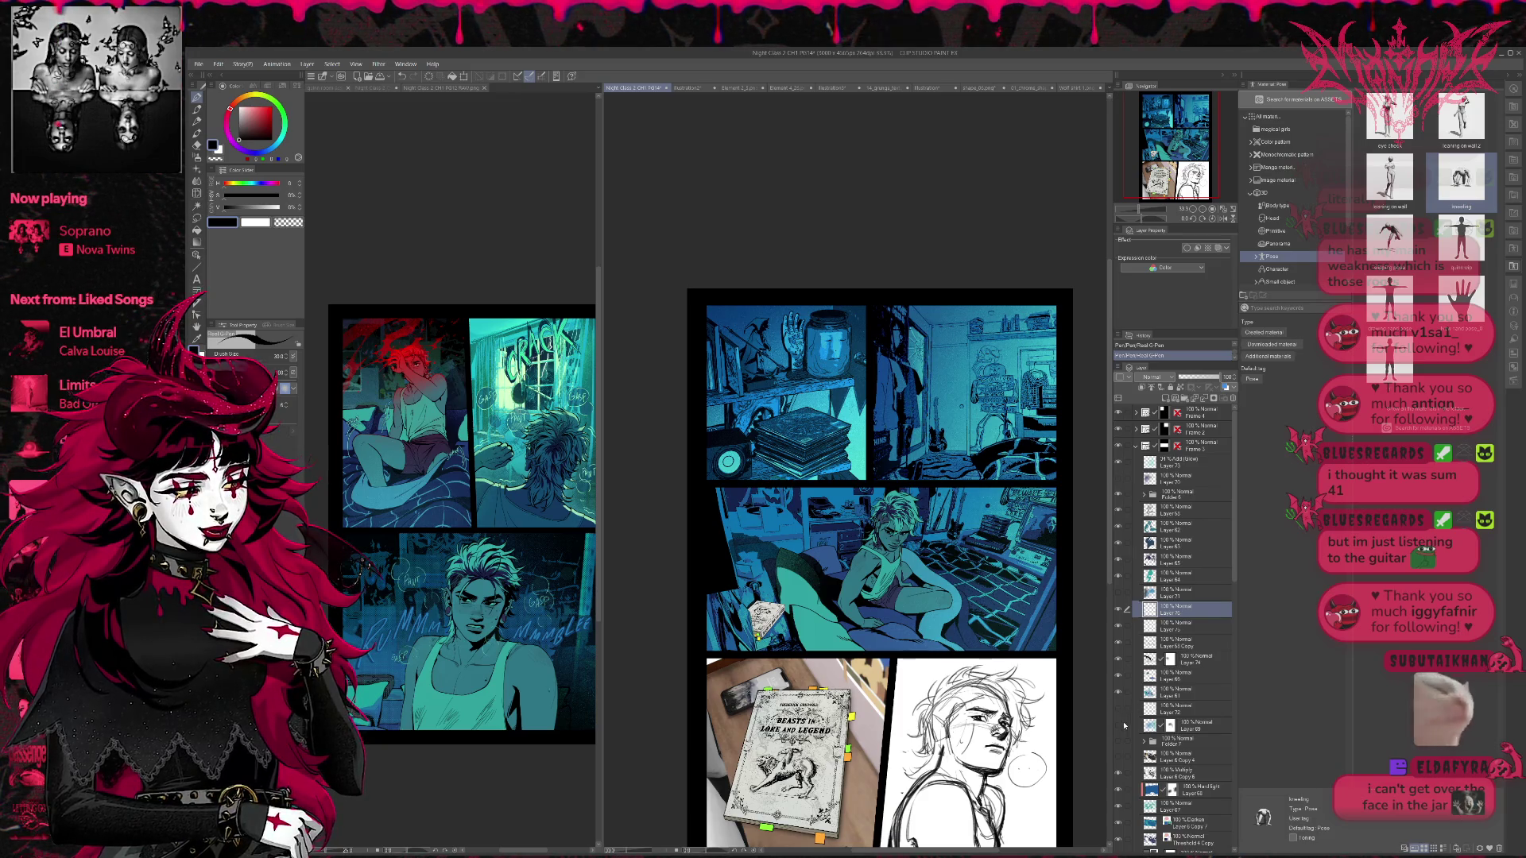
{"action": "left_click", "coordinate": [1182, 725]}
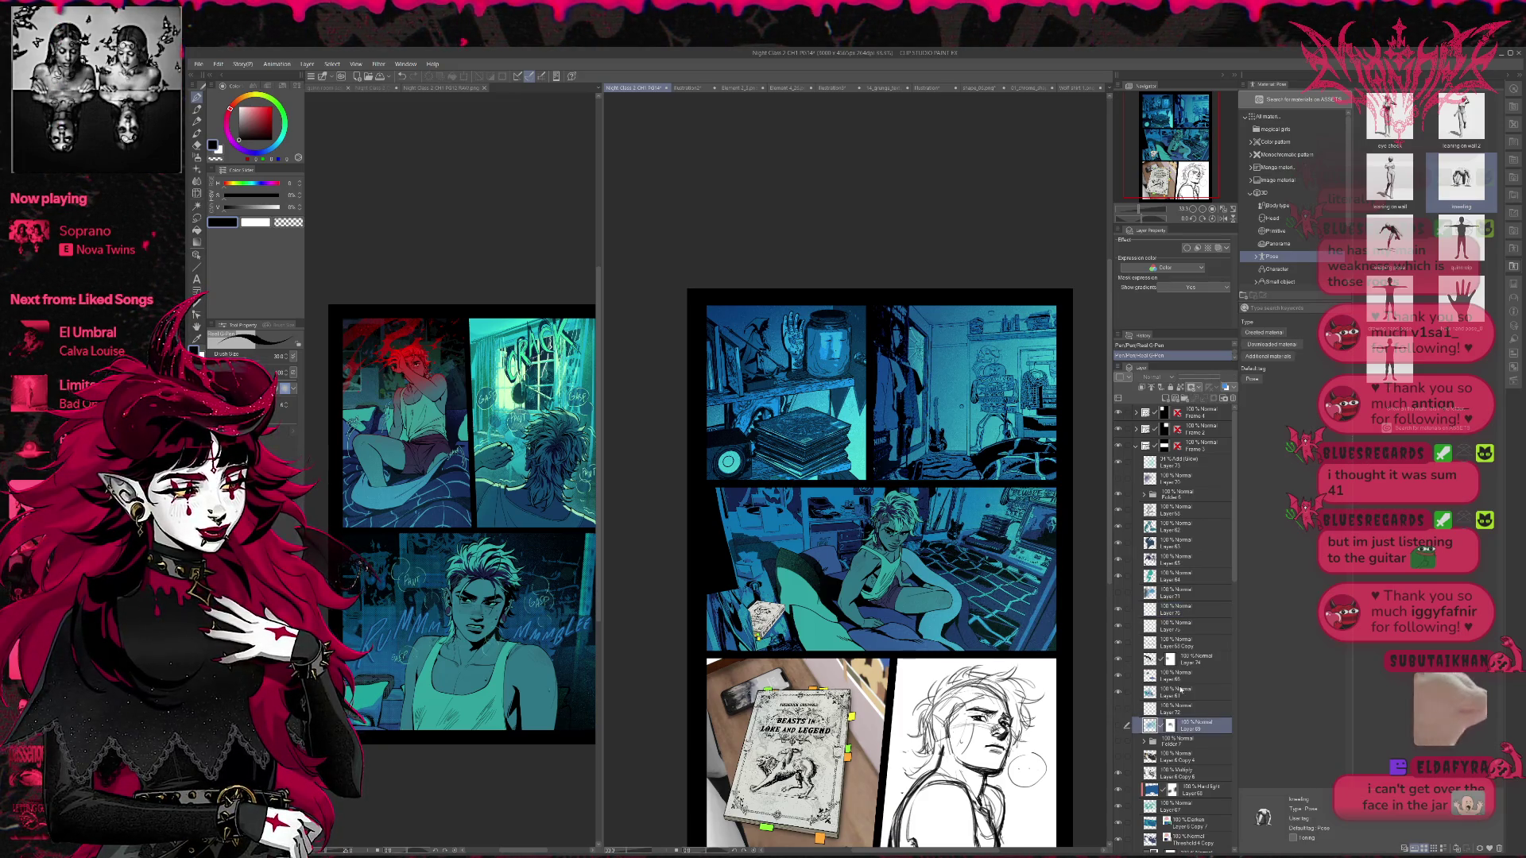
- Add a new raster layer above Layer 69 and brush teal WW GRAIN texture onto the middle panel
{"action": "key", "text": "ctrl+shift+n"}
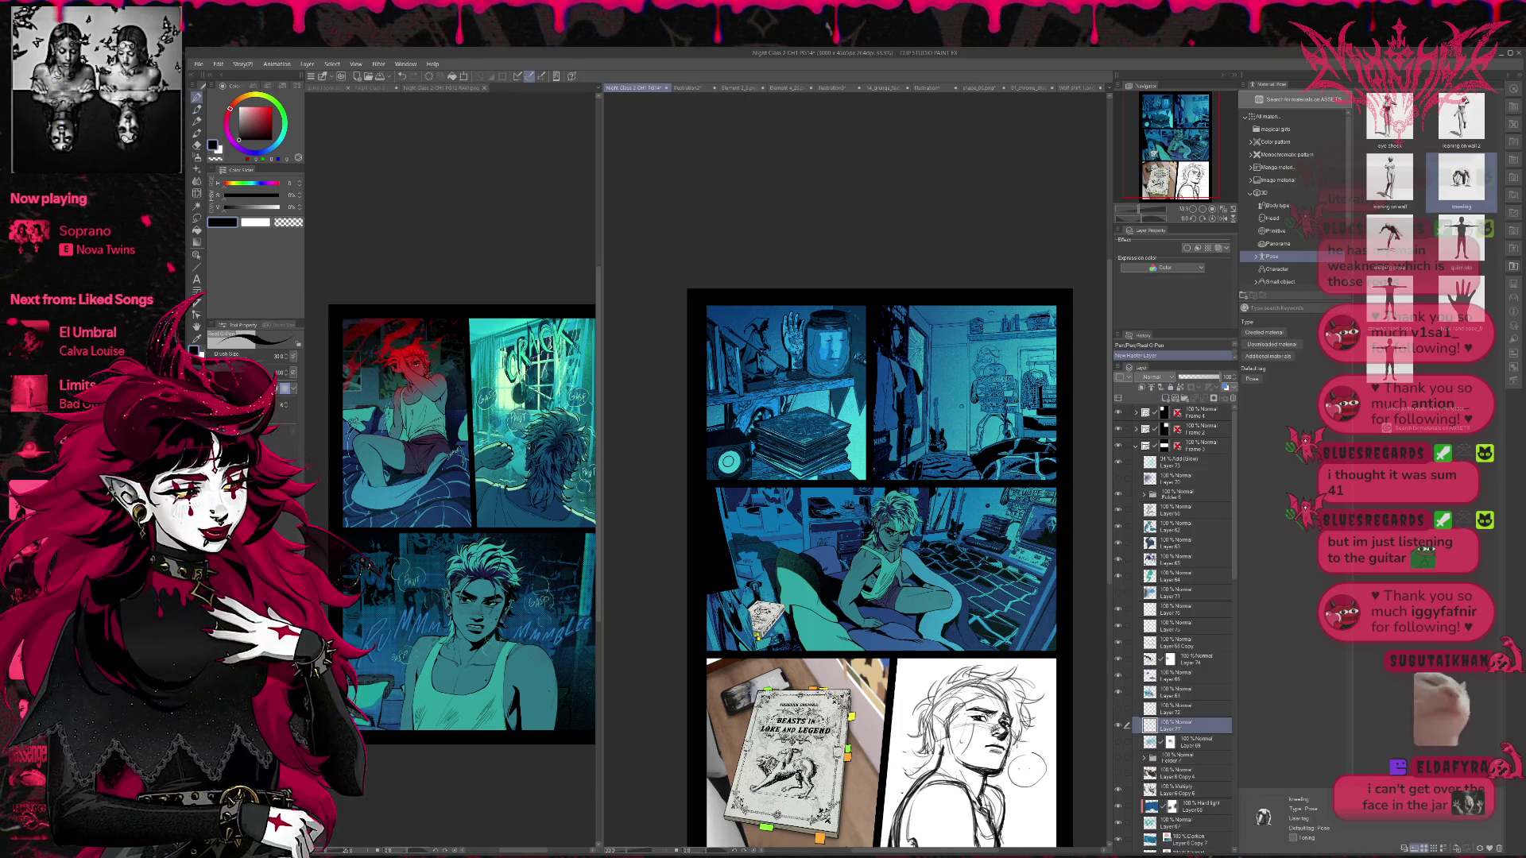
{"action": "left_click", "coordinate": [856, 458], "text": "alt"}
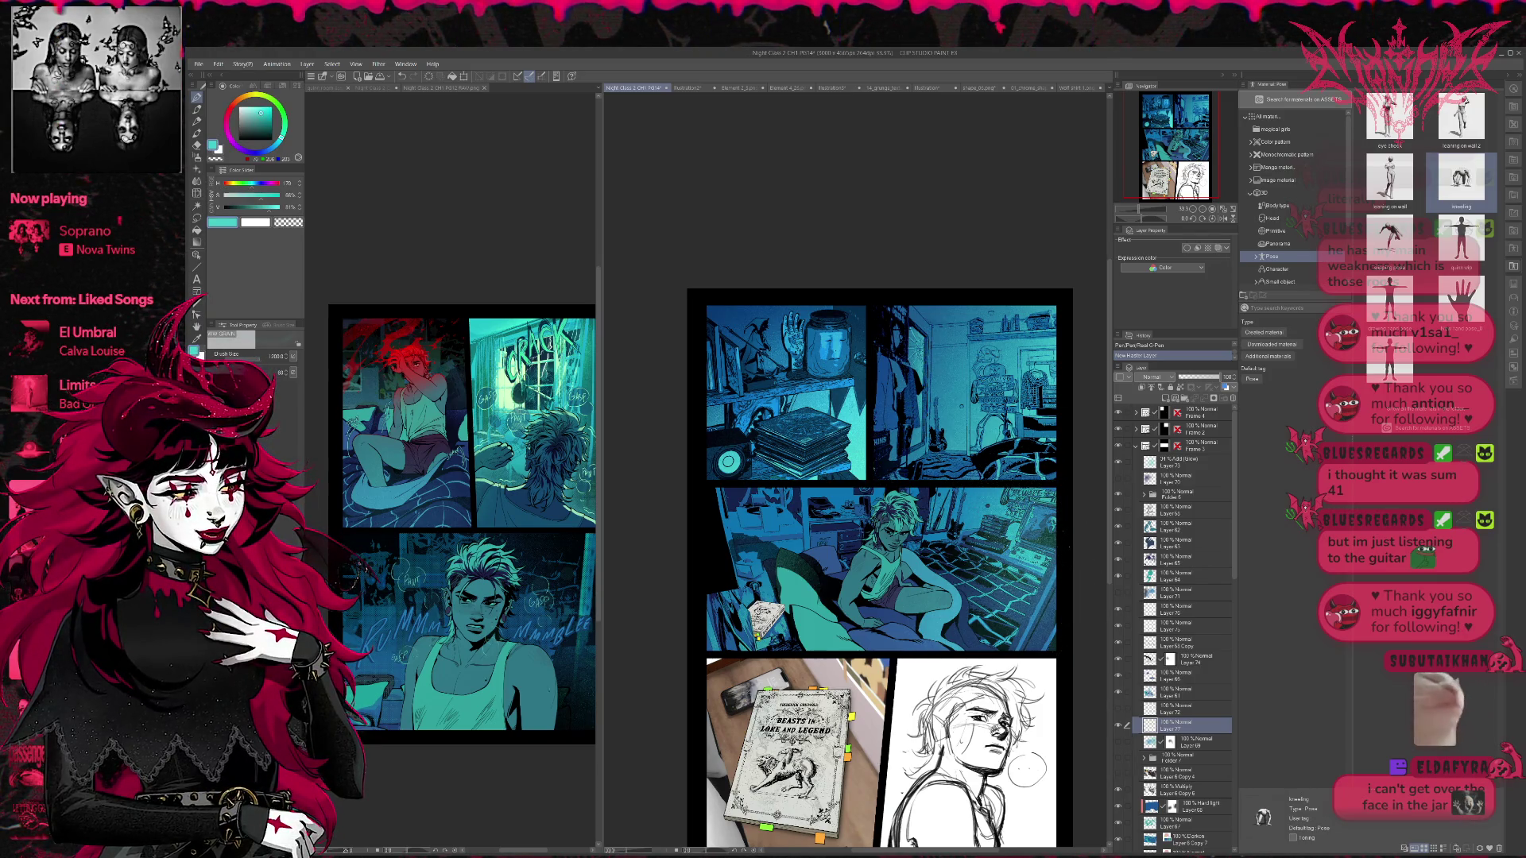
{"action": "left_click_drag", "start_coordinate": [962, 565], "coordinate": [1081, 540]}
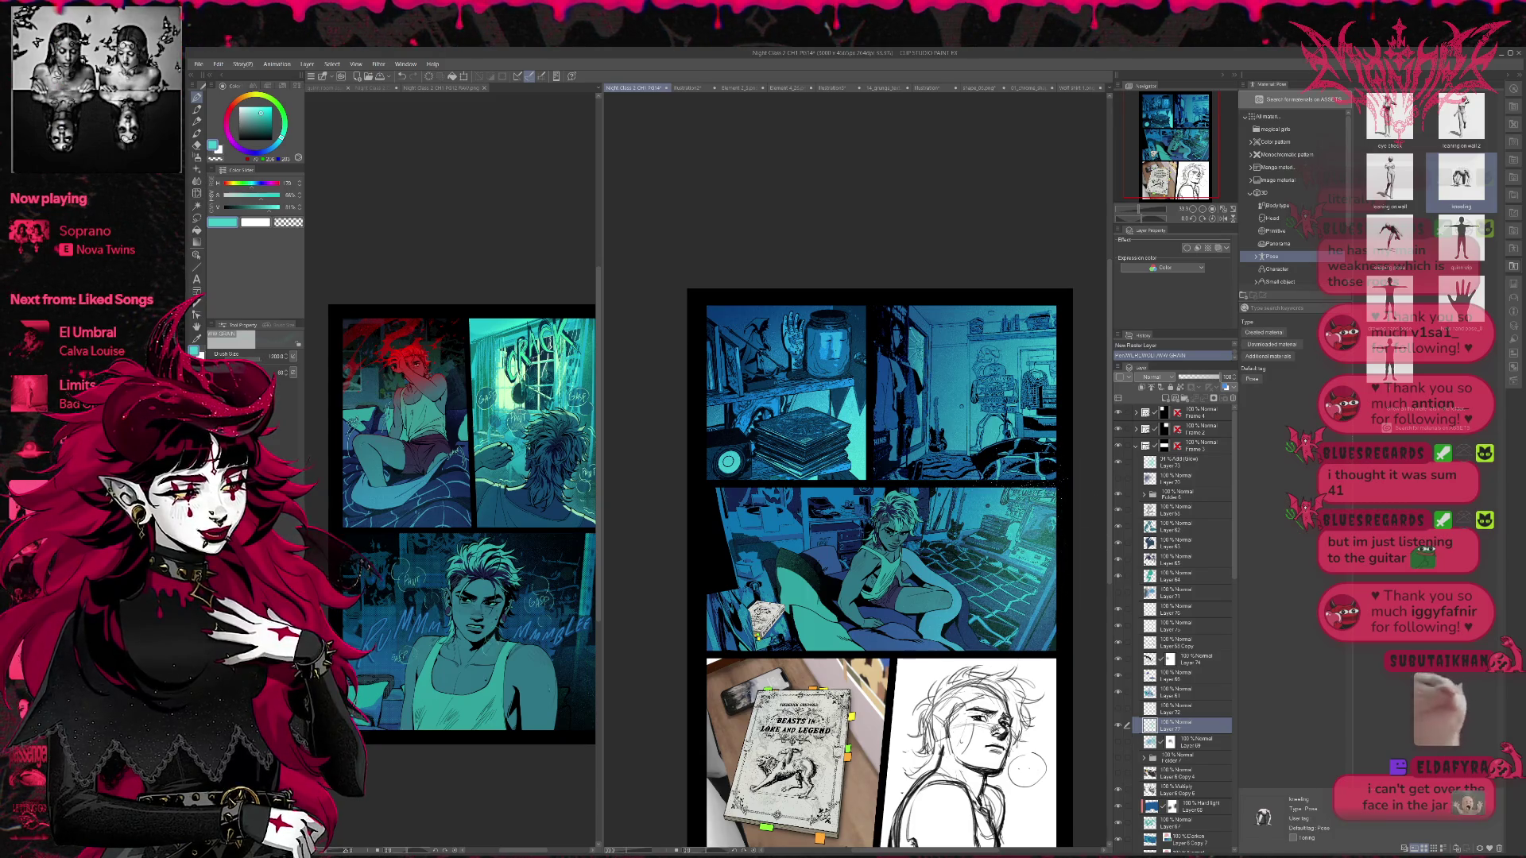
{"action": "left_click_drag", "start_coordinate": [1002, 648], "coordinate": [1051, 604]}
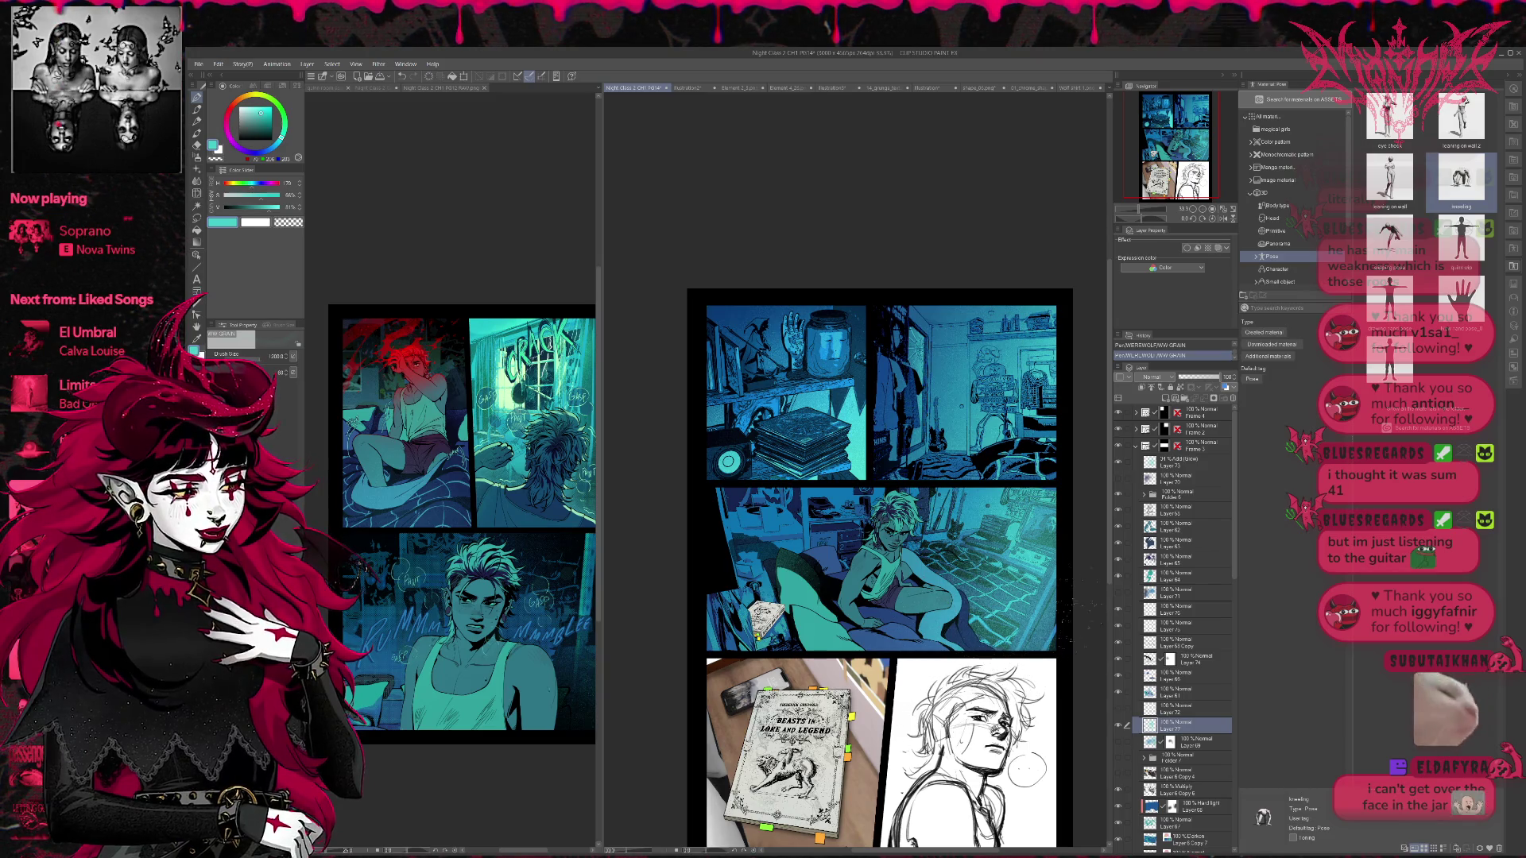
- Compare the middle panel with and without the grain strokes, keeping them in the end
{"action": "key", "text": "ctrl+z"}
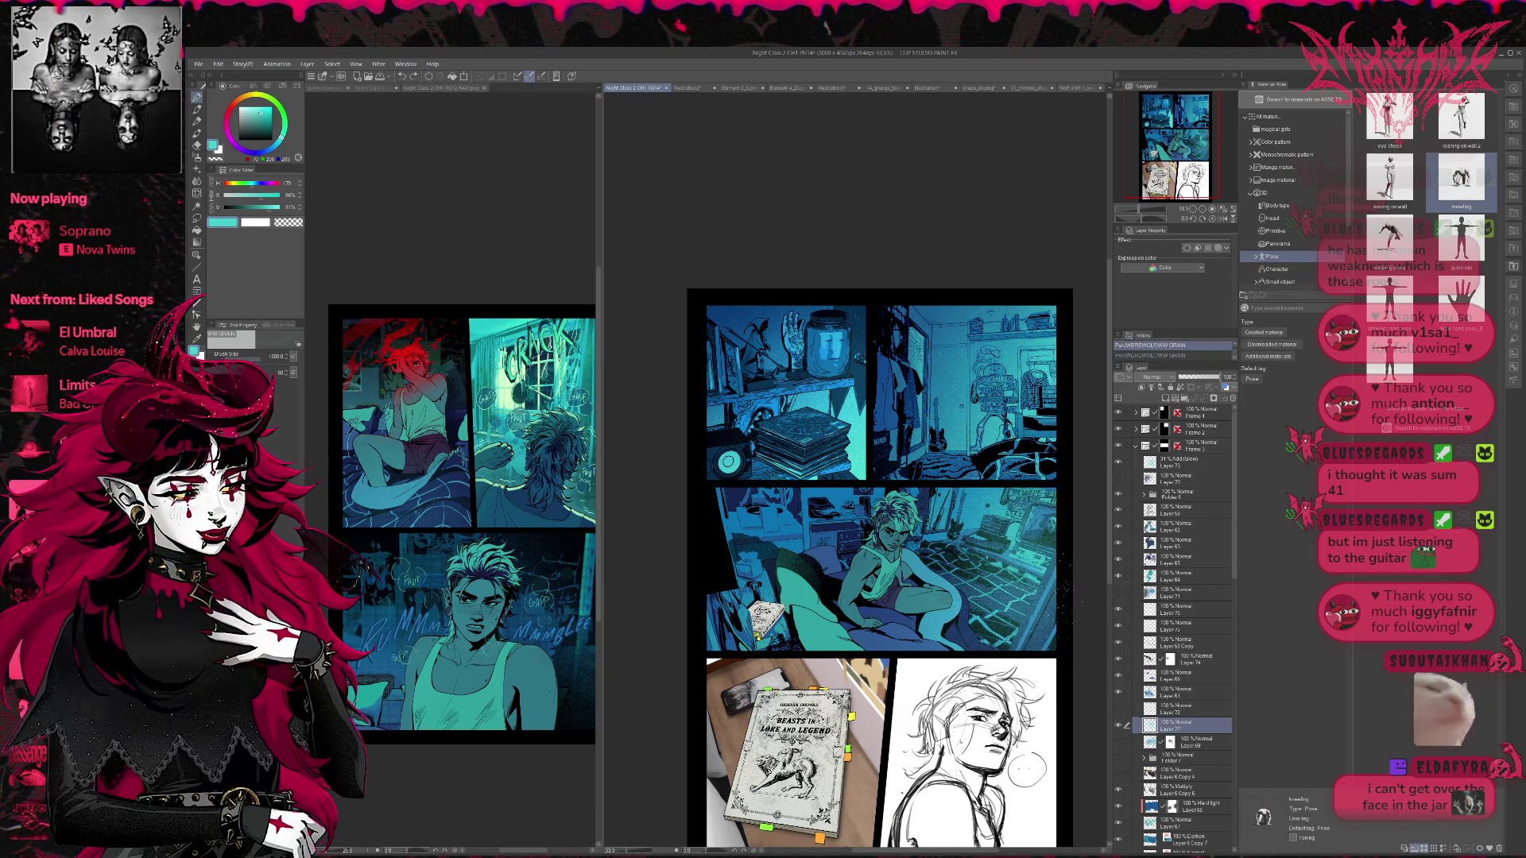
{"action": "key", "text": "ctrl+z"}
{"action": "key", "text": "ctrl+y"}
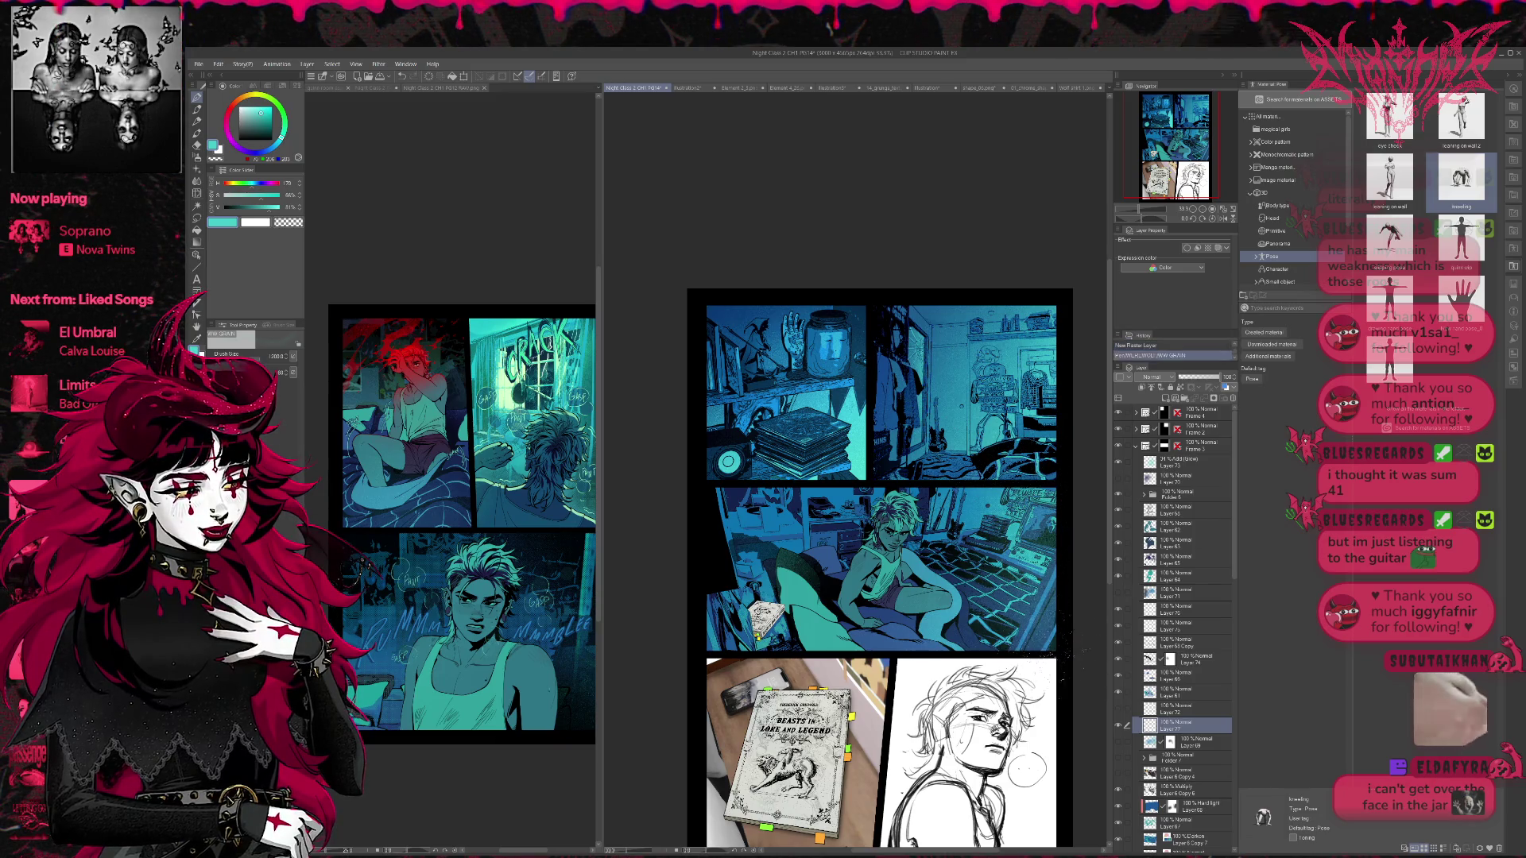
{"action": "key", "text": "ctrl+y"}
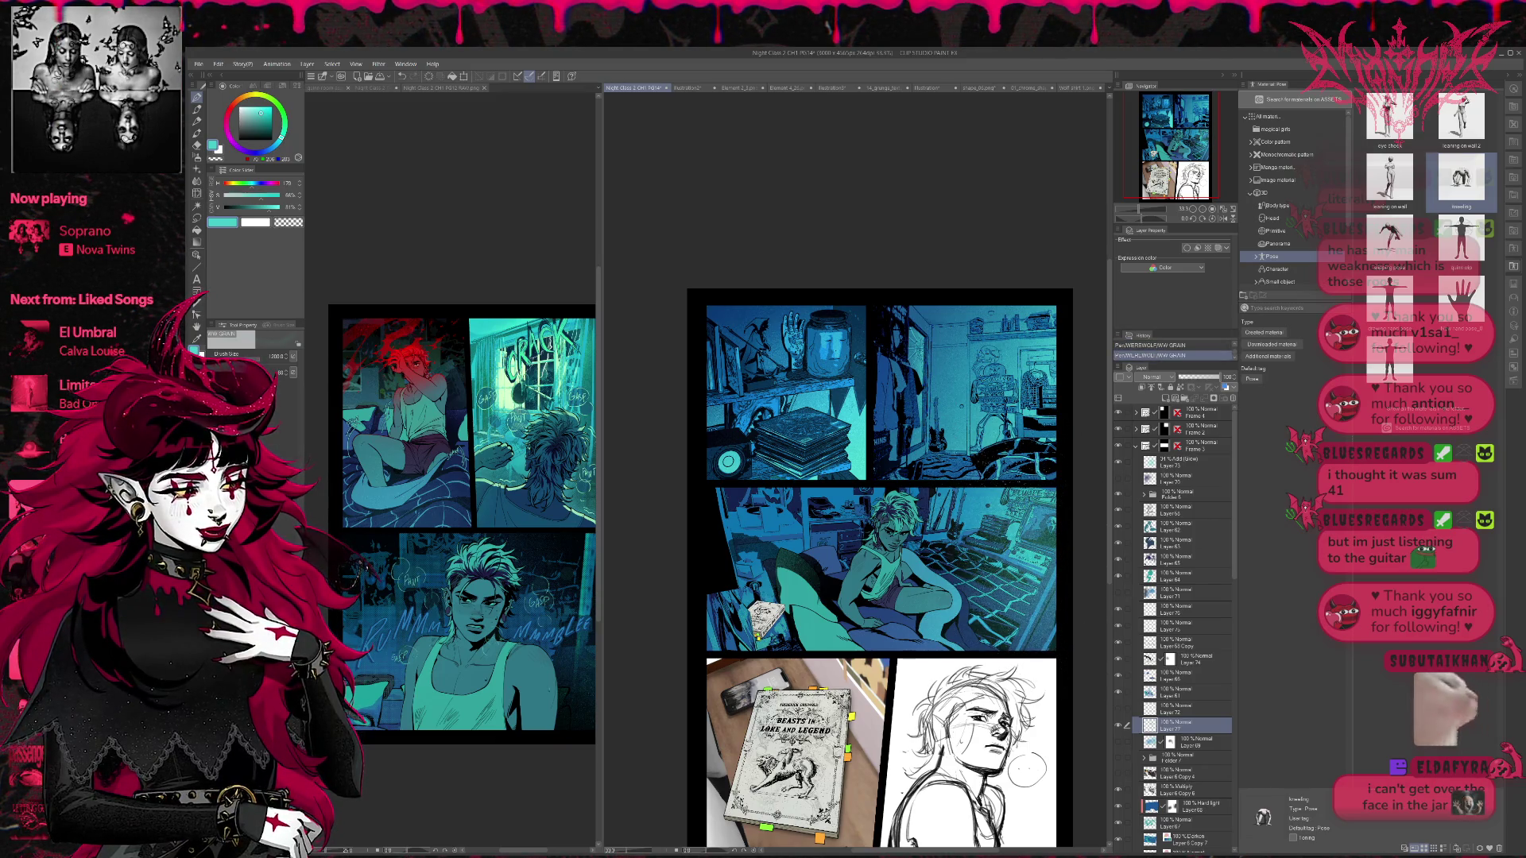
{"action": "key", "text": "ctrl+y"}
{"action": "key", "text": "ctrl+z"}
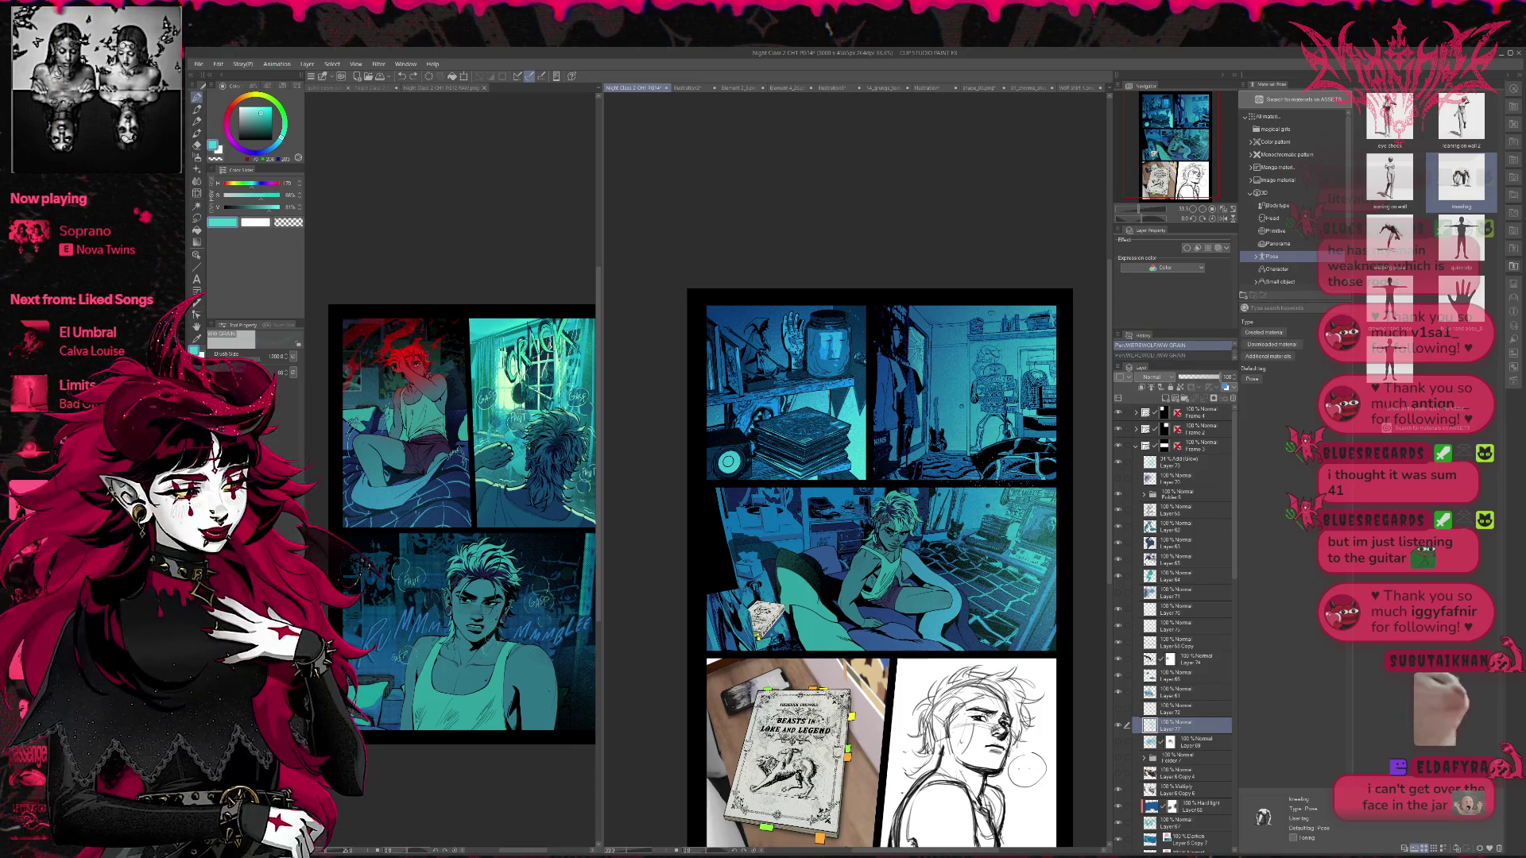
{"action": "key", "text": "ctrl+y"}
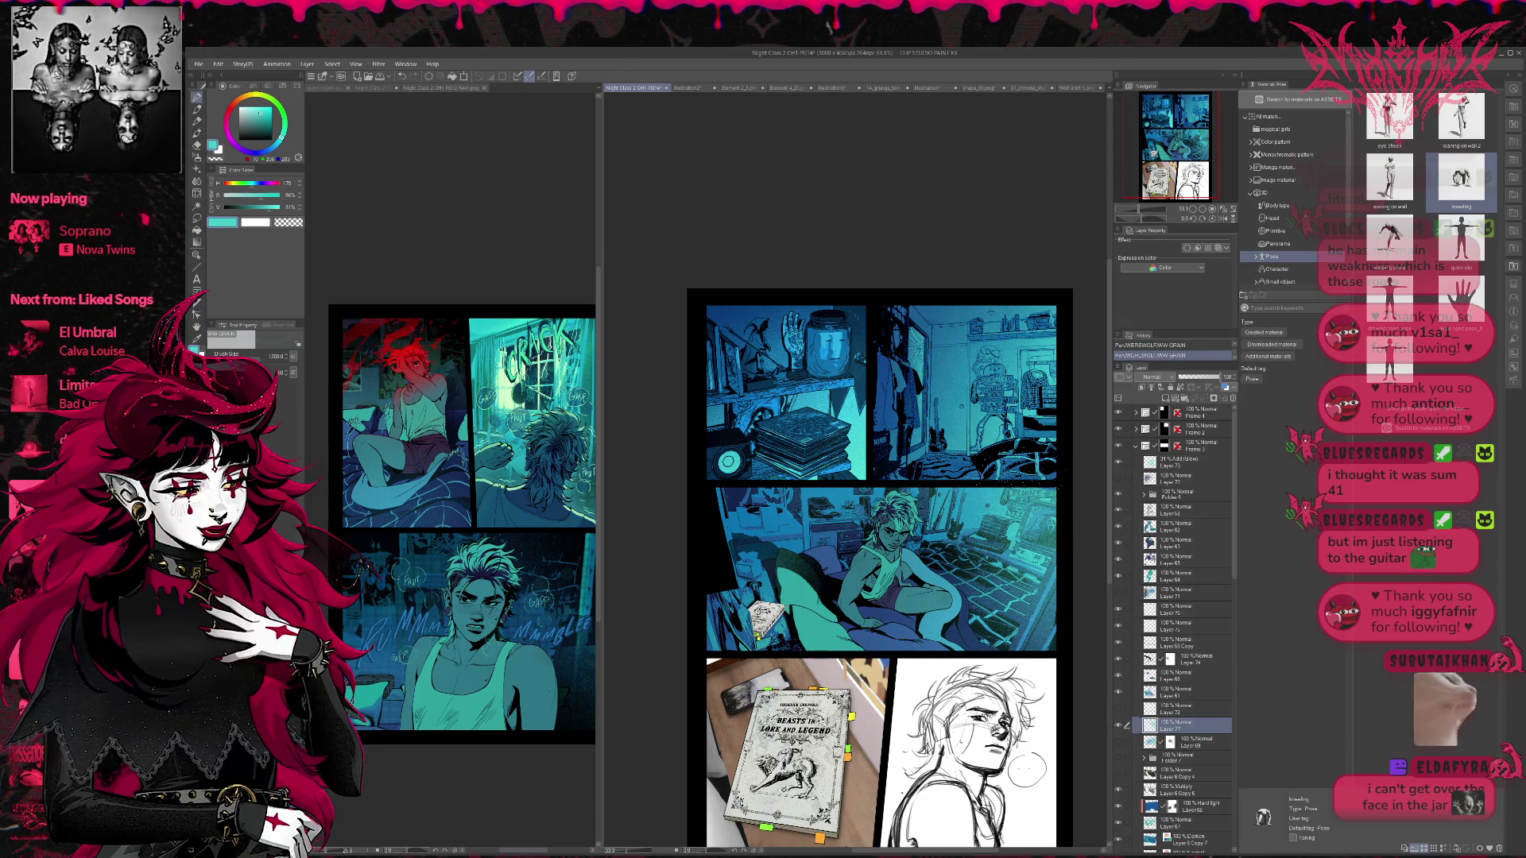
{"action": "key", "text": "ctrl+z"}
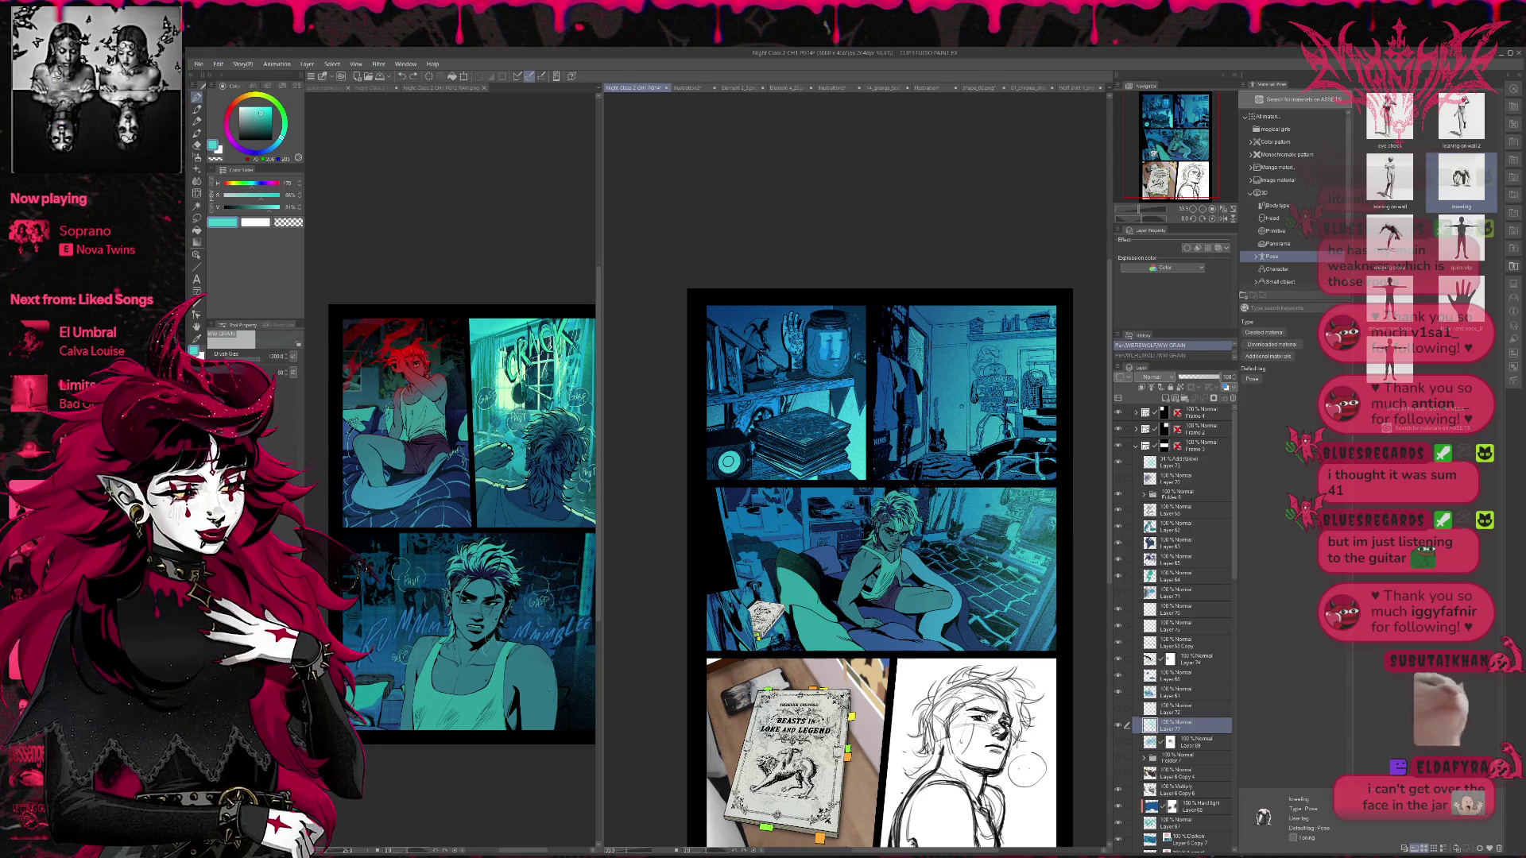
{"action": "key", "text": "ctrl+y"}
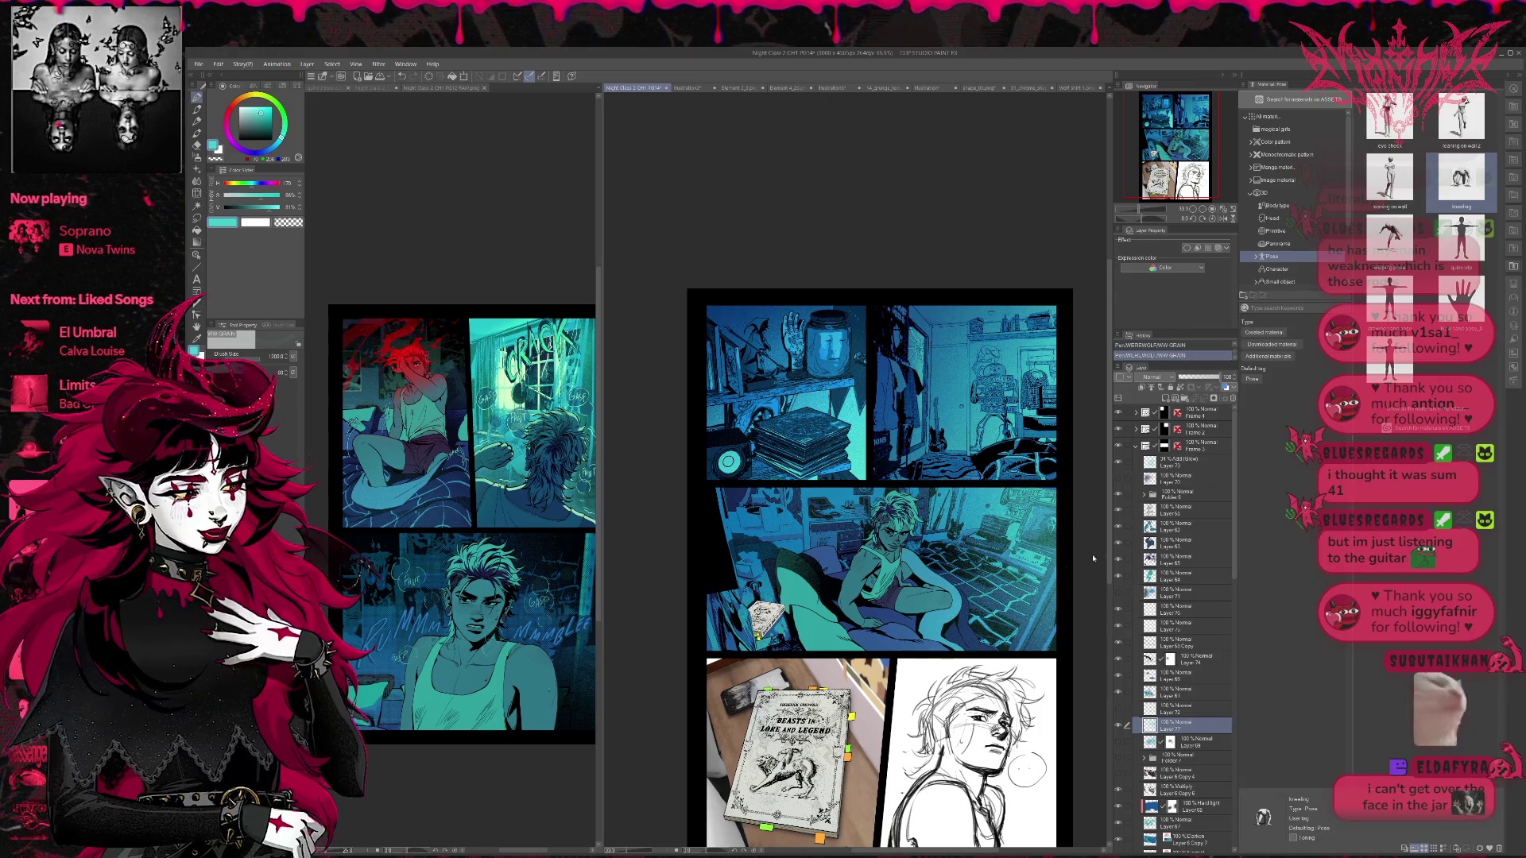
{"action": "key", "text": "ctrl+z"}
{"action": "key", "text": "ctrl+z"}
{"action": "key", "text": "ctrl+z"}
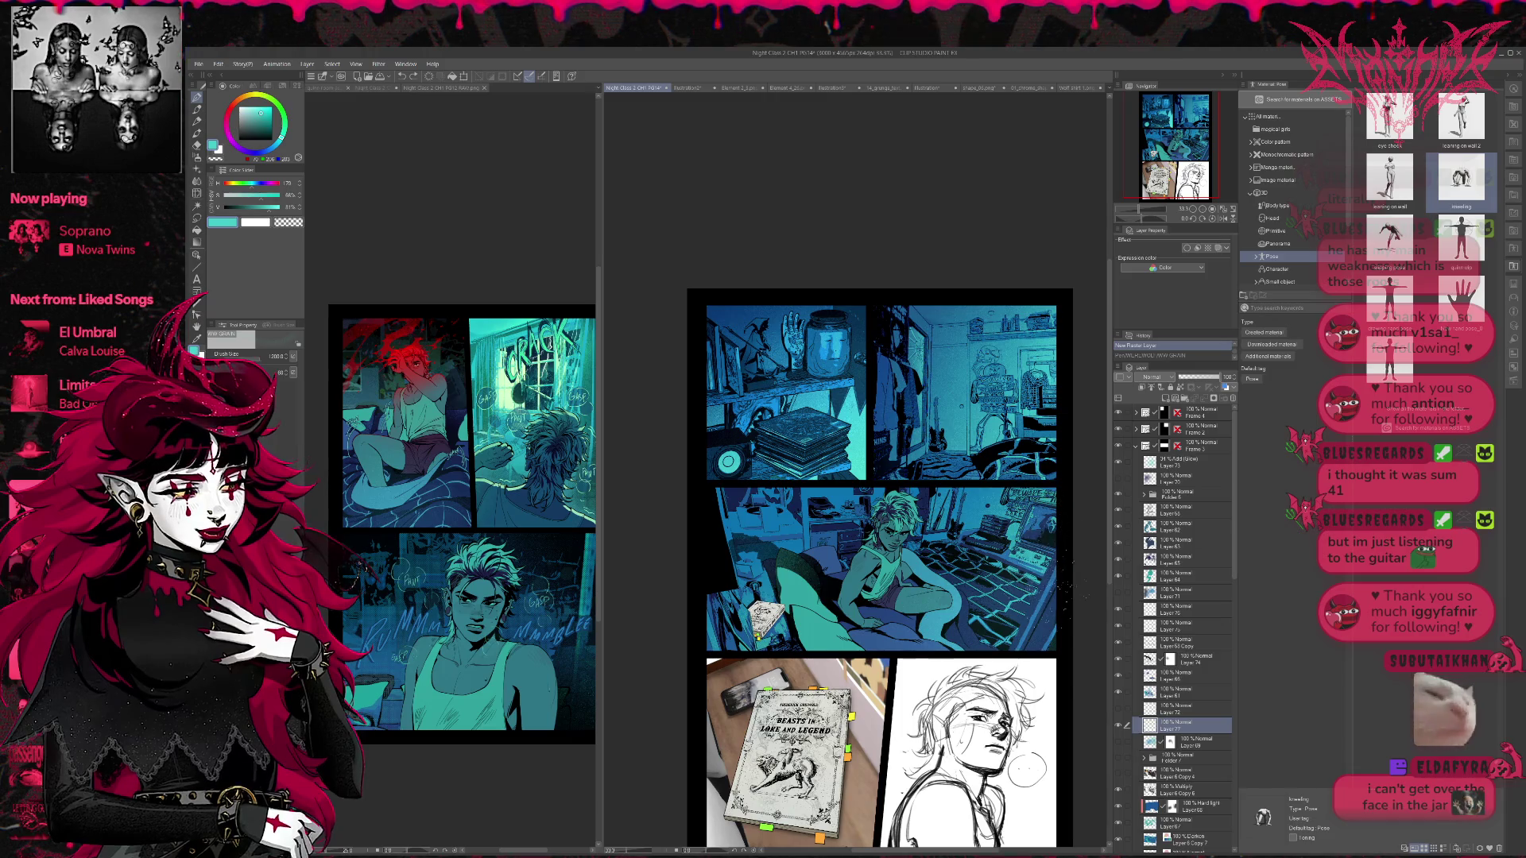
{"action": "key", "text": "ctrl+y"}
{"action": "key", "text": "ctrl+y"}
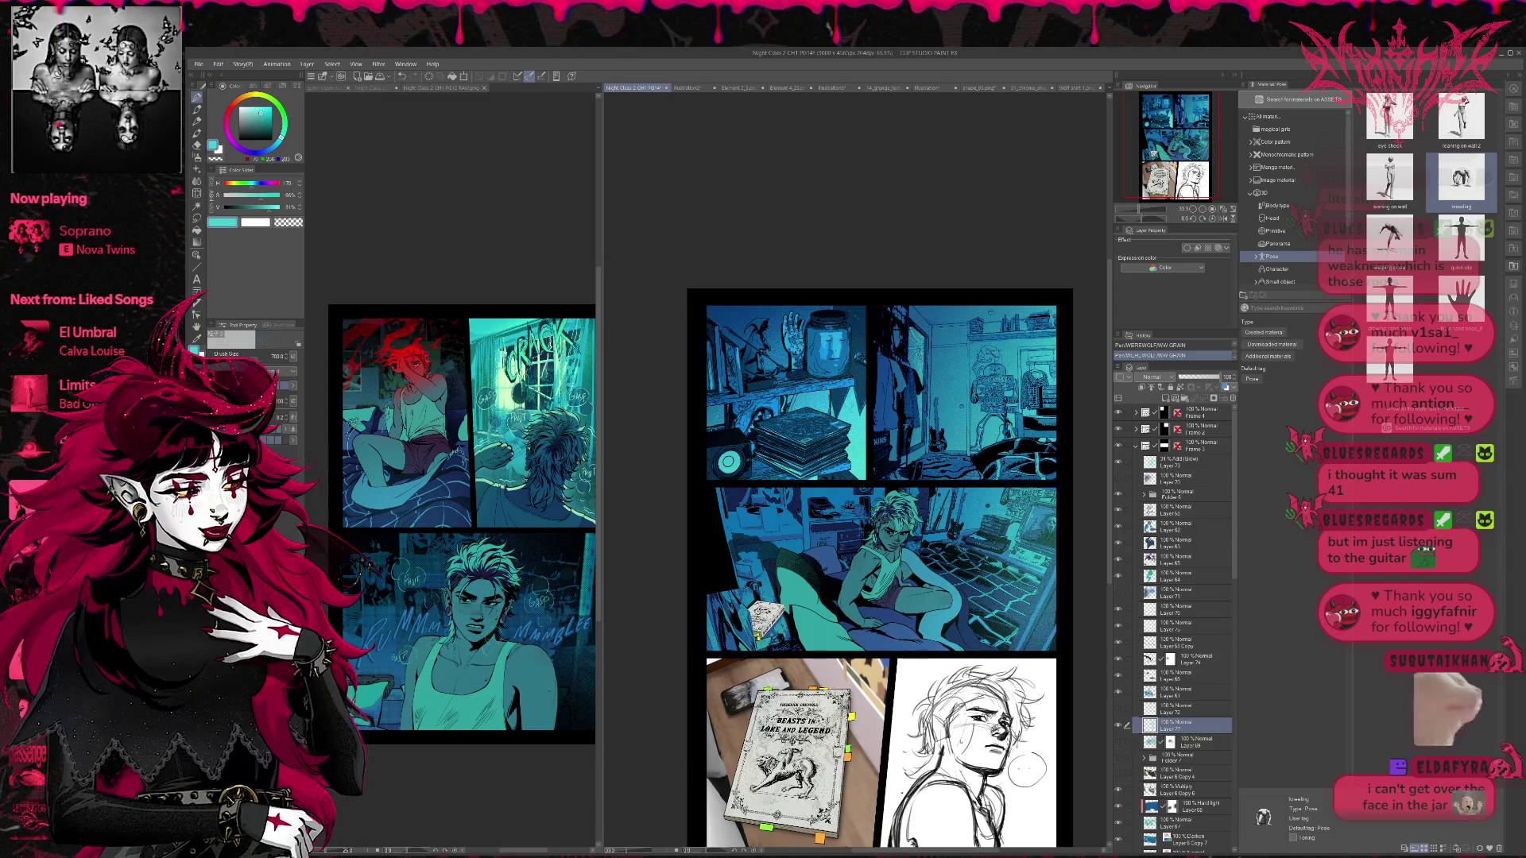
{"action": "key", "text": "ctrl+z"}
{"action": "key", "text": "ctrl+y"}
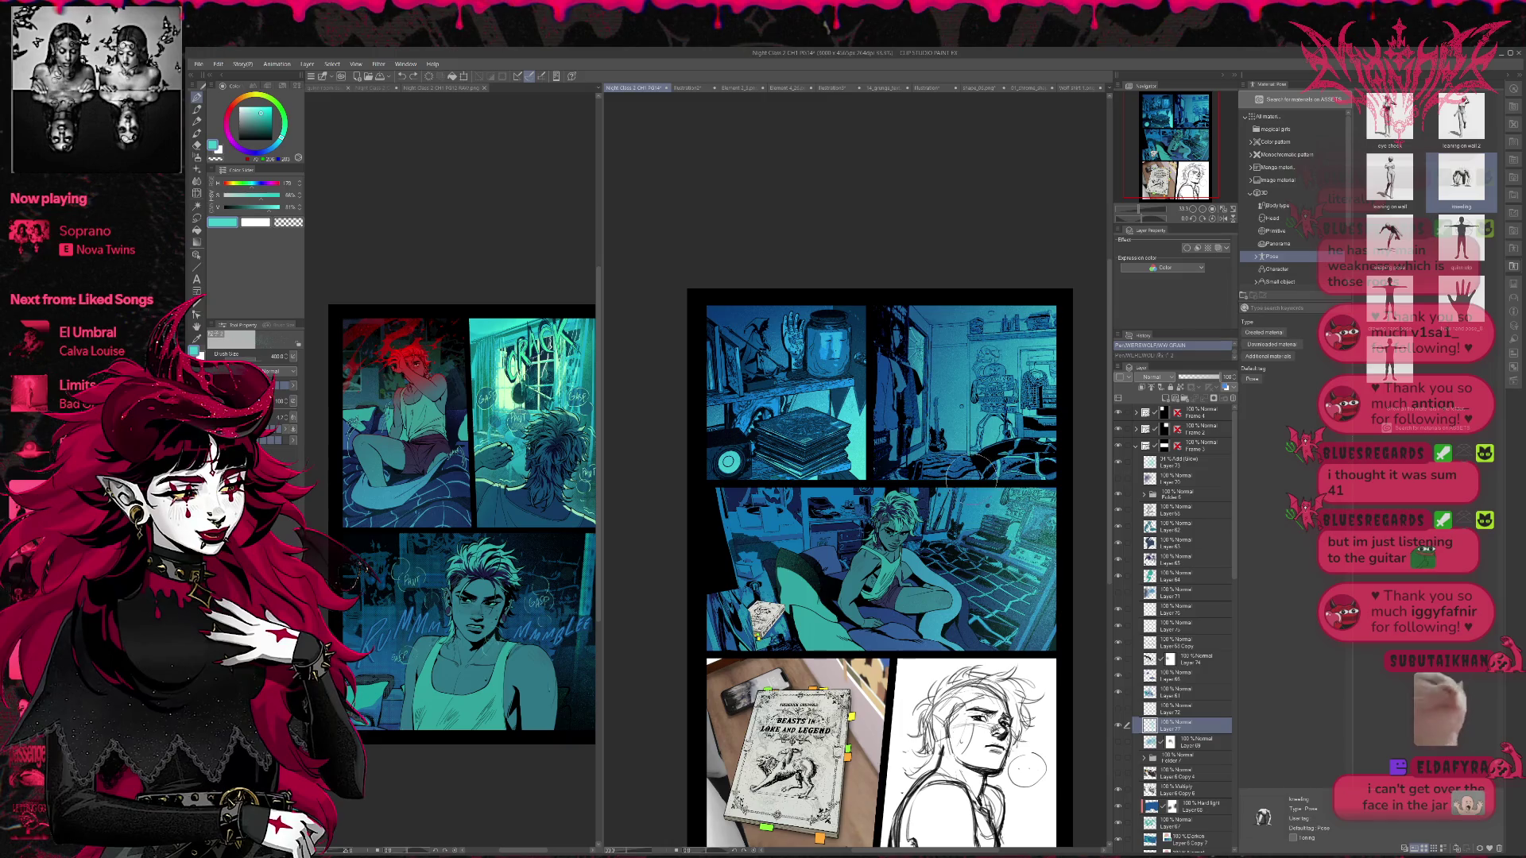
{"action": "key", "text": "ctrl+y"}
- Shrink the brush to 300, darken a spot of the middle panel, and mirror the view
{"action": "key", "text": "bracketleft"}
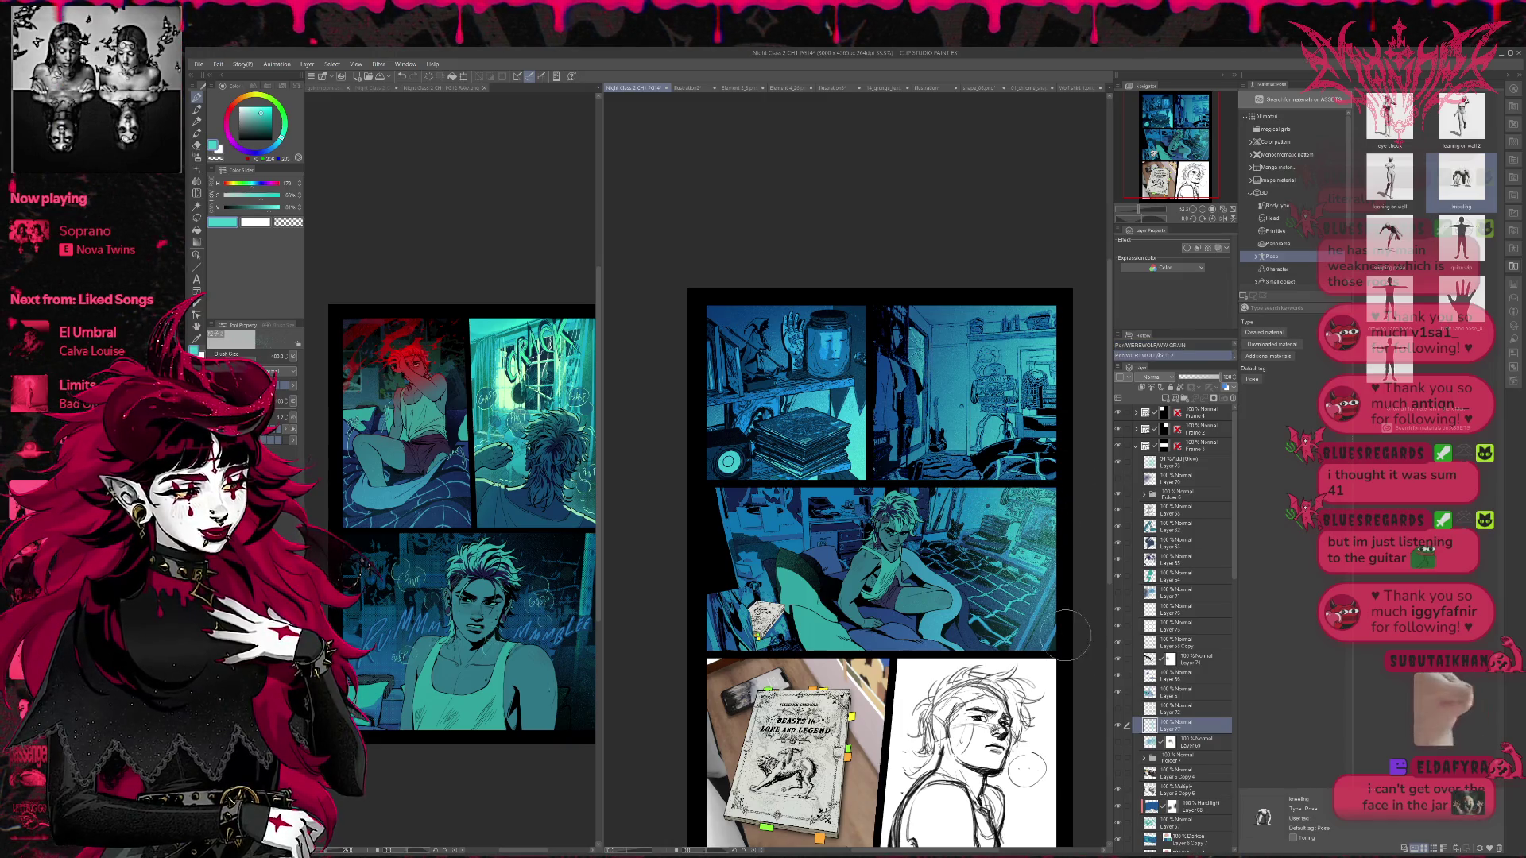
{"action": "left_click", "coordinate": [957, 556]}
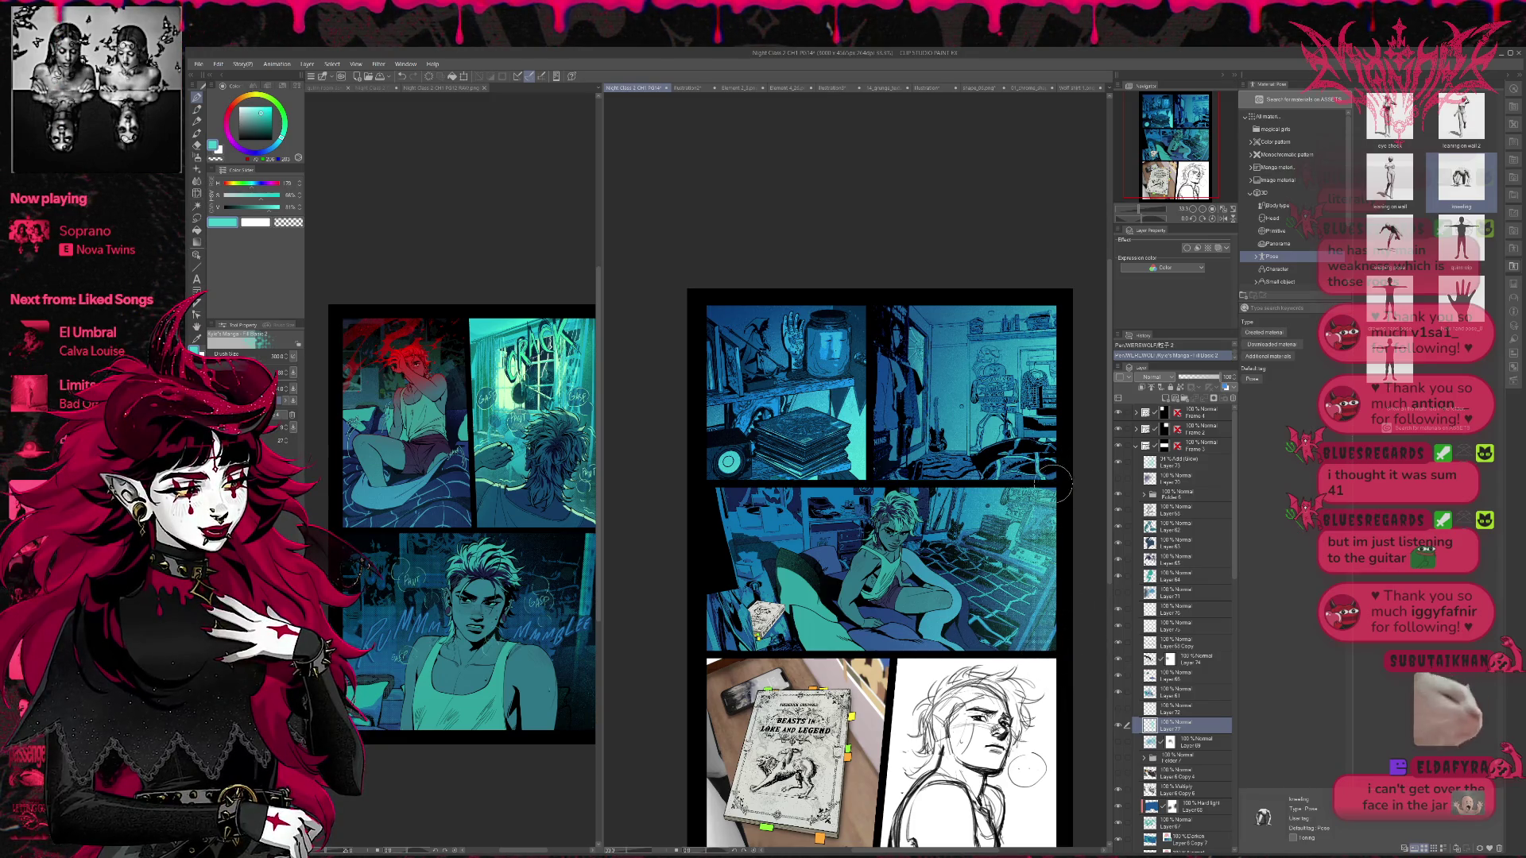
{"action": "left_click", "coordinate": [1223, 218]}
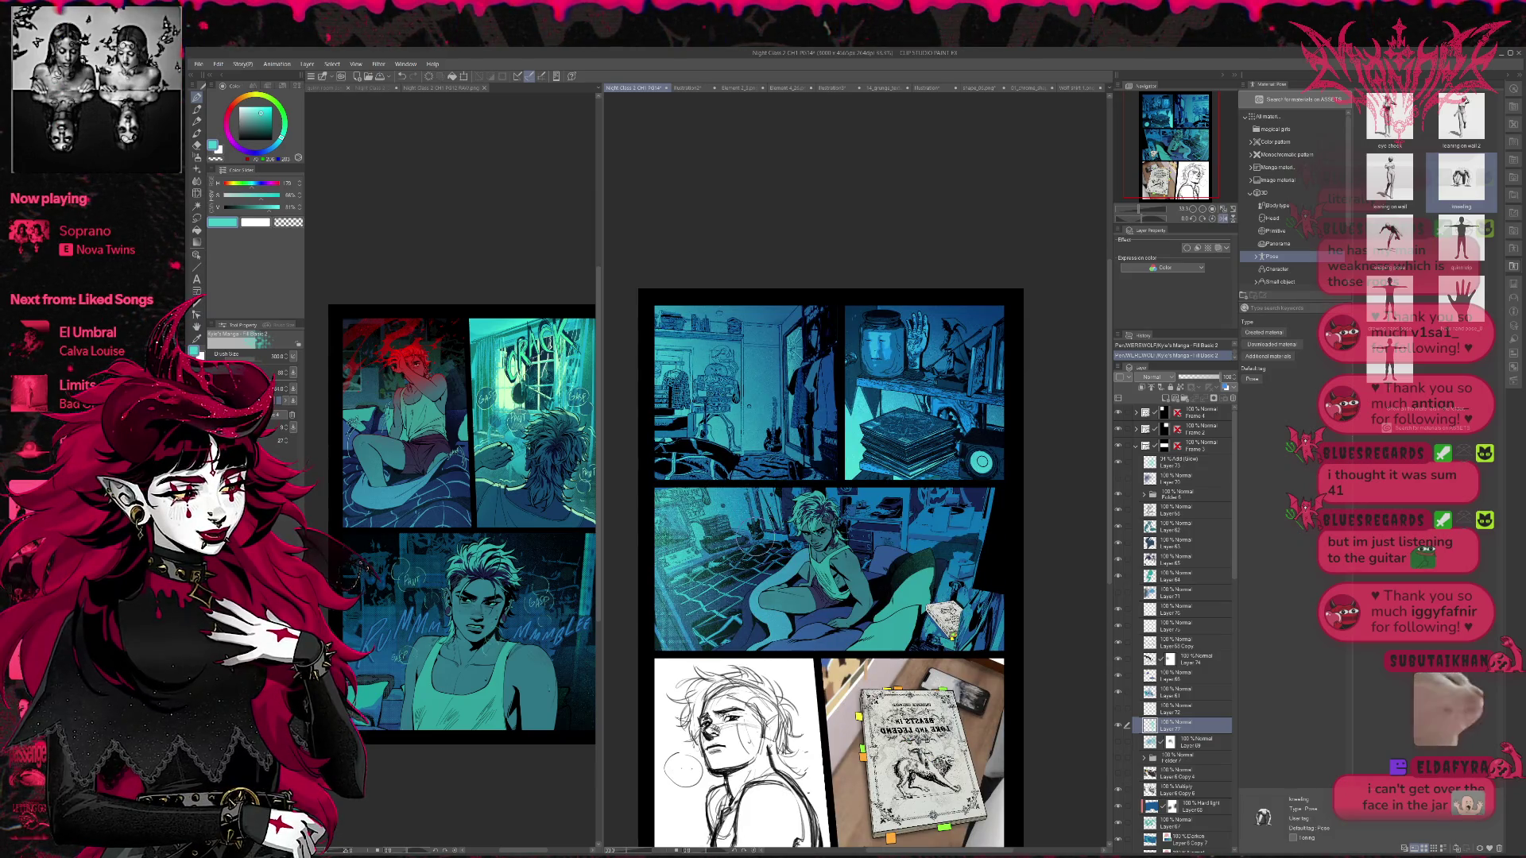
- Toggle three shading layers on and off to compare the middle panel
{"action": "left_click", "coordinate": [1119, 592]}
{"action": "left_click", "coordinate": [1119, 592]}
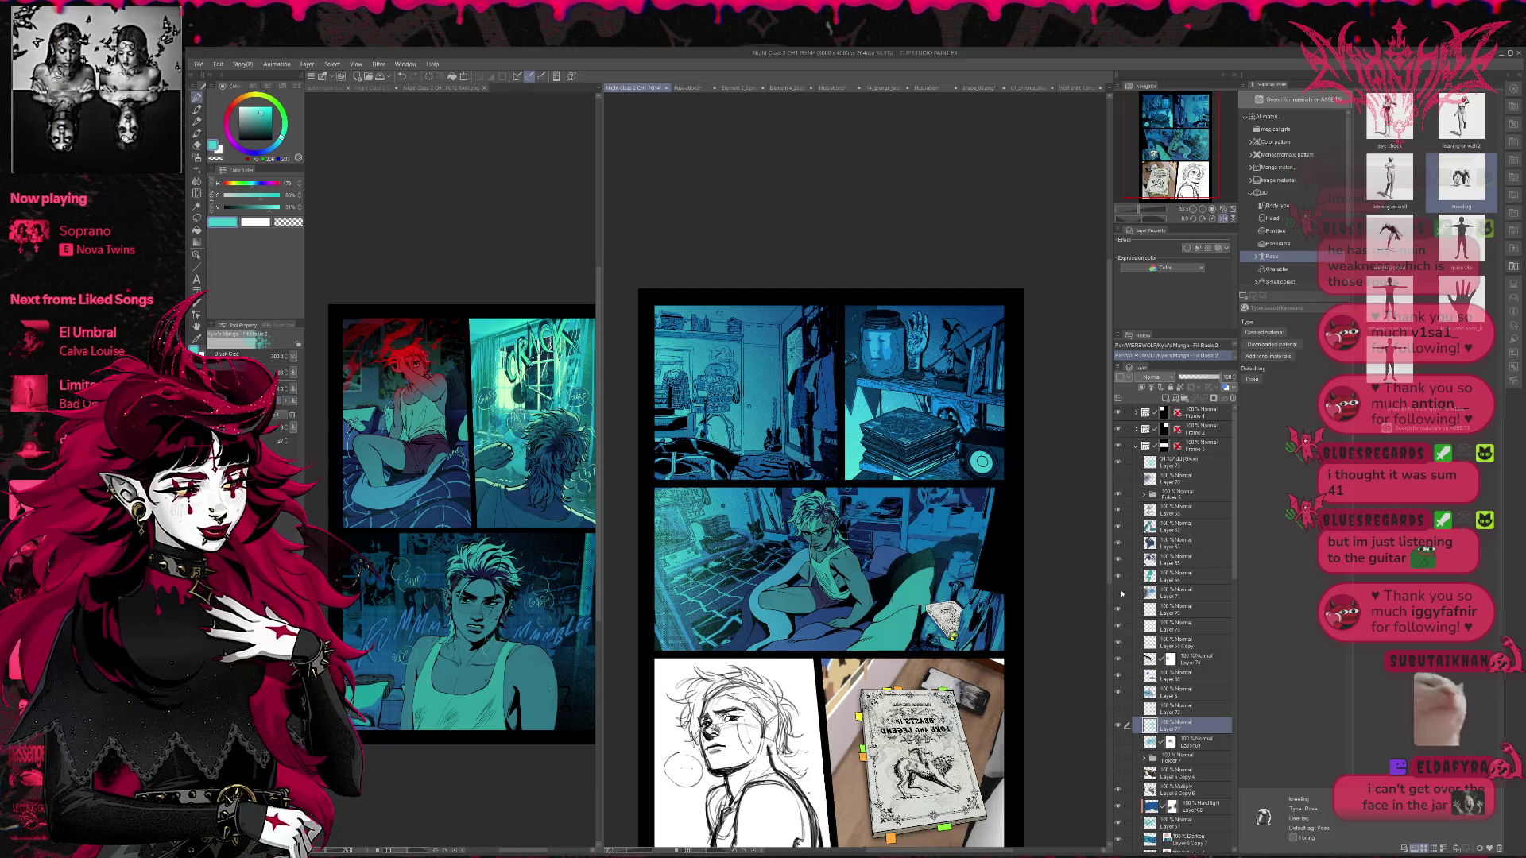
{"action": "left_click", "coordinate": [1119, 477]}
{"action": "left_click", "coordinate": [1119, 476]}
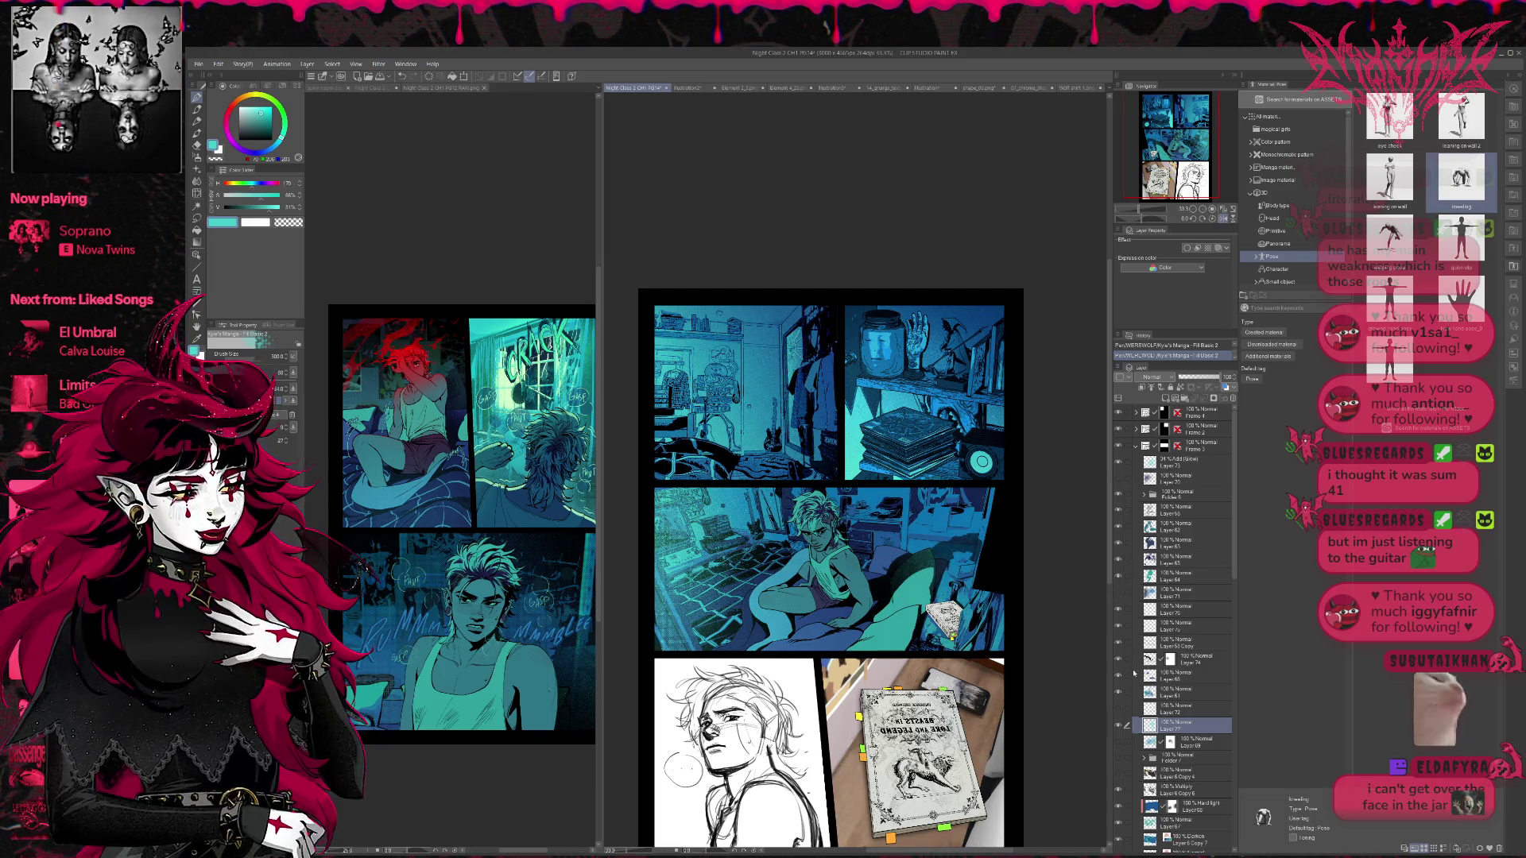
{"action": "left_click", "coordinate": [1118, 709]}
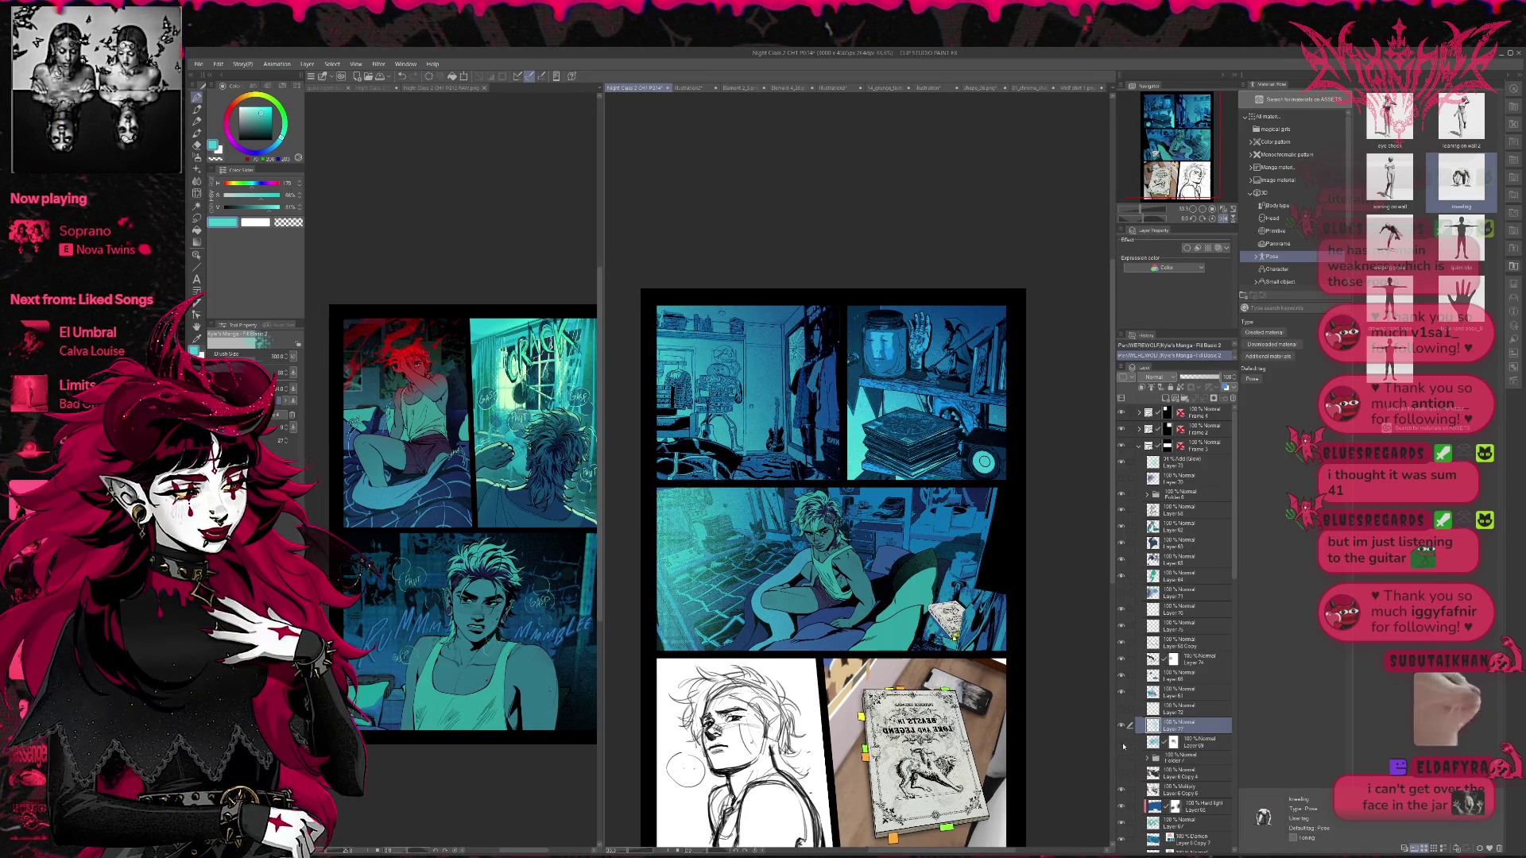
{"action": "left_click", "coordinate": [1118, 710]}
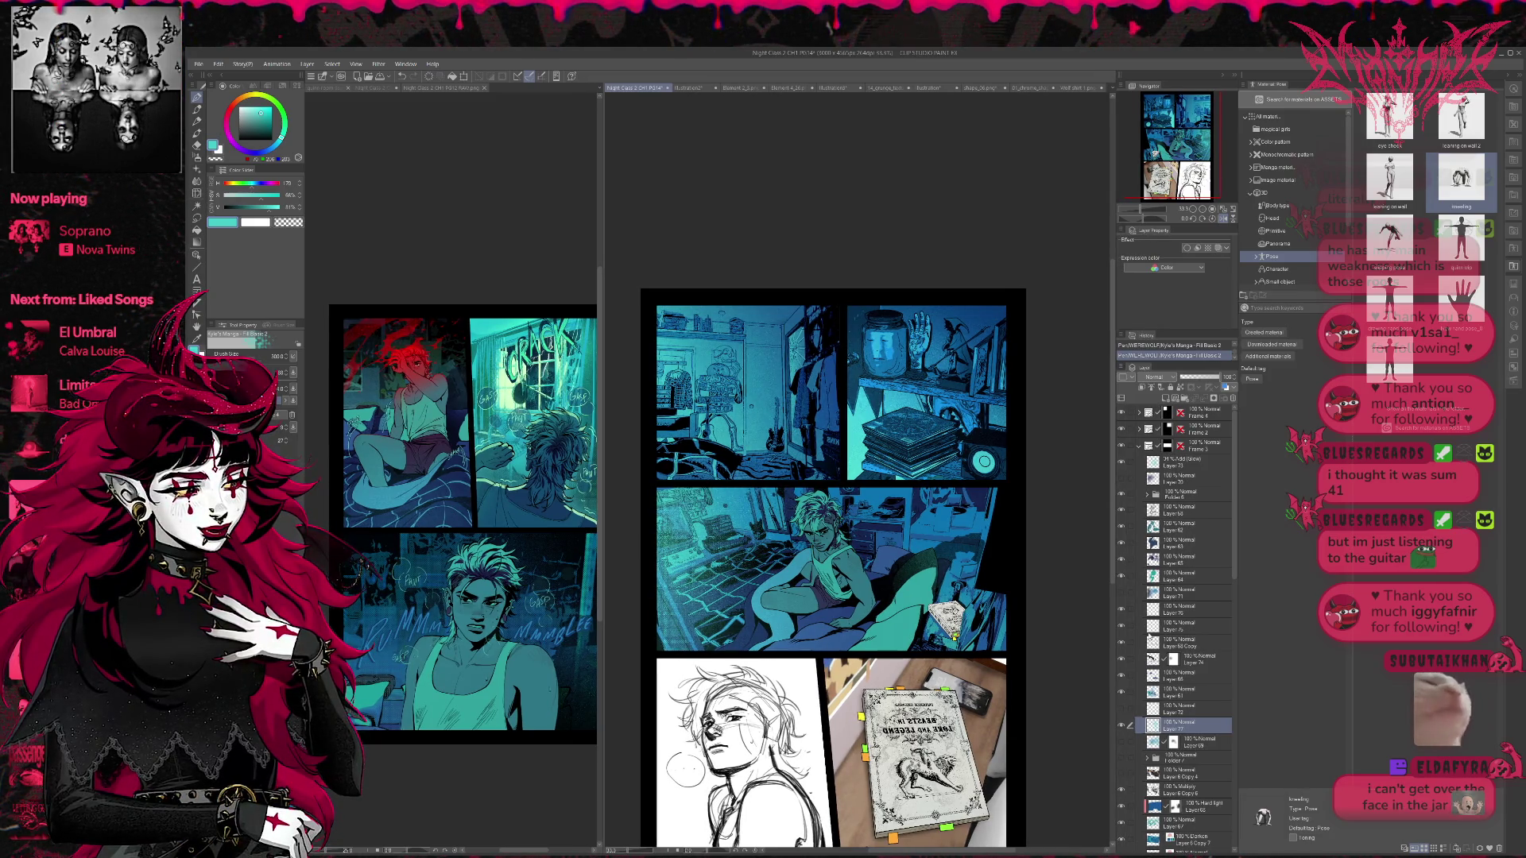
- Compare the panel with and without Layer 71's shadows, make Layer 71 active, and mirror the view
{"action": "left_click", "coordinate": [1121, 593]}
{"action": "left_click", "coordinate": [1121, 593]}
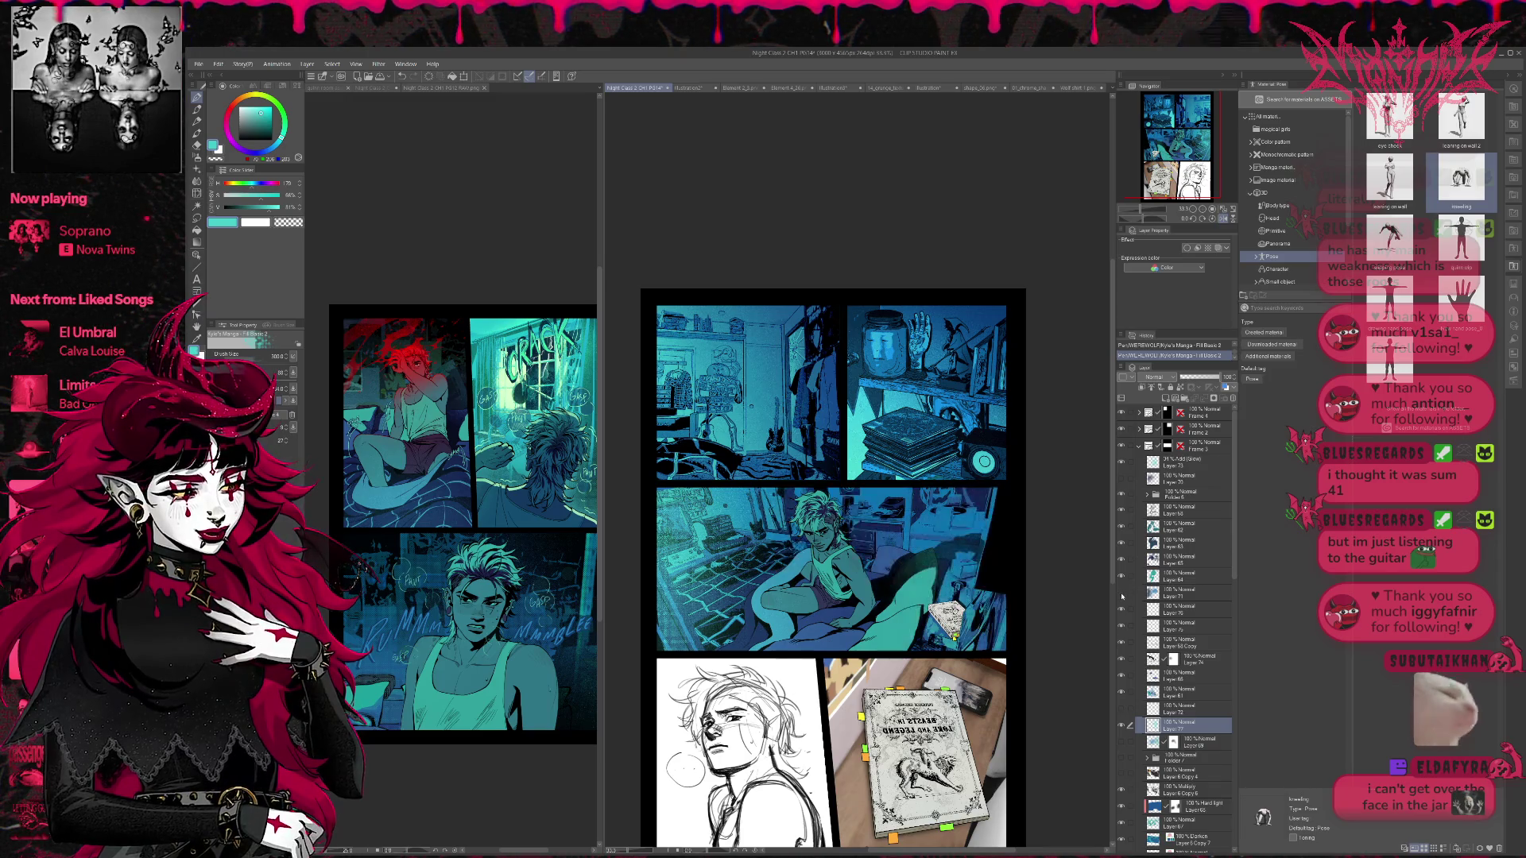
{"action": "left_click", "coordinate": [1122, 593]}
{"action": "left_click", "coordinate": [1167, 593]}
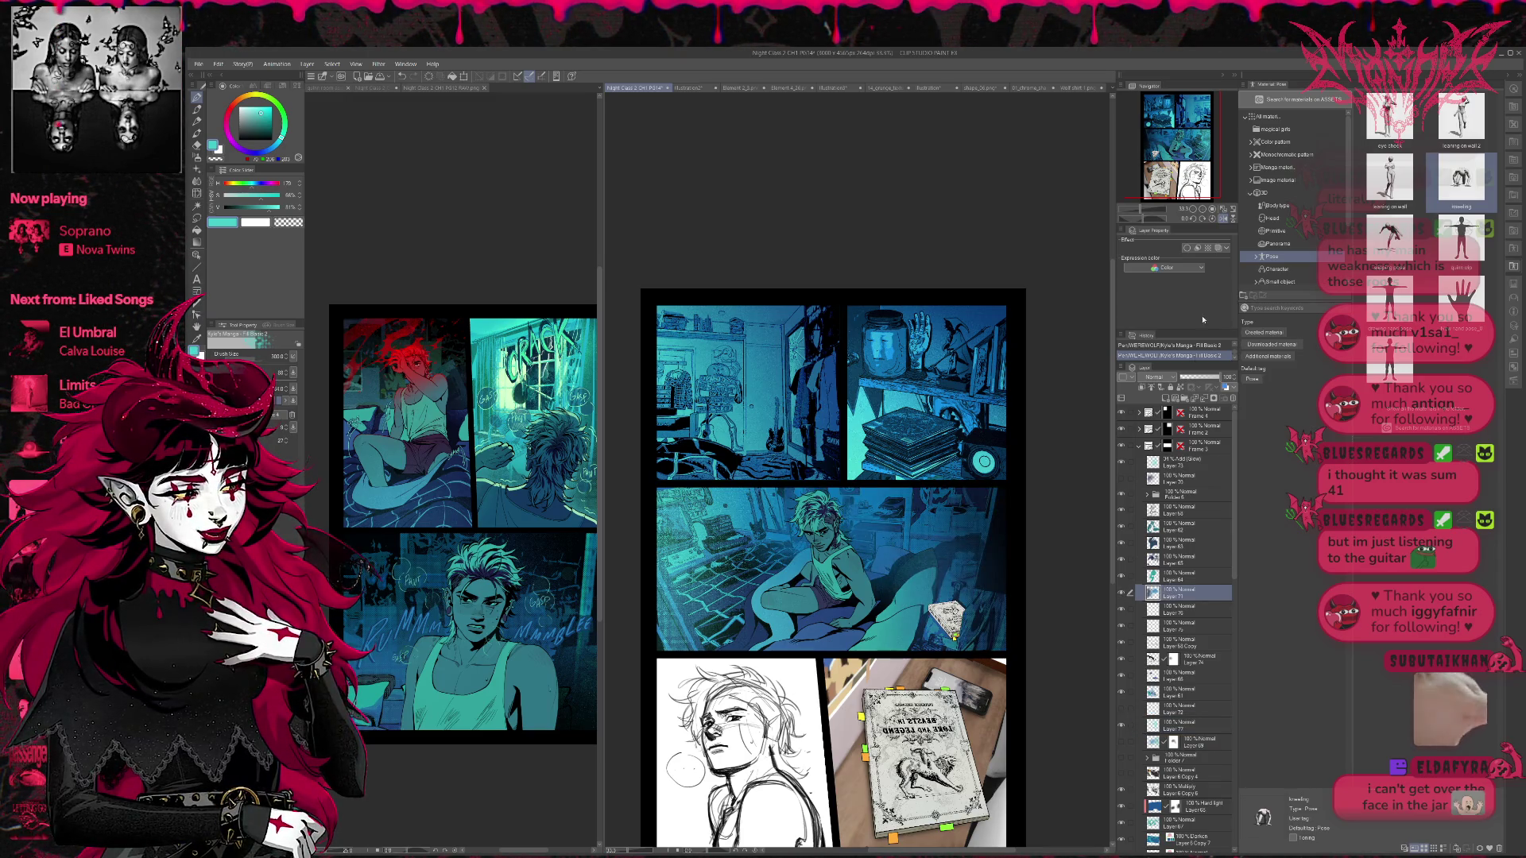
{"action": "key", "text": "h"}
{"action": "left_click", "coordinate": [1123, 594]}
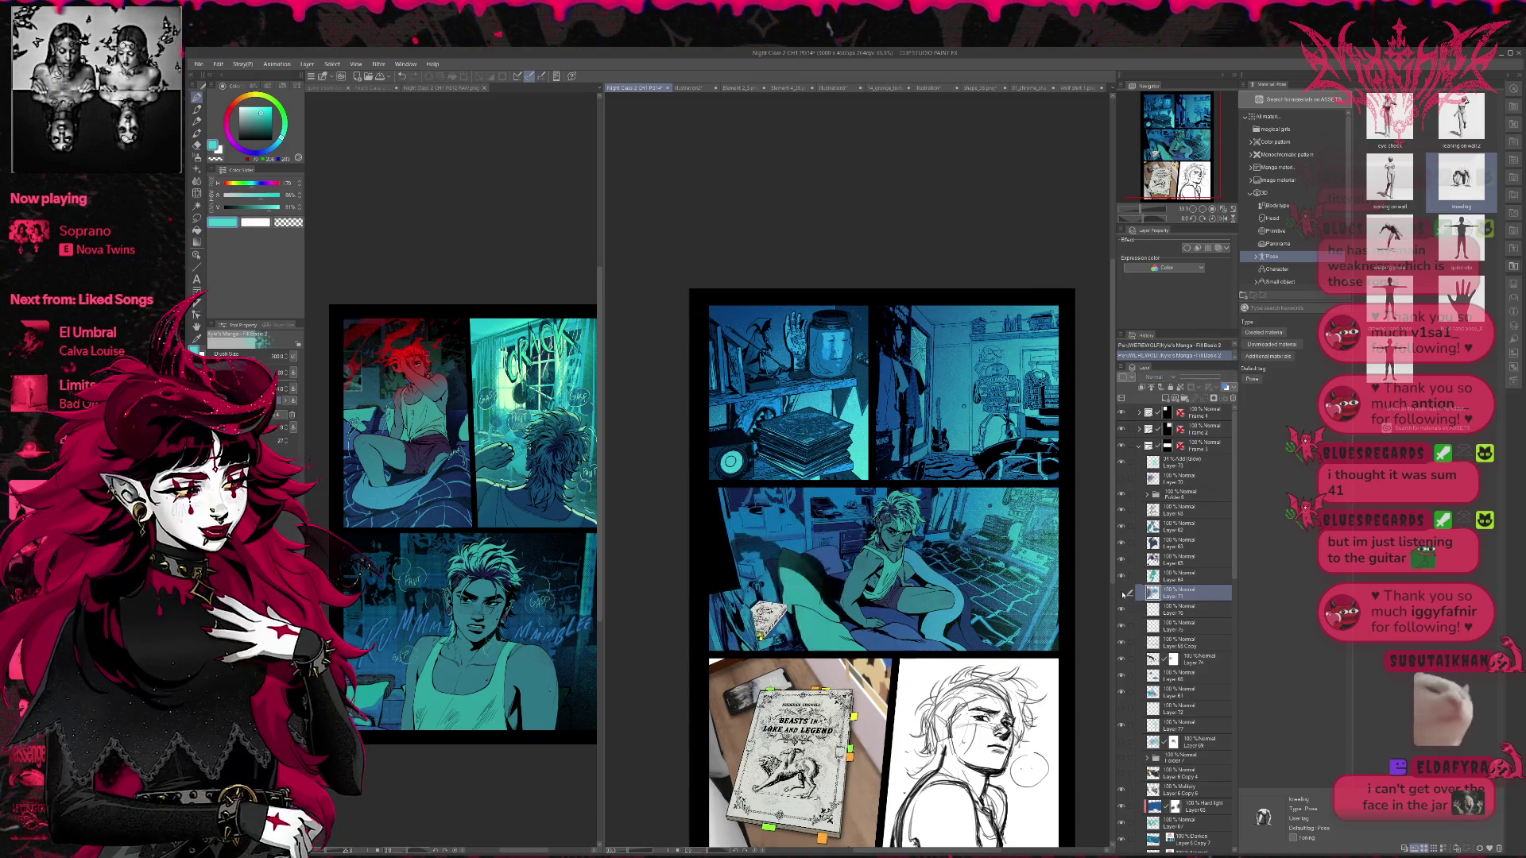
- Fade the shadow layer to 0% and set Layer 77 to Lighten blending at 70% opacity
{"action": "left_click", "coordinate": [1123, 593]}
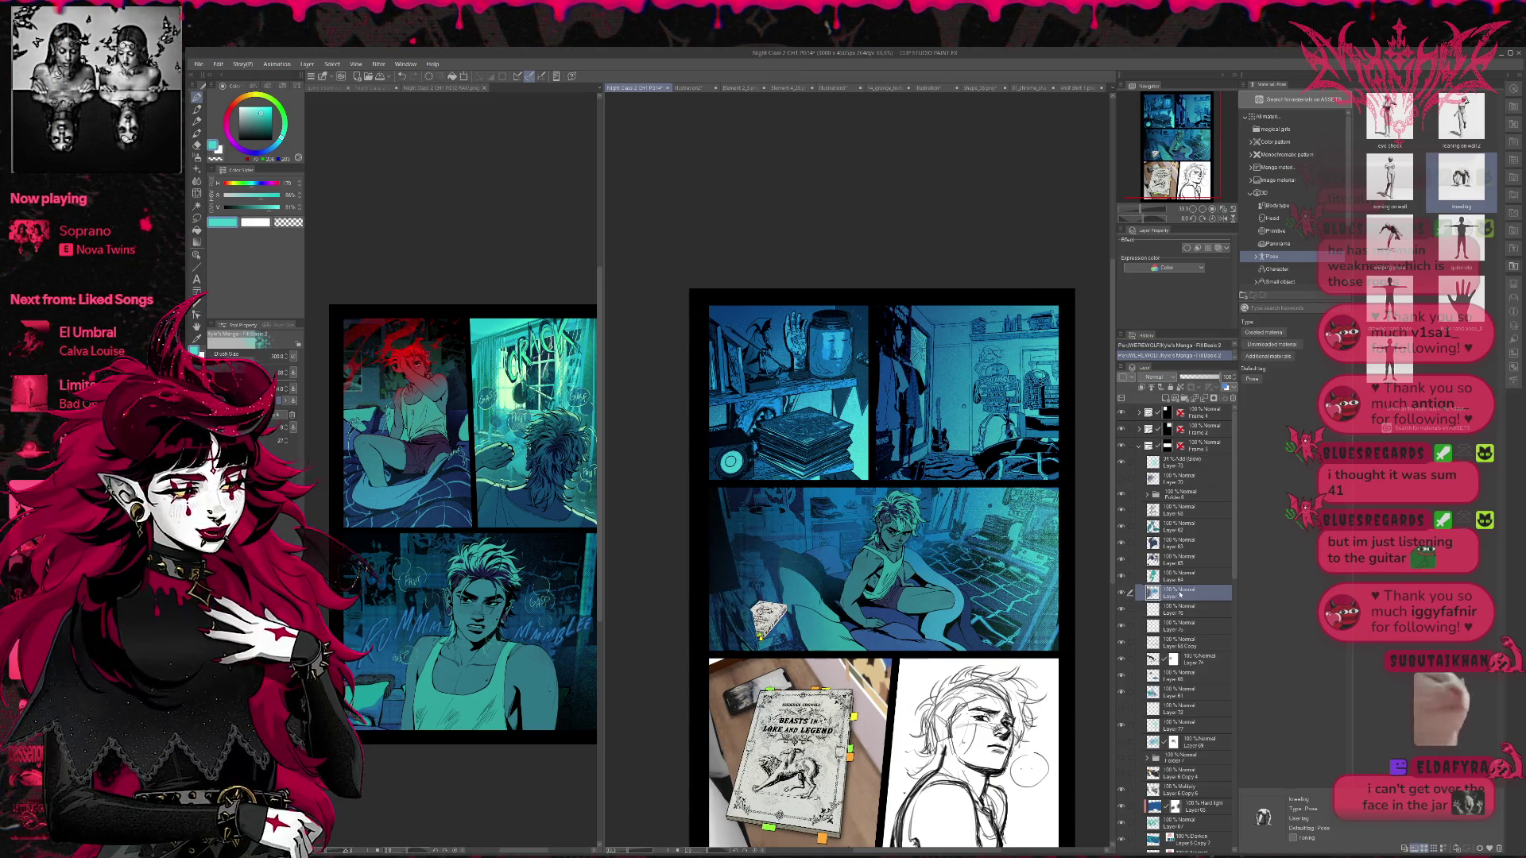
{"action": "left_click_drag", "start_coordinate": [1222, 377], "coordinate": [1183, 376]}
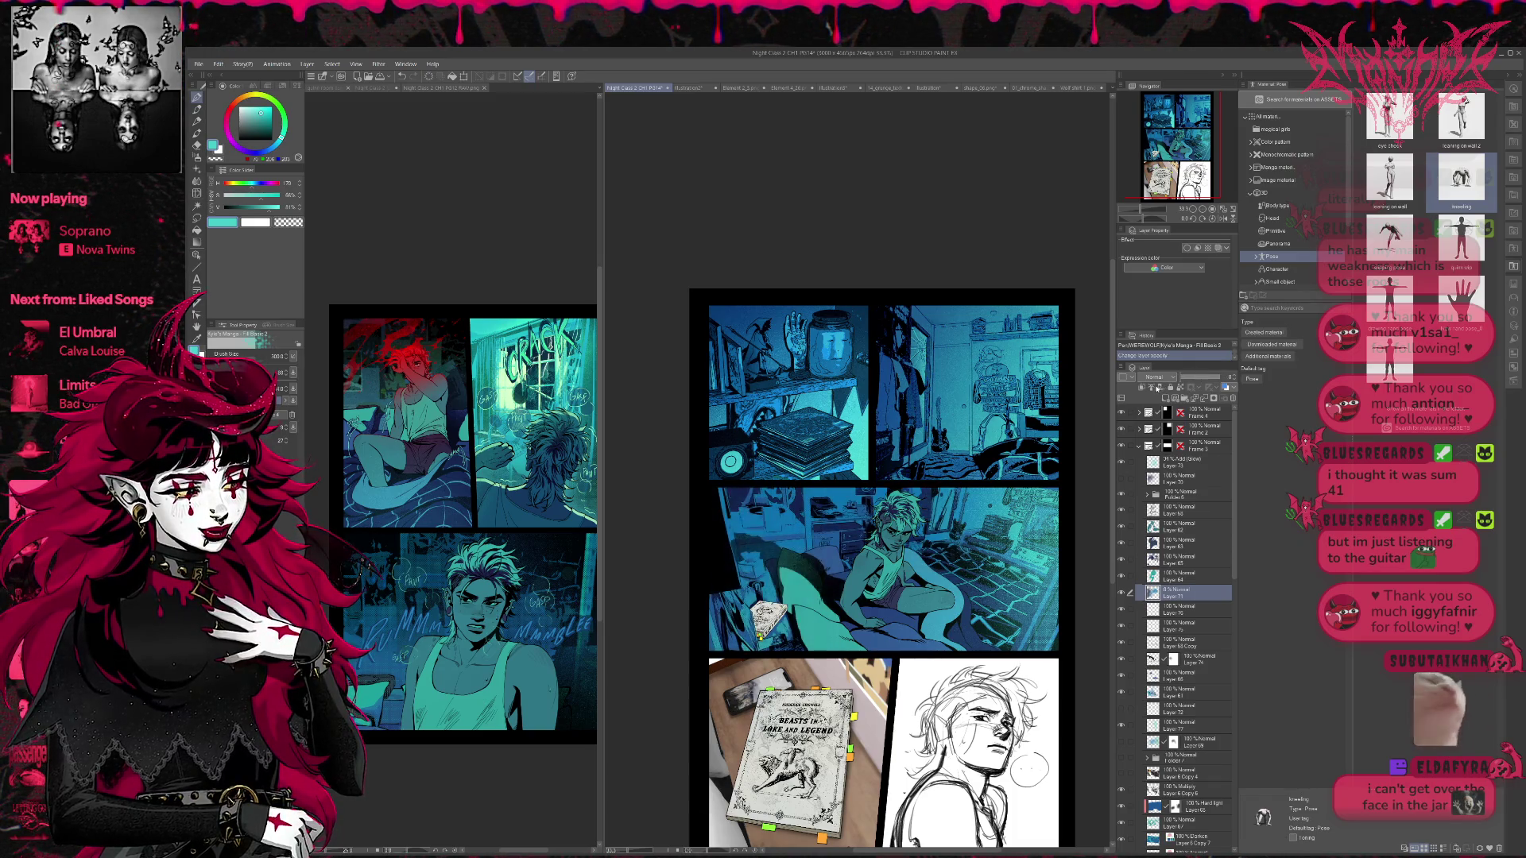
{"action": "left_click", "coordinate": [1122, 593]}
{"action": "left_click", "coordinate": [1123, 726]}
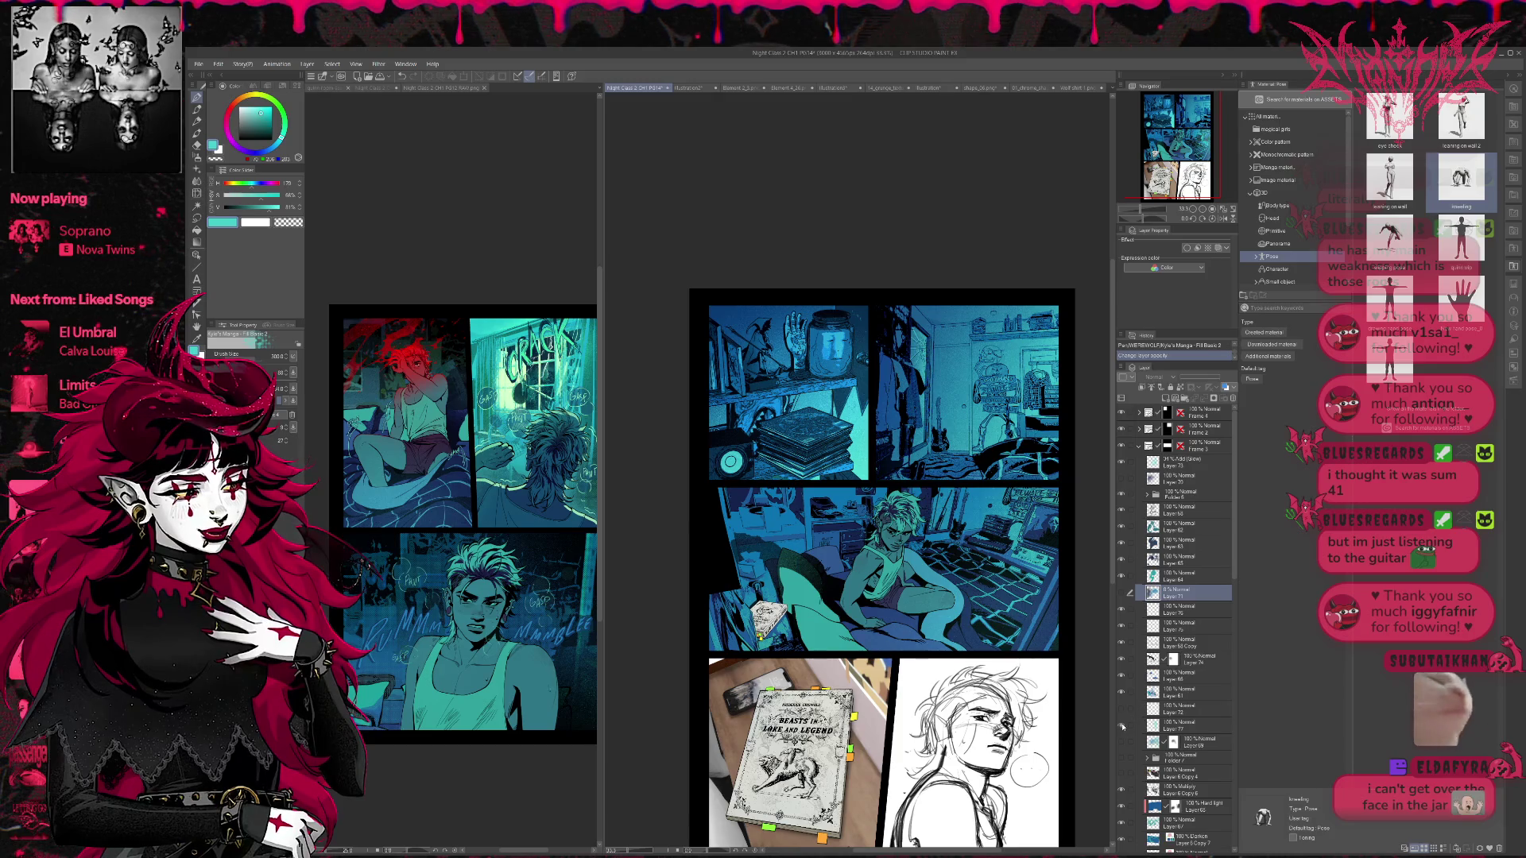
{"action": "left_click", "coordinate": [1148, 725]}
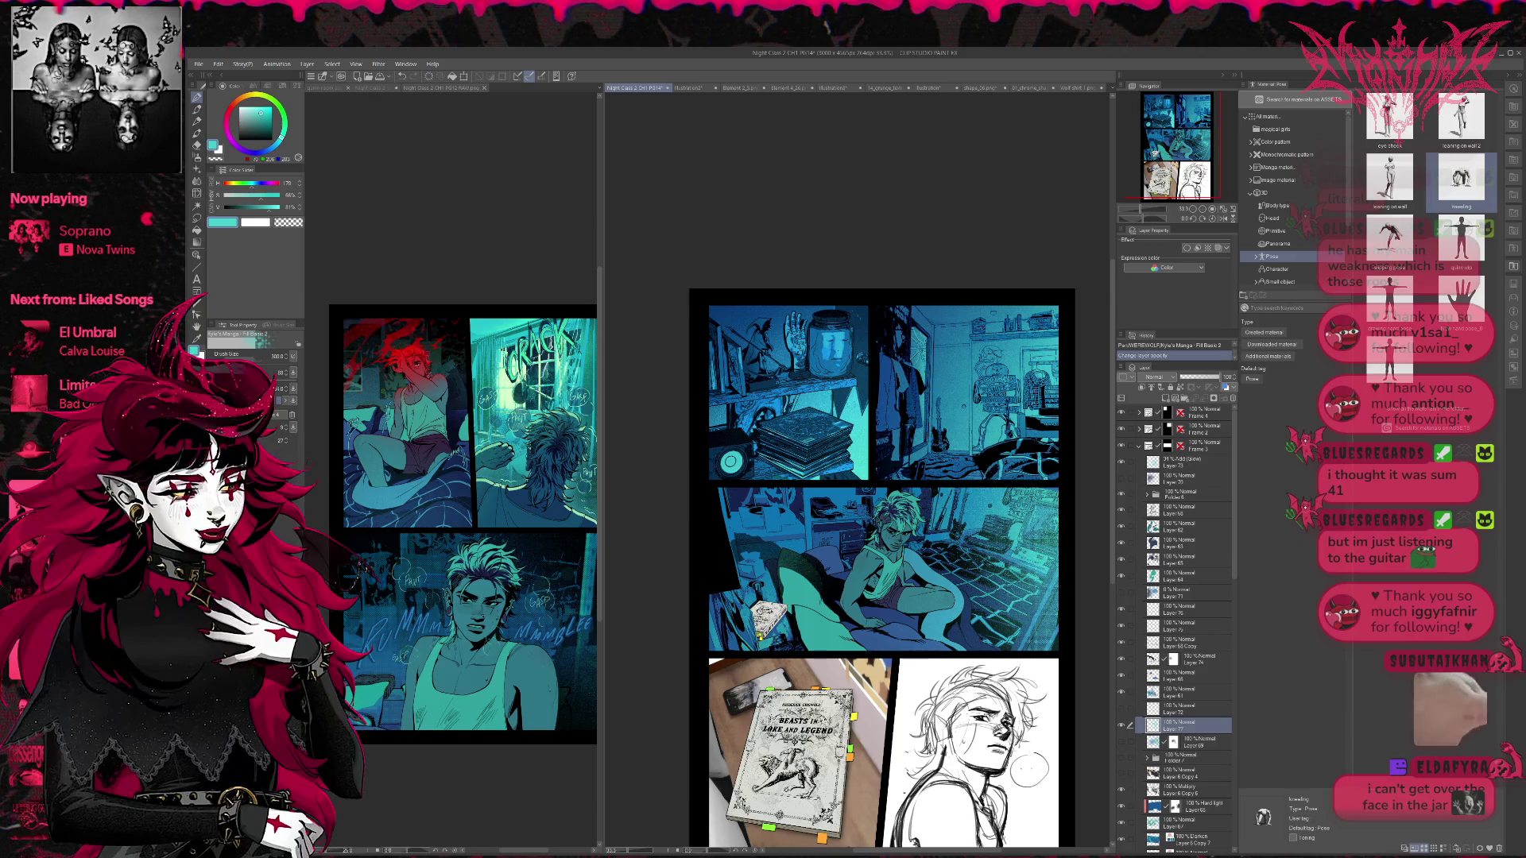
{"action": "key", "text": "shift+alt+g"}
{"action": "left_click_drag", "start_coordinate": [1199, 377], "coordinate": [1209, 382]}
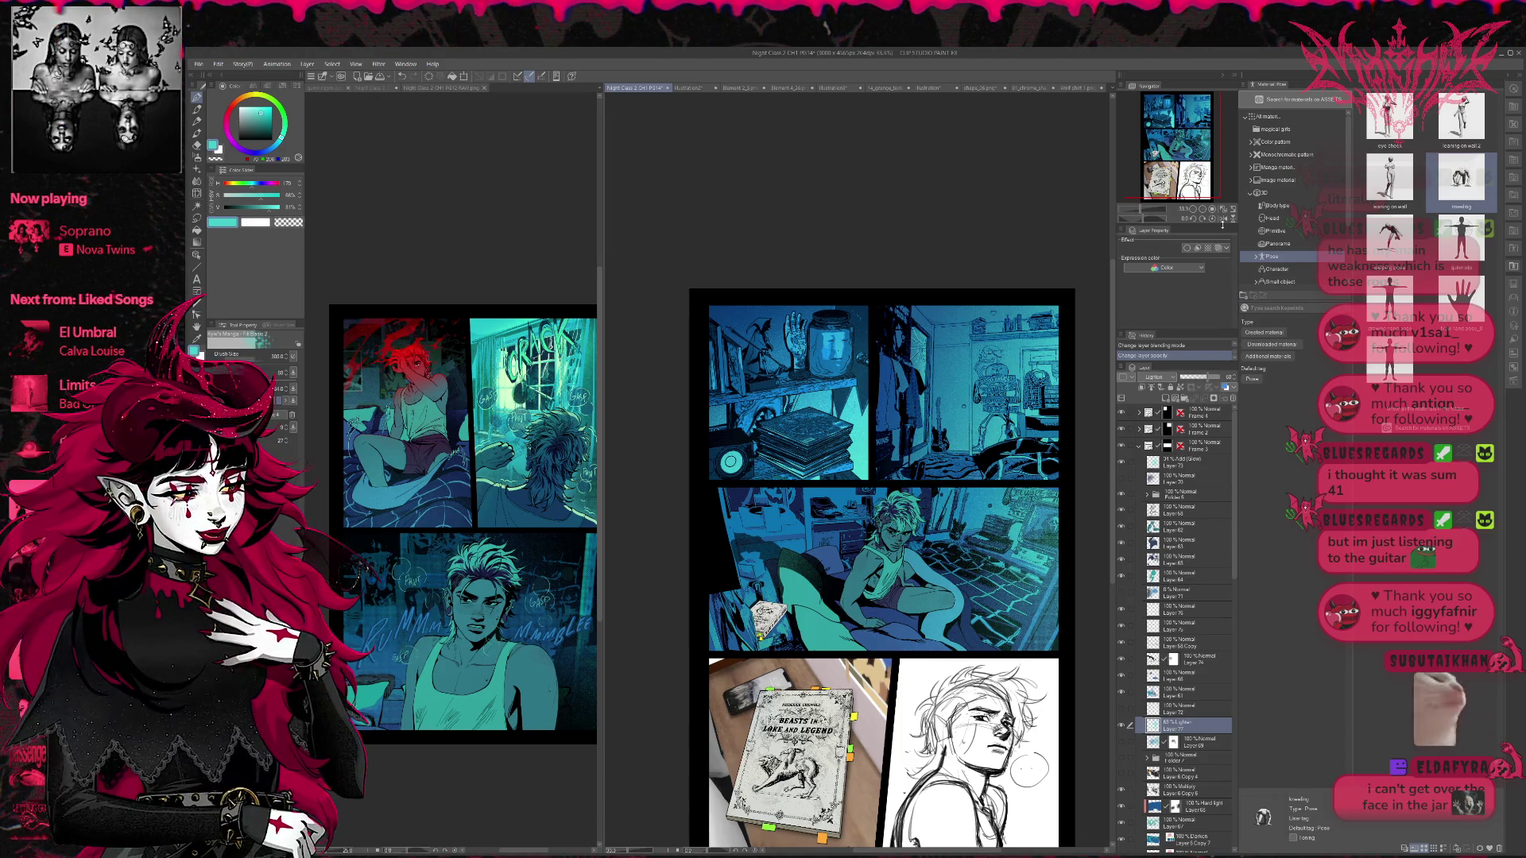
- Compare the panel mirrored and without Layer 77, then raise the shadow layer to about 75%
{"action": "left_click", "coordinate": [1224, 218]}
{"action": "left_click", "coordinate": [1121, 725]}
{"action": "left_click", "coordinate": [1124, 745]}
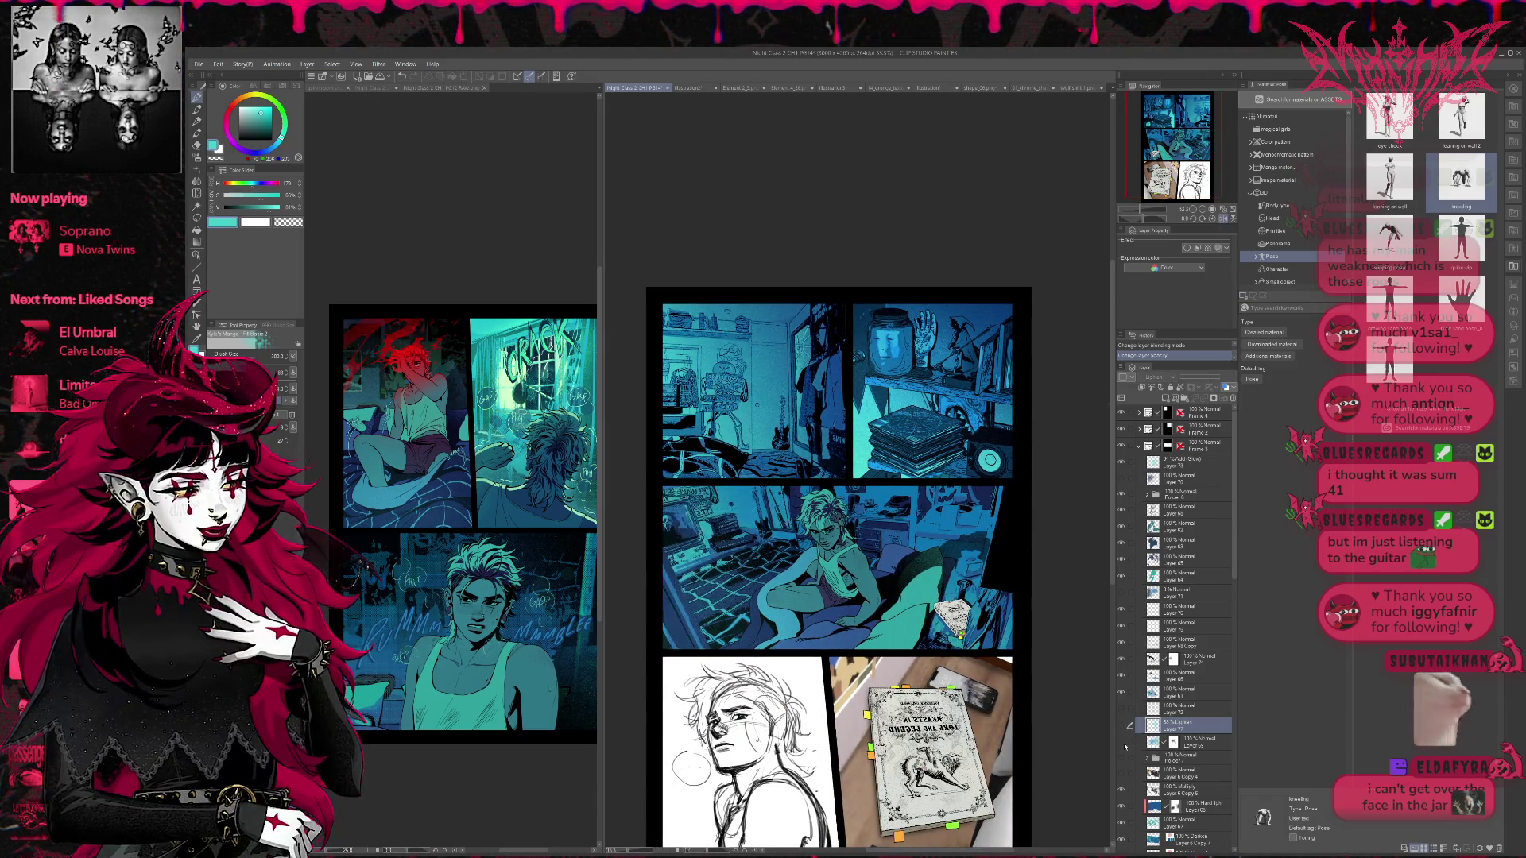
{"action": "left_click", "coordinate": [1224, 218]}
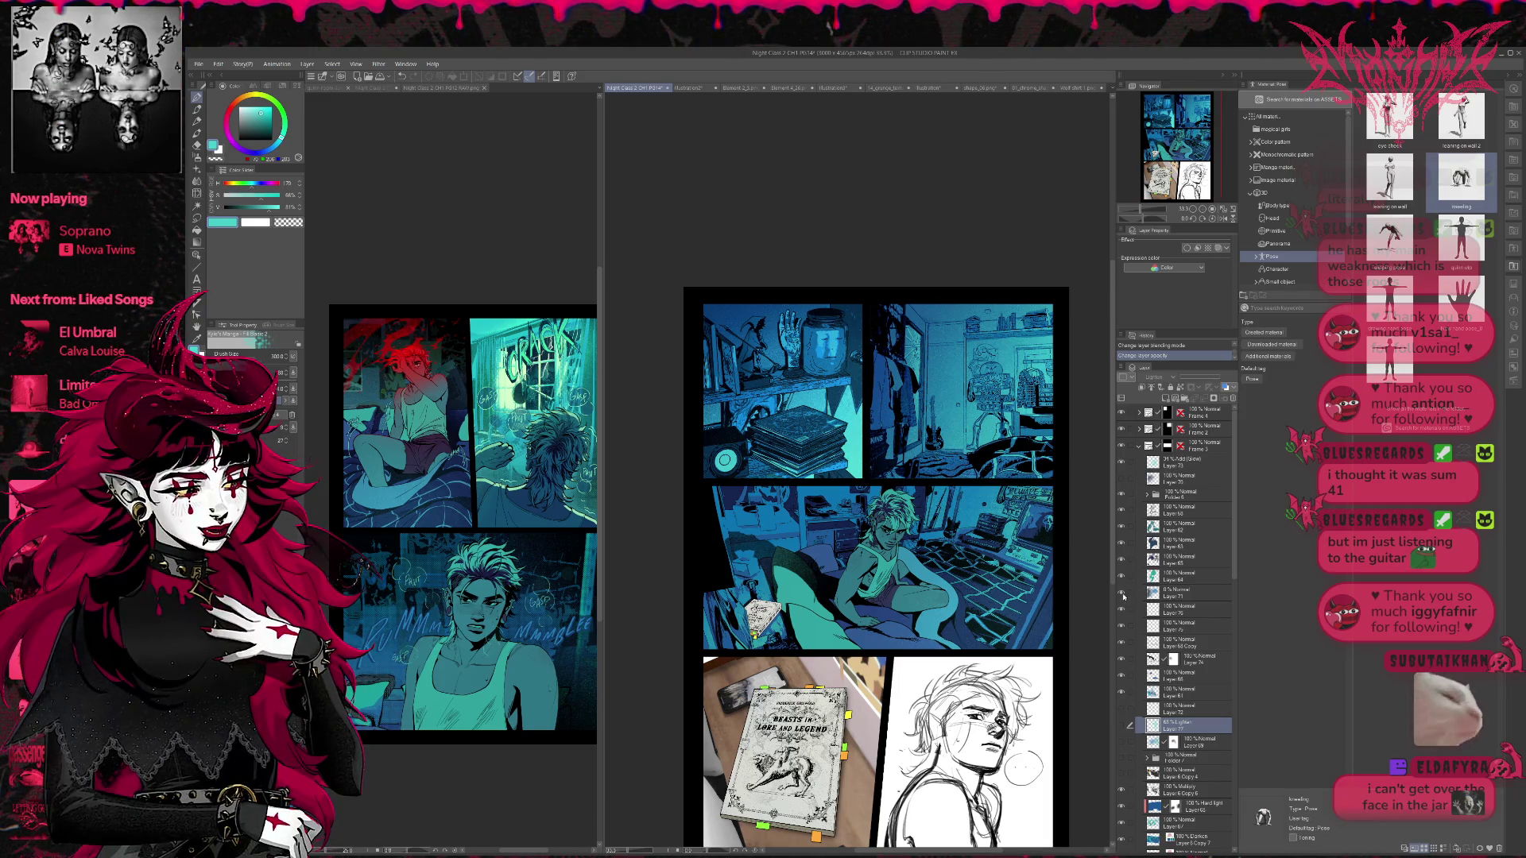
{"action": "left_click", "coordinate": [1177, 593]}
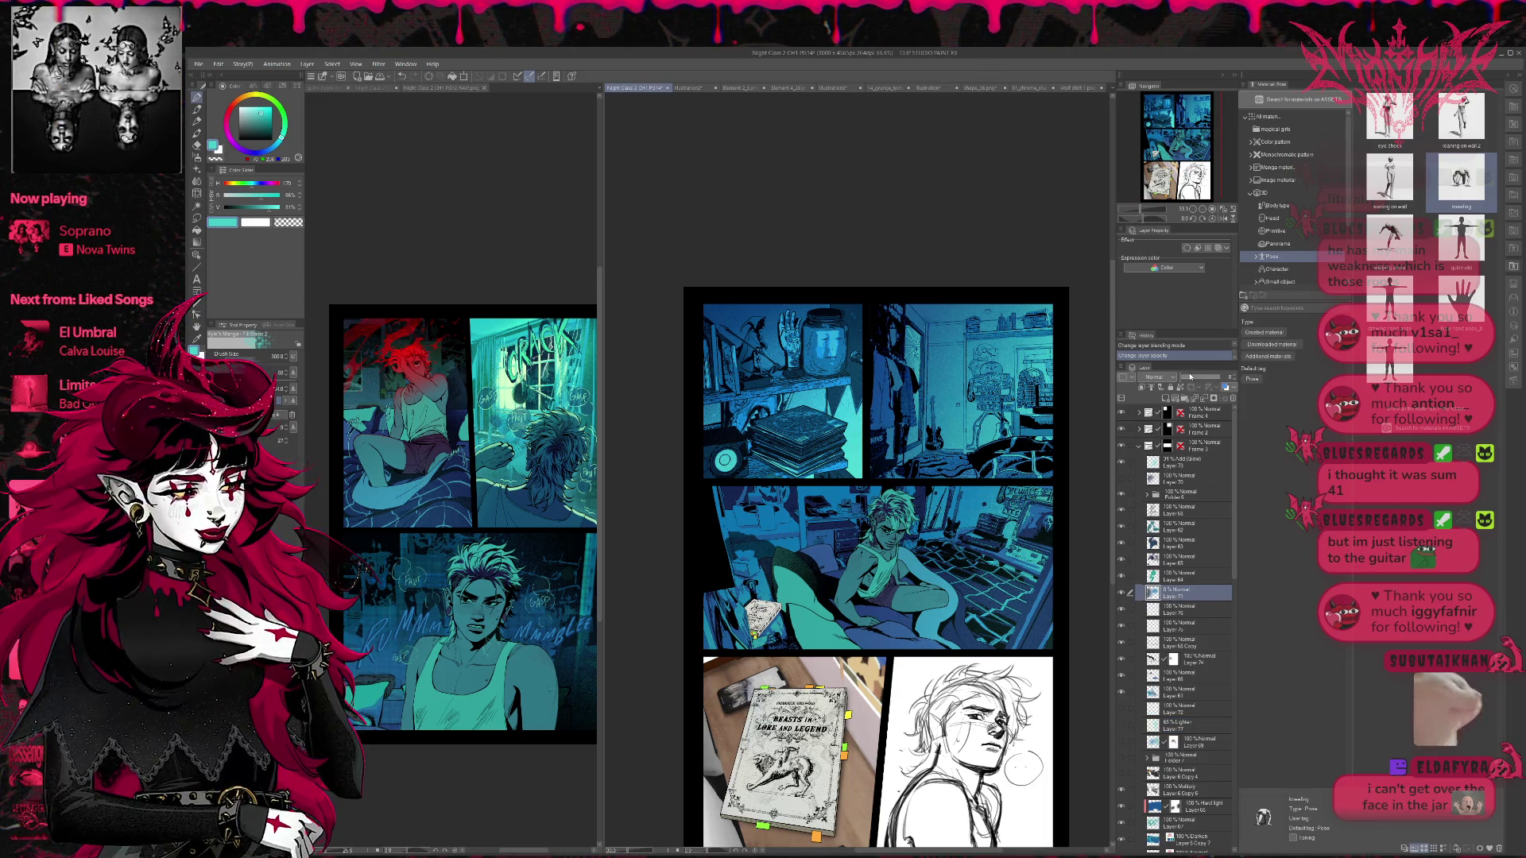
{"action": "left_click_drag", "start_coordinate": [1190, 377], "coordinate": [1211, 385]}
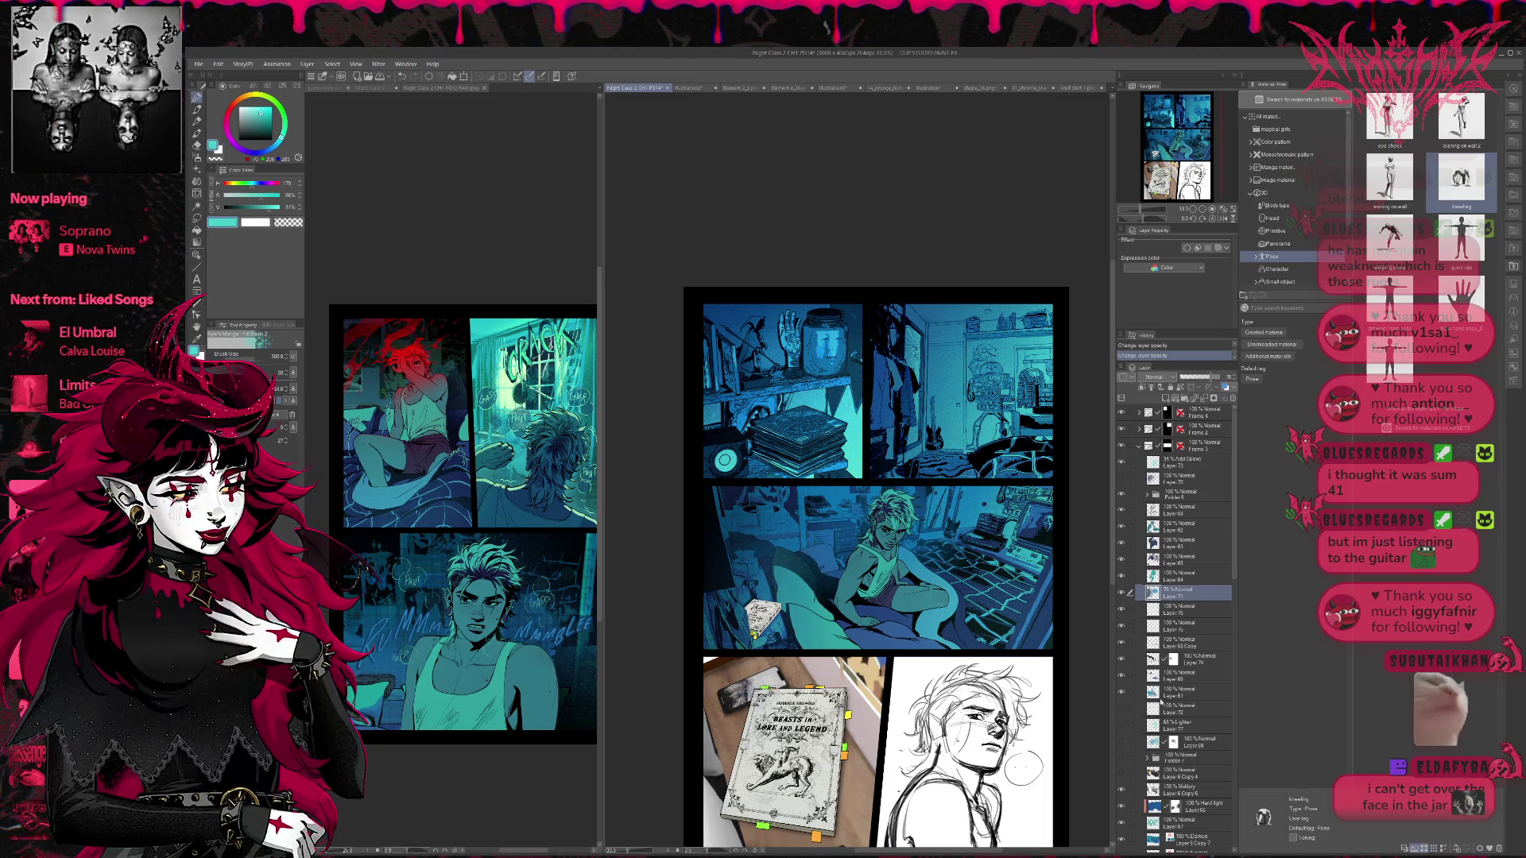
- Add a new layer, test a grainy spray stroke around the character's hair, and undo it
{"action": "left_click", "coordinate": [1164, 389]}
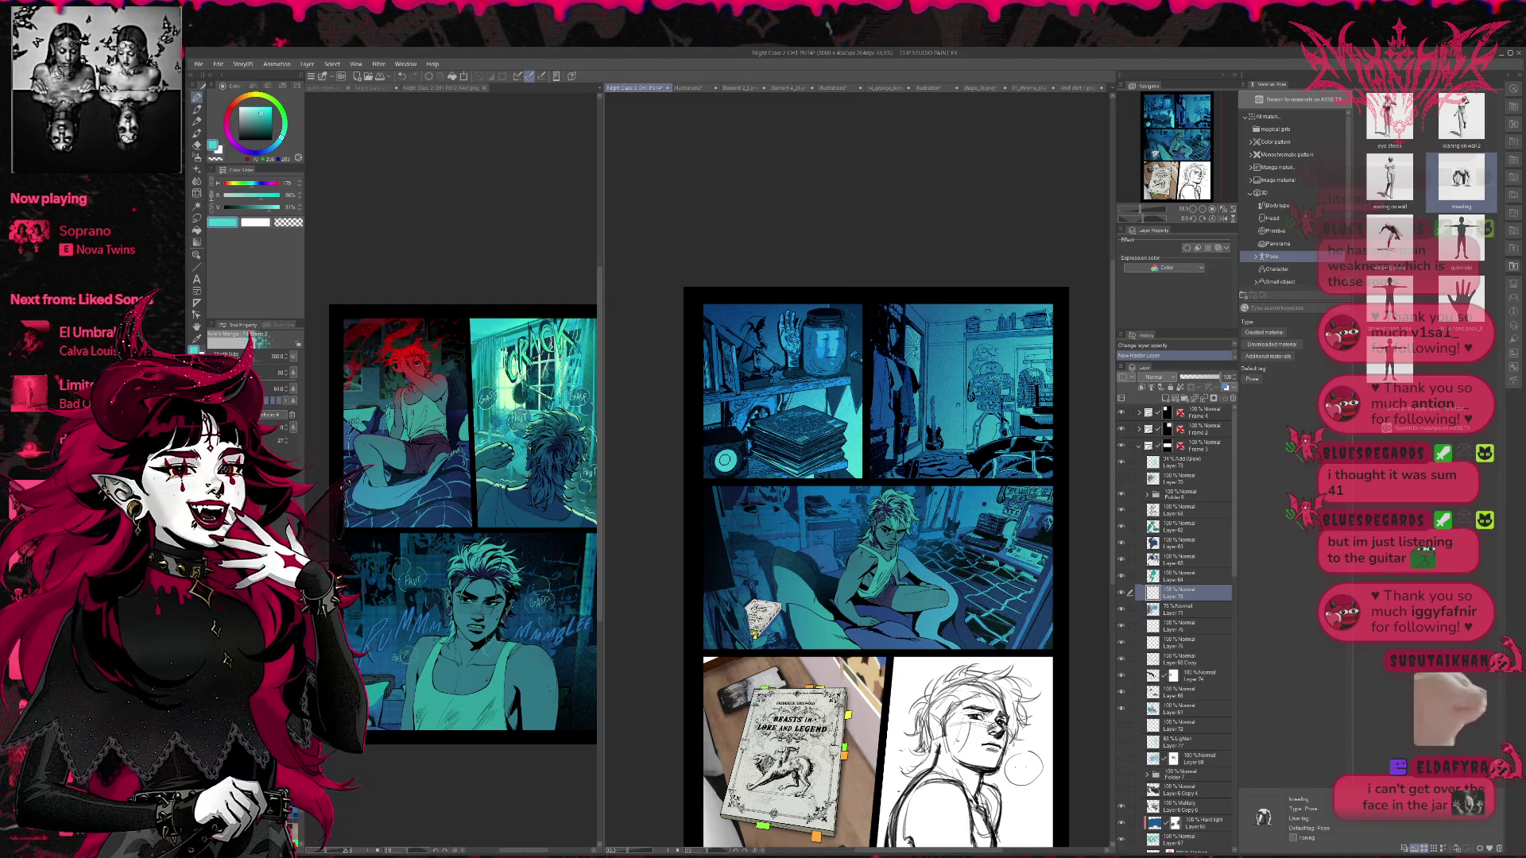
{"action": "key", "text": "b"}
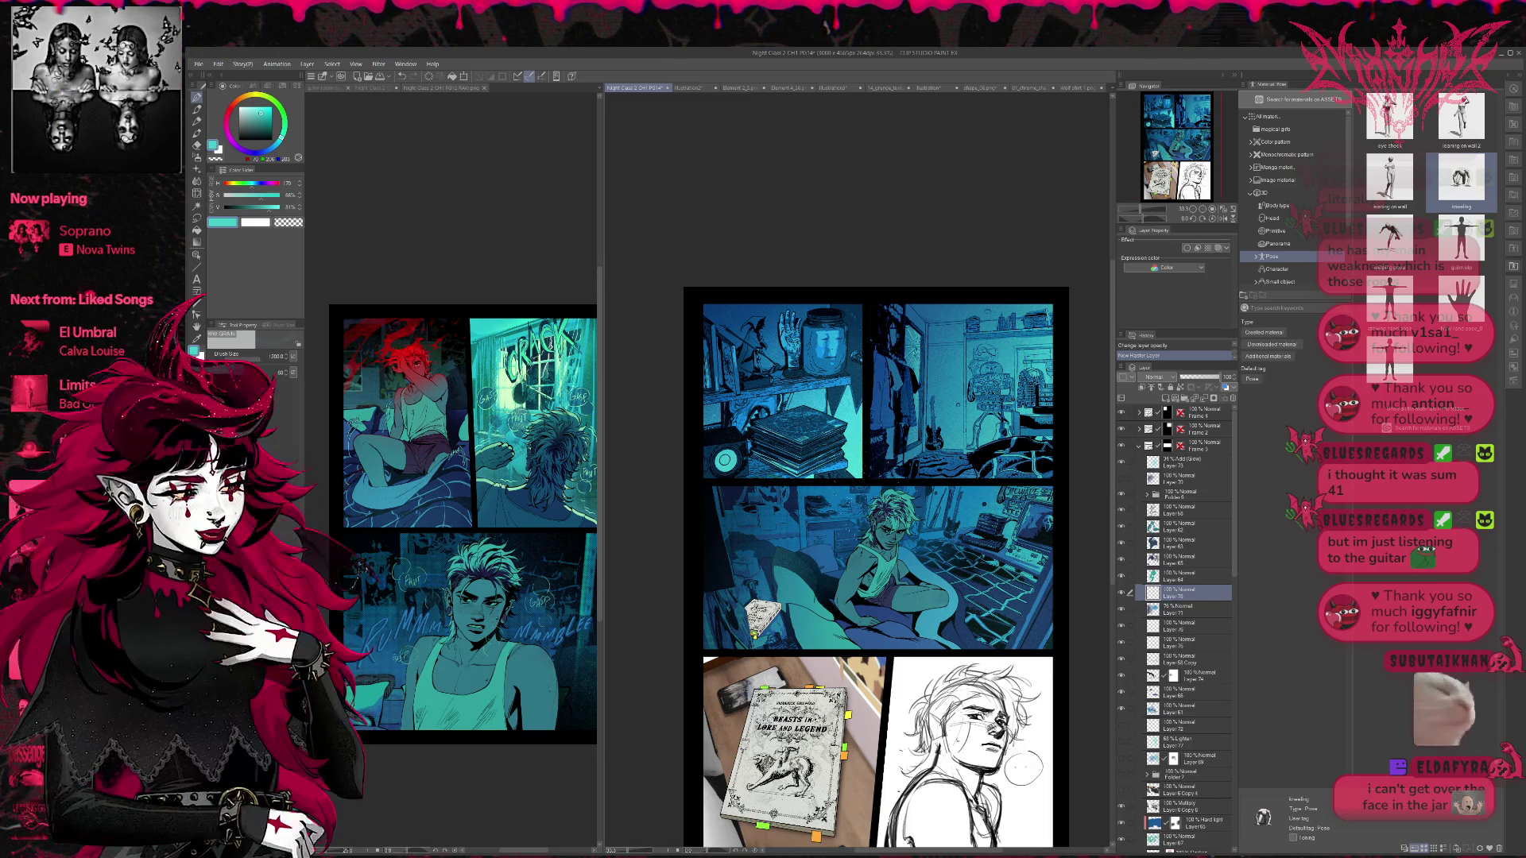
{"action": "mouse_move", "coordinate": [819, 549]}
{"action": "left_mouse_down"}
{"action": "mouse_move", "coordinate": [938, 501]}
{"action": "mouse_move", "coordinate": [1025, 516]}
{"action": "mouse_move", "coordinate": [1034, 568]}
{"action": "left_mouse_up"}
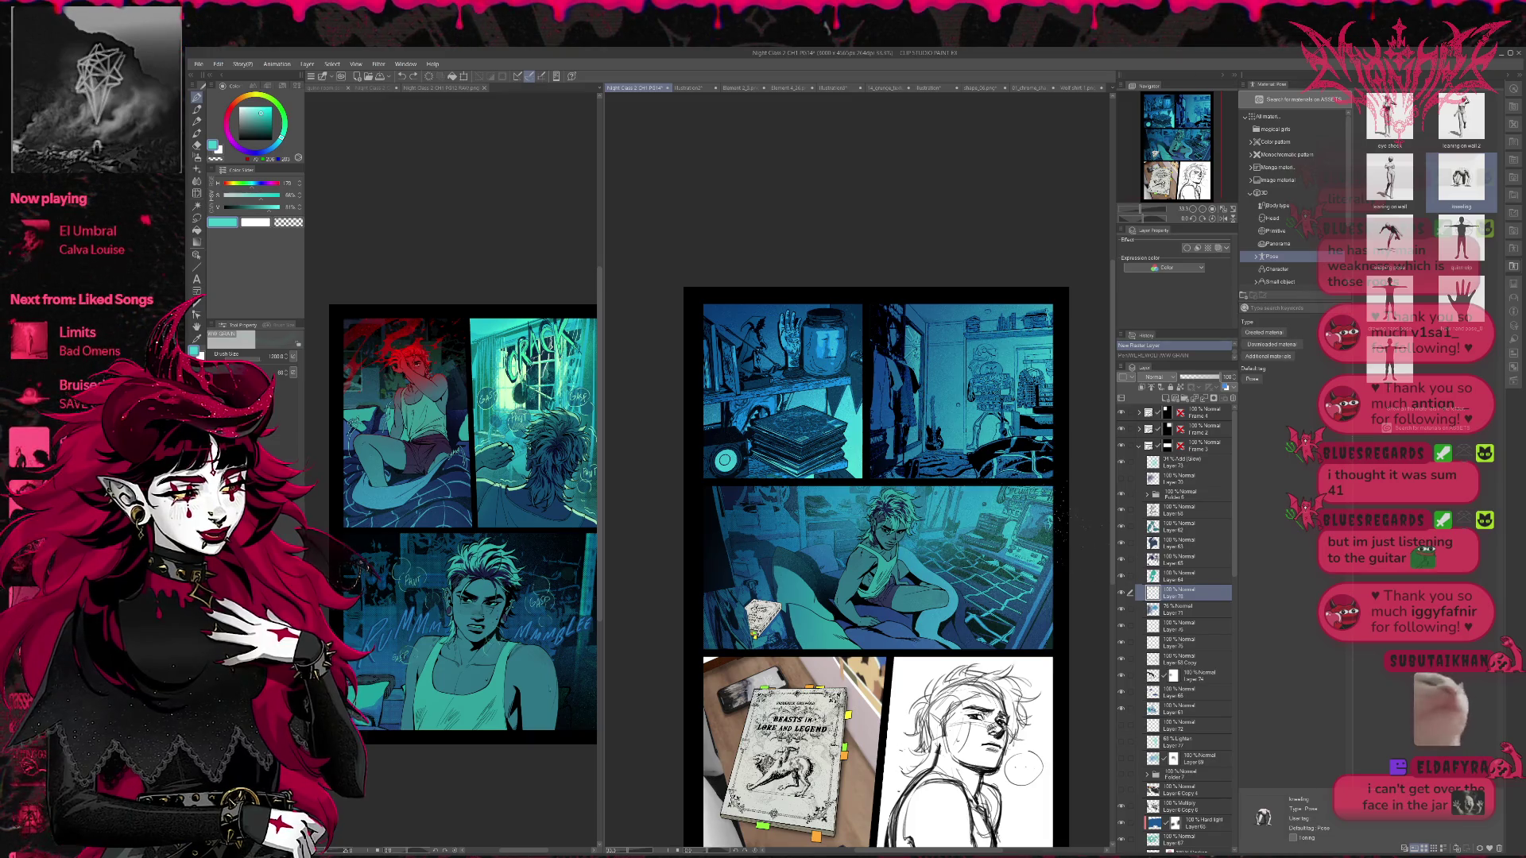
{"action": "key", "text": "ctrl+y"}
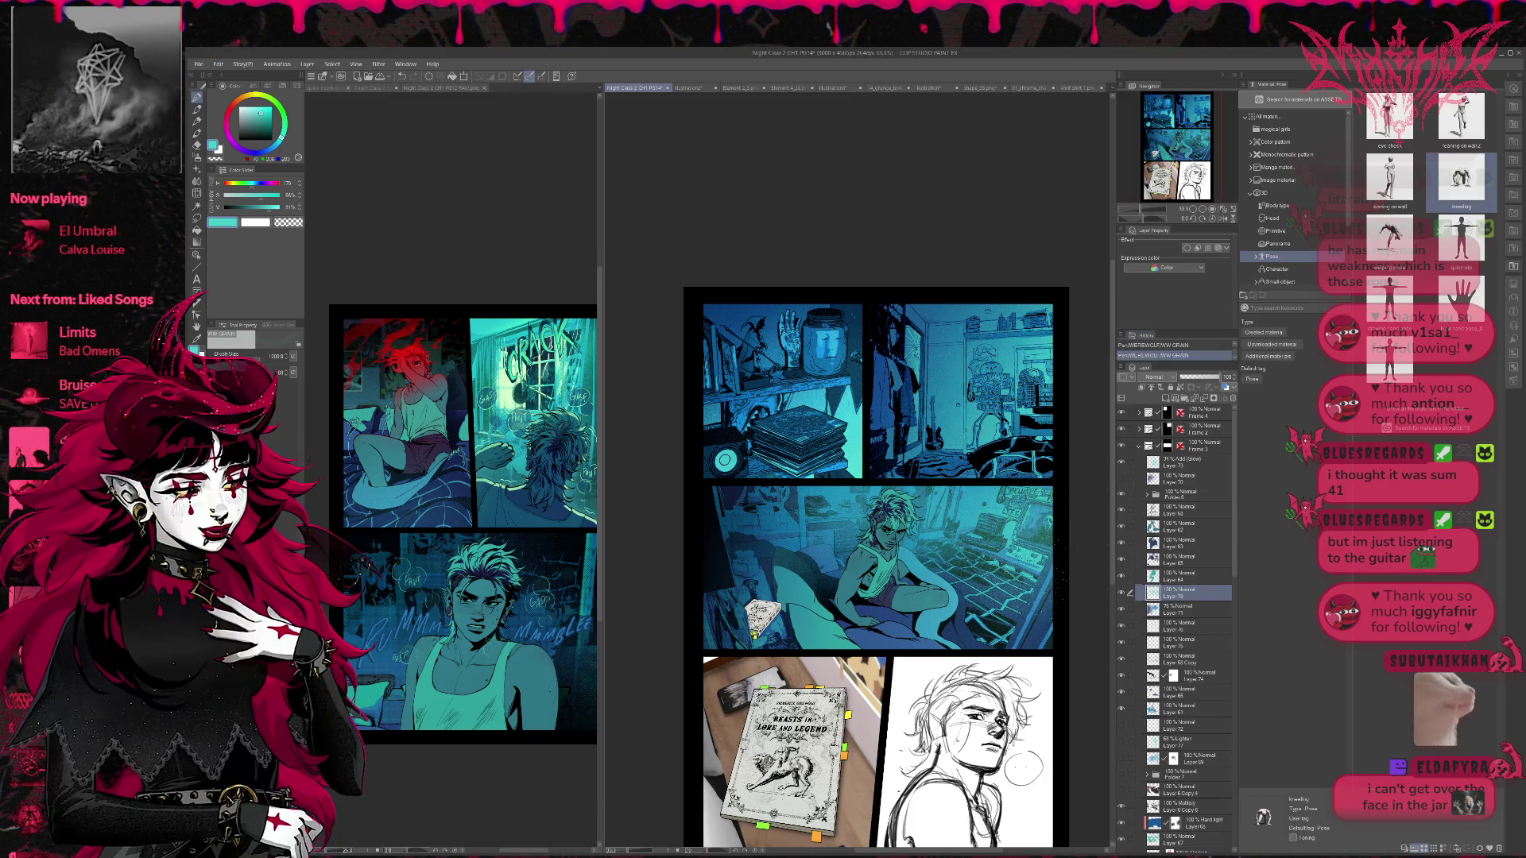
{"action": "left_click", "coordinate": [1222, 218]}
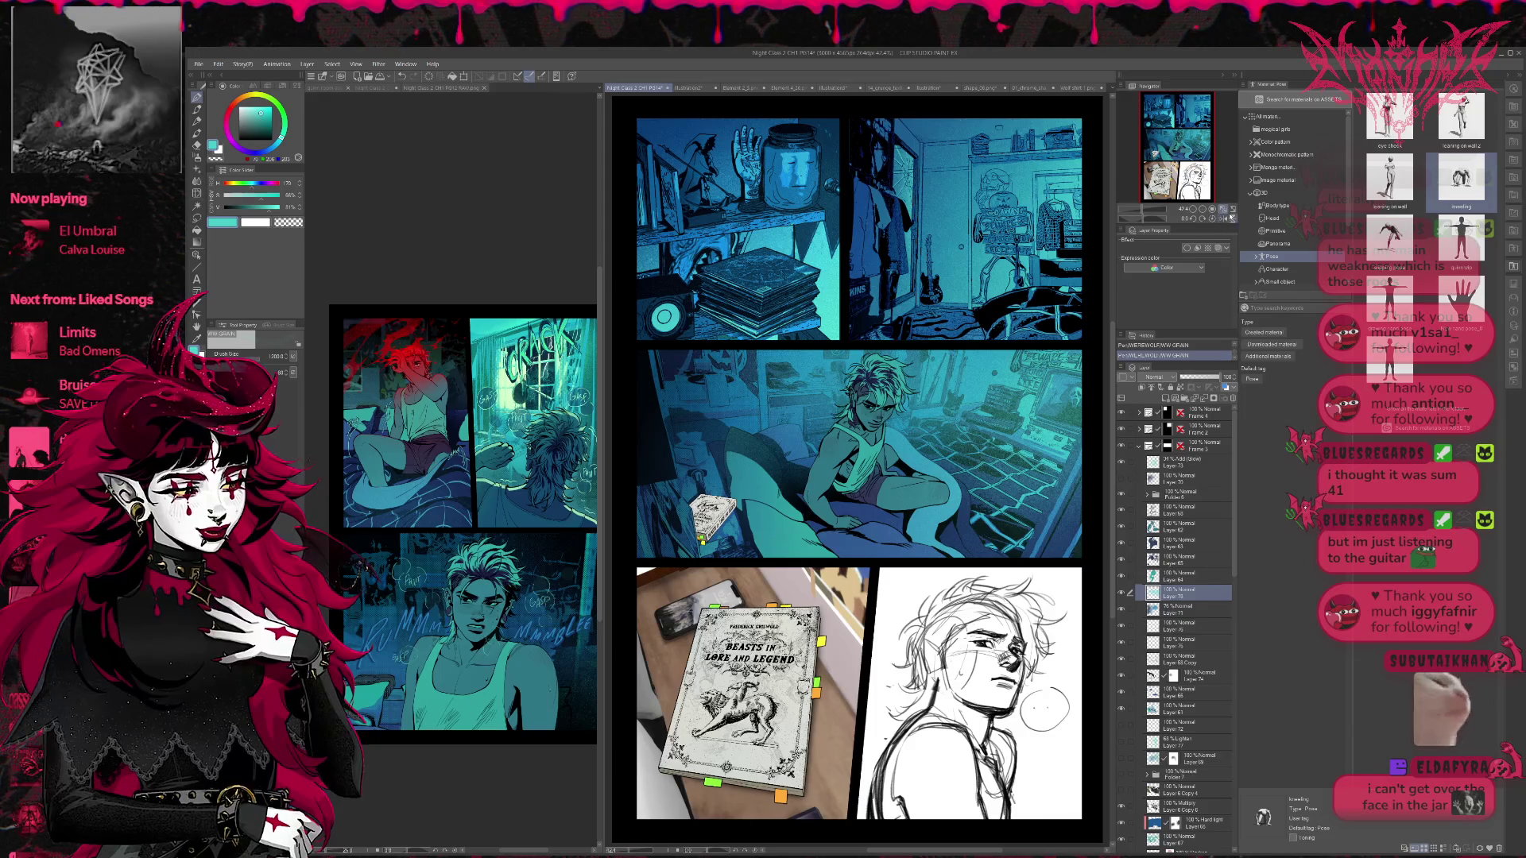
- In the mirrored view, sample a dark blue and paint grainy texture along the top-right panel's edge
{"action": "left_click", "coordinate": [1231, 216]}
{"action": "left_click", "coordinate": [1230, 220]}
{"action": "left_click", "coordinate": [1229, 225]}
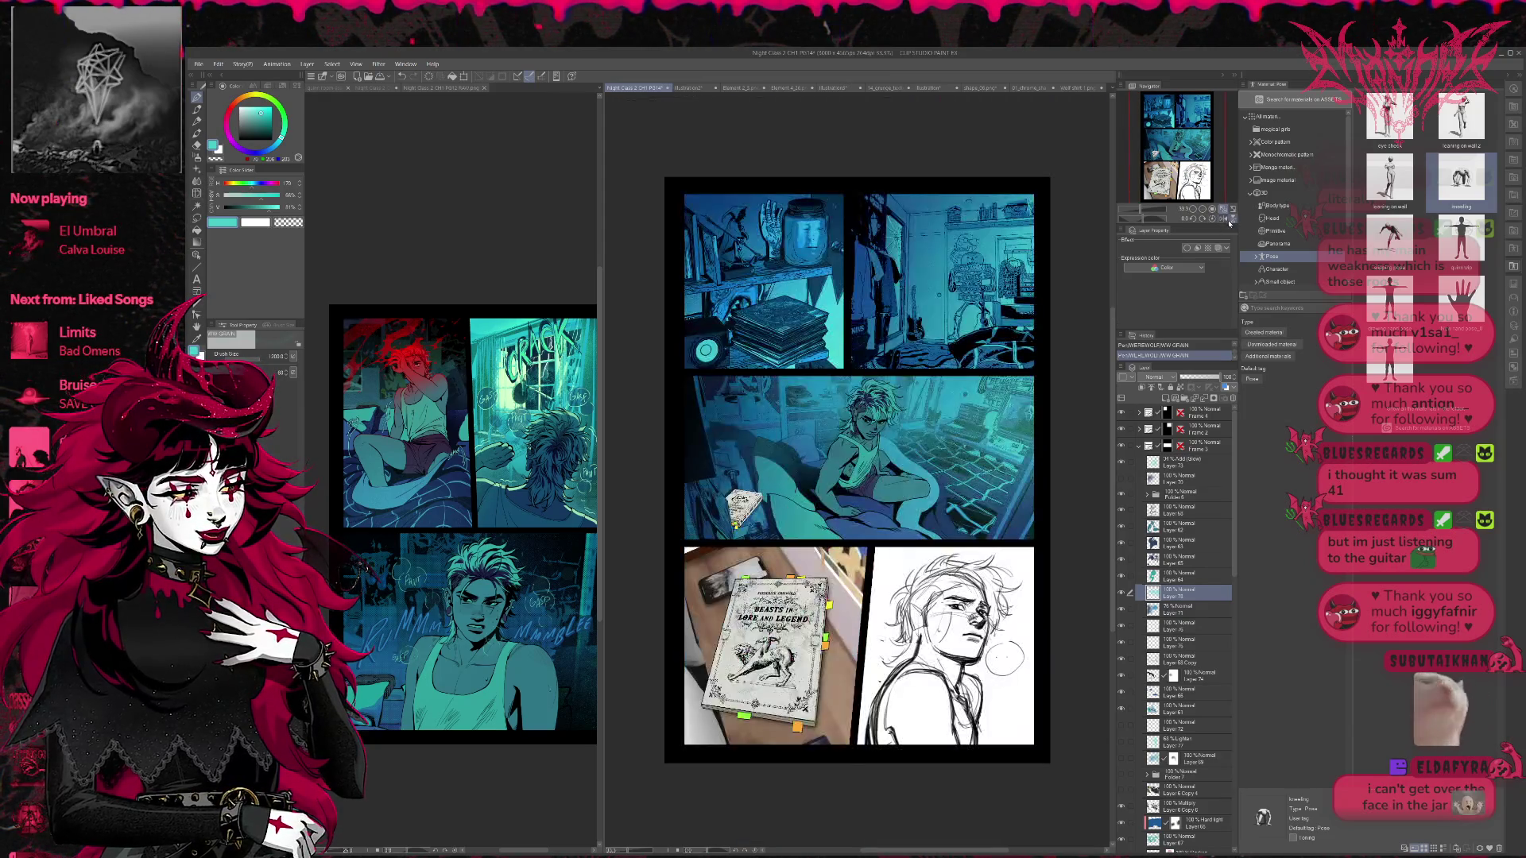
{"action": "left_click", "coordinate": [1223, 219]}
{"action": "left_click_drag", "start_coordinate": [1034, 492], "coordinate": [1052, 520]}
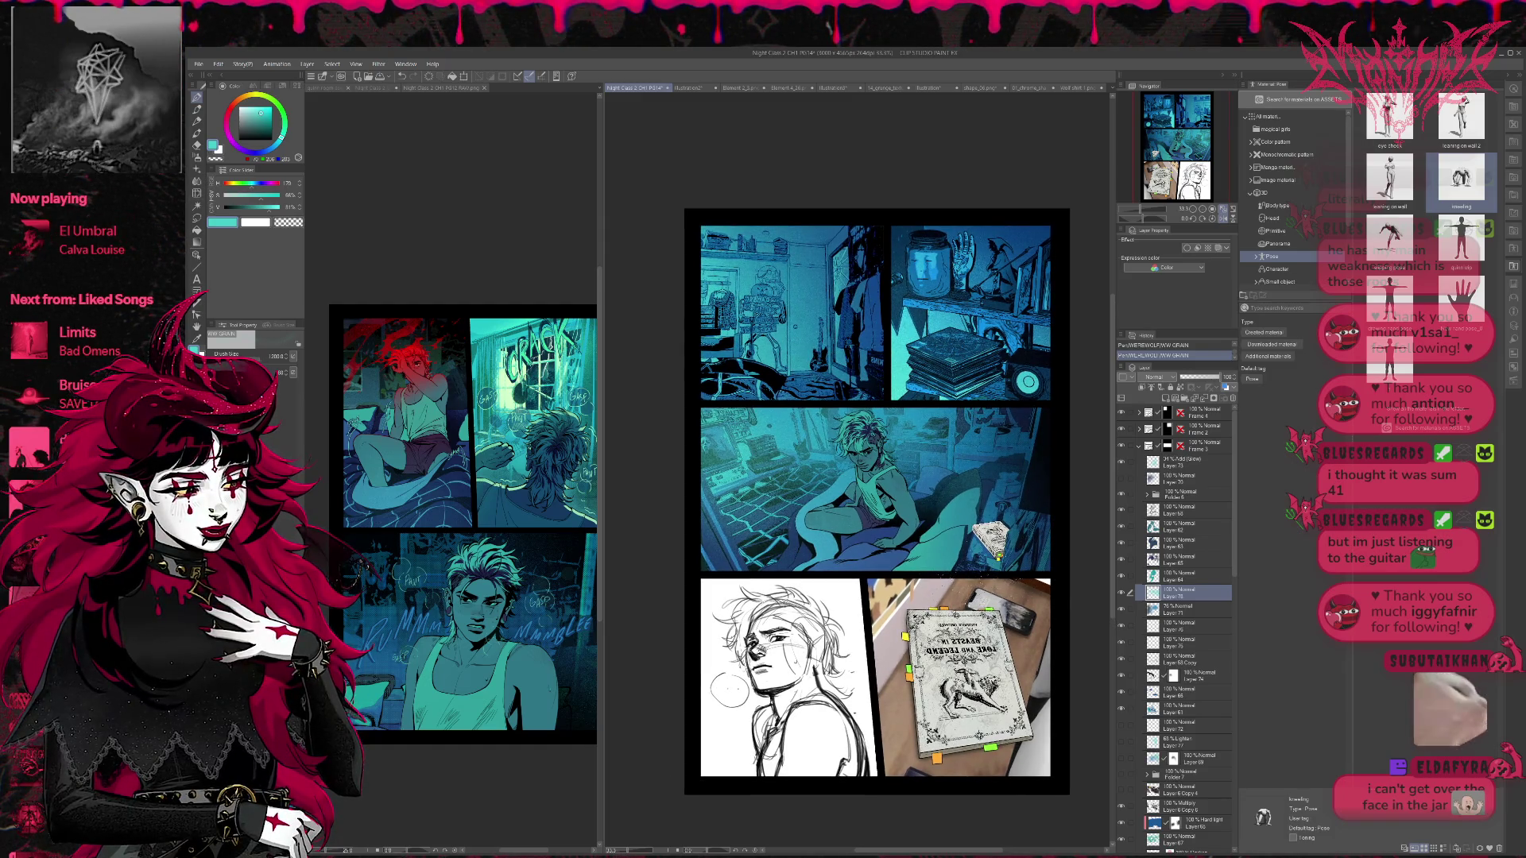
{"action": "left_click", "coordinate": [933, 518], "text": "alt"}
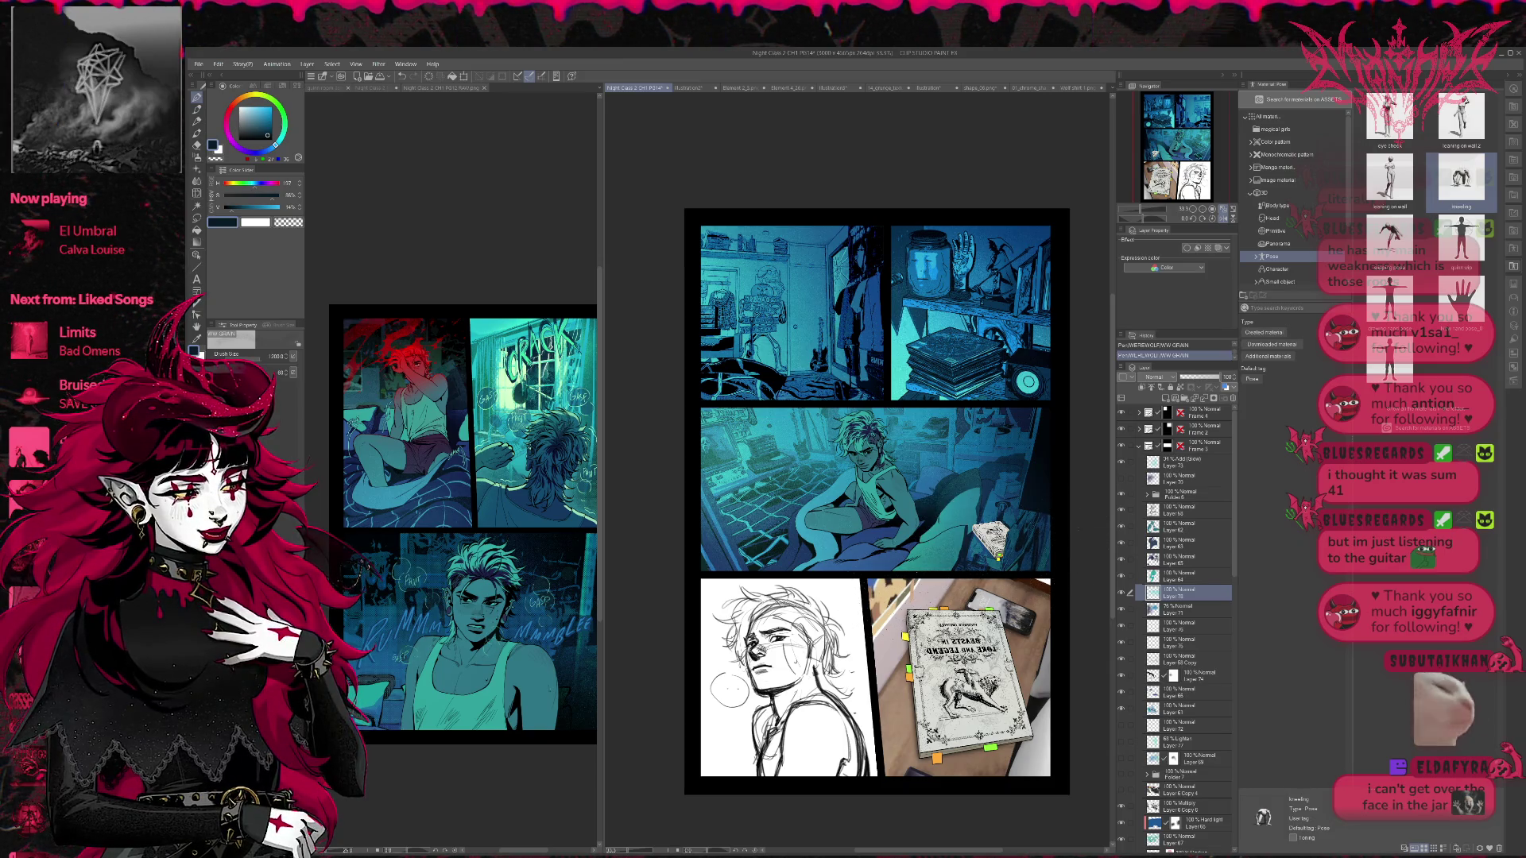
{"action": "left_click_drag", "start_coordinate": [1033, 585], "coordinate": [1020, 596]}
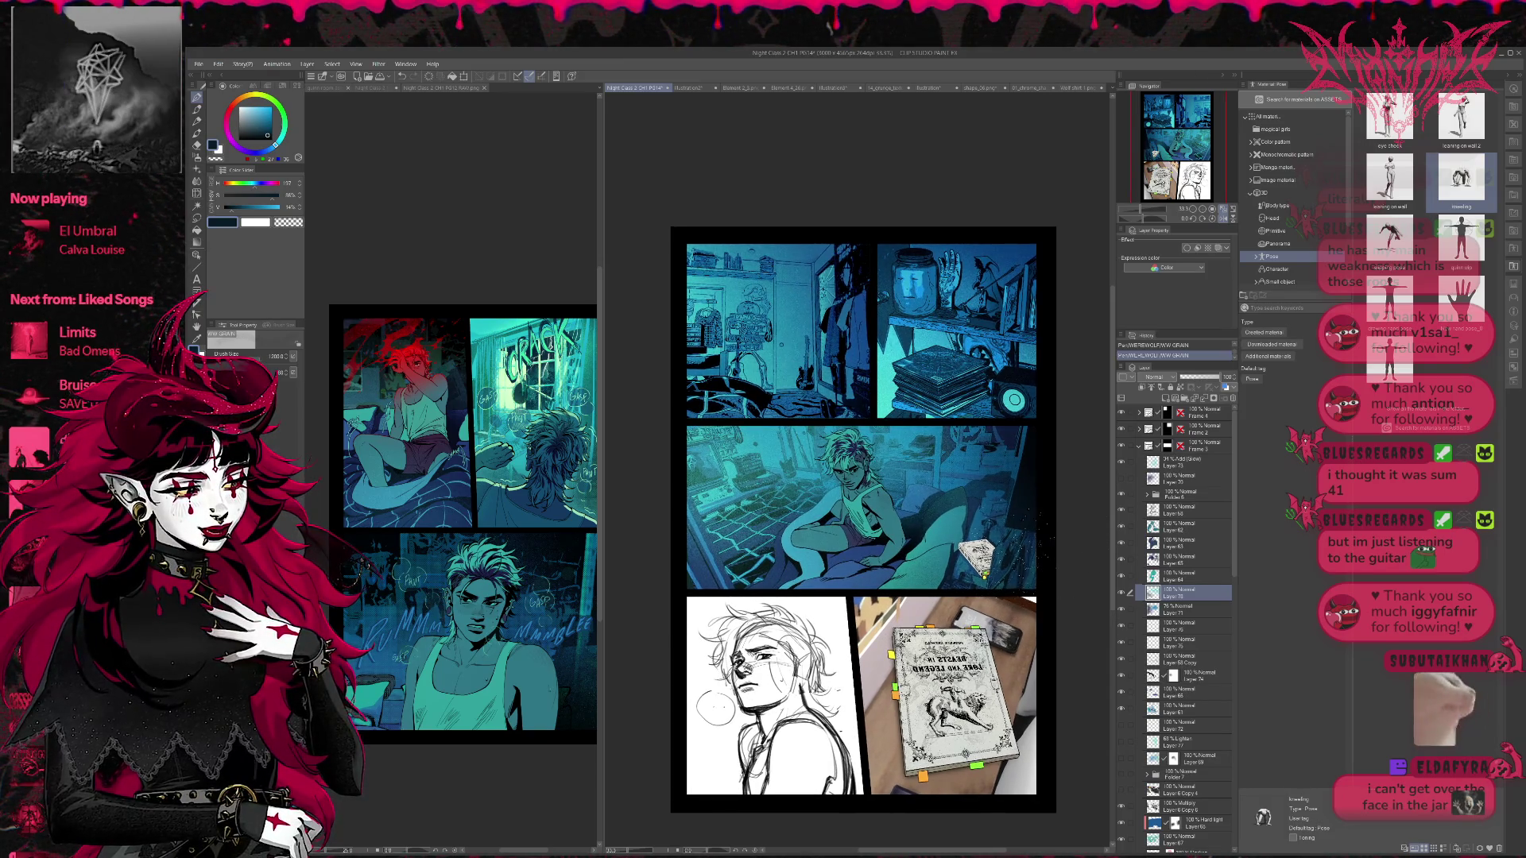
{"action": "left_click_drag", "start_coordinate": [1037, 390], "coordinate": [1034, 421]}
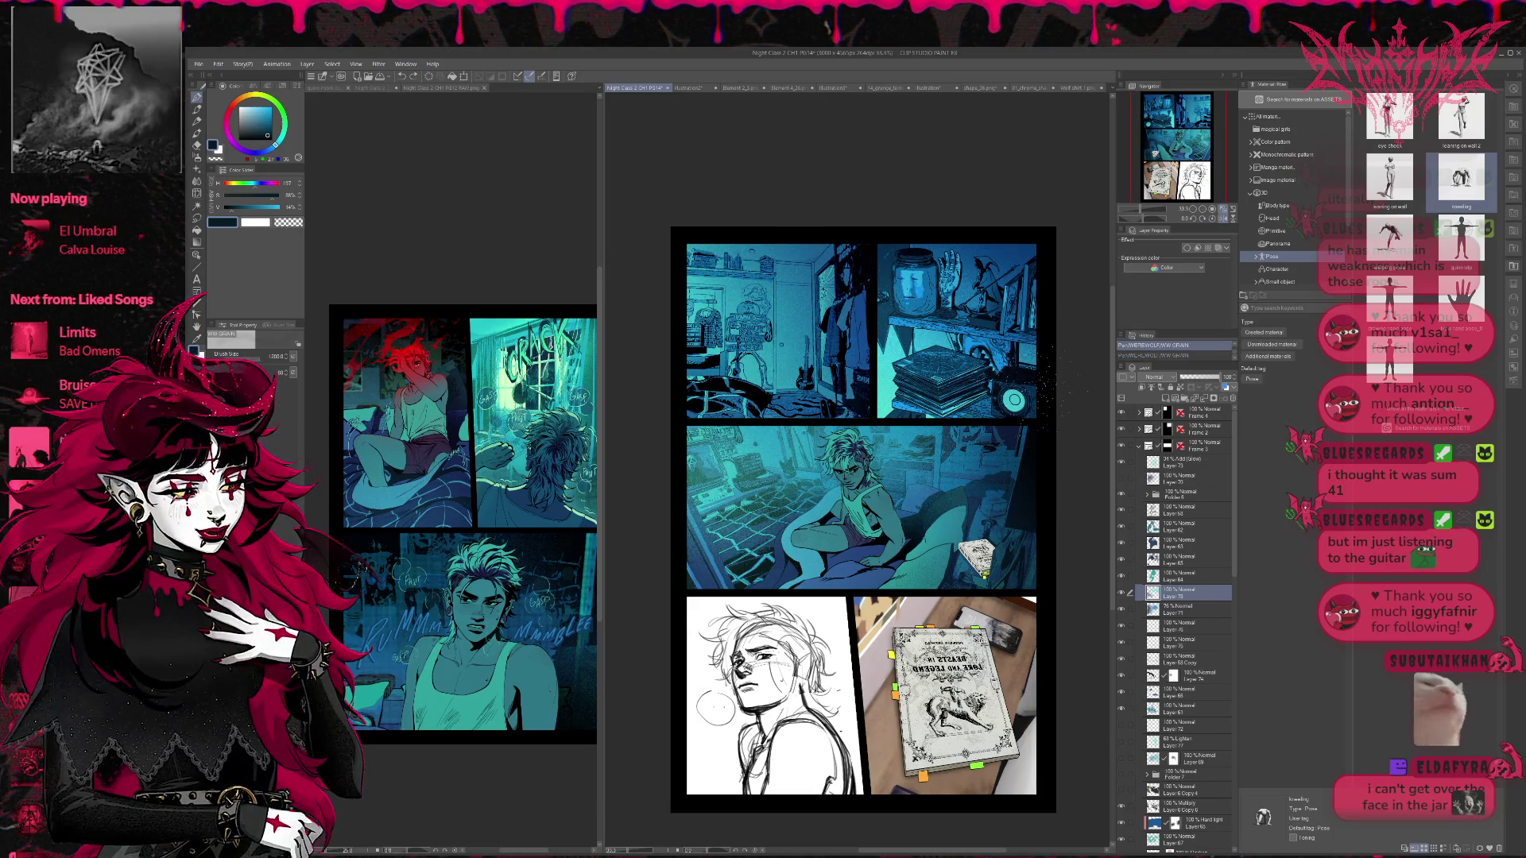
- Flip the view back, compare the Add Glow layer, and add a new raster layer above it
{"action": "left_click", "coordinate": [1211, 219]}
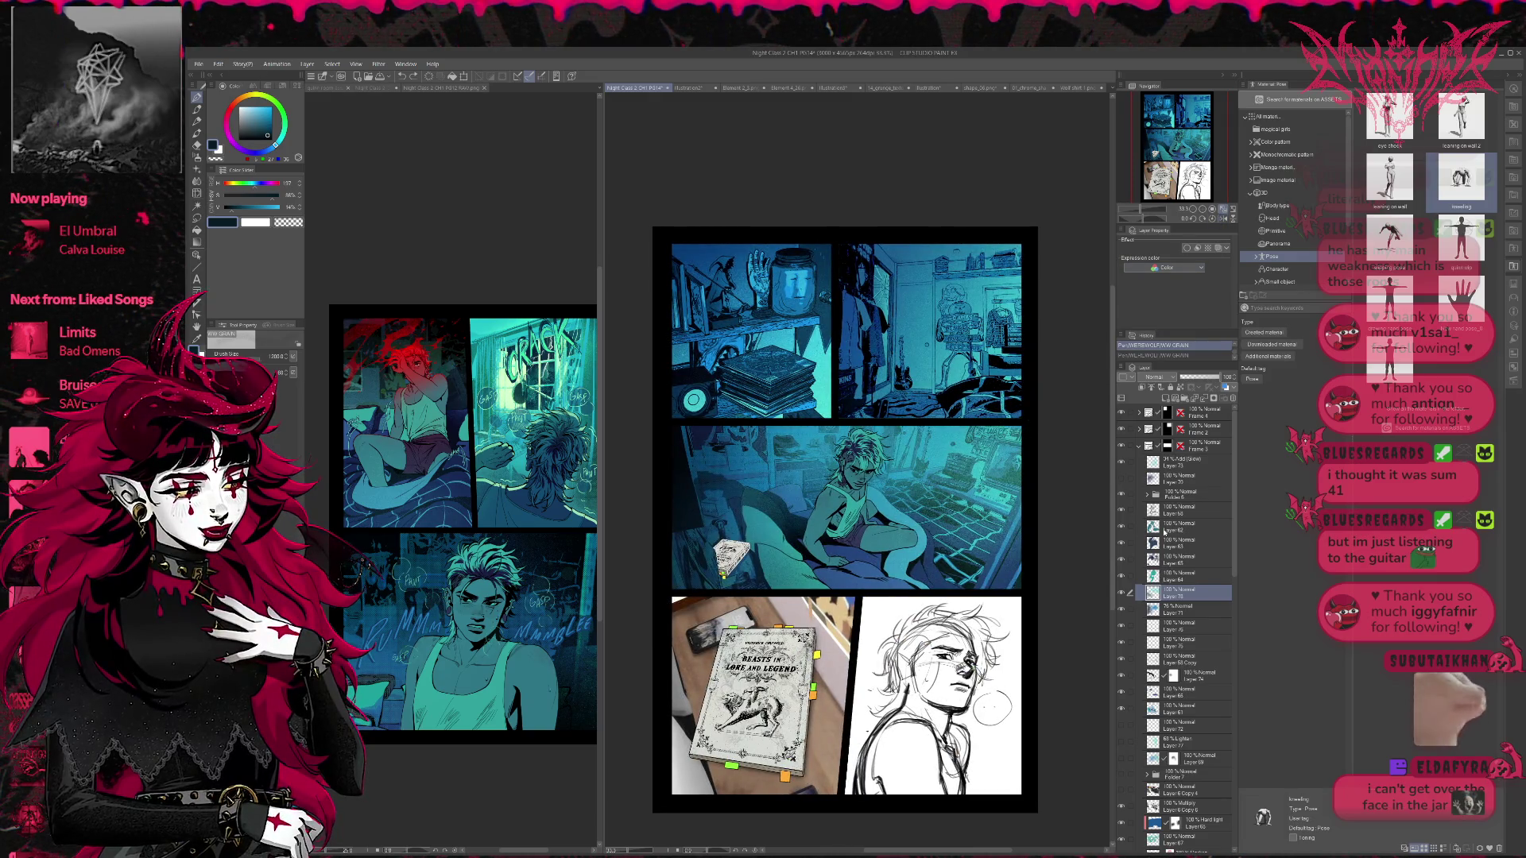
{"action": "left_click", "coordinate": [1122, 462]}
{"action": "left_click", "coordinate": [1121, 461]}
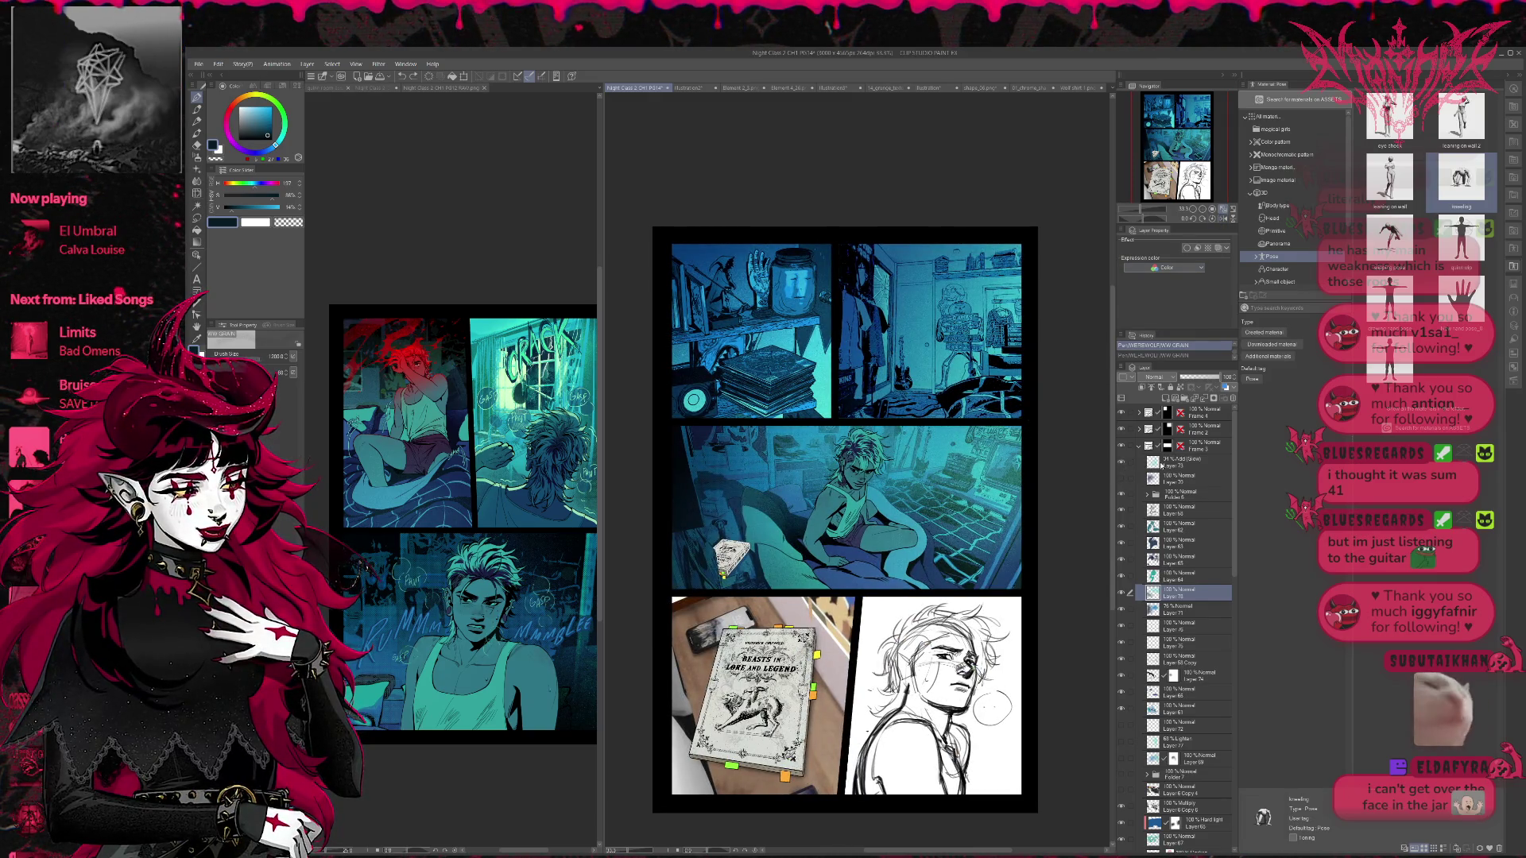
{"action": "left_click", "coordinate": [1184, 462]}
{"action": "left_click", "coordinate": [1166, 402]}
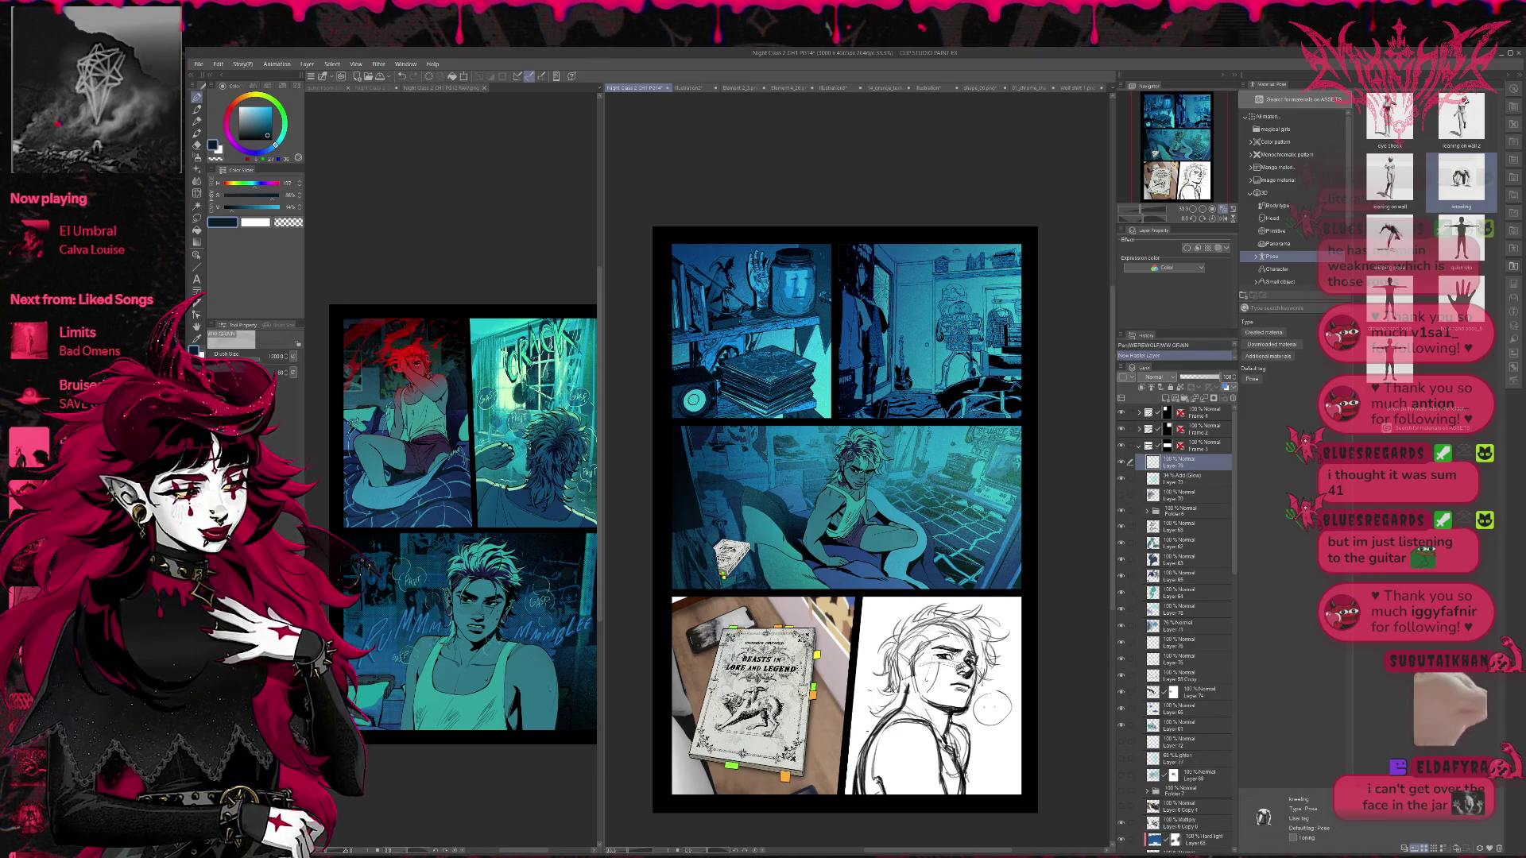
- Dab a sampled teal grain mark on a new Add (Glow) layer at full opacity
{"action": "left_click", "coordinate": [825, 388], "text": "alt"}
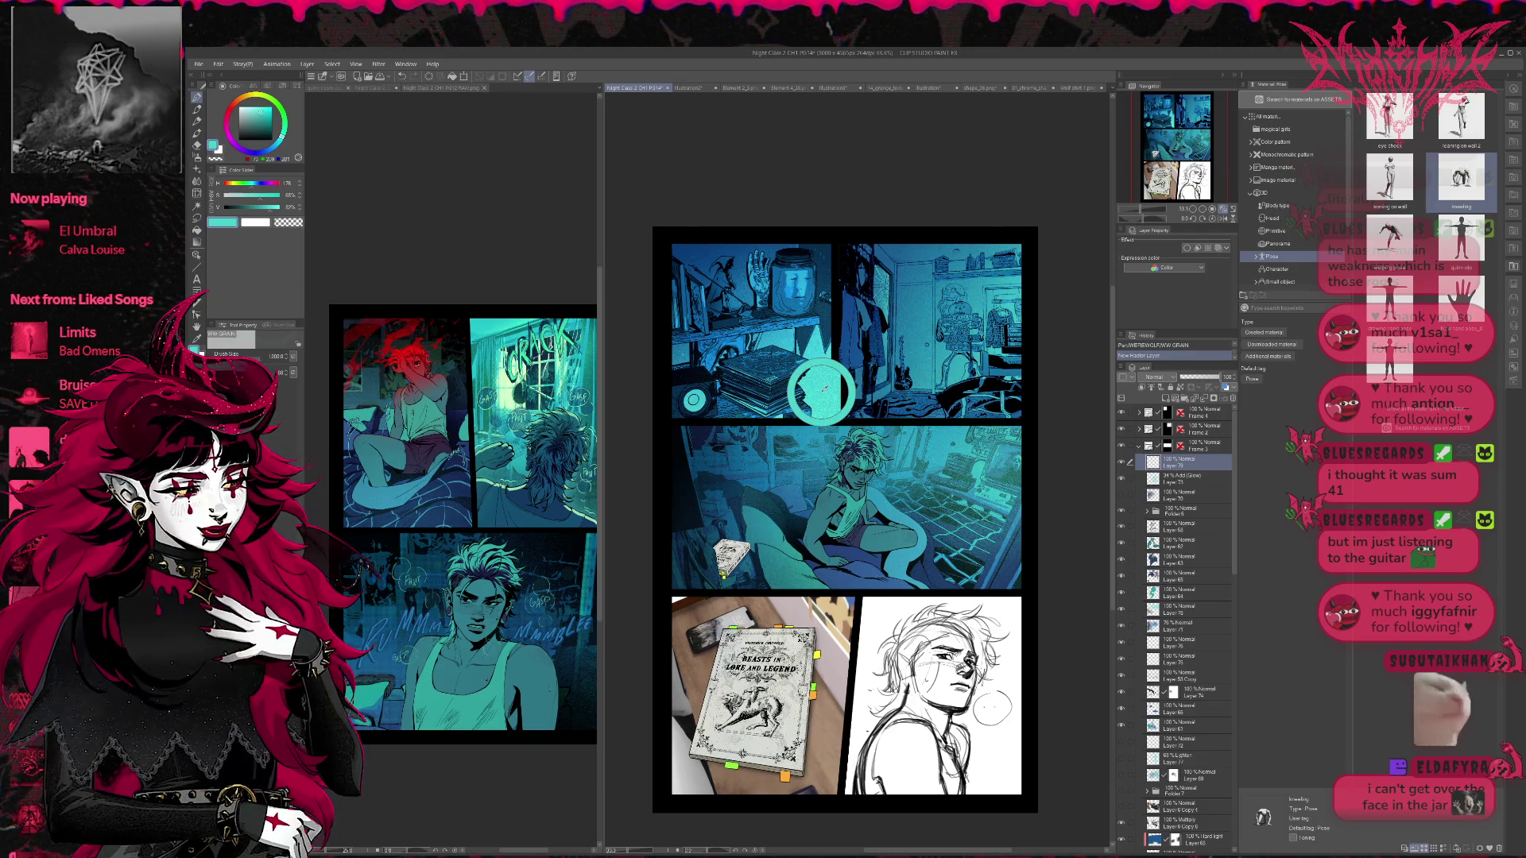
{"action": "left_click", "coordinate": [825, 296]}
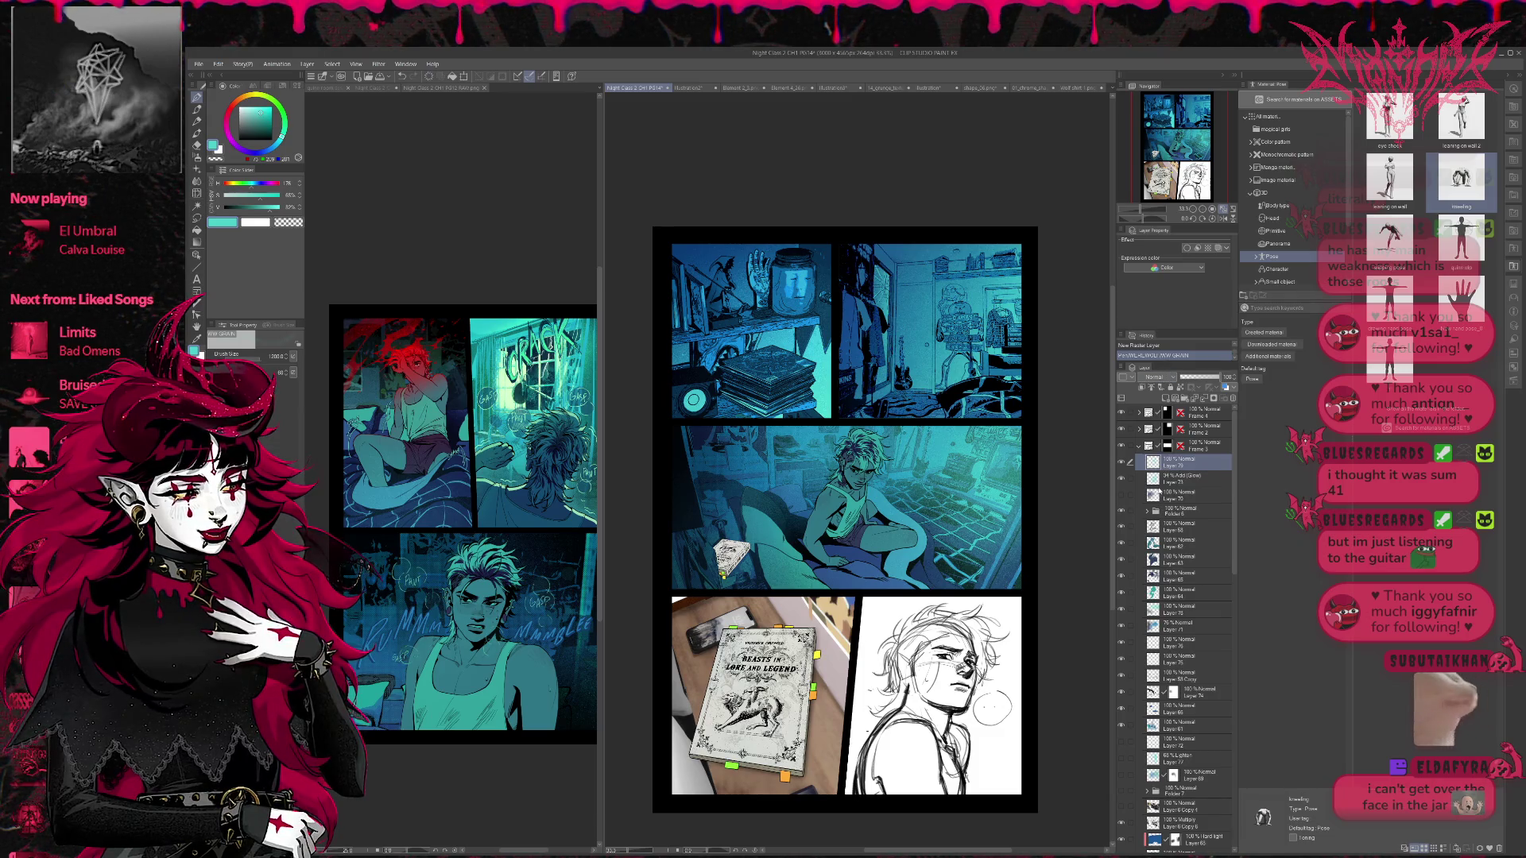
{"action": "key", "text": "shift+alt+w"}
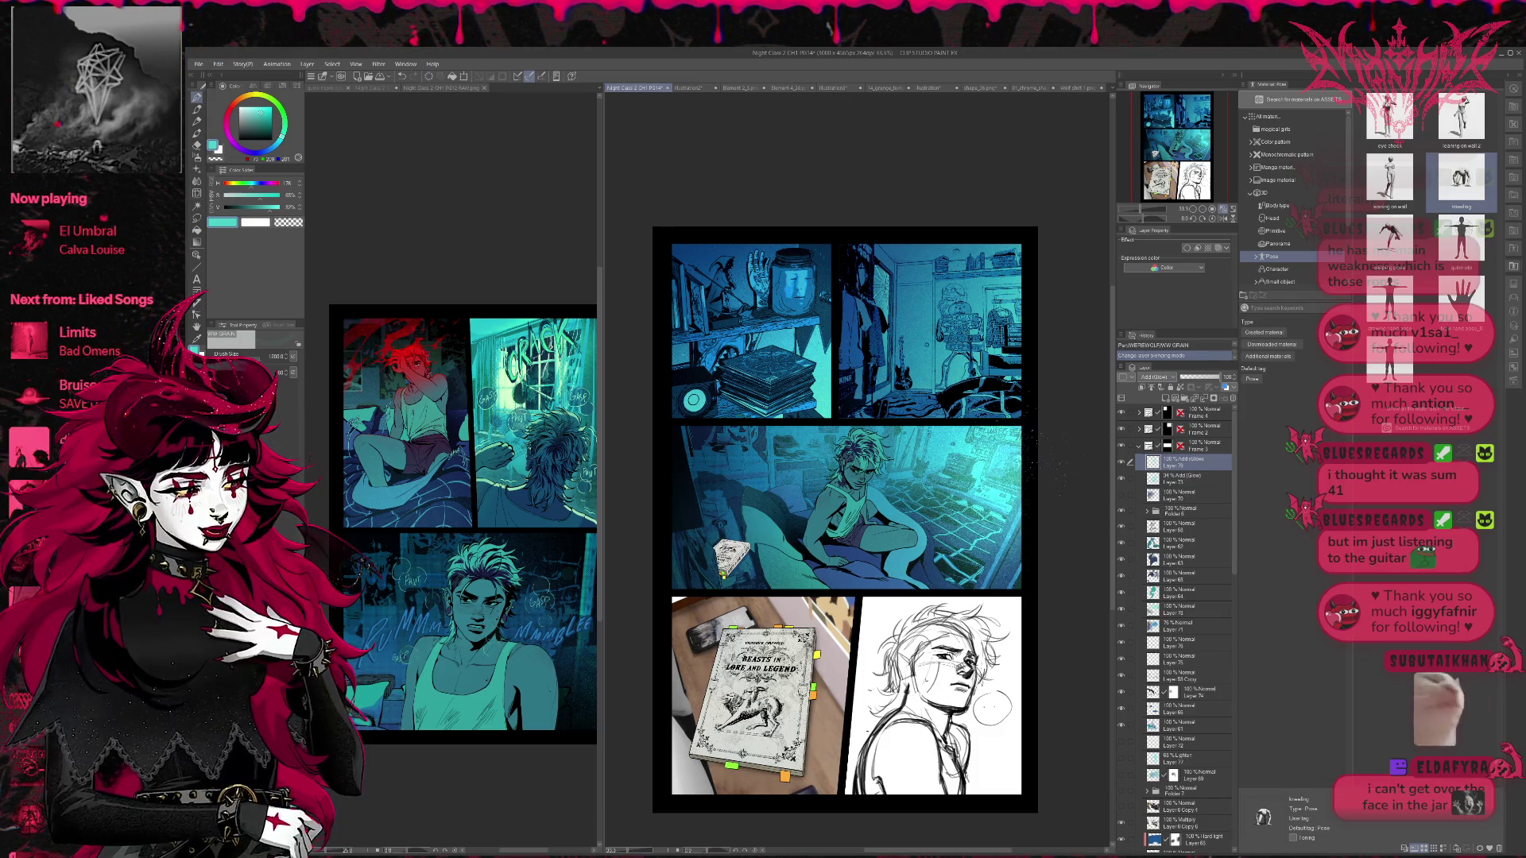
{"action": "left_click", "coordinate": [1185, 377]}
{"action": "left_click_drag", "start_coordinate": [1181, 384], "coordinate": [1248, 380]}
- On a new layer above Layer 79, paint broad mid-blue strokes (brush 170) across the middle panel's right
{"action": "left_click", "coordinate": [1166, 398]}
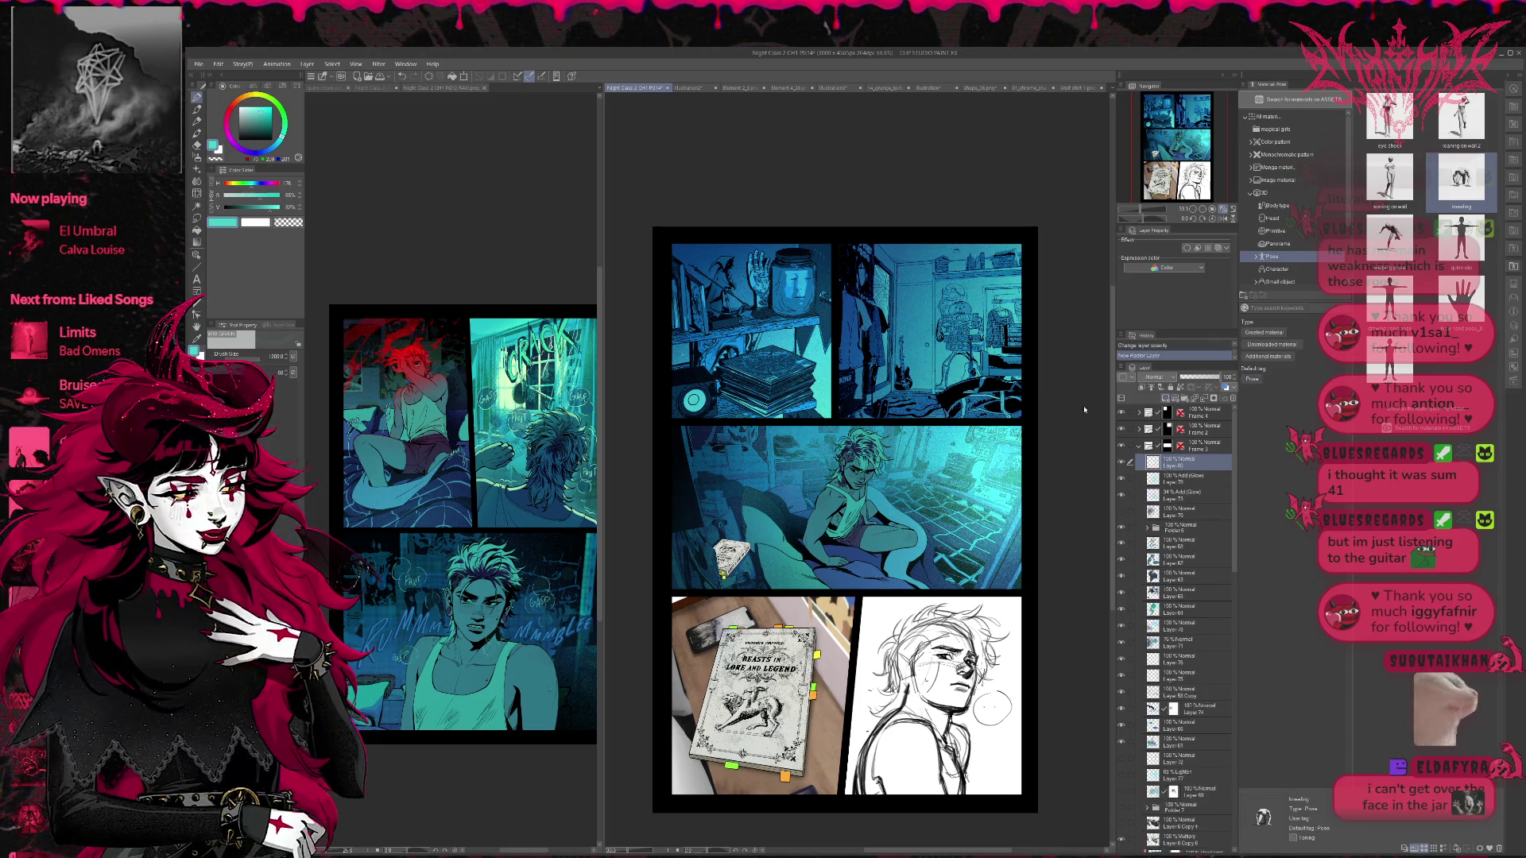
{"action": "left_click", "coordinate": [813, 433], "text": "alt"}
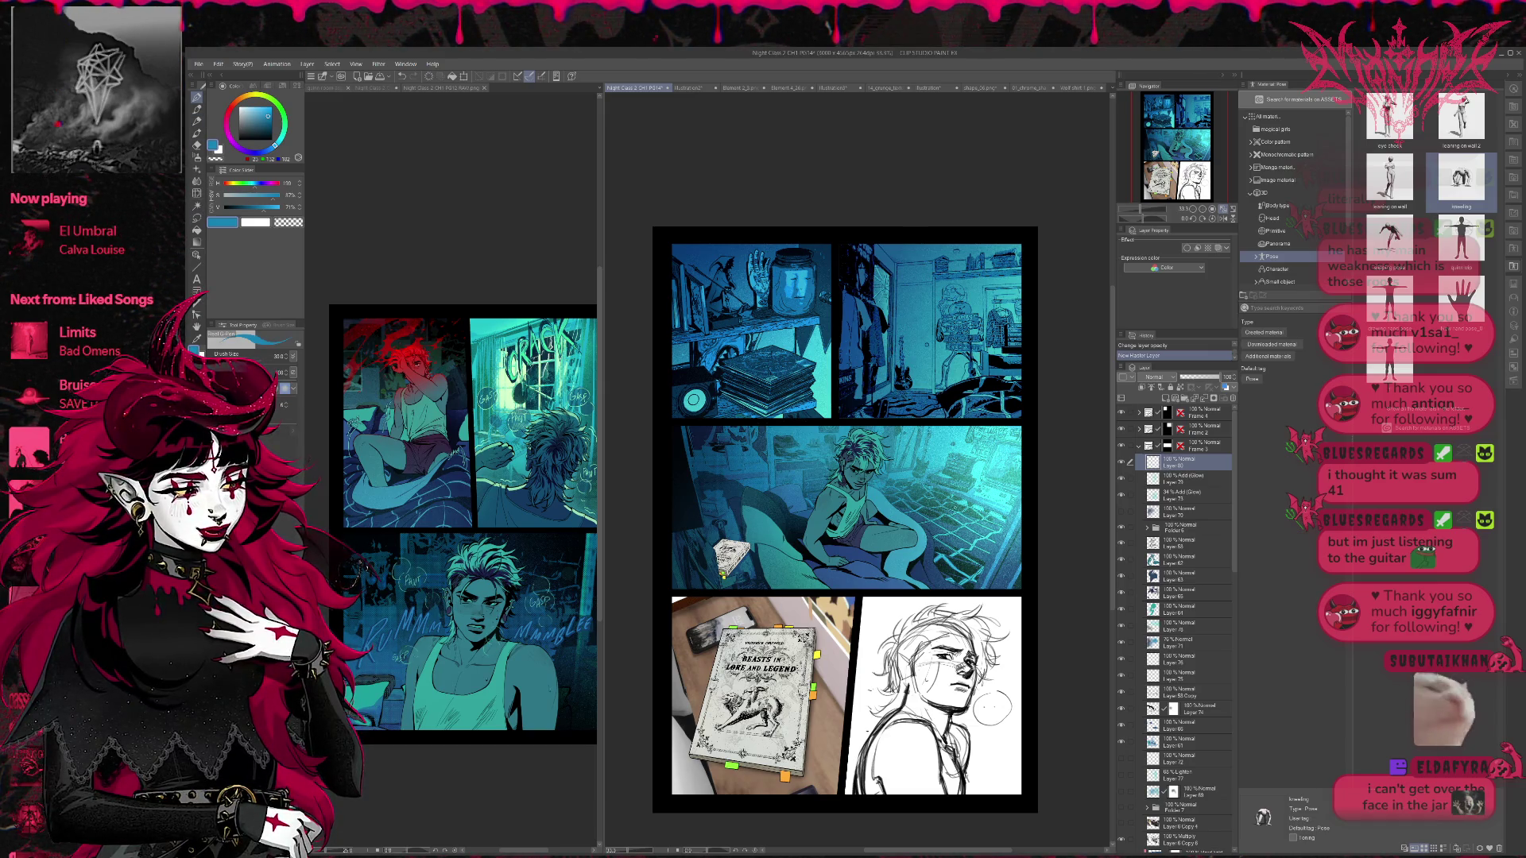
{"action": "key", "text": "bracketright"}
{"action": "key", "text": "bracketright"}
{"action": "key", "text": "bracketright"}
{"action": "mouse_move", "coordinate": [961, 501]}
{"action": "left_mouse_down"}
{"action": "mouse_move", "coordinate": [989, 445]}
{"action": "mouse_move", "coordinate": [1021, 517]}
{"action": "left_mouse_up"}
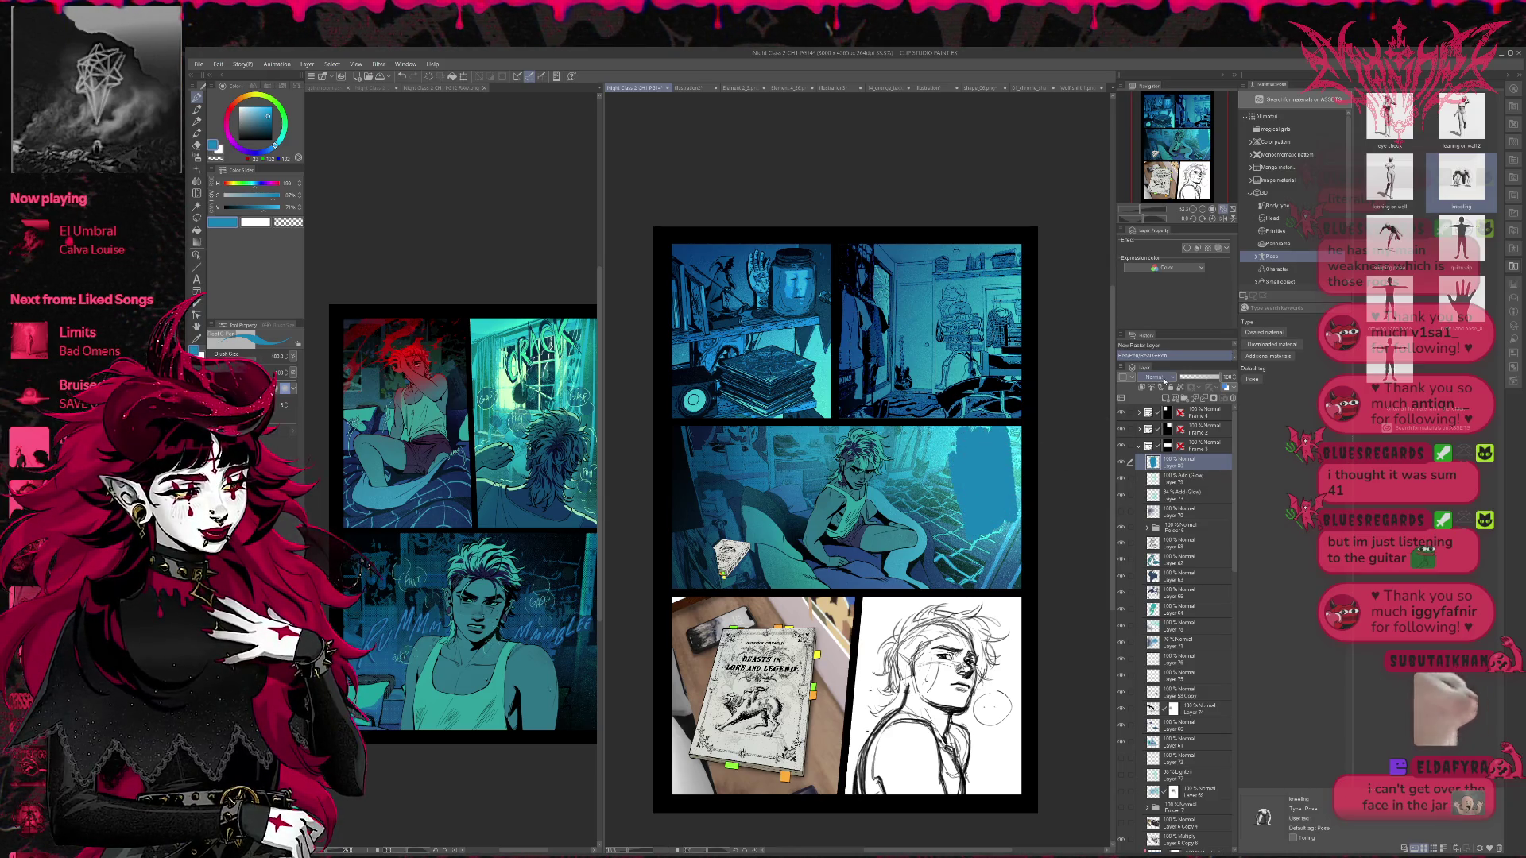
{"action": "scroll", "coordinate": [1154, 377], "scroll_direction": "down", "scroll_amount": 1}
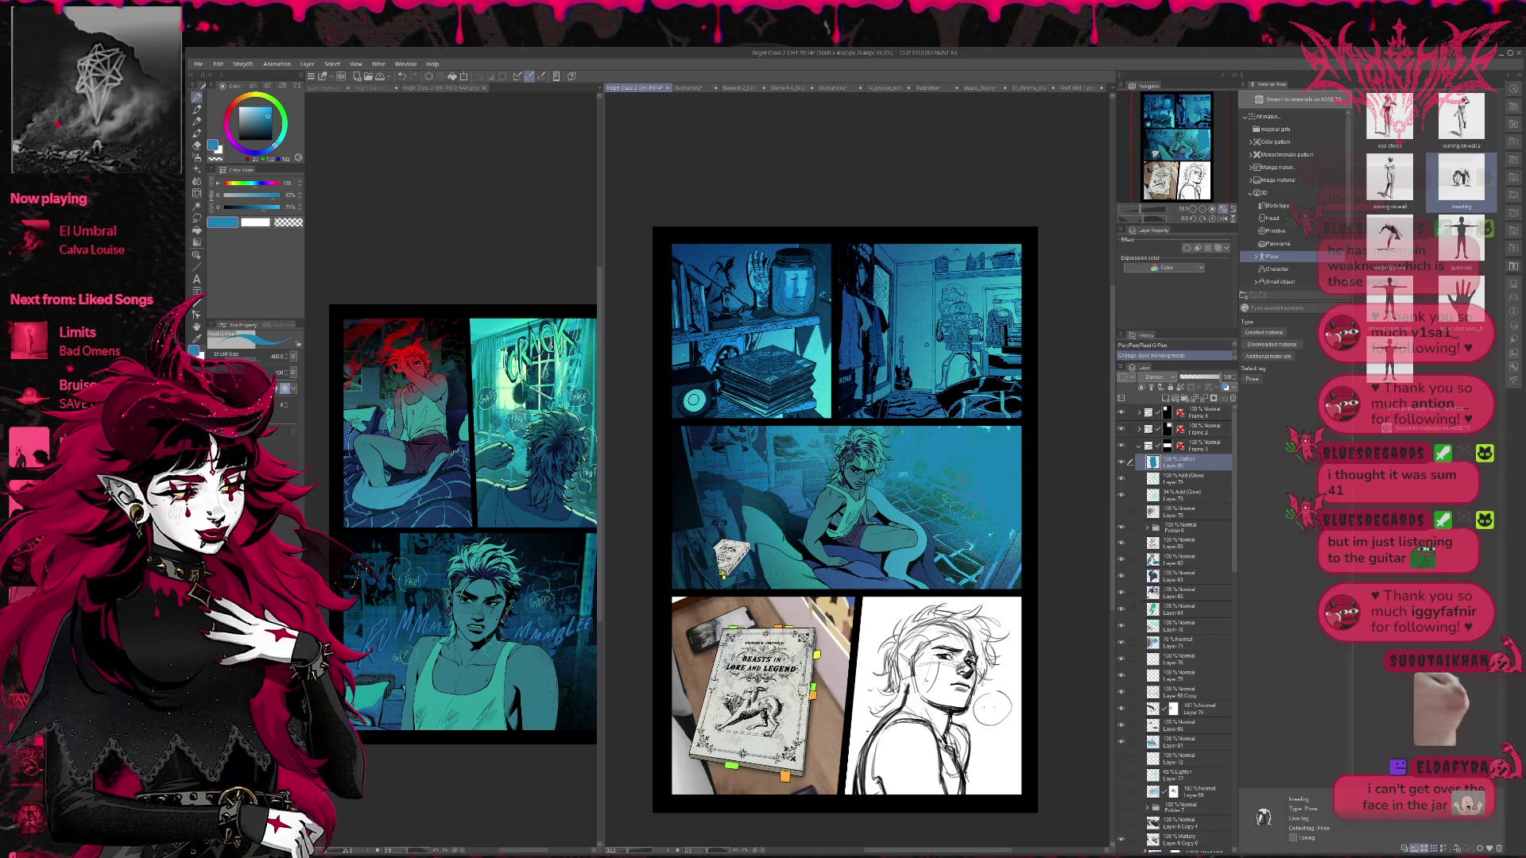
{"action": "left_click_drag", "start_coordinate": [1021, 441], "coordinate": [1025, 572]}
{"action": "left_click", "coordinate": [897, 517], "text": "alt"}
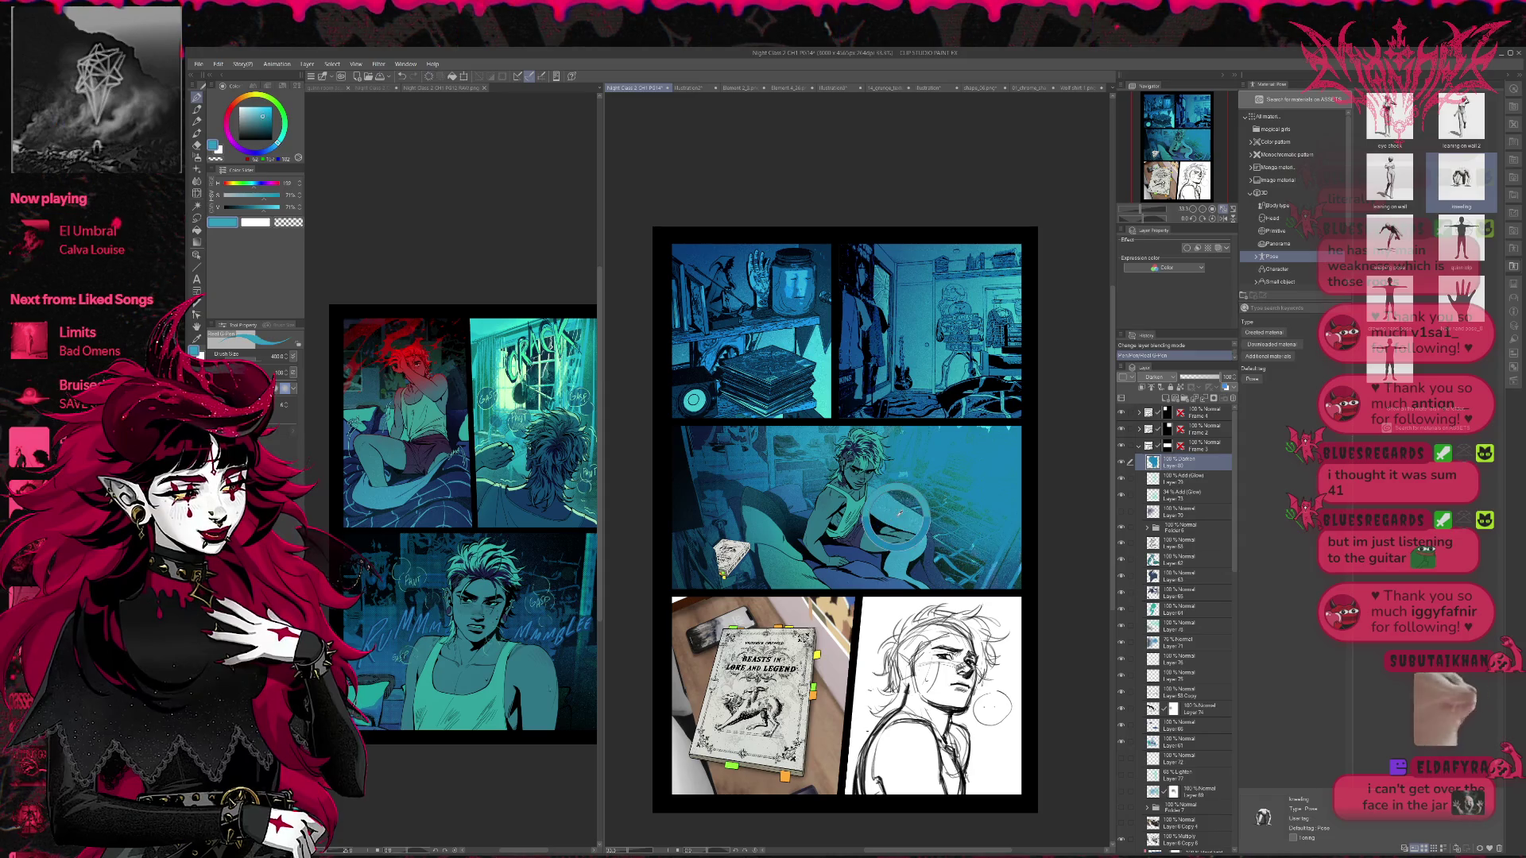
{"action": "mouse_move", "coordinate": [922, 445]}
{"action": "left_mouse_down"}
{"action": "mouse_move", "coordinate": [1037, 465]}
{"action": "mouse_move", "coordinate": [930, 557]}
{"action": "mouse_move", "coordinate": [1005, 529]}
{"action": "mouse_move", "coordinate": [1033, 572]}
{"action": "left_mouse_up"}
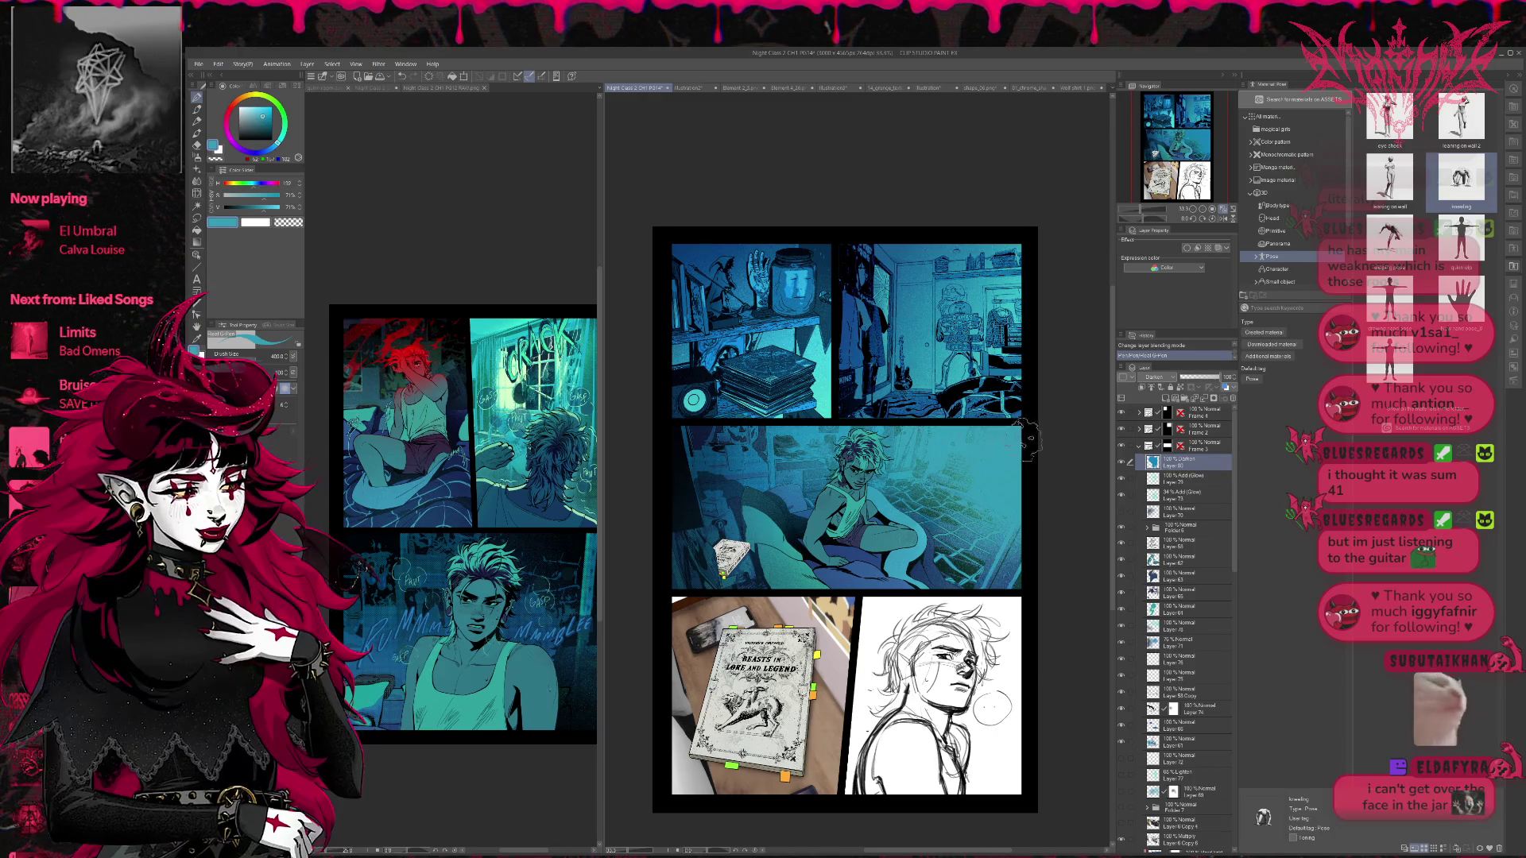
- Set Darken Layer 80 back to 100% opacity and fade glow Layer 79 to 0%
{"action": "left_click_drag", "start_coordinate": [1220, 377], "coordinate": [1195, 382]}
{"action": "left_click", "coordinate": [1186, 475]}
{"action": "left_click", "coordinate": [1187, 461]}
{"action": "left_click", "coordinate": [1230, 379]}
{"action": "key", "text": "alt+bracketleft"}
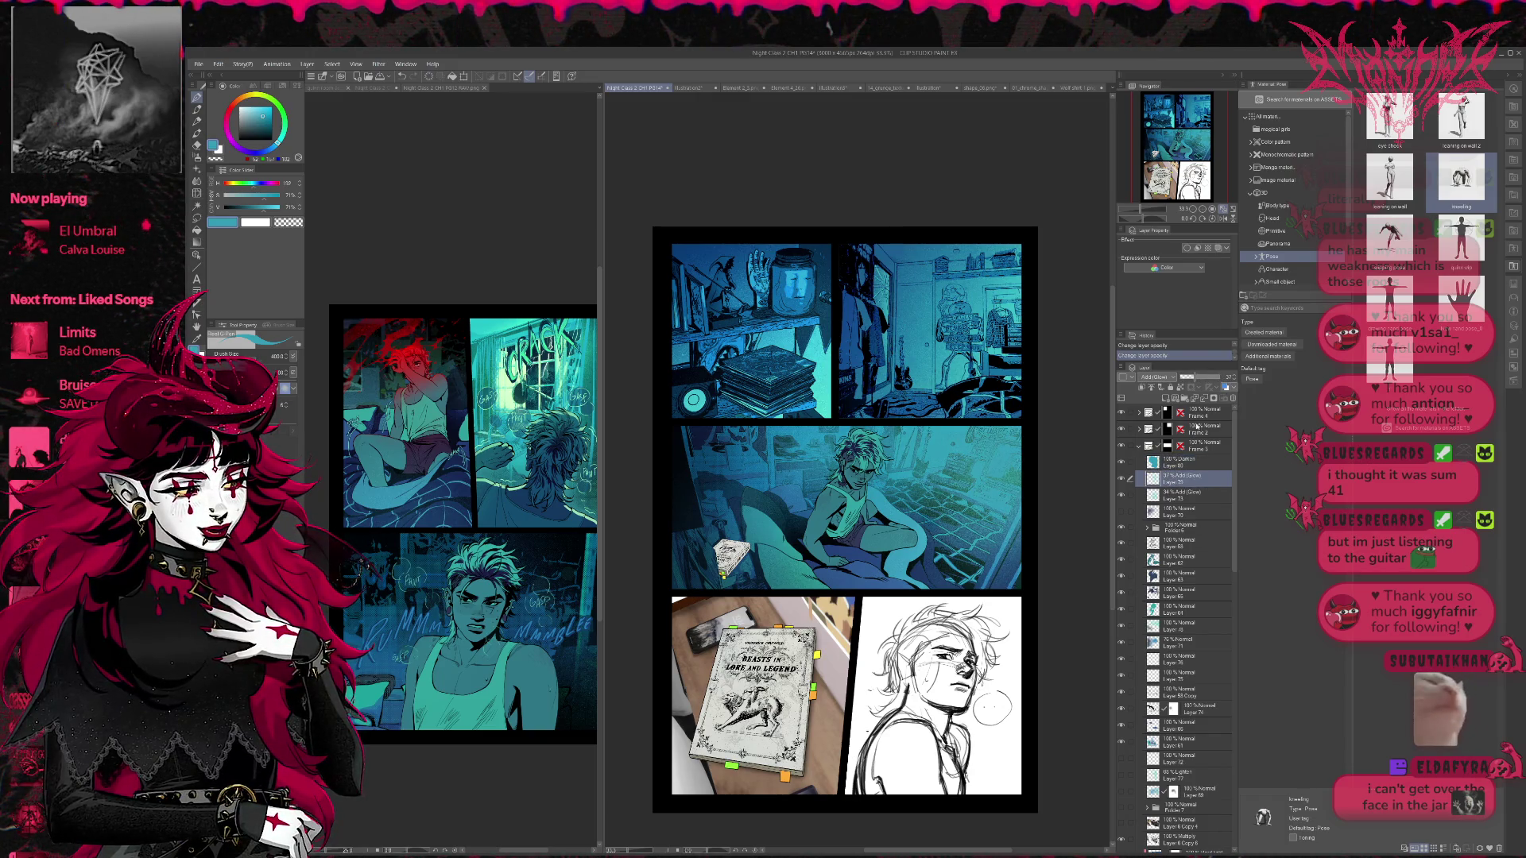
{"action": "left_click_drag", "start_coordinate": [1183, 378], "coordinate": [1191, 383]}
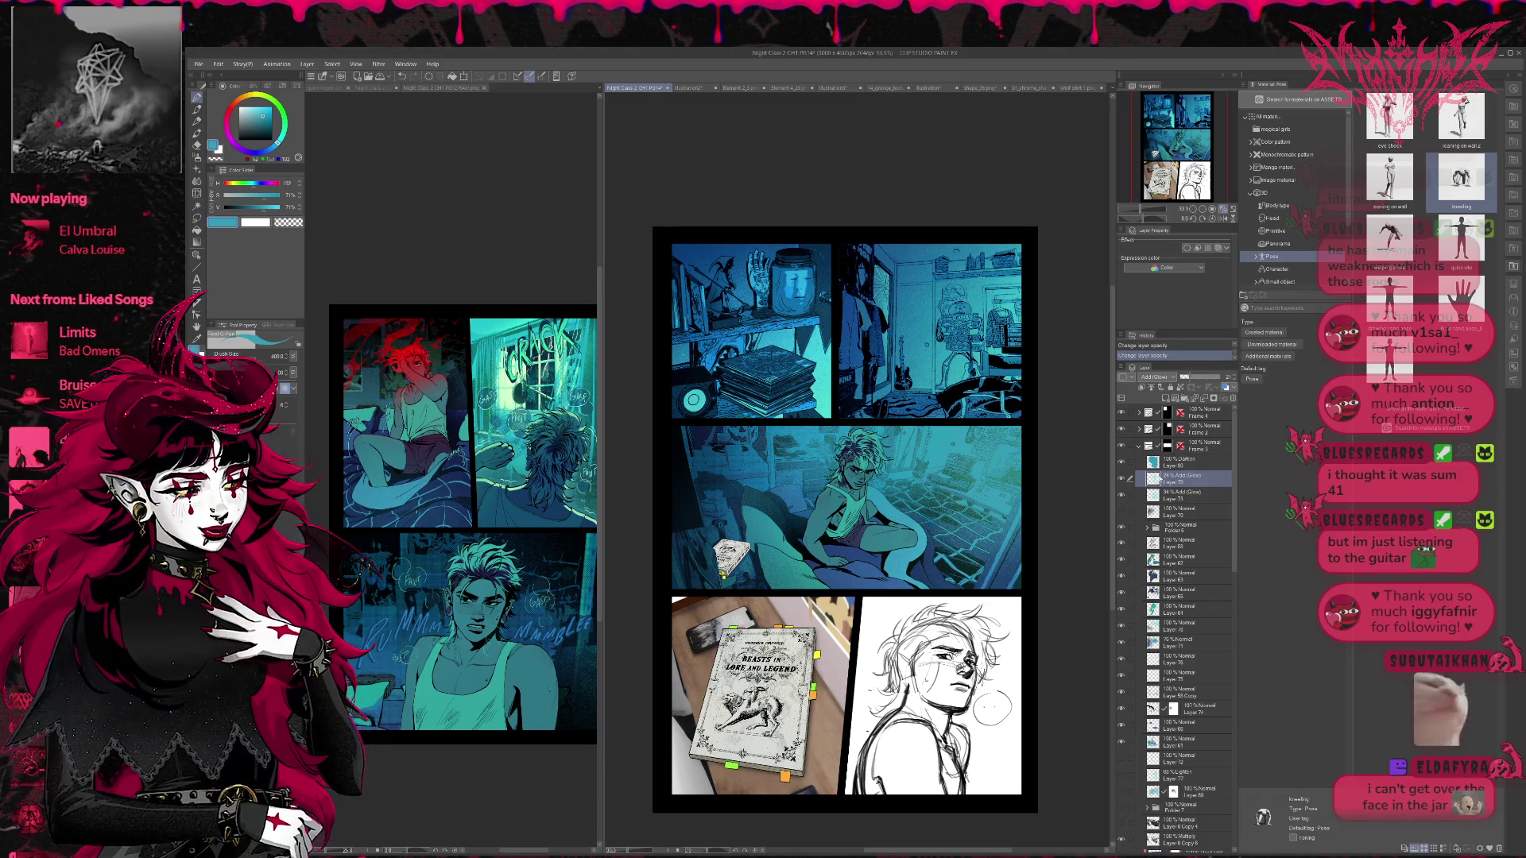
- Compare Layer 78's glow and the Darken layer on and off, then lower Darken Layer 80 to about 49%
{"action": "left_click", "coordinate": [1122, 494]}
{"action": "left_click", "coordinate": [1122, 495]}
{"action": "left_click", "coordinate": [1123, 495]}
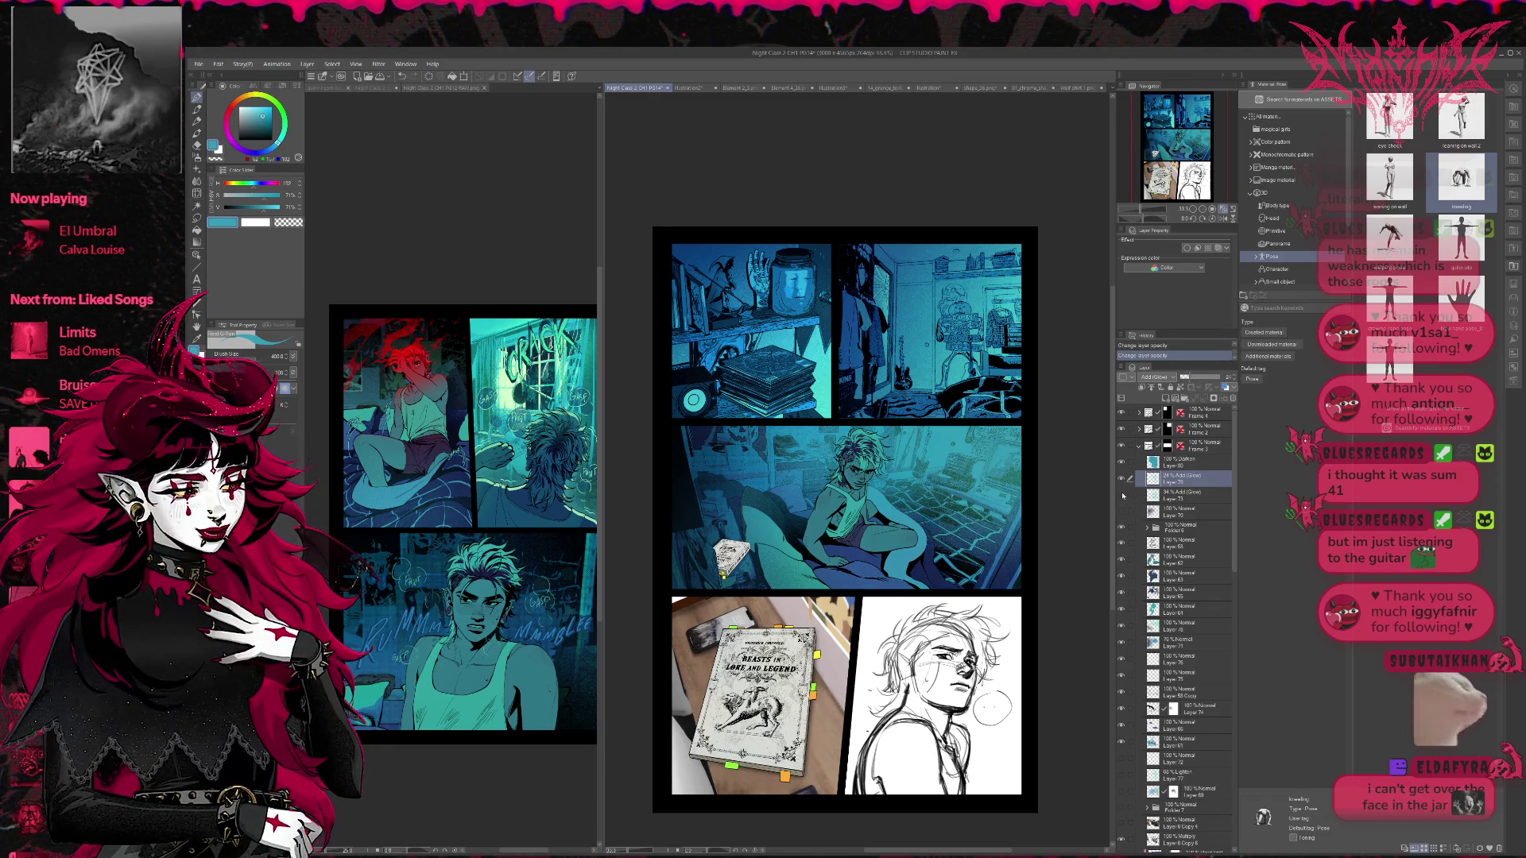
{"action": "left_click", "coordinate": [1123, 461]}
{"action": "left_click", "coordinate": [1123, 463]}
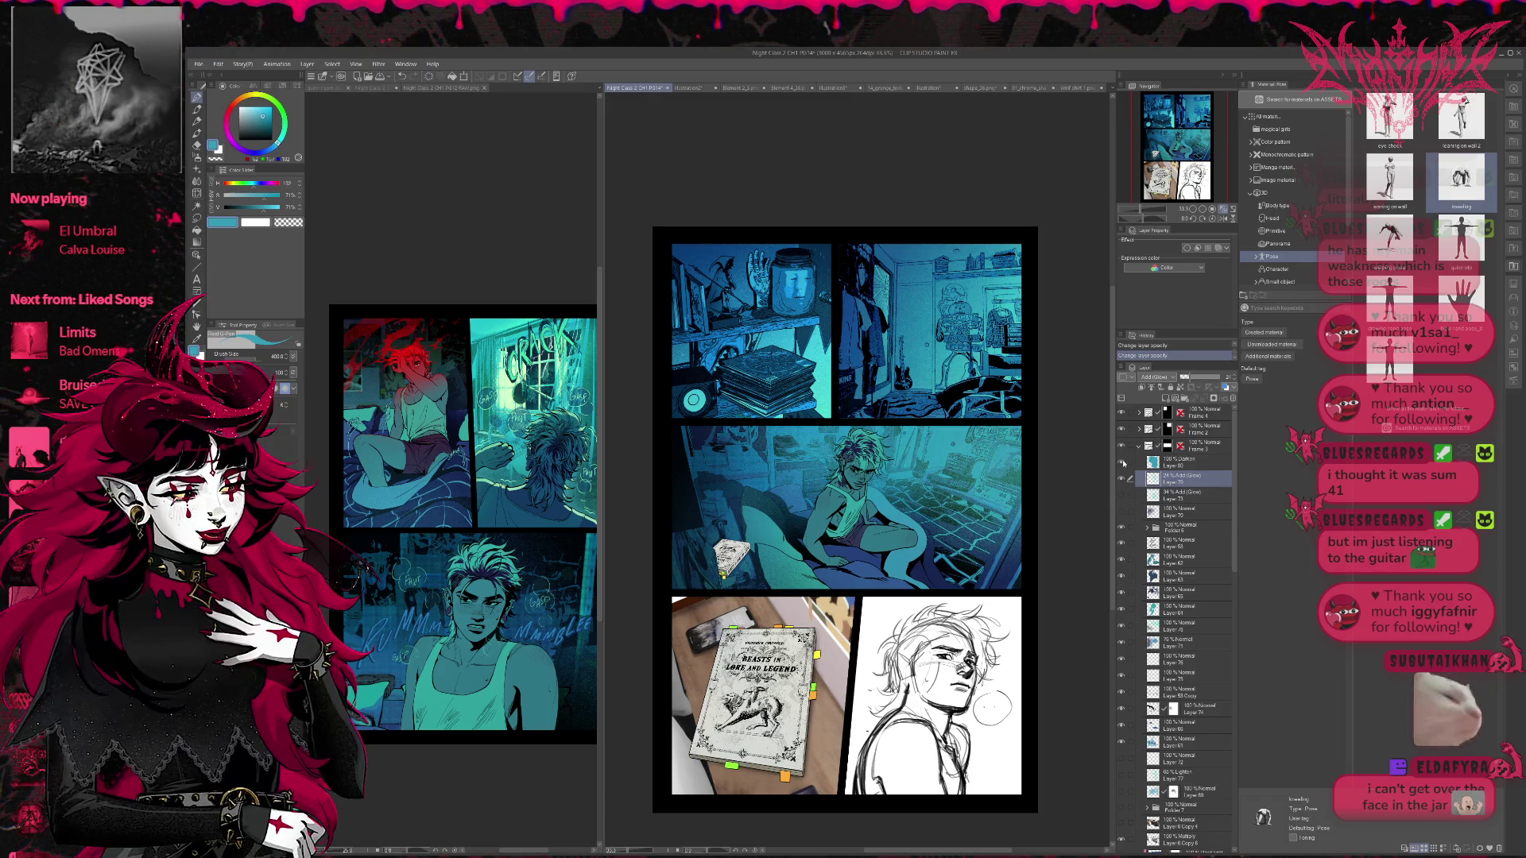
{"action": "left_click", "coordinate": [1165, 464]}
{"action": "mouse_move", "coordinate": [1224, 376]}
{"action": "left_mouse_down"}
{"action": "mouse_move", "coordinate": [1199, 376]}
{"action": "mouse_move", "coordinate": [1232, 384]}
{"action": "left_mouse_up"}
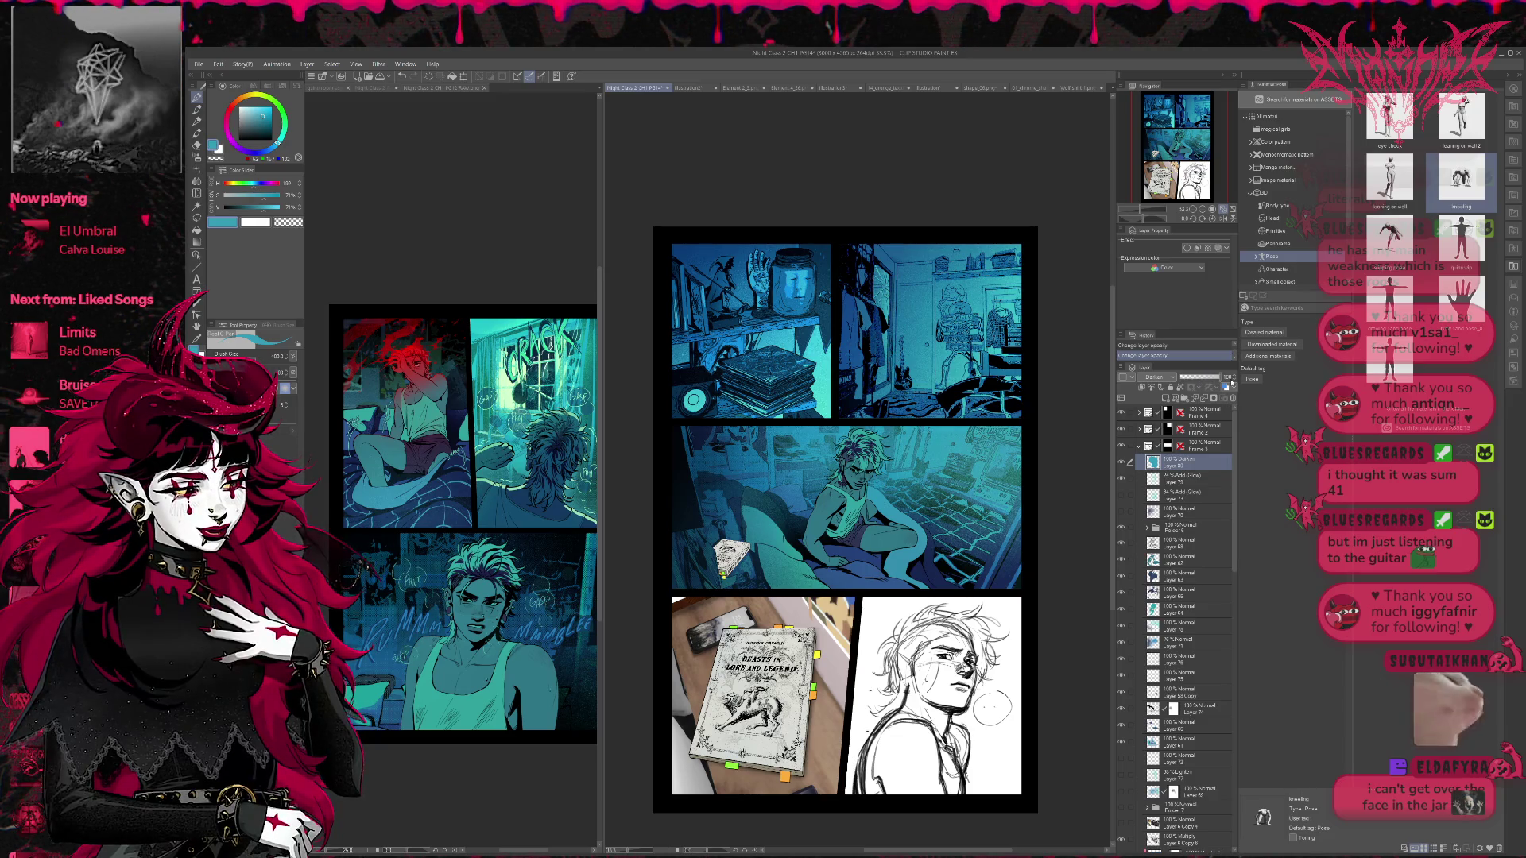
- Show glow Layer 73, move it to the top of Frame 3, and set its opacity to about 29%
{"action": "left_click", "coordinate": [1122, 495]}
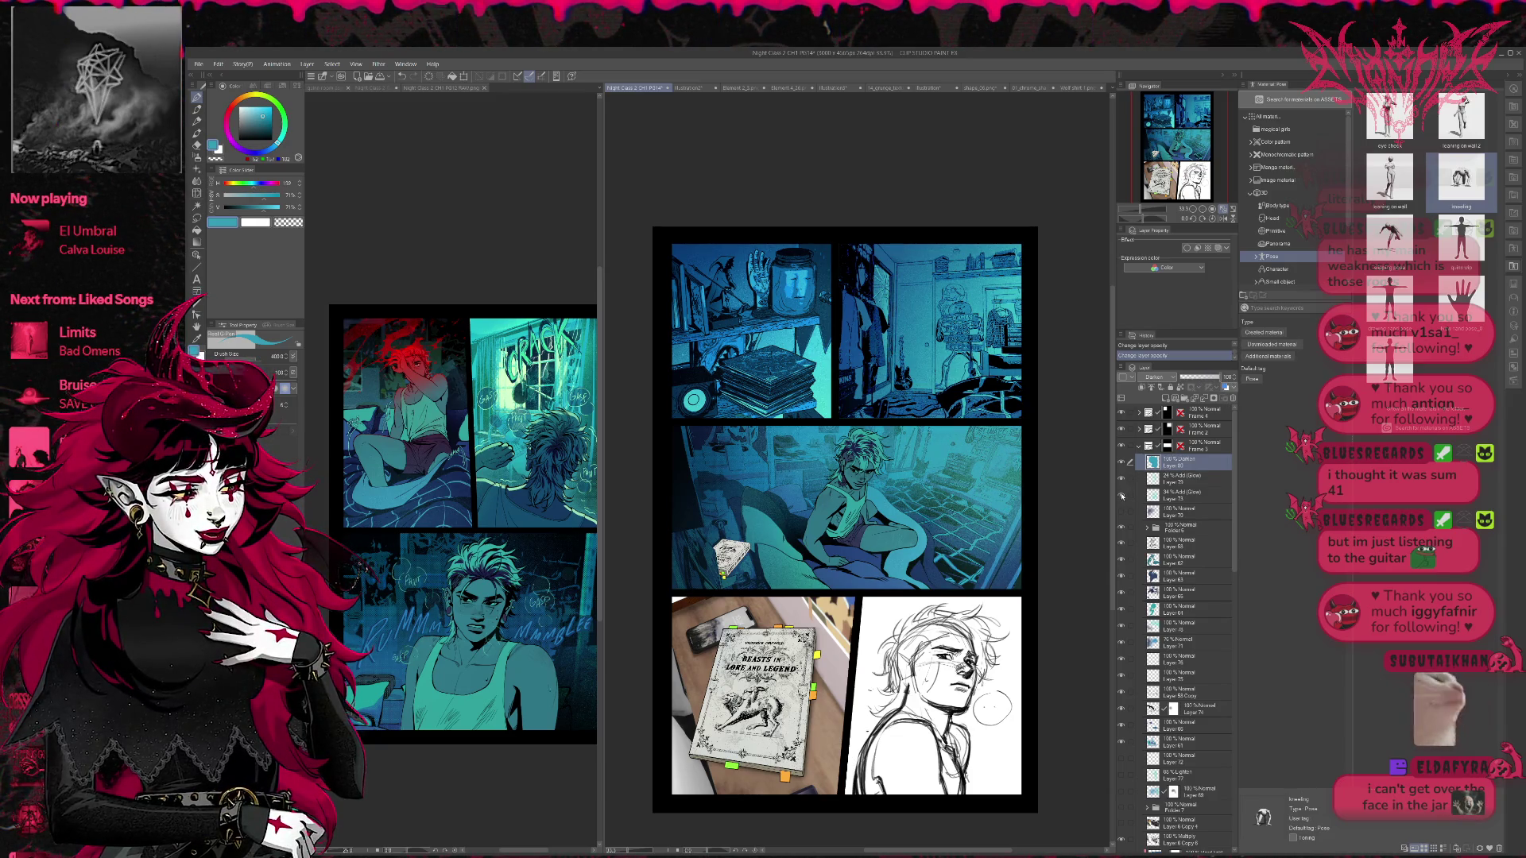
{"action": "left_click", "coordinate": [1177, 494]}
{"action": "left_click_drag", "start_coordinate": [1187, 482], "coordinate": [1189, 452]}
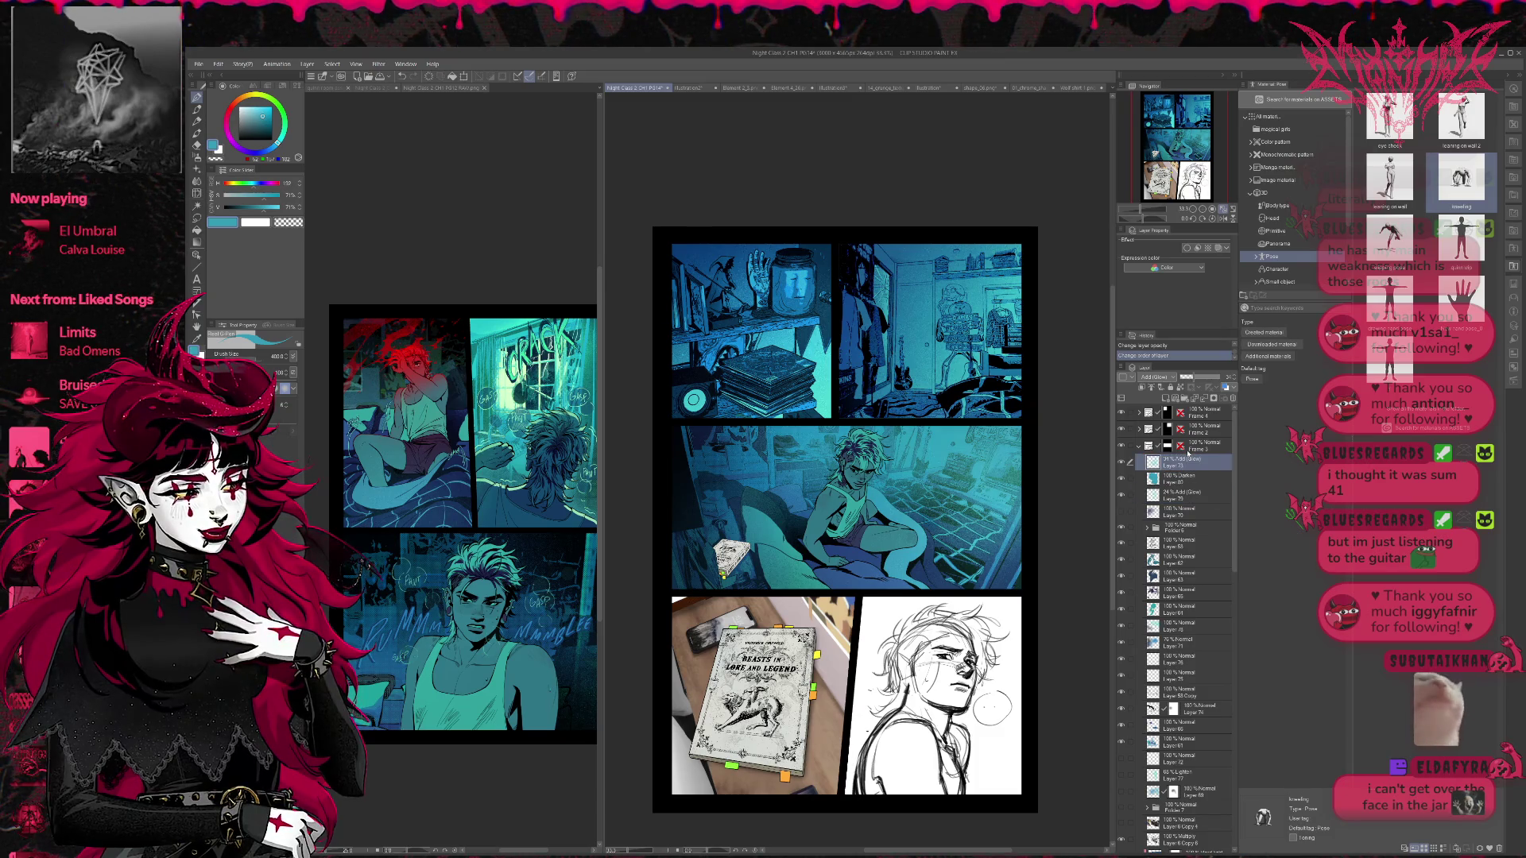
{"action": "left_click", "coordinate": [1208, 378]}
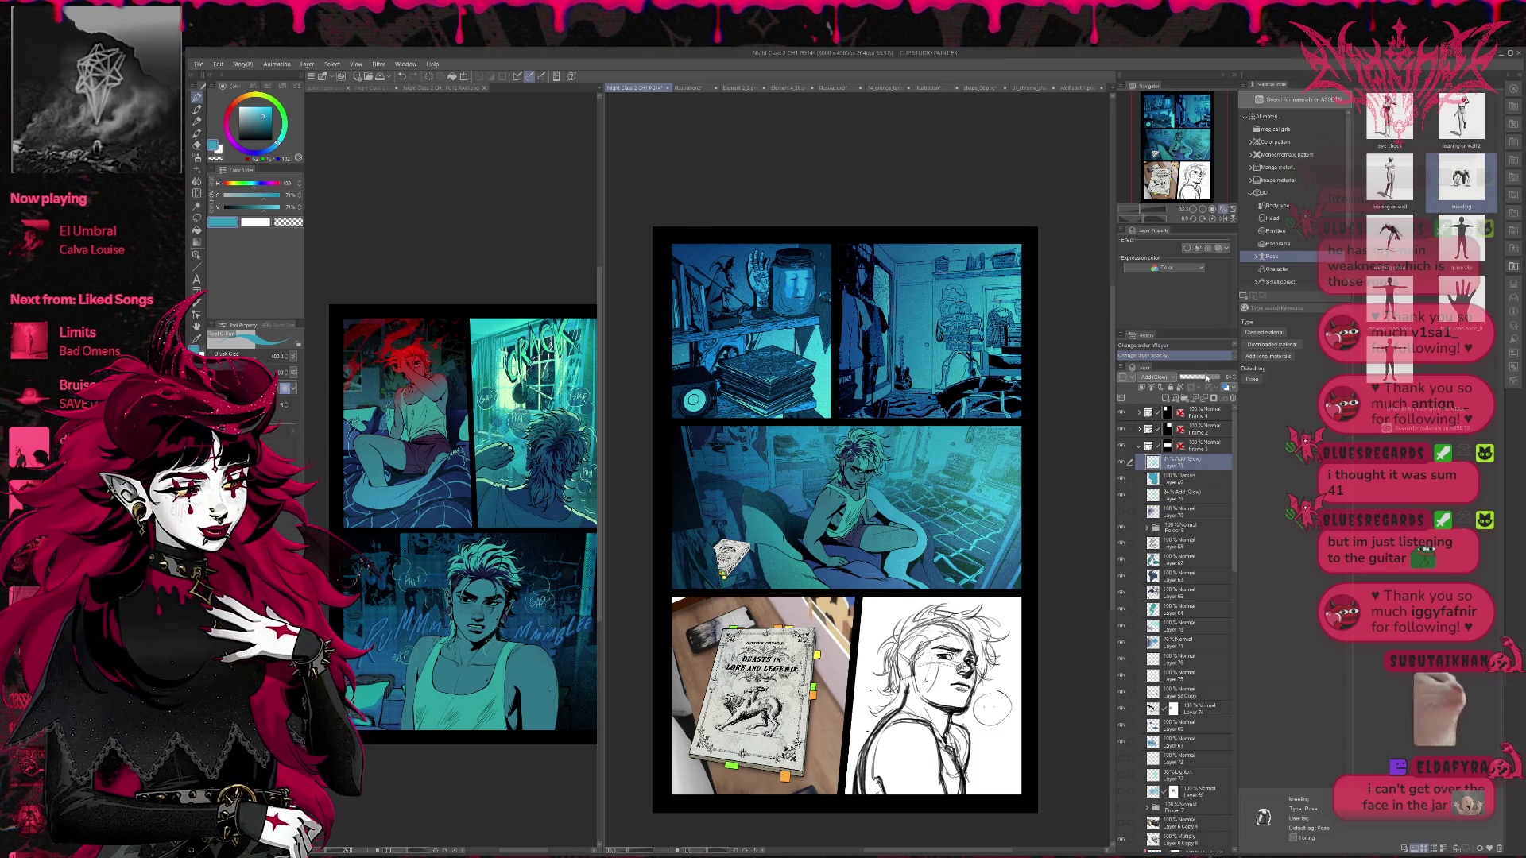
{"action": "left_click_drag", "start_coordinate": [1178, 385], "coordinate": [1192, 384]}
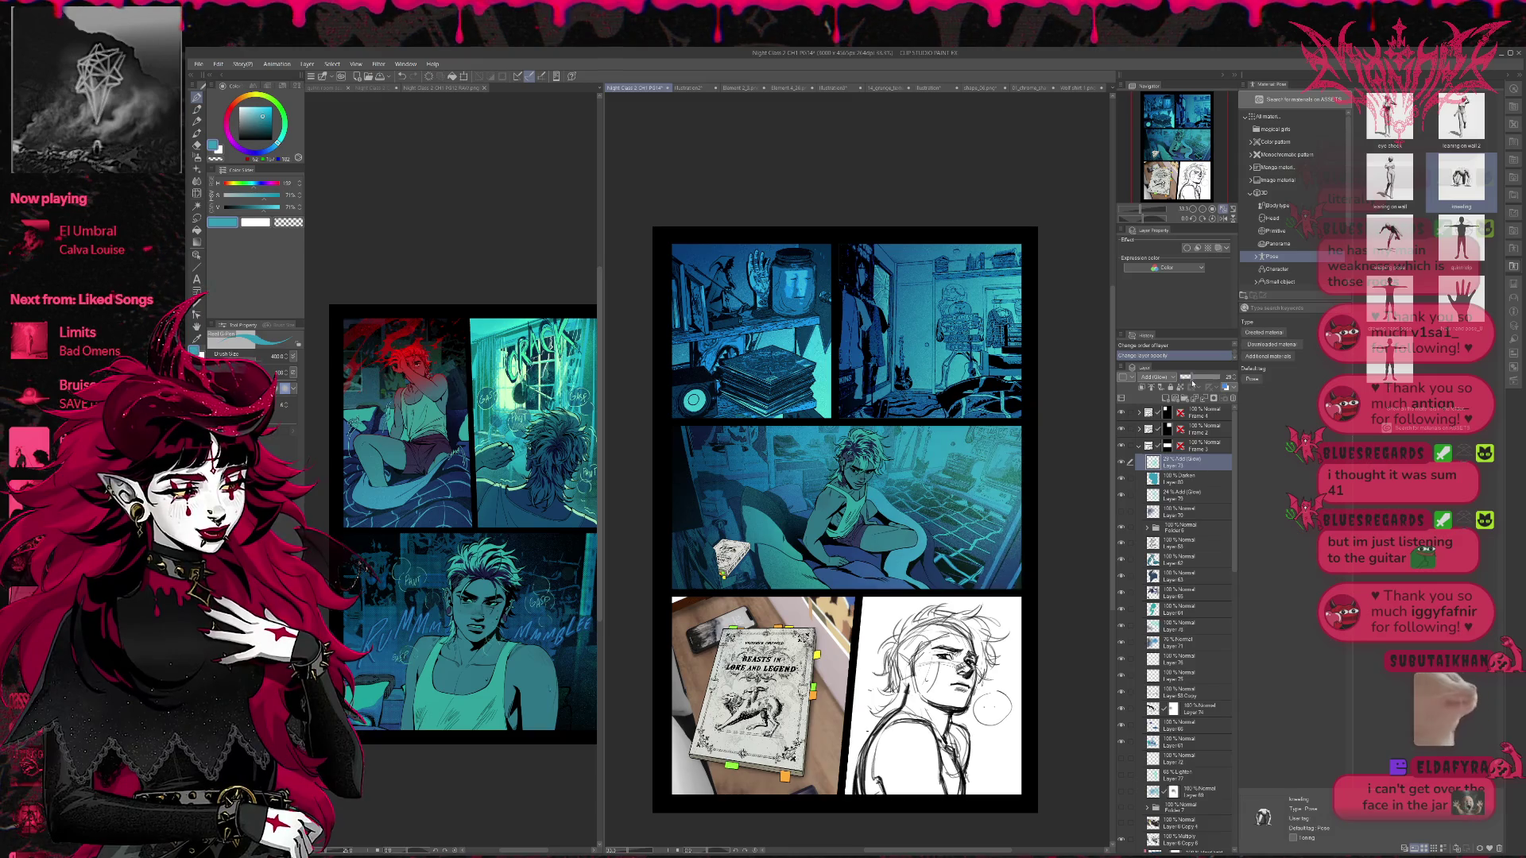
- Raise glow Layer 79's opacity to about 90%
{"action": "left_click", "coordinate": [1184, 477]}
{"action": "left_click", "coordinate": [1184, 494]}
{"action": "mouse_move", "coordinate": [1177, 385]}
{"action": "left_mouse_down"}
{"action": "mouse_move", "coordinate": [1217, 381]}
{"action": "mouse_move", "coordinate": [1181, 385]}
{"action": "mouse_move", "coordinate": [1194, 384]}
{"action": "left_mouse_up"}
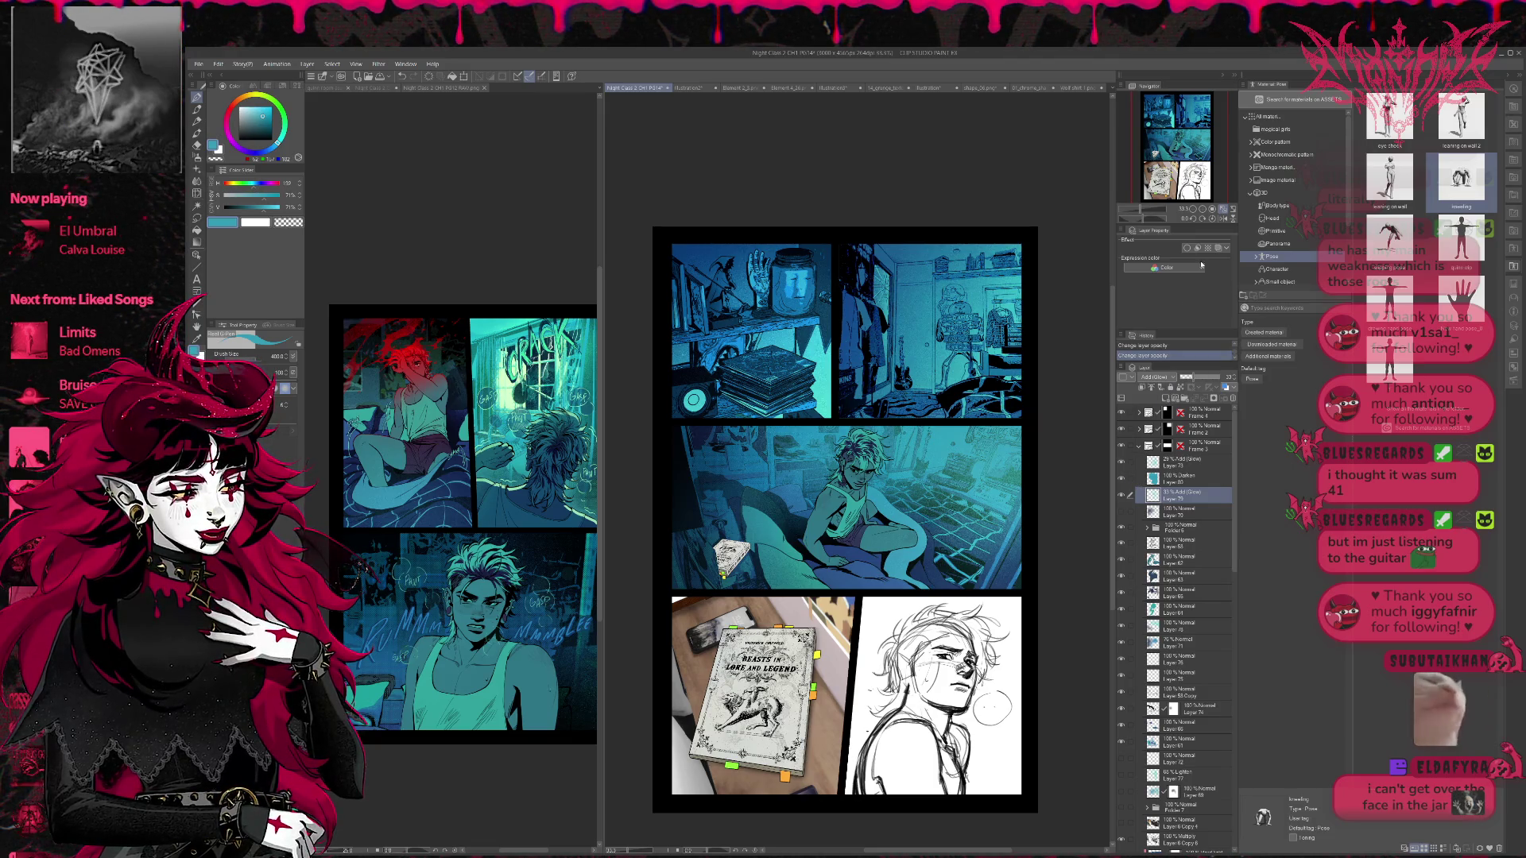
- Mirror the canvas and compare layer visibility, leaving Darken Layer 80 shown and selected
{"action": "left_click", "coordinate": [1225, 216]}
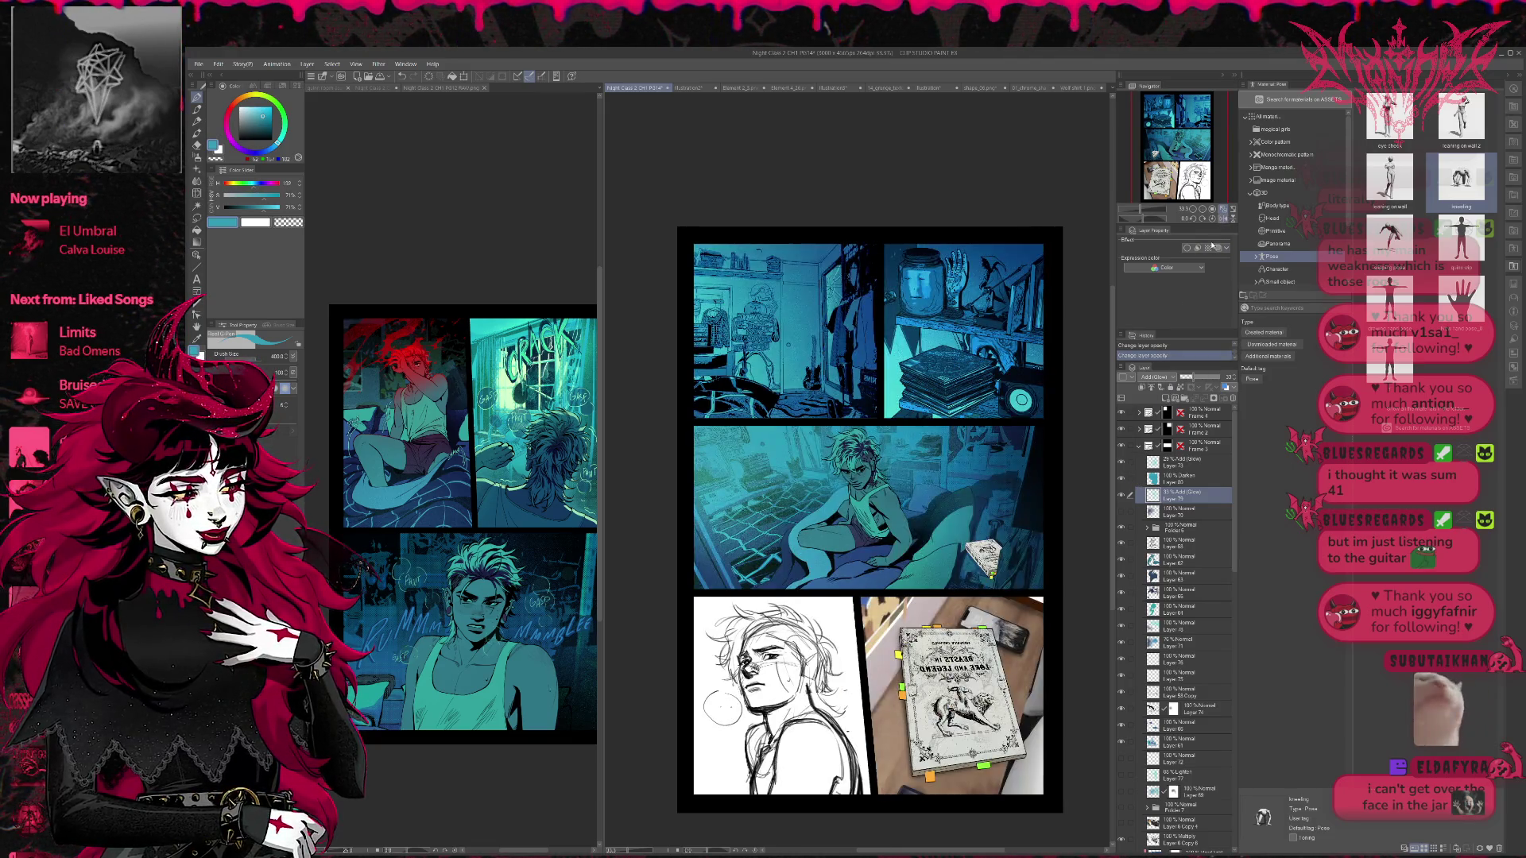
{"action": "left_click", "coordinate": [1121, 461]}
{"action": "left_click", "coordinate": [1121, 477]}
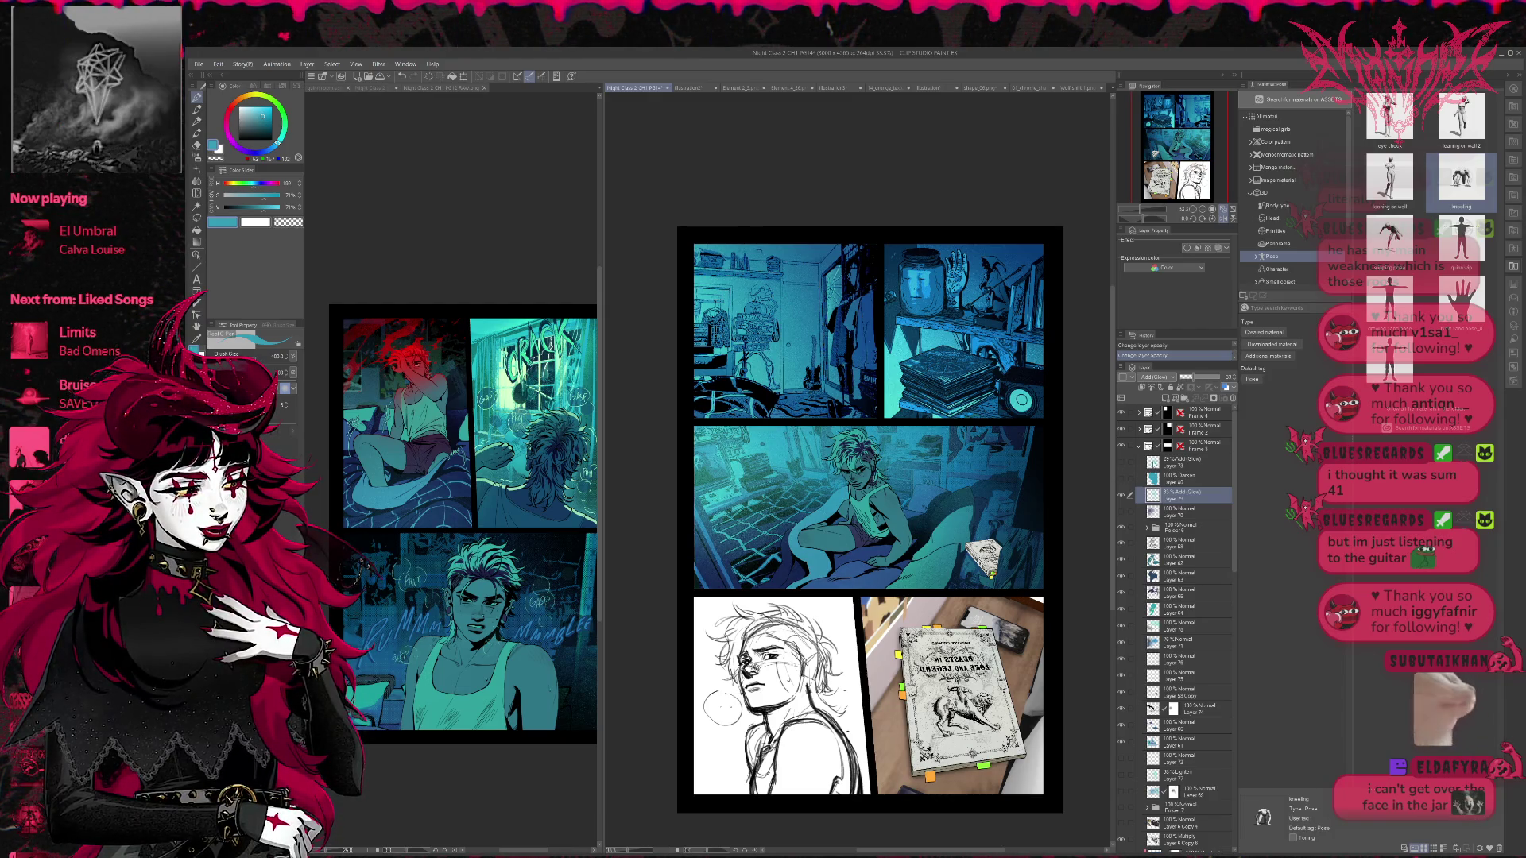
{"action": "left_click", "coordinate": [1122, 494]}
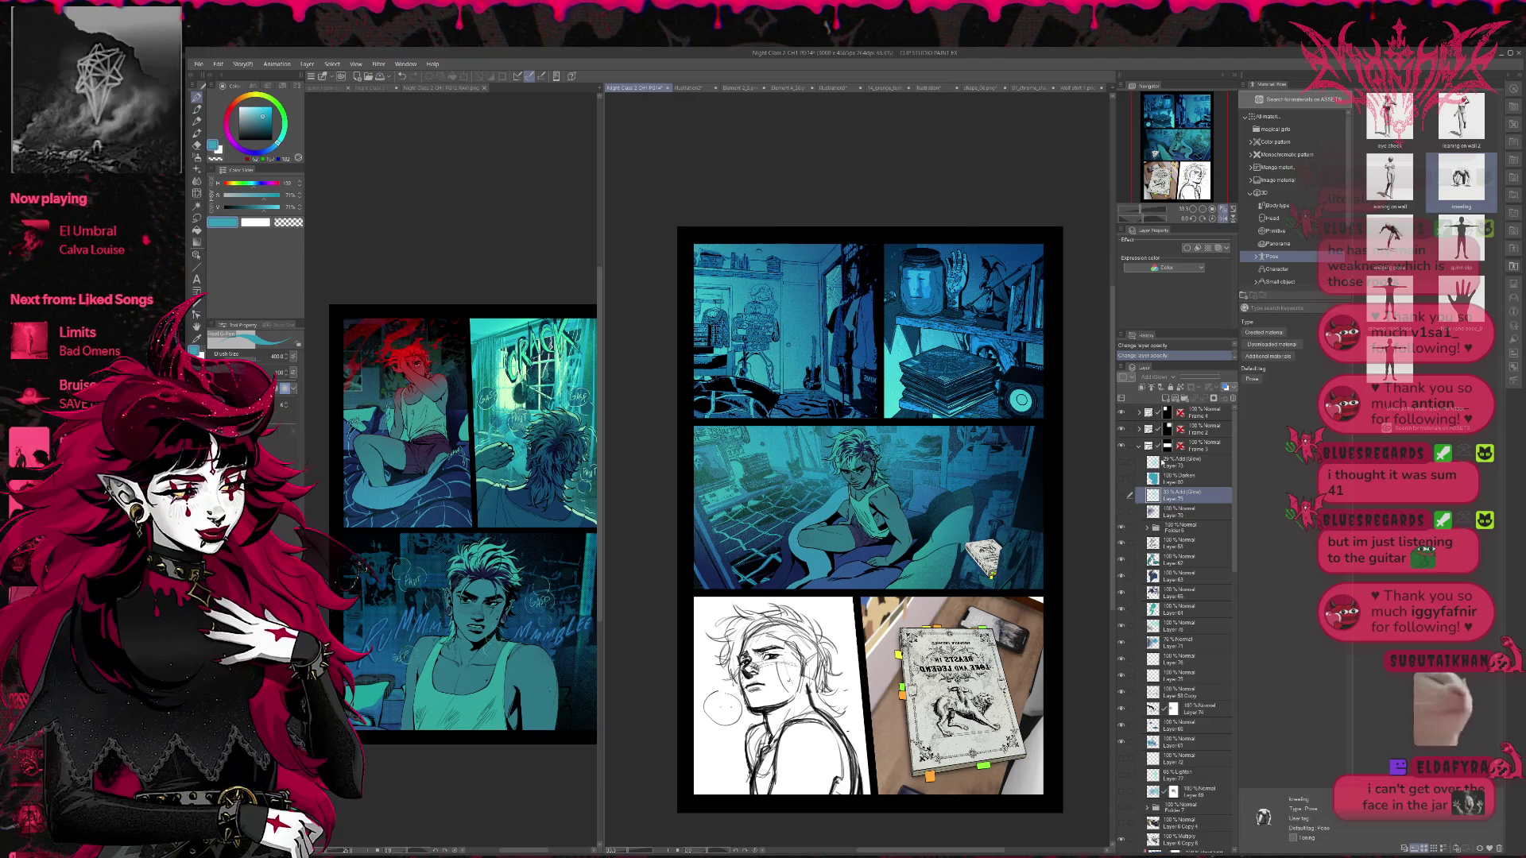
{"action": "left_click", "coordinate": [1122, 478]}
{"action": "left_click", "coordinate": [1184, 478]}
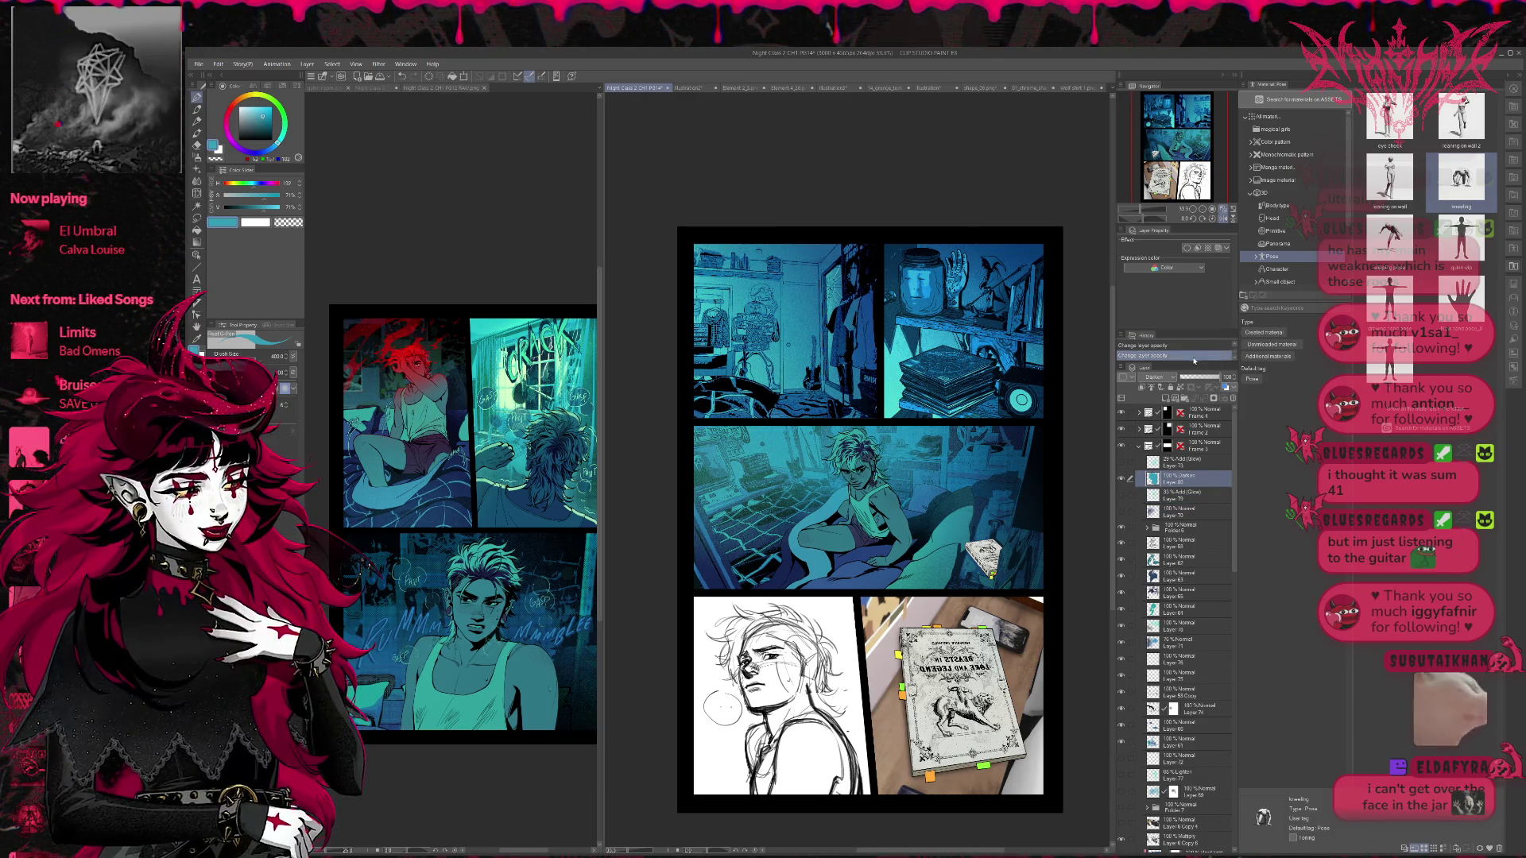
- Sample a colour from the middle panel, enlarge the brush to 1200, and try dark blue strokes, undoing them
{"action": "left_click", "coordinate": [199, 96]}
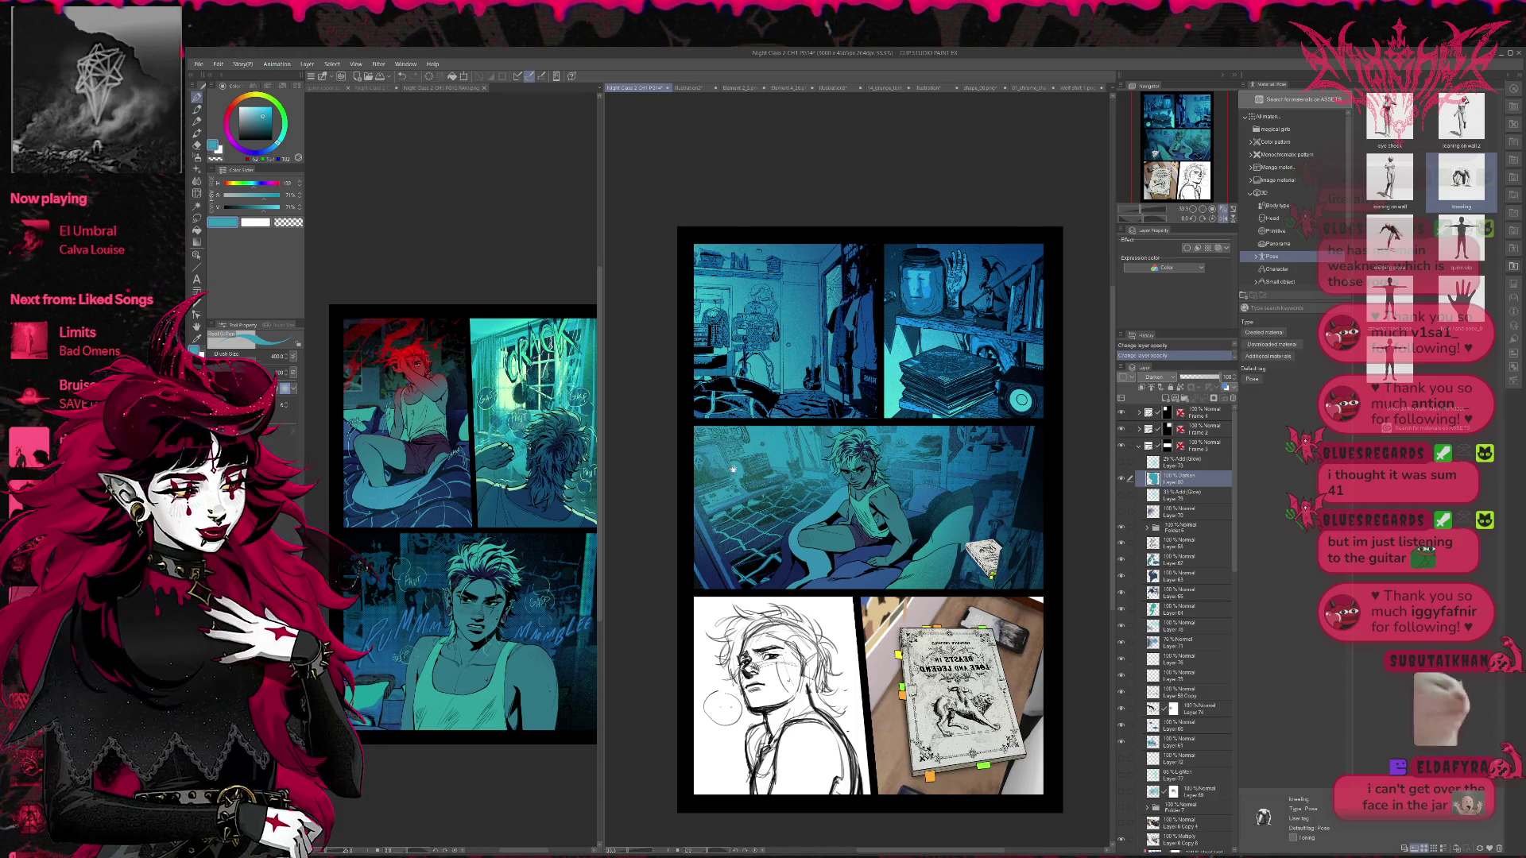
{"action": "left_click", "coordinate": [743, 485]}
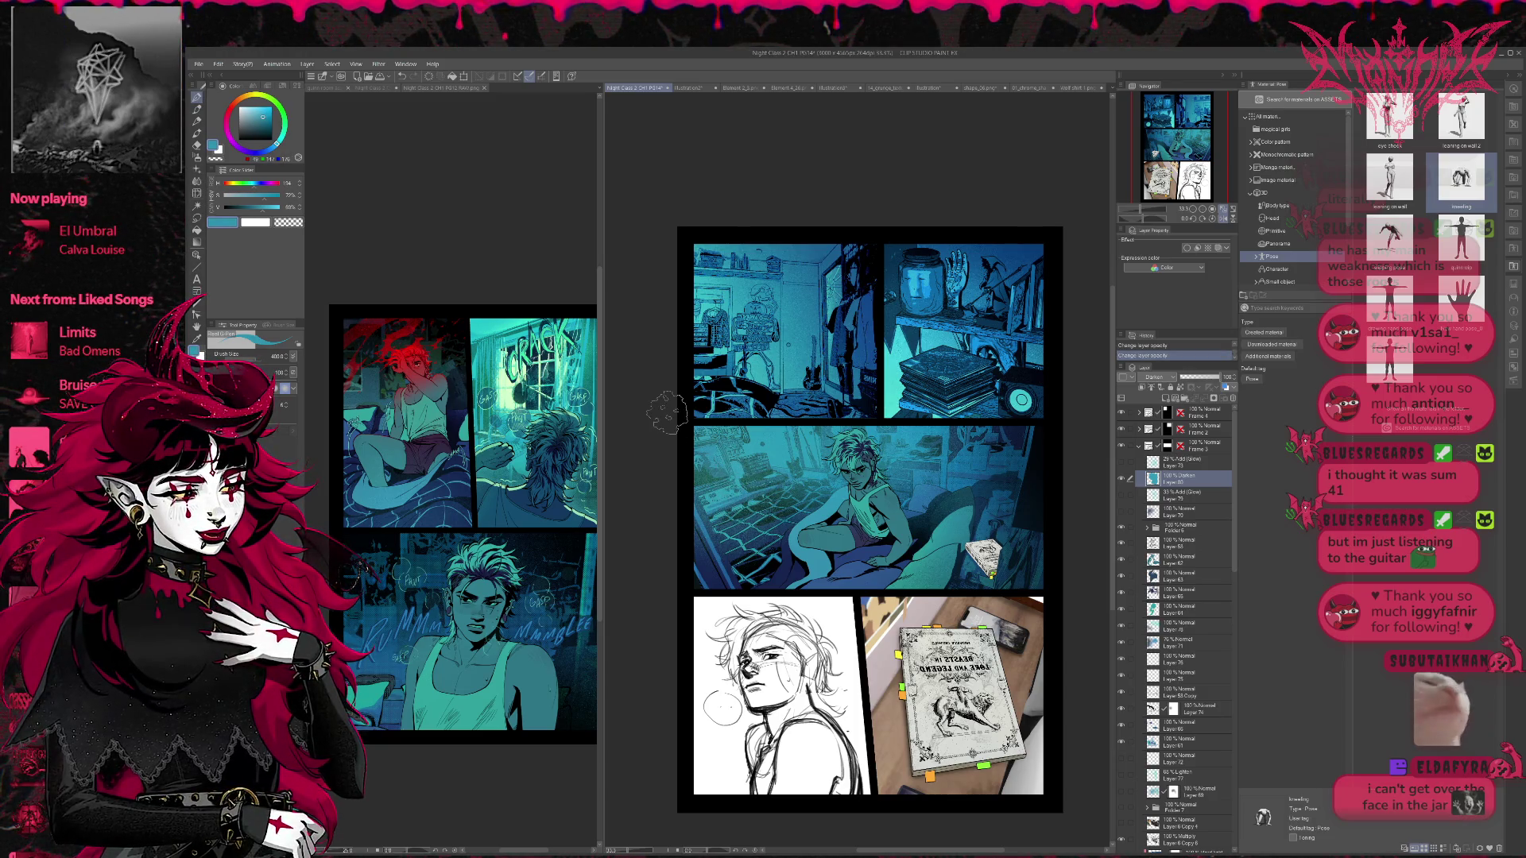
{"action": "key", "text": "bracketright"}
{"action": "key", "text": "bracketright"}
{"action": "key", "text": "bracketright"}
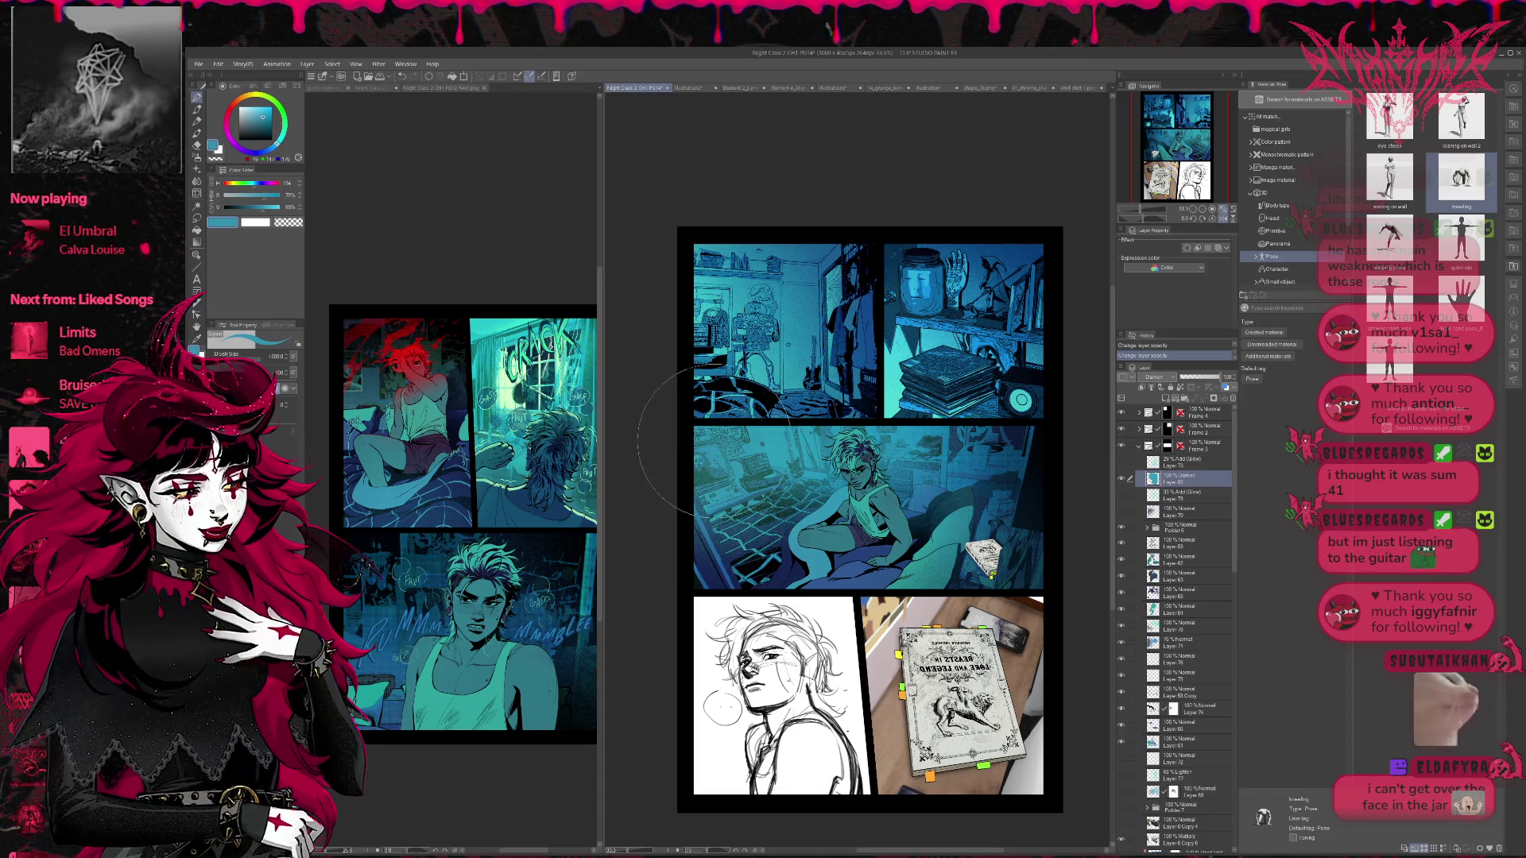
{"action": "mouse_move", "coordinate": [849, 398]}
{"action": "left_mouse_down"}
{"action": "mouse_move", "coordinate": [819, 473]}
{"action": "mouse_move", "coordinate": [841, 410]}
{"action": "left_mouse_up"}
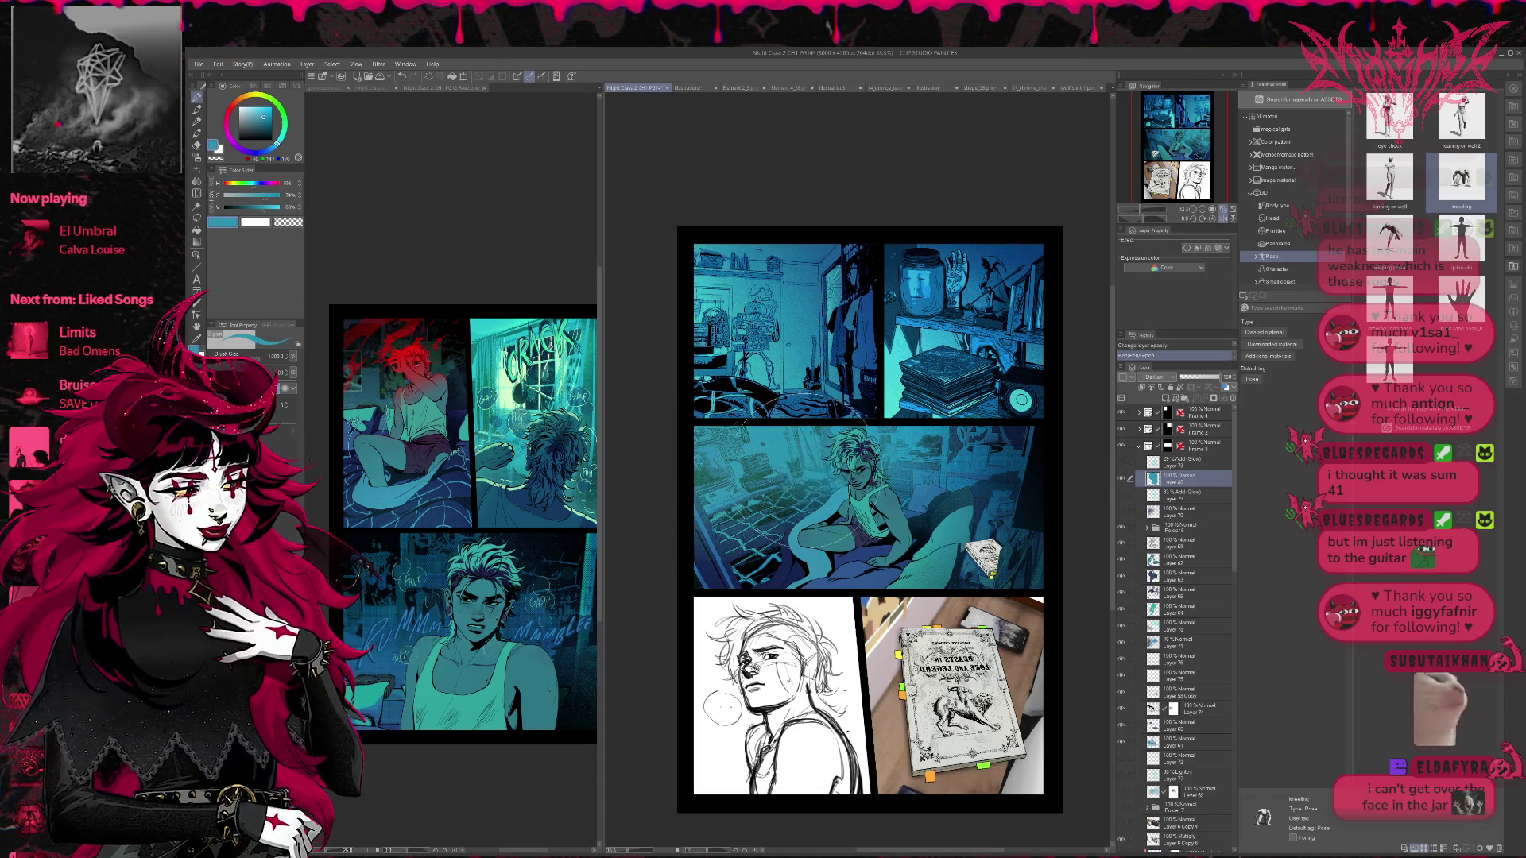
{"action": "left_click", "coordinate": [842, 568], "text": "alt"}
{"action": "key", "text": "ctrl+z"}
{"action": "left_click", "coordinate": [966, 470], "text": "alt"}
{"action": "mouse_move", "coordinate": [747, 517]}
{"action": "left_mouse_down"}
{"action": "mouse_move", "coordinate": [699, 477]}
{"action": "mouse_move", "coordinate": [771, 470]}
{"action": "left_mouse_up"}
{"action": "key", "text": "ctrl+z"}
- Paint darker teal over the panel's upper-left, then unflip the view and darken the floor and bed in deeper blue
{"action": "left_click", "coordinate": [771, 556], "text": "alt"}
{"action": "left_click", "coordinate": [771, 557], "text": "alt"}
{"action": "mouse_move", "coordinate": [735, 497]}
{"action": "left_mouse_down"}
{"action": "mouse_move", "coordinate": [699, 461]}
{"action": "mouse_move", "coordinate": [675, 508]}
{"action": "mouse_move", "coordinate": [691, 445]}
{"action": "mouse_move", "coordinate": [747, 489]}
{"action": "mouse_move", "coordinate": [715, 461]}
{"action": "mouse_move", "coordinate": [699, 548]}
{"action": "mouse_move", "coordinate": [691, 493]}
{"action": "mouse_move", "coordinate": [731, 509]}
{"action": "left_mouse_up"}
{"action": "left_click", "coordinate": [731, 501], "text": "alt"}
{"action": "left_click", "coordinate": [746, 493], "text": "alt"}
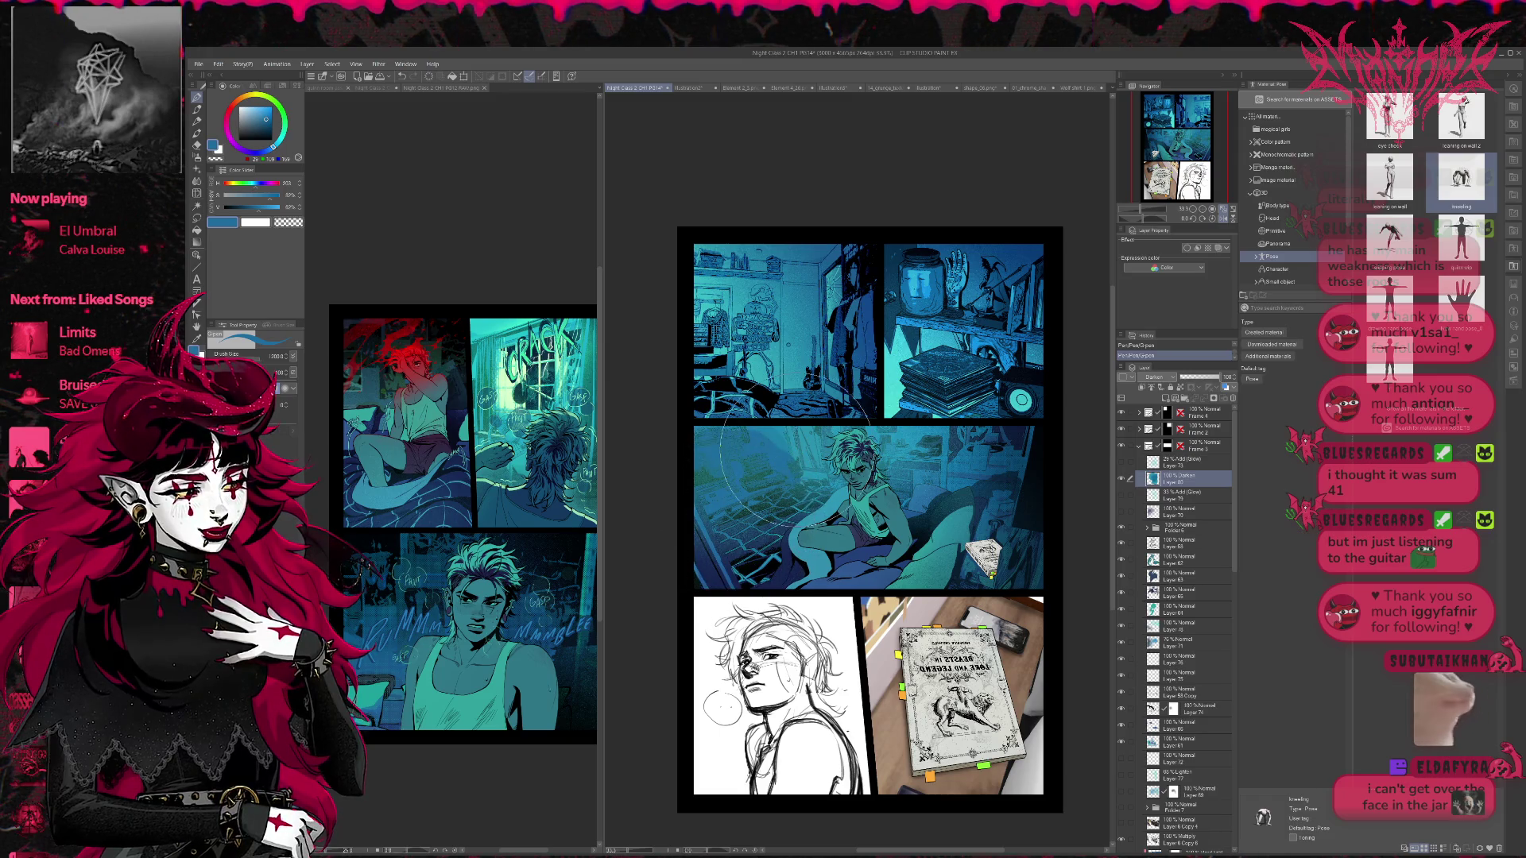
{"action": "left_click", "coordinate": [1222, 219]}
{"action": "mouse_move", "coordinate": [970, 556]}
{"action": "left_mouse_down"}
{"action": "mouse_move", "coordinate": [946, 492]}
{"action": "mouse_move", "coordinate": [954, 524]}
{"action": "mouse_move", "coordinate": [998, 457]}
{"action": "mouse_move", "coordinate": [922, 449]}
{"action": "mouse_move", "coordinate": [930, 477]}
{"action": "mouse_move", "coordinate": [898, 469]}
{"action": "mouse_move", "coordinate": [960, 457]}
{"action": "left_mouse_up"}
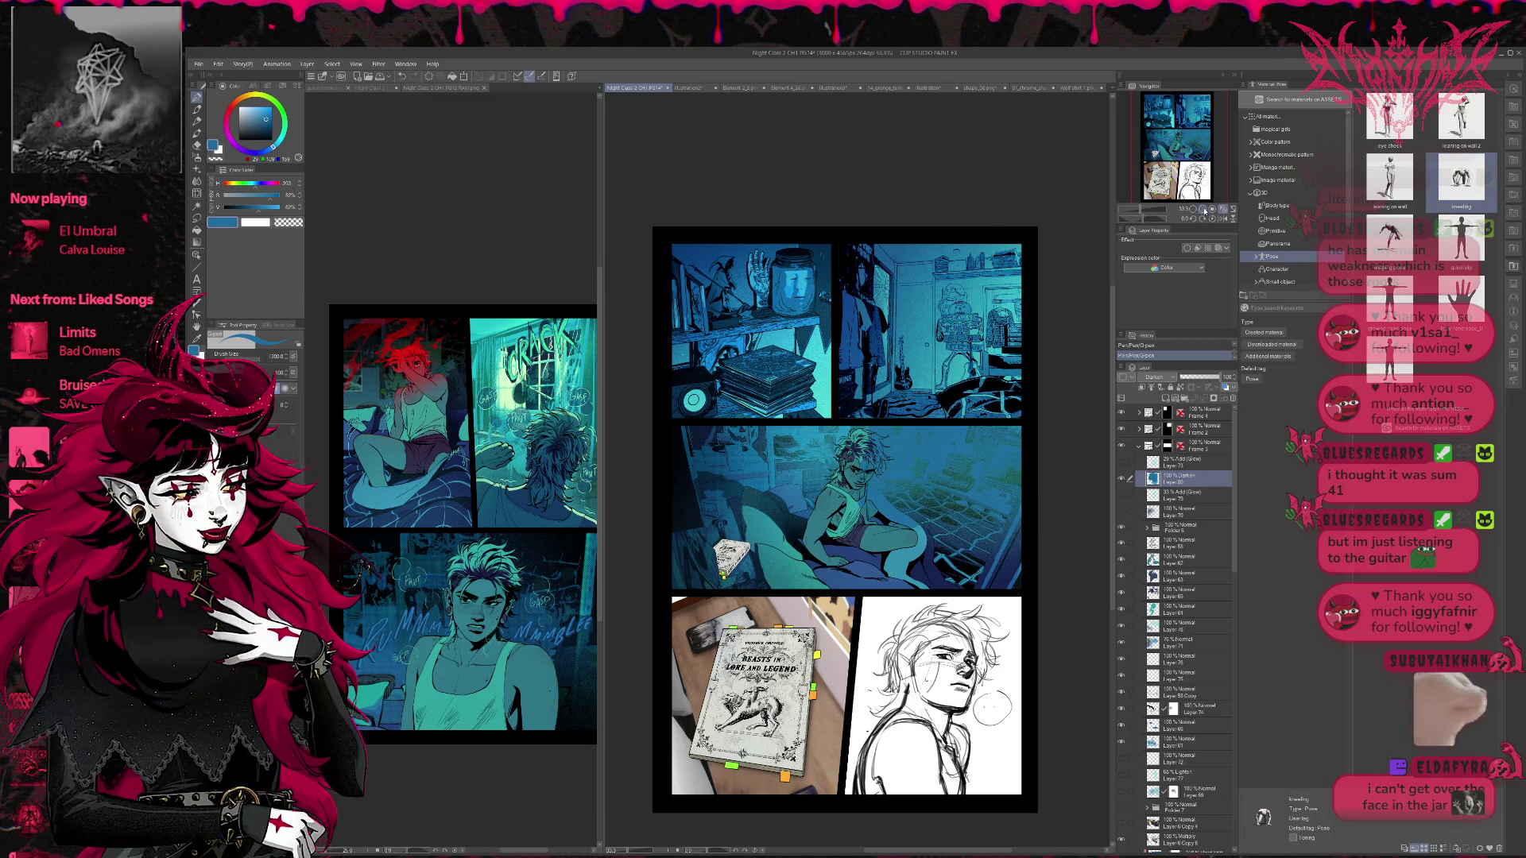
- Add a layer mask to Darken Layer 80 and erase a small patch of its effect
{"action": "scroll", "coordinate": [961, 458], "scroll_direction": "up", "scroll_amount": 1}
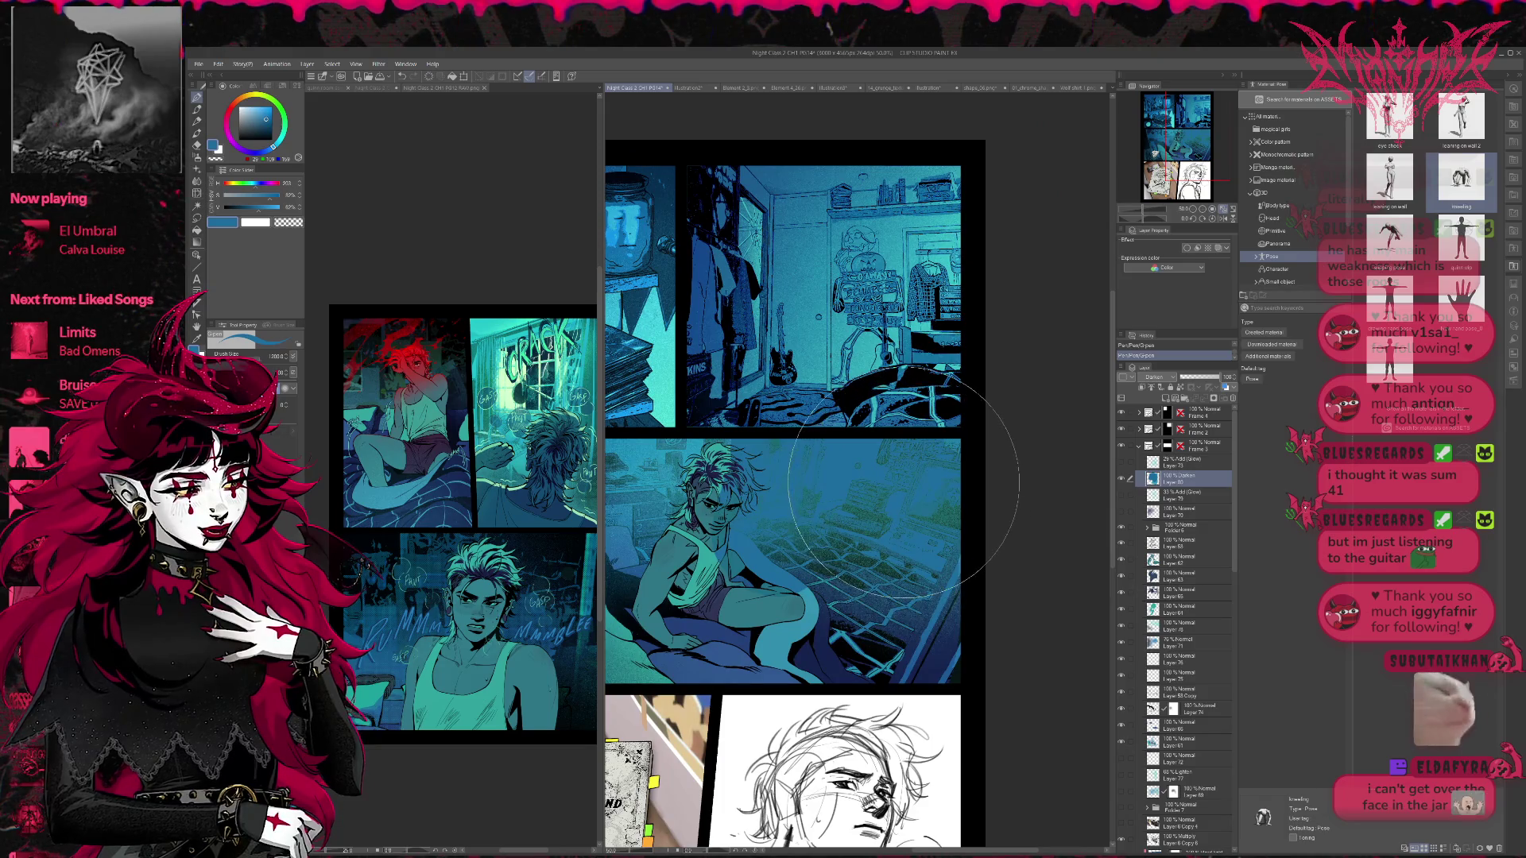
{"action": "left_click", "coordinate": [1221, 396]}
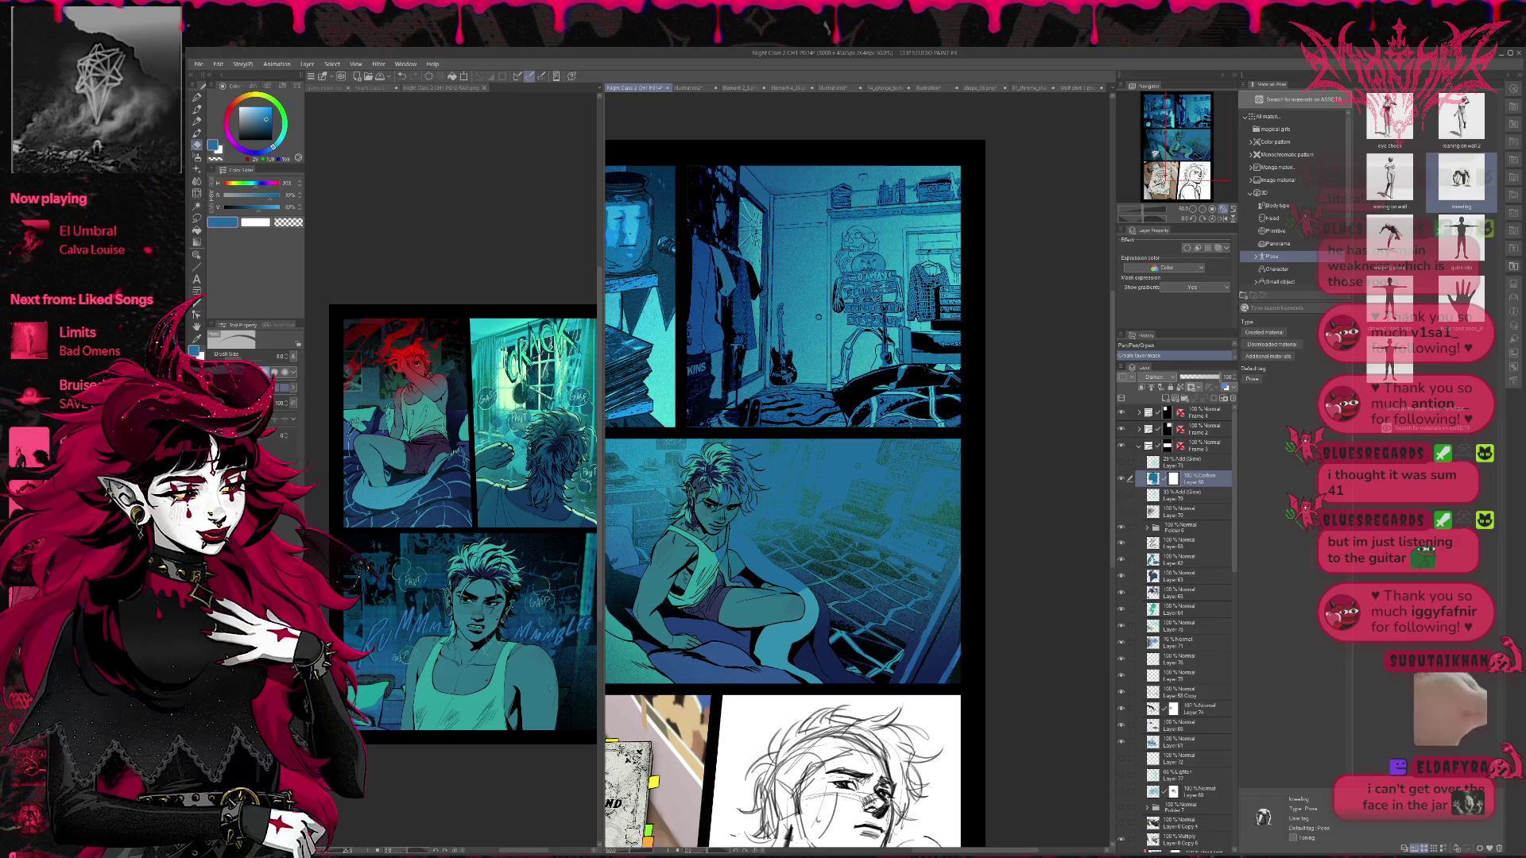
{"action": "mouse_move", "coordinate": [903, 478]}
{"action": "left_mouse_down"}
{"action": "mouse_move", "coordinate": [867, 476]}
{"action": "mouse_move", "coordinate": [911, 472]}
{"action": "left_mouse_up"}
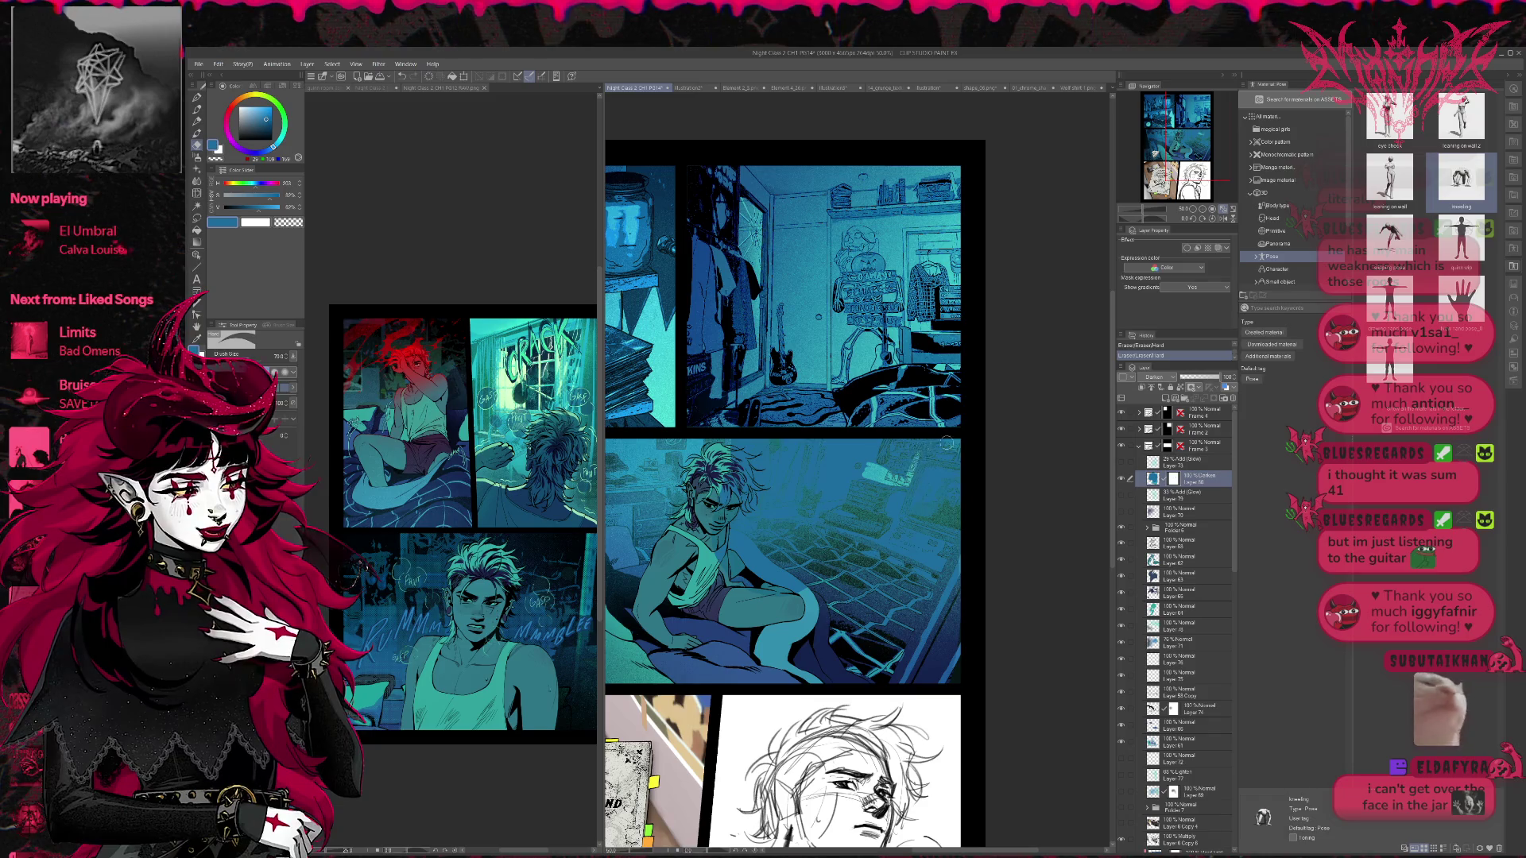
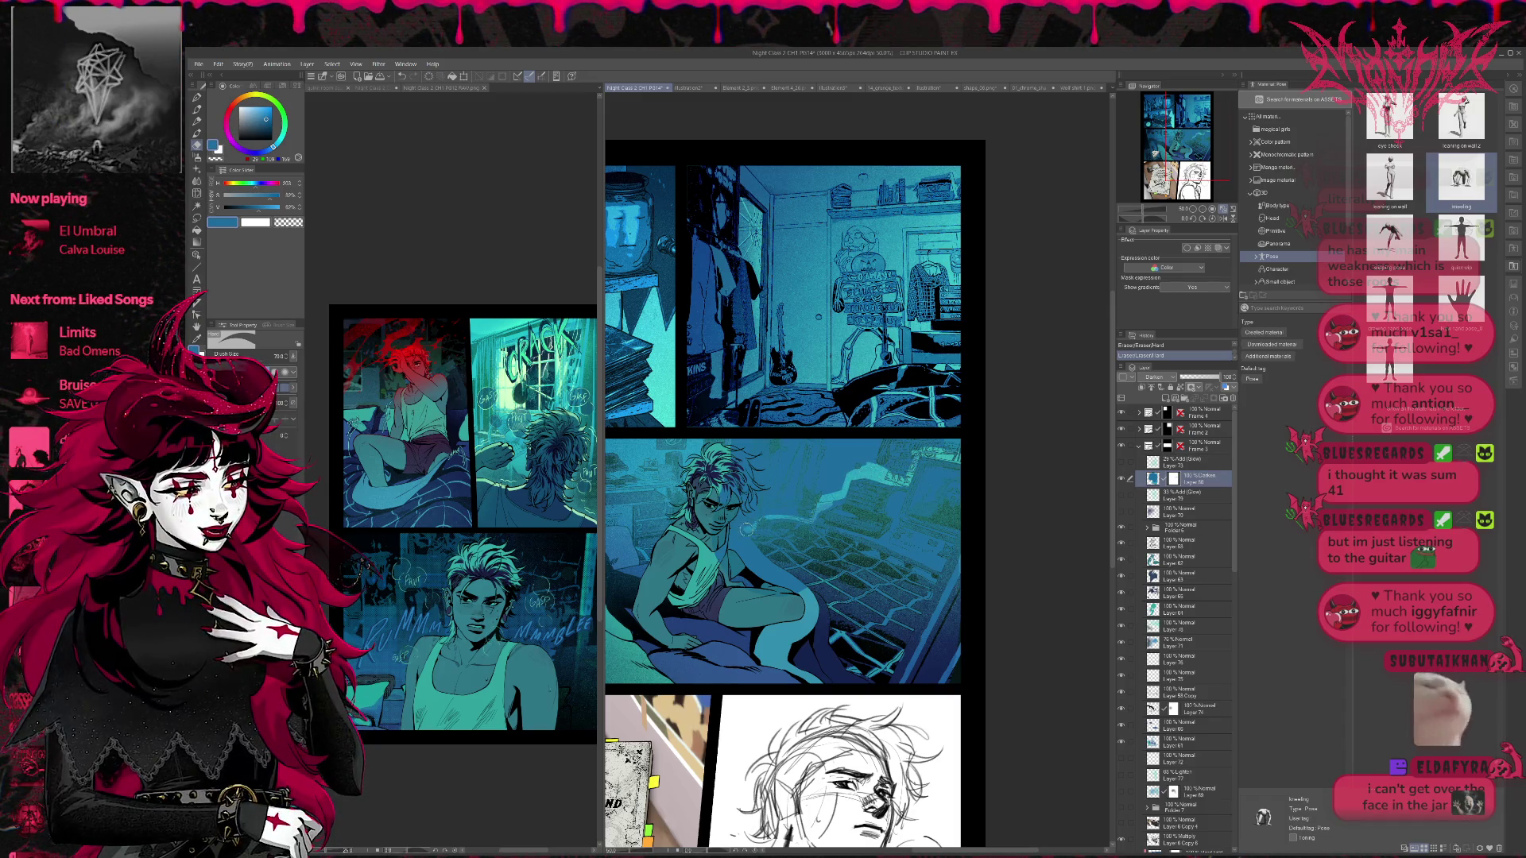
- Erase the wall beside the figure's head with a size-150 eraser, comparing via undo/redo
{"action": "key", "text": "bracketright"}
{"action": "key", "text": "bracketright"}
{"action": "key", "text": "bracketright"}
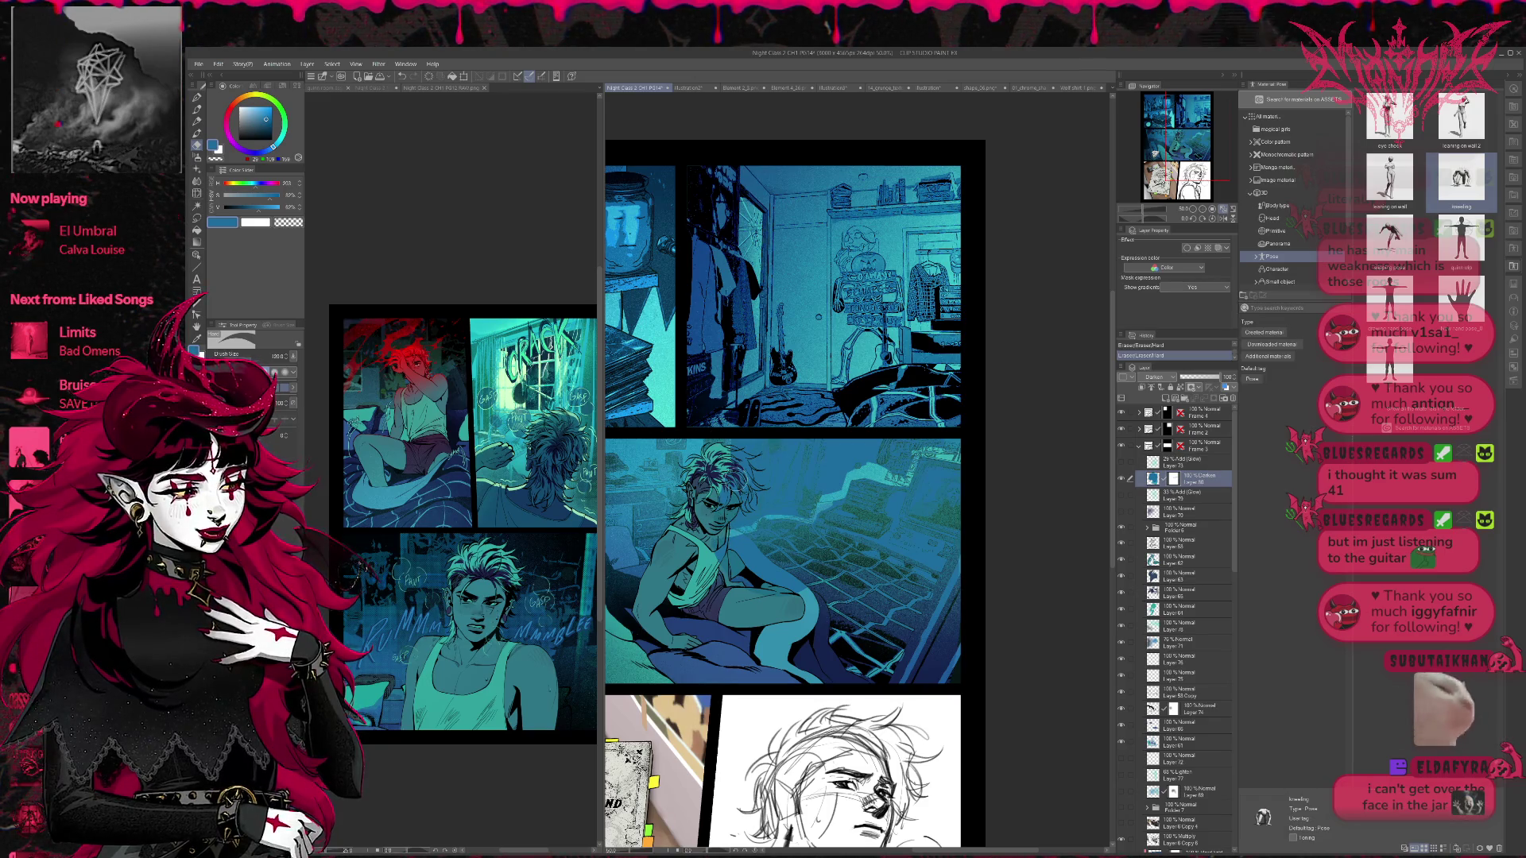
{"action": "mouse_move", "coordinate": [753, 477]}
{"action": "left_mouse_down"}
{"action": "mouse_move", "coordinate": [771, 453]}
{"action": "mouse_move", "coordinate": [782, 518]}
{"action": "mouse_move", "coordinate": [795, 461]}
{"action": "mouse_move", "coordinate": [810, 477]}
{"action": "mouse_move", "coordinate": [852, 457]}
{"action": "mouse_move", "coordinate": [906, 460]}
{"action": "mouse_move", "coordinate": [874, 486]}
{"action": "mouse_move", "coordinate": [914, 438]}
{"action": "mouse_move", "coordinate": [954, 449]}
{"action": "mouse_move", "coordinate": [882, 436]}
{"action": "left_mouse_up"}
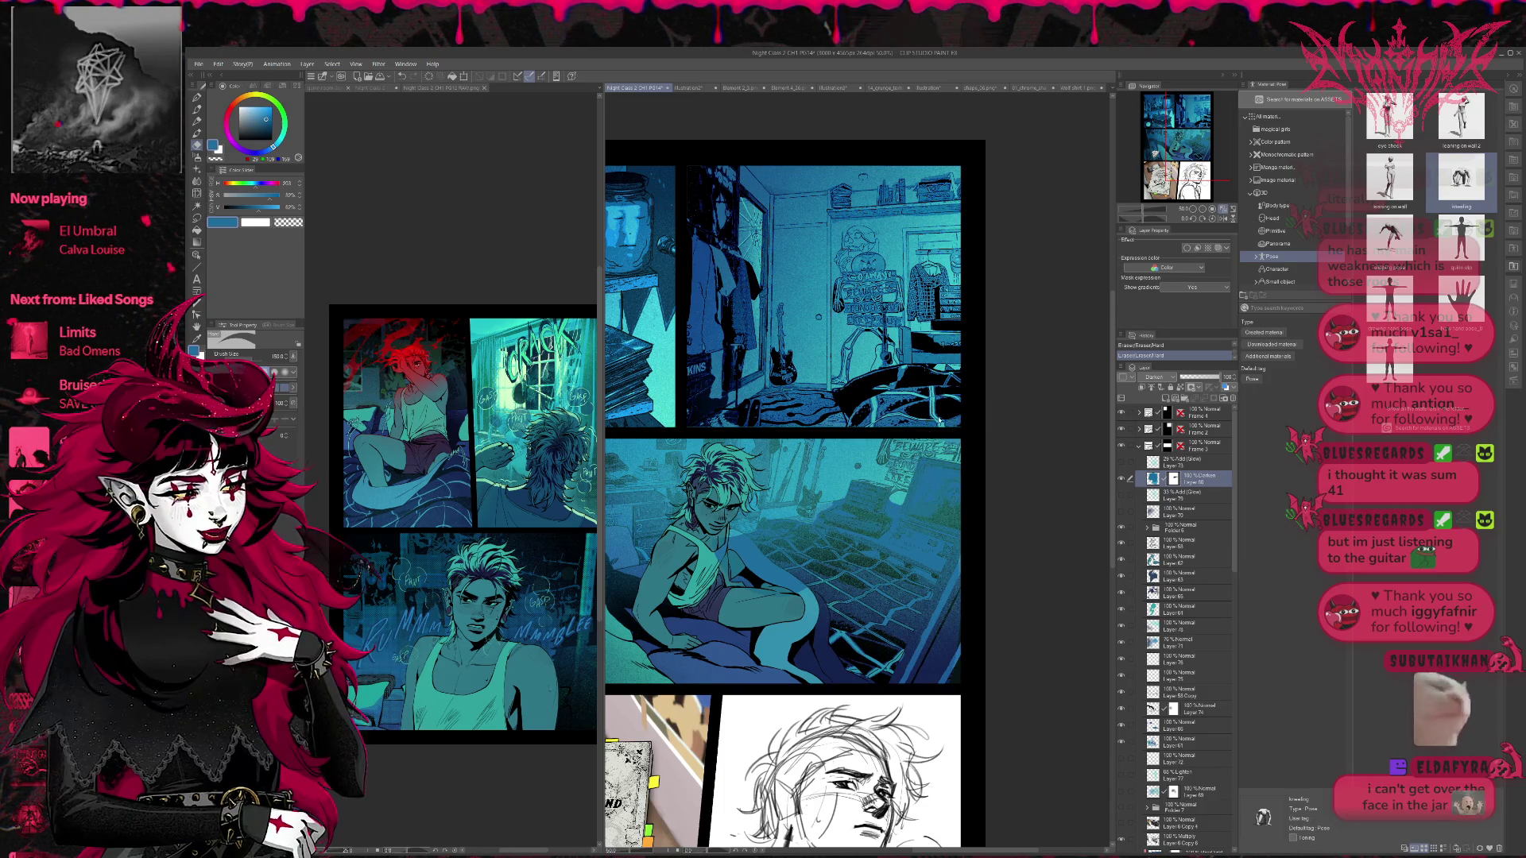
{"action": "key", "text": "ctrl+z"}
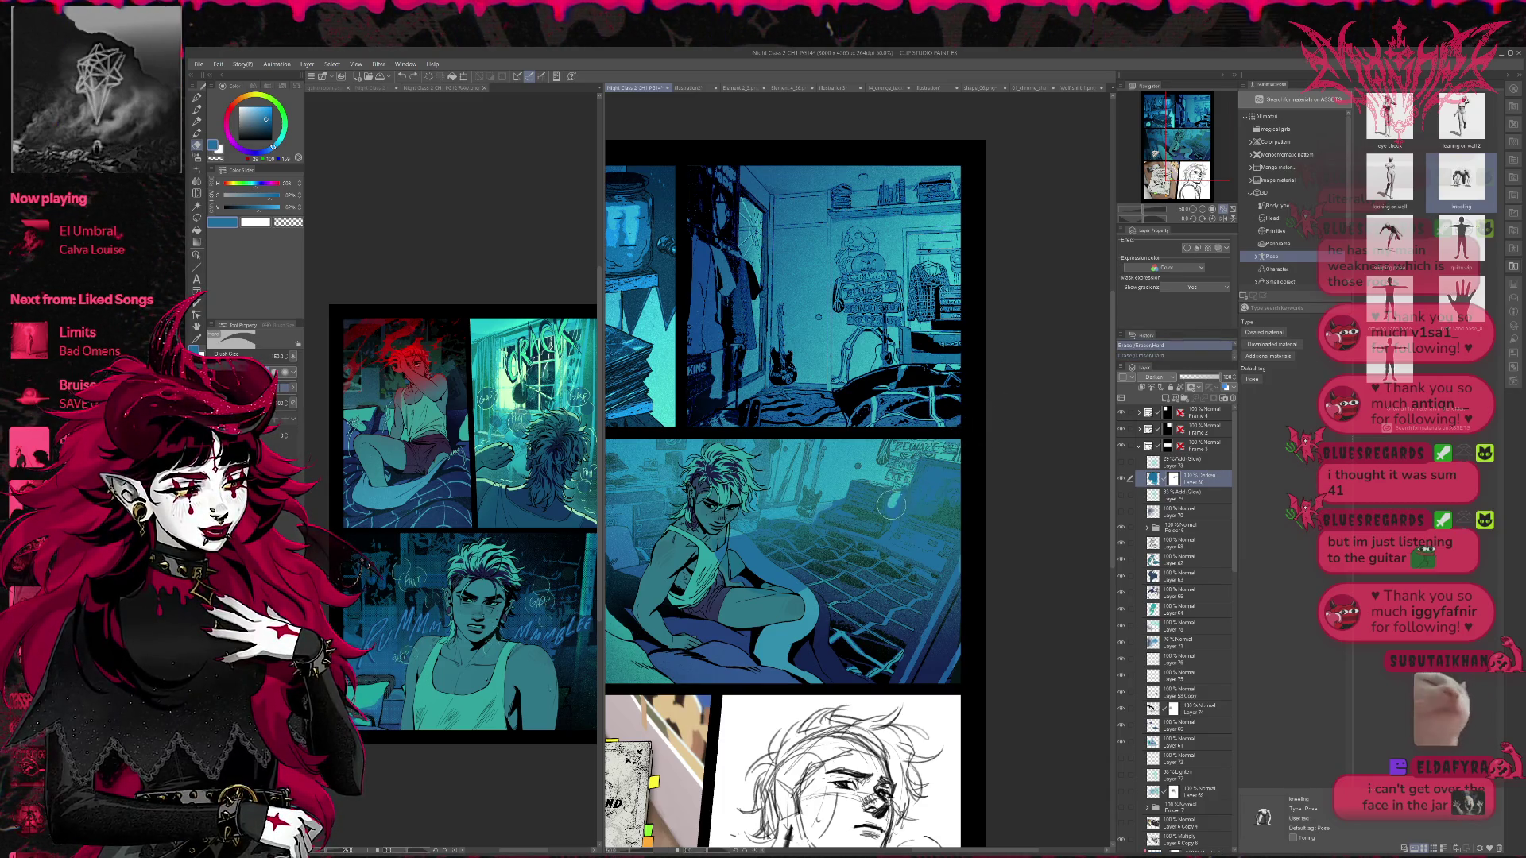
{"action": "key", "text": "ctrl+y"}
{"action": "key", "text": "ctrl+z"}
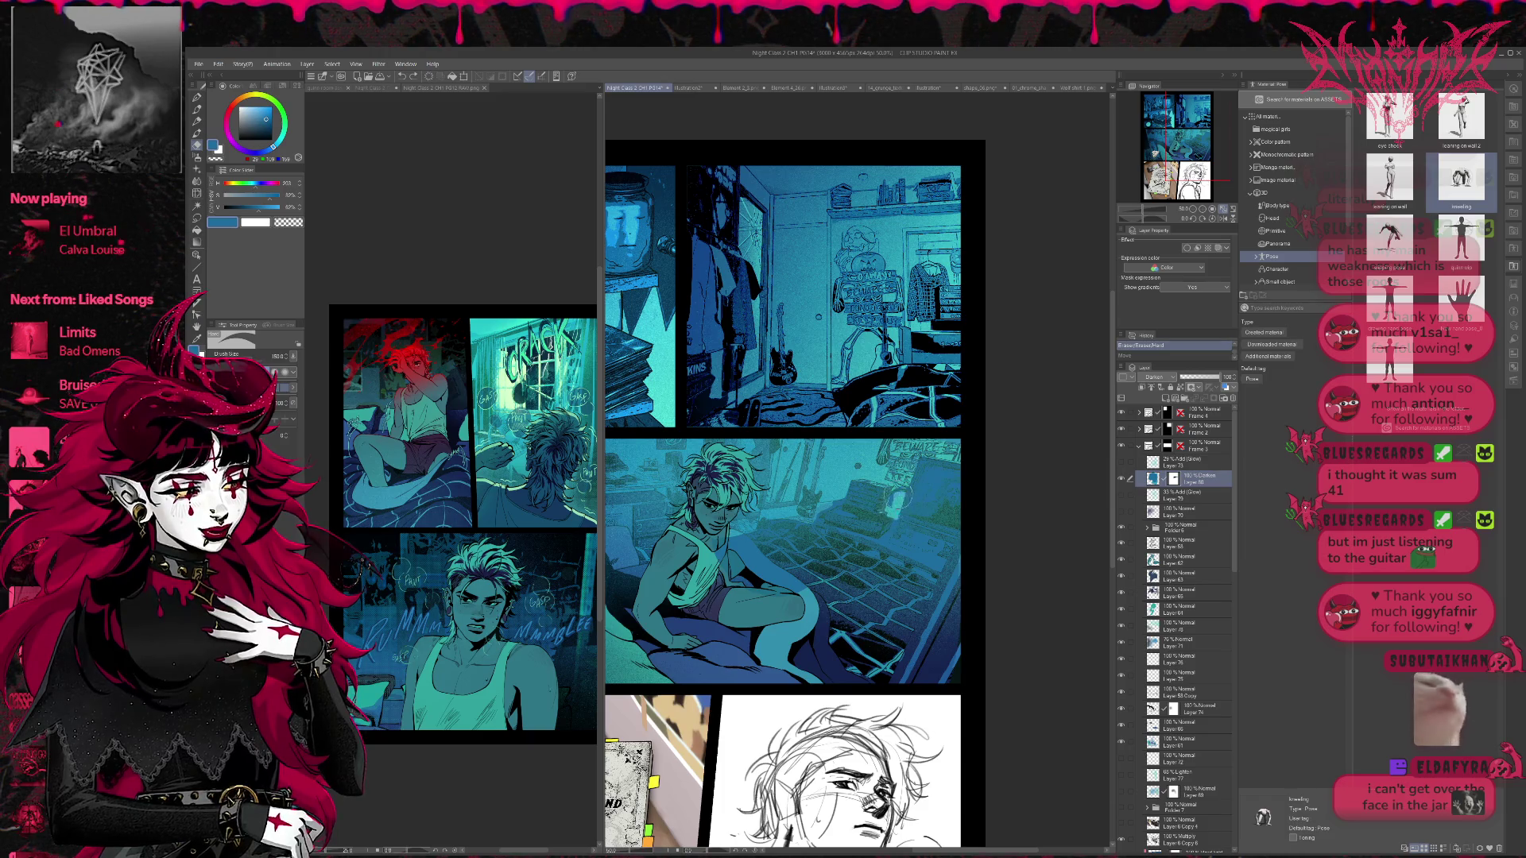
{"action": "left_click", "coordinate": [894, 527]}
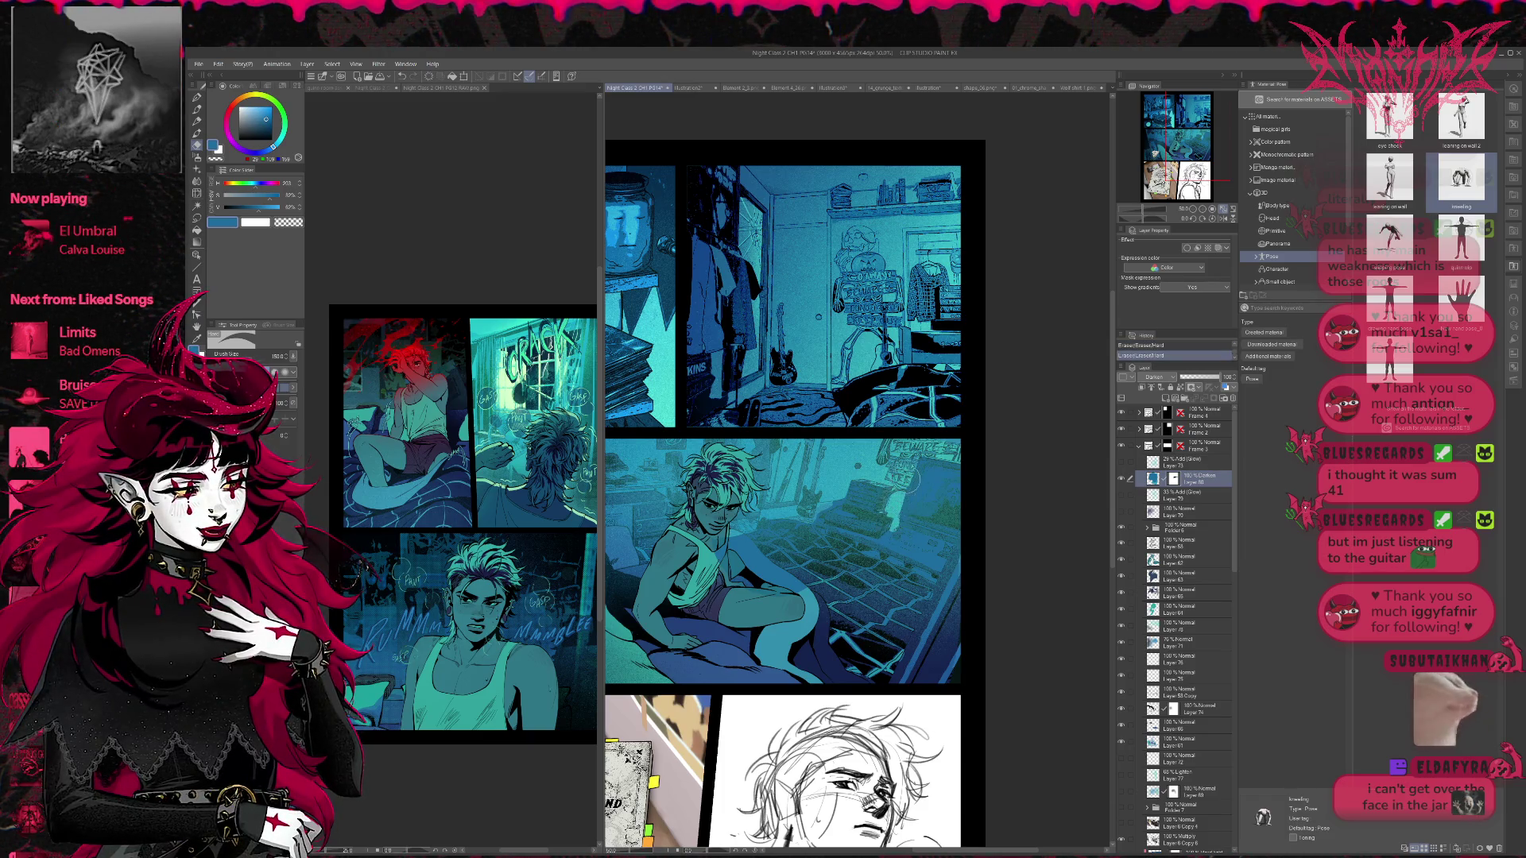
- Switch to the G-pen at size 80 and add a small mark beside the head
{"action": "key", "text": "p"}
{"action": "key", "text": "bracketleft"}
{"action": "key", "text": "bracketleft"}
{"action": "key", "text": "bracketleft"}
{"action": "left_click_drag", "start_coordinate": [902, 518], "coordinate": [897, 531]}
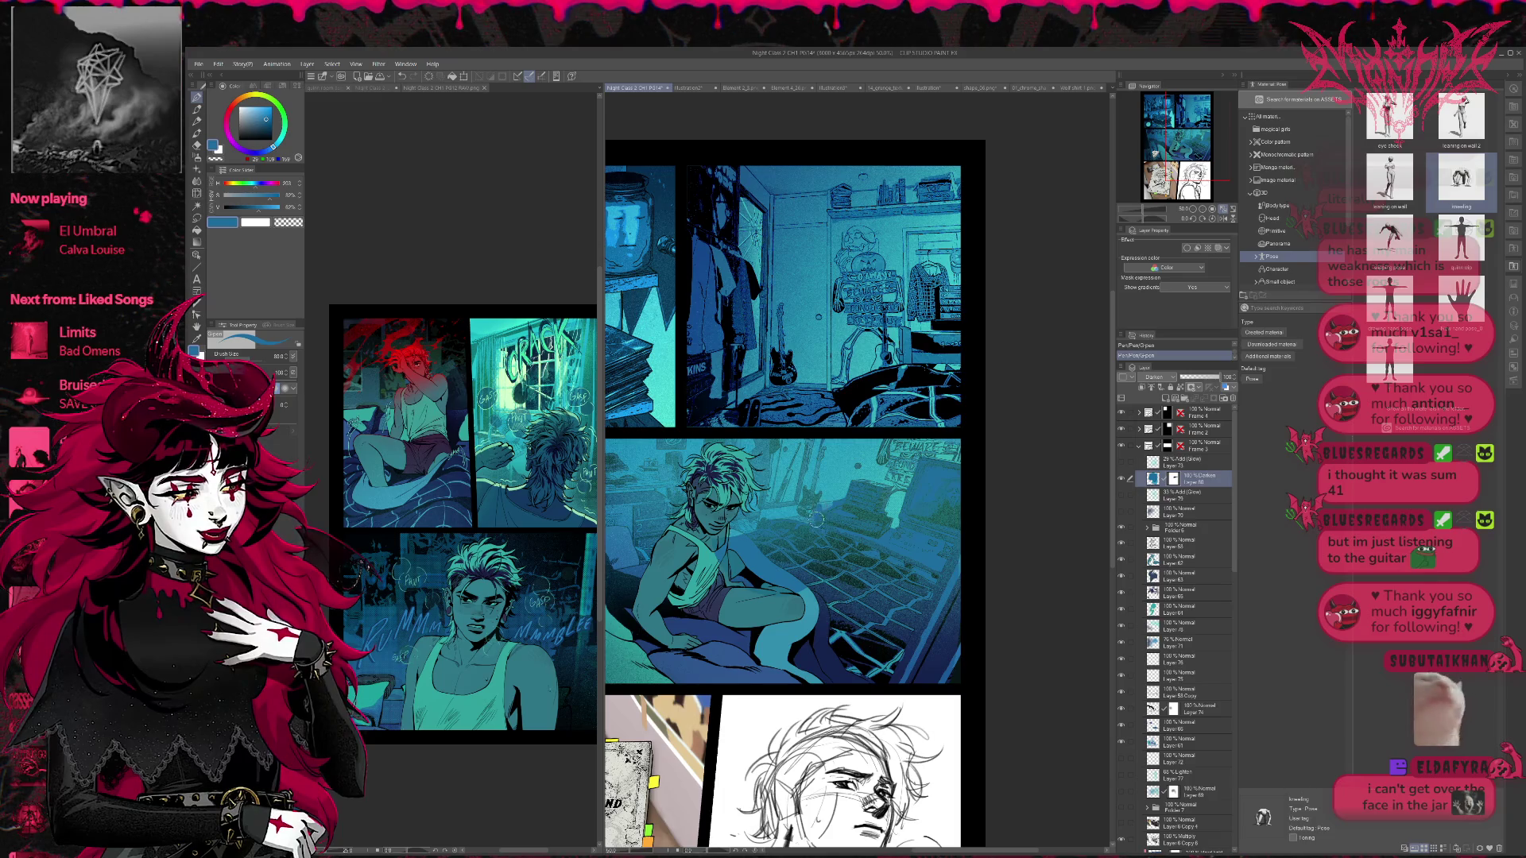
{"action": "key", "text": "e"}
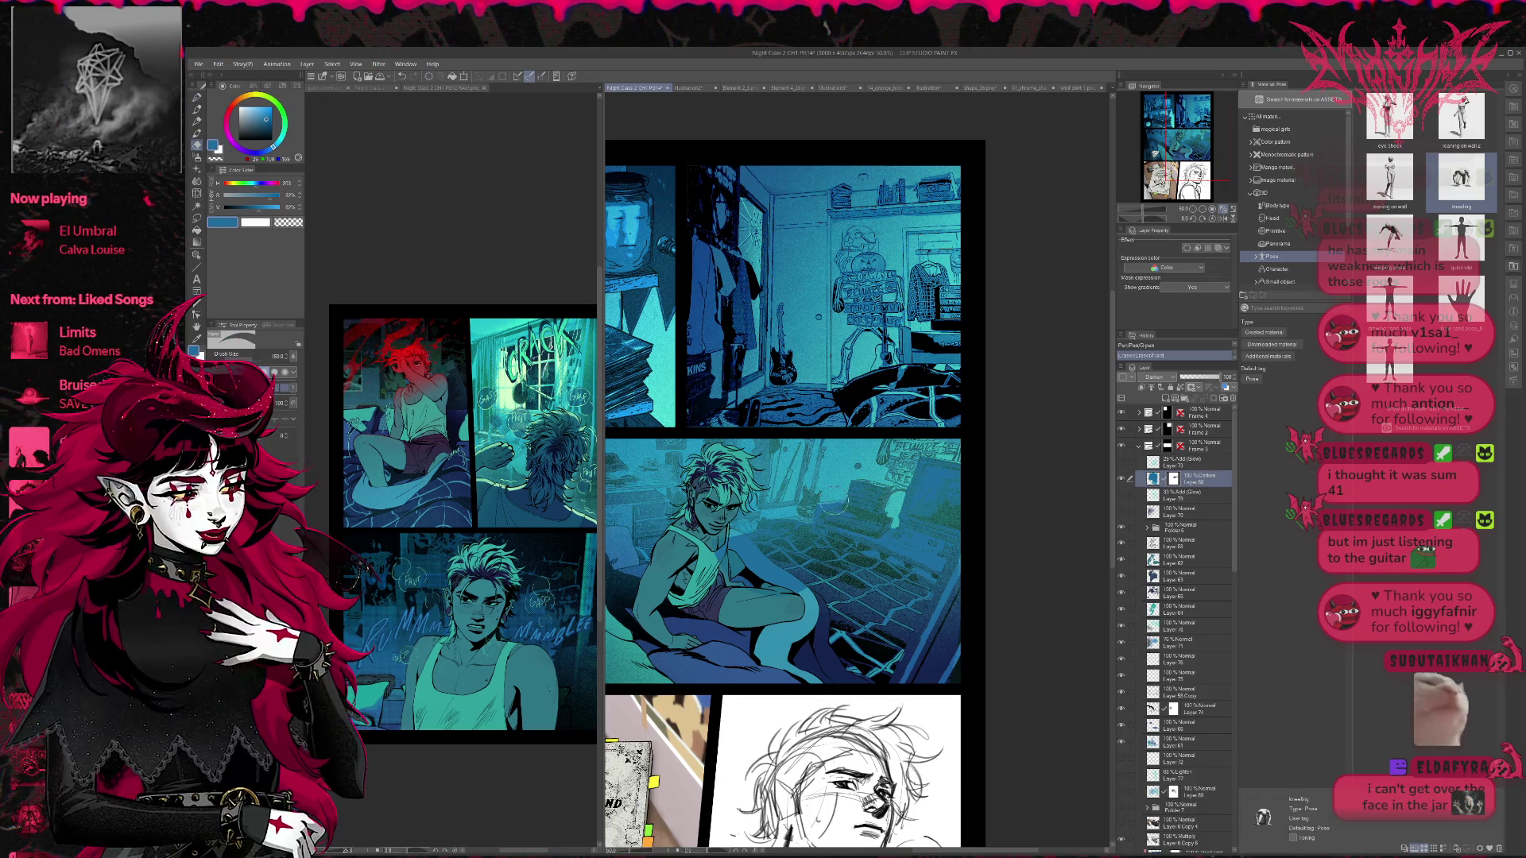
{"action": "key", "text": "p"}
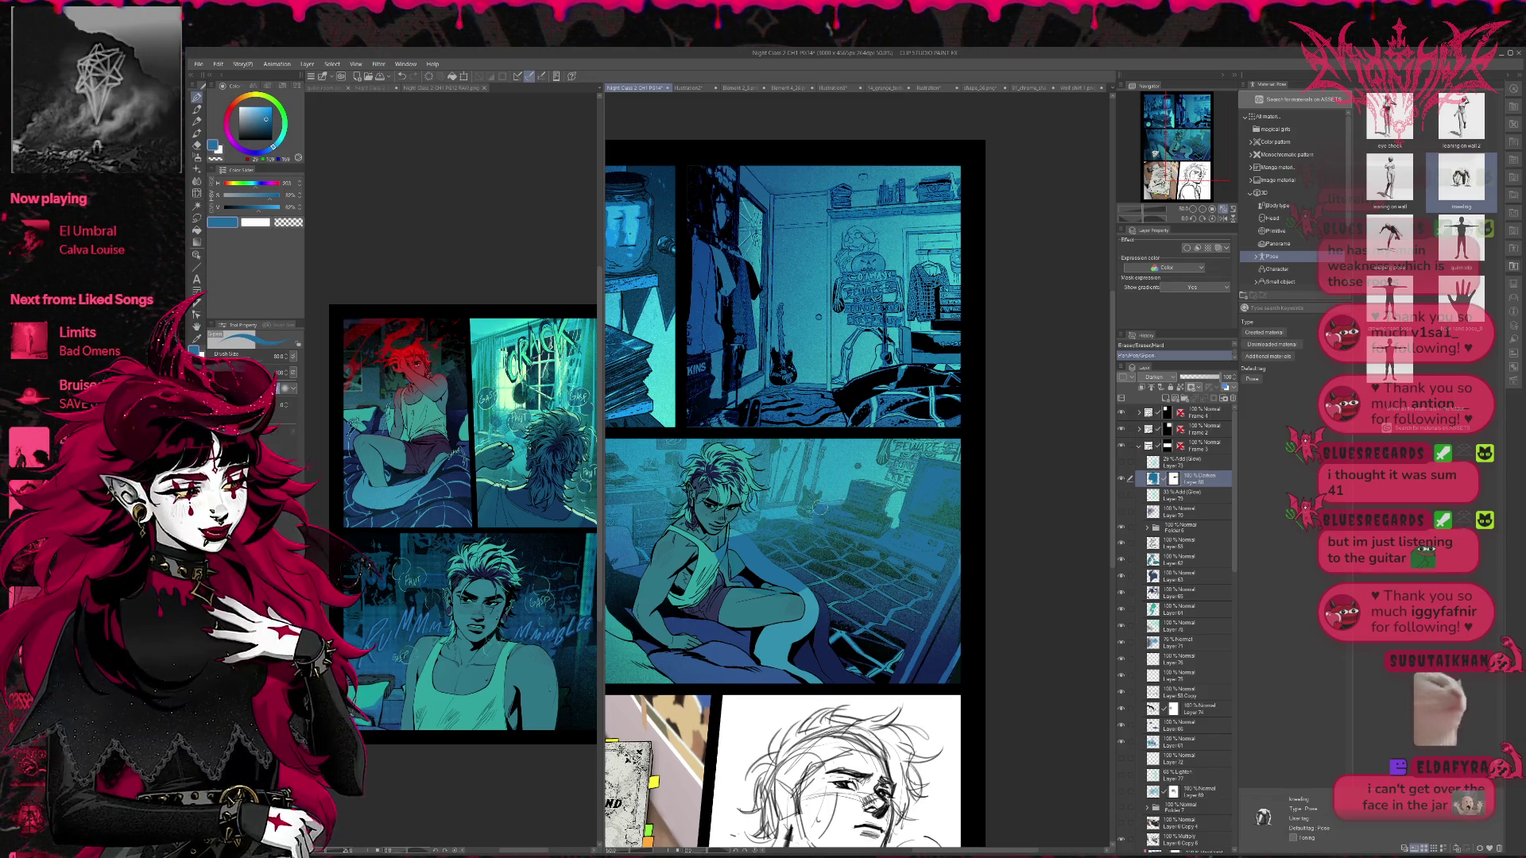
{"action": "key", "text": "e"}
{"action": "key", "text": "p"}
- Alternate pen and eraser strokes near the figure, then zoom out to view the whole page
{"action": "left_click_drag", "start_coordinate": [814, 526], "coordinate": [769, 526]}
{"action": "key", "text": "e"}
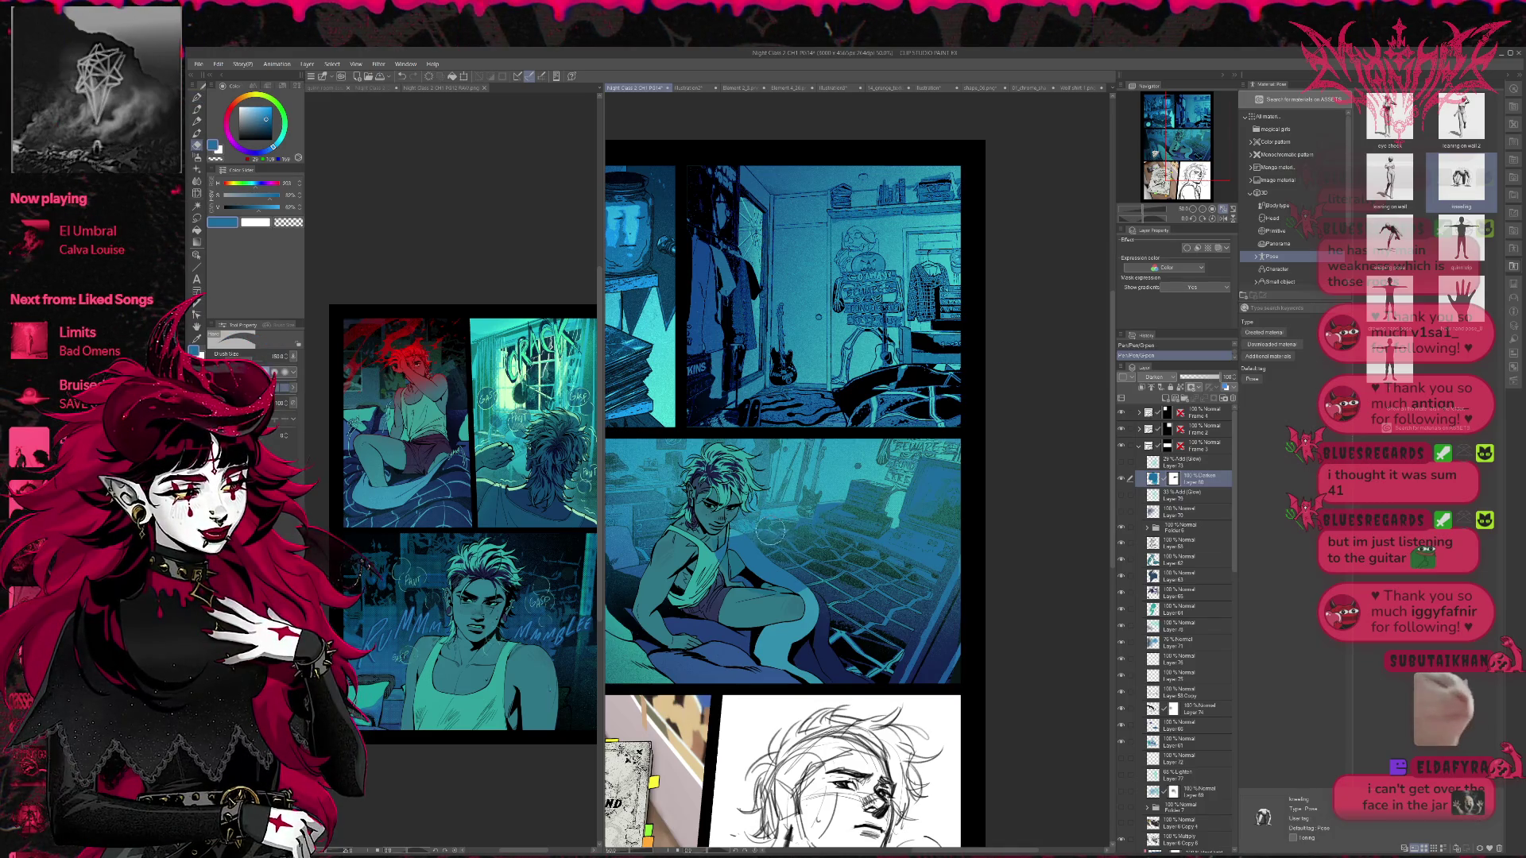
{"action": "mouse_move", "coordinate": [819, 515]}
{"action": "left_mouse_down"}
{"action": "mouse_move", "coordinate": [750, 538]}
{"action": "mouse_move", "coordinate": [801, 530]}
{"action": "mouse_move", "coordinate": [767, 537]}
{"action": "mouse_move", "coordinate": [773, 567]}
{"action": "mouse_move", "coordinate": [751, 556]}
{"action": "mouse_move", "coordinate": [946, 601]}
{"action": "mouse_move", "coordinate": [858, 633]}
{"action": "mouse_move", "coordinate": [856, 677]}
{"action": "left_mouse_up"}
{"action": "key", "text": "p"}
{"action": "key", "text": "e"}
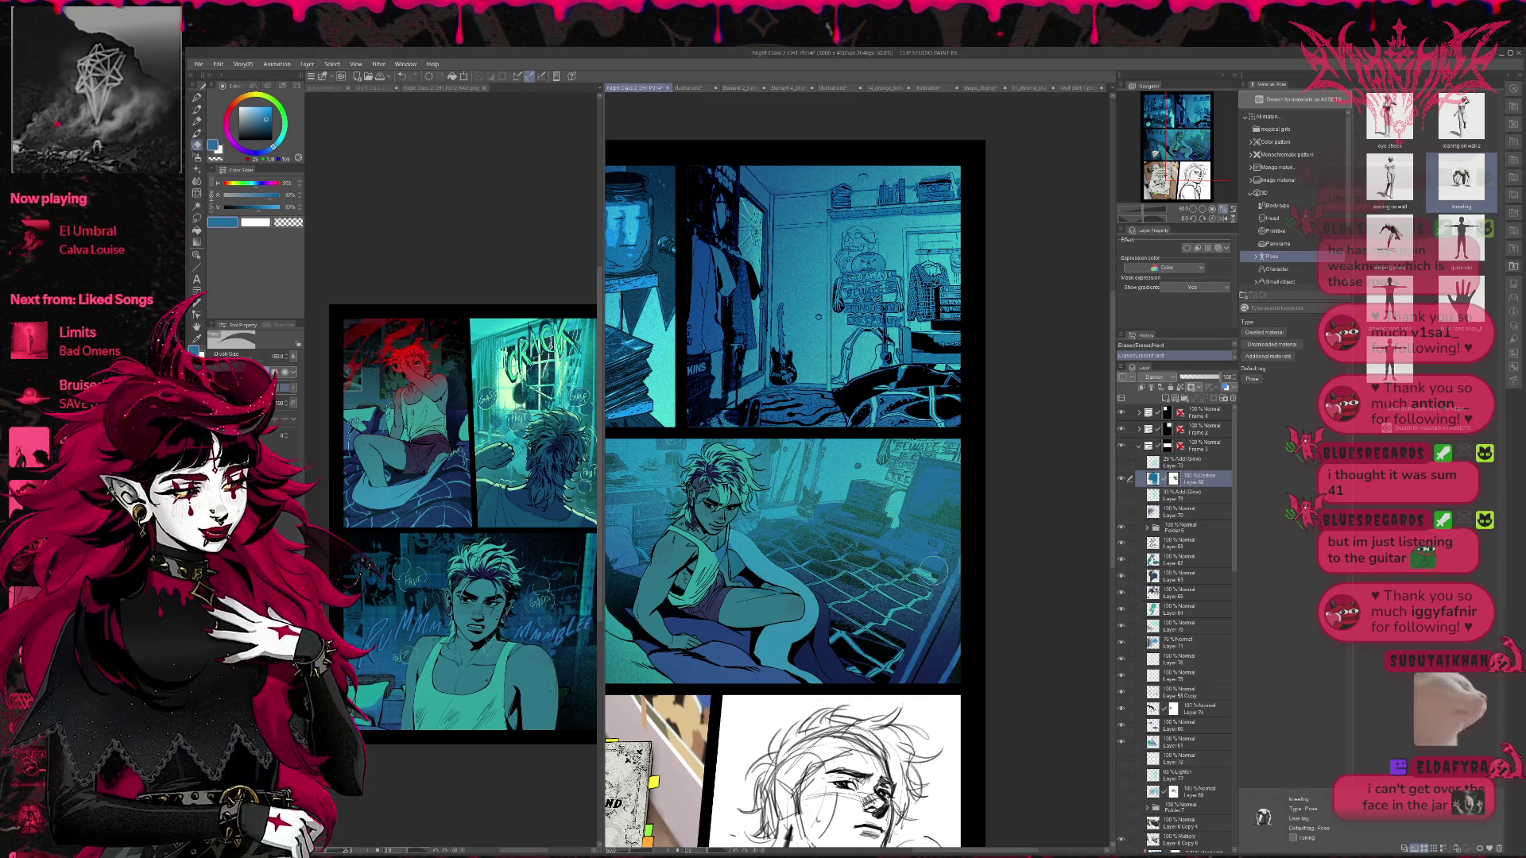
{"action": "key", "text": "p"}
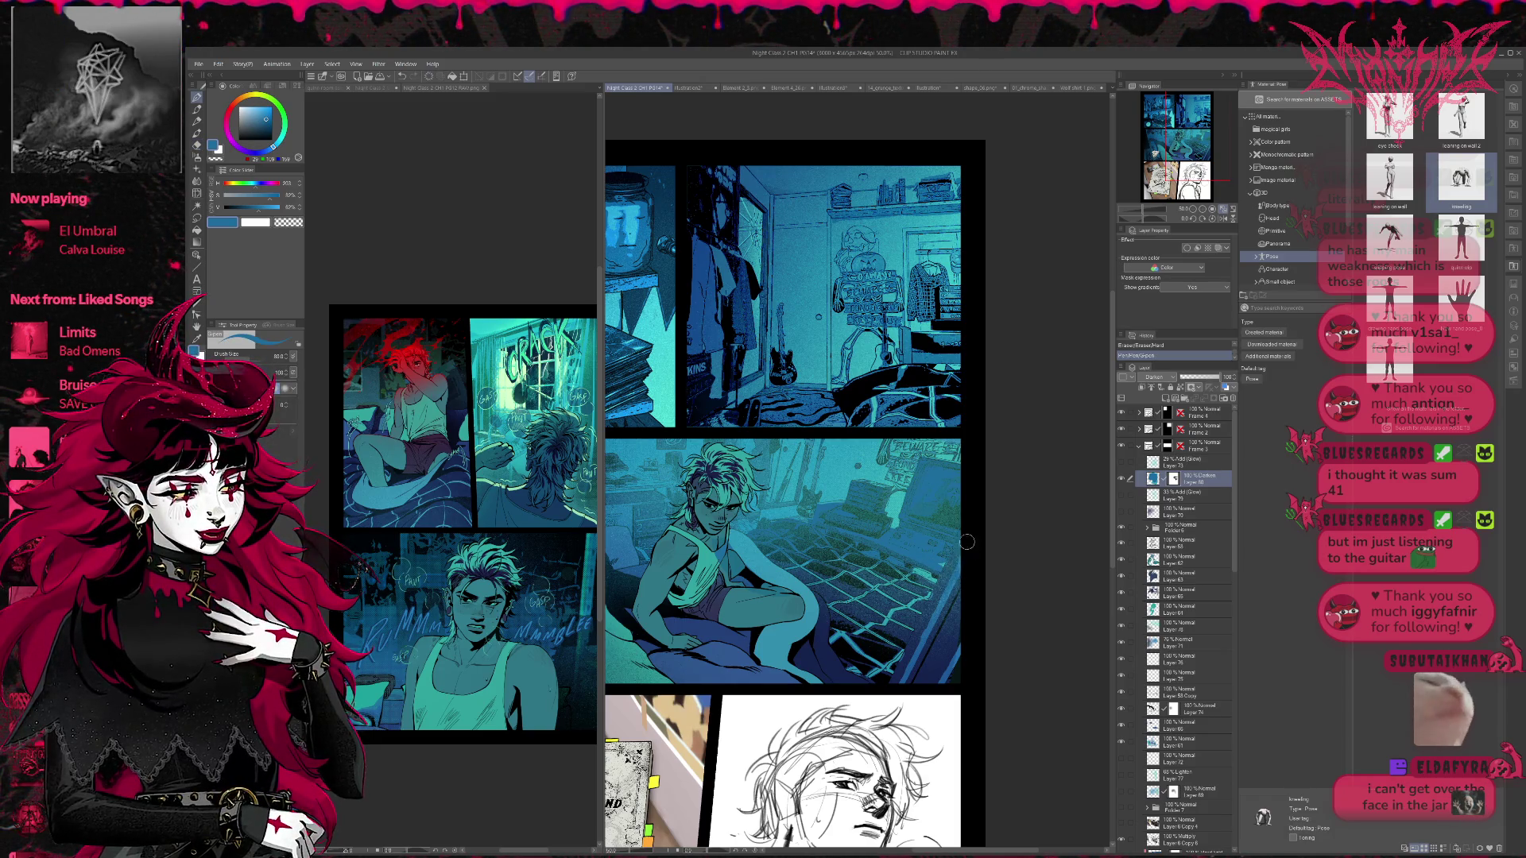
{"action": "left_click_drag", "start_coordinate": [778, 535], "coordinate": [858, 559]}
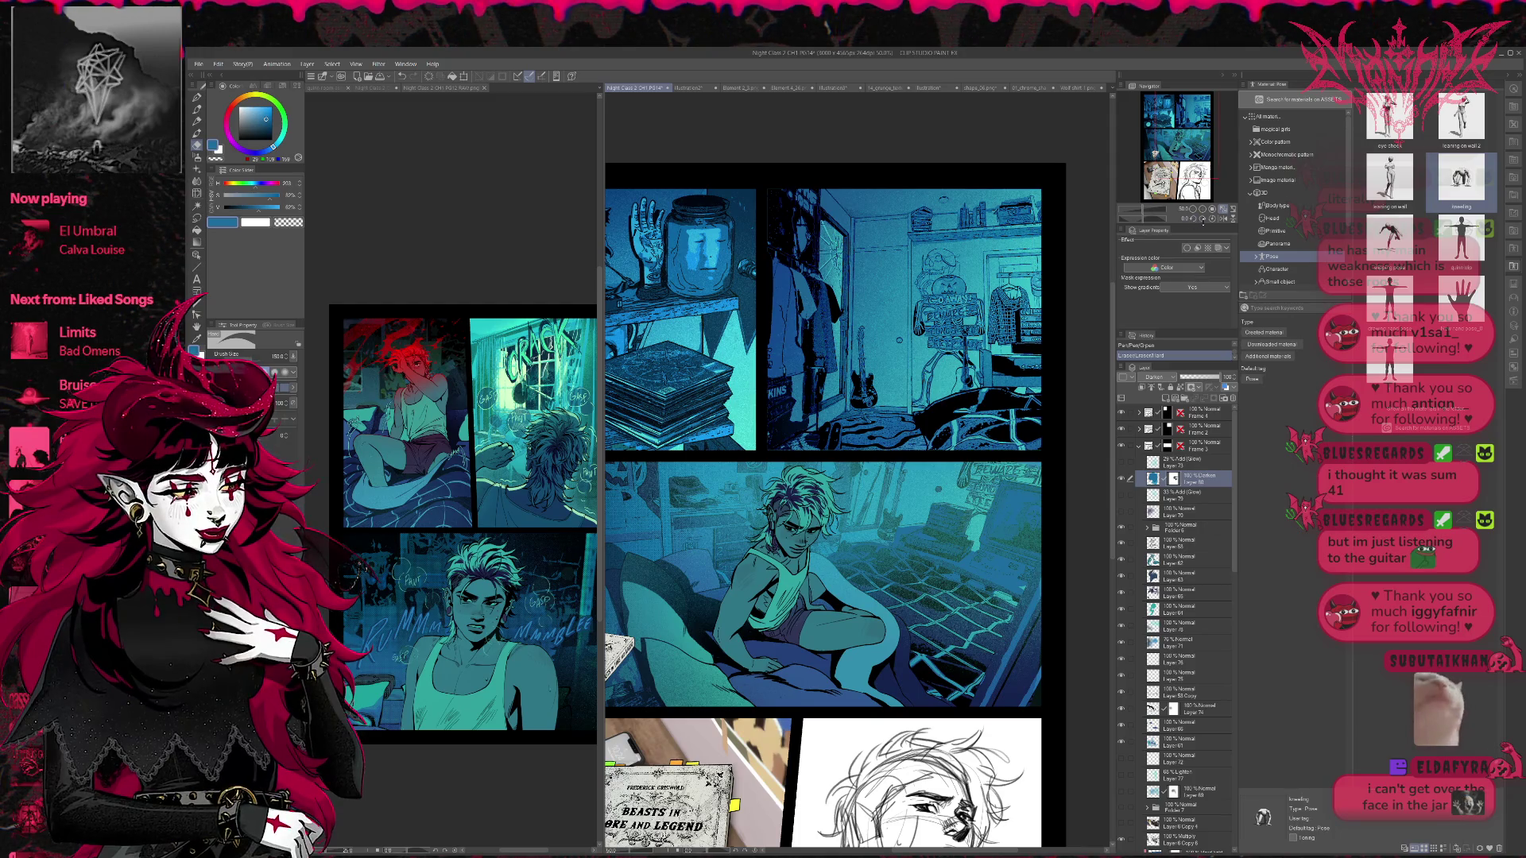
{"action": "left_click", "coordinate": [1194, 209]}
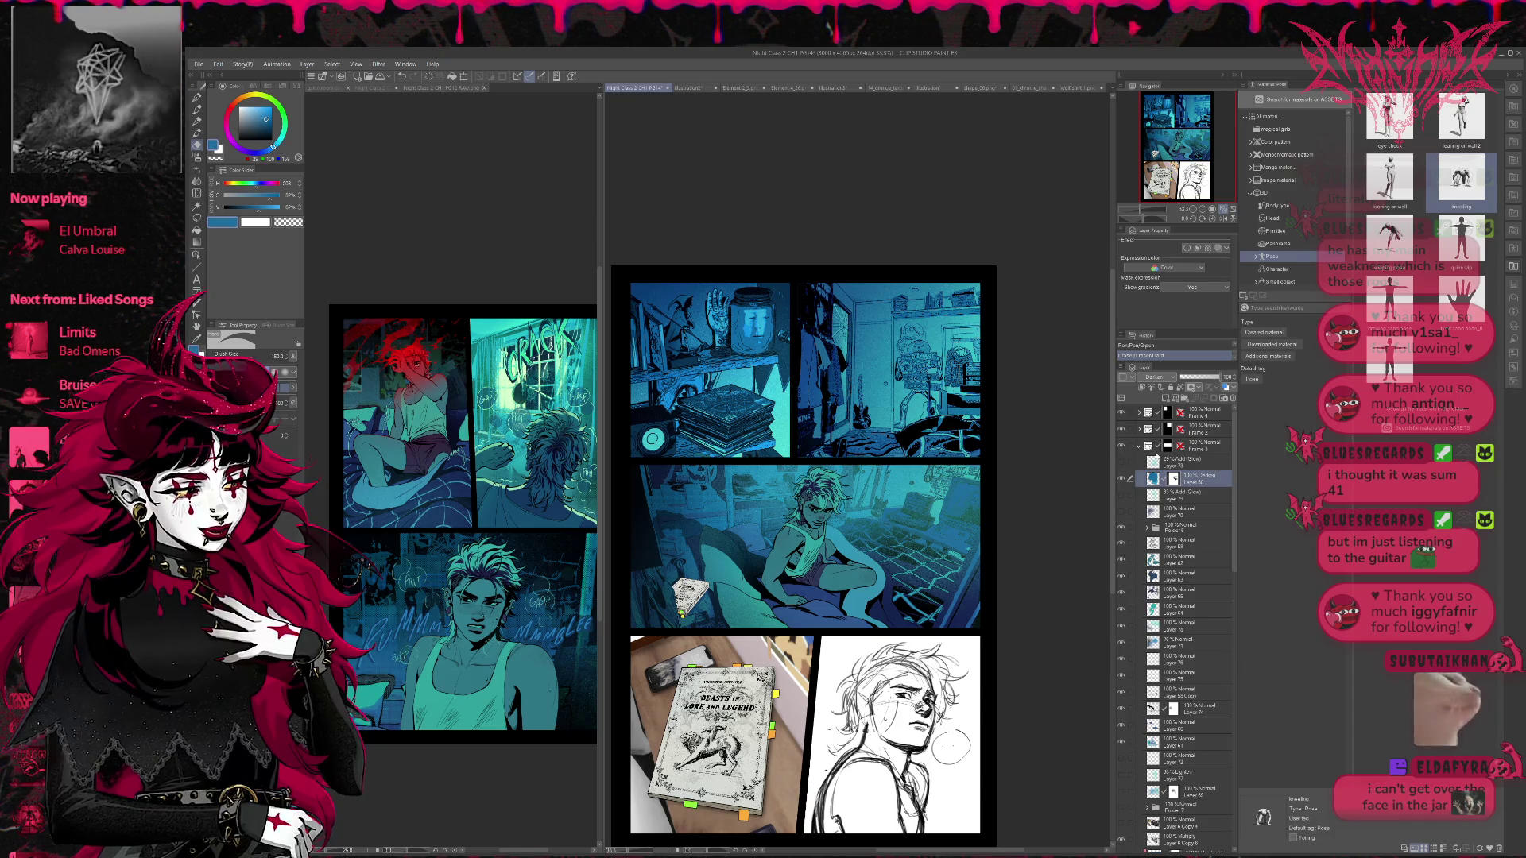
- Toggle the Darken layer off and on to compare the bed panel's shading
{"action": "left_click", "coordinate": [1122, 479]}
{"action": "left_click", "coordinate": [1122, 479]}
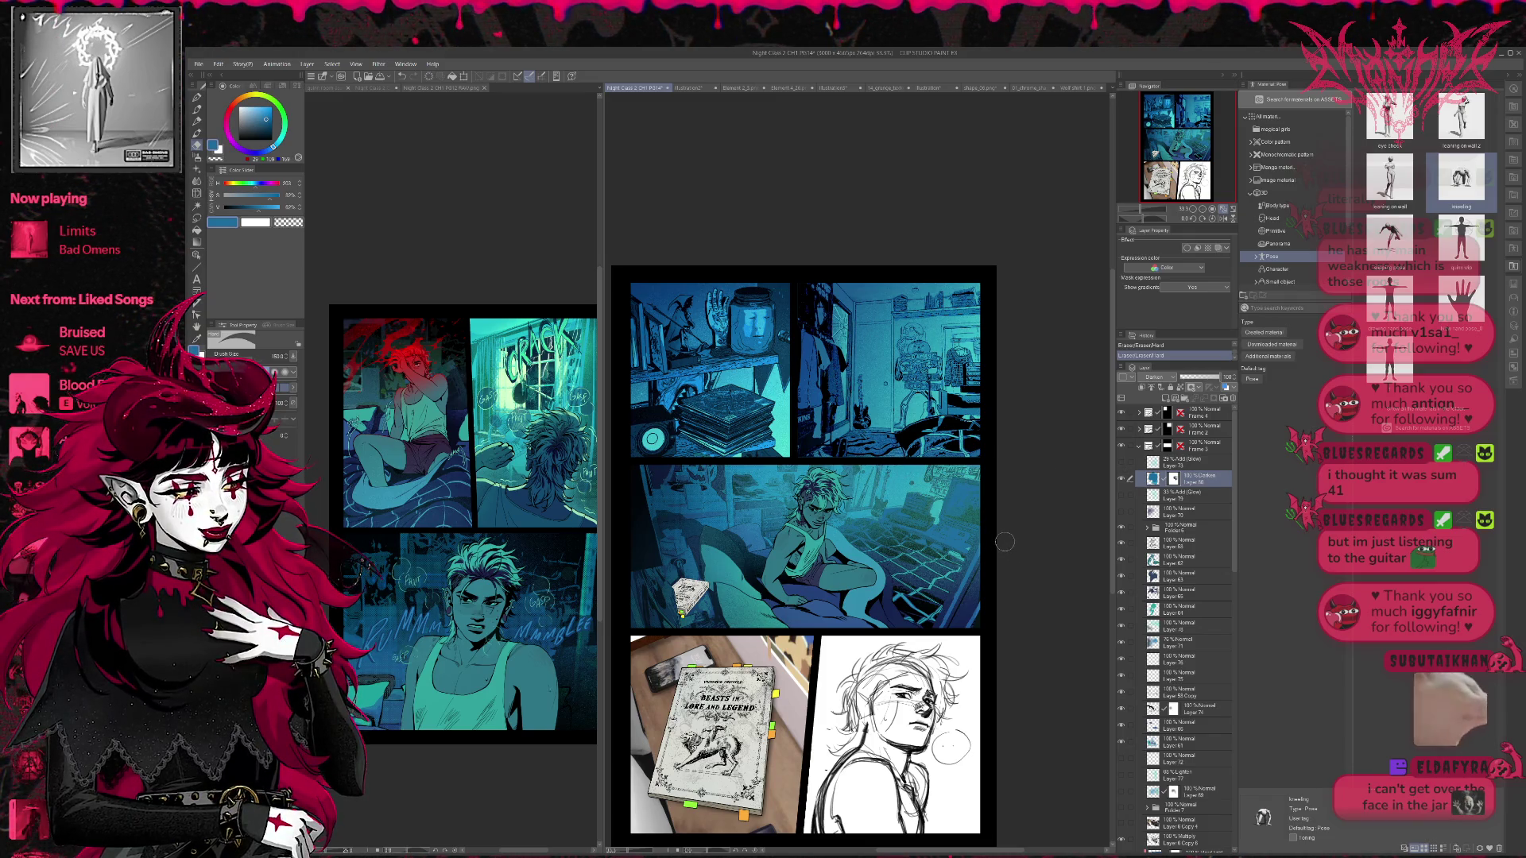
{"action": "left_click", "coordinate": [1121, 479]}
{"action": "left_click", "coordinate": [1121, 479]}
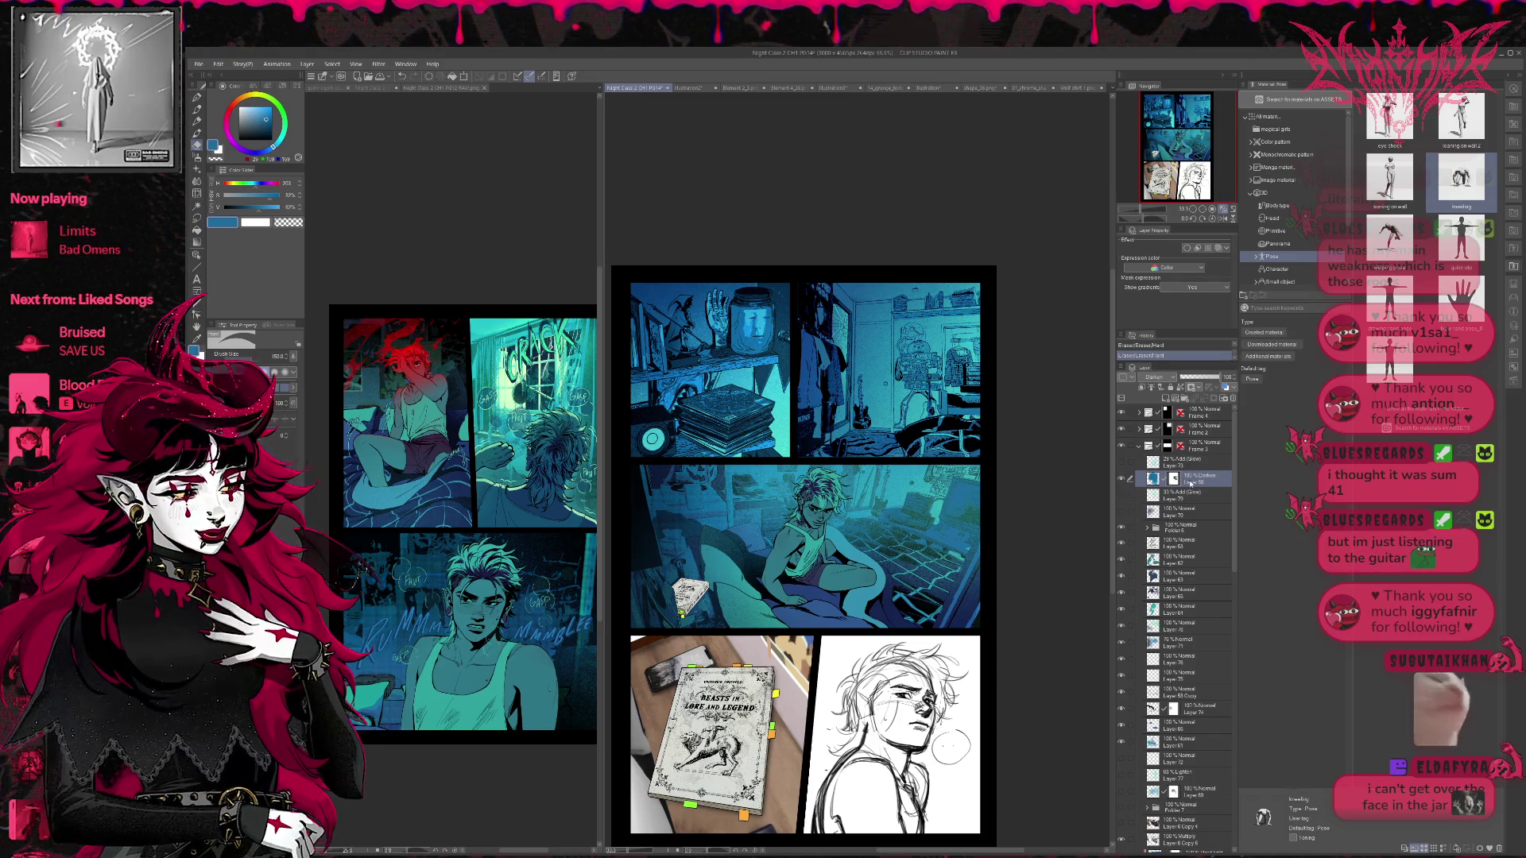
- Erase small spots in the middle panel shading and add a pen stroke, comparing with undo/redo
{"action": "scroll", "coordinate": [1155, 377], "scroll_direction": "down", "scroll_amount": 1}
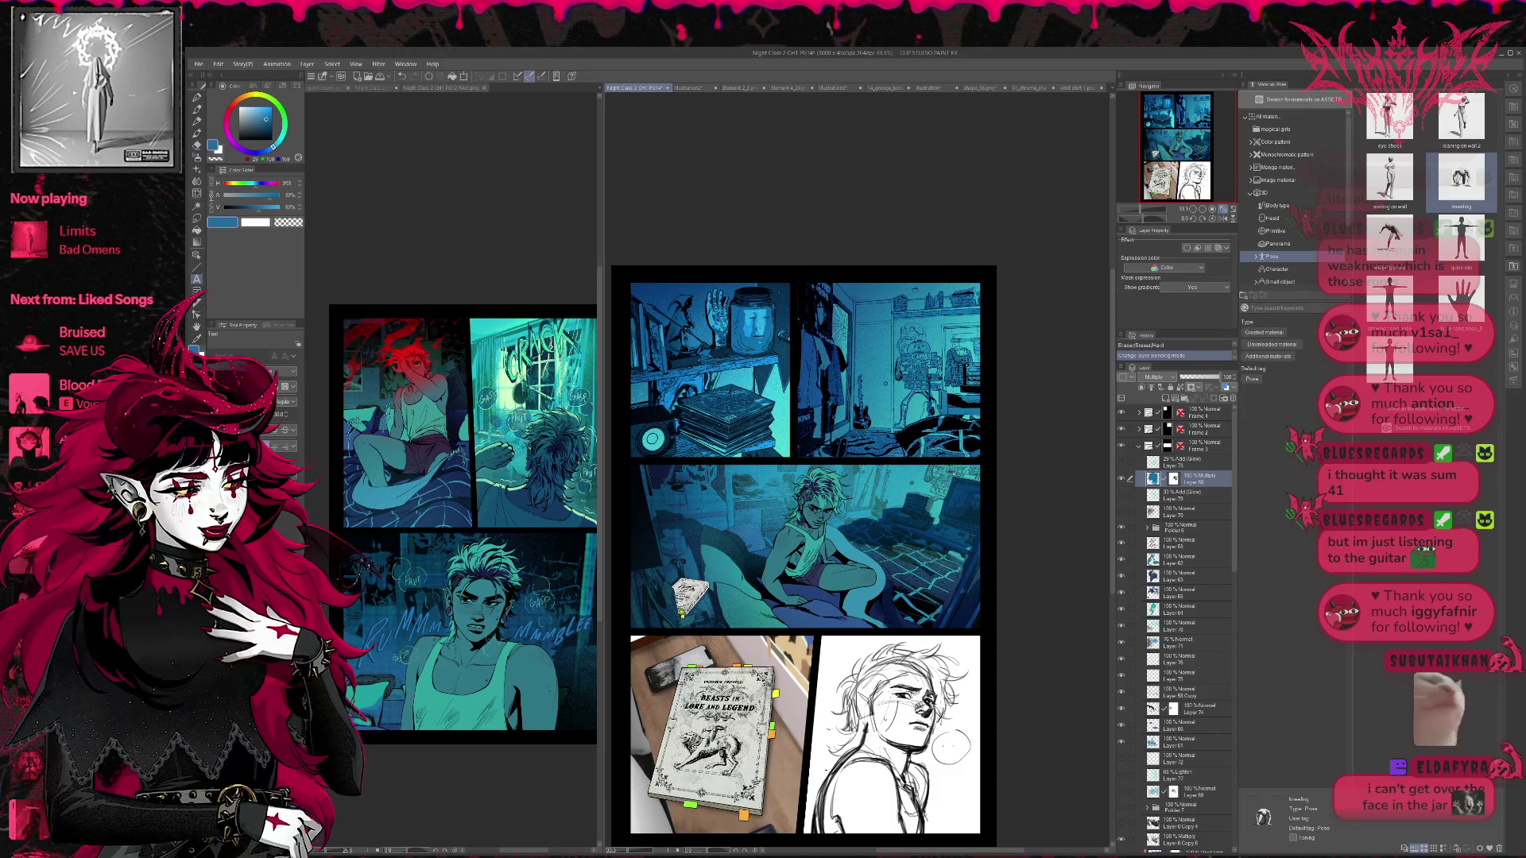
{"action": "left_click_drag", "start_coordinate": [950, 747], "coordinate": [954, 749]}
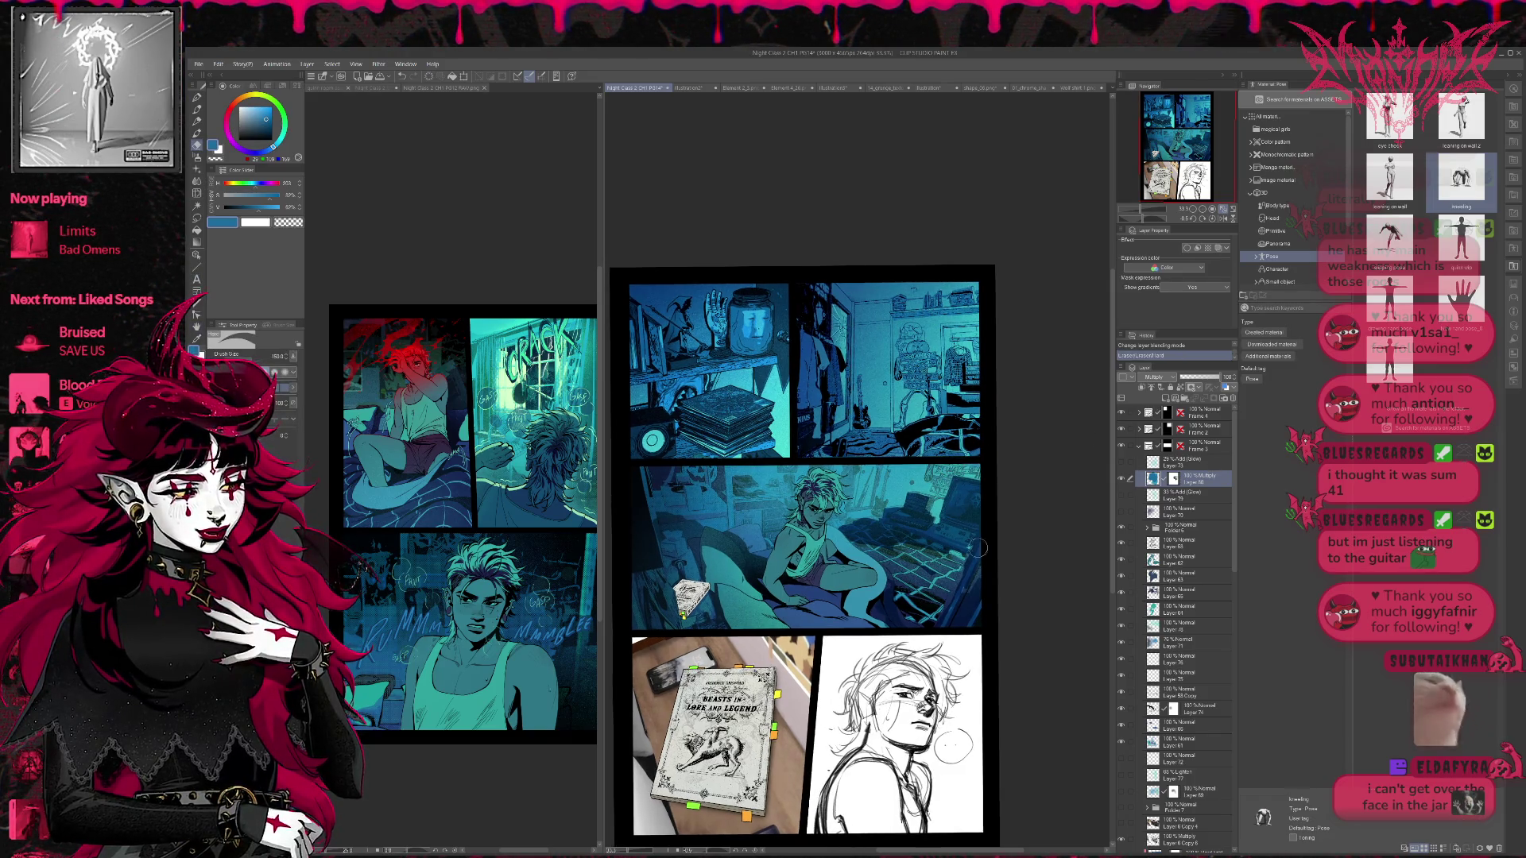
{"action": "left_click_drag", "start_coordinate": [931, 571], "coordinate": [942, 574]}
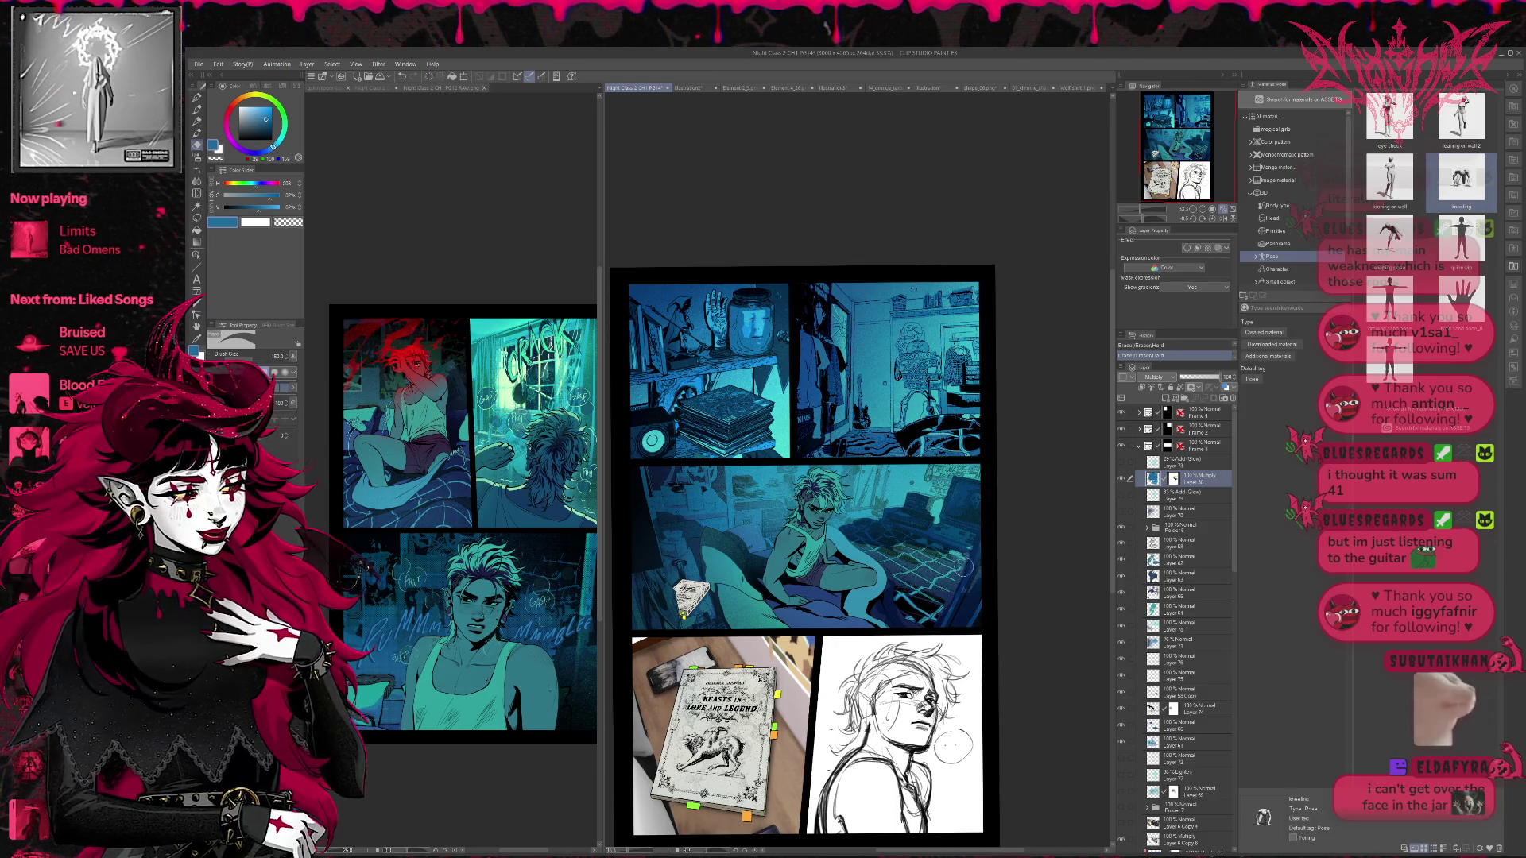
{"action": "key", "text": "ctrl+z"}
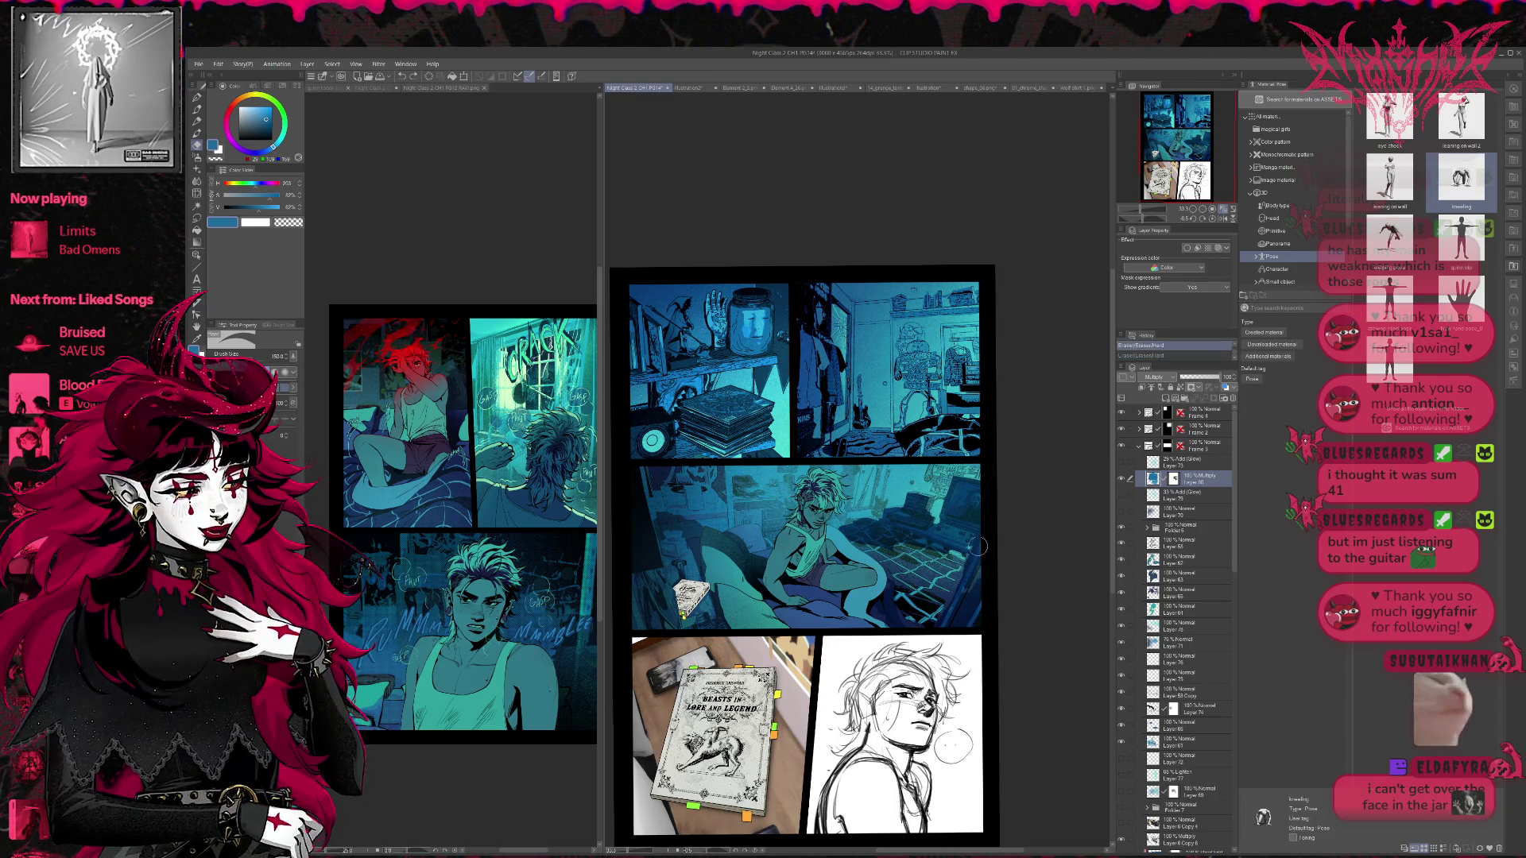
{"action": "key", "text": "p"}
{"action": "left_click_drag", "start_coordinate": [993, 544], "coordinate": [1001, 539]}
{"action": "key", "text": "ctrl+z"}
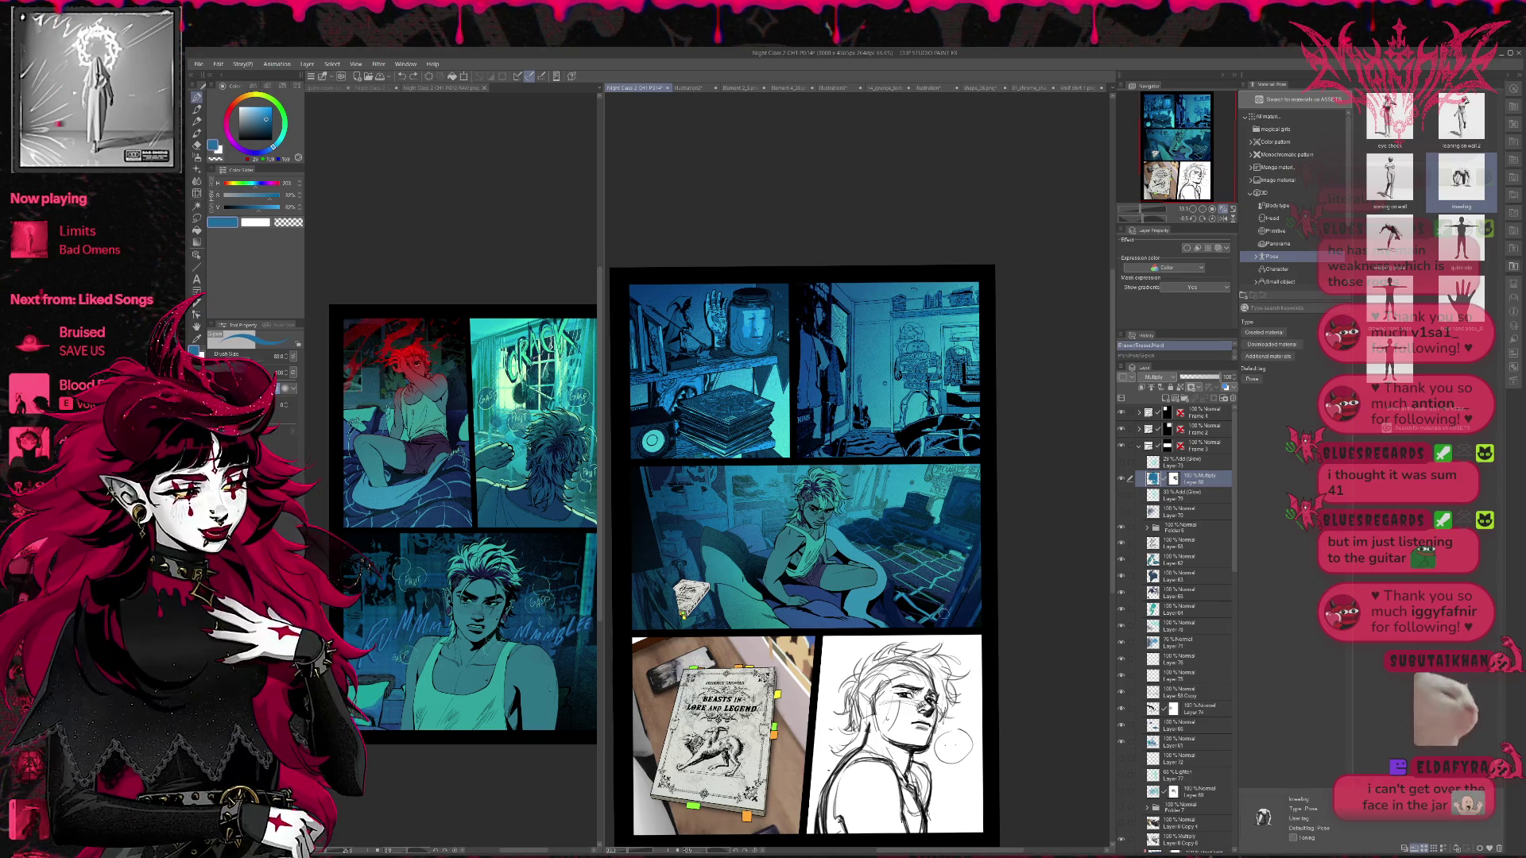
{"action": "key", "text": "ctrl+y"}
- Try an erase along the panel edge, undo it, and add a small pen mark there
{"action": "key", "text": "e"}
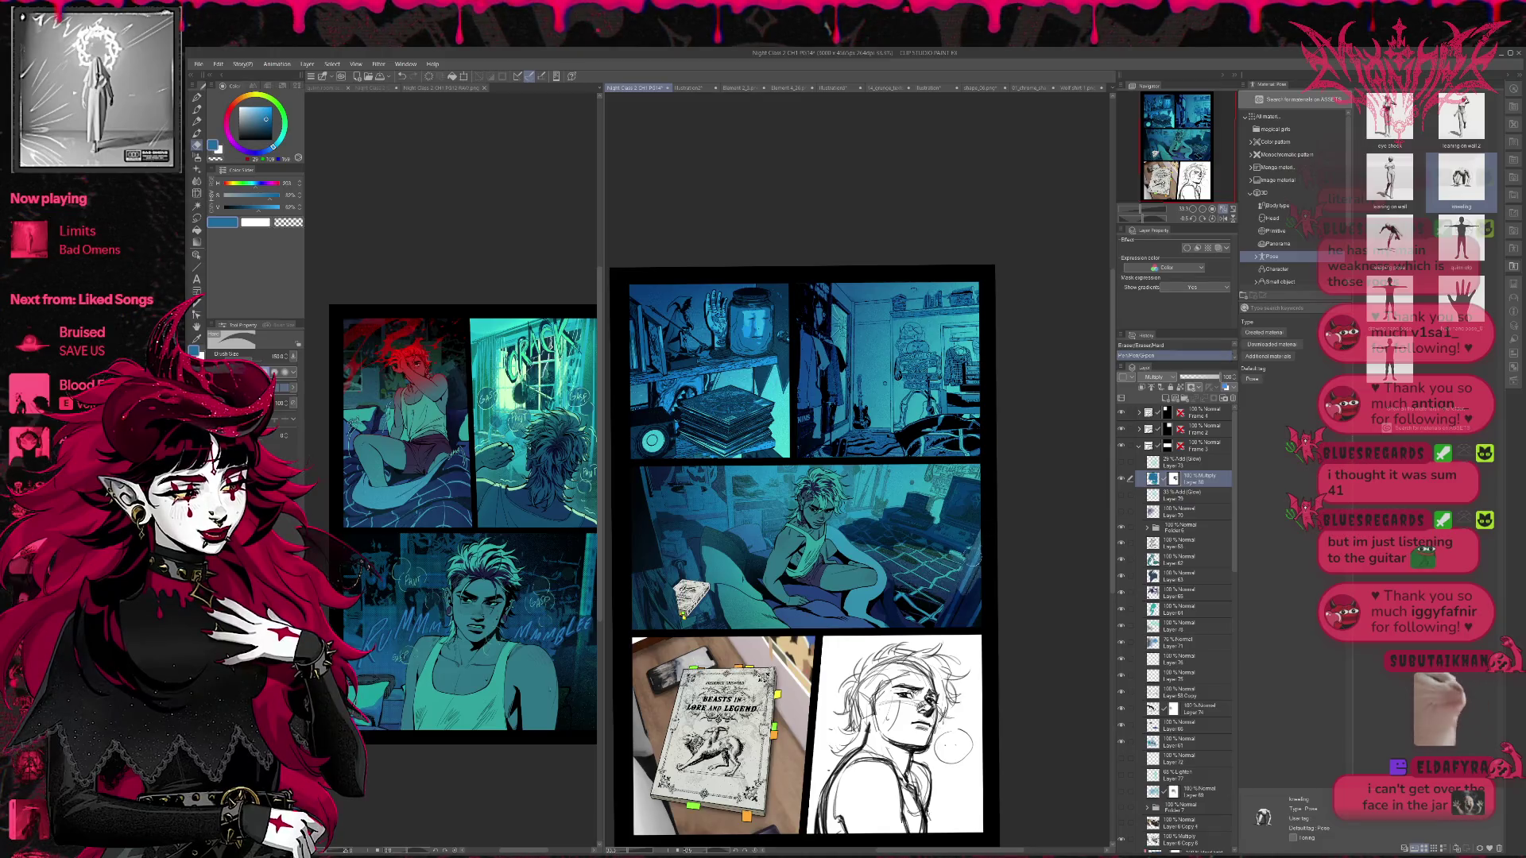
{"action": "left_click_drag", "start_coordinate": [972, 616], "coordinate": [975, 602]}
{"action": "key", "text": "ctrl+z"}
{"action": "key", "text": "p"}
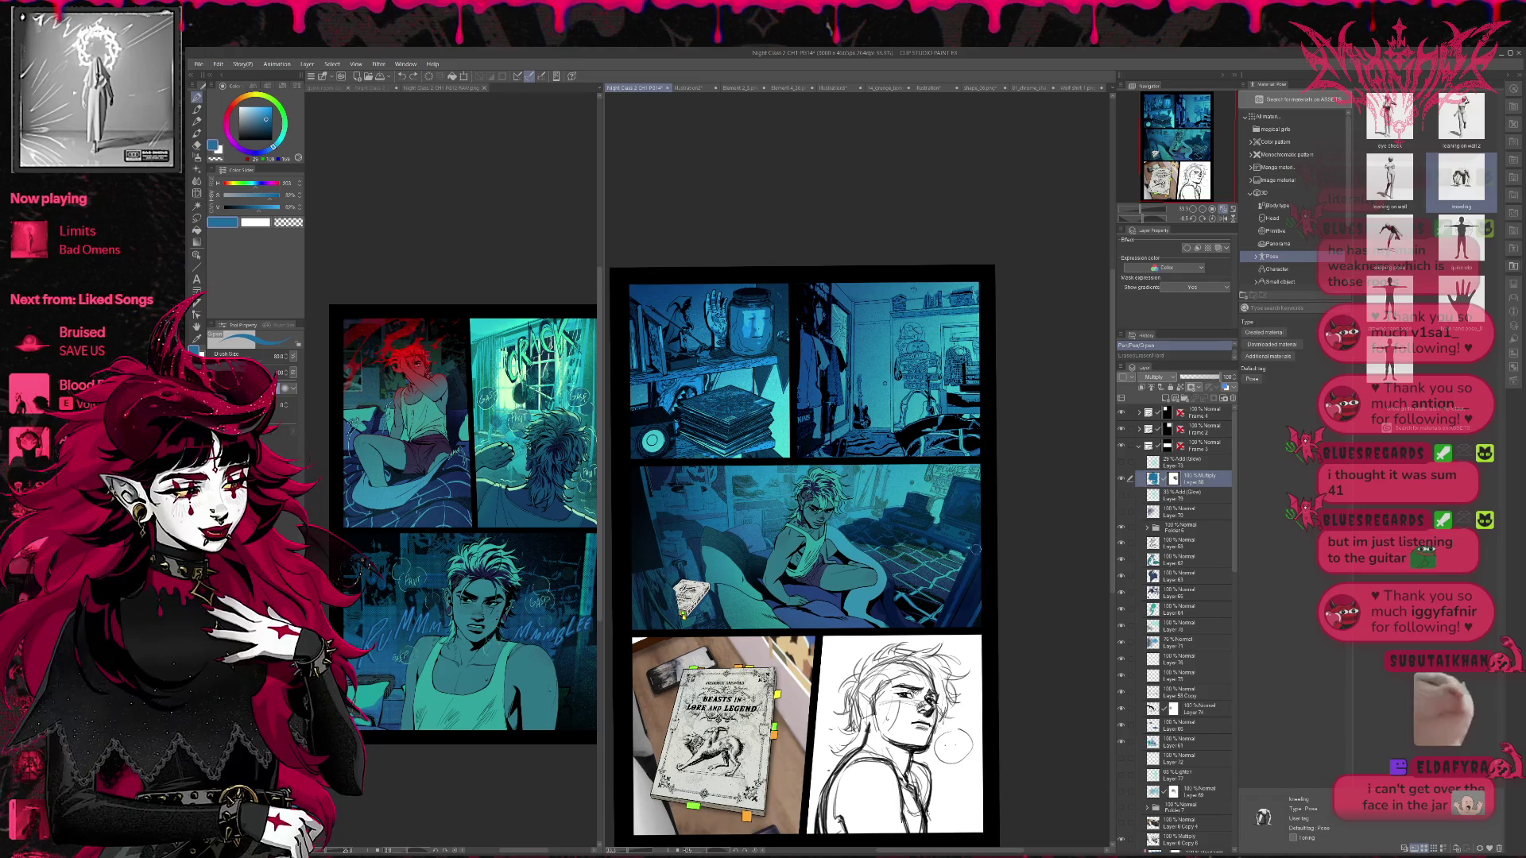
{"action": "left_click_drag", "start_coordinate": [994, 602], "coordinate": [1001, 610]}
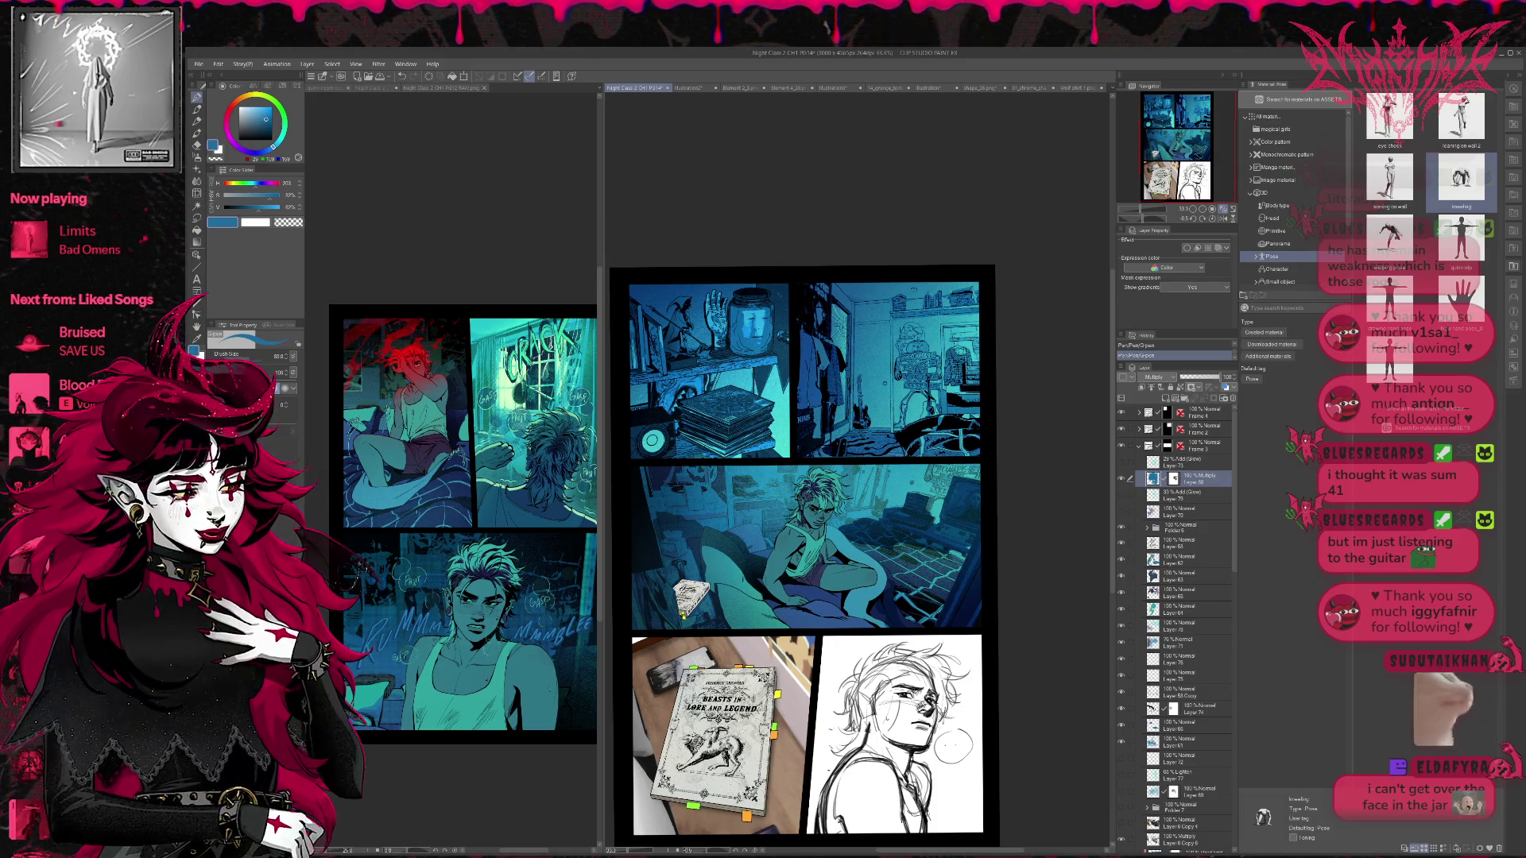
- Erase a bit of the middle panel art near the figure
{"action": "key", "text": "e"}
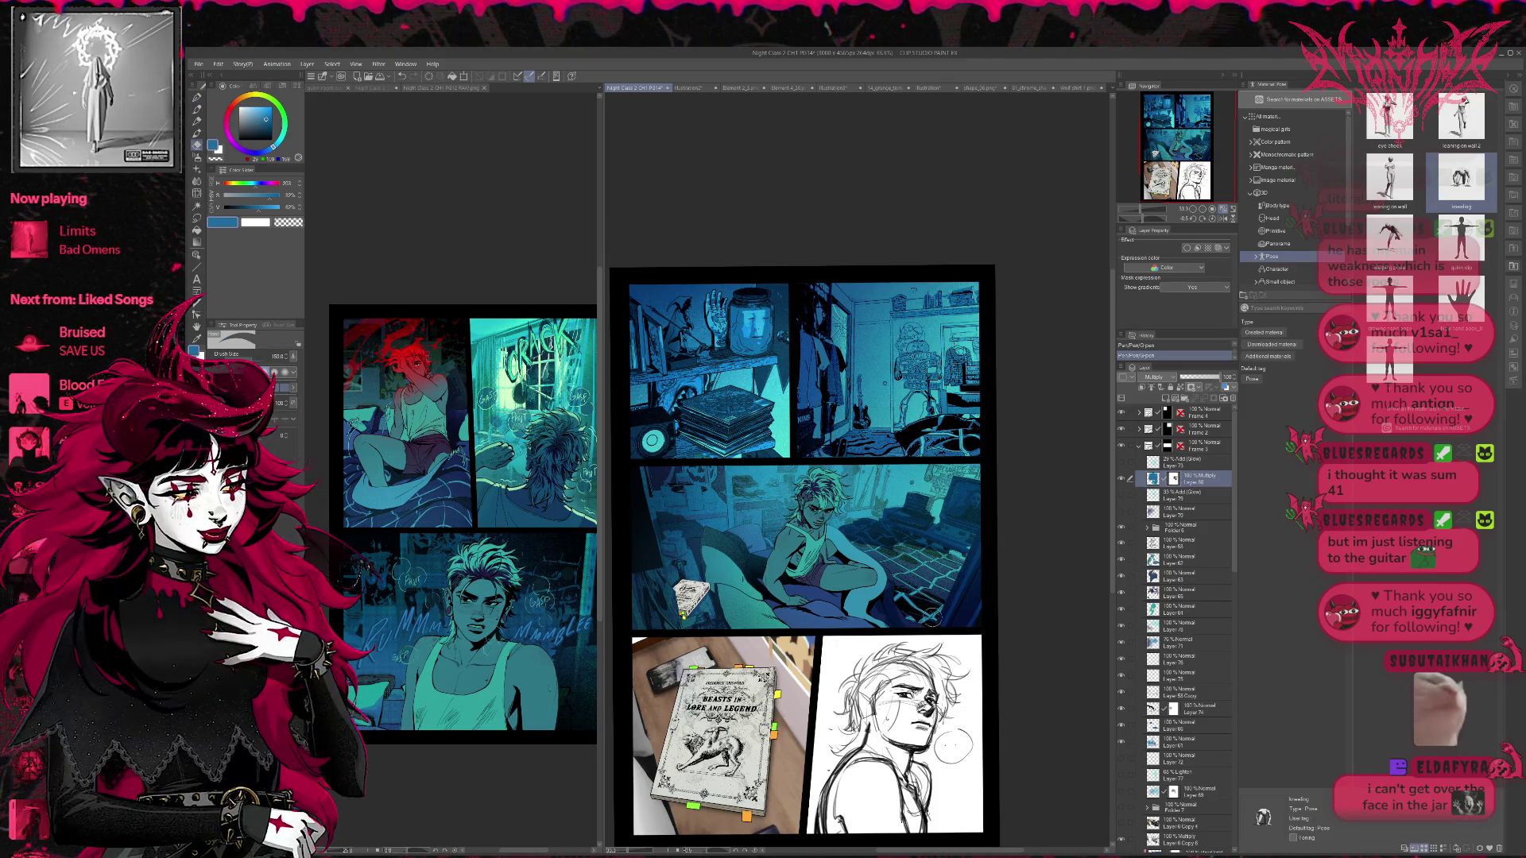
{"action": "key", "text": "p"}
{"action": "key", "text": "e"}
{"action": "left_click_drag", "start_coordinate": [890, 590], "coordinate": [898, 628]}
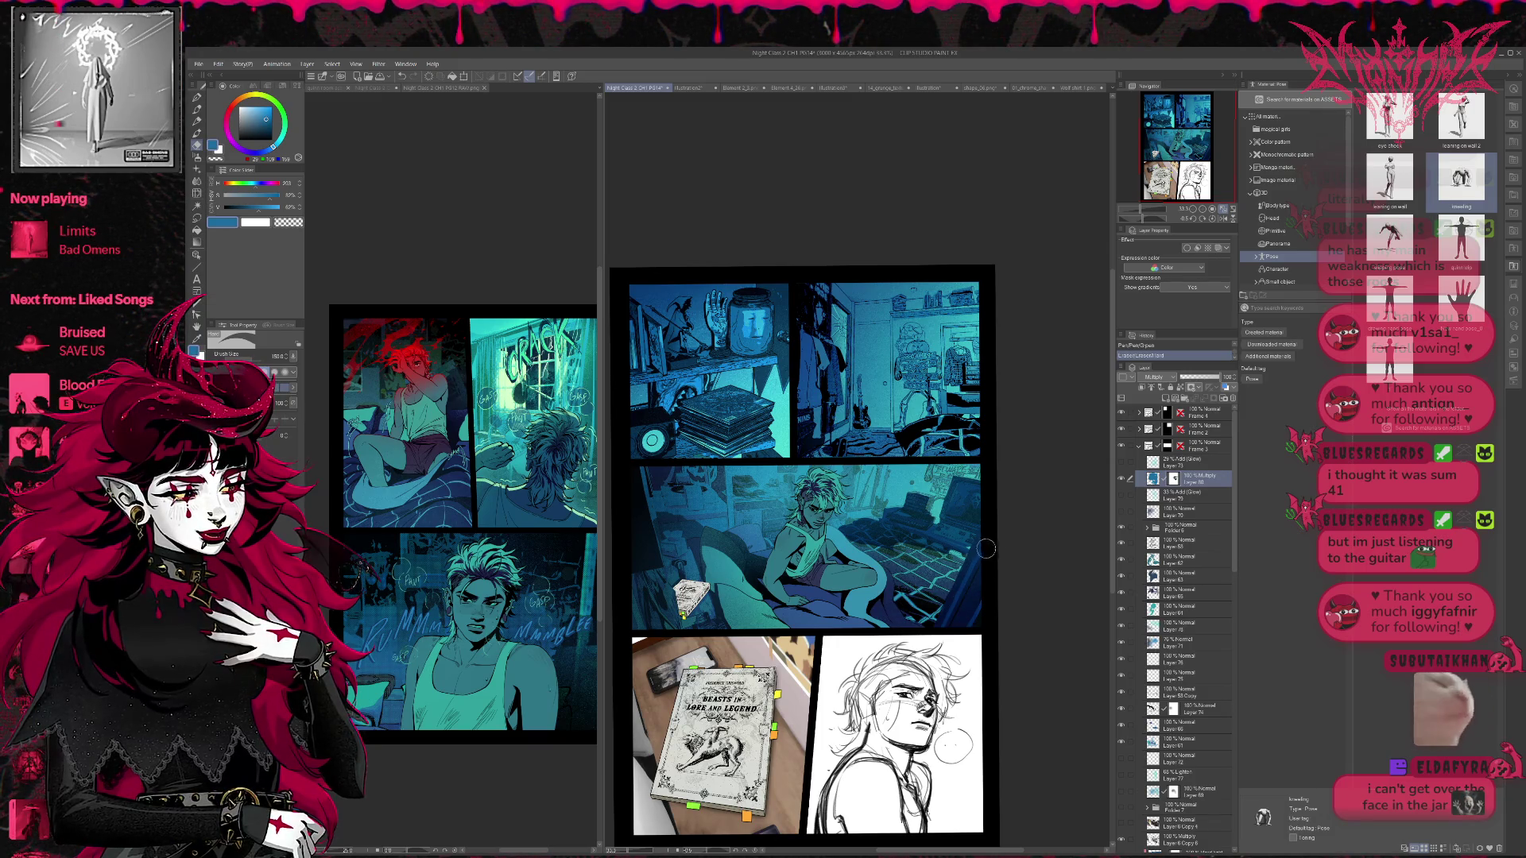
{"action": "key", "text": "p"}
{"action": "key", "text": "e"}
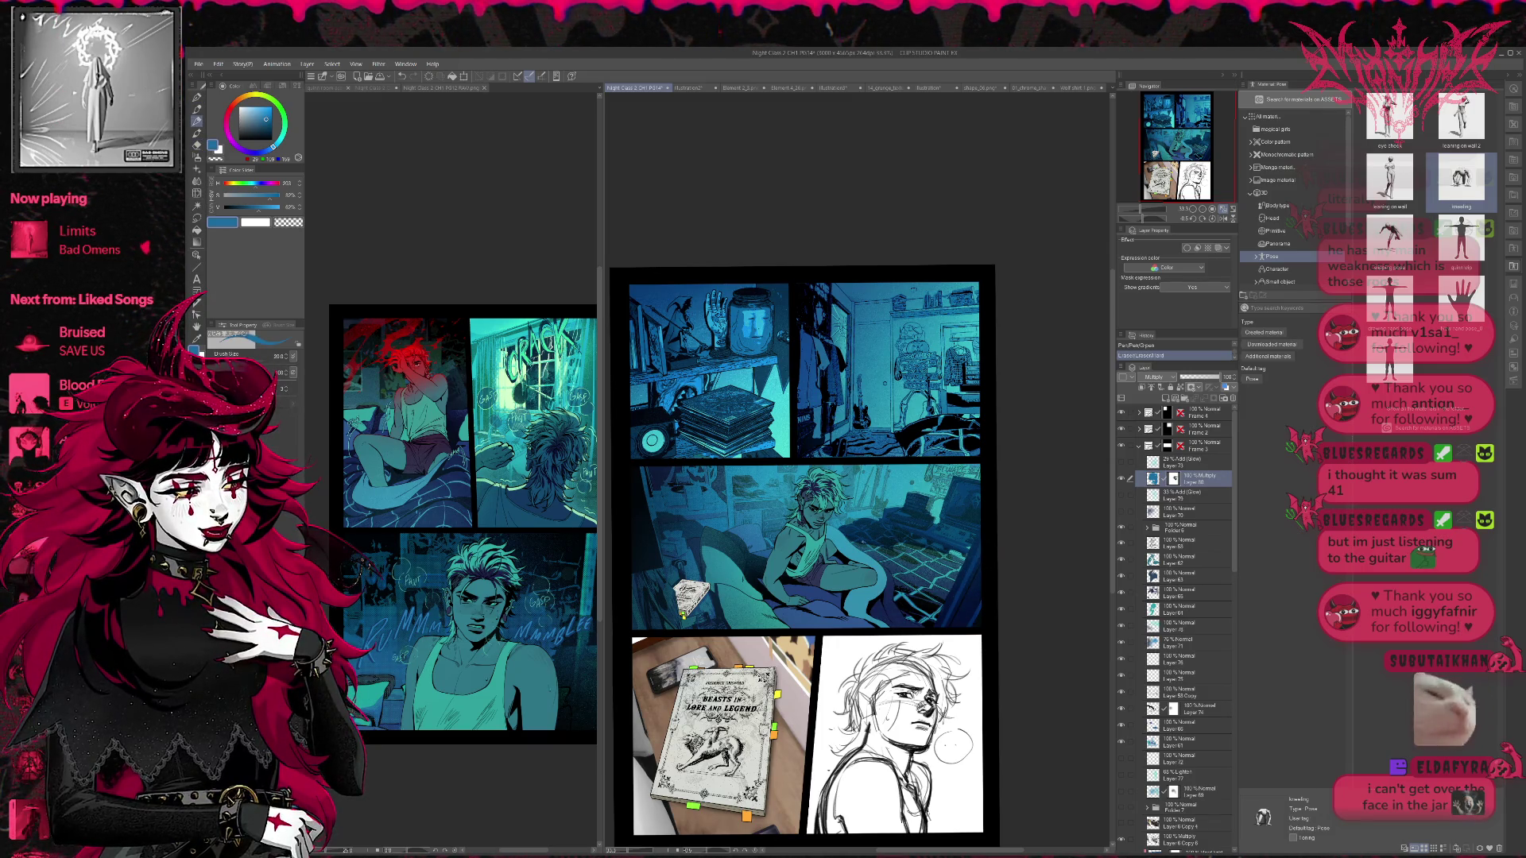
- Repaint the Round watercolor stroke near the figure's knee and lower brush size to 80
{"action": "key", "text": "e"}
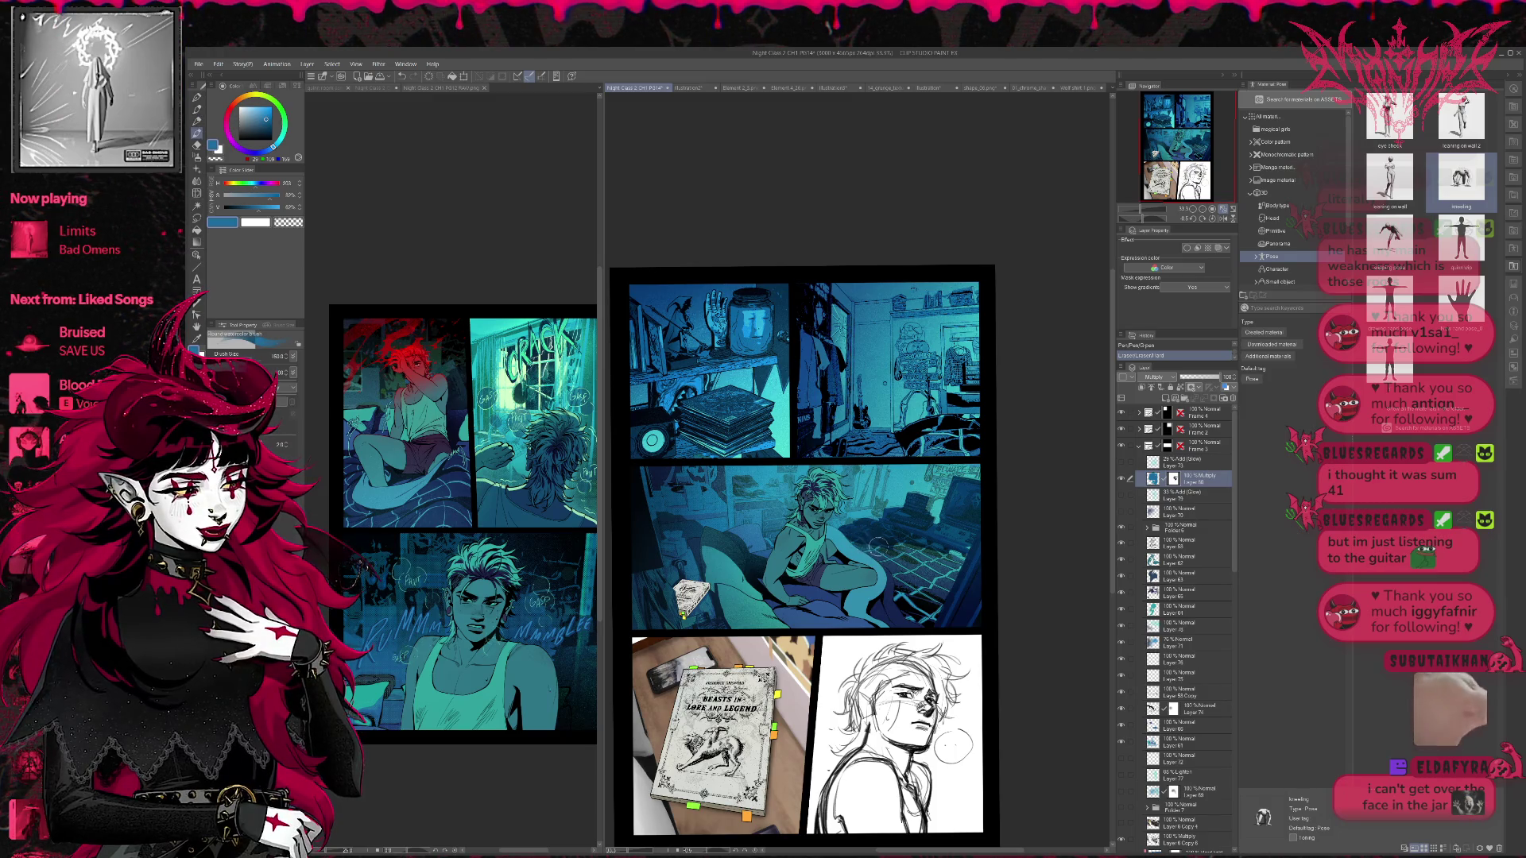
{"action": "key", "text": "b"}
{"action": "left_click_drag", "start_coordinate": [867, 549], "coordinate": [914, 556]}
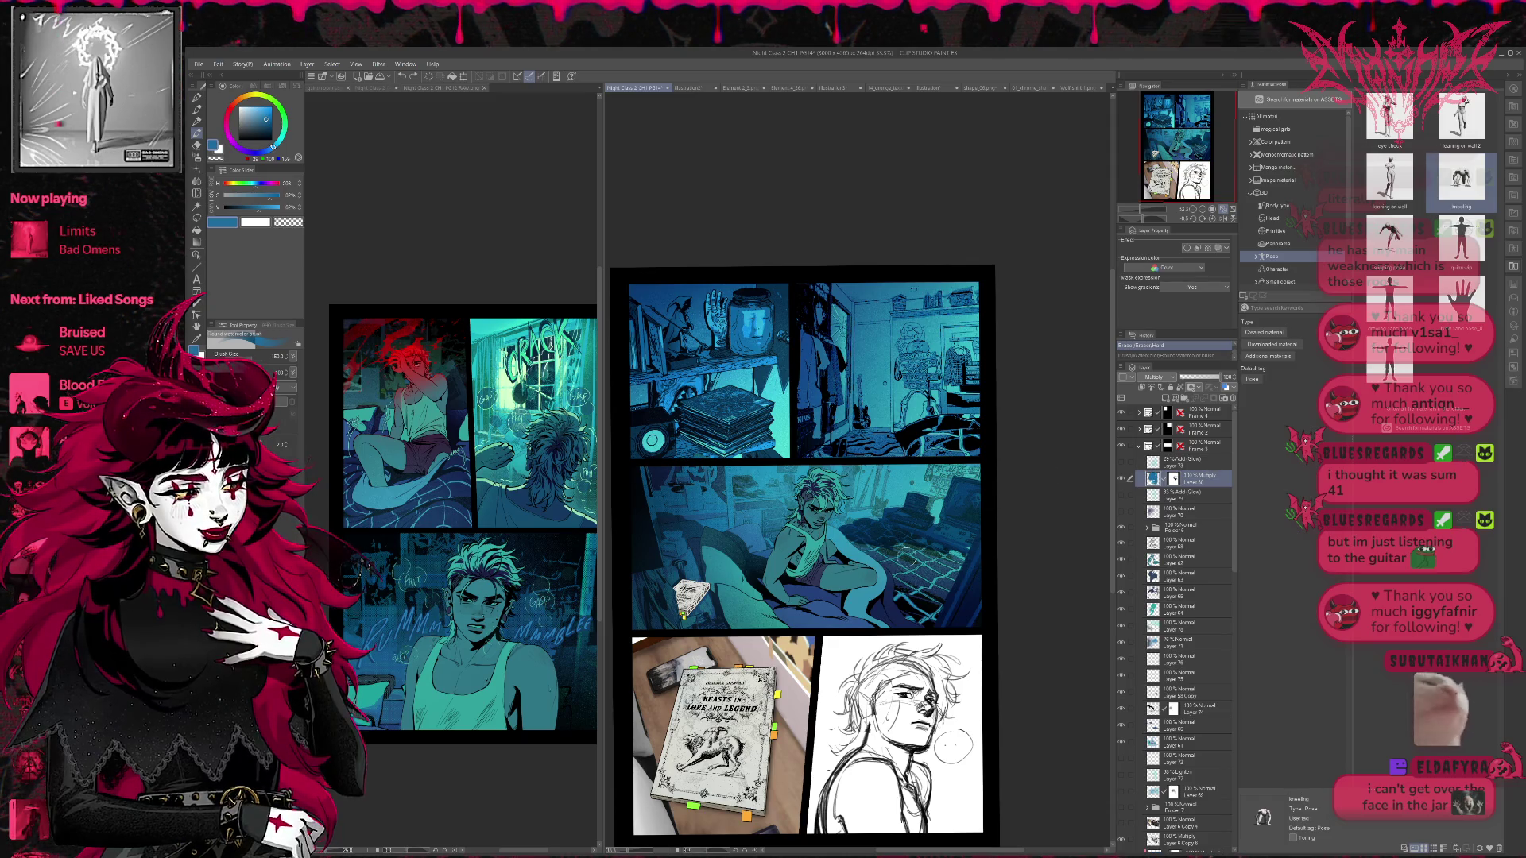
{"action": "left_click_drag", "start_coordinate": [867, 541], "coordinate": [938, 548]}
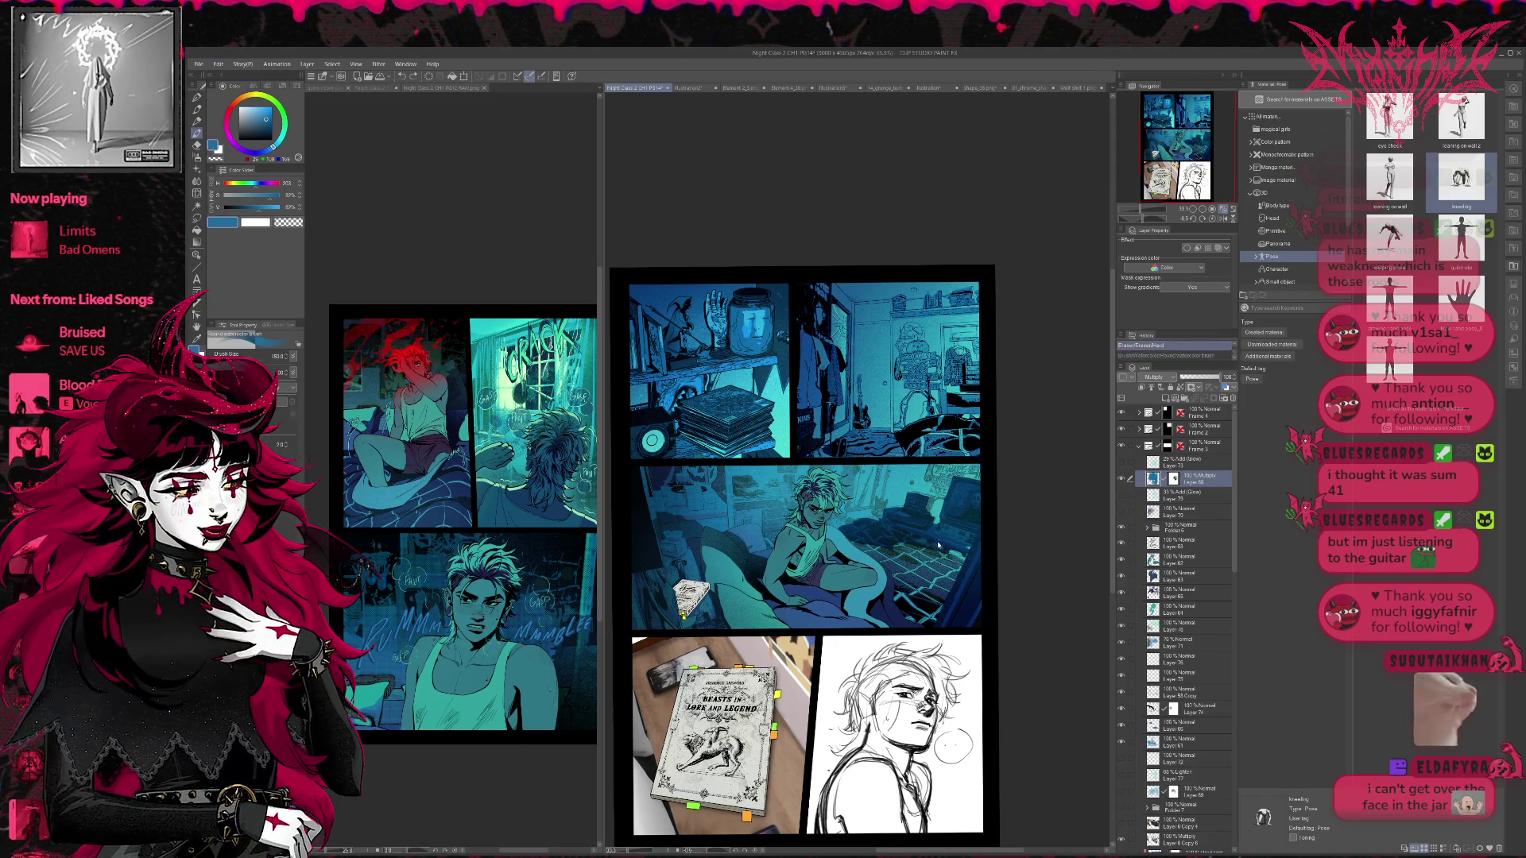
{"action": "key", "text": "ctrl+z"}
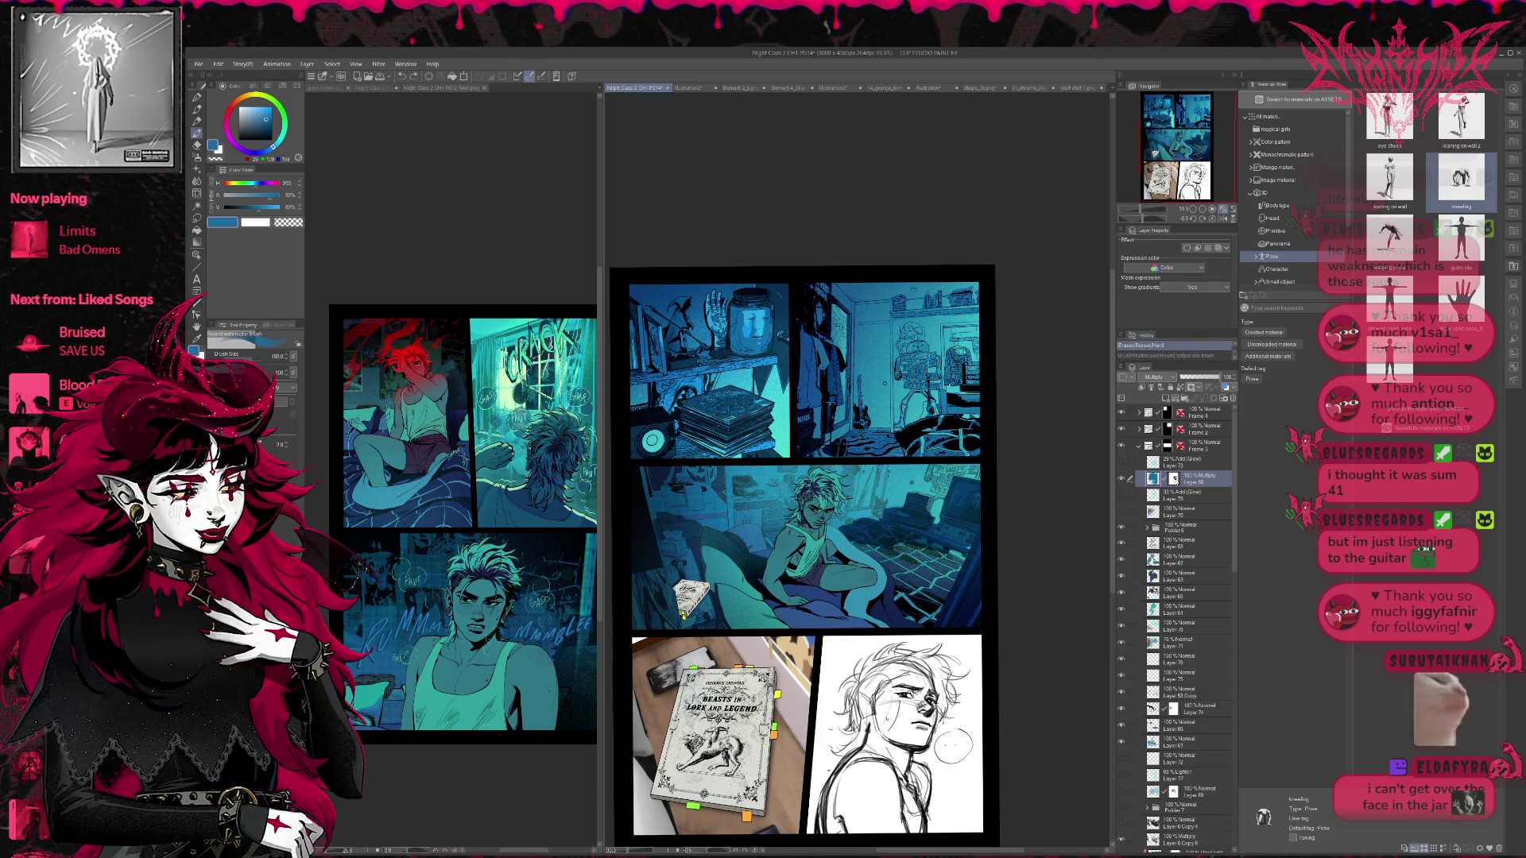
{"action": "left_click_drag", "start_coordinate": [919, 547], "coordinate": [898, 545]}
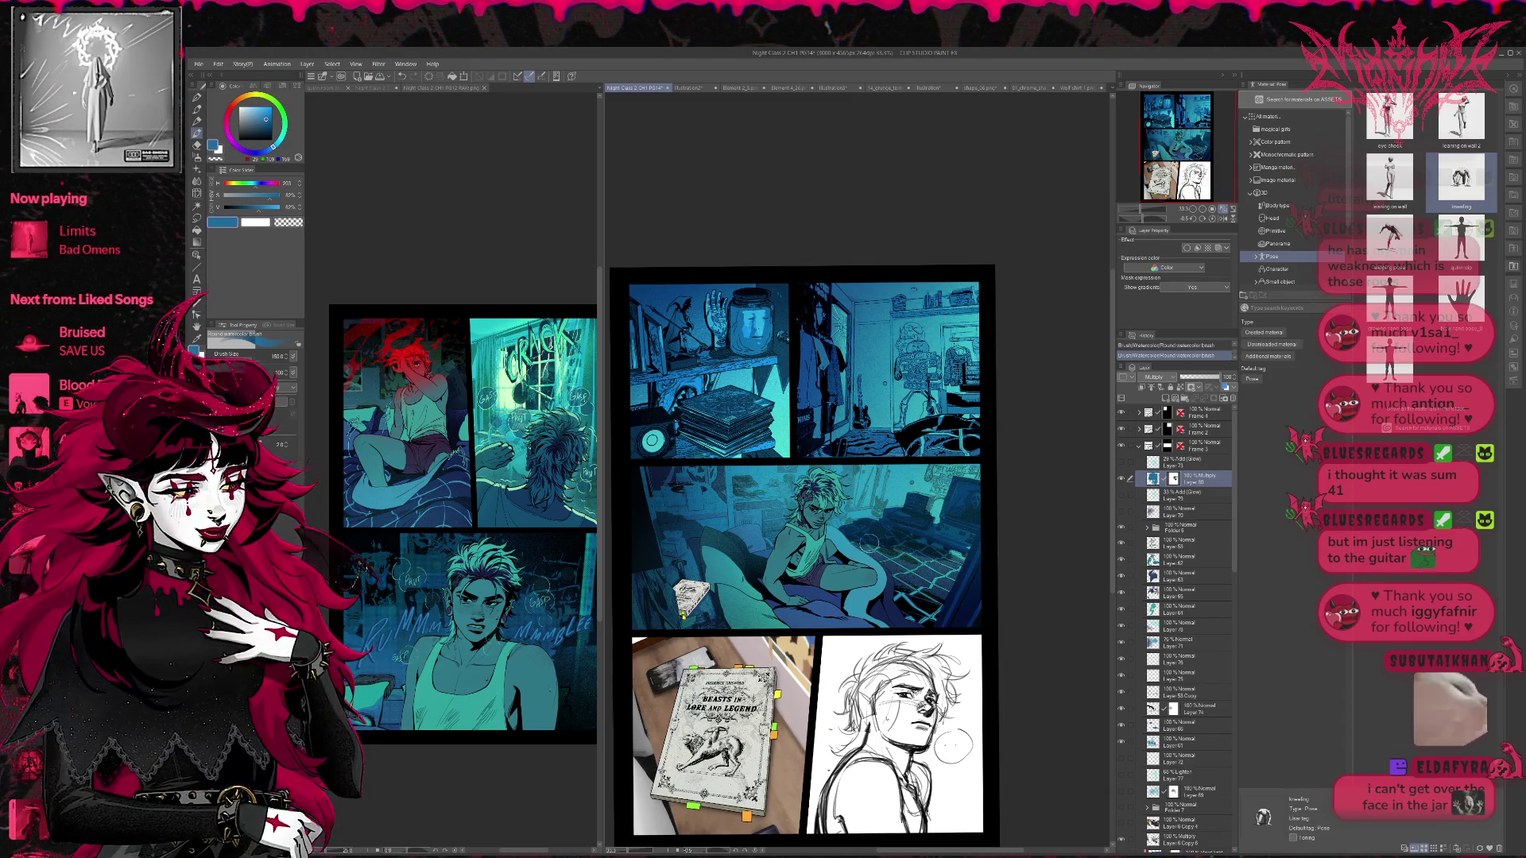
{"action": "key", "text": "bracketleft"}
{"action": "key", "text": "bracketleft"}
{"action": "key", "text": "bracketleft"}
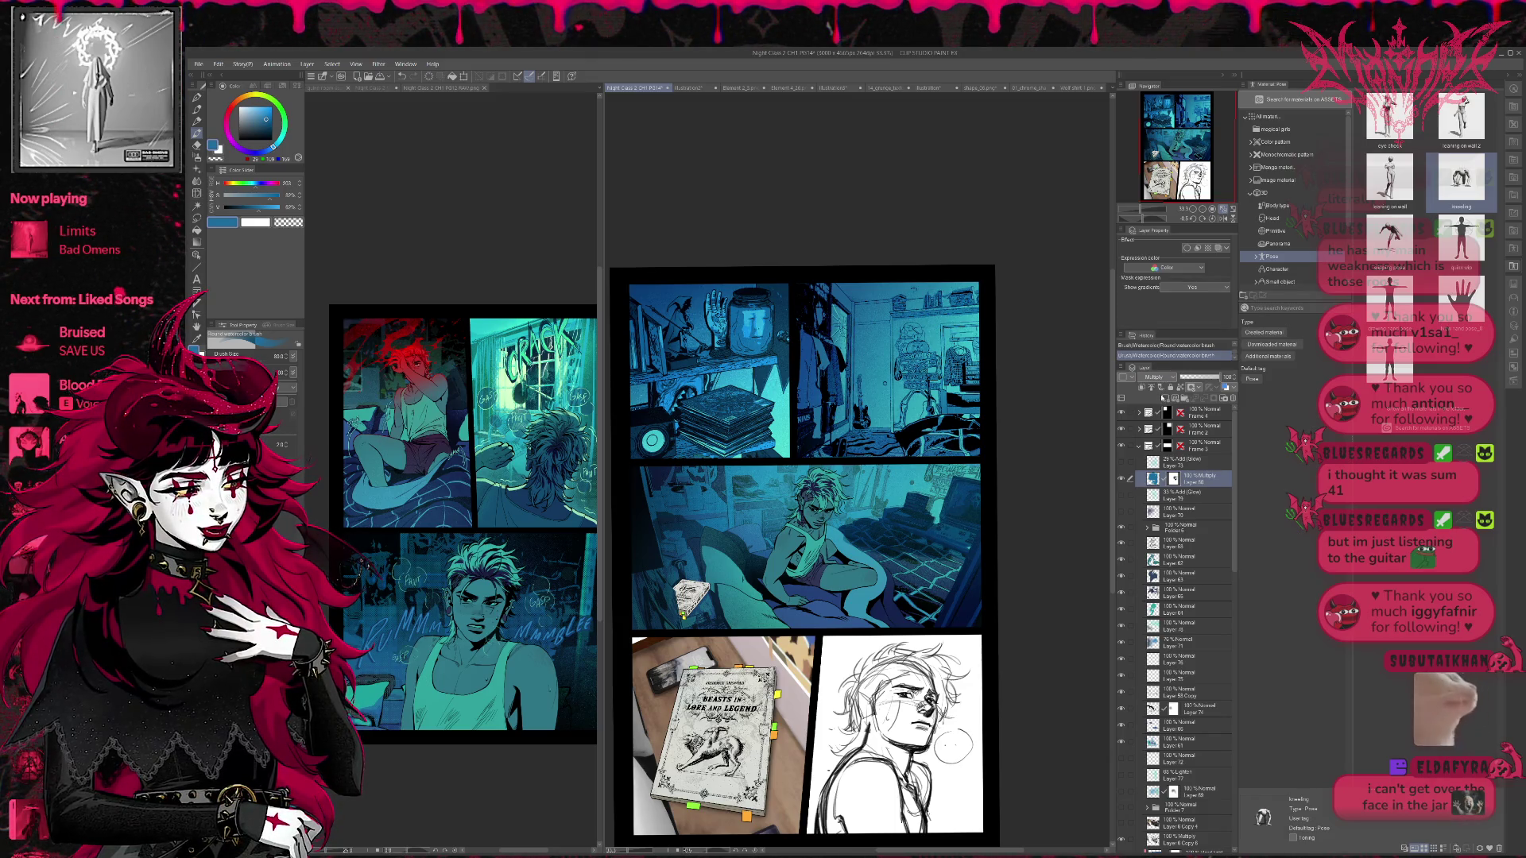
- Cycle the colour layer through Darken, Color Burn, Subtract, Lighten, Soft light, Hard light and Exclusion
{"action": "key", "text": "shift+minus"}
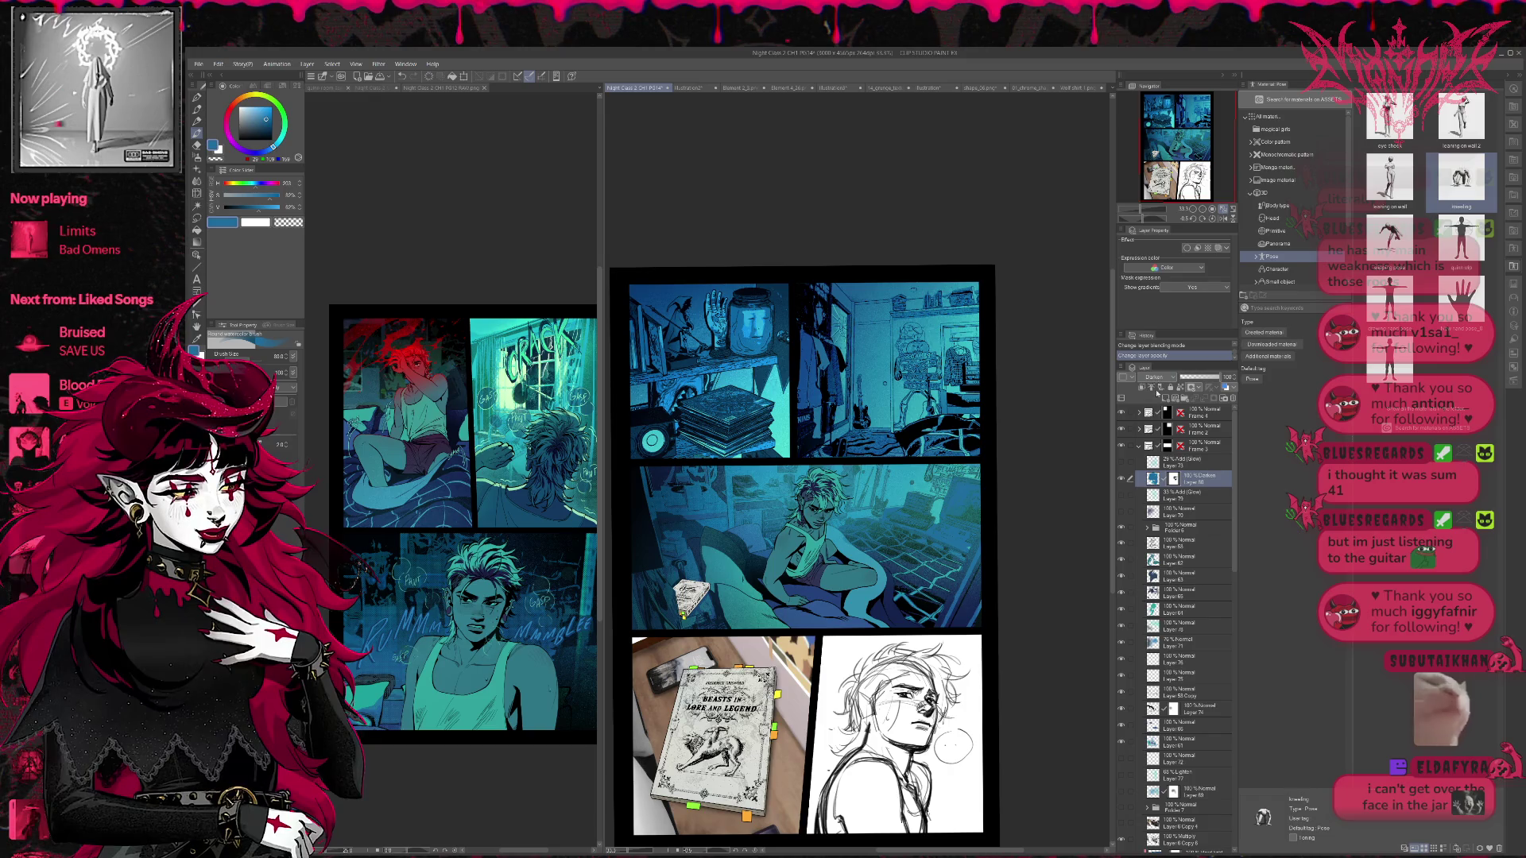
{"action": "key", "text": "shift+plus"}
{"action": "key", "text": "shift+plus"}
{"action": "key", "text": "shift+plus"}
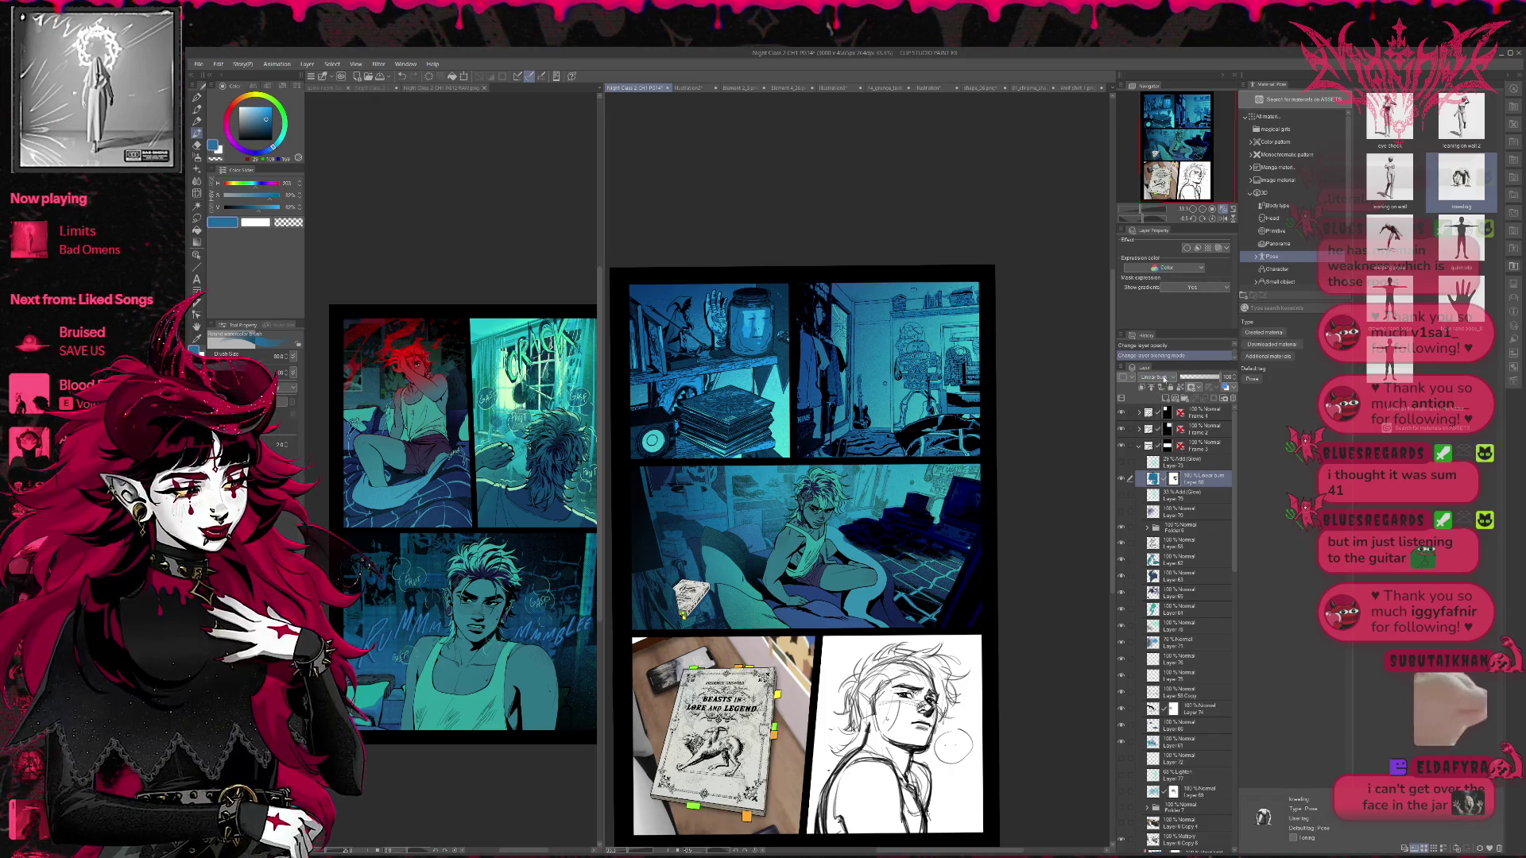
{"action": "key", "text": "shift+plus"}
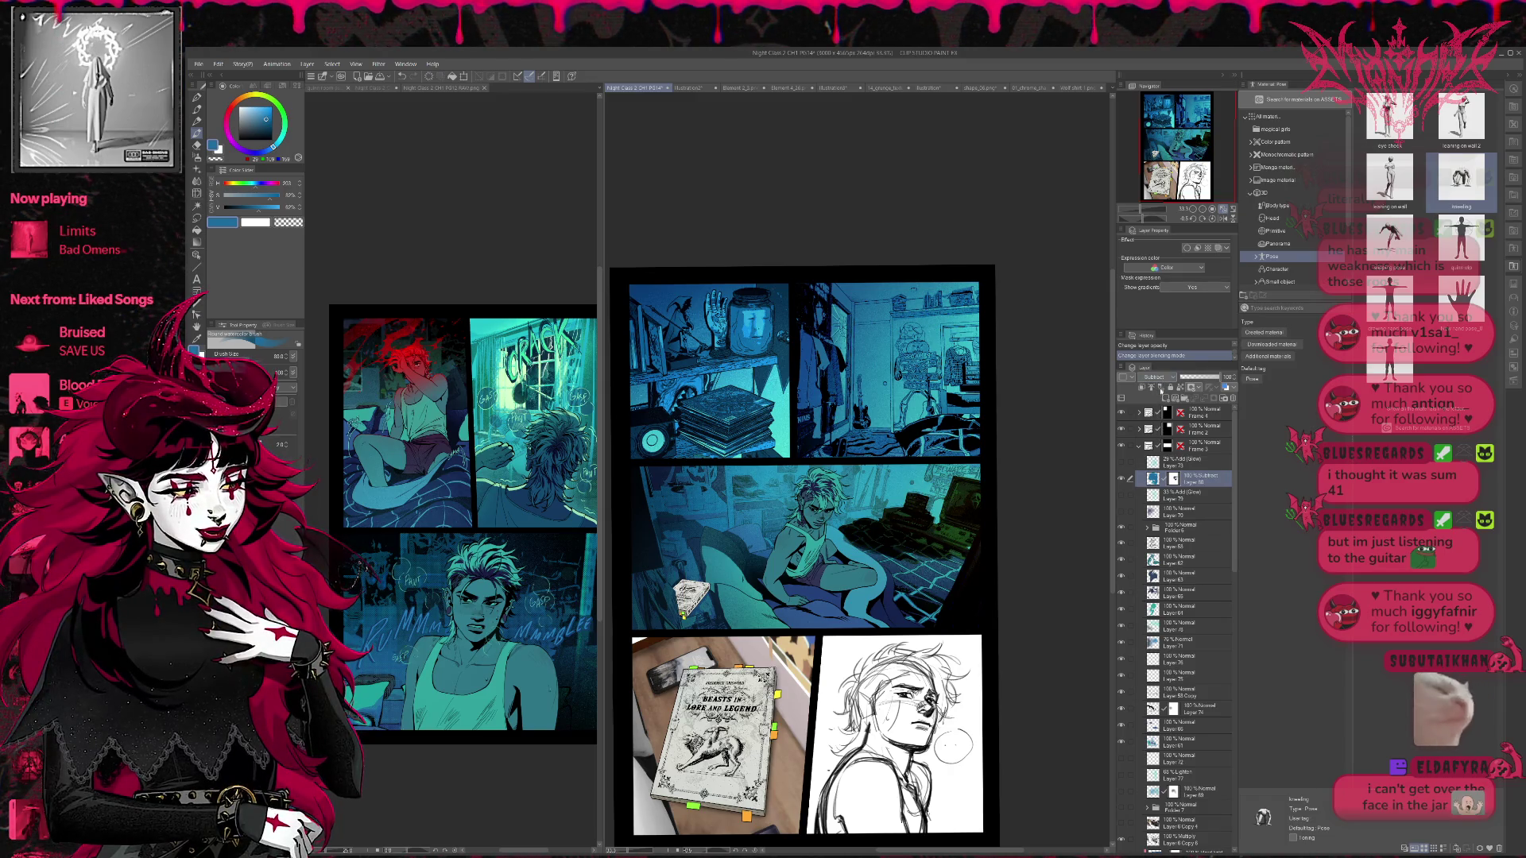
{"action": "key", "text": "shift+plus"}
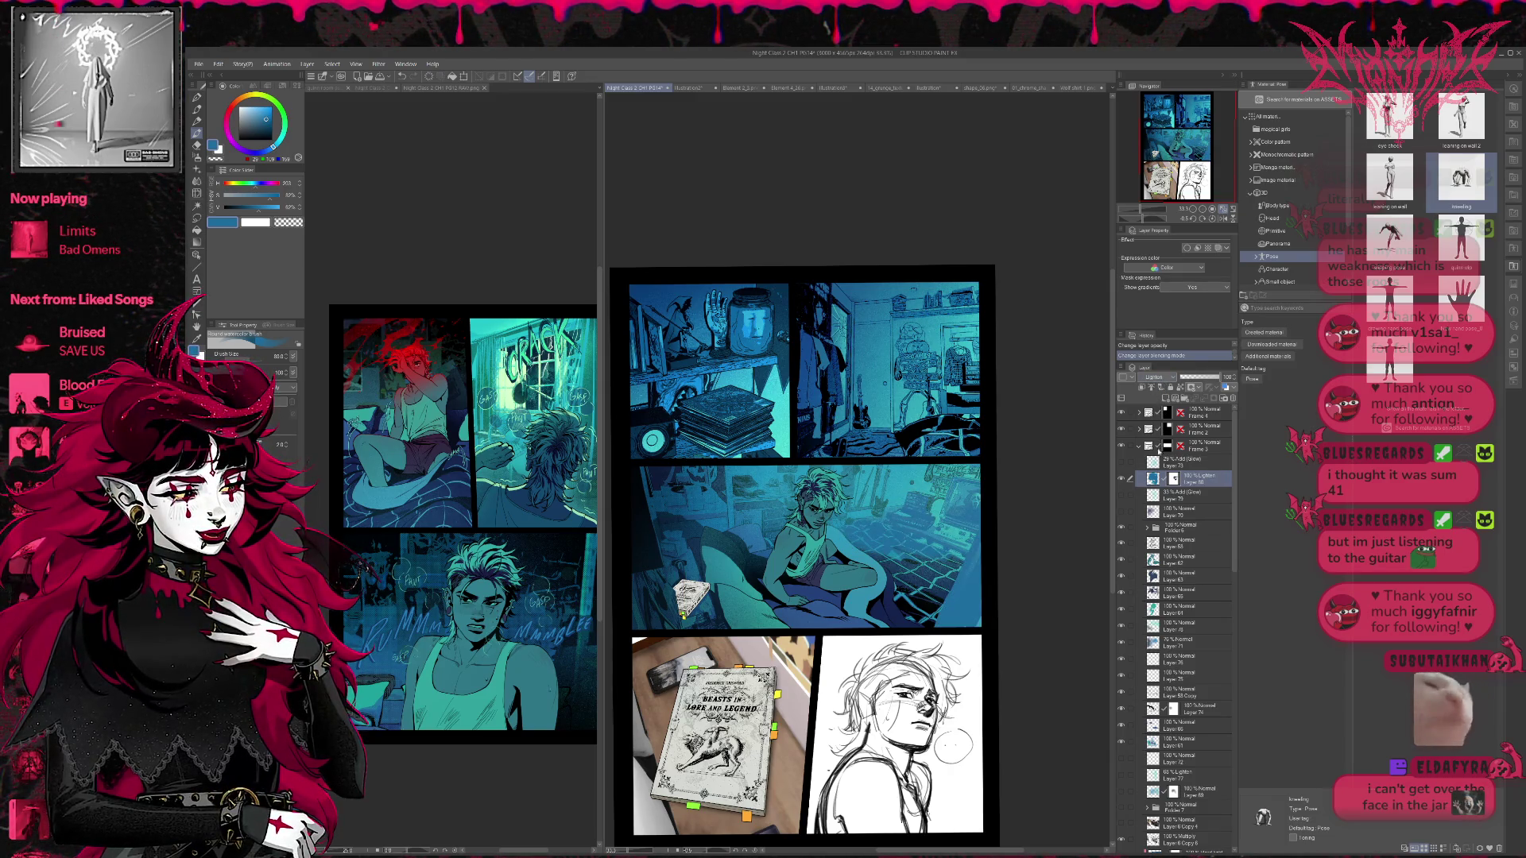
{"action": "key", "text": "shift+plus"}
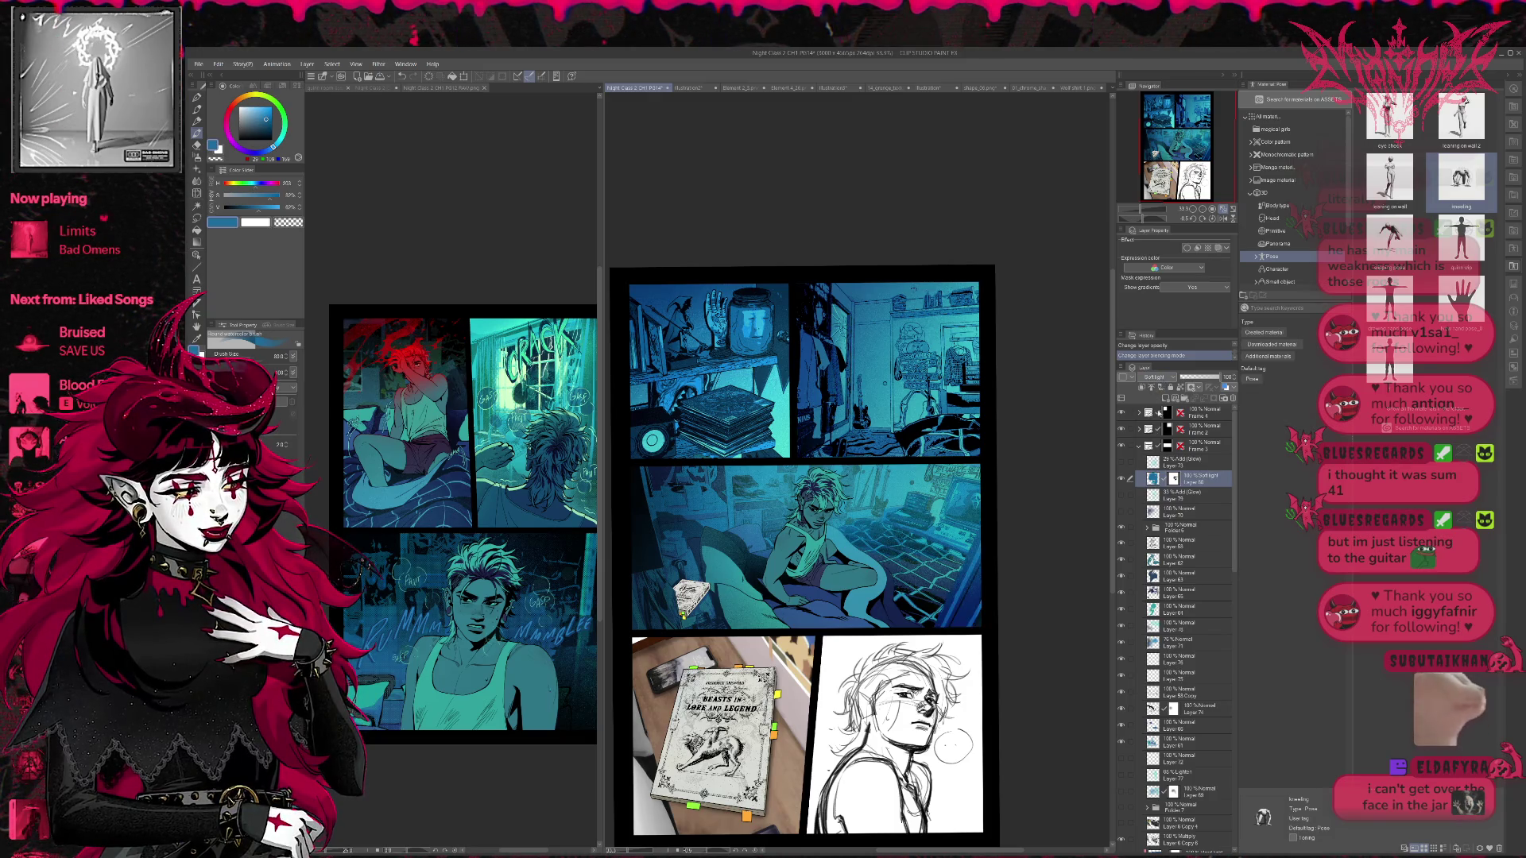
{"action": "key", "text": "shift+plus"}
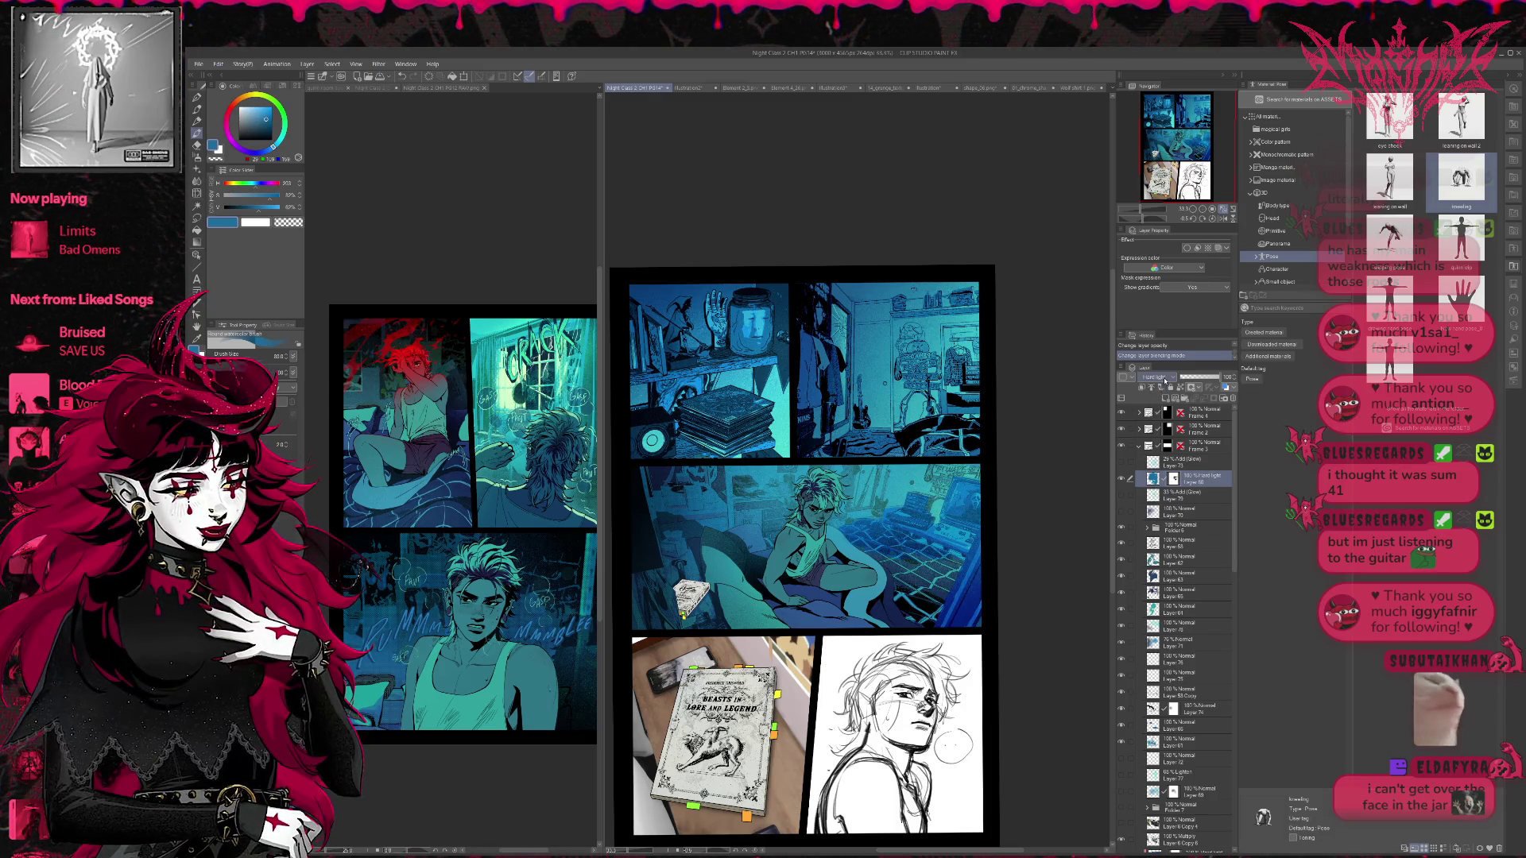
{"action": "key", "text": "shift+plus"}
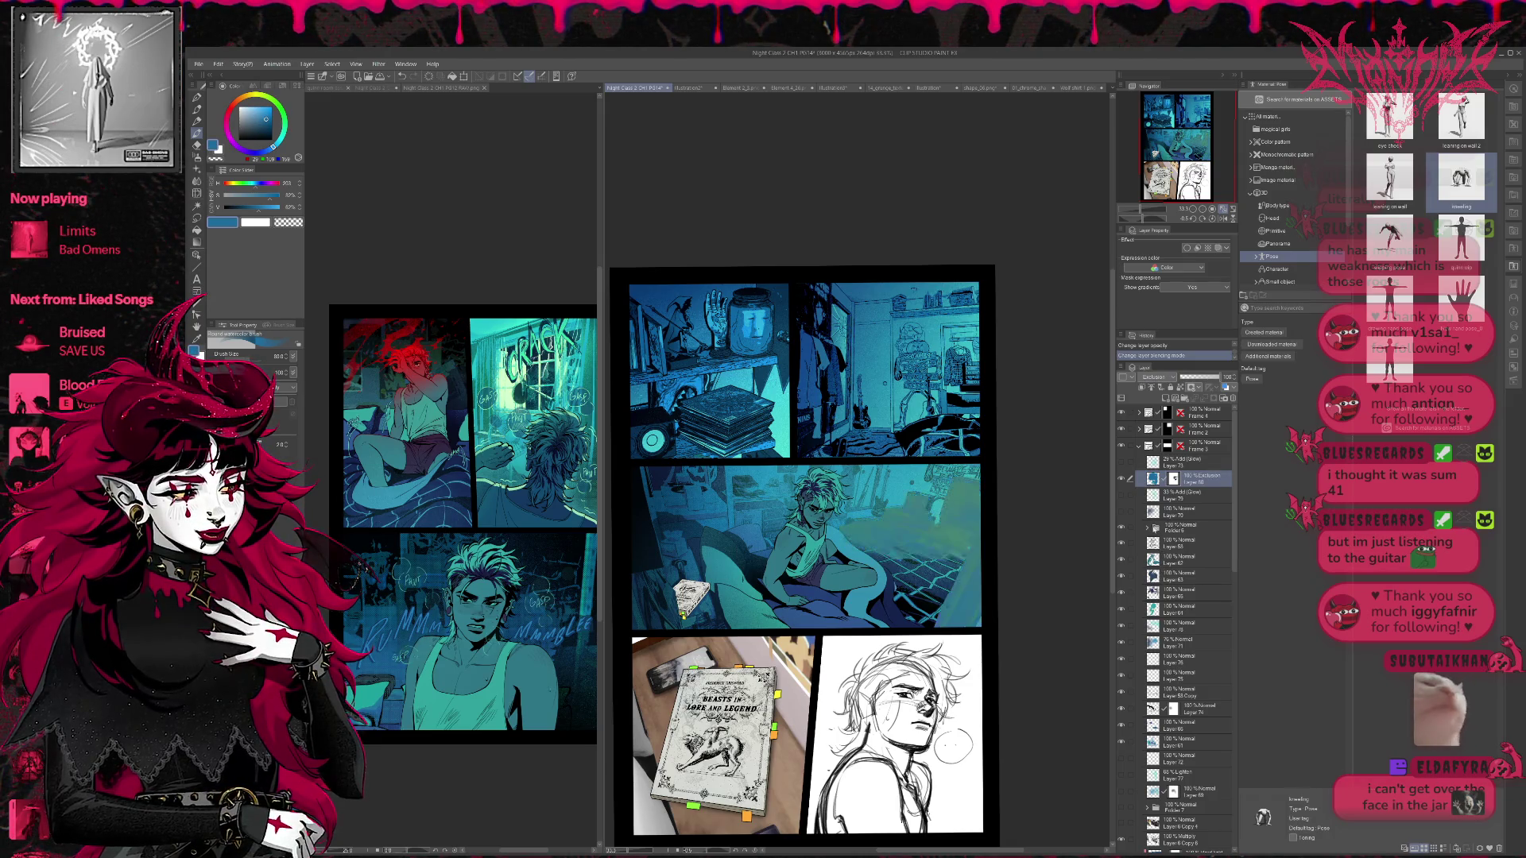
- Settle the colour layer on Darker color blending at 60% opacity, checking with a visibility toggle
{"action": "left_click_drag", "start_coordinate": [1203, 380], "coordinate": [1209, 387]}
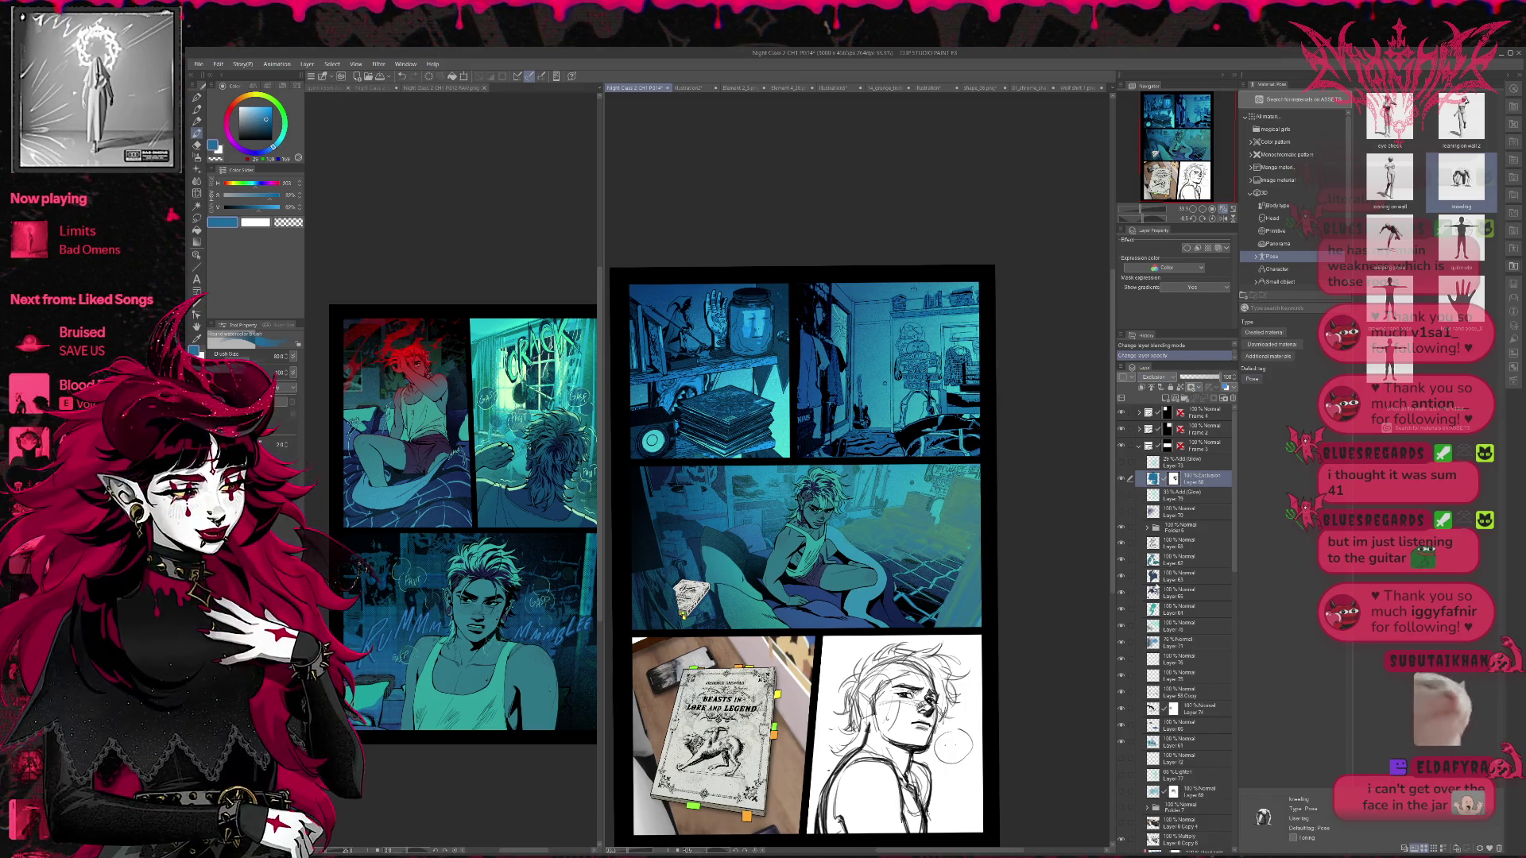
{"action": "left_click", "coordinate": [1153, 376]}
{"action": "left_click", "coordinate": [1154, 415]}
{"action": "left_click", "coordinate": [1122, 478]}
{"action": "left_click", "coordinate": [1127, 478]}
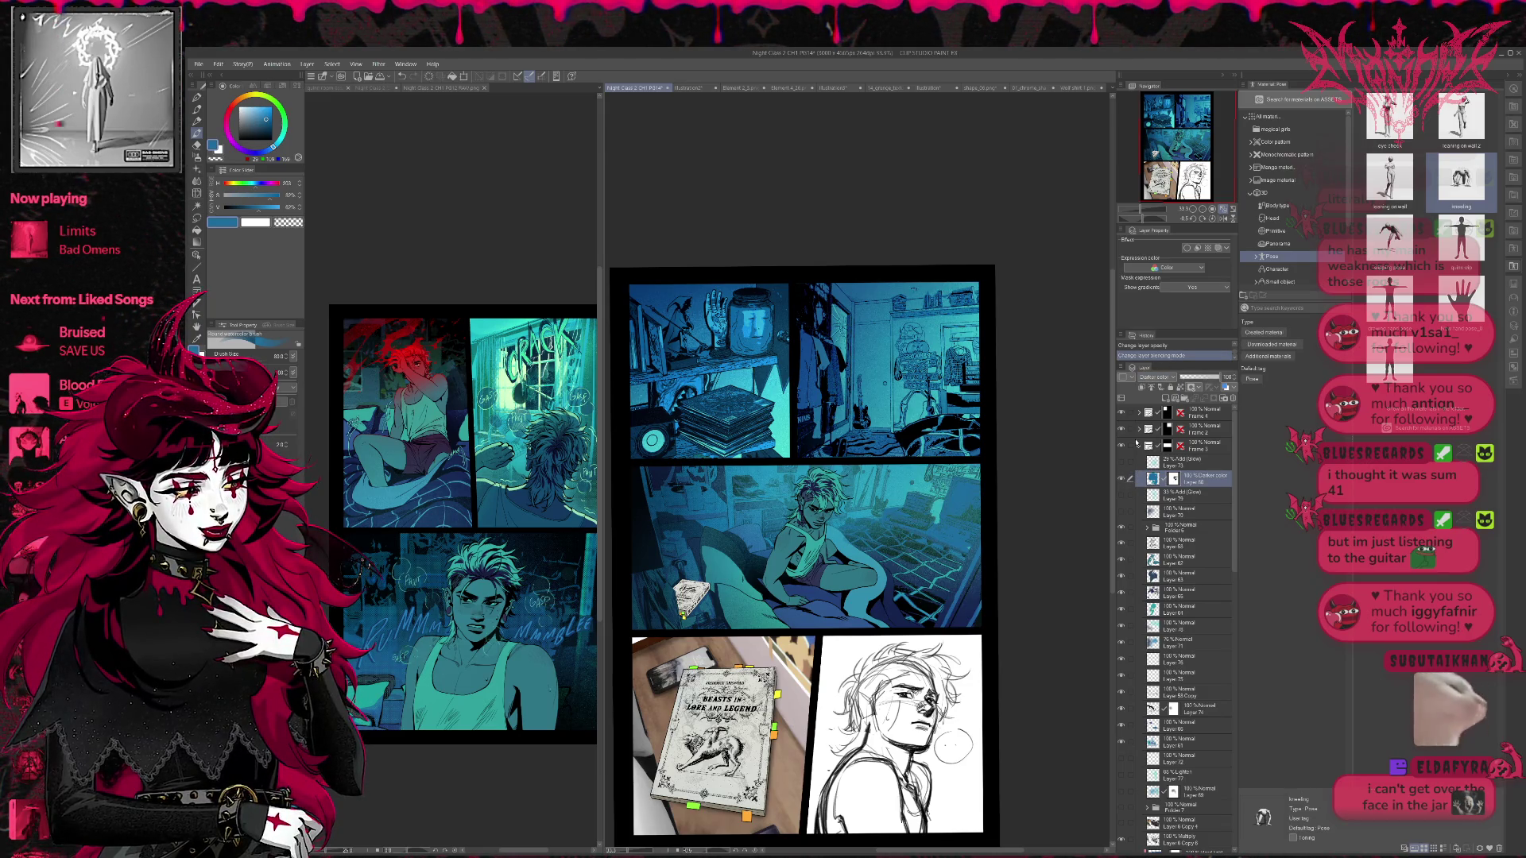
{"action": "left_click", "coordinate": [1219, 380]}
- Restore the colour layer to 100% opacity and mirror the canvas to check the composition
{"action": "left_click", "coordinate": [1221, 378]}
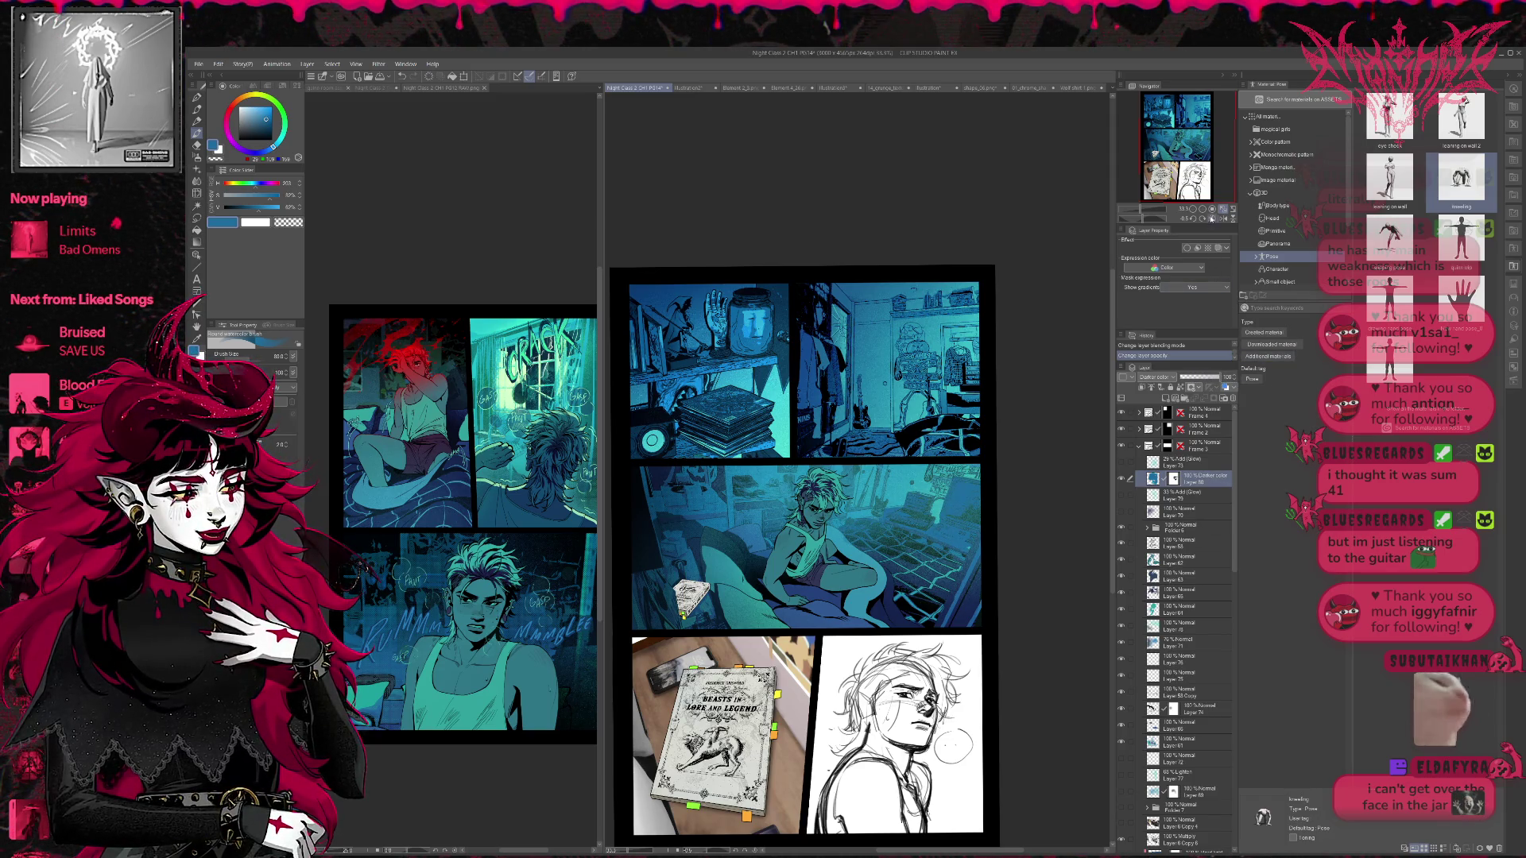
{"action": "left_click", "coordinate": [1223, 217]}
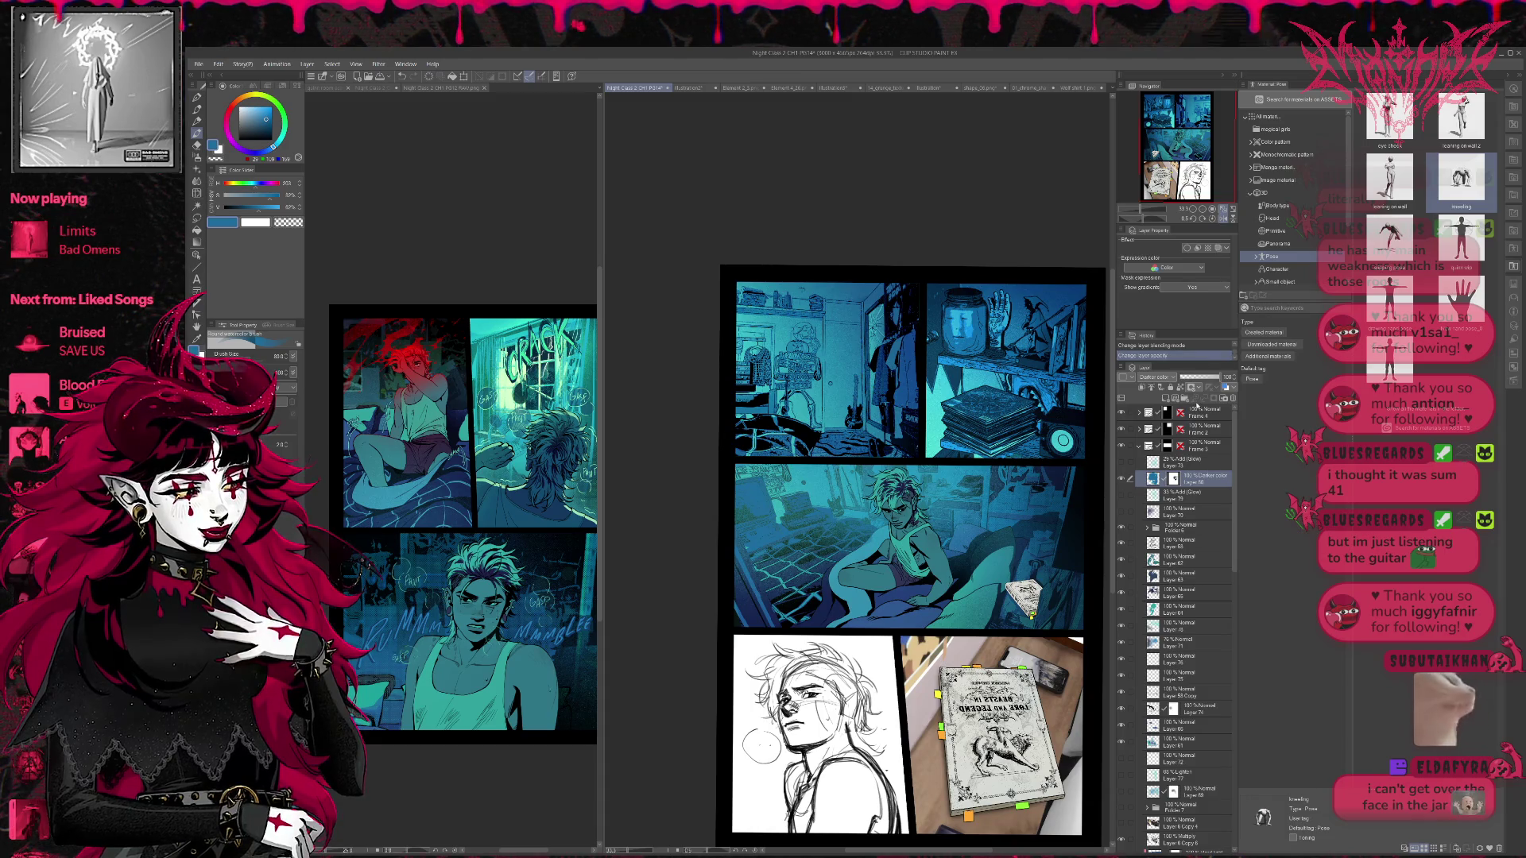
{"action": "scroll", "coordinate": [1161, 377], "scroll_direction": "up", "scroll_amount": 4}
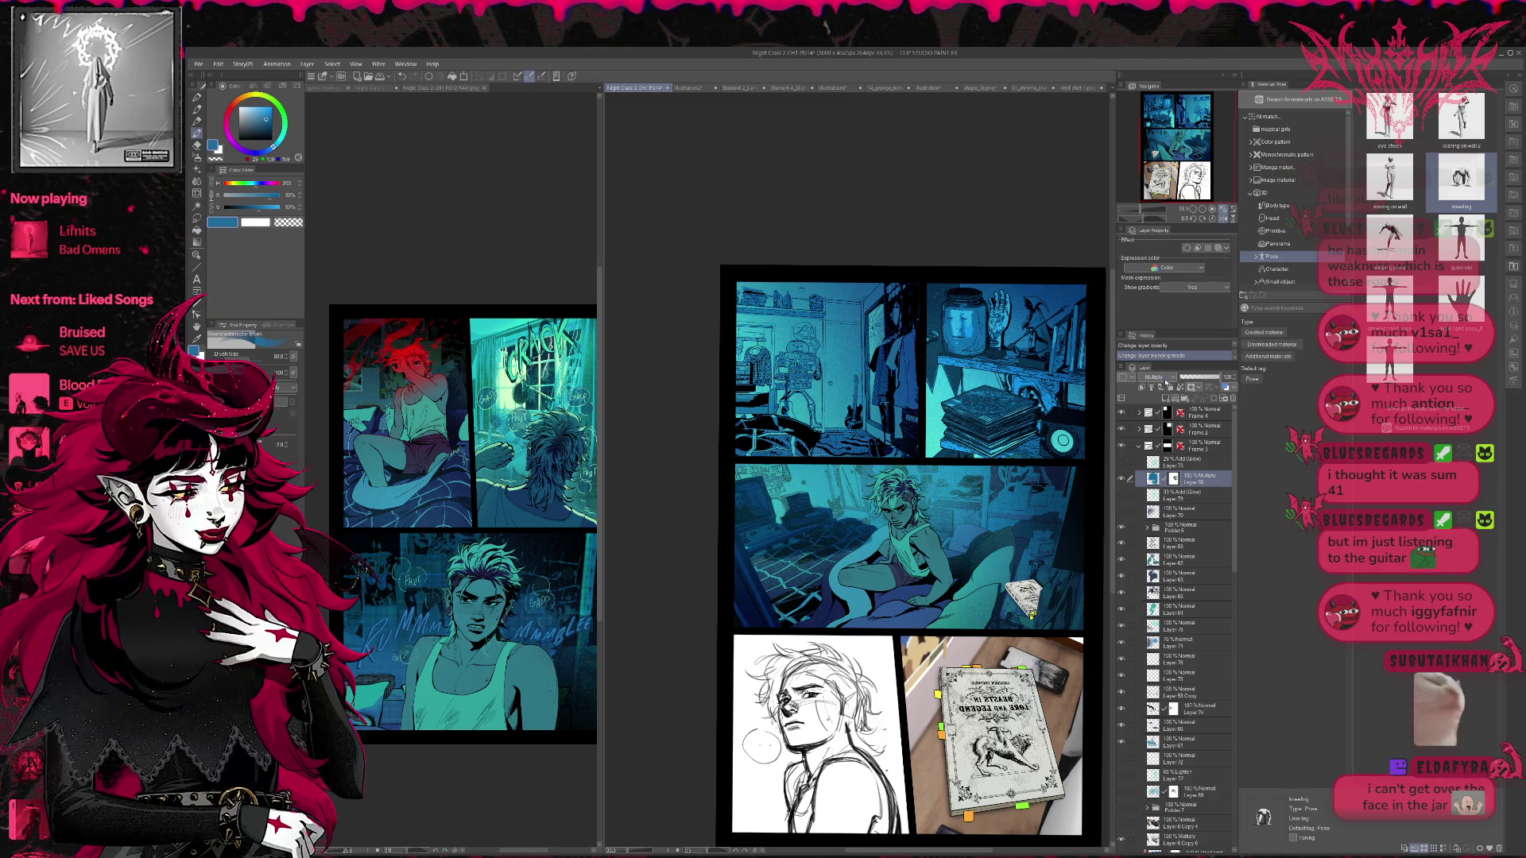
{"action": "scroll", "coordinate": [1157, 379], "scroll_direction": "down", "scroll_amount": 1}
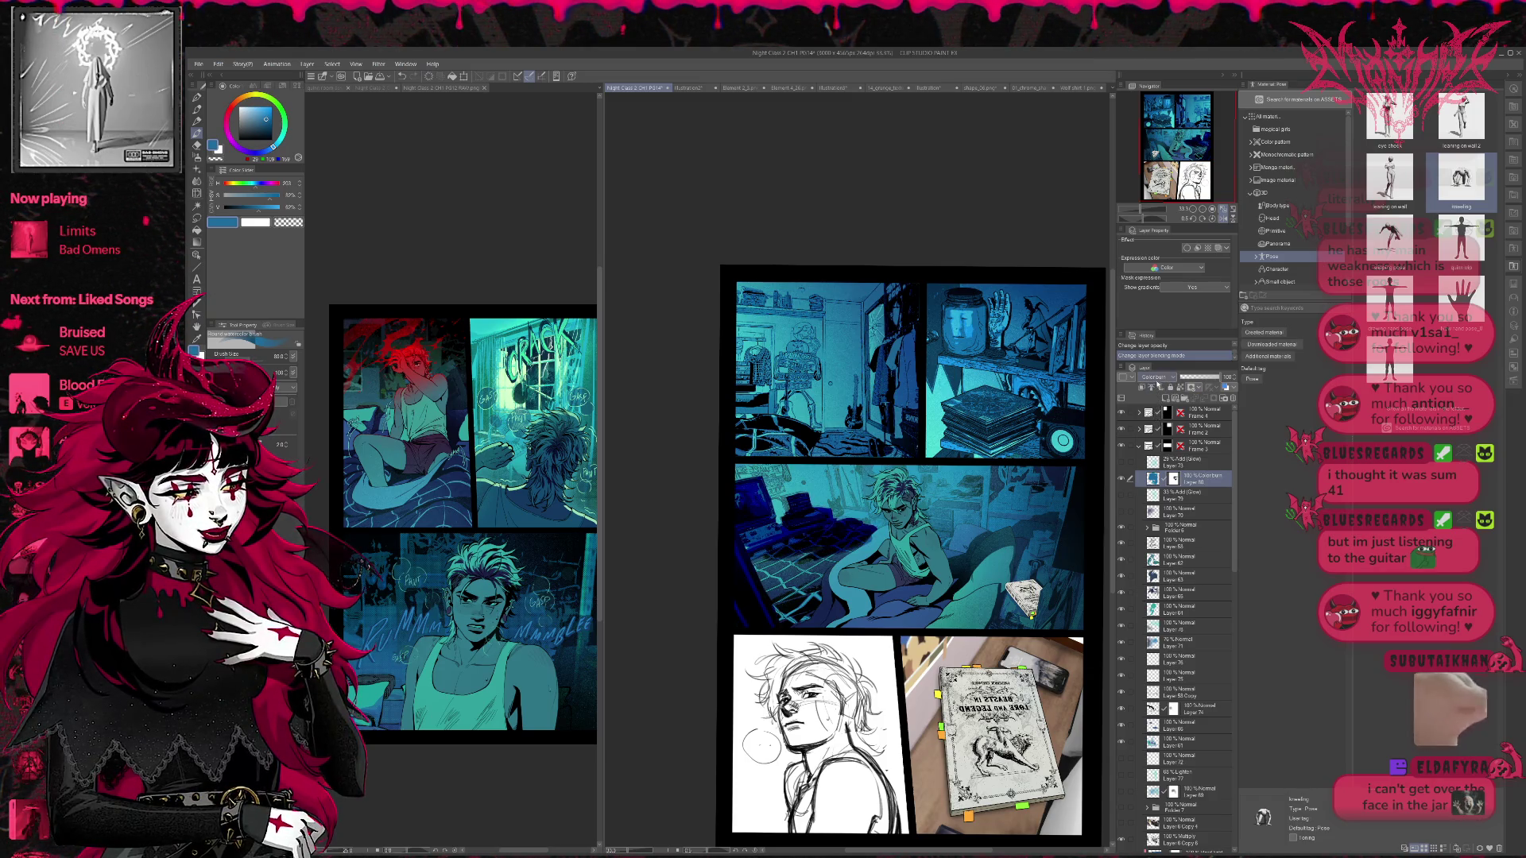
{"action": "scroll", "coordinate": [1157, 379], "scroll_direction": "up", "scroll_amount": 2}
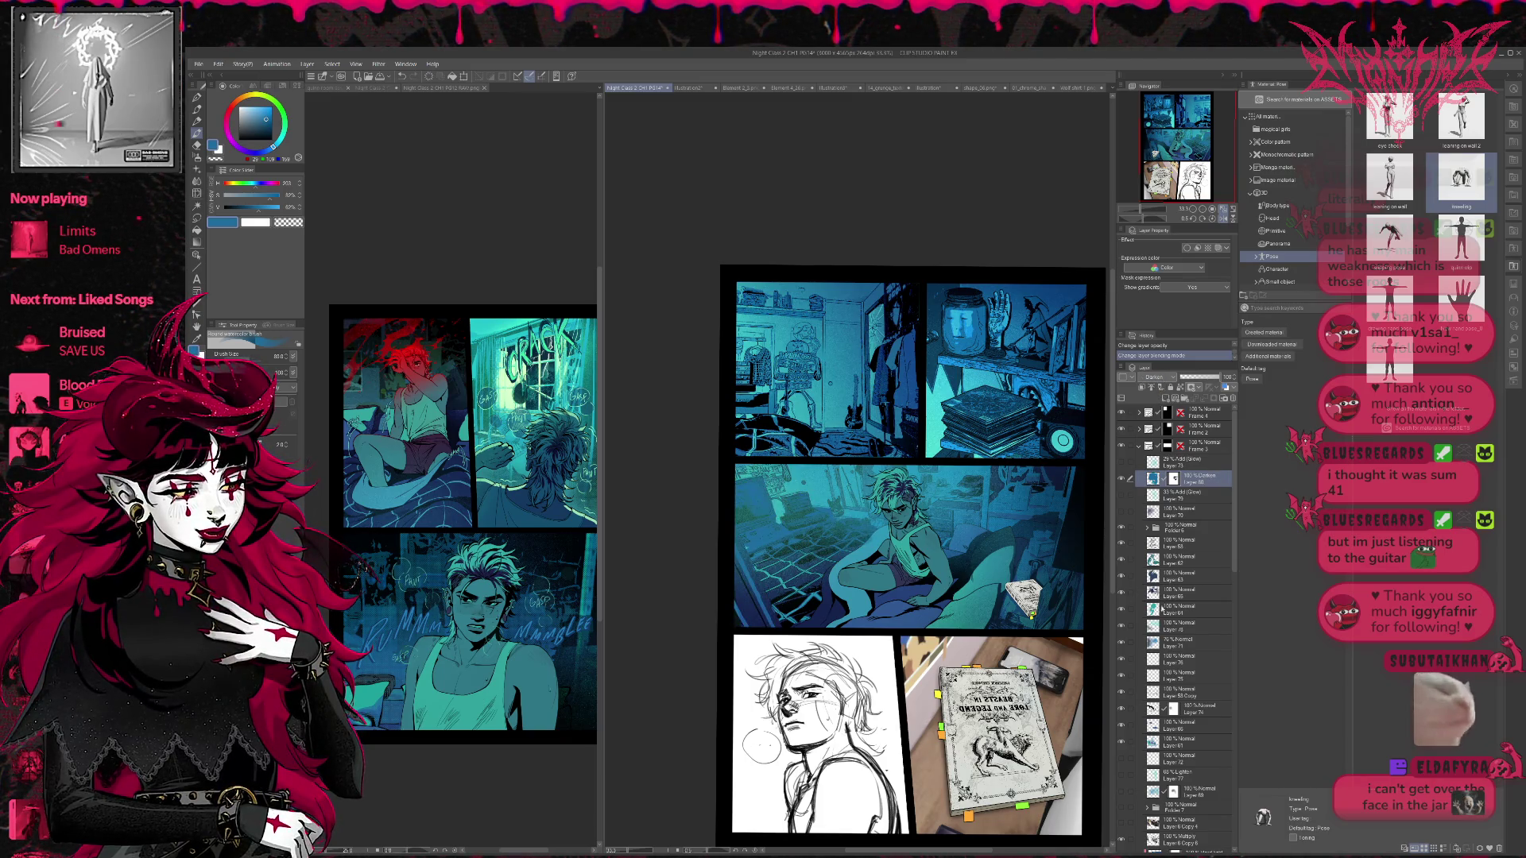
{"action": "scroll", "coordinate": [1158, 378], "scroll_direction": "down", "scroll_amount": 5}
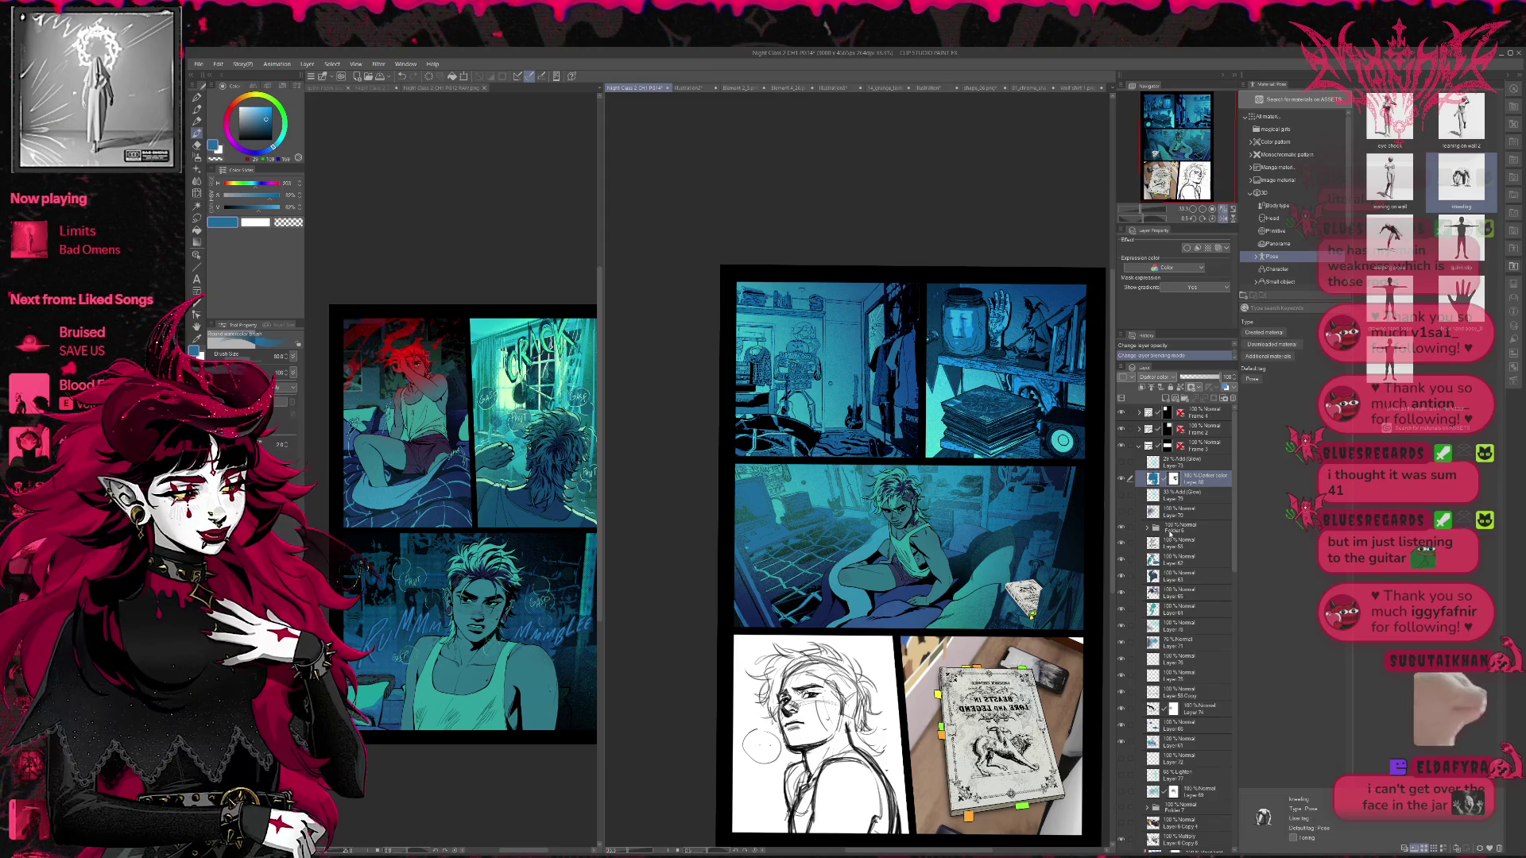
- Lasso-fill an area and erase a small spot in the bed panel, then unflip and zoom to 50%
{"action": "left_click", "coordinate": [865, 568]}
{"action": "left_click", "coordinate": [870, 537]}
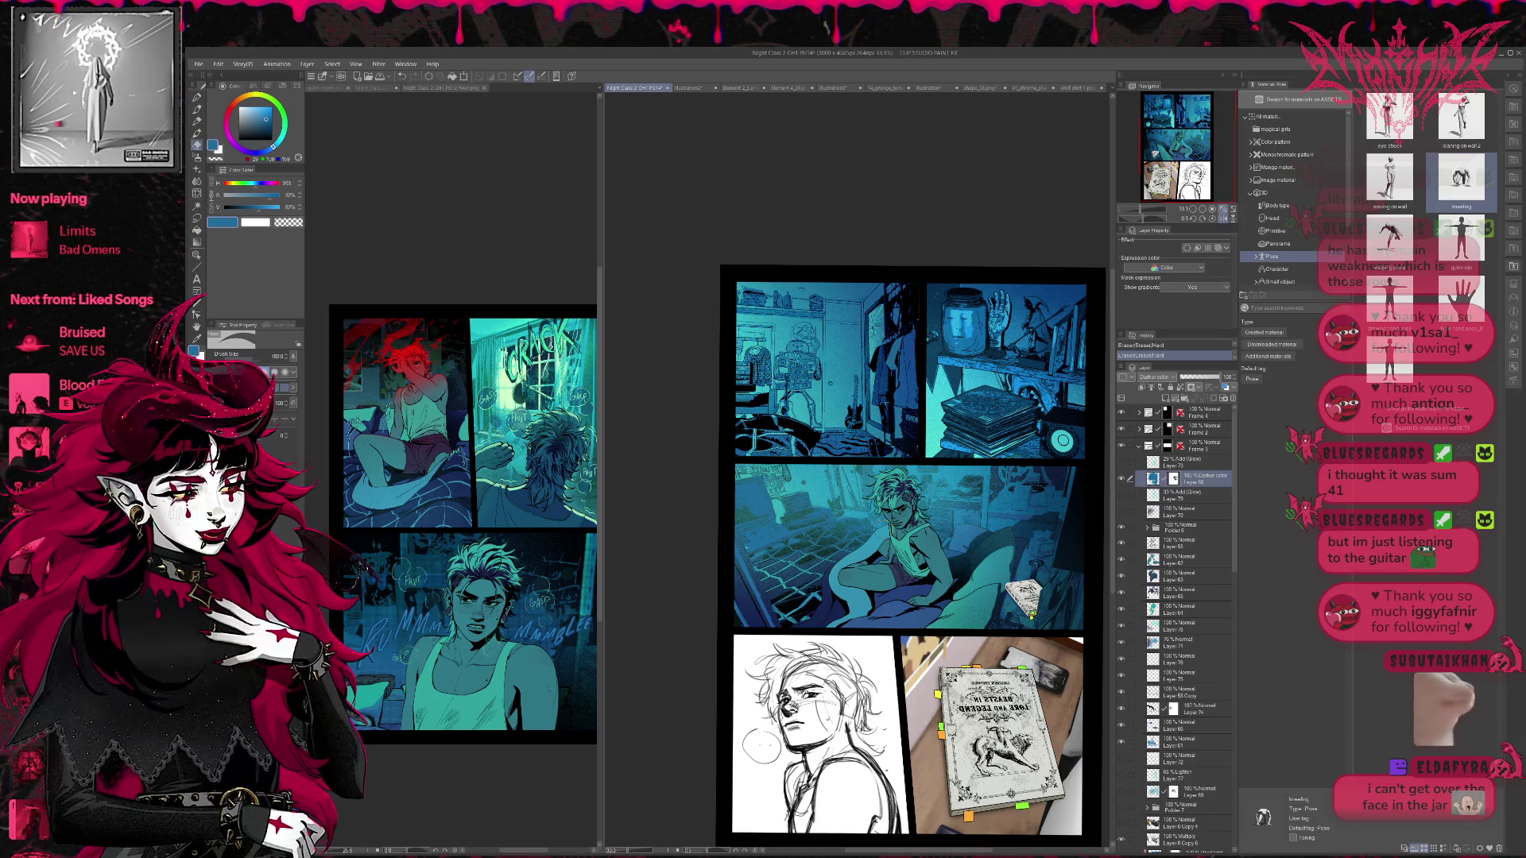
{"action": "left_click", "coordinate": [1220, 219]}
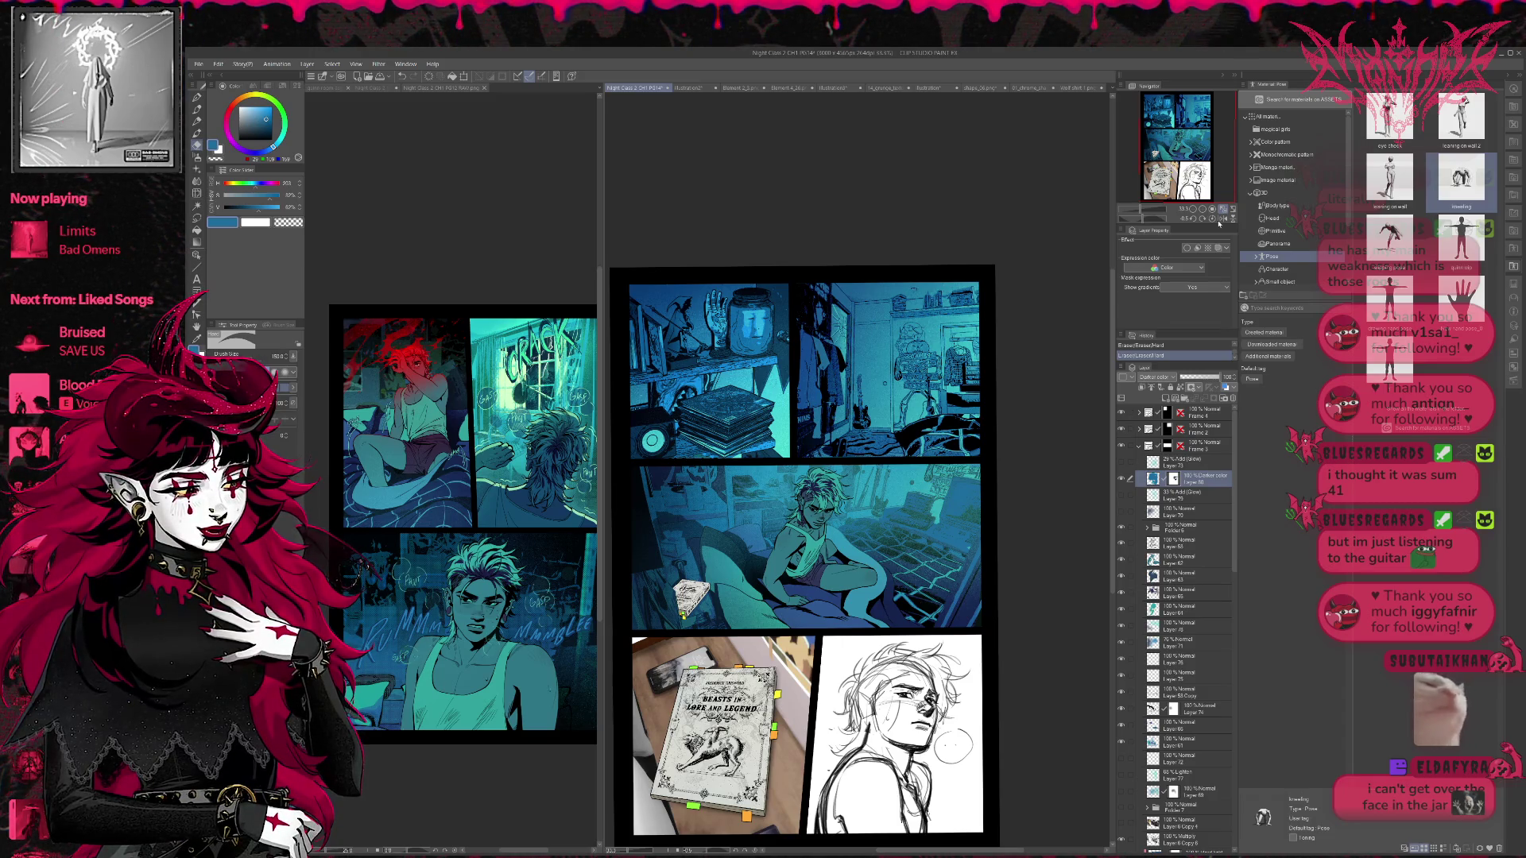
{"action": "left_click", "coordinate": [1198, 213]}
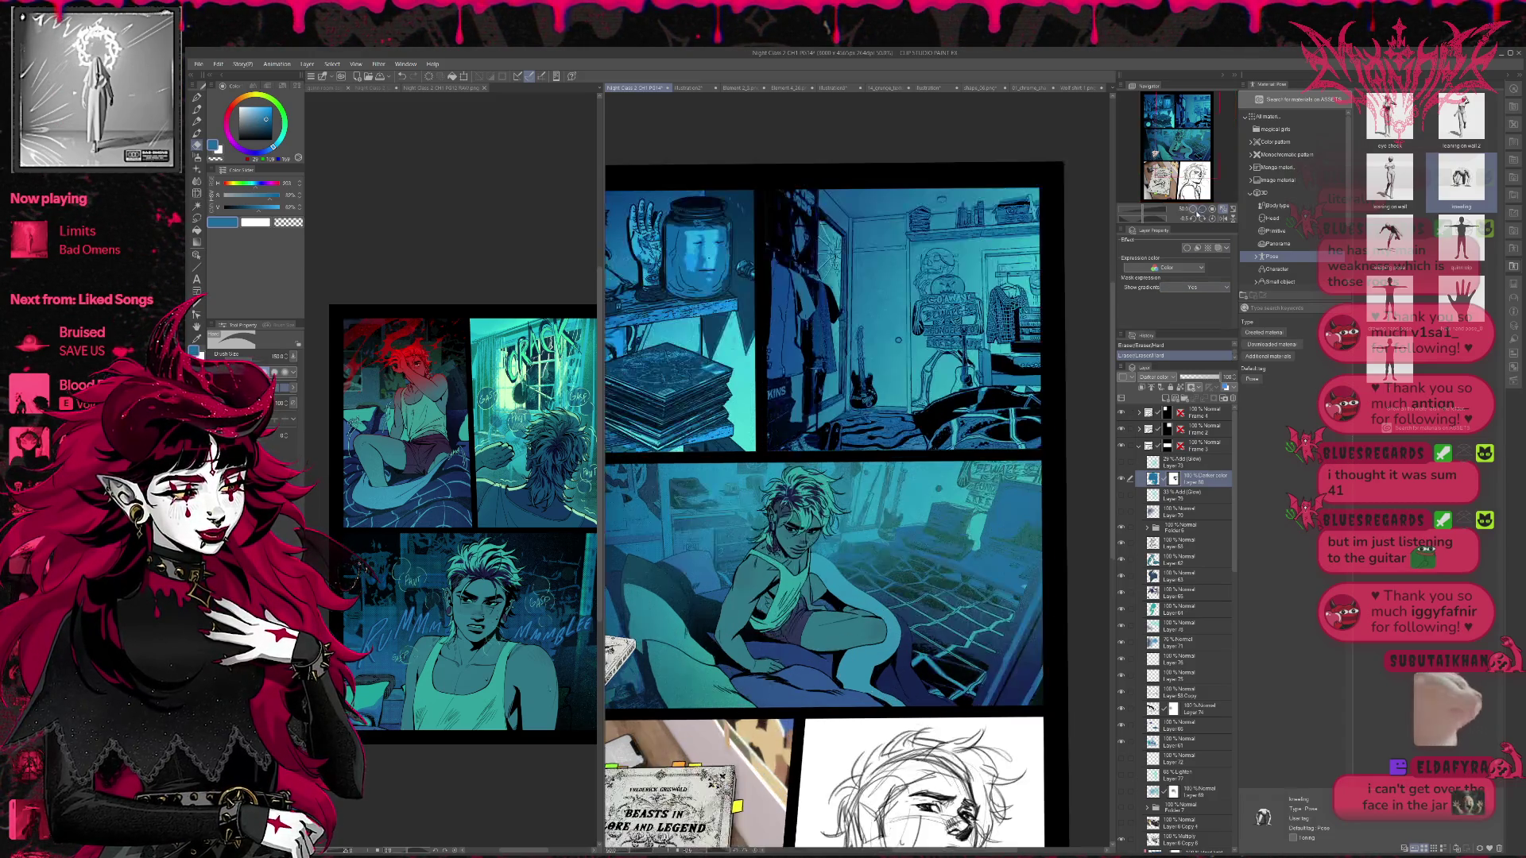
- Add a new raster layer above Folder 6, clipped to the layer below, with Hard Light blending
{"action": "left_click_drag", "start_coordinate": [997, 523], "coordinate": [1069, 493]}
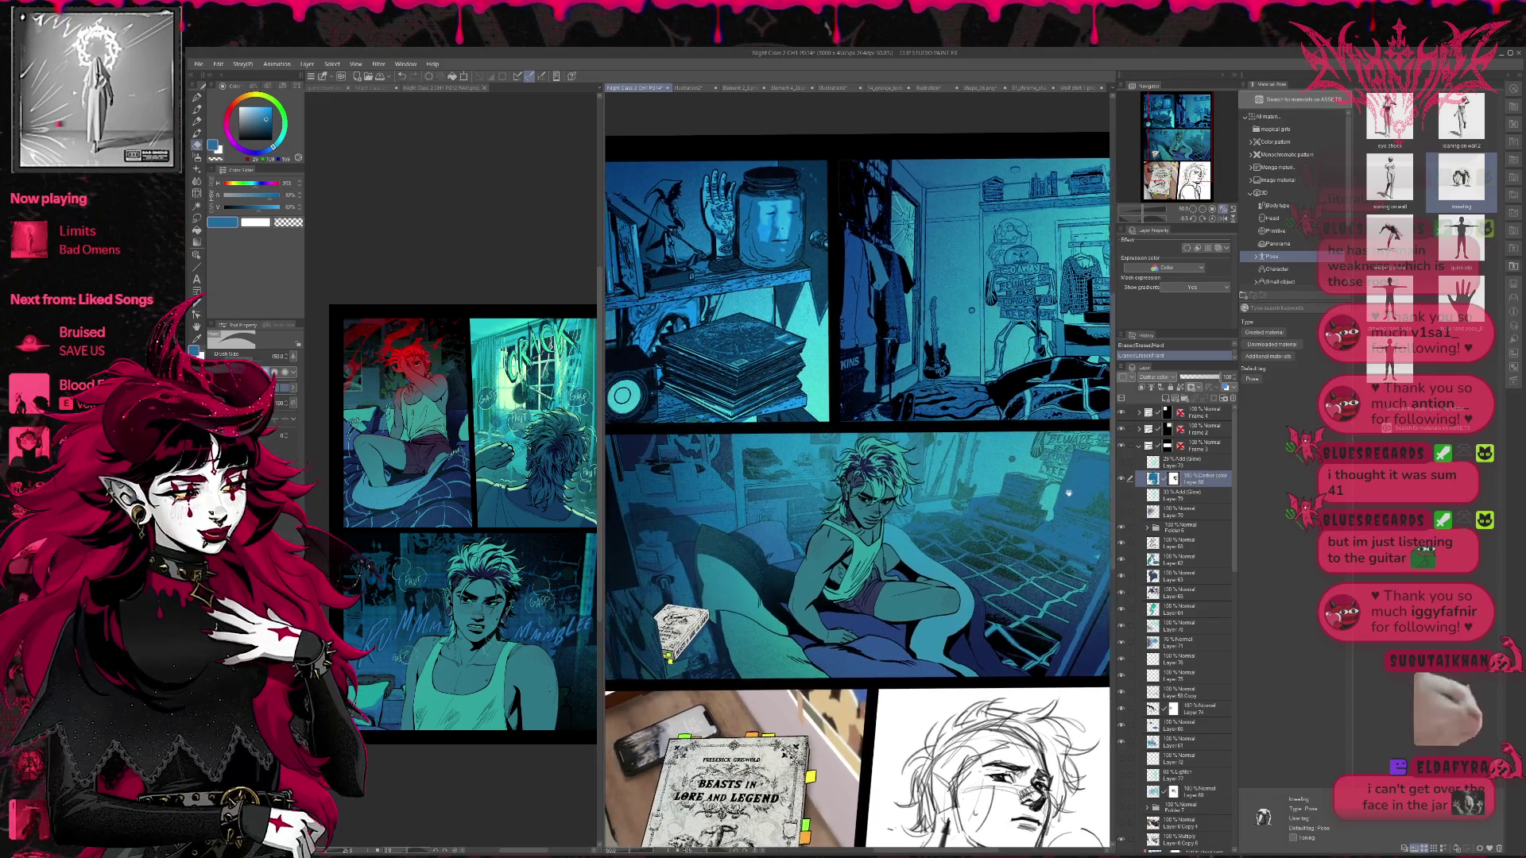
{"action": "left_click_drag", "start_coordinate": [1030, 619], "coordinate": [1026, 616]}
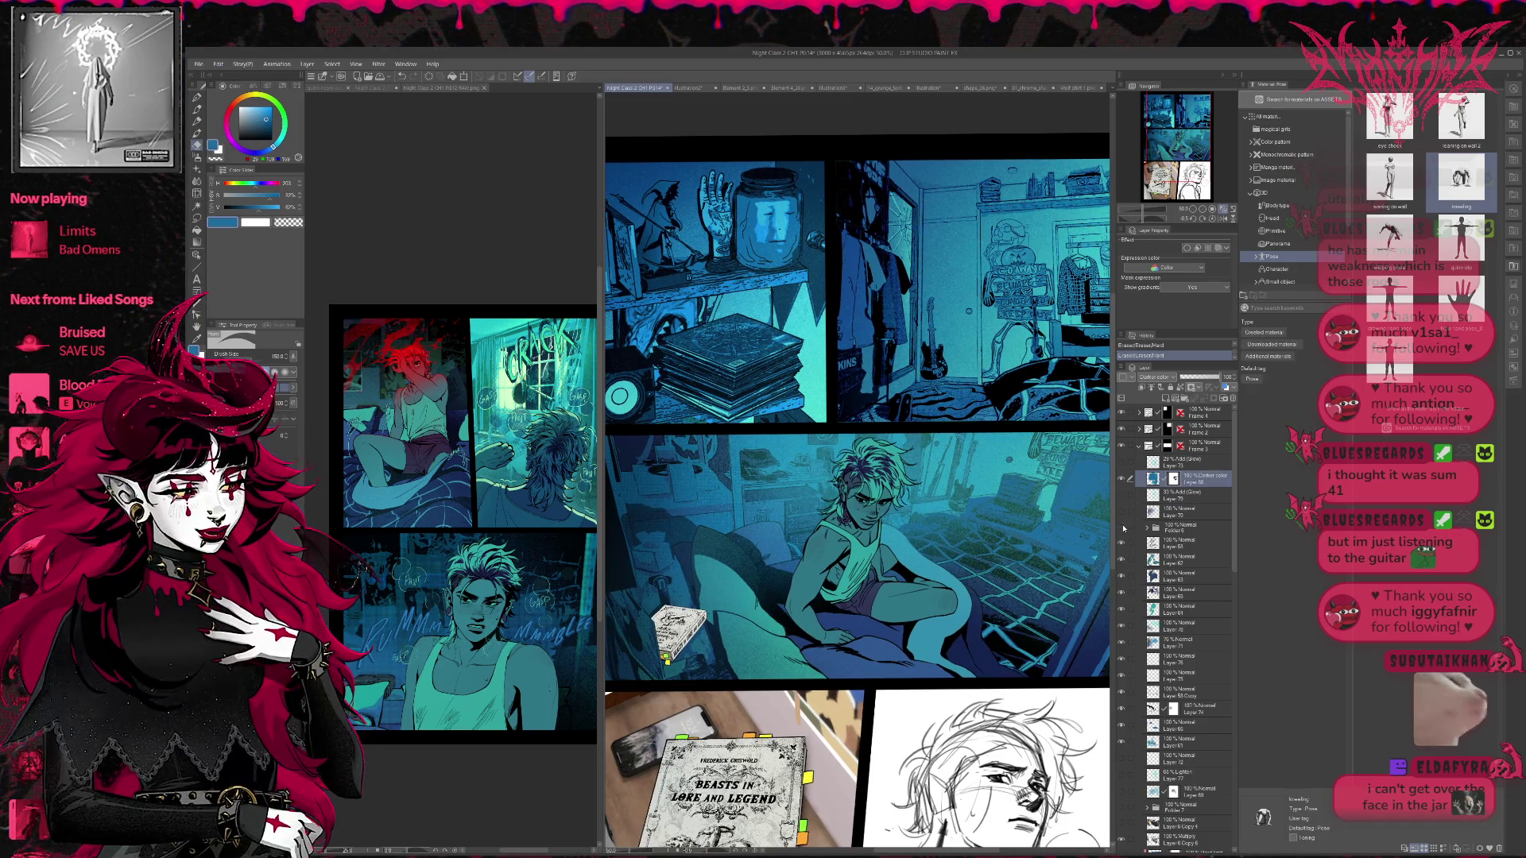
{"action": "left_click", "coordinate": [1181, 527]}
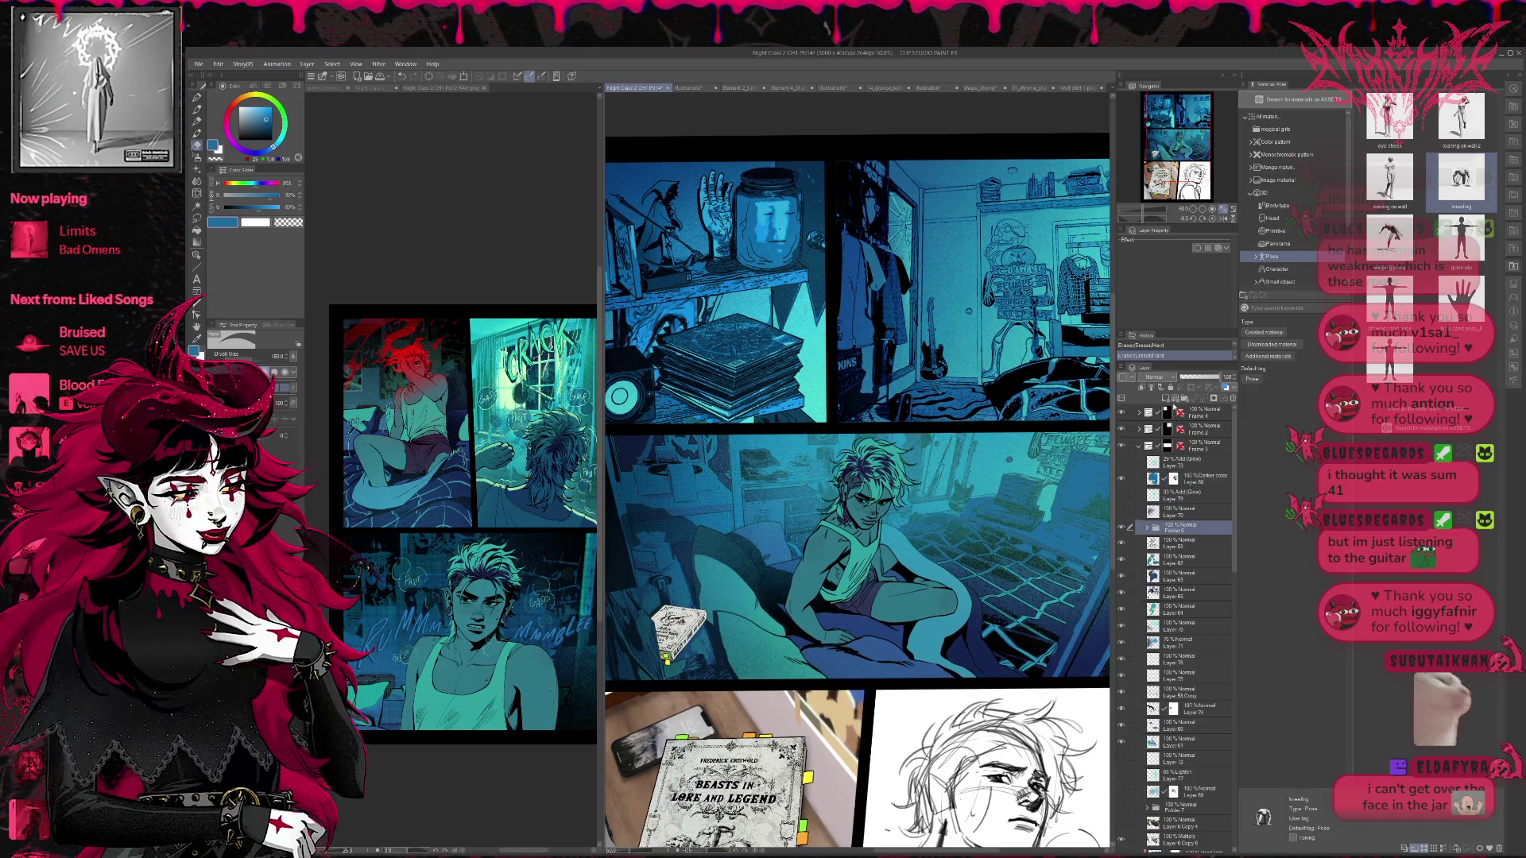
{"action": "left_click", "coordinate": [1165, 398]}
{"action": "left_click", "coordinate": [1143, 388]}
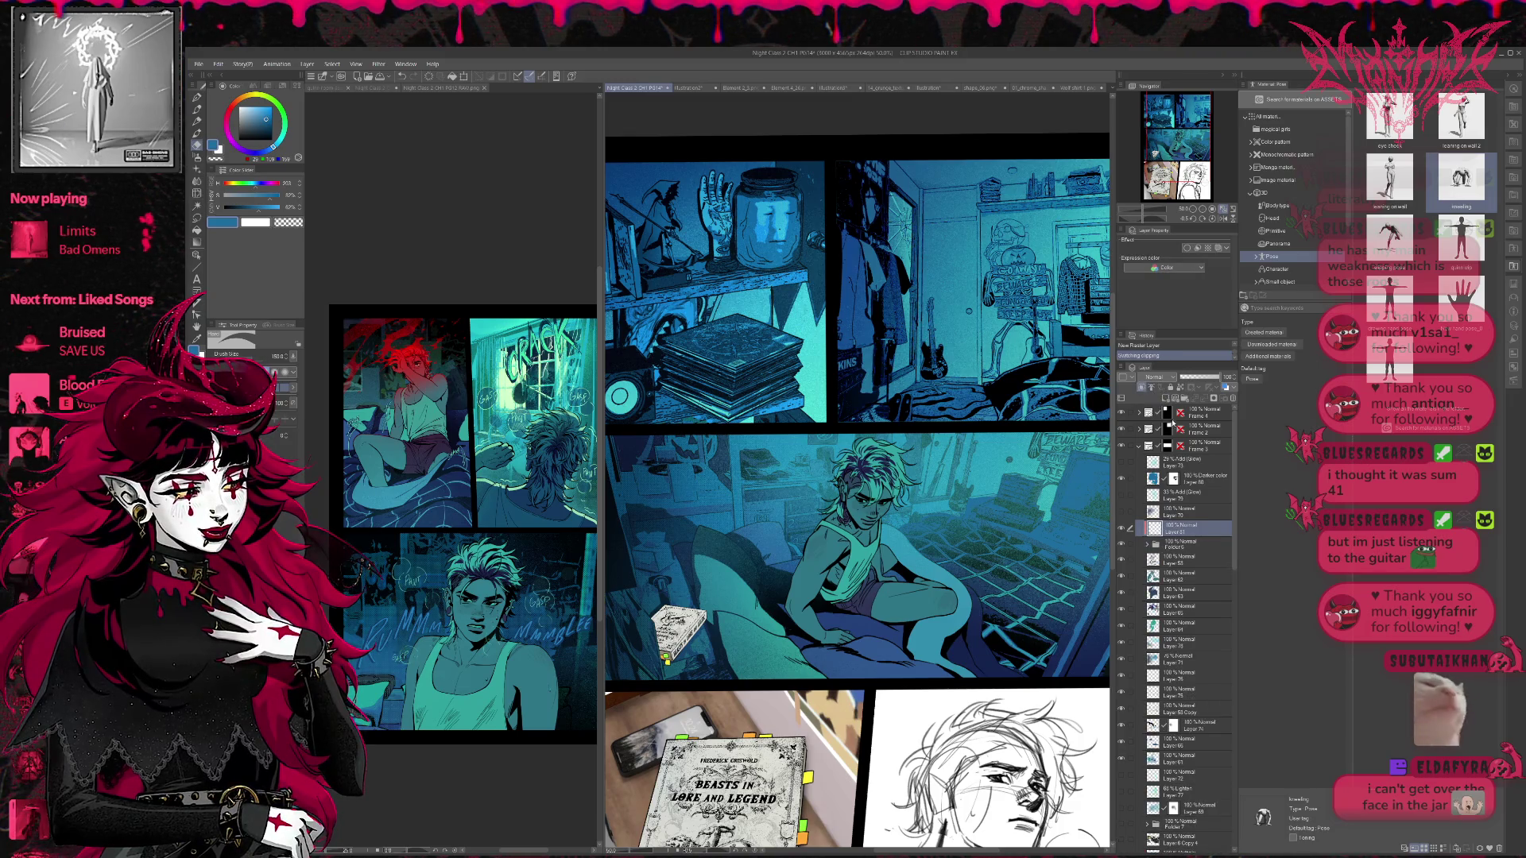
{"action": "left_click", "coordinate": [1154, 377]}
{"action": "left_click", "coordinate": [691, 581], "text": "alt"}
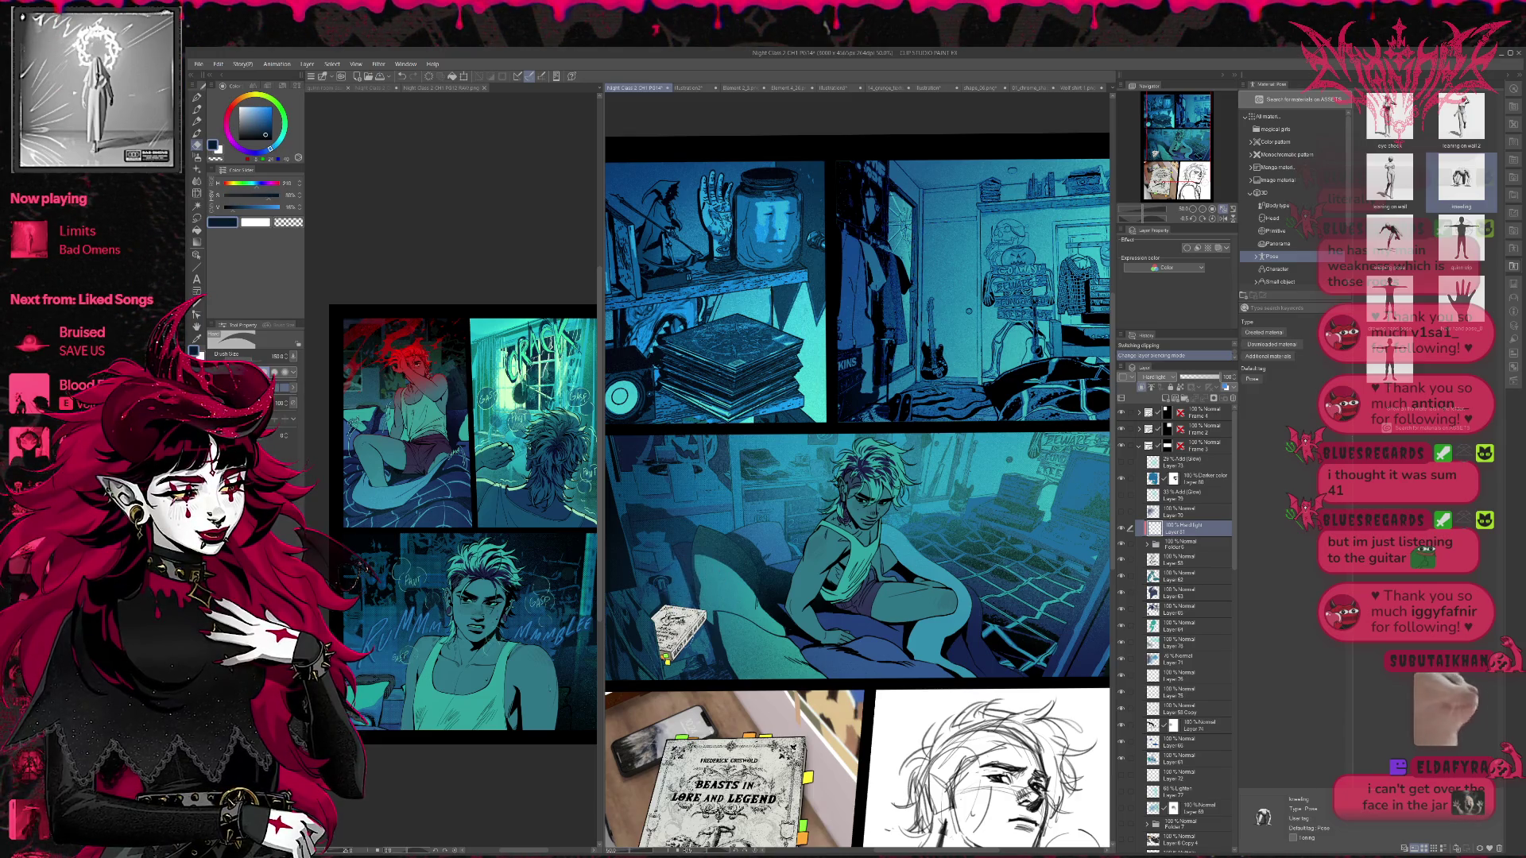
- Lasso-fill dark blue around the book, tune its opacity, and duplicate Layer 51
{"action": "key", "text": "g"}
{"action": "mouse_move", "coordinate": [659, 610]}
{"action": "left_mouse_down"}
{"action": "mouse_move", "coordinate": [668, 660]}
{"action": "mouse_move", "coordinate": [691, 628]}
{"action": "mouse_move", "coordinate": [647, 623]}
{"action": "left_mouse_up"}
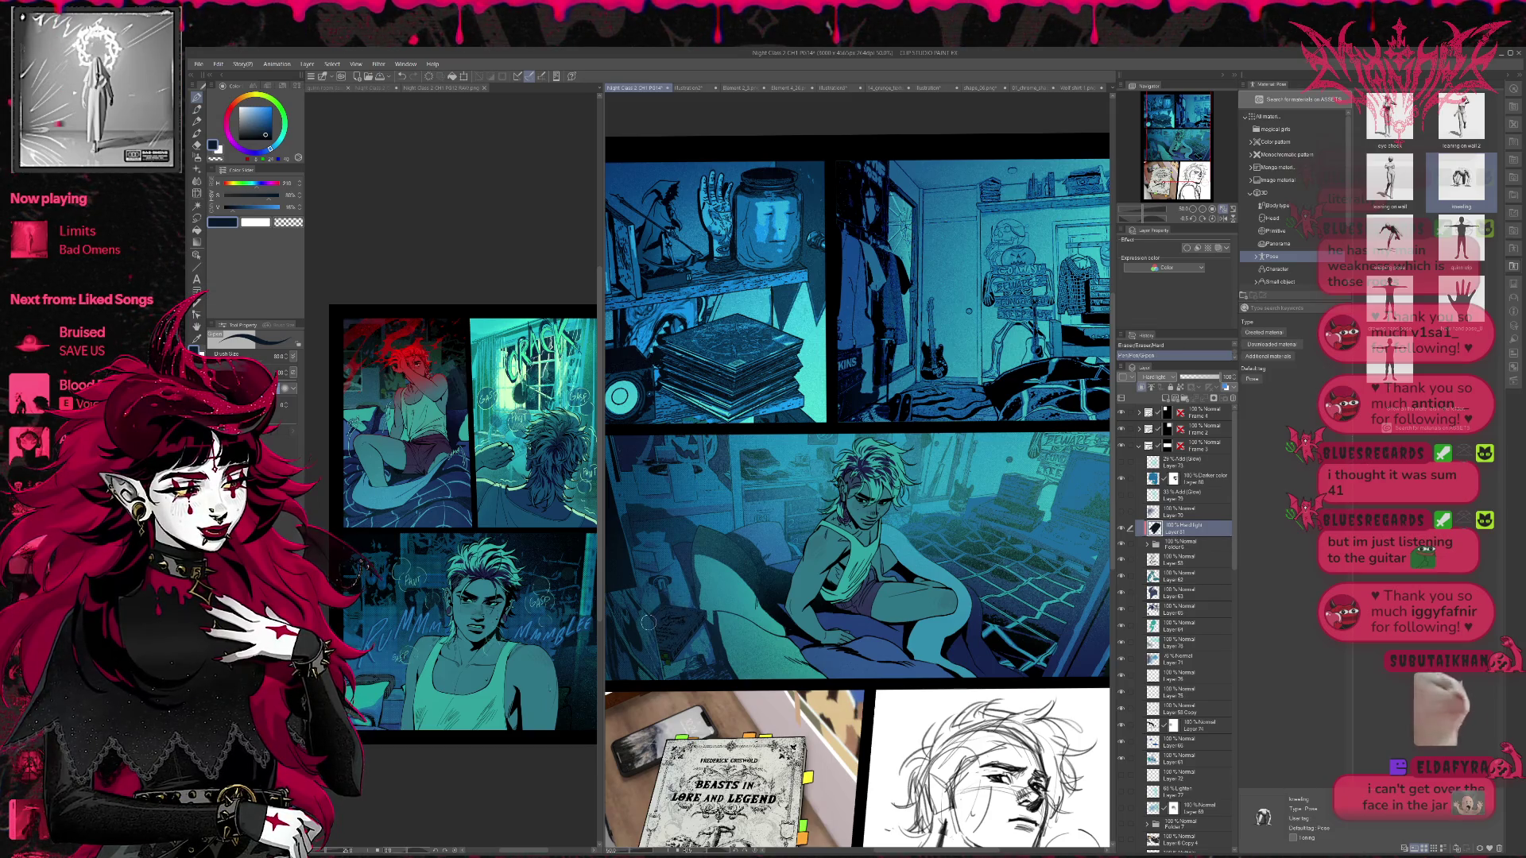
{"action": "mouse_move", "coordinate": [1220, 376]}
{"action": "left_mouse_down"}
{"action": "mouse_move", "coordinate": [1204, 376]}
{"action": "mouse_move", "coordinate": [1252, 380]}
{"action": "left_mouse_up"}
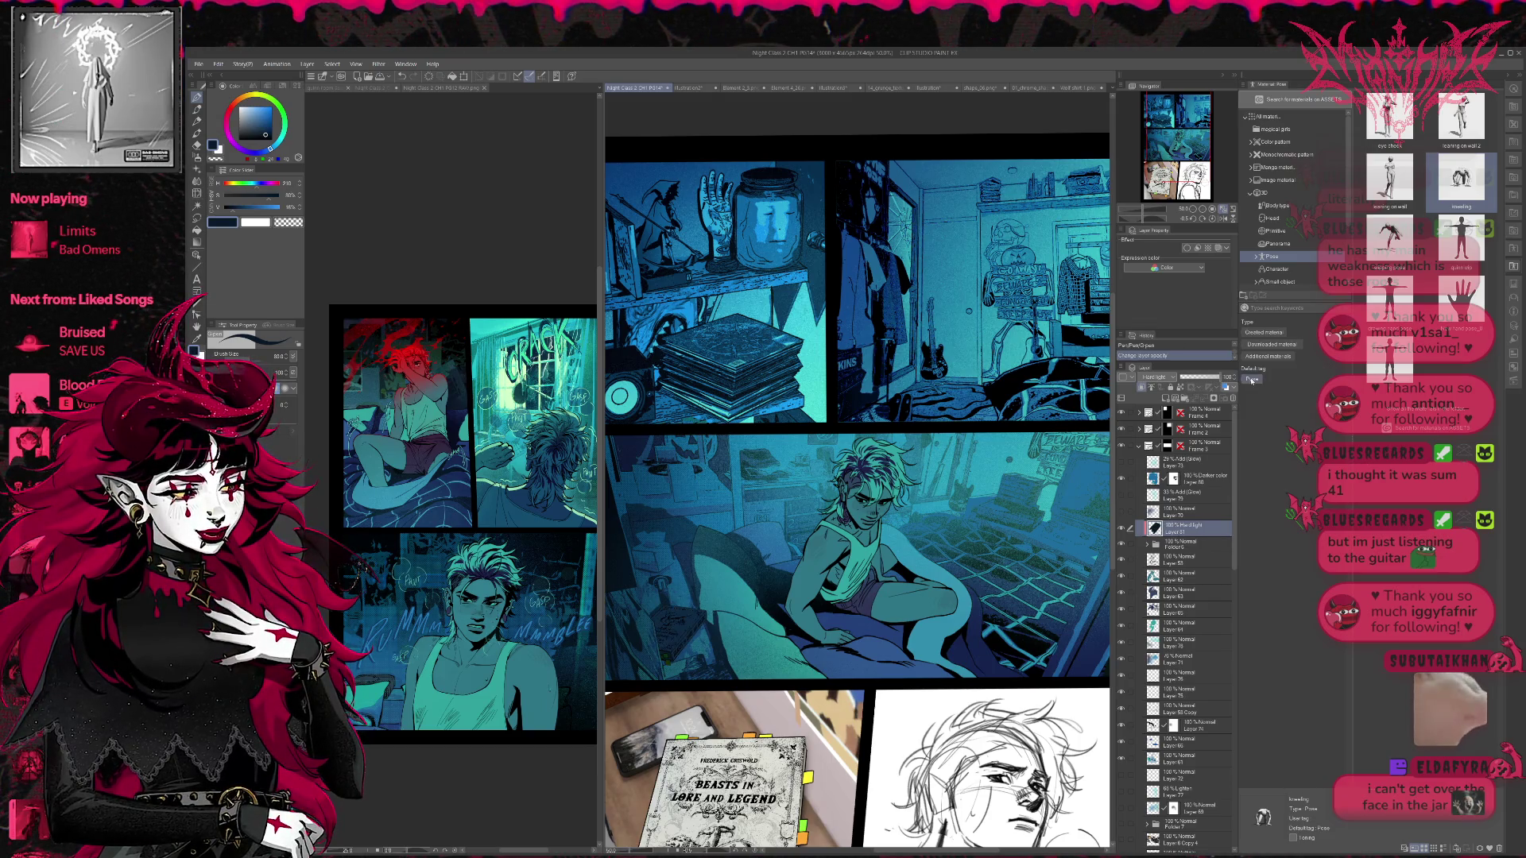
{"action": "key", "text": "ctrl+j"}
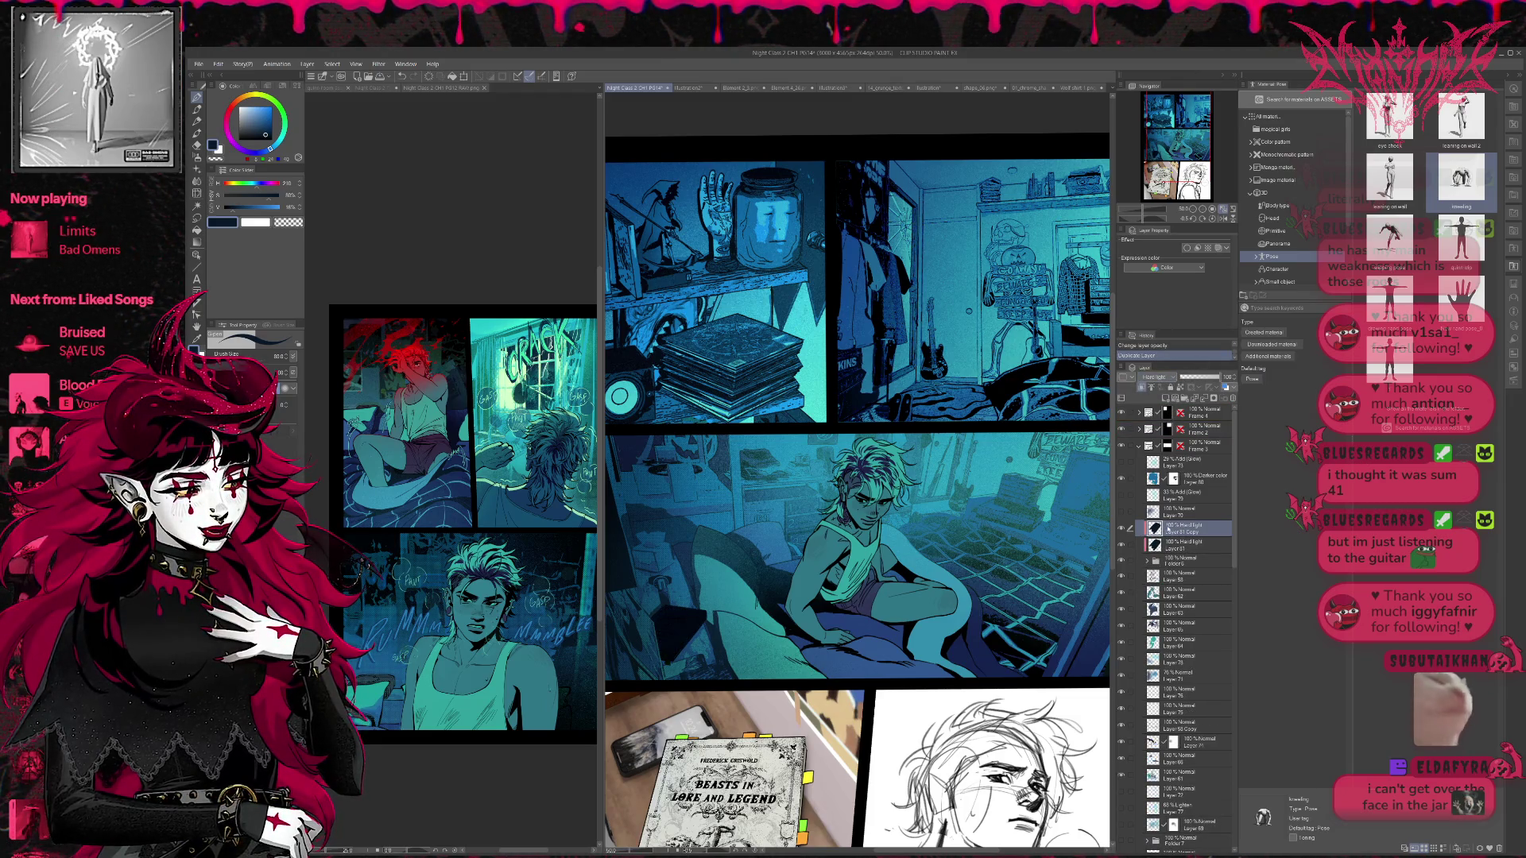
- Compare the lighting layers, hide the copy, and set the original Layer 51 to Normal blending
{"action": "scroll", "coordinate": [1156, 377], "scroll_direction": "down", "scroll_amount": 9}
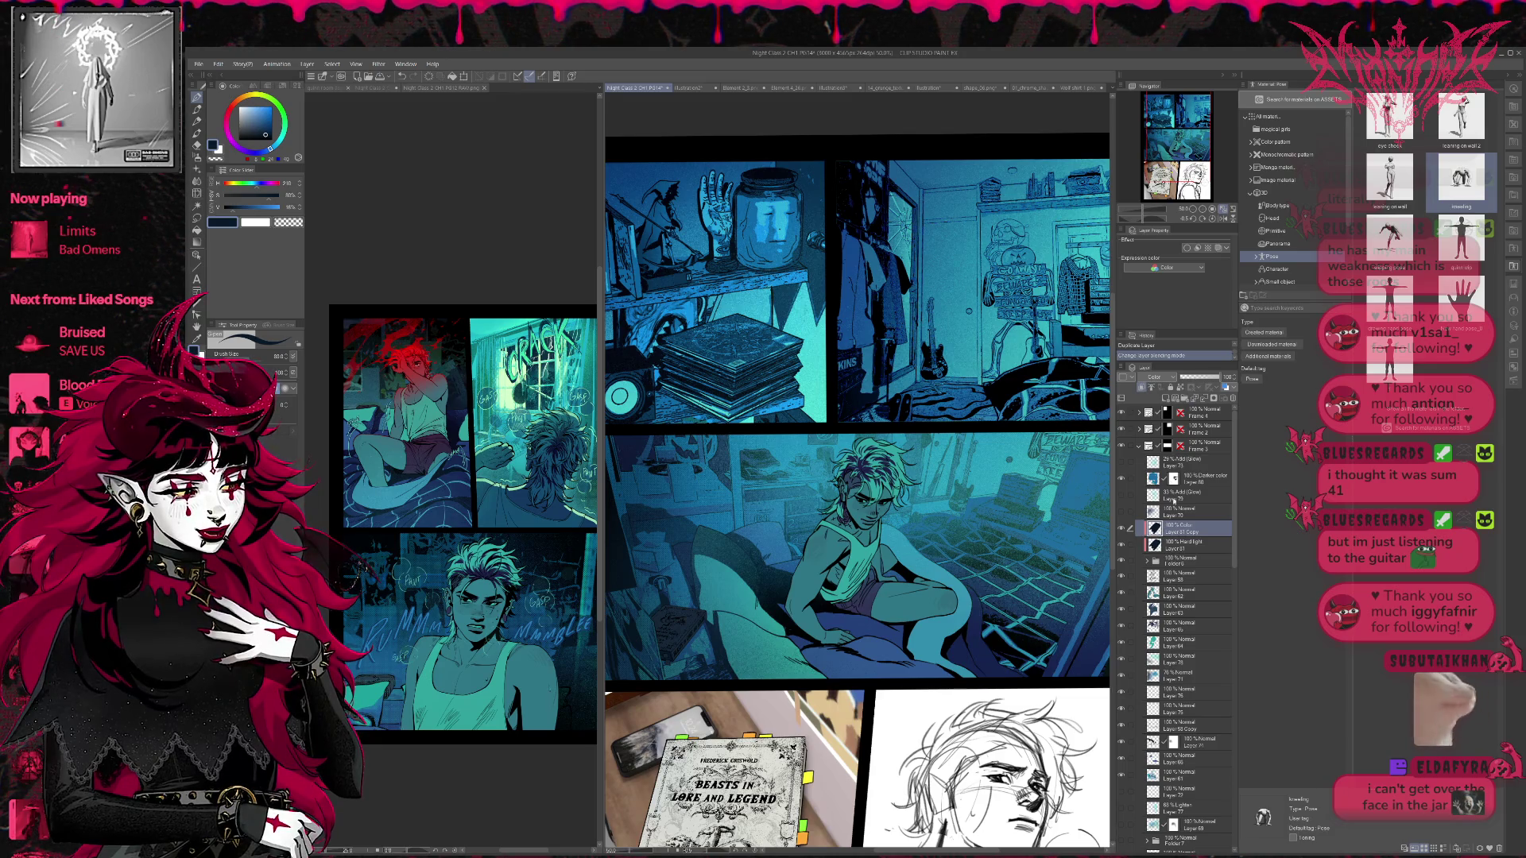
{"action": "left_click", "coordinate": [1121, 545]}
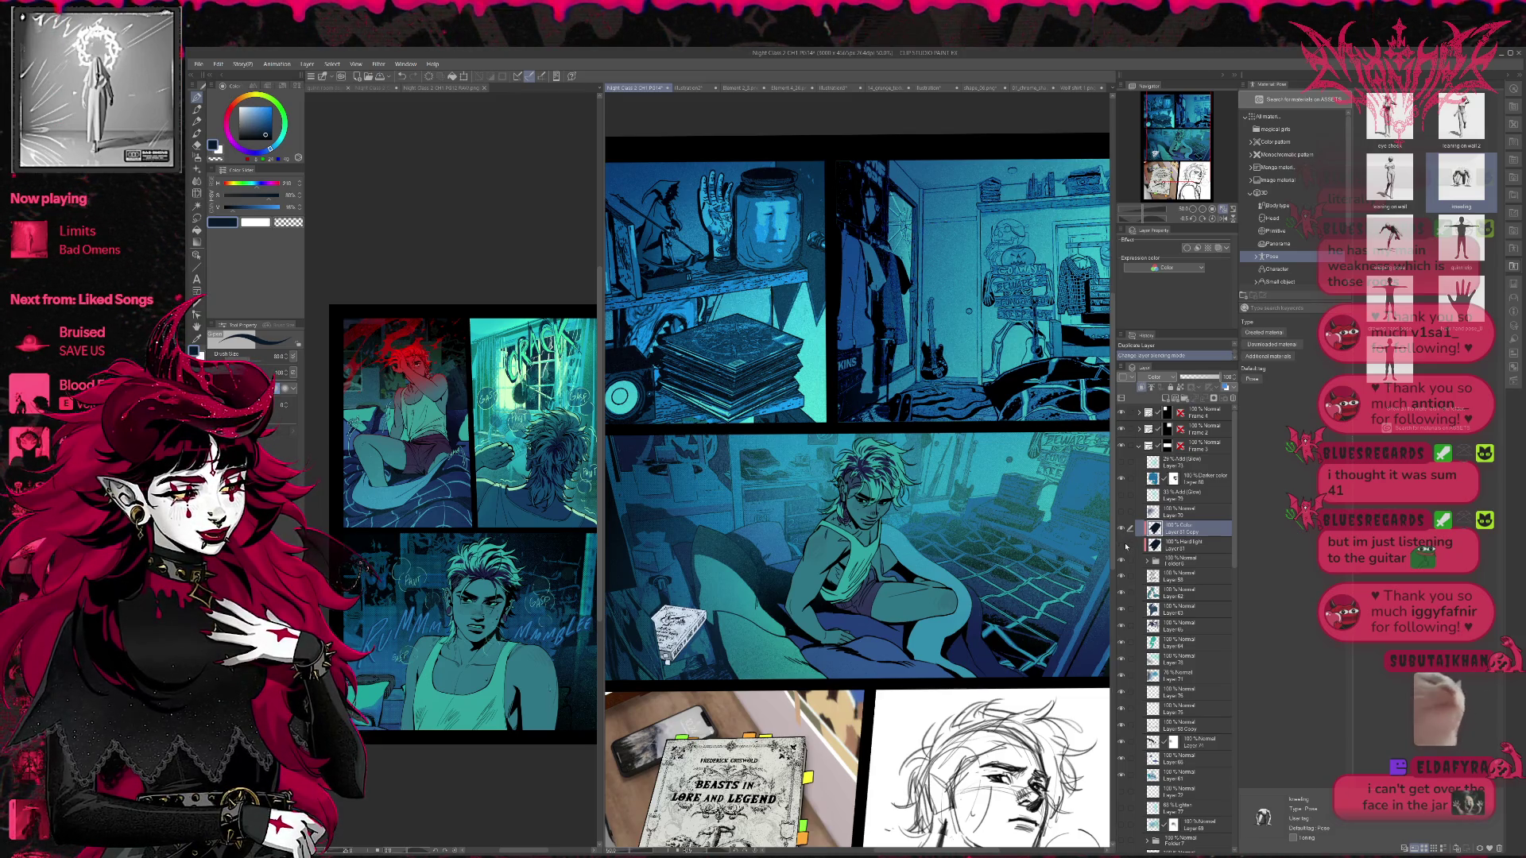
{"action": "left_click", "coordinate": [1121, 546]}
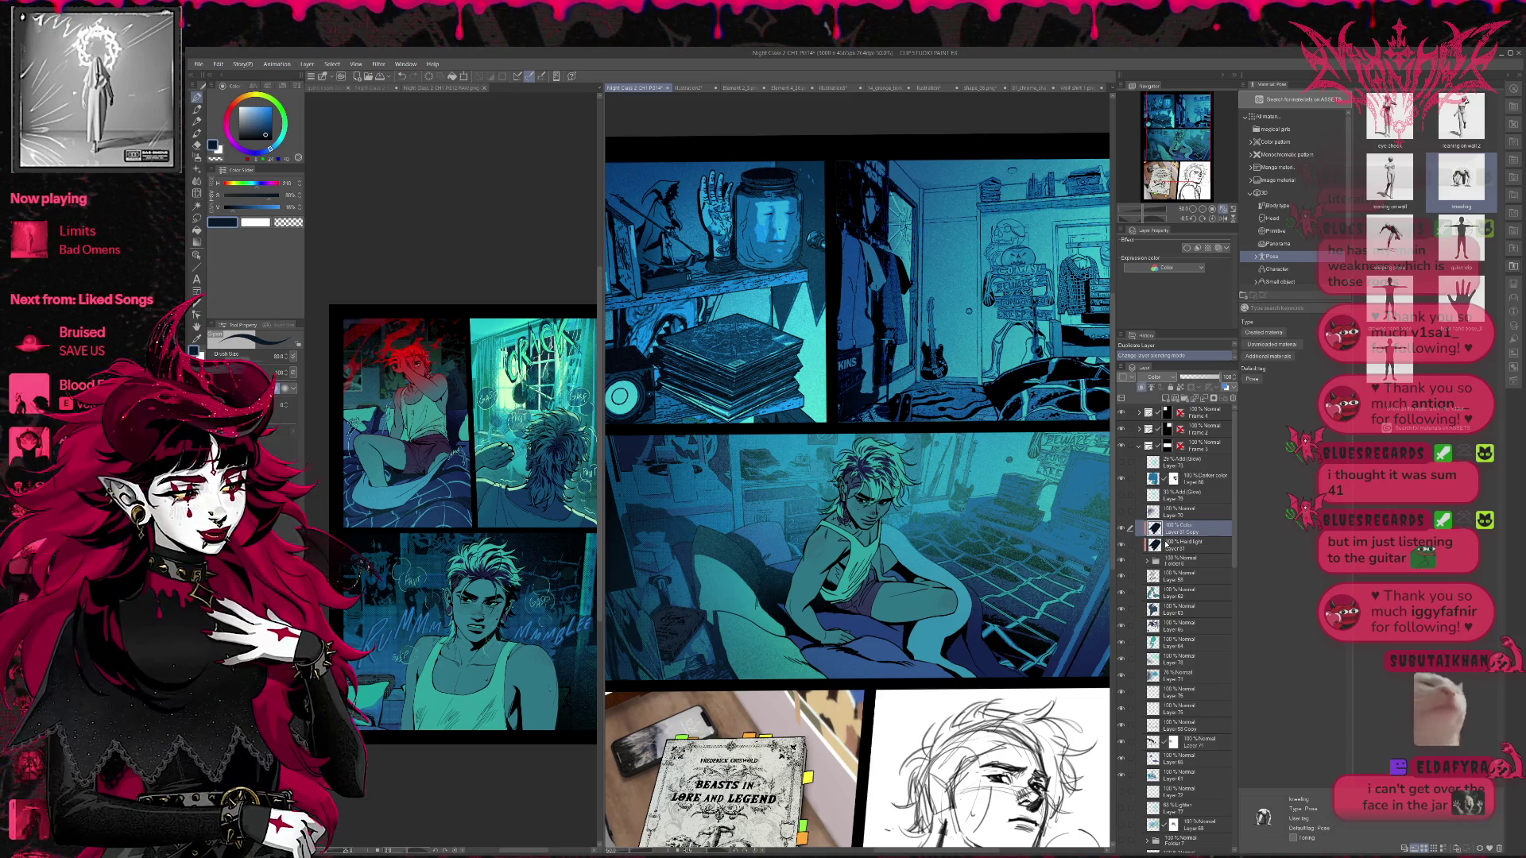
{"action": "left_click", "coordinate": [1123, 529]}
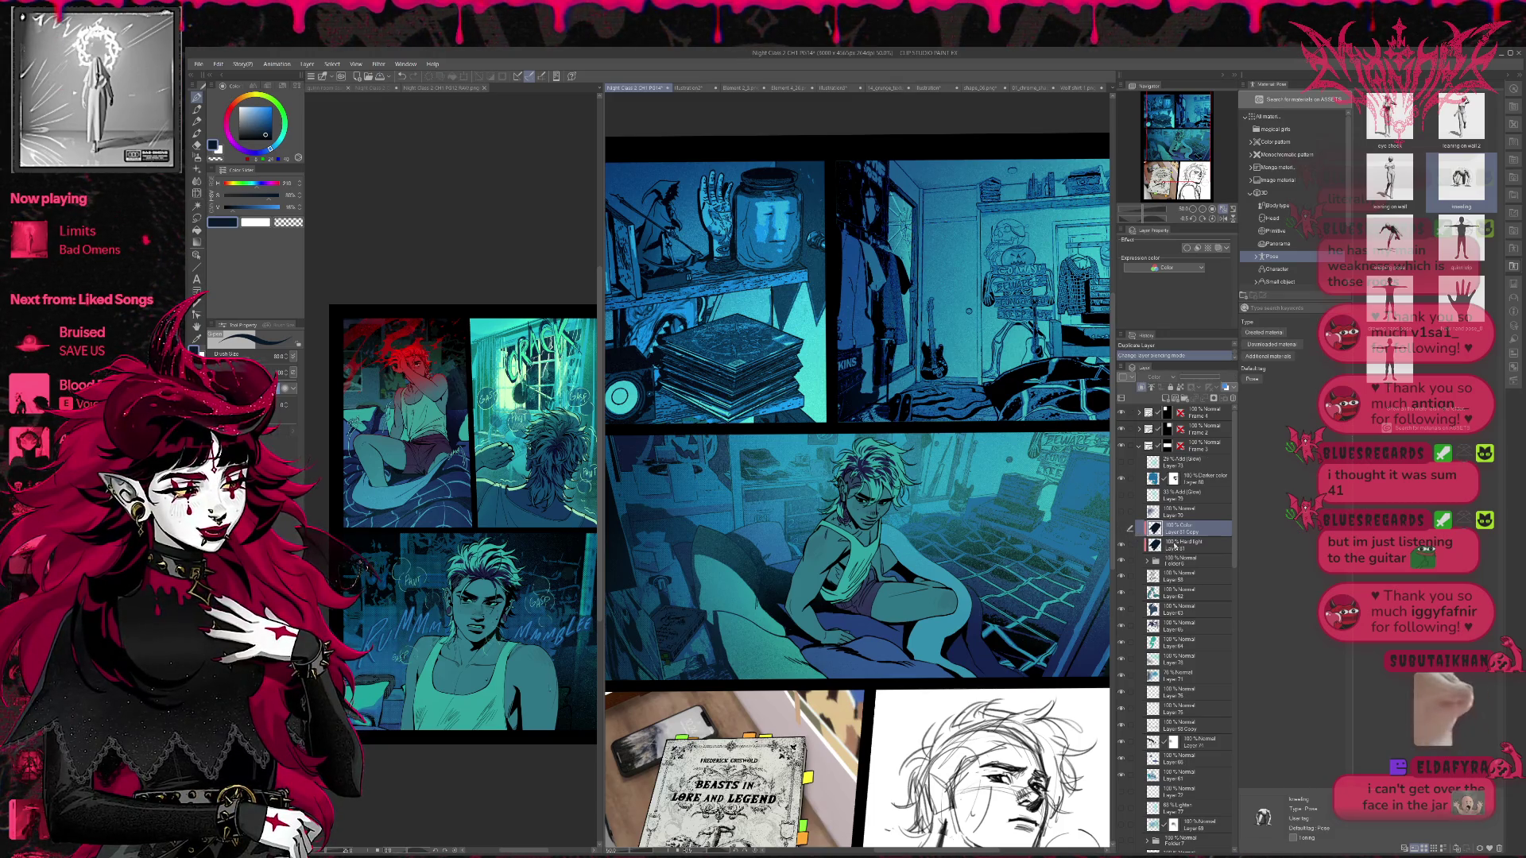
{"action": "left_click", "coordinate": [1175, 545]}
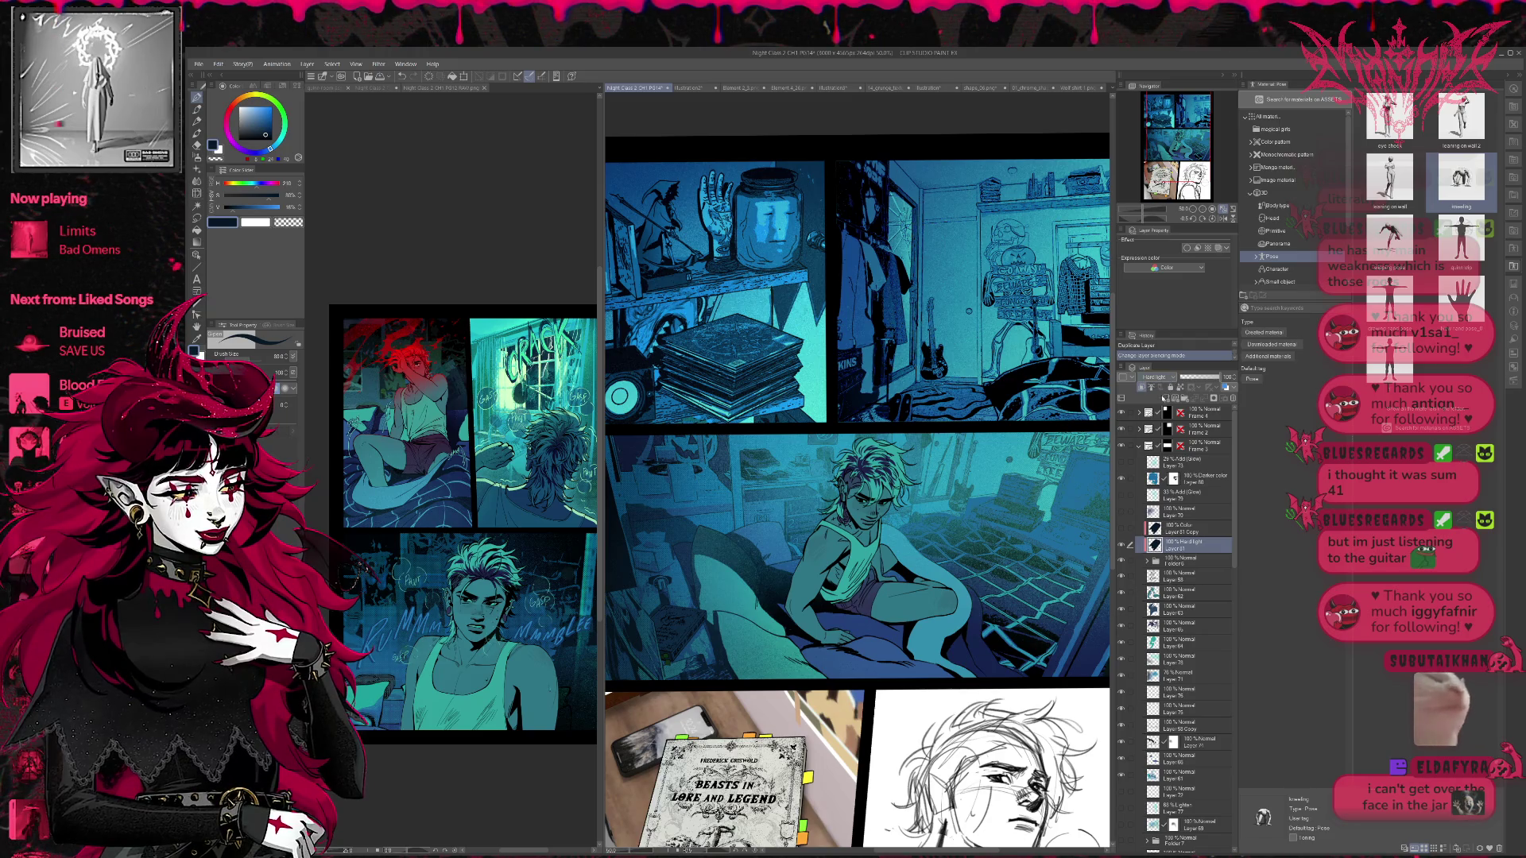
{"action": "left_click", "coordinate": [1167, 378]}
{"action": "left_click", "coordinate": [1164, 386]}
- Paint mid-blue light onto the book on the bed
{"action": "scroll", "coordinate": [1161, 379], "scroll_direction": "down", "scroll_amount": 2}
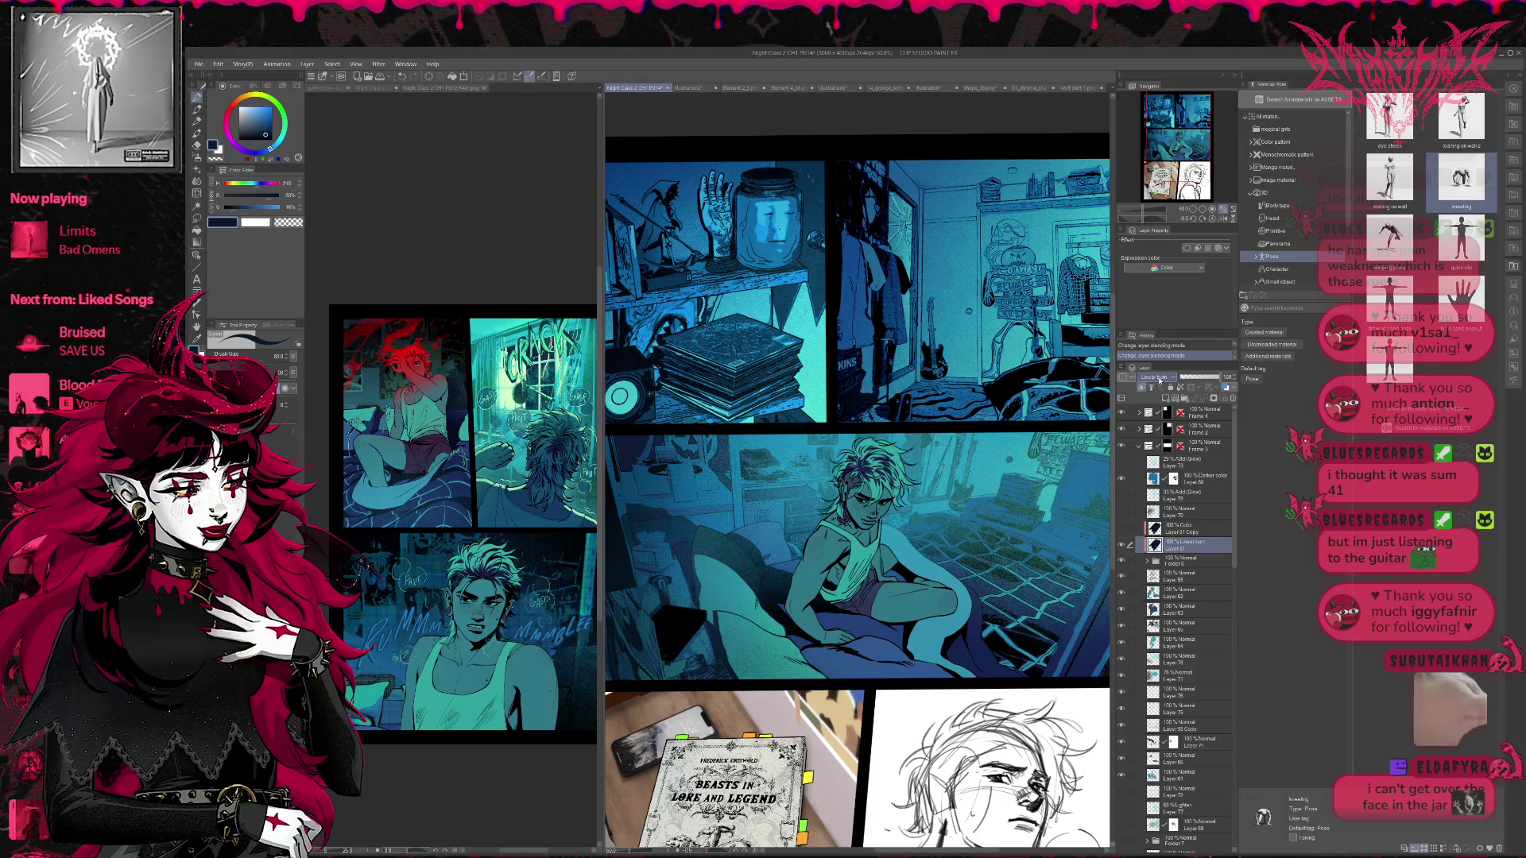
{"action": "scroll", "coordinate": [1160, 380], "scroll_direction": "down", "scroll_amount": 9}
{"action": "scroll", "coordinate": [1160, 381], "scroll_direction": "down", "scroll_amount": 3}
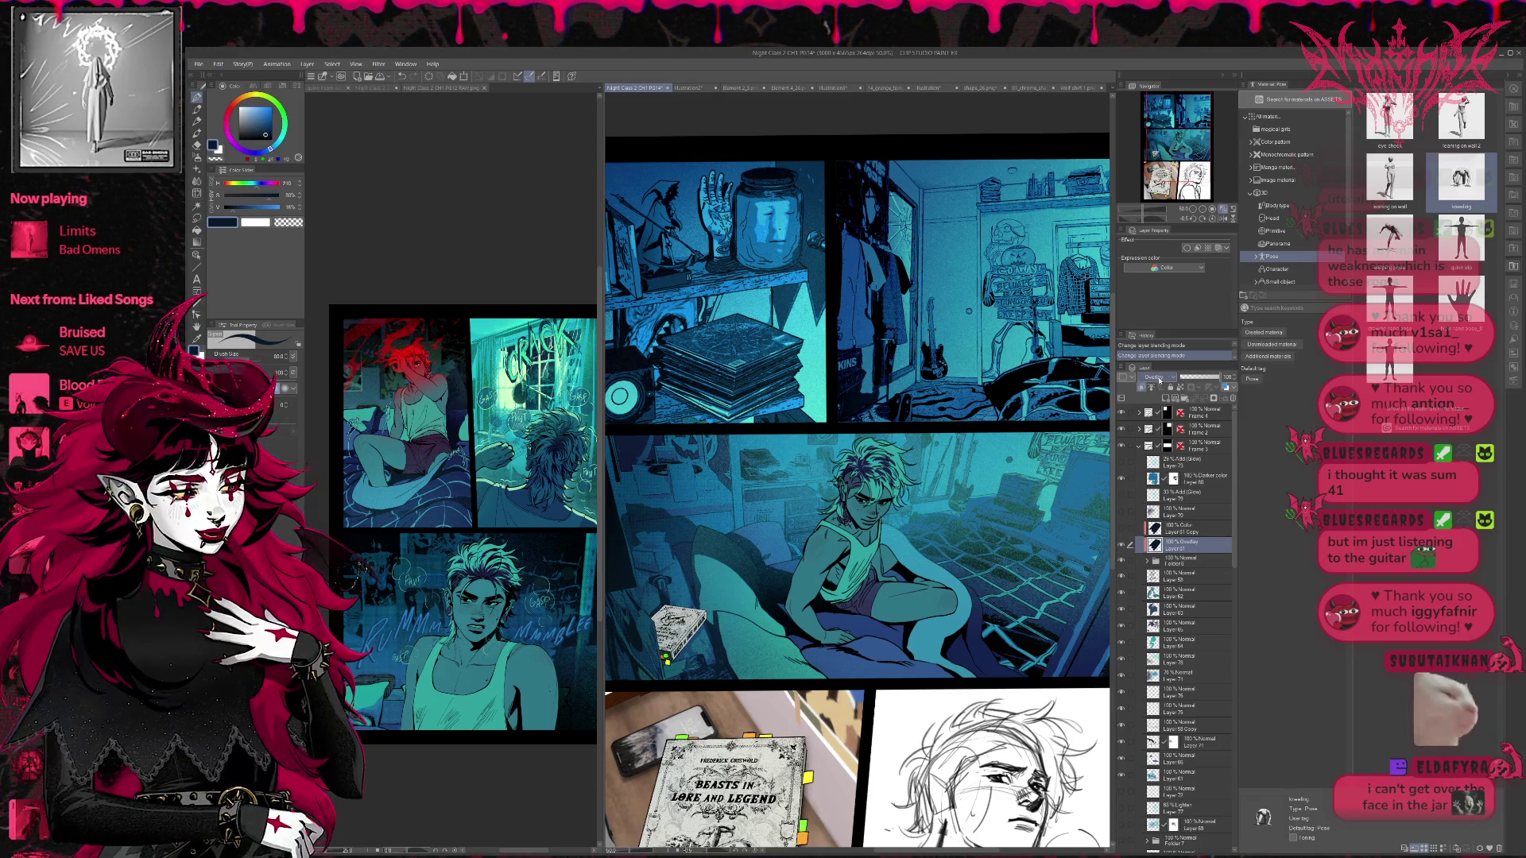
{"action": "left_click", "coordinate": [779, 540], "text": "alt"}
{"action": "mouse_move", "coordinate": [658, 632]}
{"action": "left_mouse_down"}
{"action": "mouse_move", "coordinate": [684, 612]}
{"action": "mouse_move", "coordinate": [664, 658]}
{"action": "left_mouse_up"}
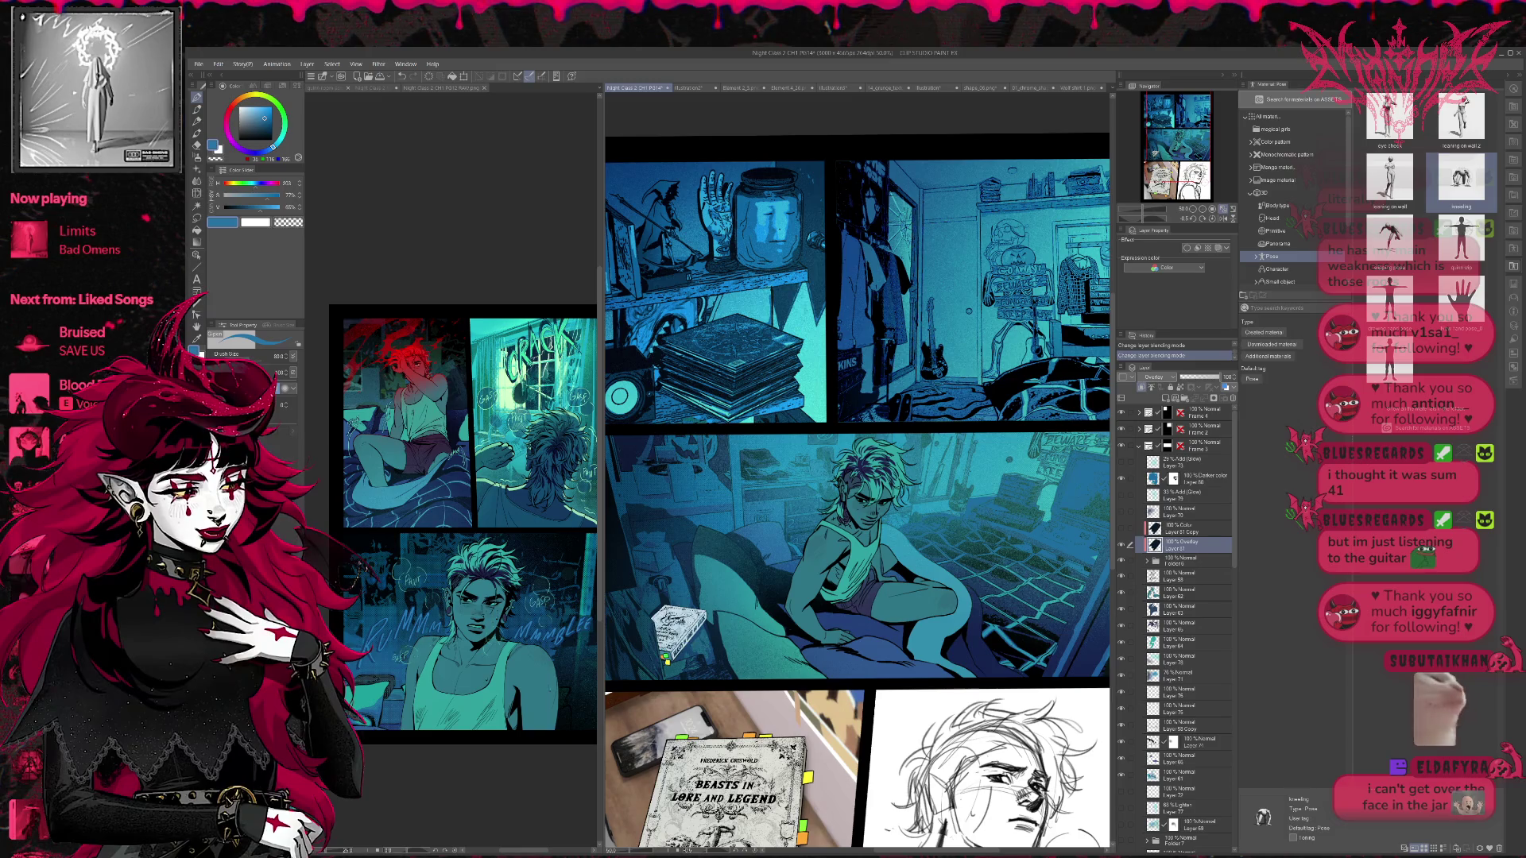
{"action": "left_click", "coordinate": [664, 658]}
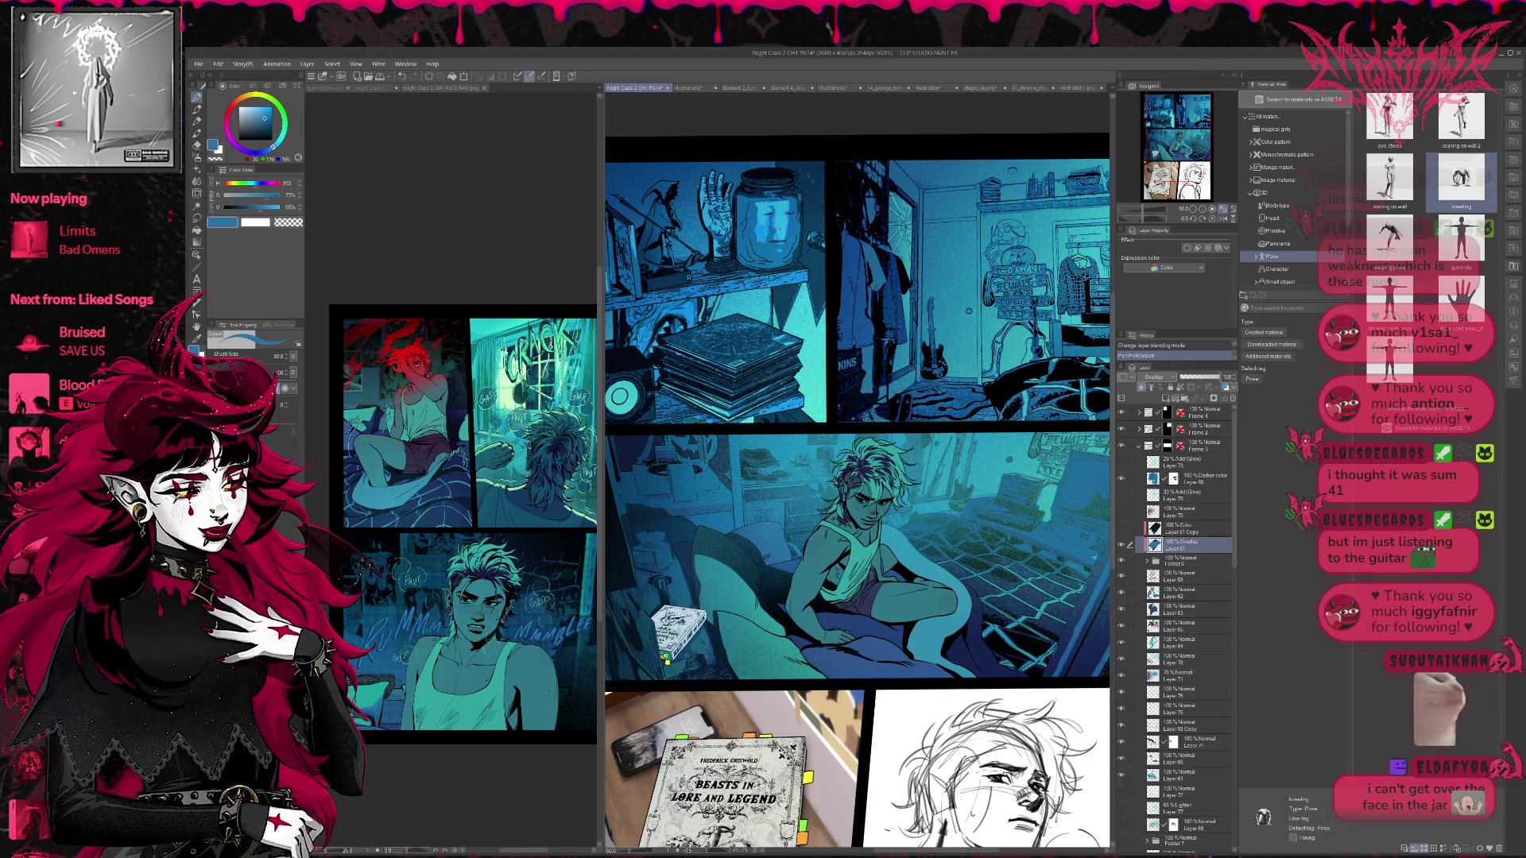
- Change the blending mode of Layer 61, the book's lighting layer
{"action": "left_click", "coordinate": [1161, 378]}
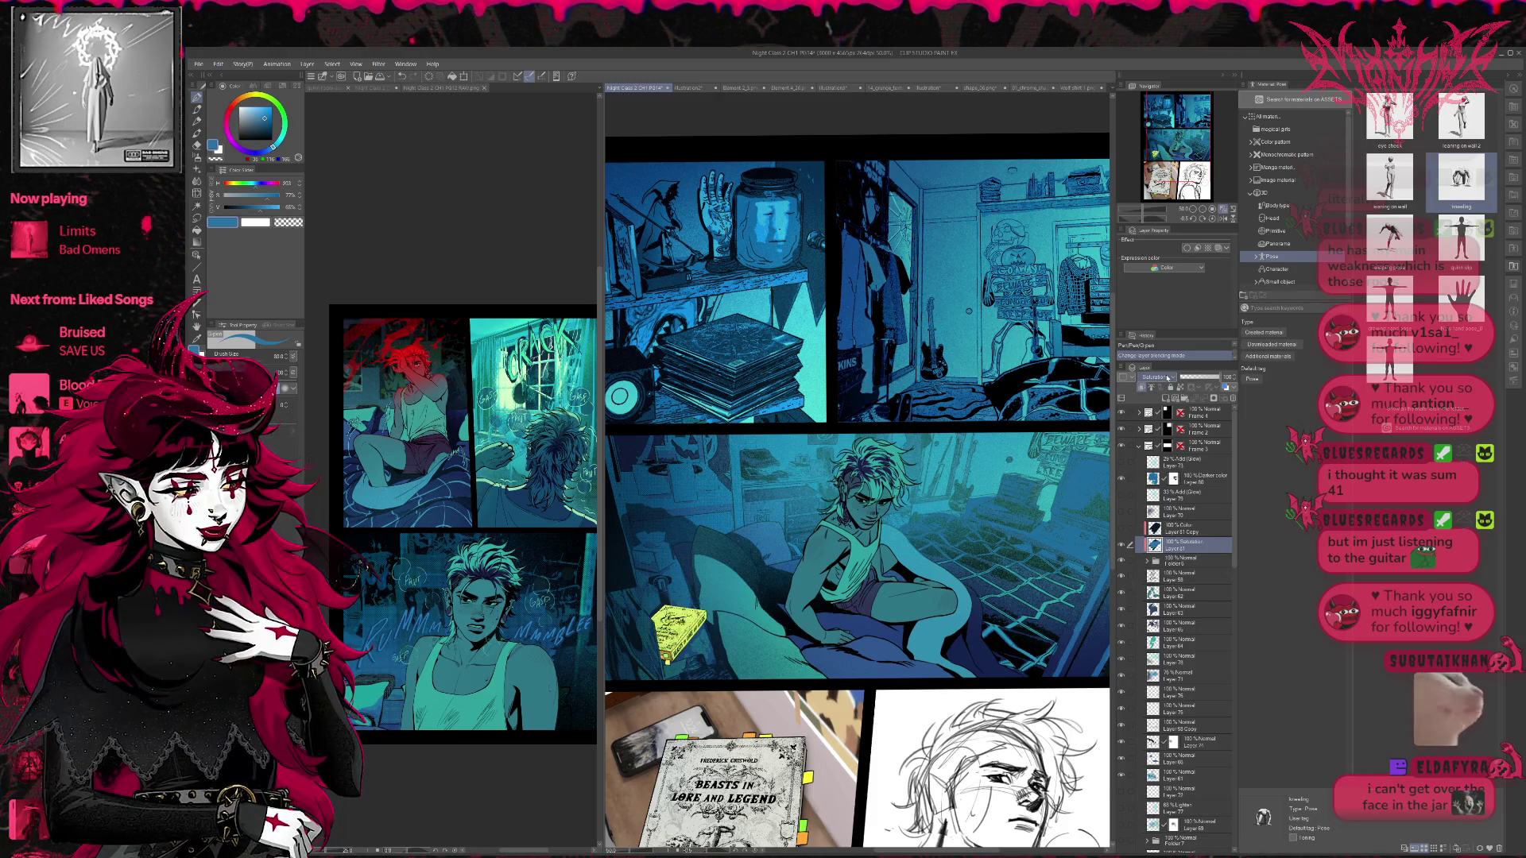
{"action": "scroll", "coordinate": [1167, 378], "scroll_direction": "up", "scroll_amount": 15}
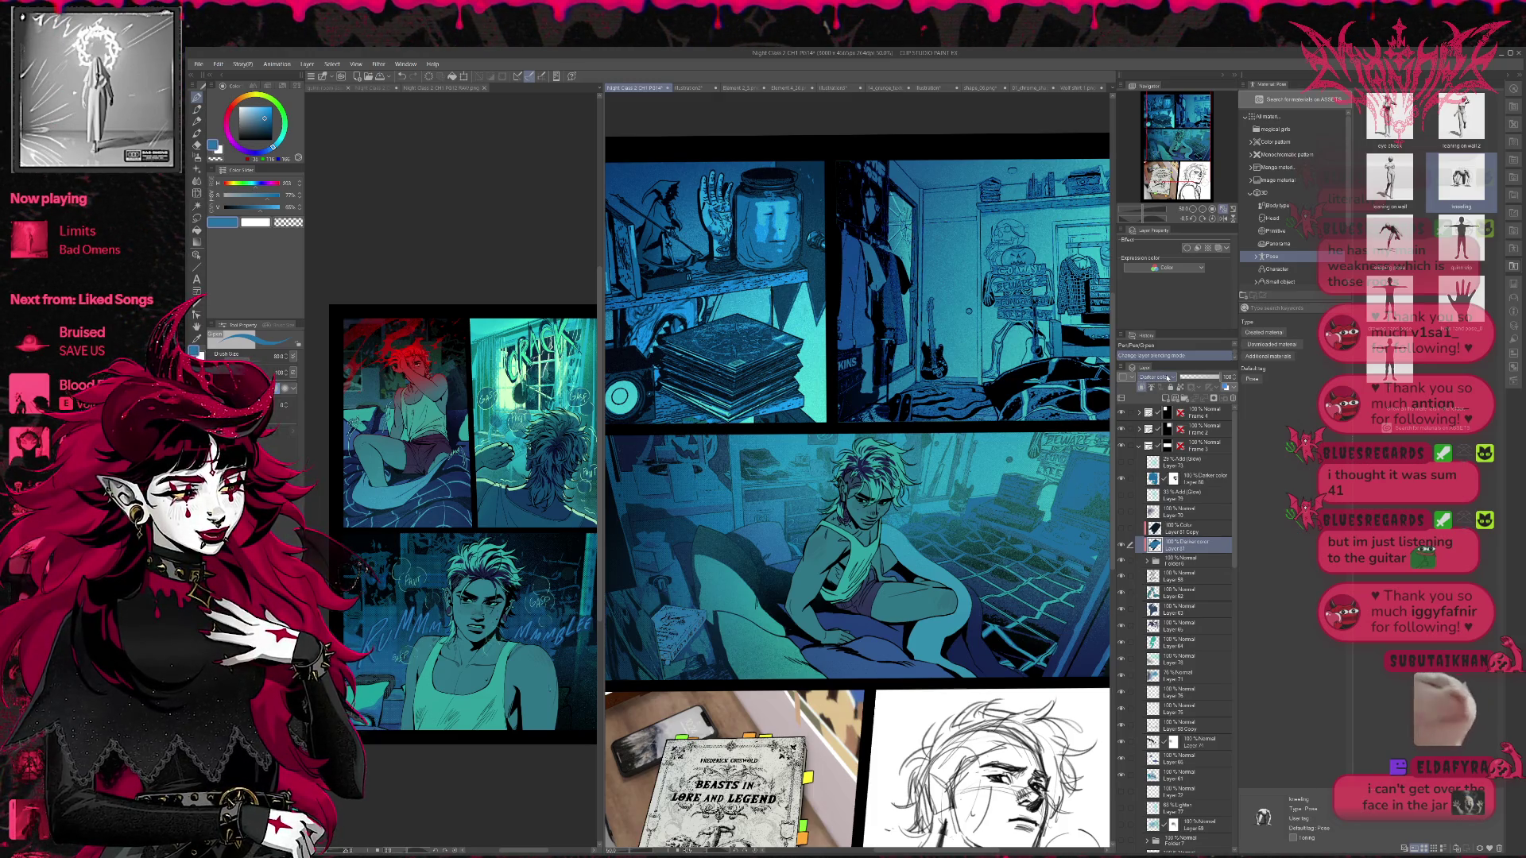
{"action": "scroll", "coordinate": [1169, 378], "scroll_direction": "down", "scroll_amount": 12}
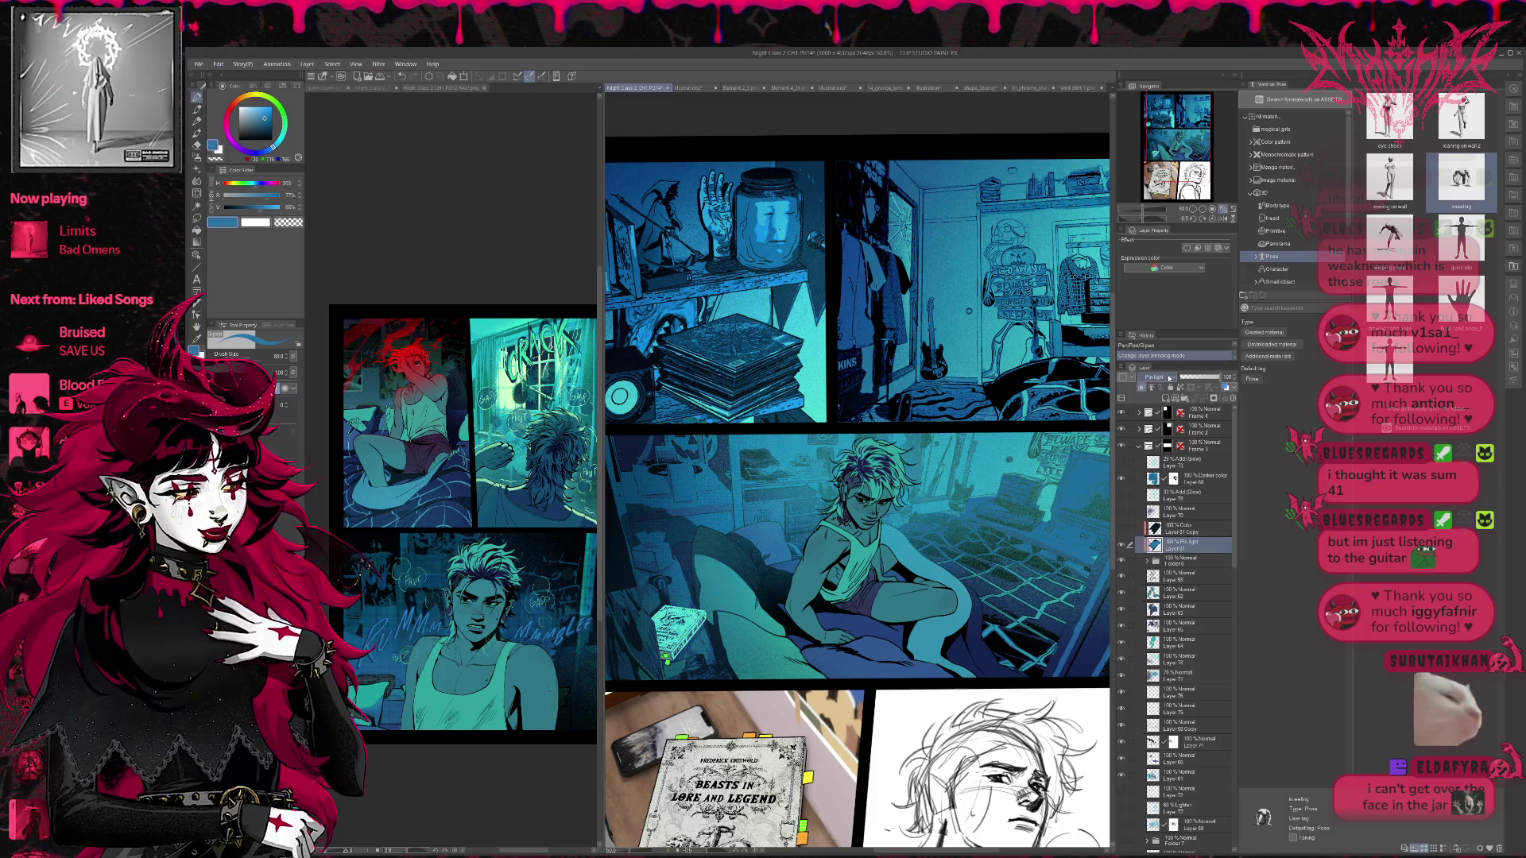
{"action": "scroll", "coordinate": [1169, 377], "scroll_direction": "up", "scroll_amount": 4}
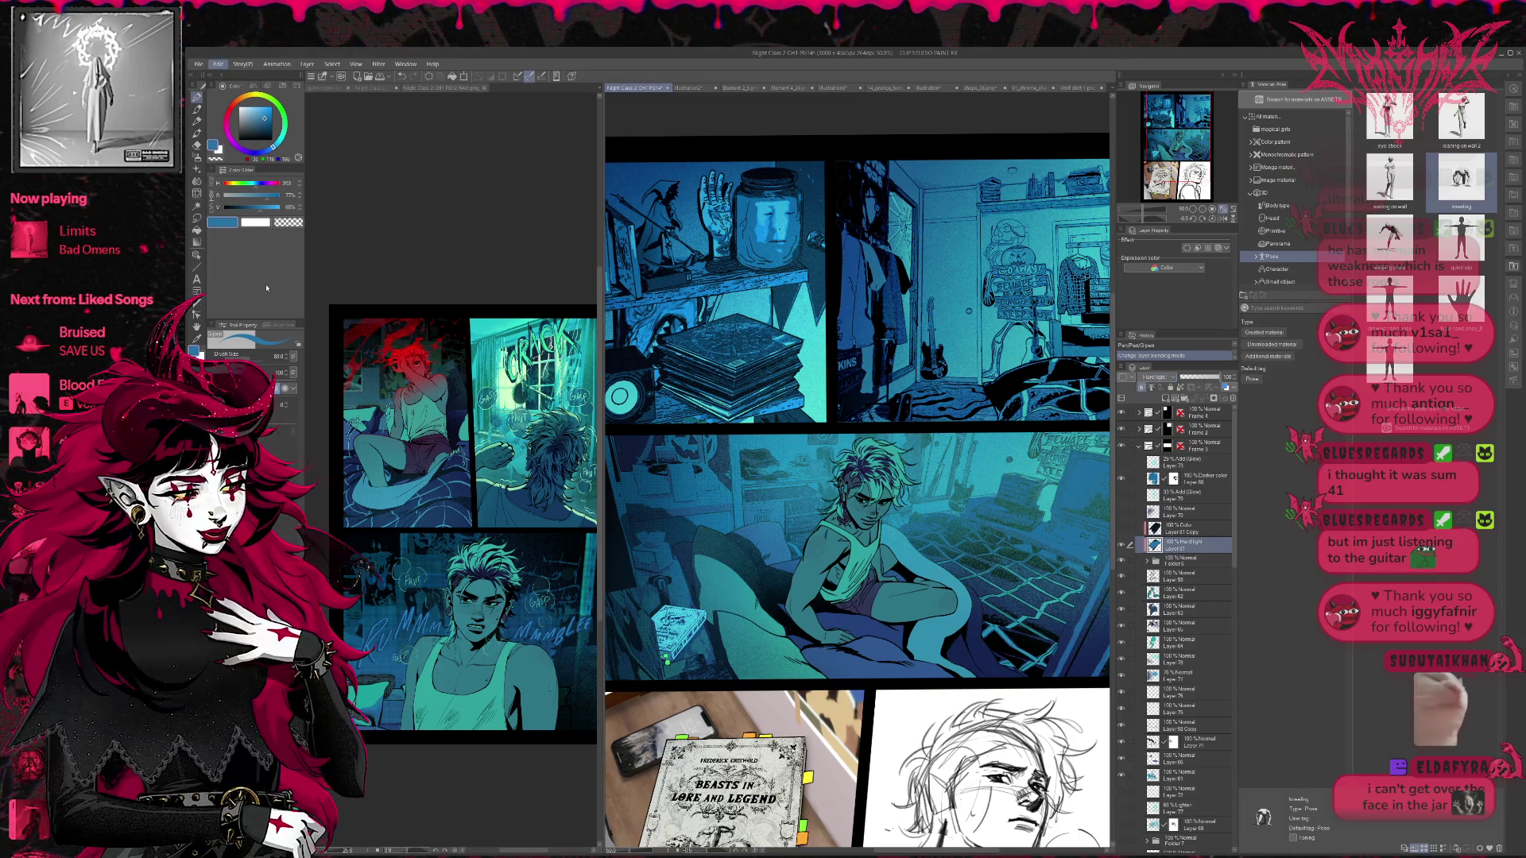
- Hide all palettes and toggle undo/redo to compare the book with and without its pale blue glow
{"action": "key", "text": "Tab"}
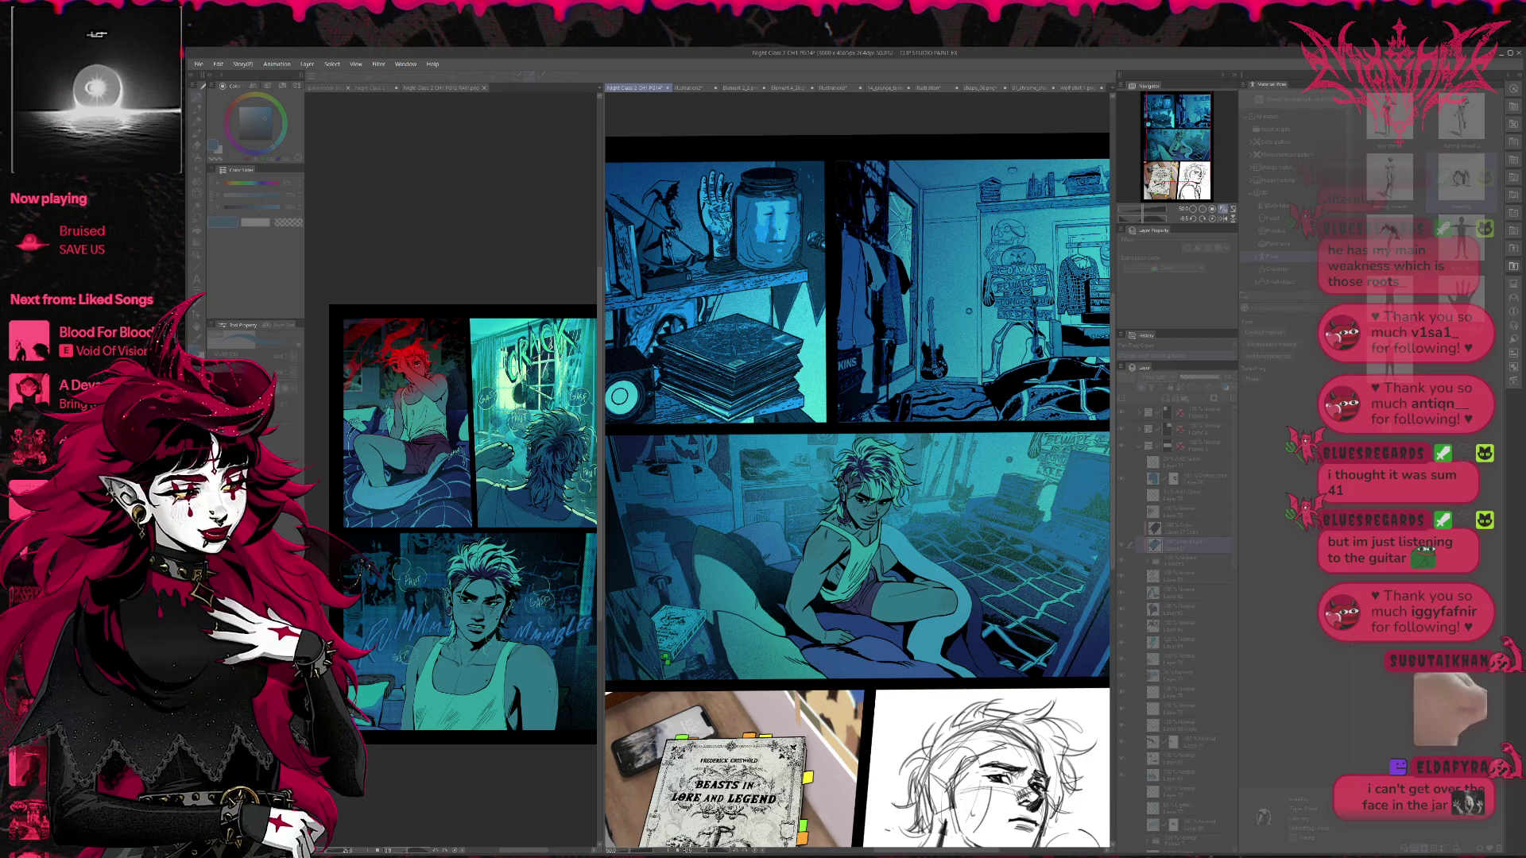
{"action": "key", "text": "ctrl+z"}
{"action": "key", "text": "ctrl+y"}
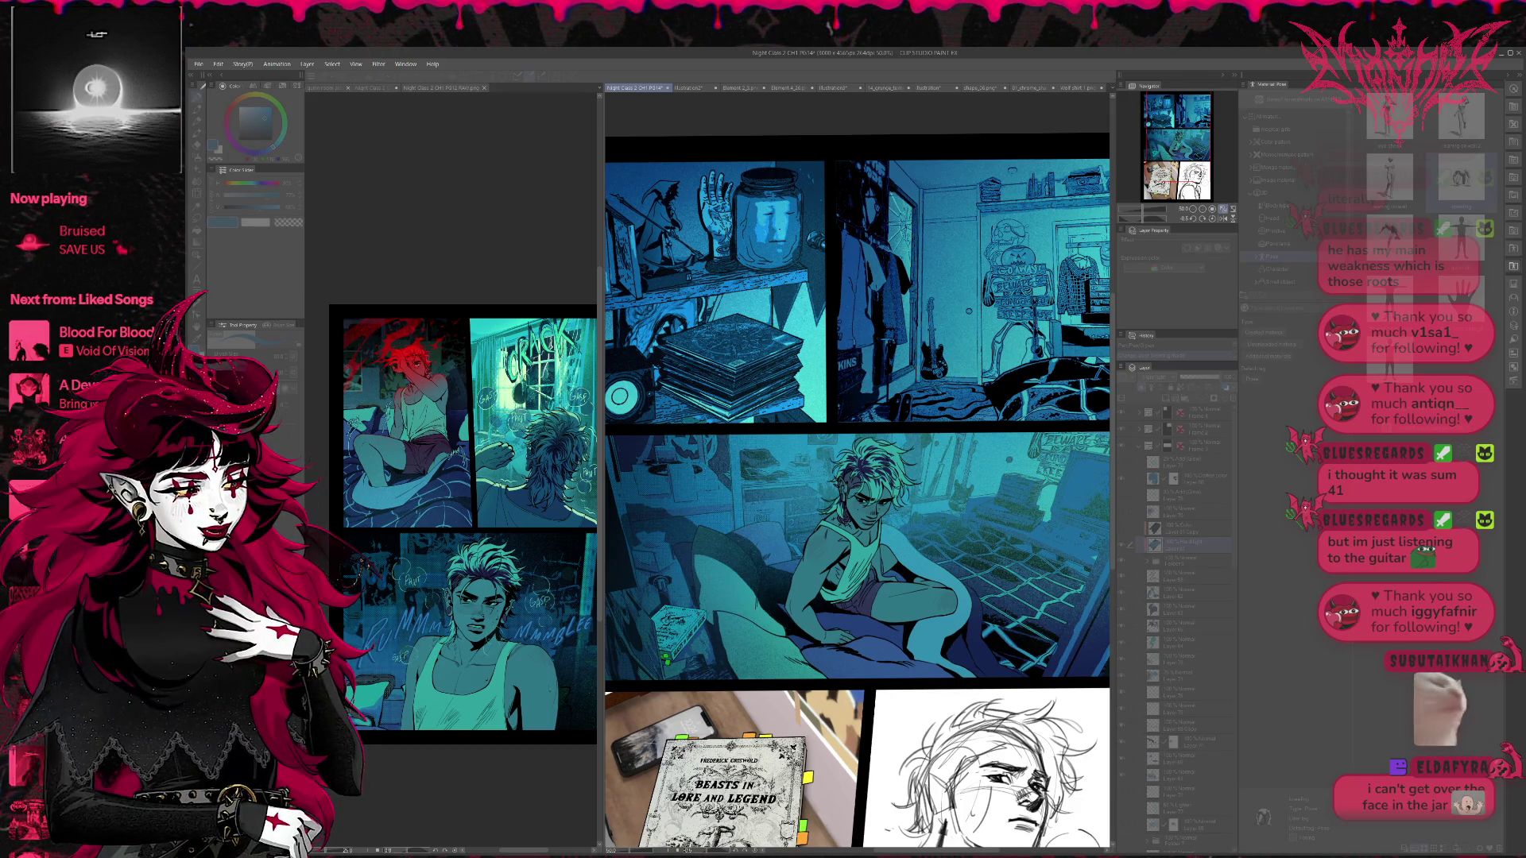
{"action": "key", "text": "ctrl+y"}
{"action": "key", "text": "ctrl+y"}
{"action": "key", "text": "ctrl+z"}
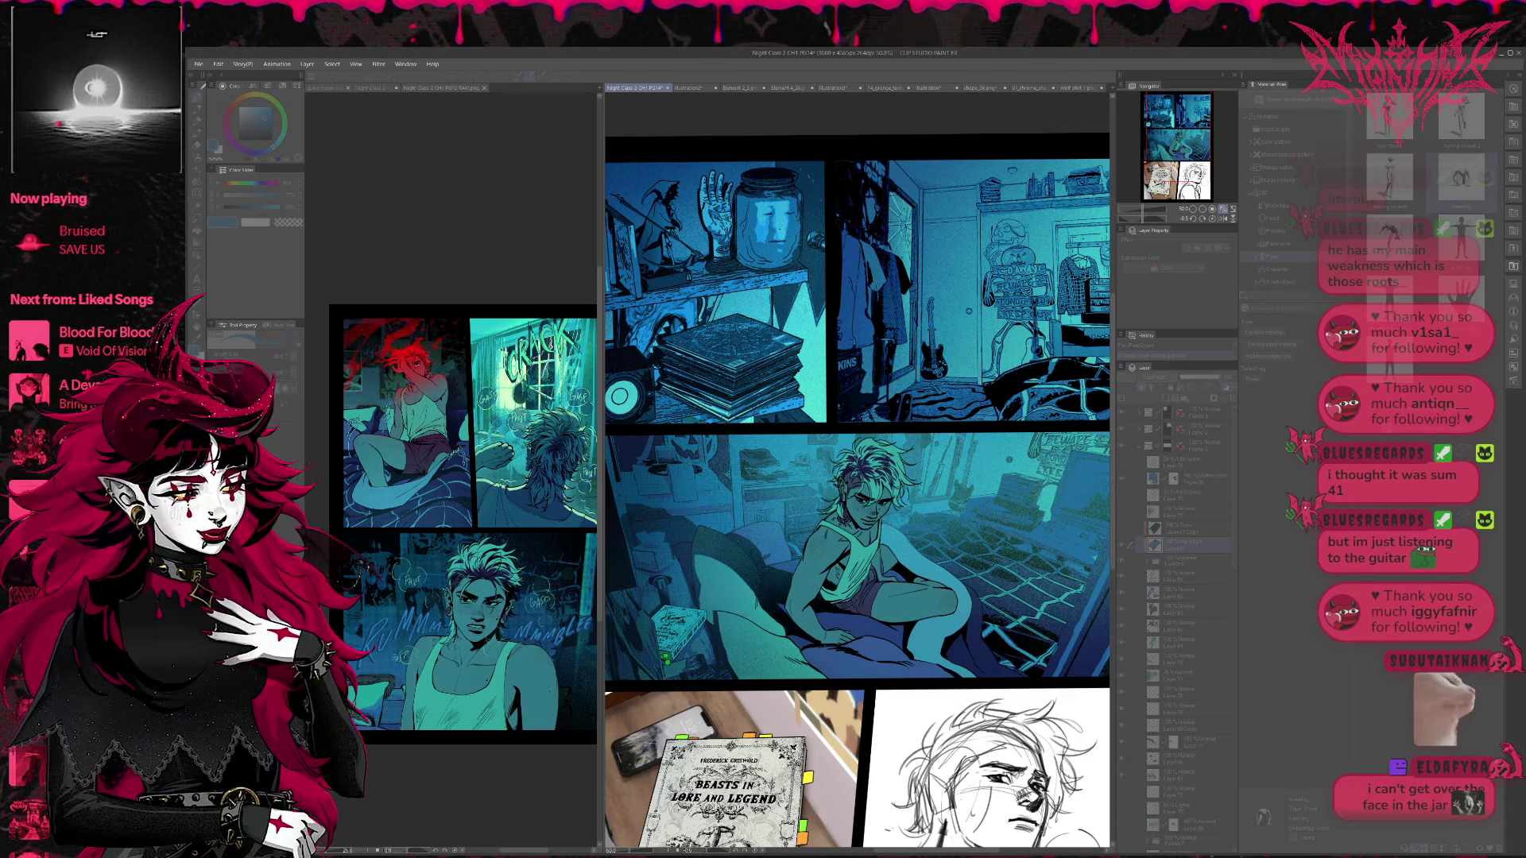
{"action": "key", "text": "ctrl+z"}
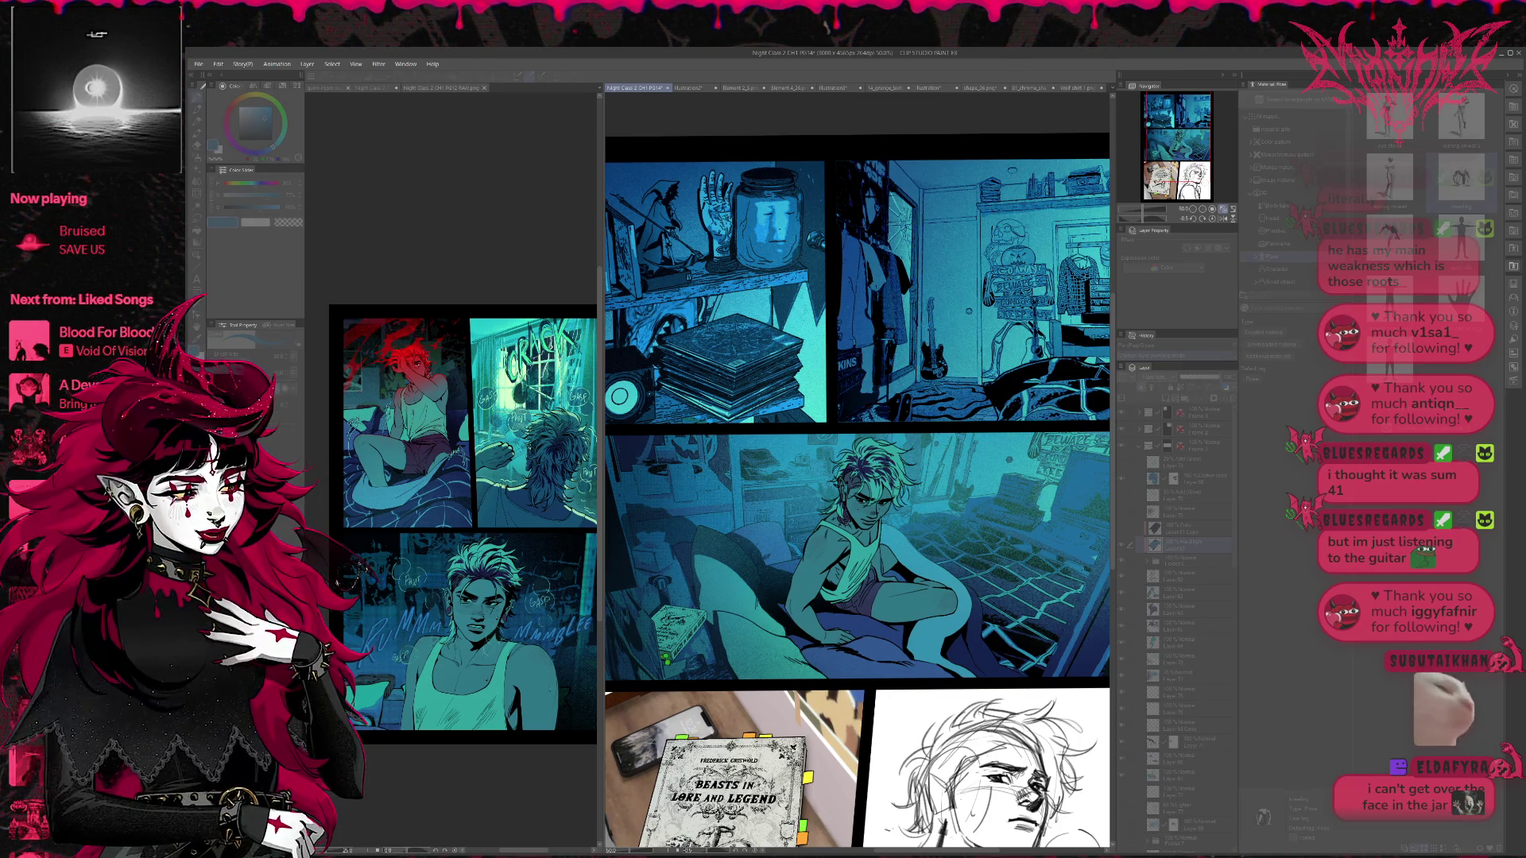
{"action": "scroll", "coordinate": [712, 611], "scroll_direction": "down", "scroll_amount": 3}
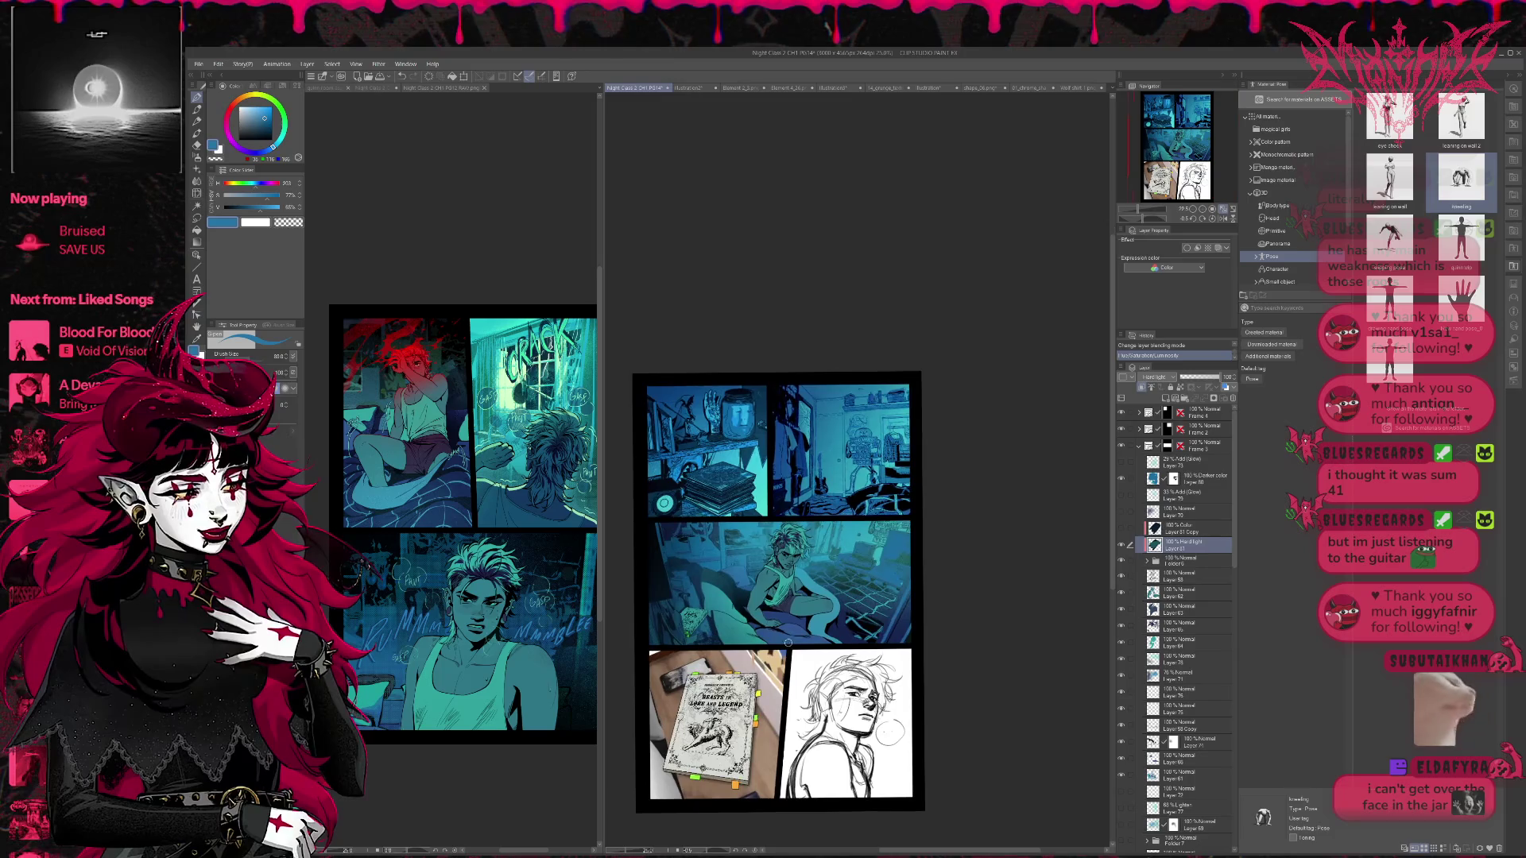
- Select Layer 58 and set the drawing colour to black
{"action": "scroll", "coordinate": [802, 678], "scroll_direction": "up", "scroll_amount": 1}
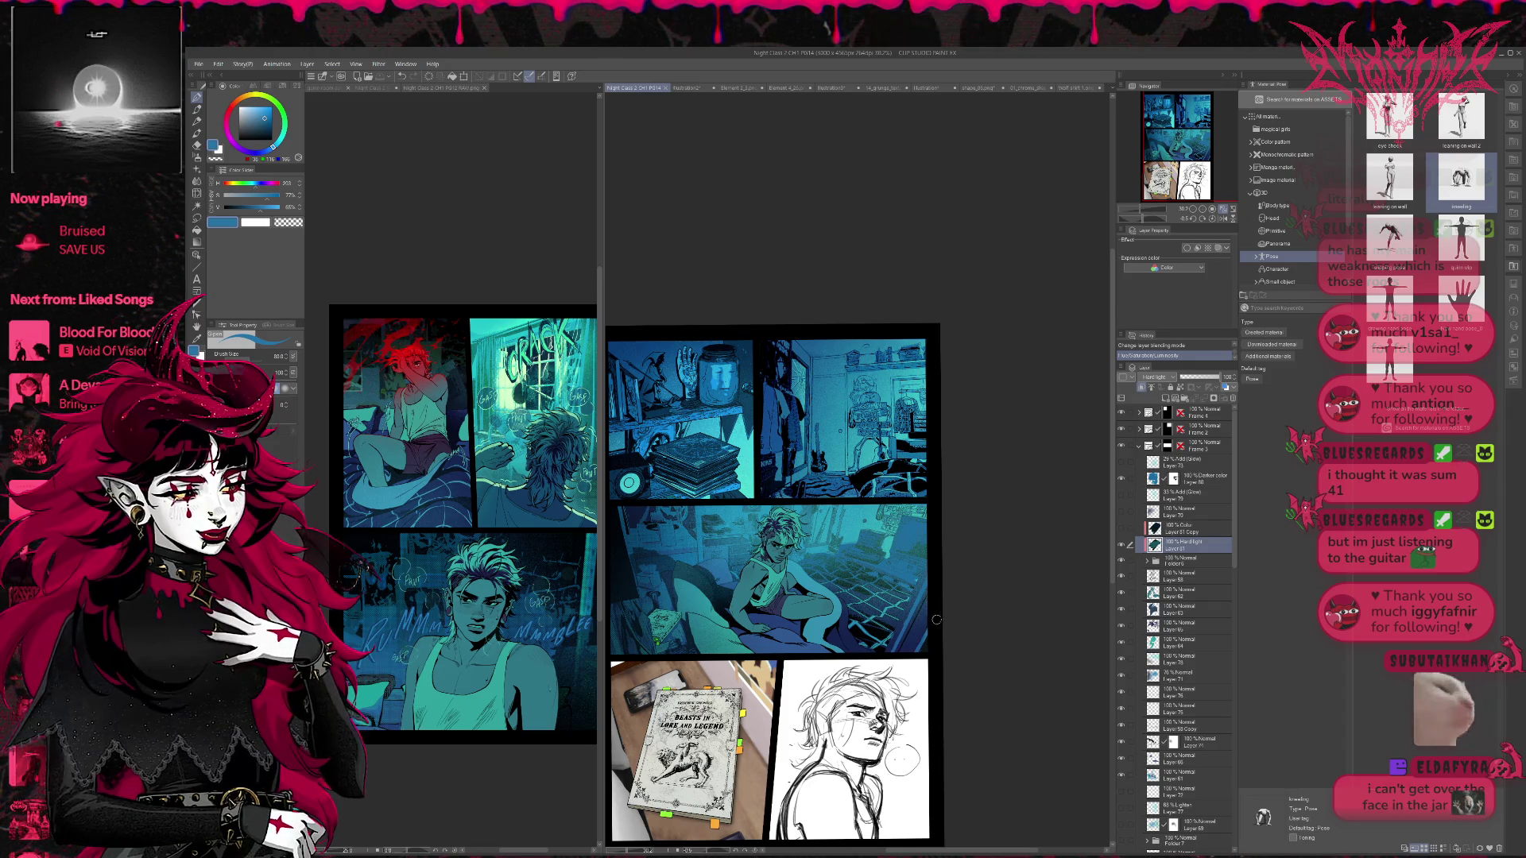
{"action": "scroll", "coordinate": [931, 624], "scroll_direction": "down", "scroll_amount": 2}
{"action": "scroll", "coordinate": [920, 557], "scroll_direction": "up", "scroll_amount": 3}
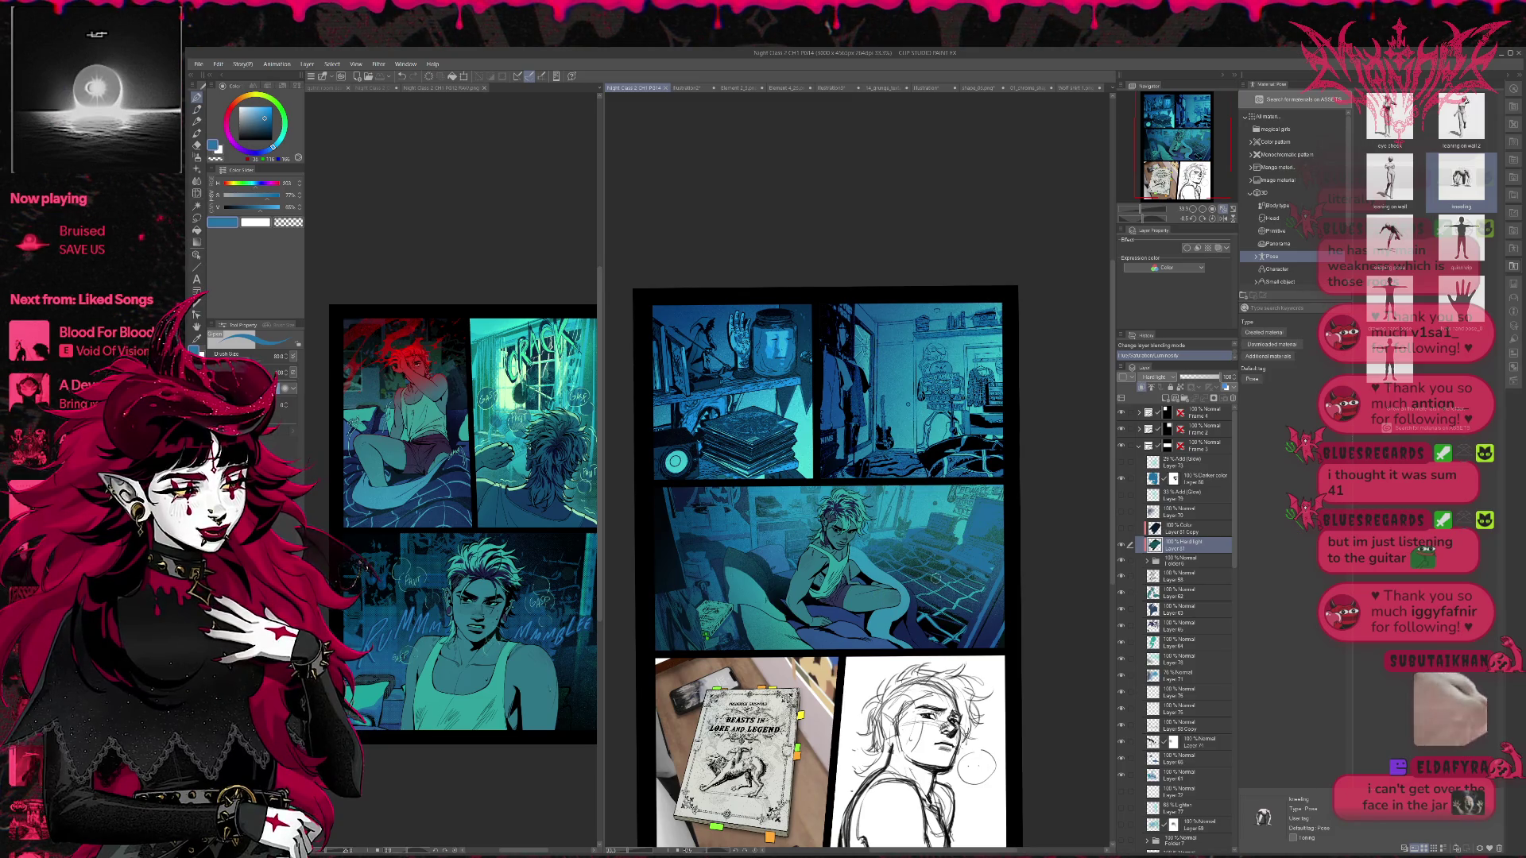
{"action": "scroll", "coordinate": [922, 620], "scroll_direction": "down", "scroll_amount": 2}
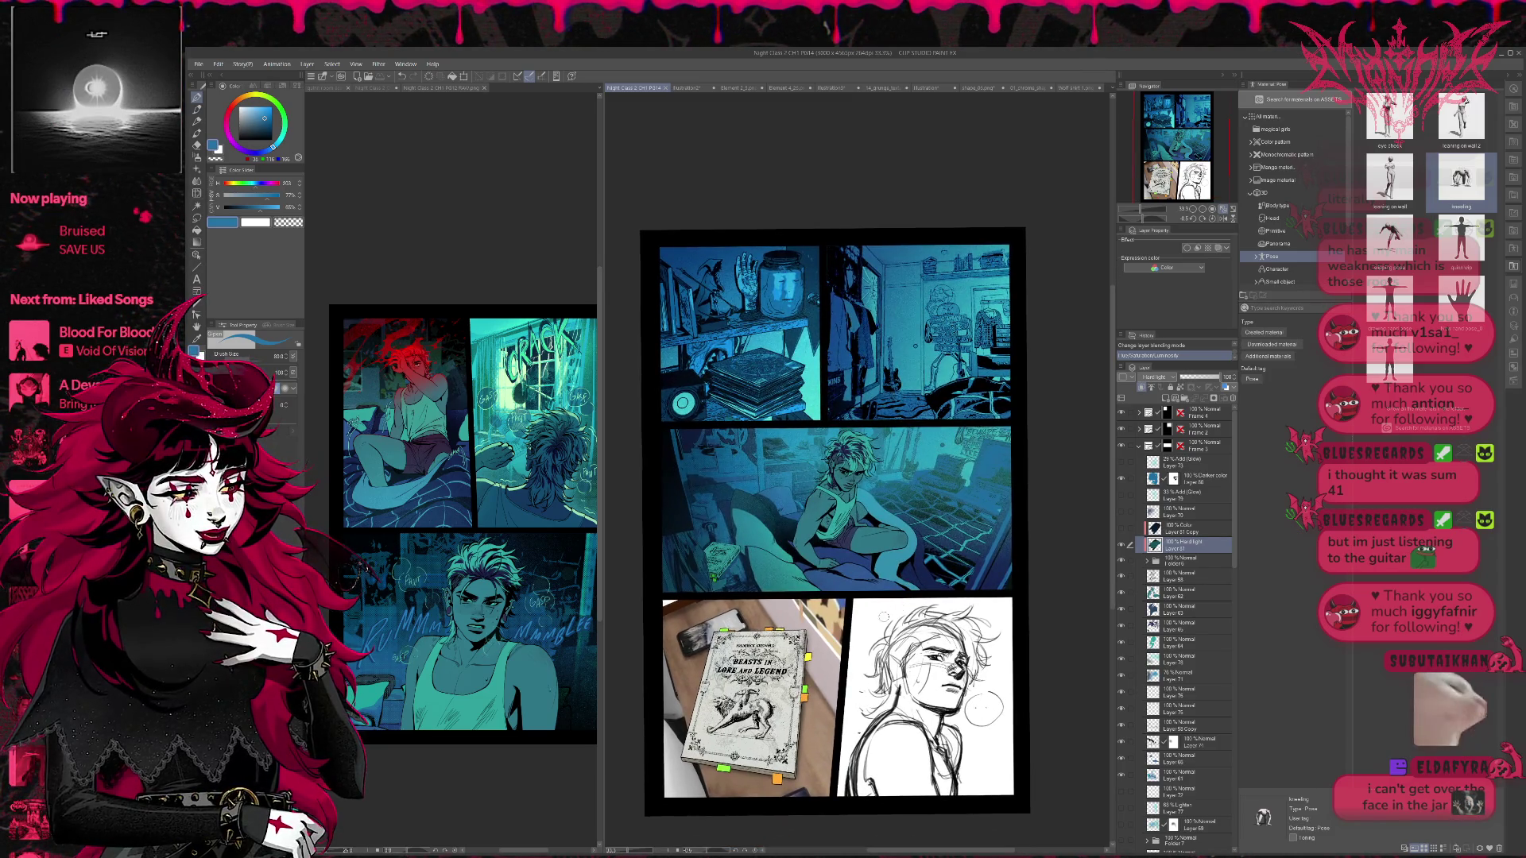
{"action": "scroll", "coordinate": [946, 580], "scroll_direction": "up", "scroll_amount": 5}
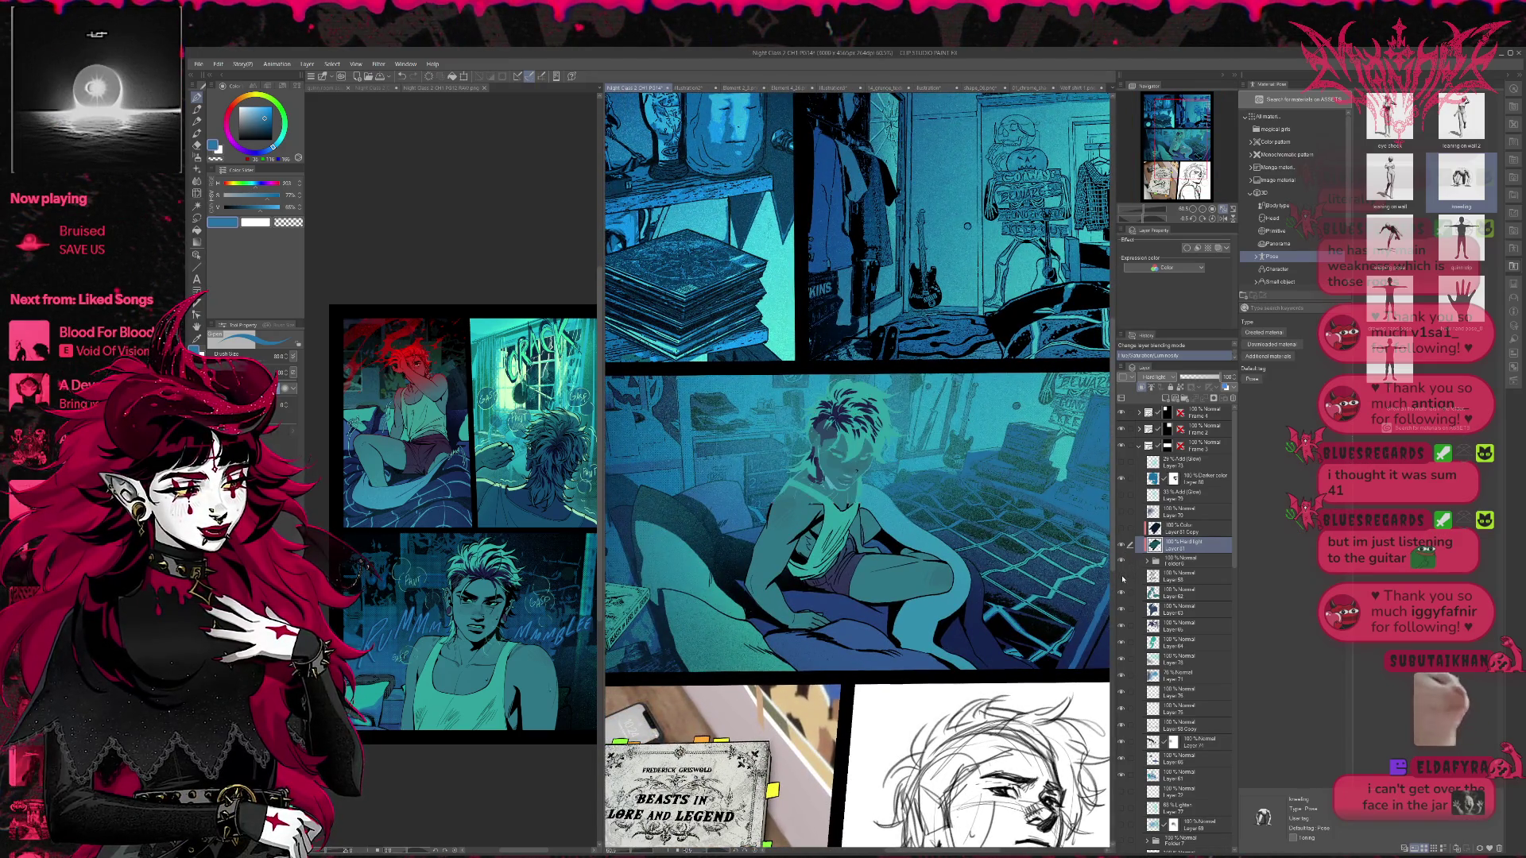
{"action": "left_click", "coordinate": [1145, 578]}
{"action": "scroll", "coordinate": [892, 559], "scroll_direction": "up", "scroll_amount": 3}
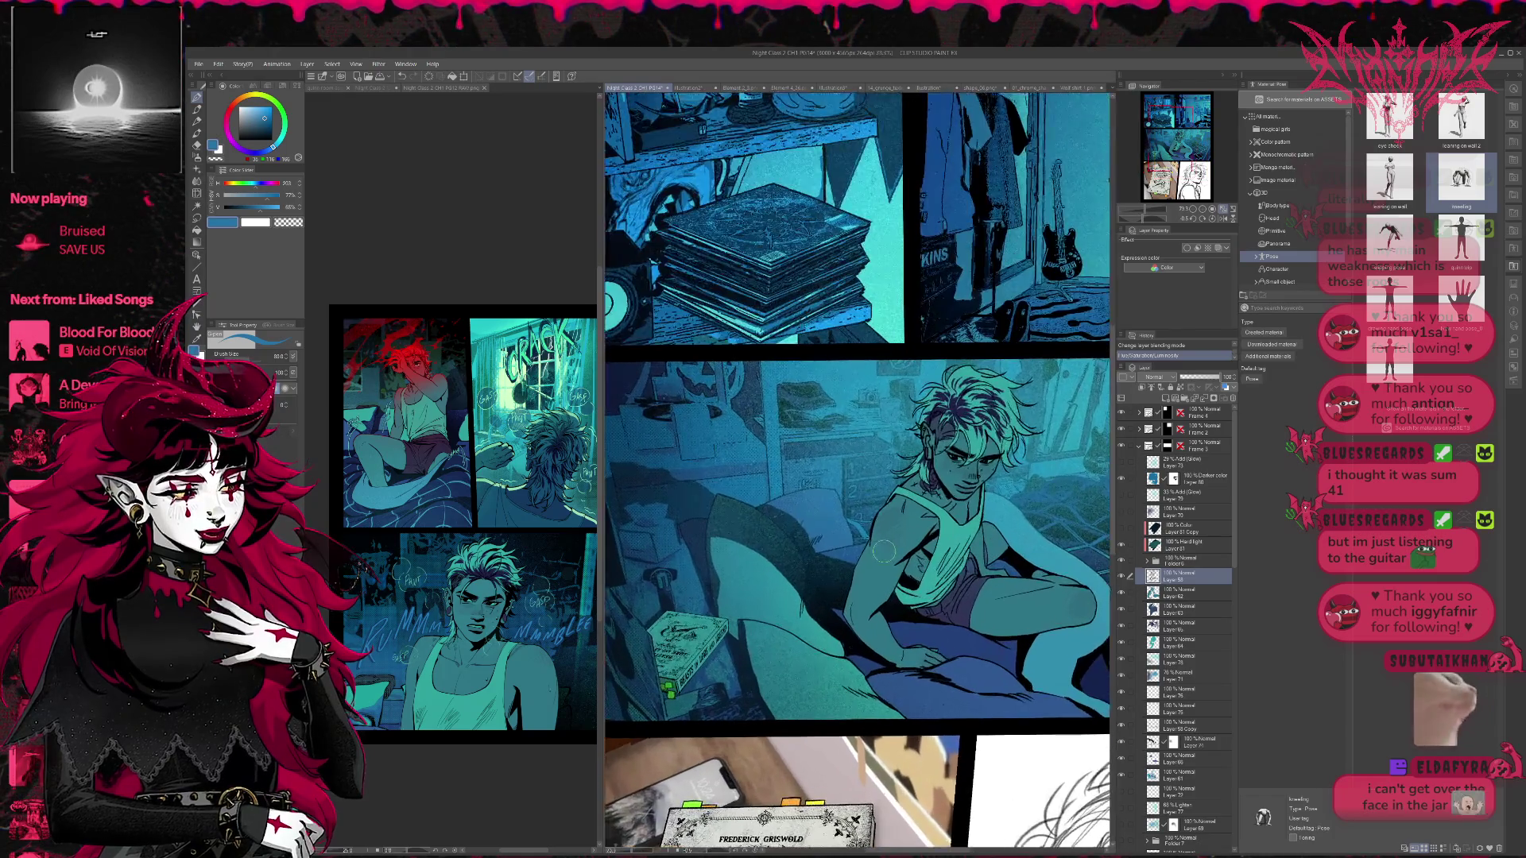
{"action": "scroll", "coordinate": [893, 559], "scroll_direction": "up", "scroll_amount": 1}
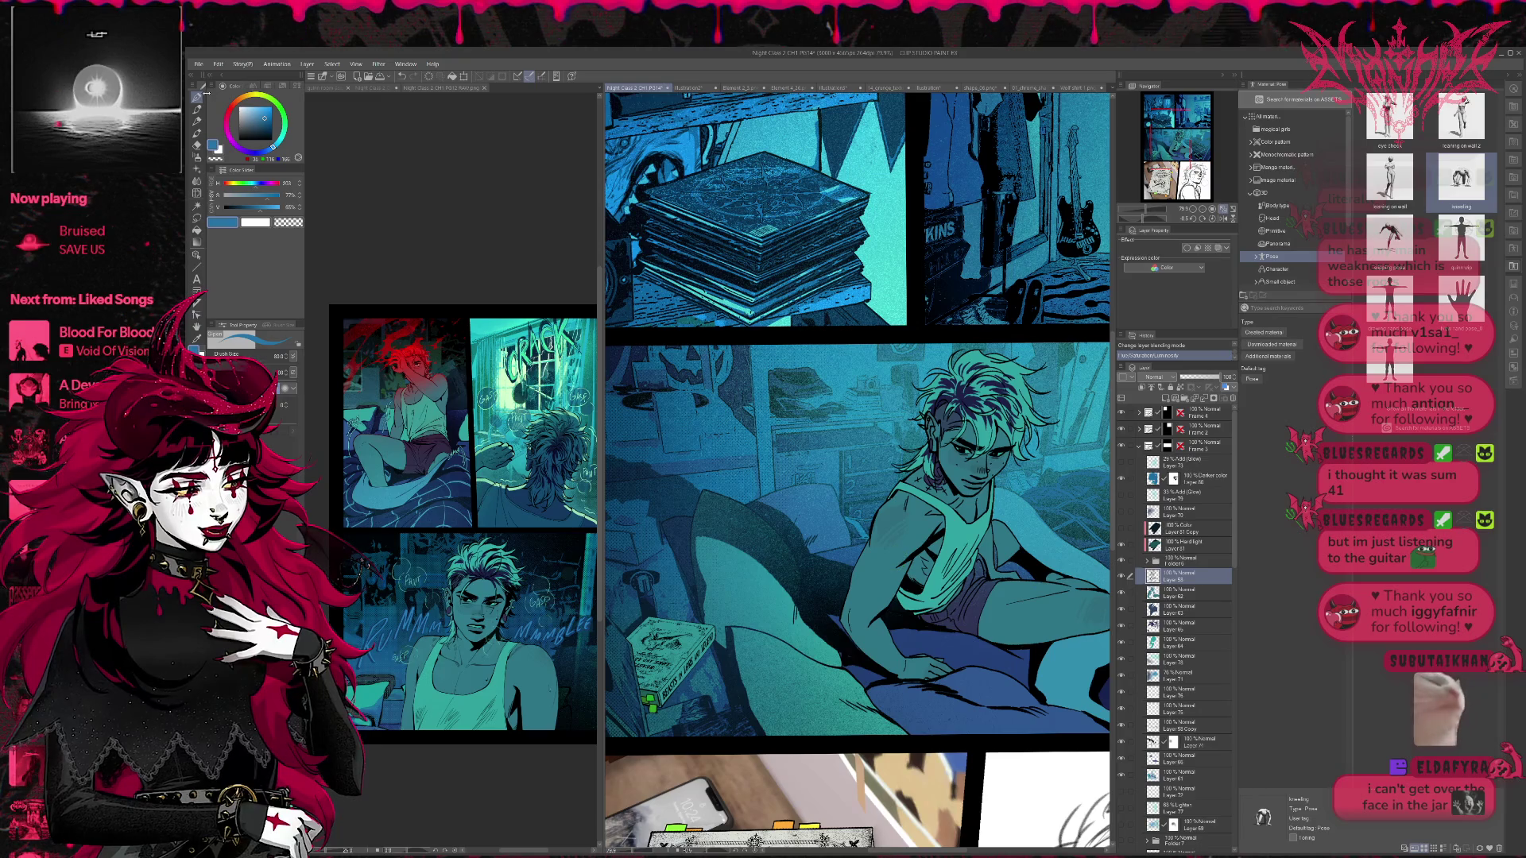
{"action": "key", "text": "x"}
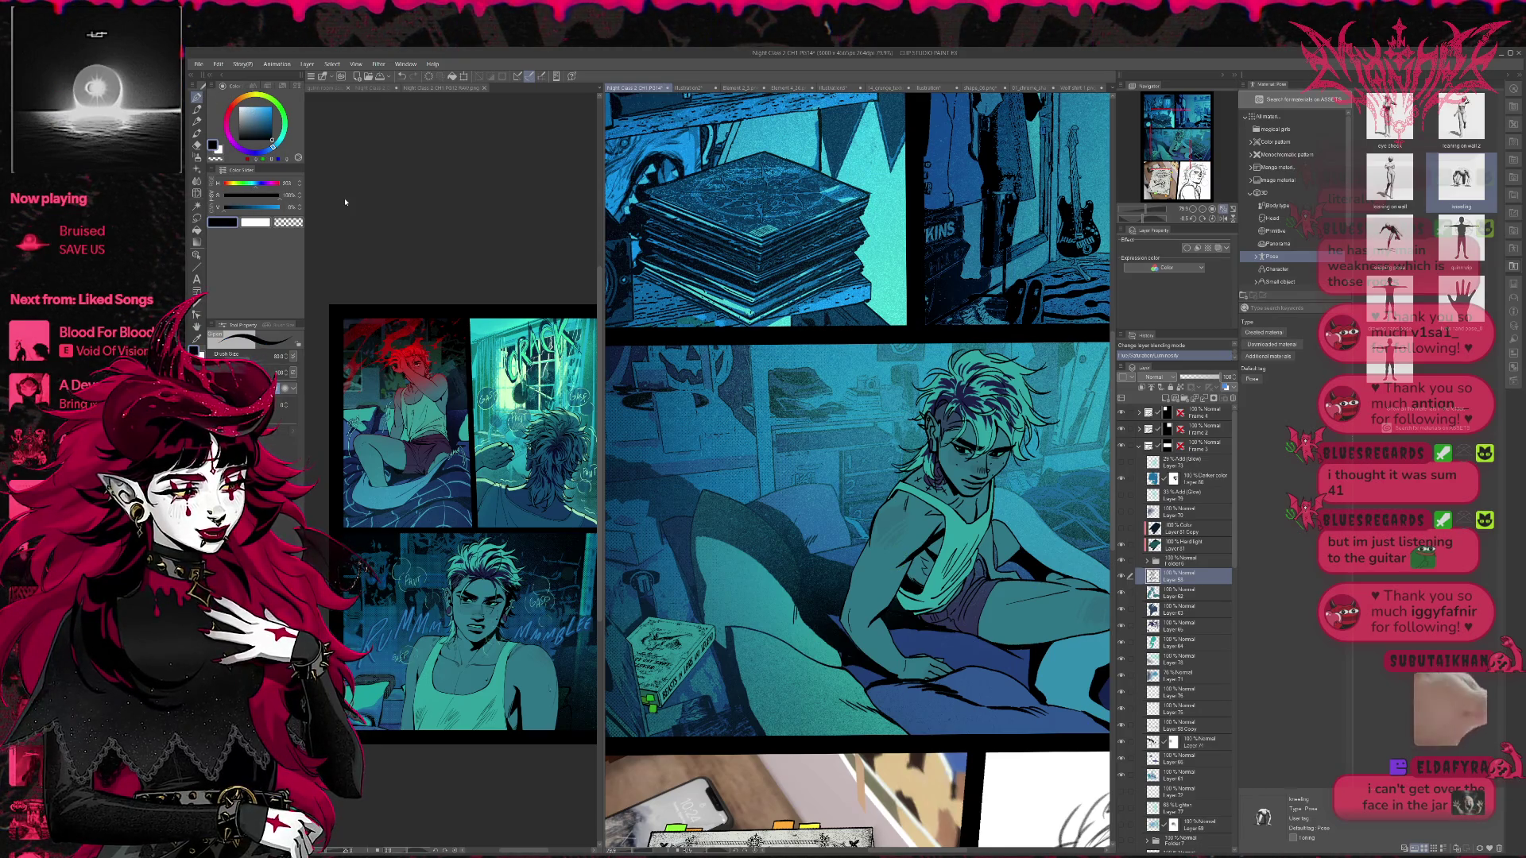
- Add a mask to Layer 58 and erase part of it with a size-120 eraser
{"action": "left_click", "coordinate": [1214, 400]}
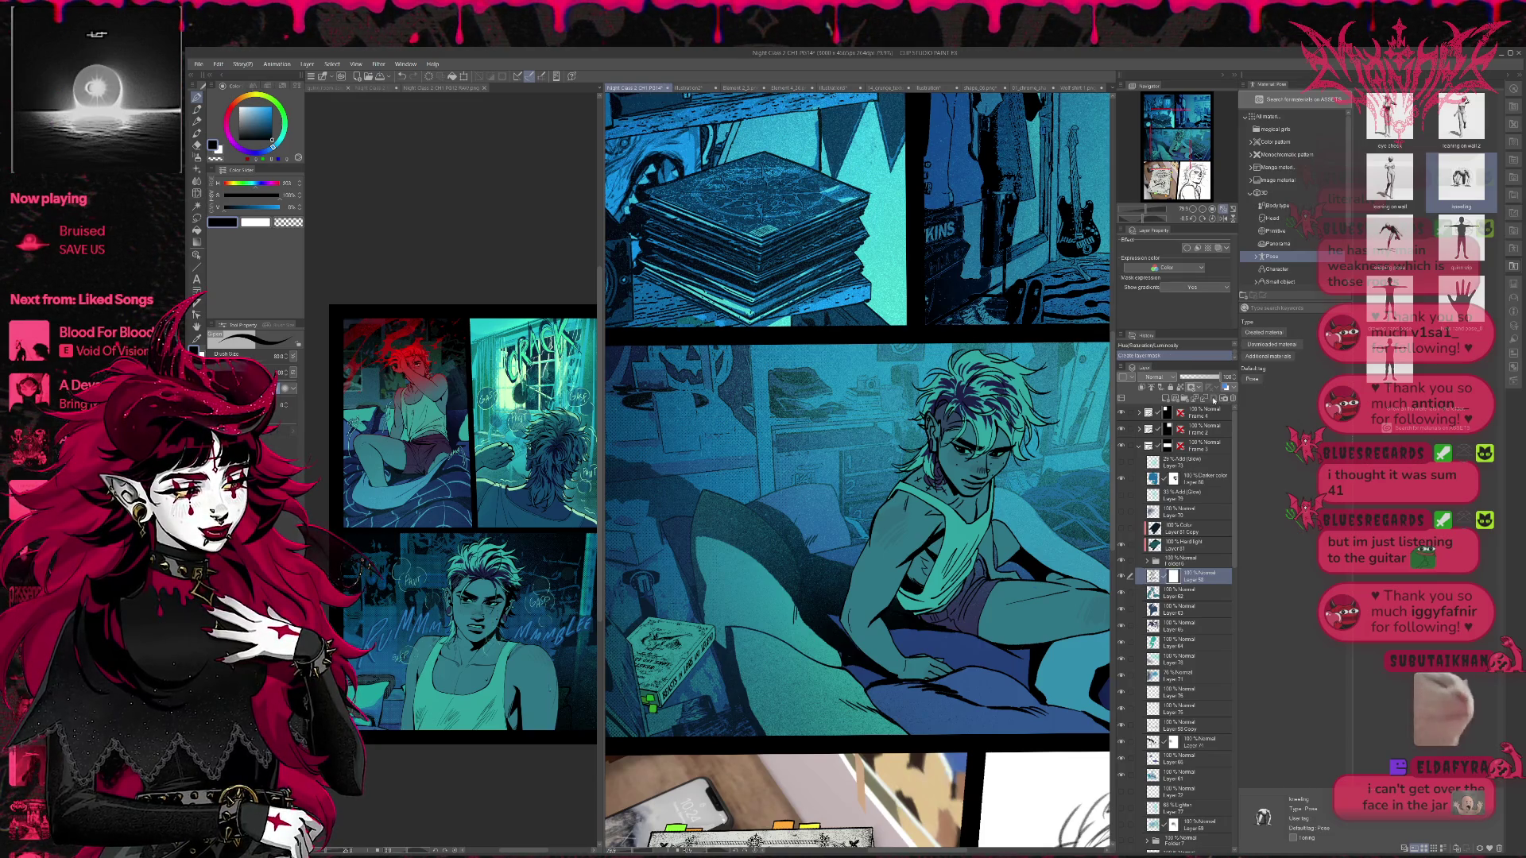
{"action": "key", "text": "e"}
{"action": "key", "text": "bracketleft"}
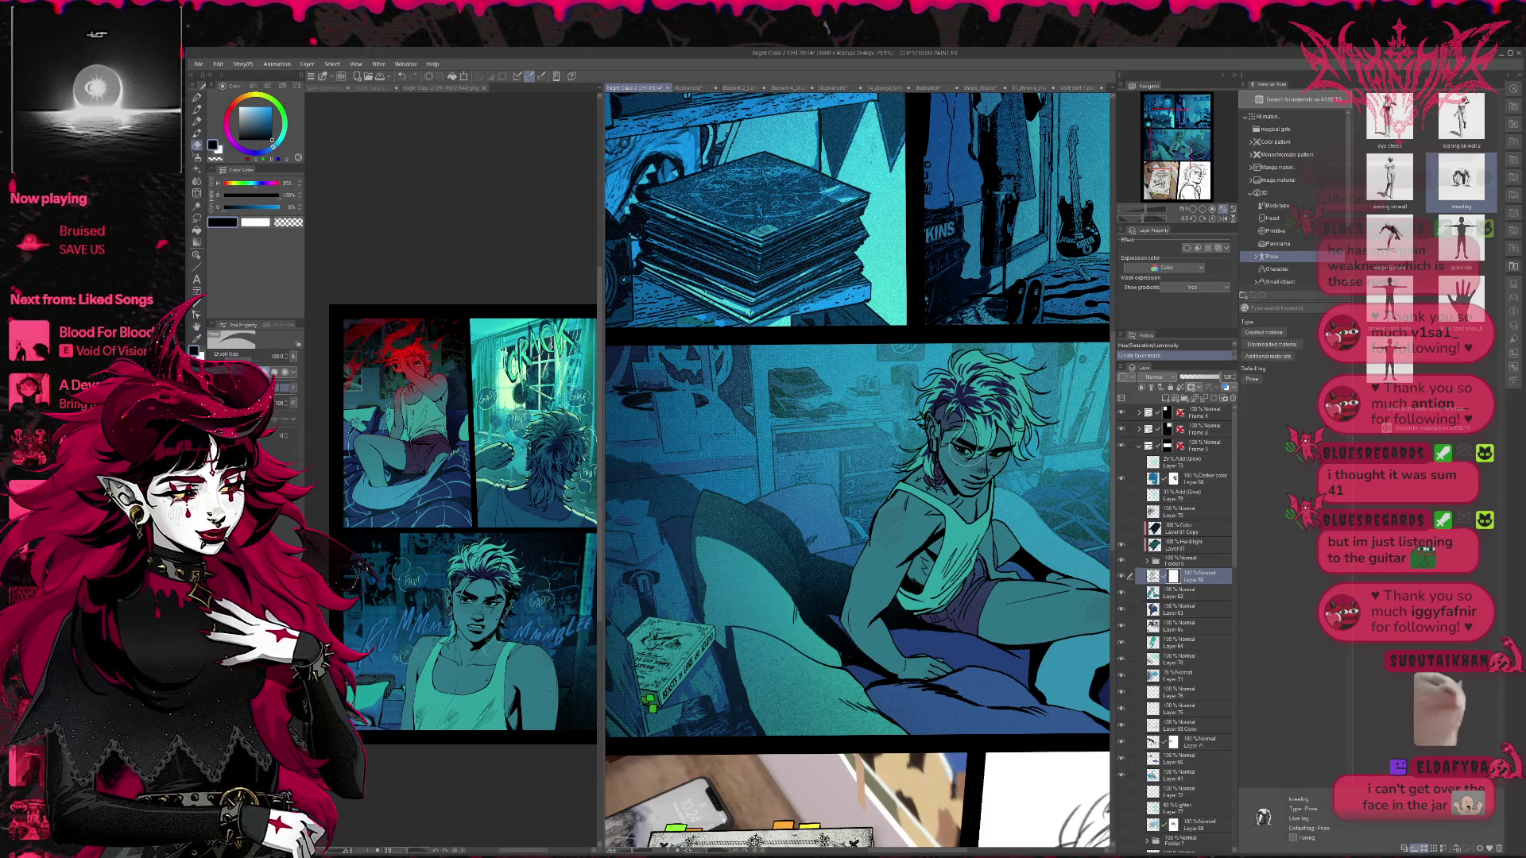
{"action": "left_click_drag", "start_coordinate": [859, 517], "coordinate": [890, 541]}
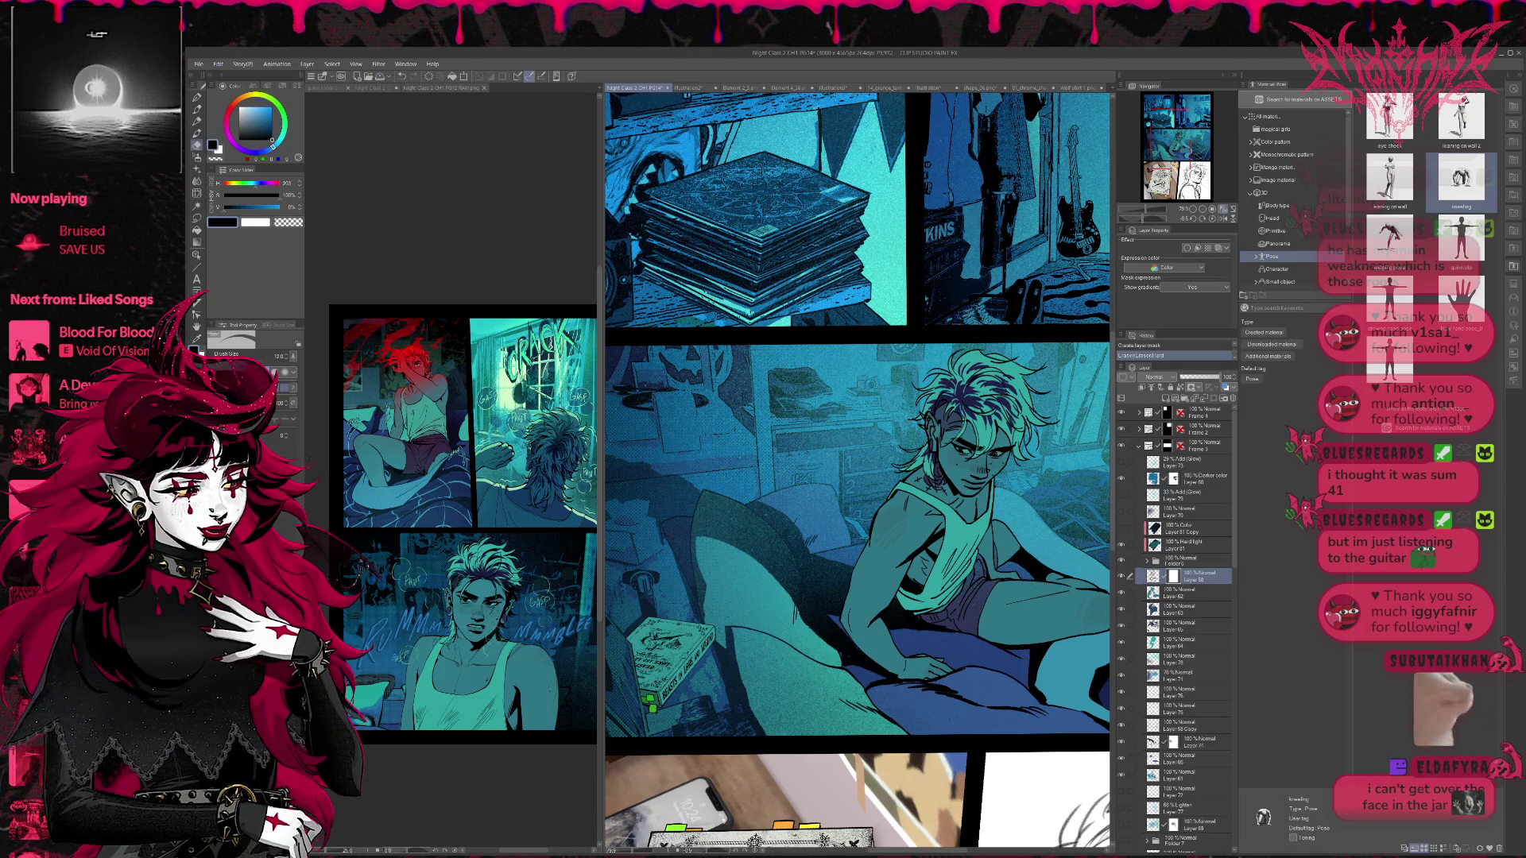
{"action": "left_click_drag", "start_coordinate": [859, 517], "coordinate": [883, 532]}
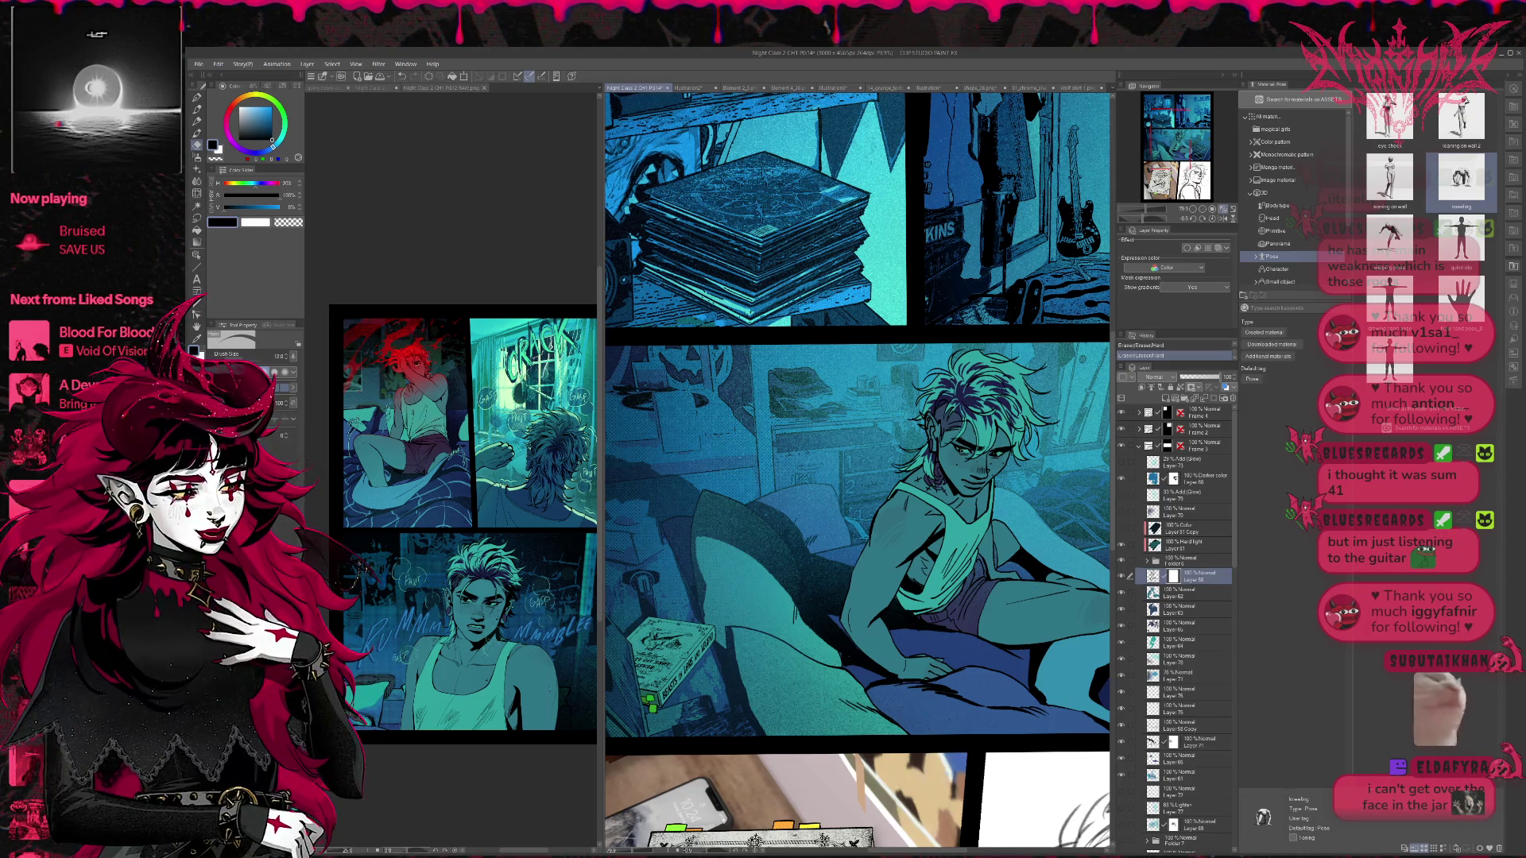
- Add a small black ink mark near the face with the pen at size 150
{"action": "key", "text": "p"}
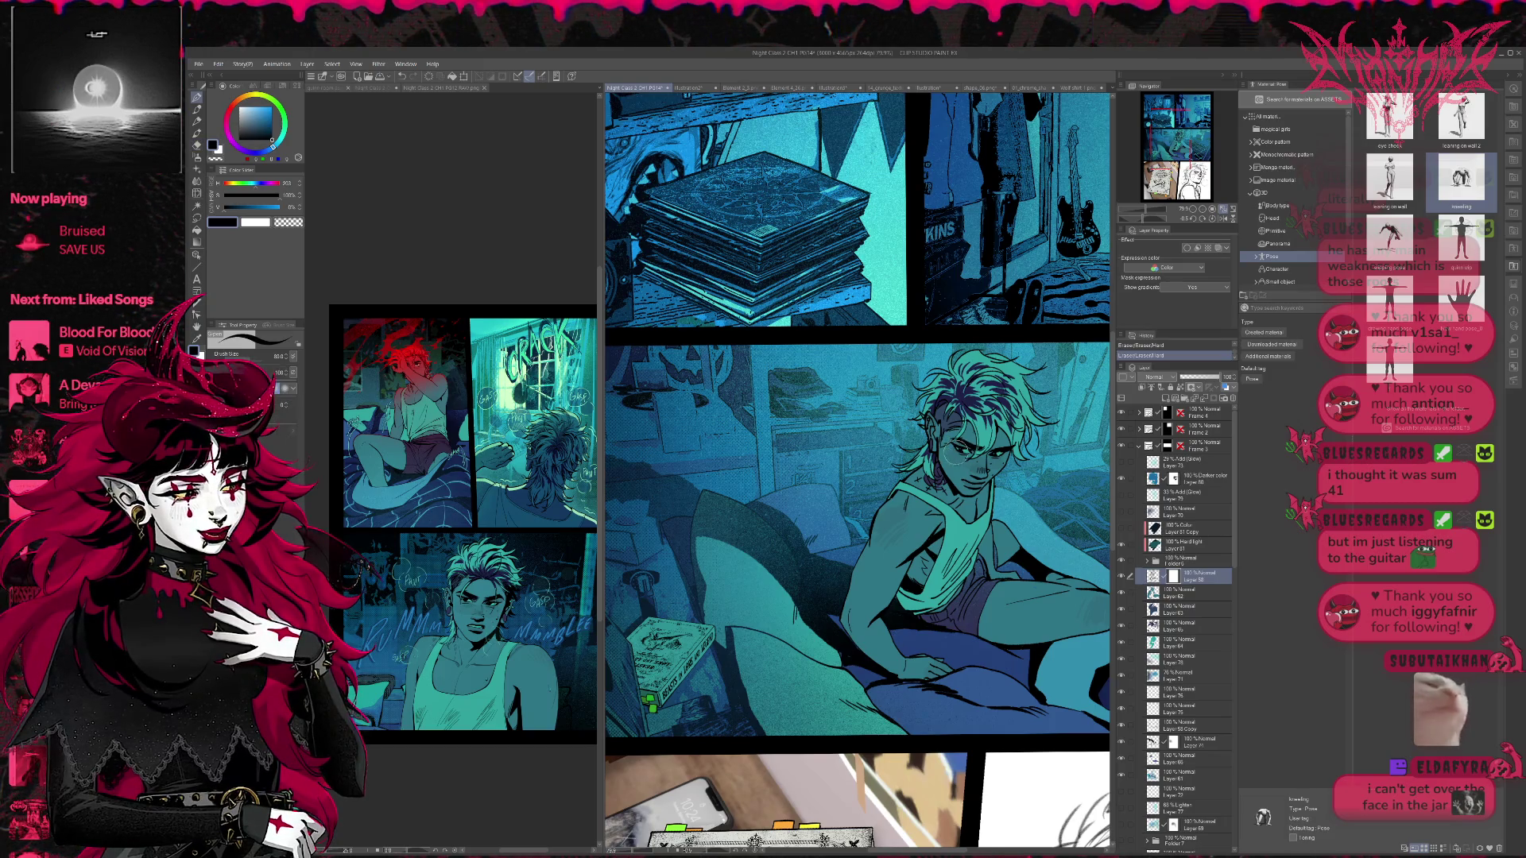
{"action": "key", "text": "bracketright"}
{"action": "key", "text": "bracketright"}
{"action": "key", "text": "bracketright"}
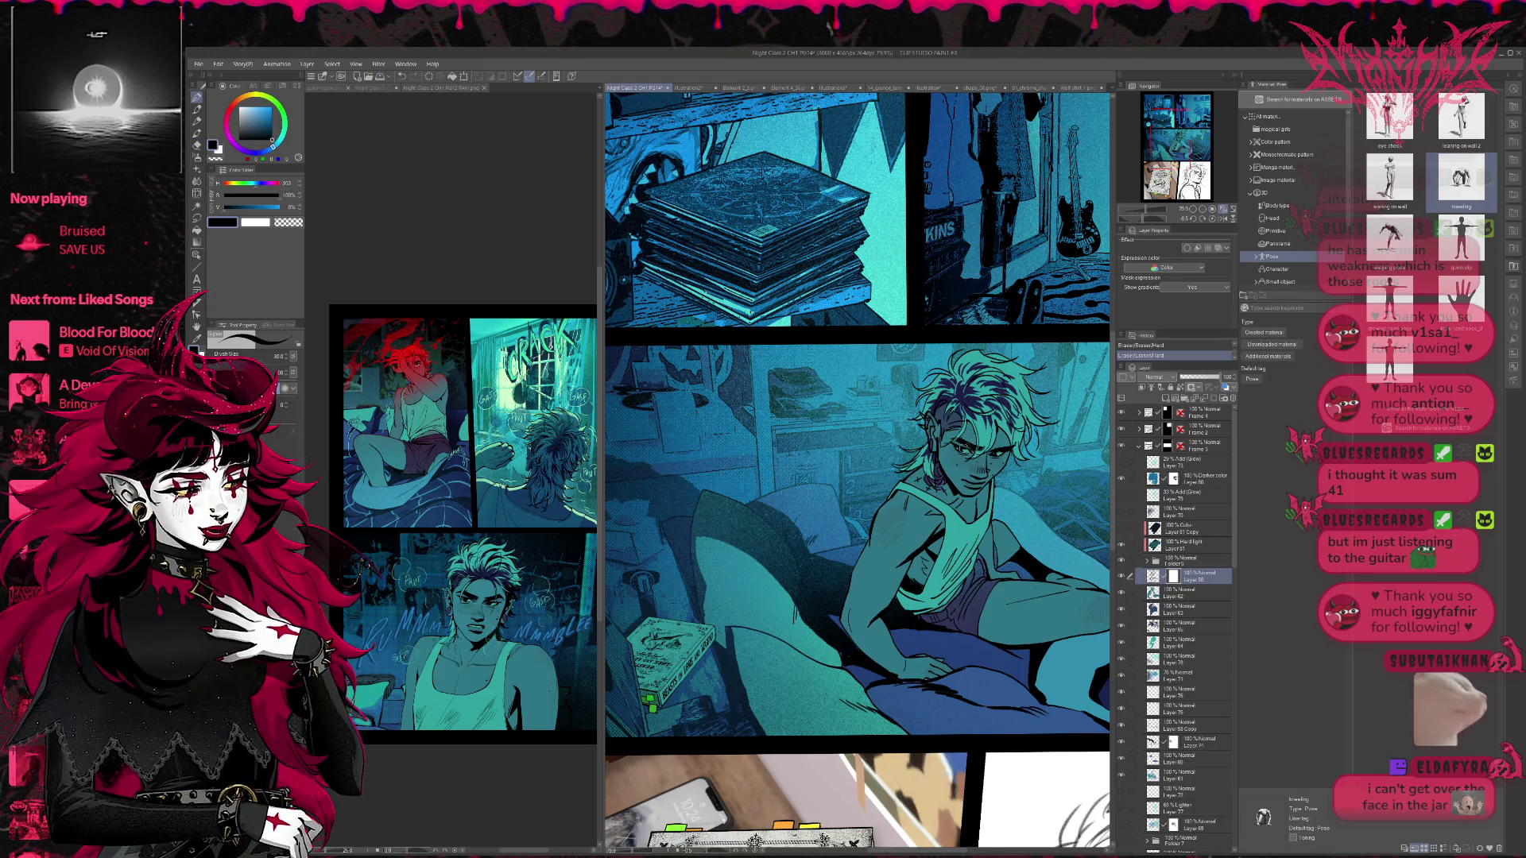
{"action": "left_click", "coordinate": [964, 446]}
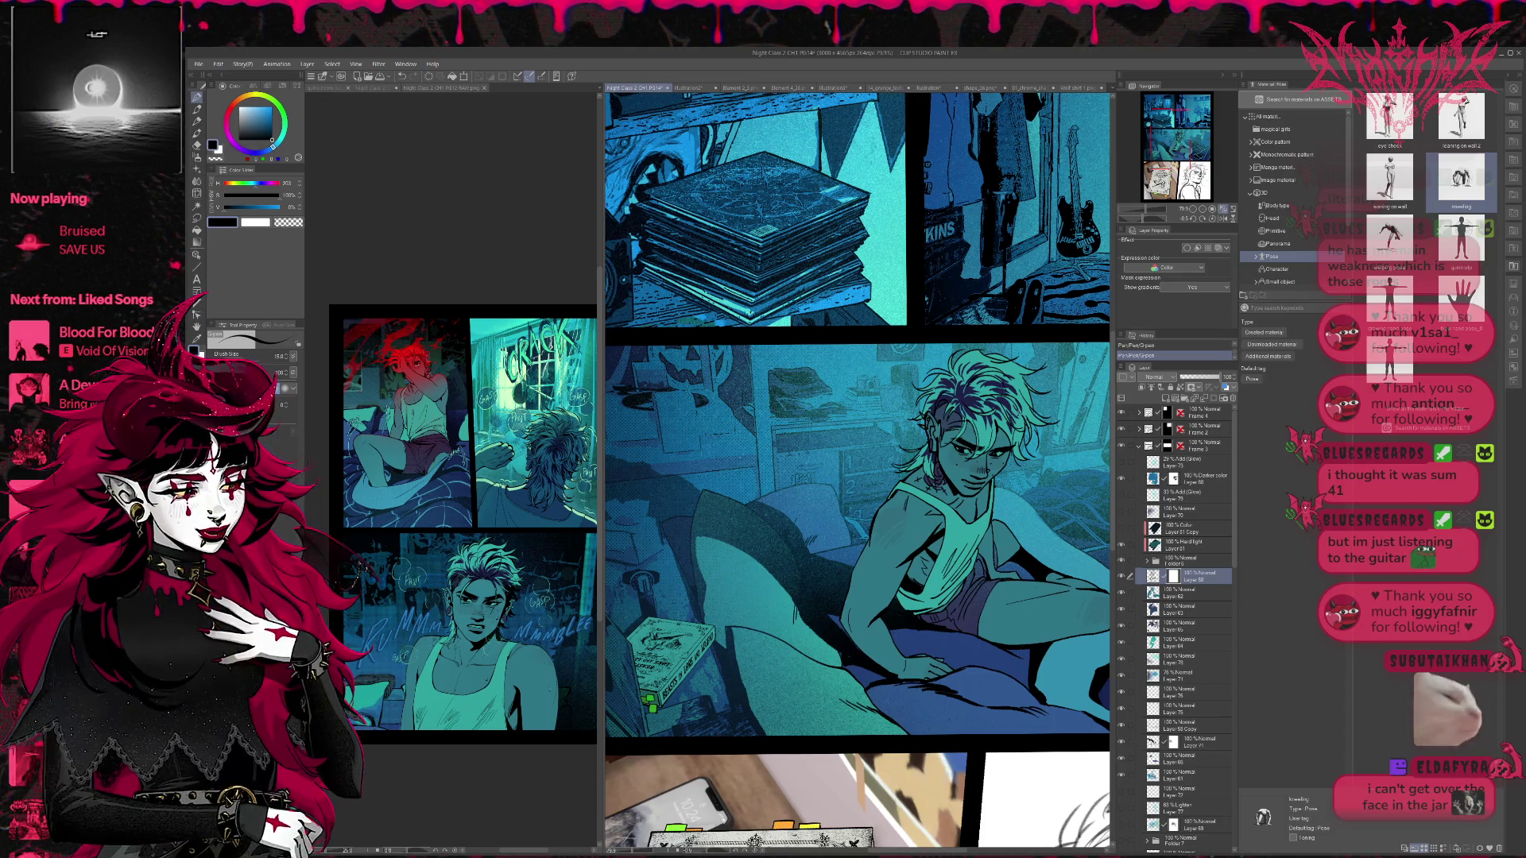
{"action": "key", "text": "ctrl+z"}
{"action": "key", "text": "ctrl+y"}
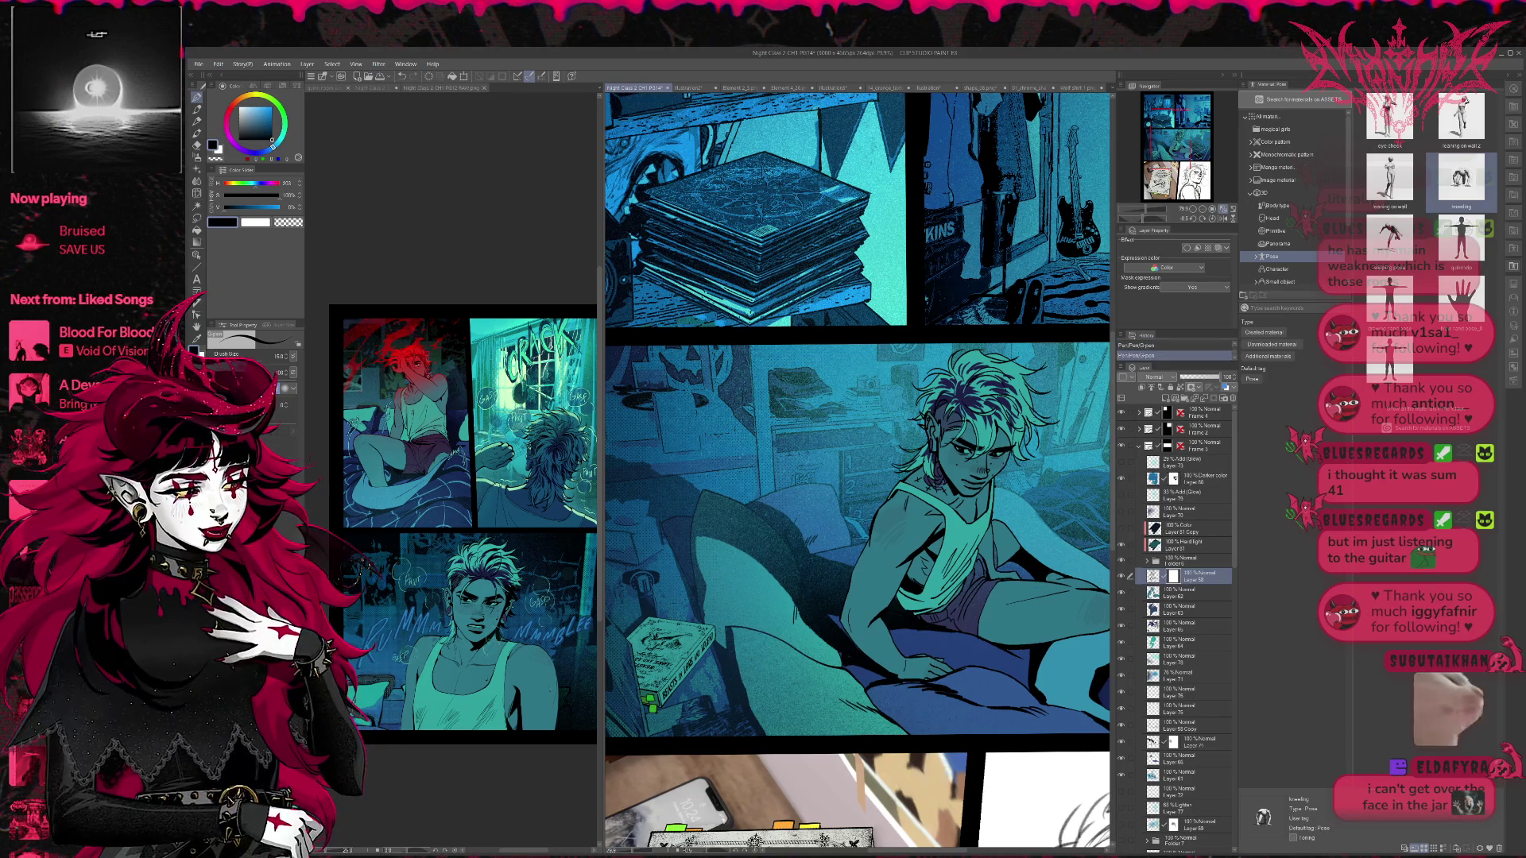
- On a new layer over the flipped canvas, draw black ink strokes, then unflip and zoom out
{"action": "key", "text": "h"}
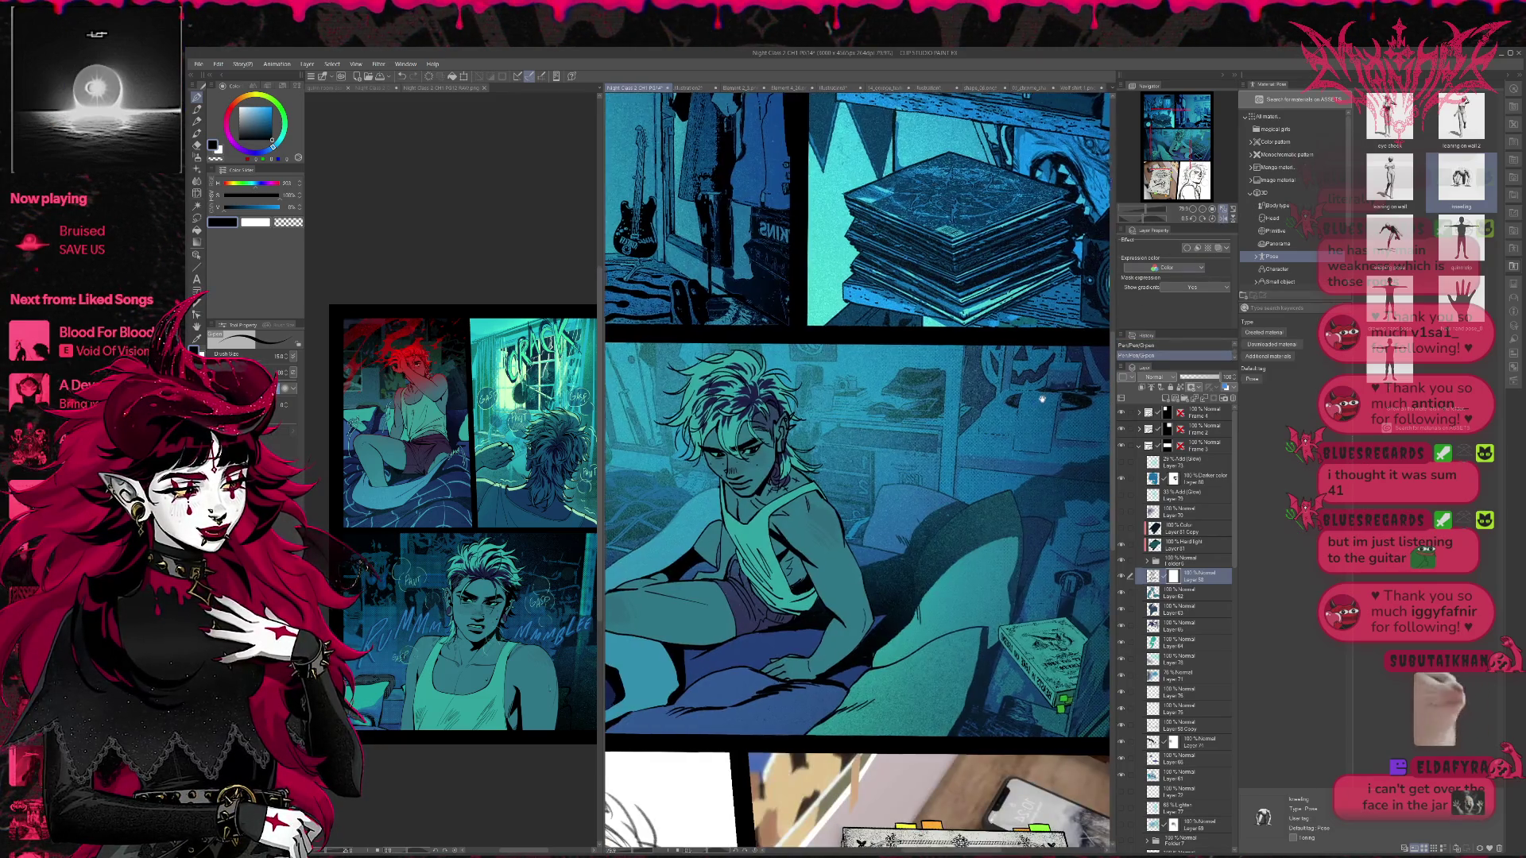
{"action": "left_click", "coordinate": [1165, 398]}
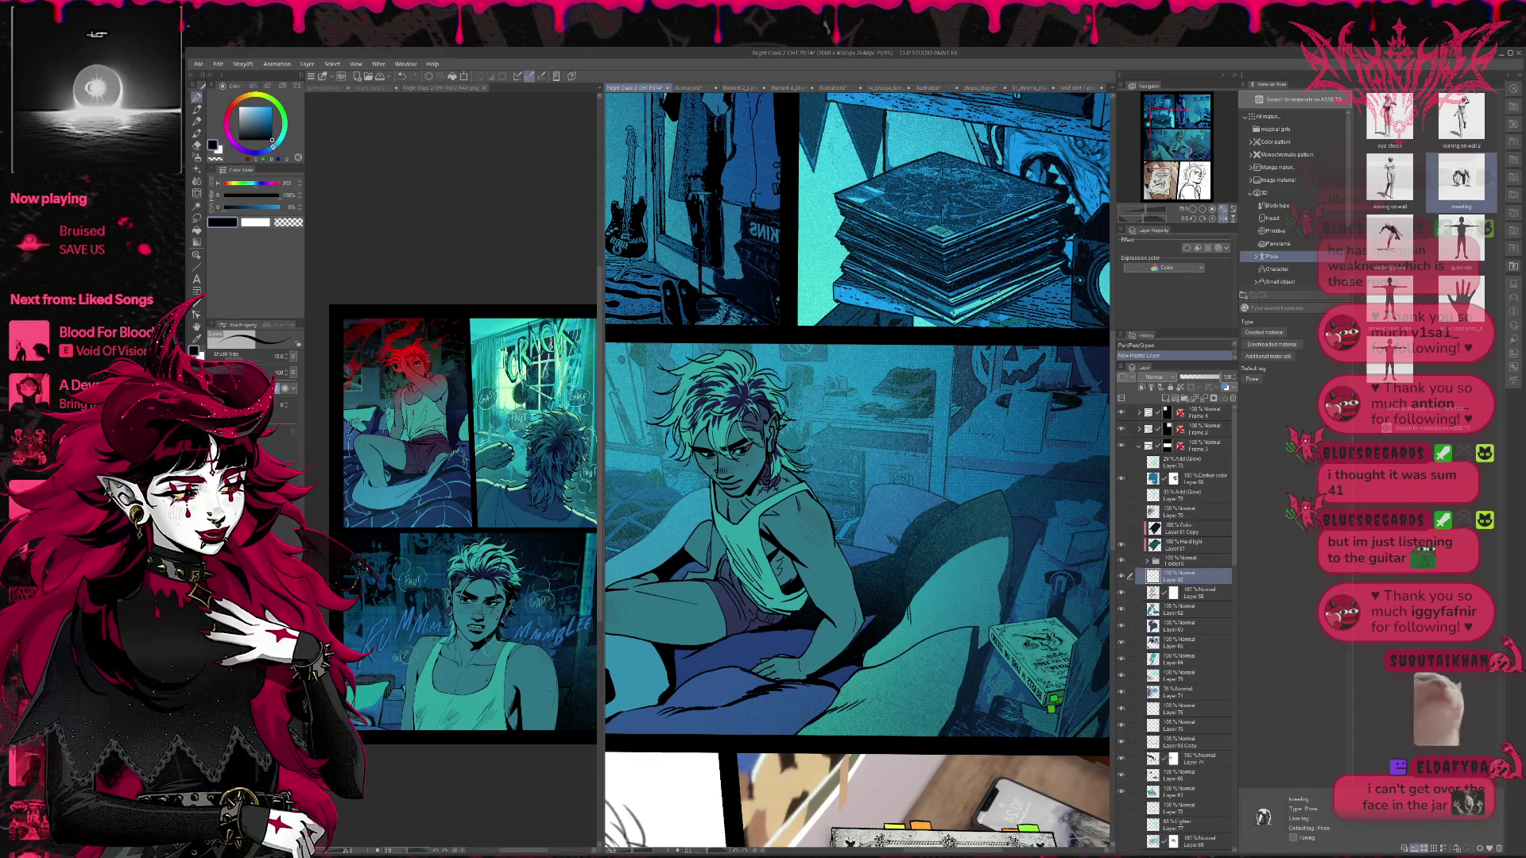
{"action": "left_click_drag", "start_coordinate": [740, 429], "coordinate": [763, 445]}
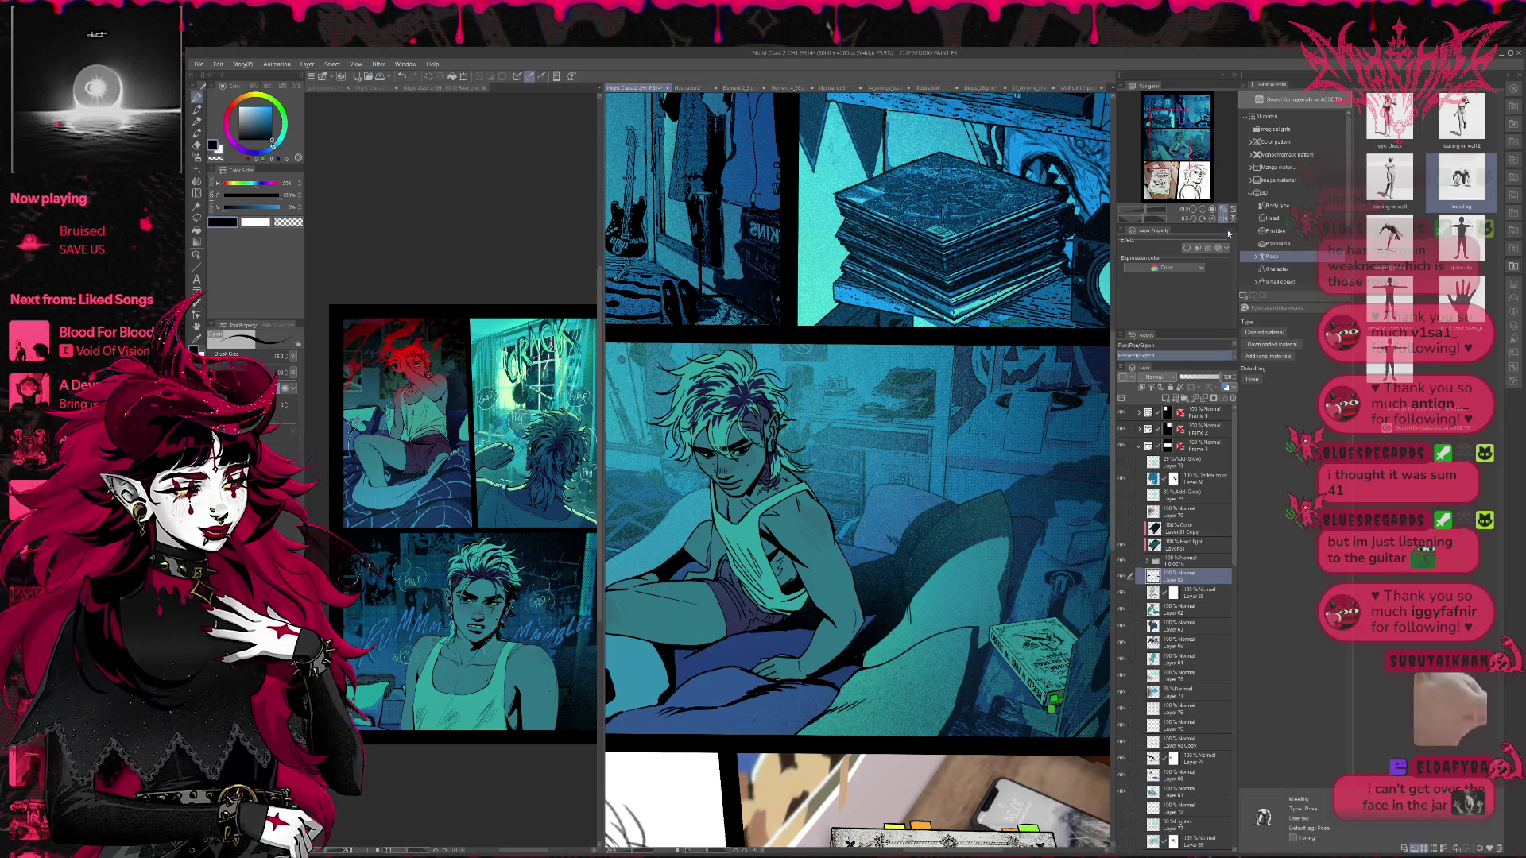
{"action": "left_click", "coordinate": [1224, 220]}
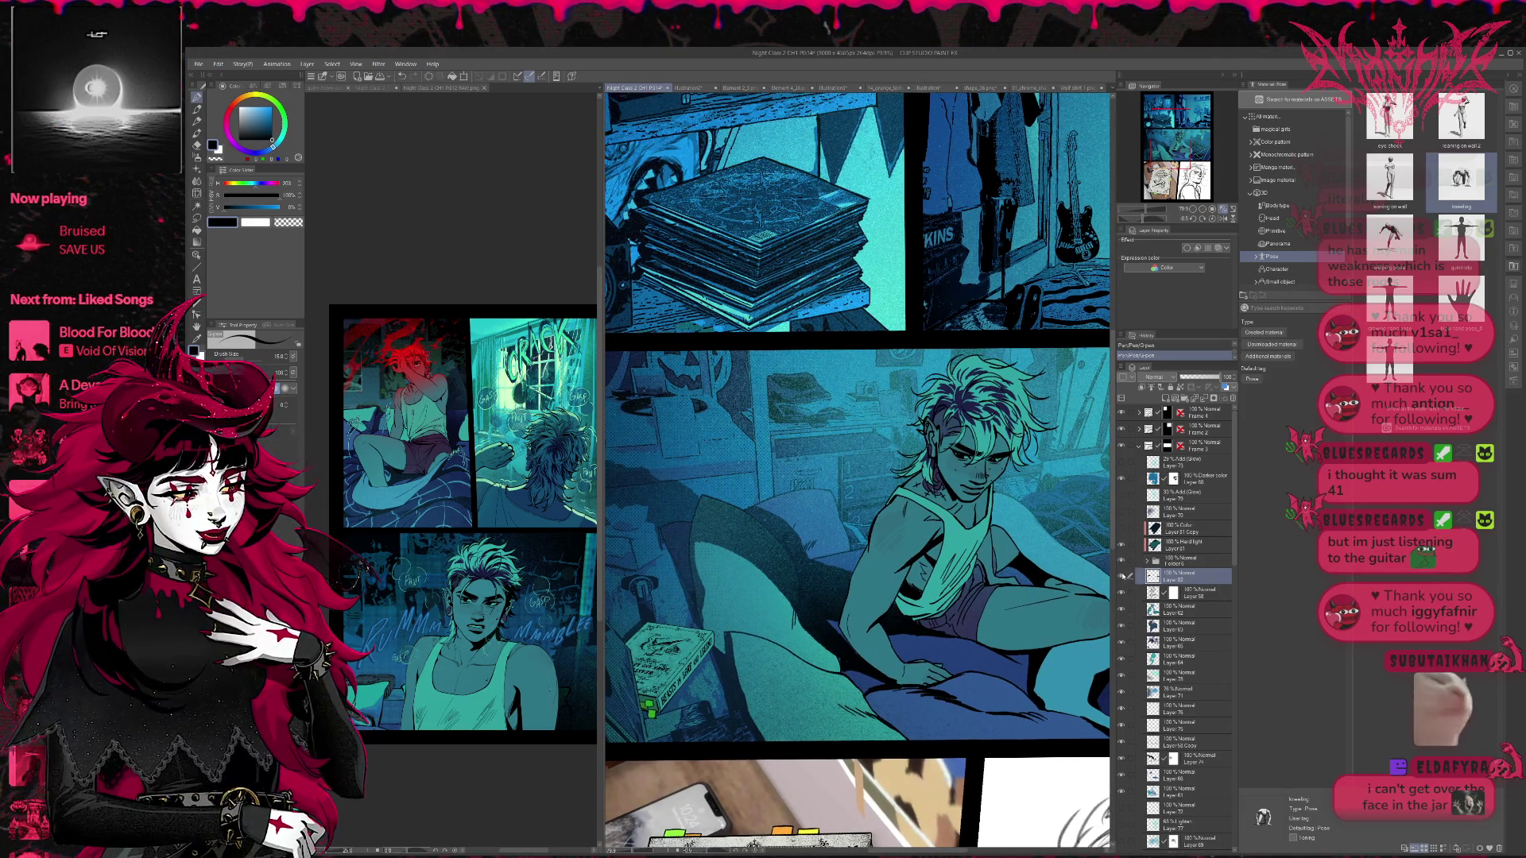
{"action": "left_click", "coordinate": [1193, 209]}
{"action": "left_click", "coordinate": [1193, 209]}
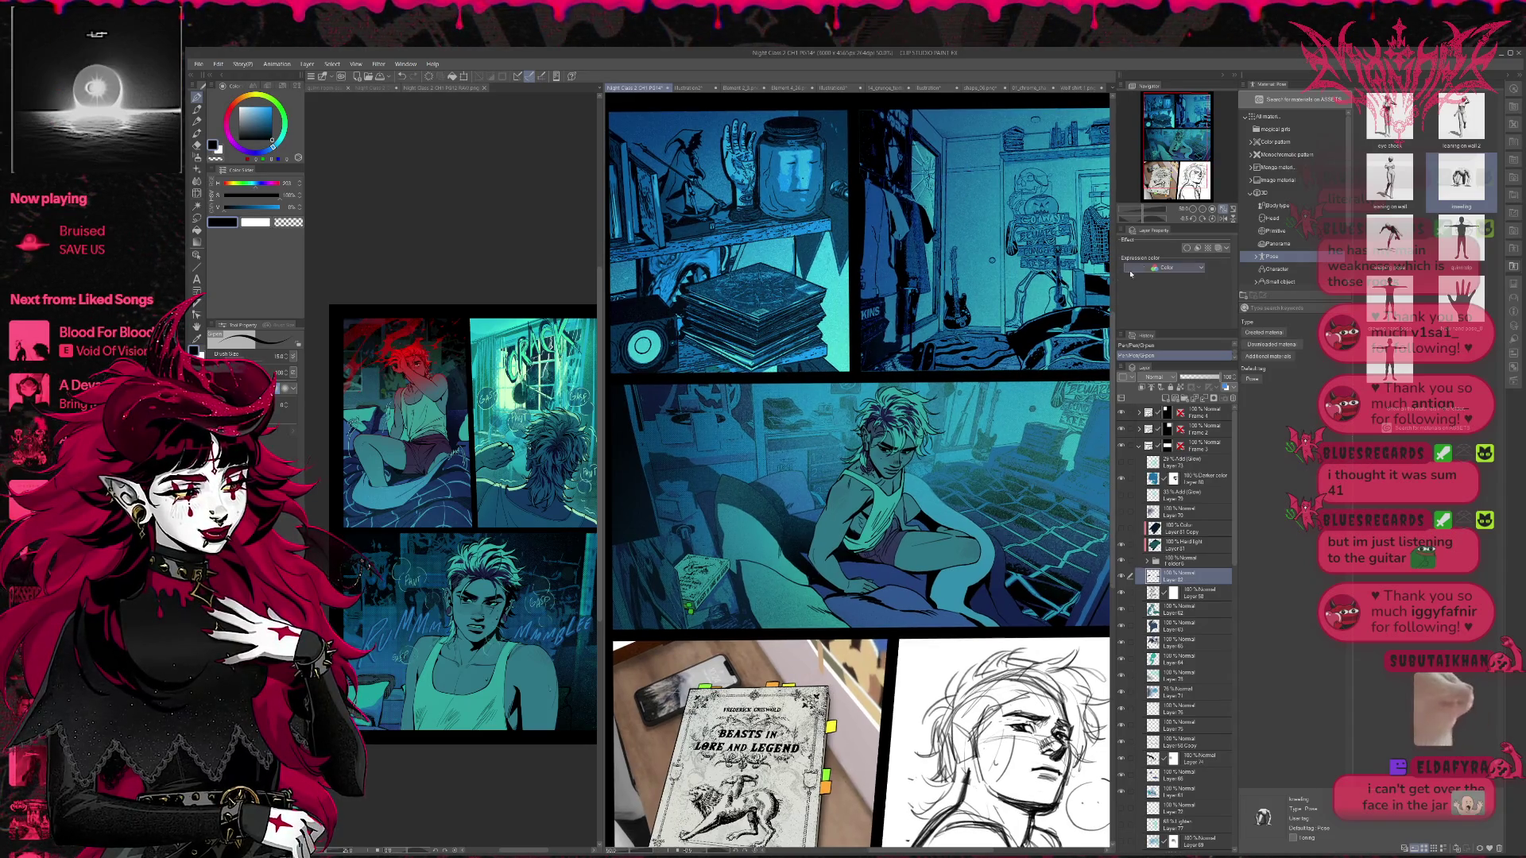
- Sample the teal hair colour and zoom out to see more of the page
{"action": "scroll", "coordinate": [811, 429], "scroll_direction": "up", "scroll_amount": 3}
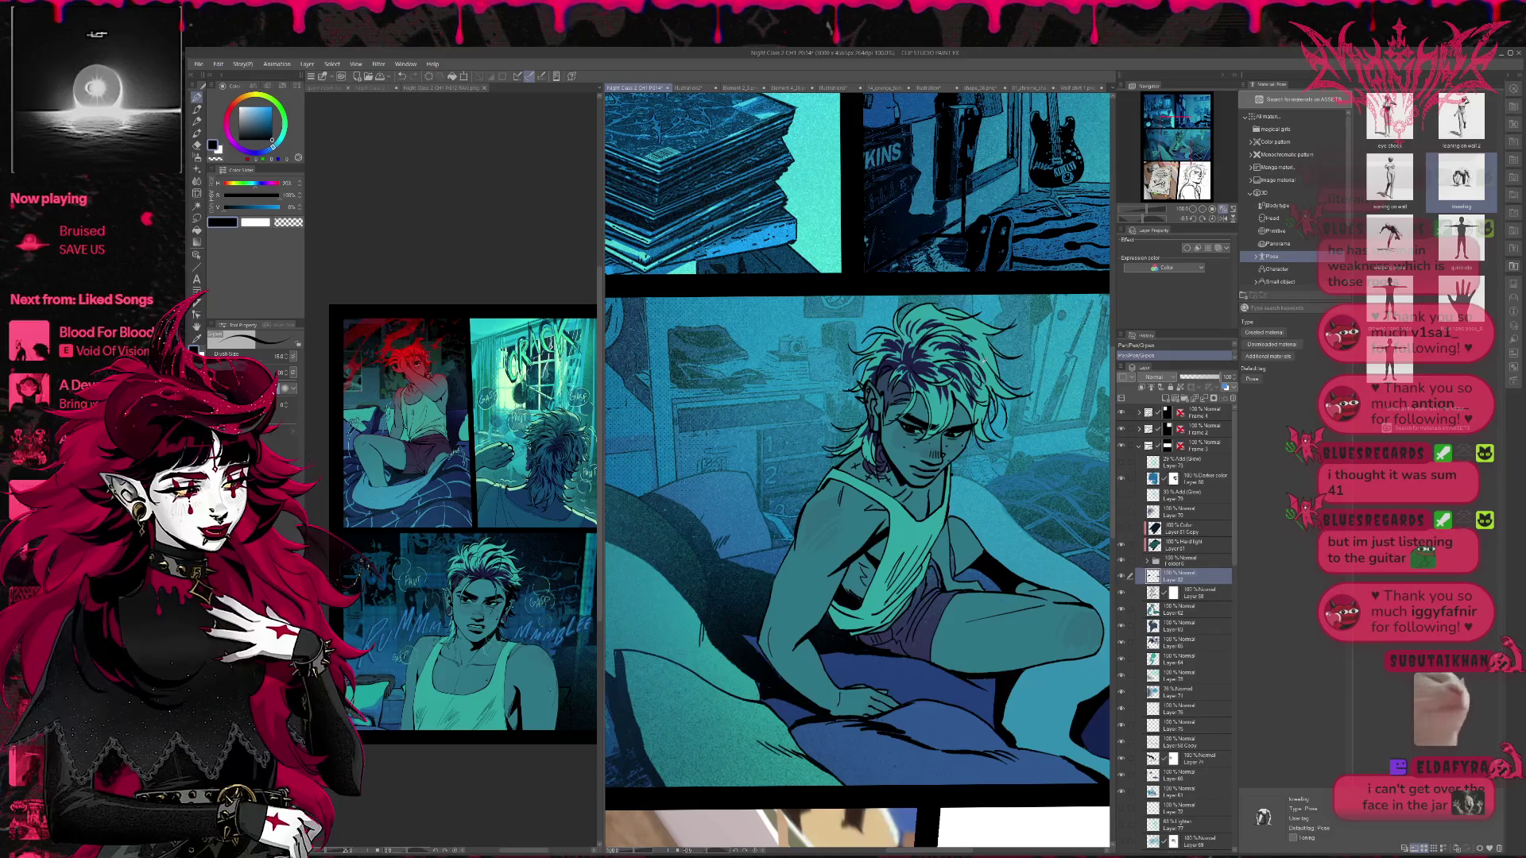
{"action": "left_click", "coordinate": [980, 343], "text": "alt"}
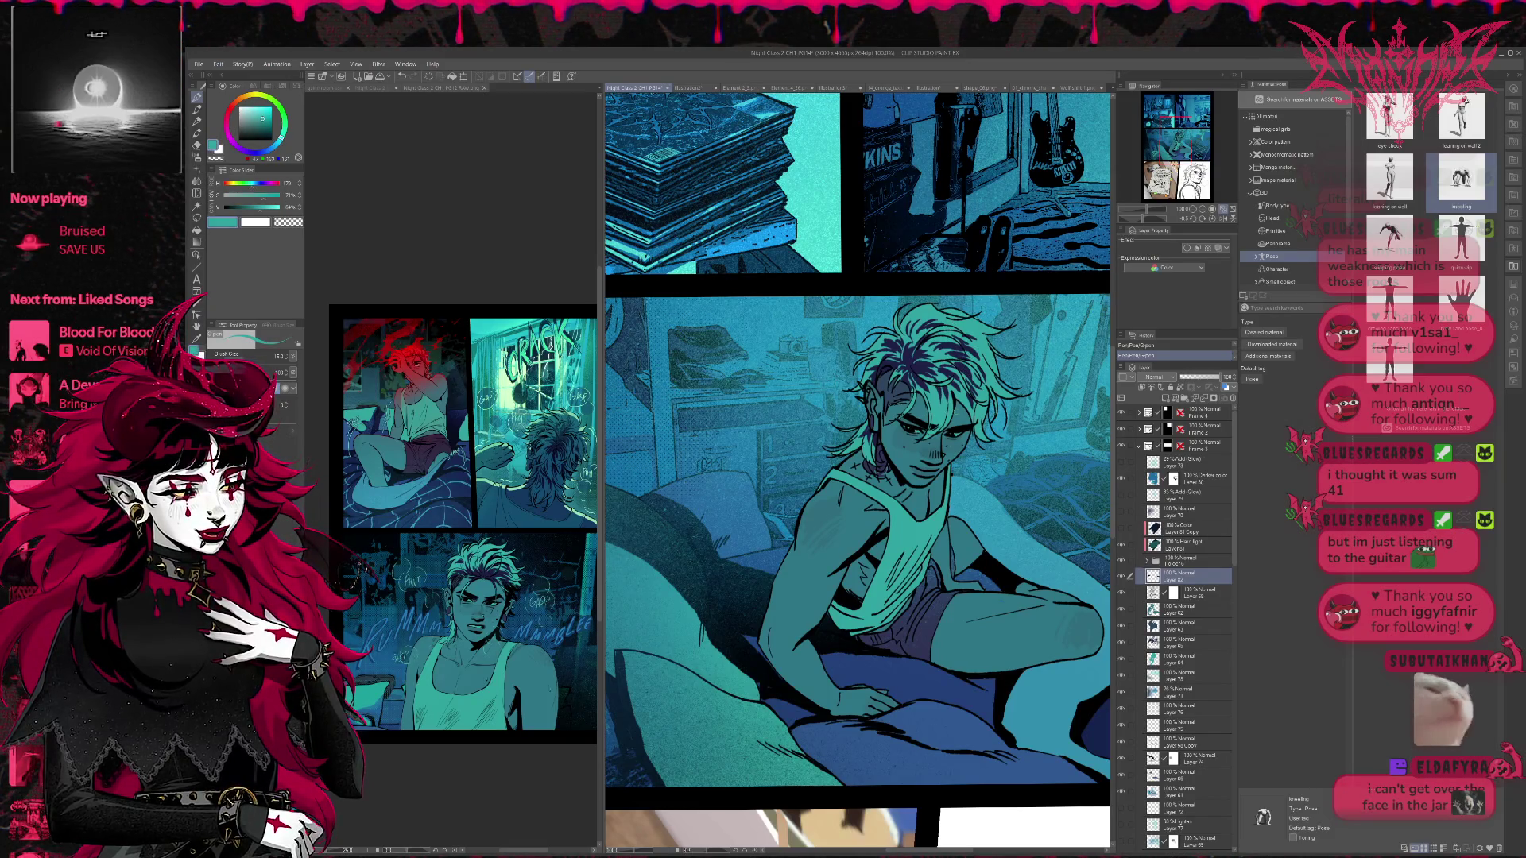
{"action": "key", "text": "ctrl+z"}
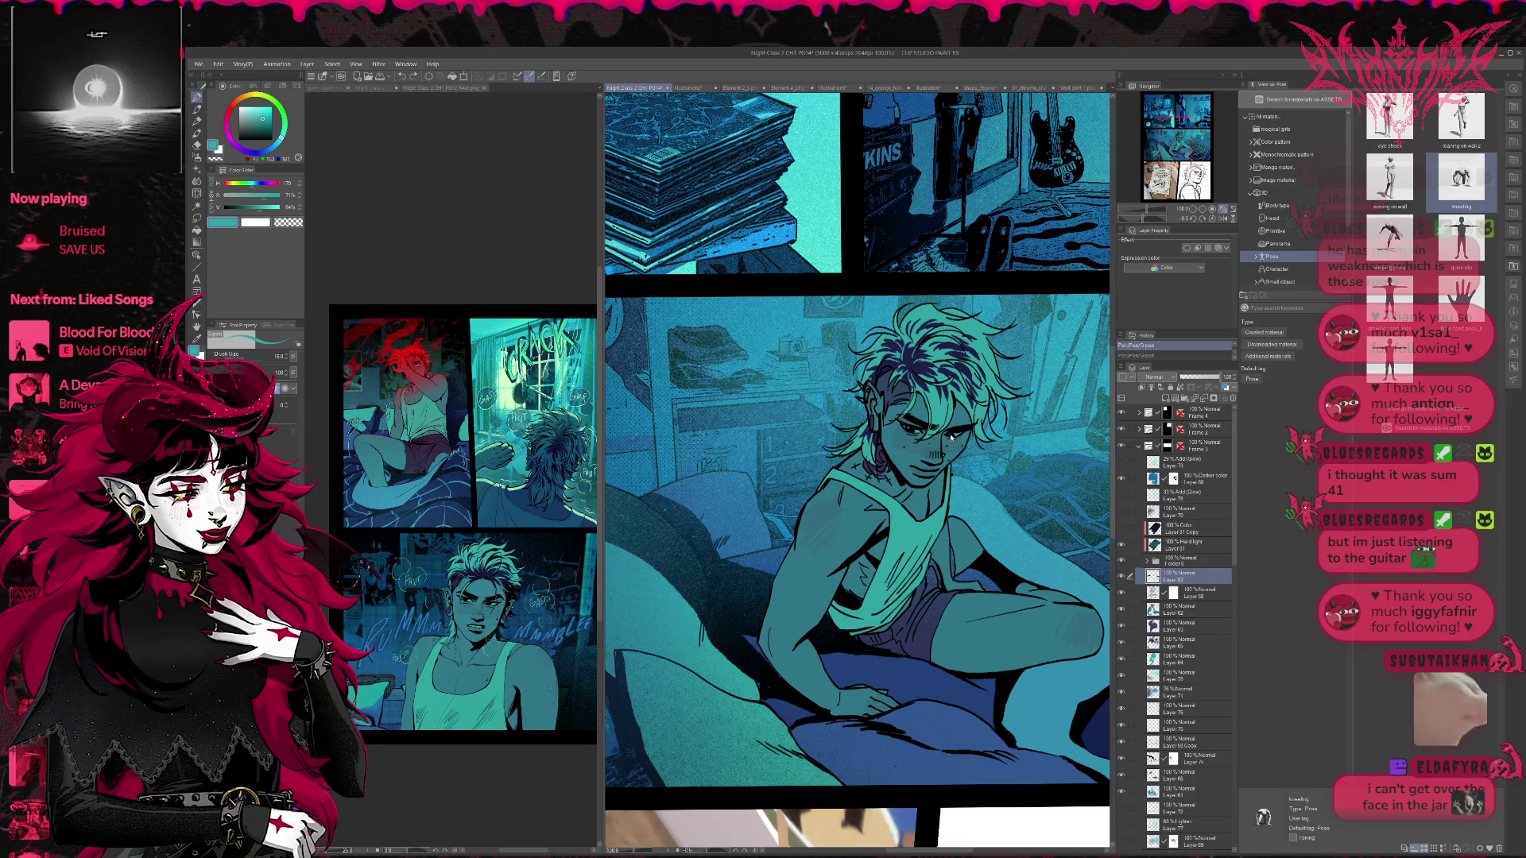
{"action": "key", "text": "ctrl+y"}
{"action": "left_click", "coordinate": [1157, 222]}
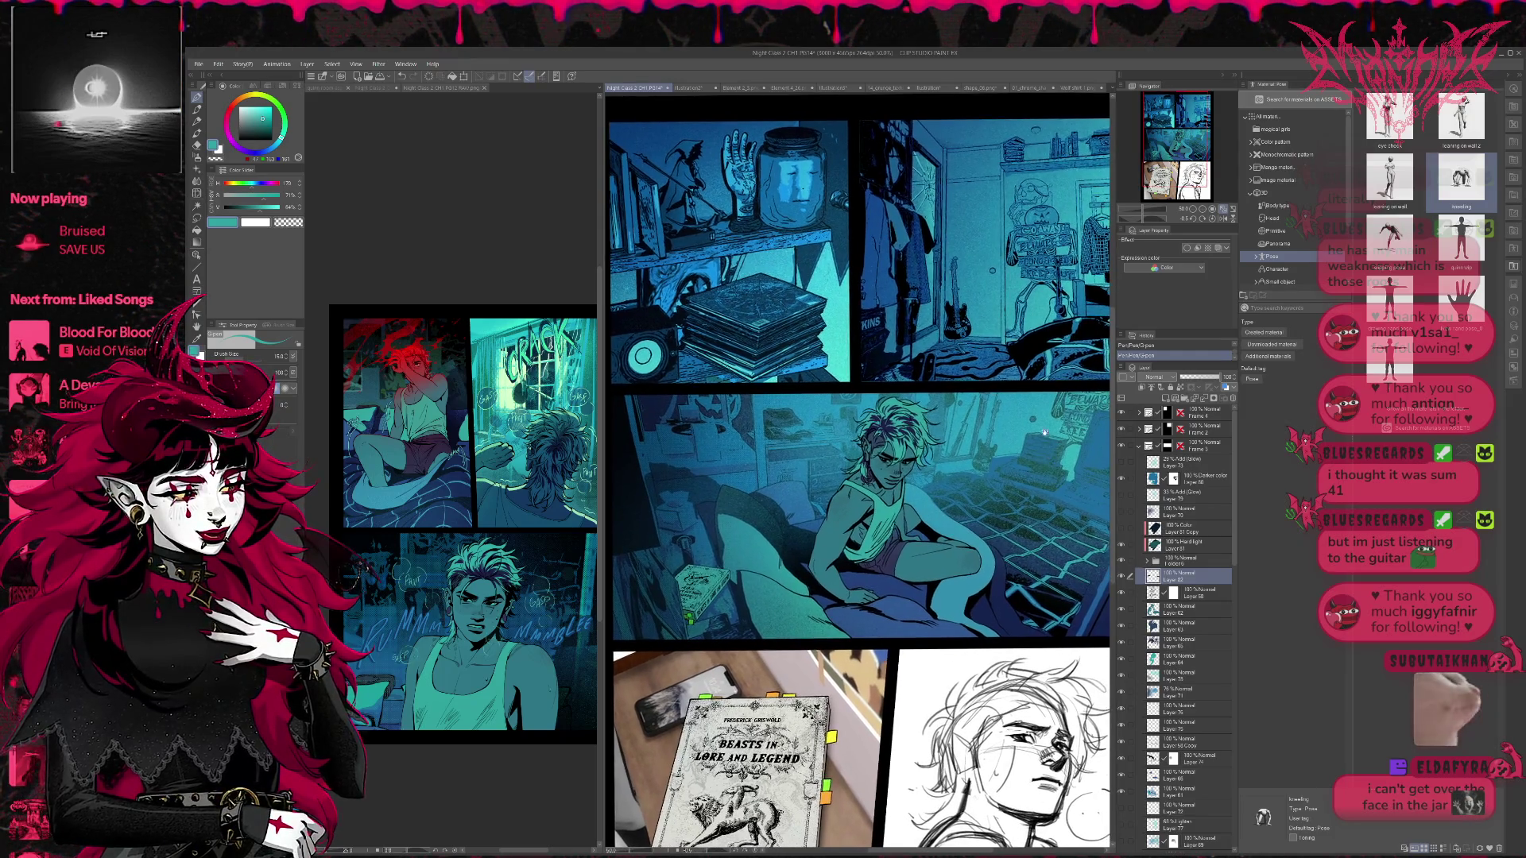
- Add a new layer above Layer 58, clipped to it
{"action": "left_click", "coordinate": [1201, 593]}
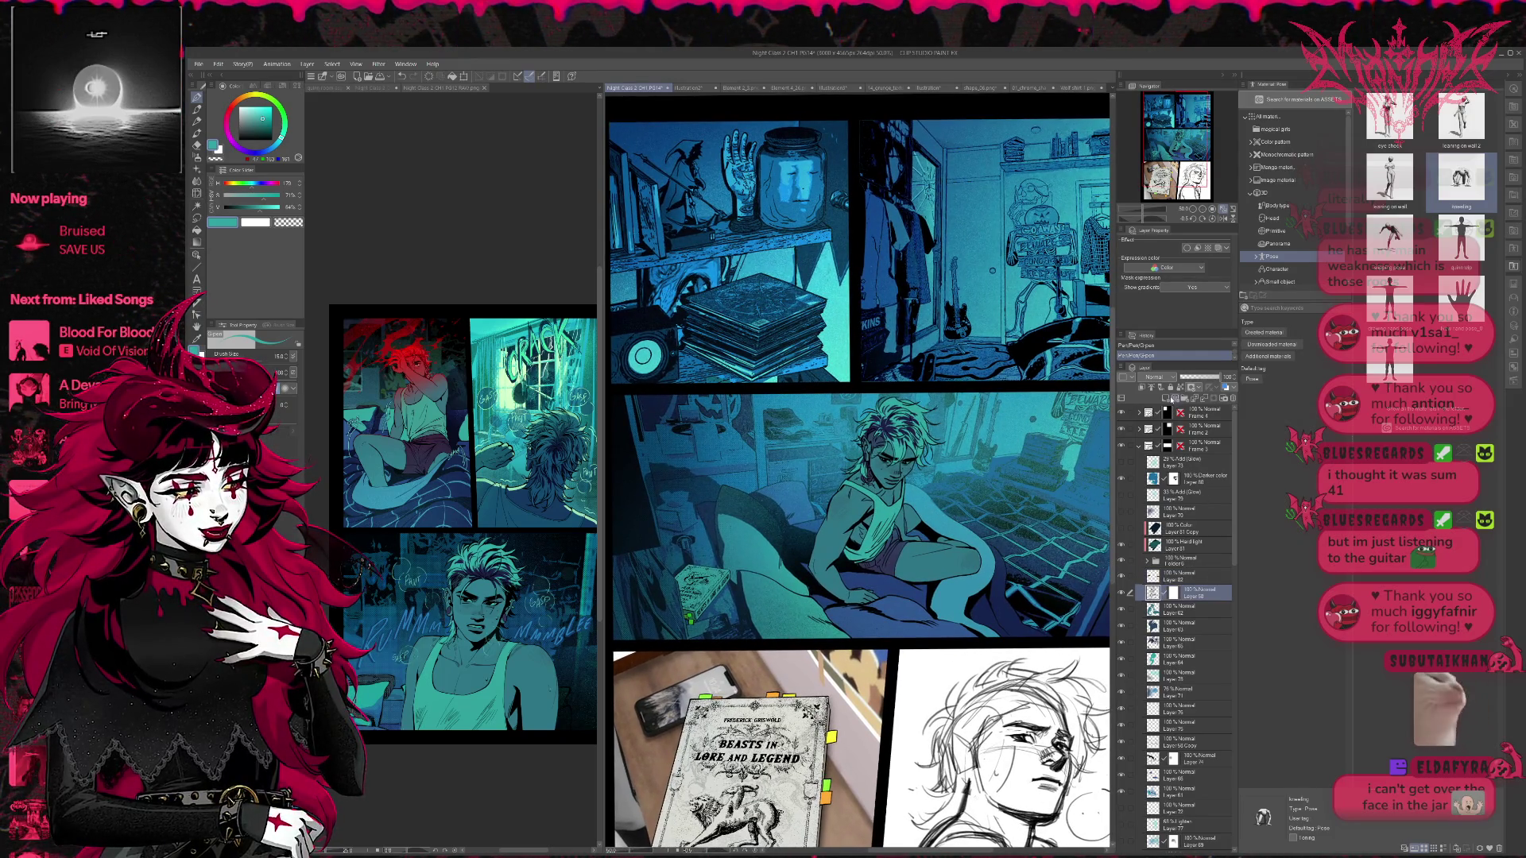
{"action": "left_click", "coordinate": [1165, 398]}
{"action": "left_click", "coordinate": [1142, 388]}
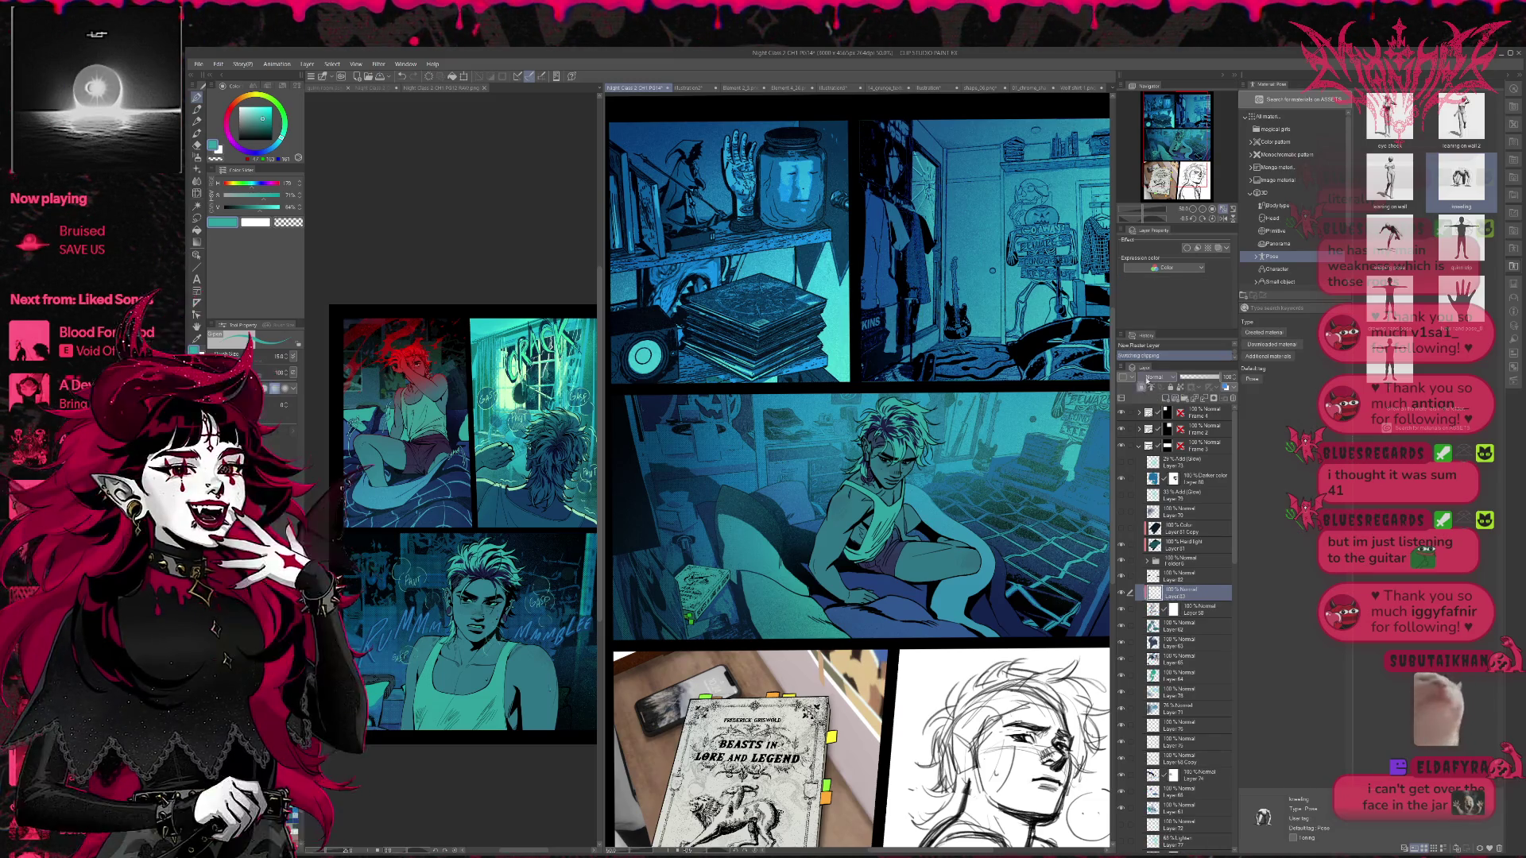
- Check the PG12 RAW reference, then paint teal strokes on the bed-panel figure with a larger pen
{"action": "left_click", "coordinate": [481, 664]}
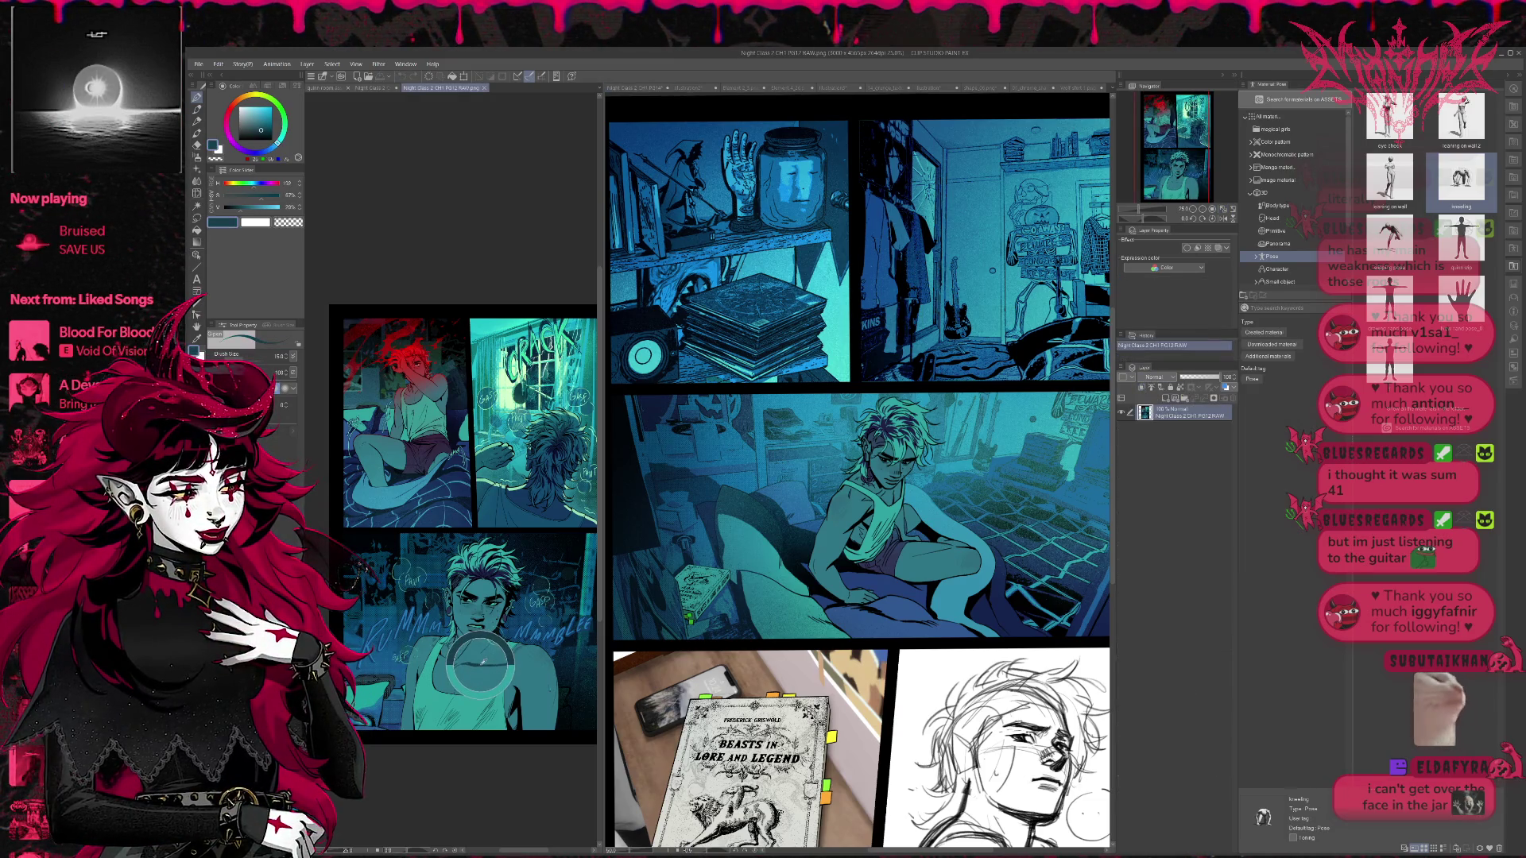
{"action": "key", "text": "ctrl+Tab"}
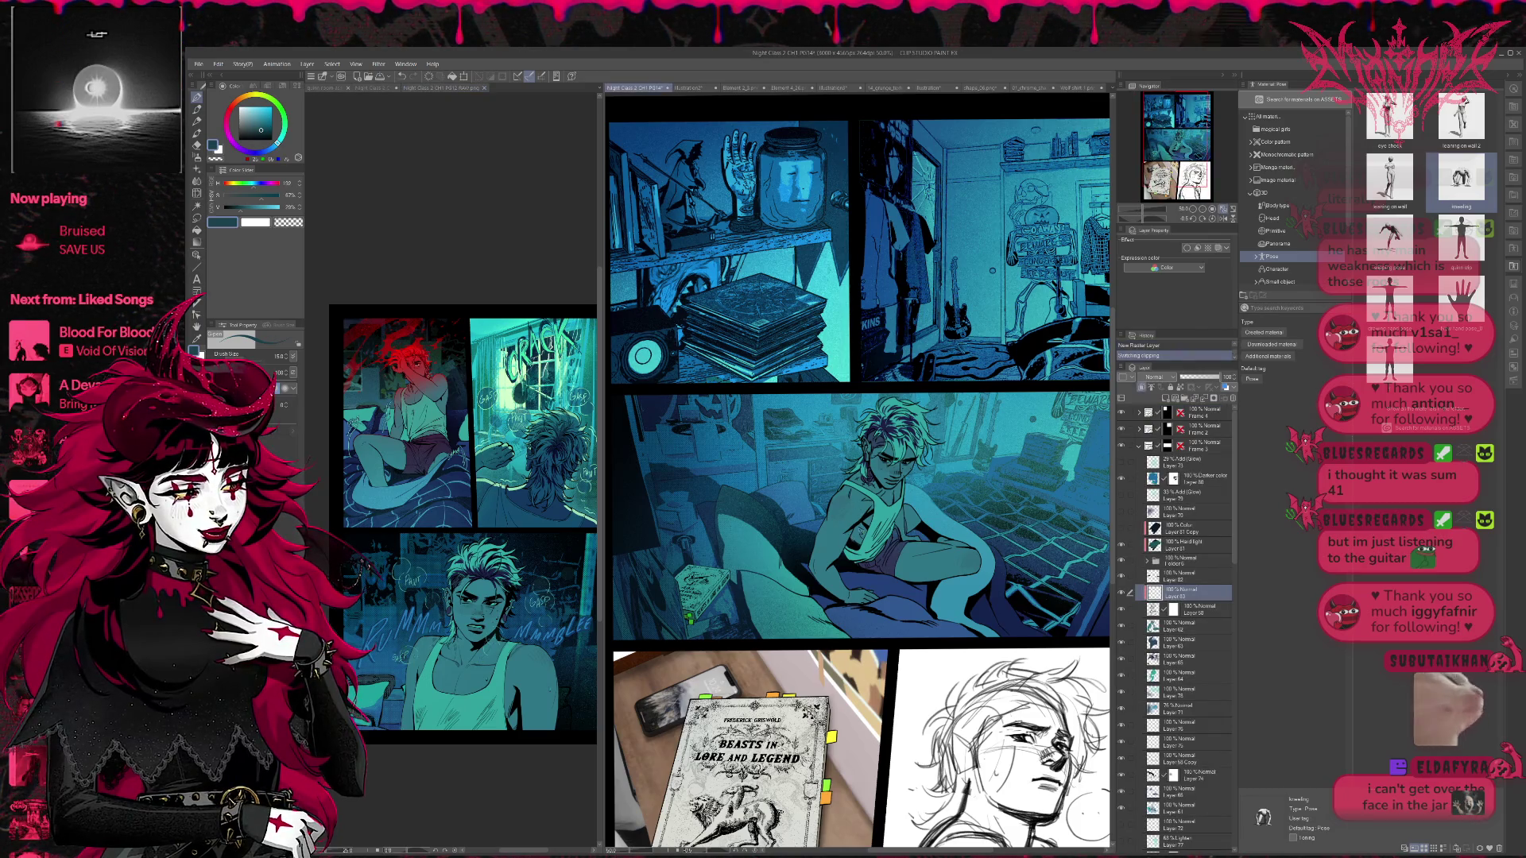
{"action": "key", "text": "p"}
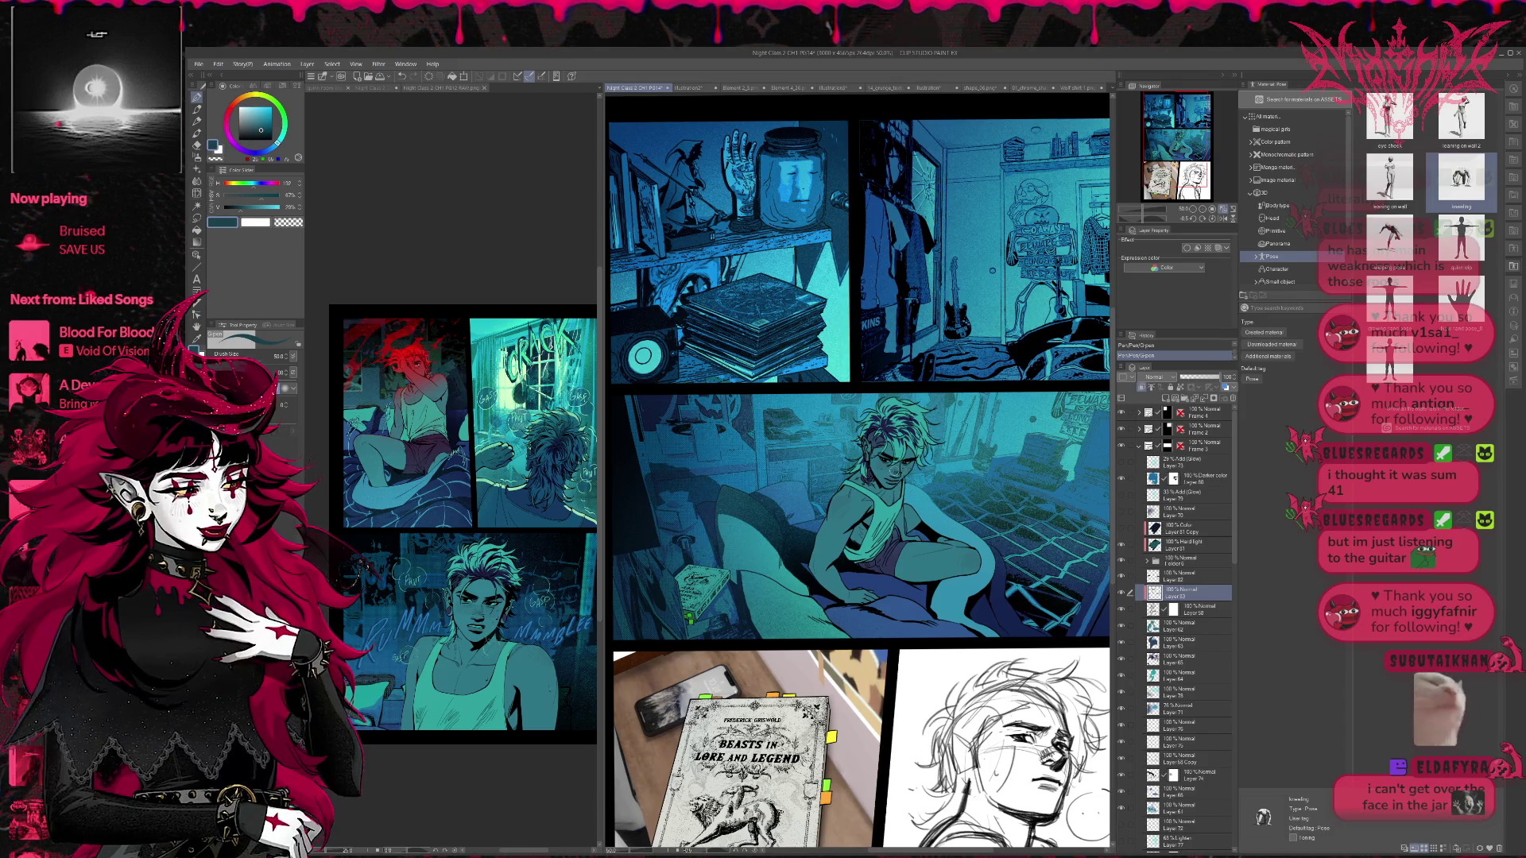
{"action": "left_click_drag", "start_coordinate": [968, 484], "coordinate": [965, 495]}
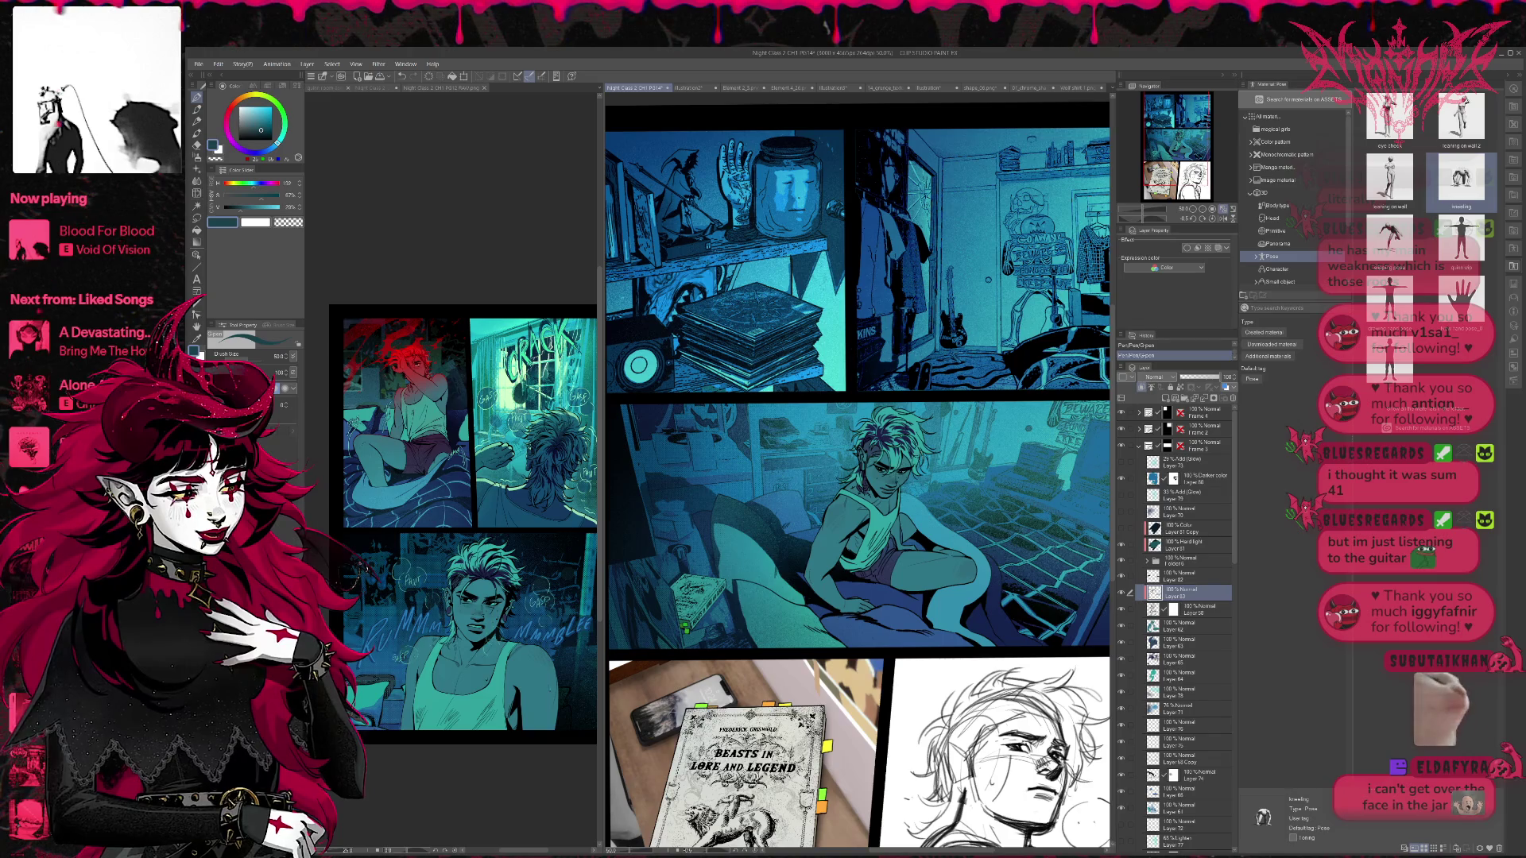
{"action": "key", "text": "ctrl+z"}
{"action": "key", "text": "ctrl+y"}
{"action": "key", "text": "ctrl+z"}
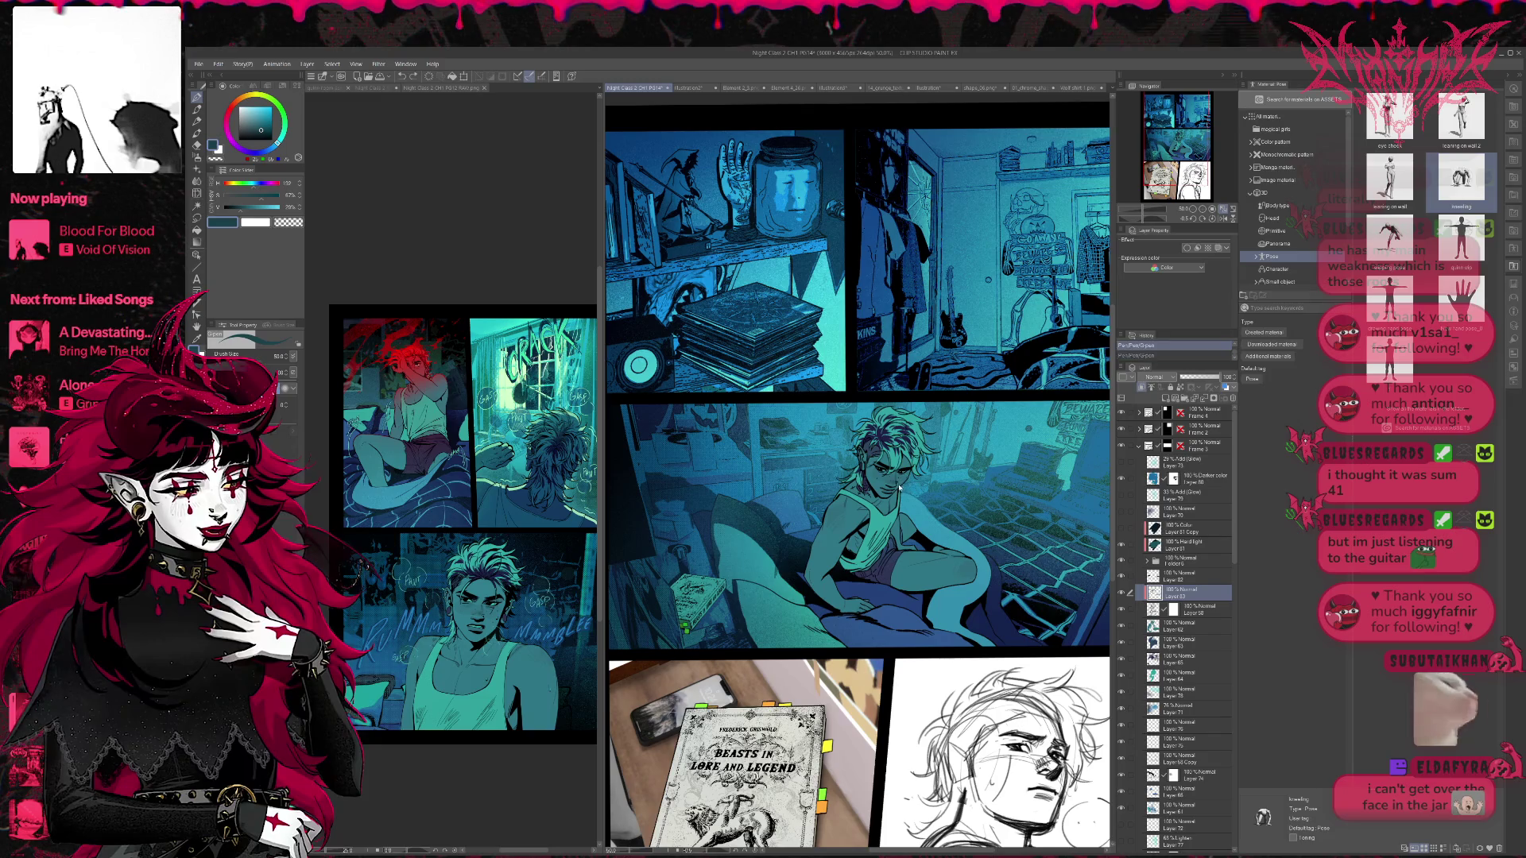
{"action": "key", "text": "ctrl+y"}
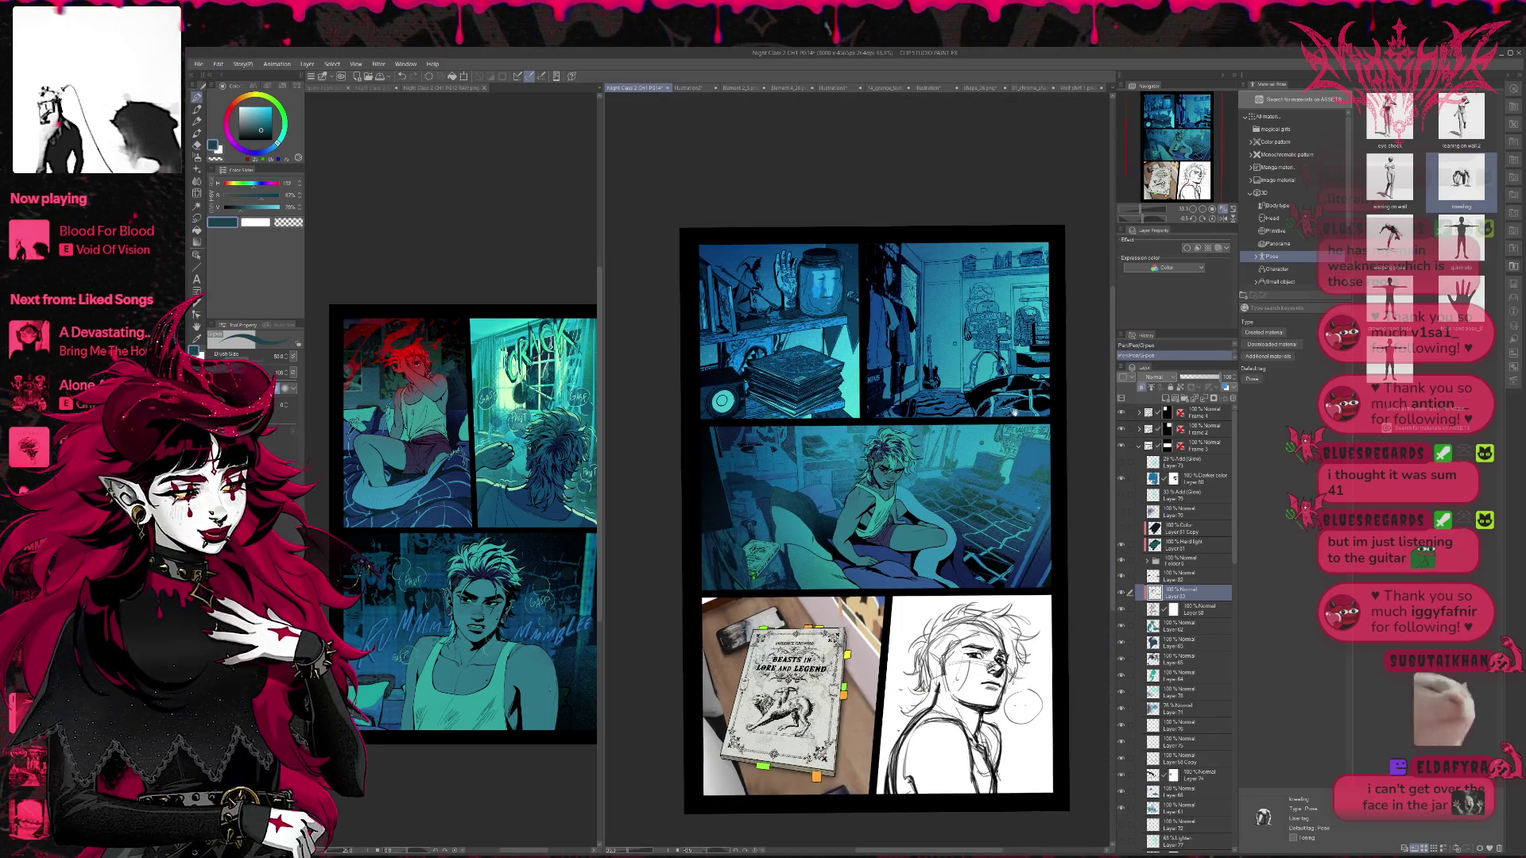
- Zoom to 50% and pan the view to frame the middle bed panel
{"action": "left_click", "coordinate": [1193, 209]}
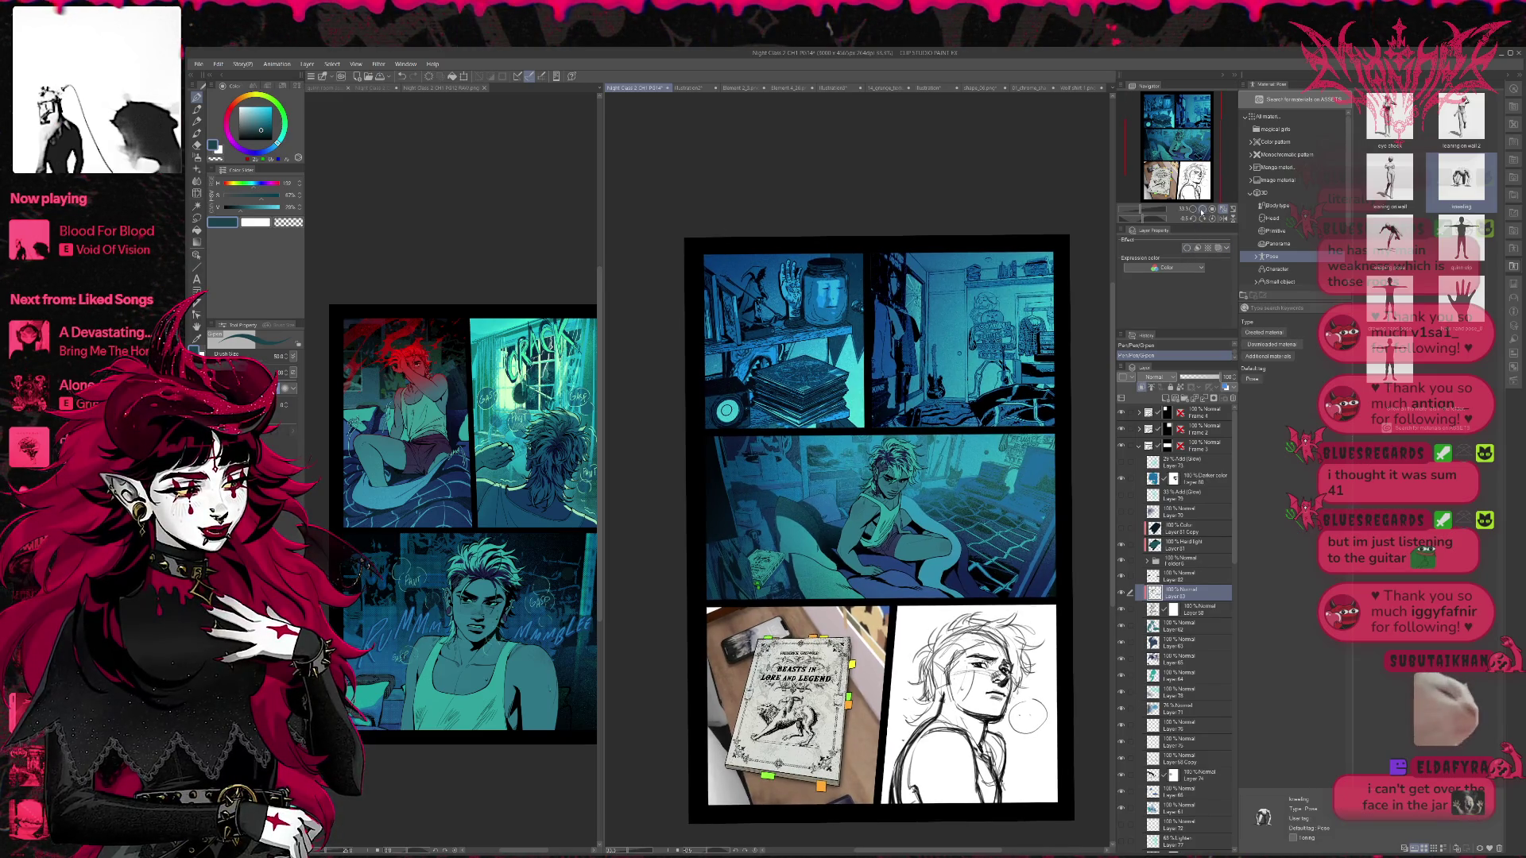
{"action": "left_click", "coordinate": [1203, 212]}
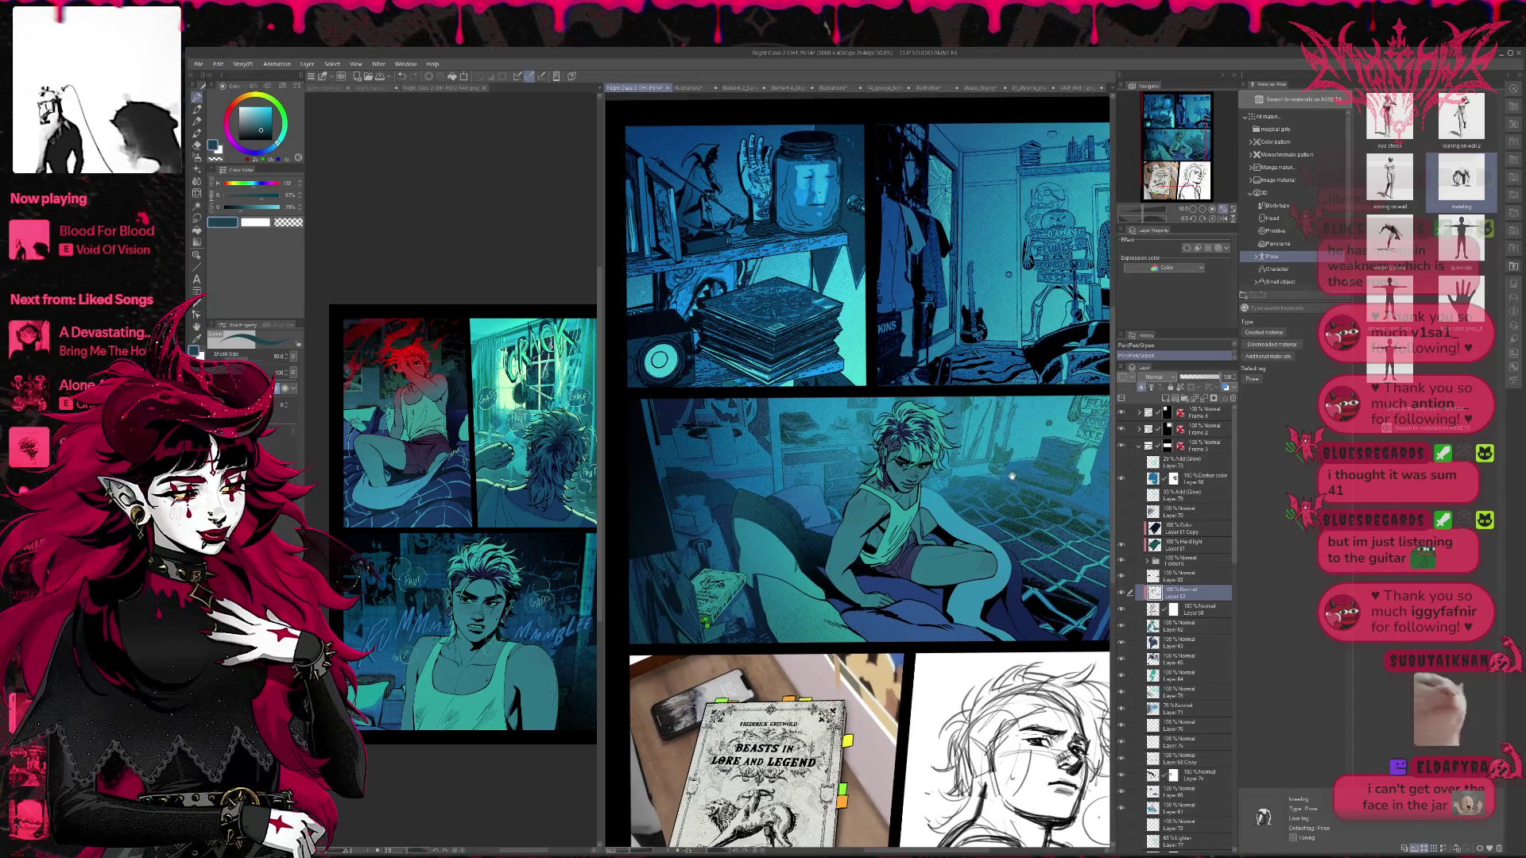
{"action": "left_click_drag", "start_coordinate": [1015, 483], "coordinate": [1015, 476]}
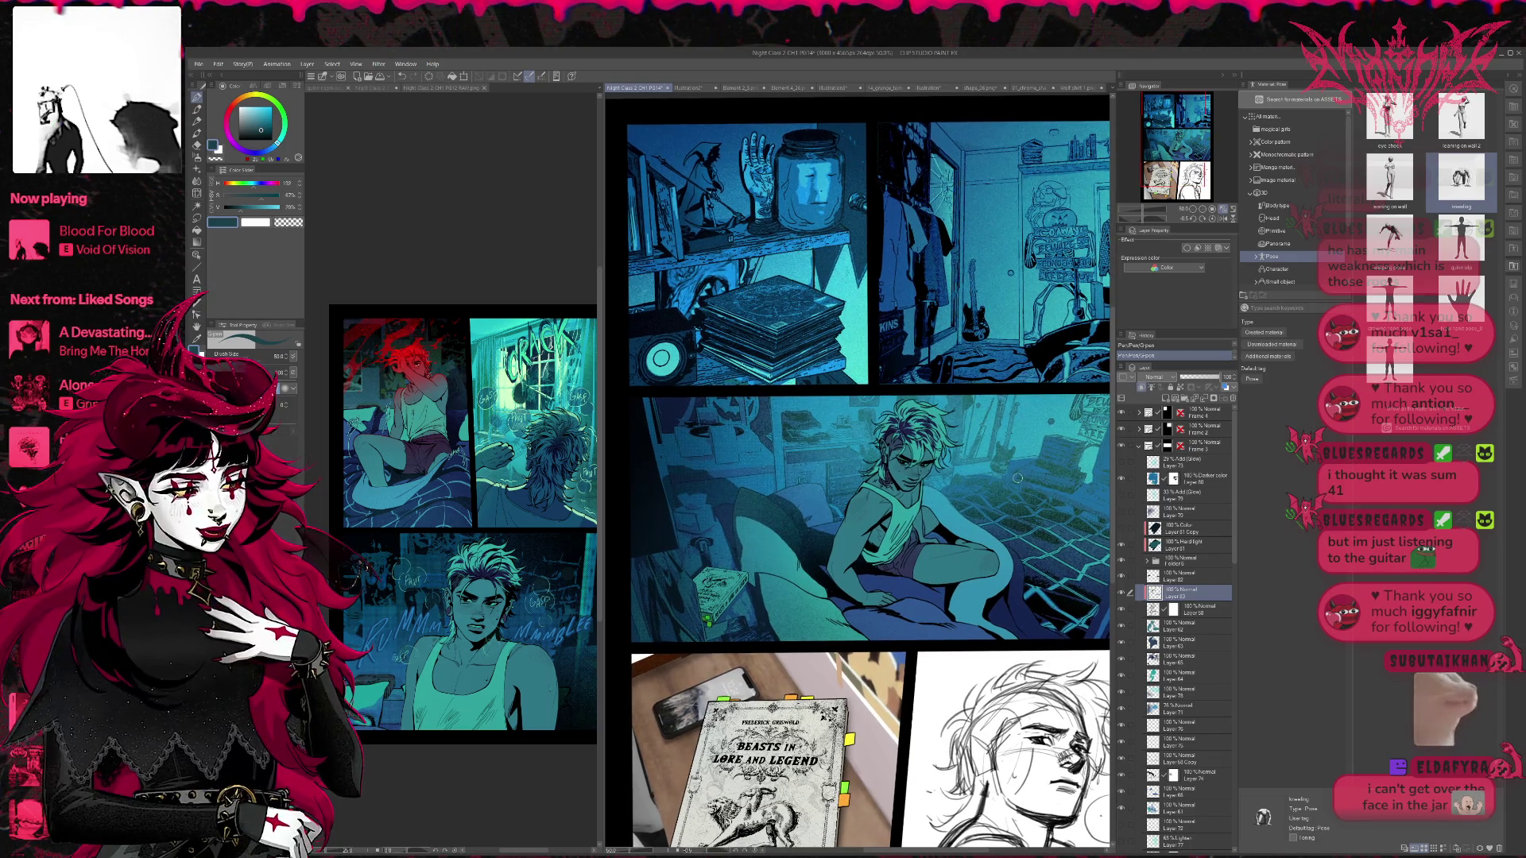
{"action": "left_click", "coordinate": [1203, 215]}
{"action": "left_click", "coordinate": [1203, 215]}
{"action": "scroll", "coordinate": [1082, 339], "scroll_direction": "down", "scroll_amount": 3}
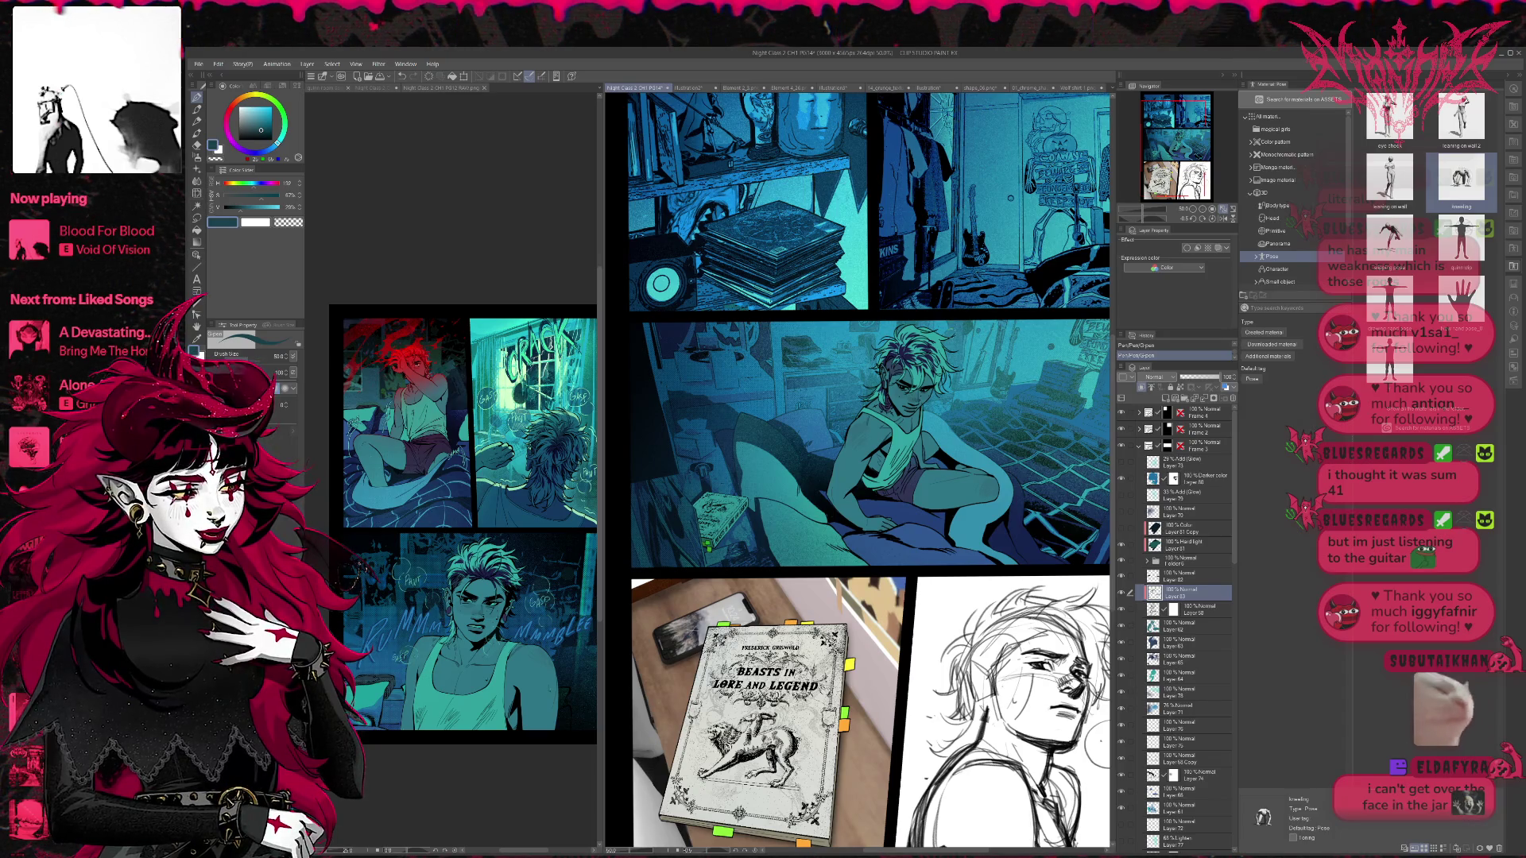
{"action": "scroll", "coordinate": [940, 362], "scroll_direction": "down", "scroll_amount": 3}
{"action": "mouse_move", "coordinate": [960, 347]}
{"action": "left_mouse_down"}
{"action": "mouse_move", "coordinate": [907, 420]}
{"action": "mouse_move", "coordinate": [914, 408]}
{"action": "left_mouse_up"}
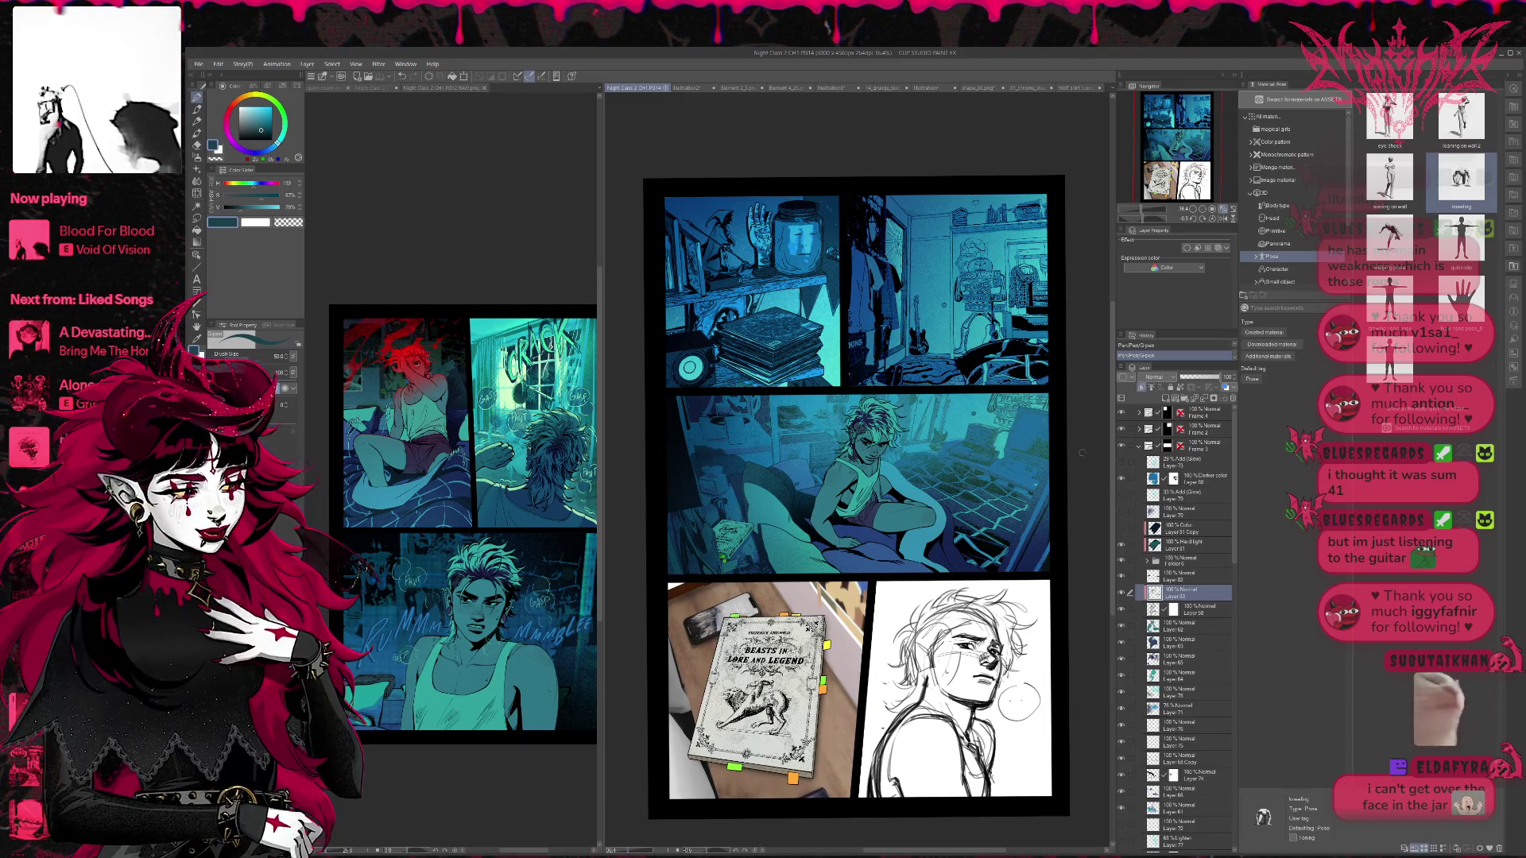
- Compare the computer and desk detail layer on and off, leave it hidden, and select Layer 78
{"action": "left_click", "coordinate": [1121, 709]}
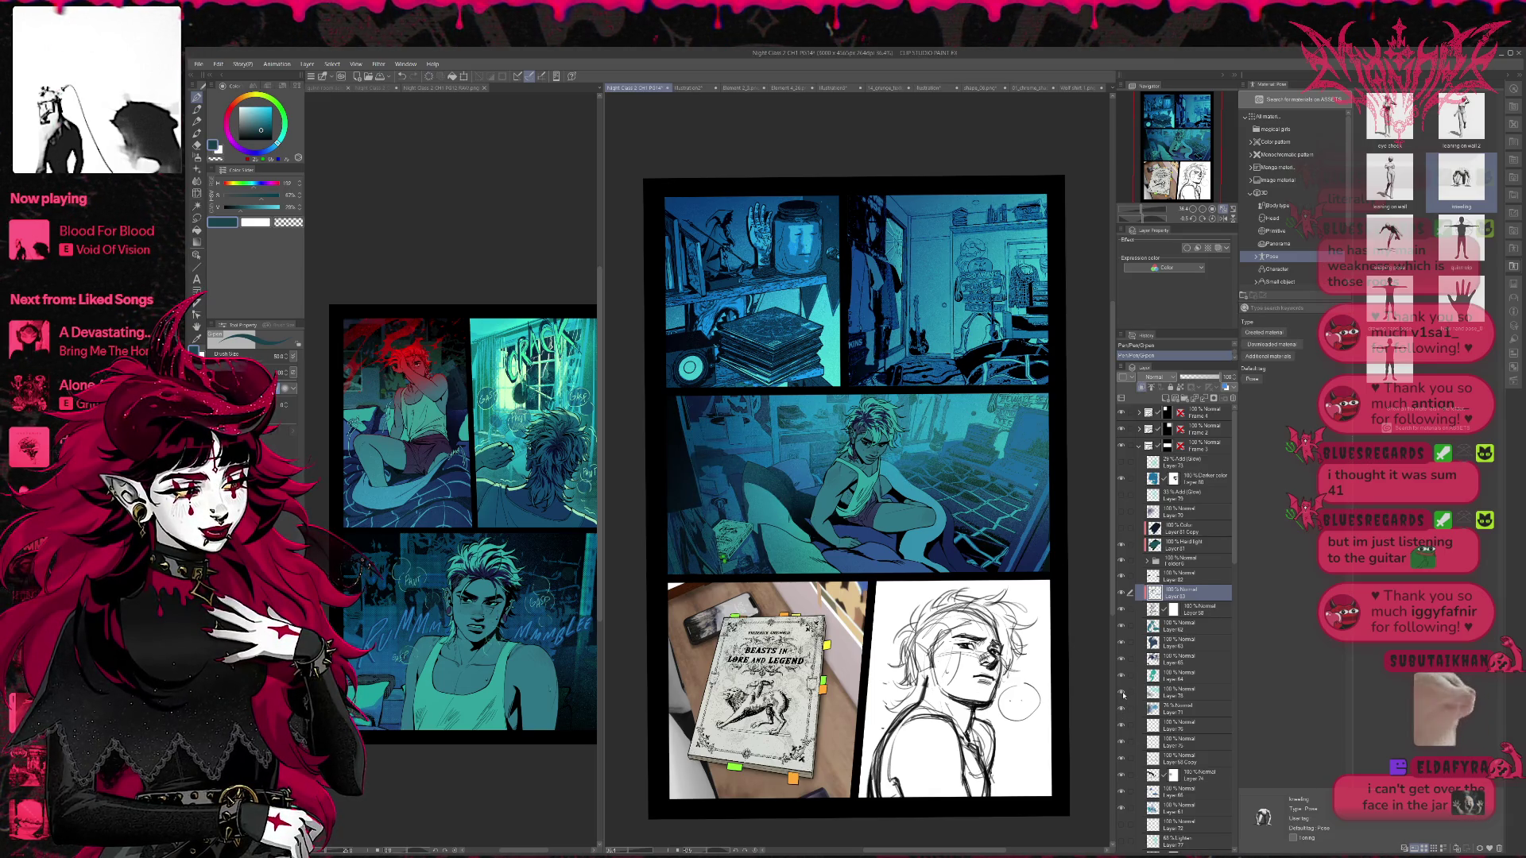
{"action": "left_click", "coordinate": [1123, 693]}
{"action": "left_click", "coordinate": [1122, 693]}
{"action": "left_click", "coordinate": [1122, 694]}
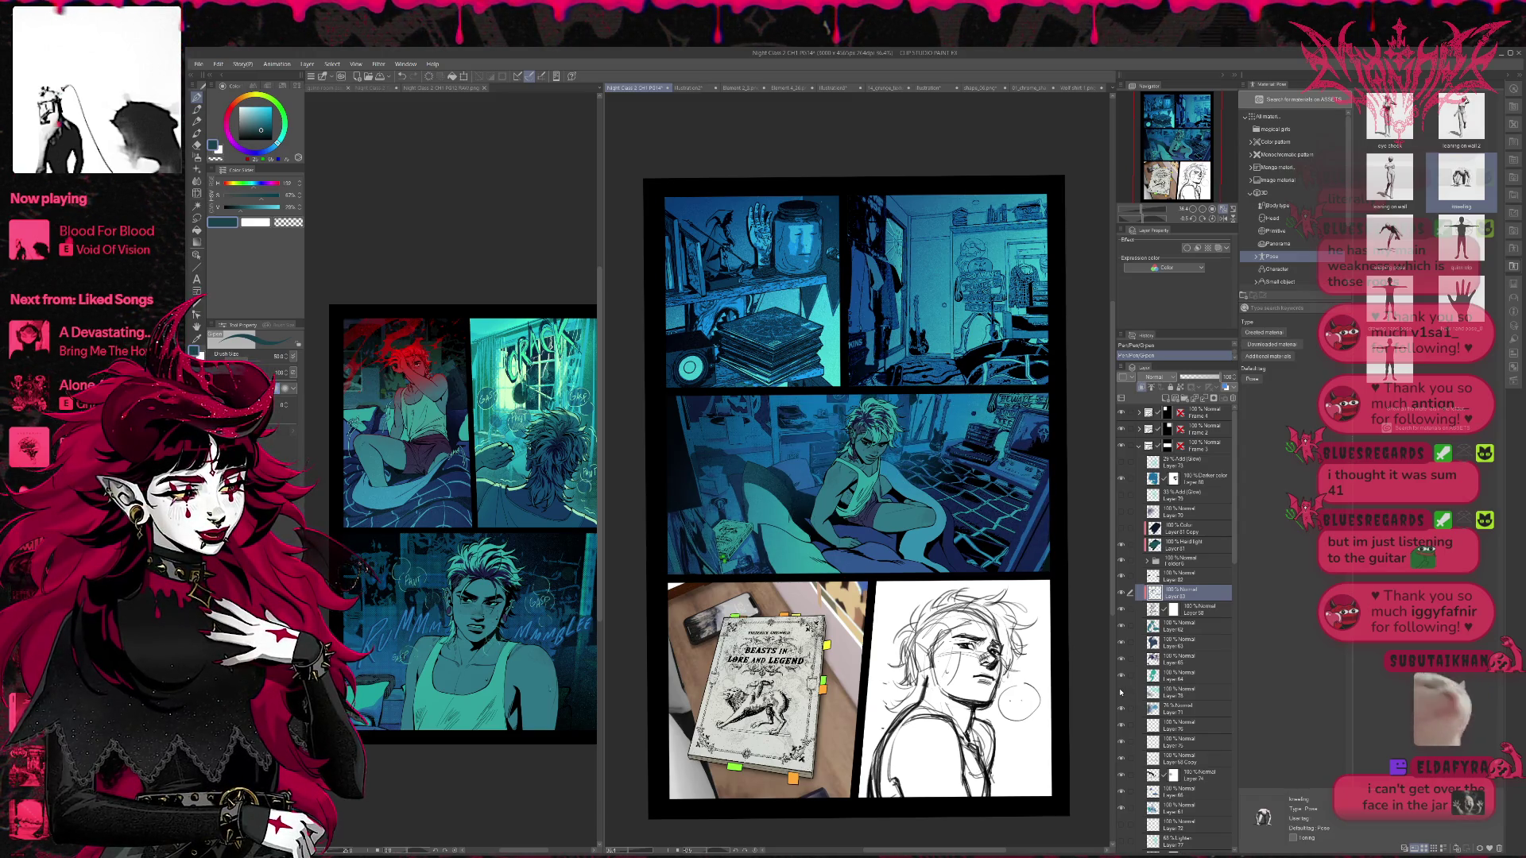
{"action": "left_click", "coordinate": [1122, 693]}
{"action": "left_click", "coordinate": [1160, 689]}
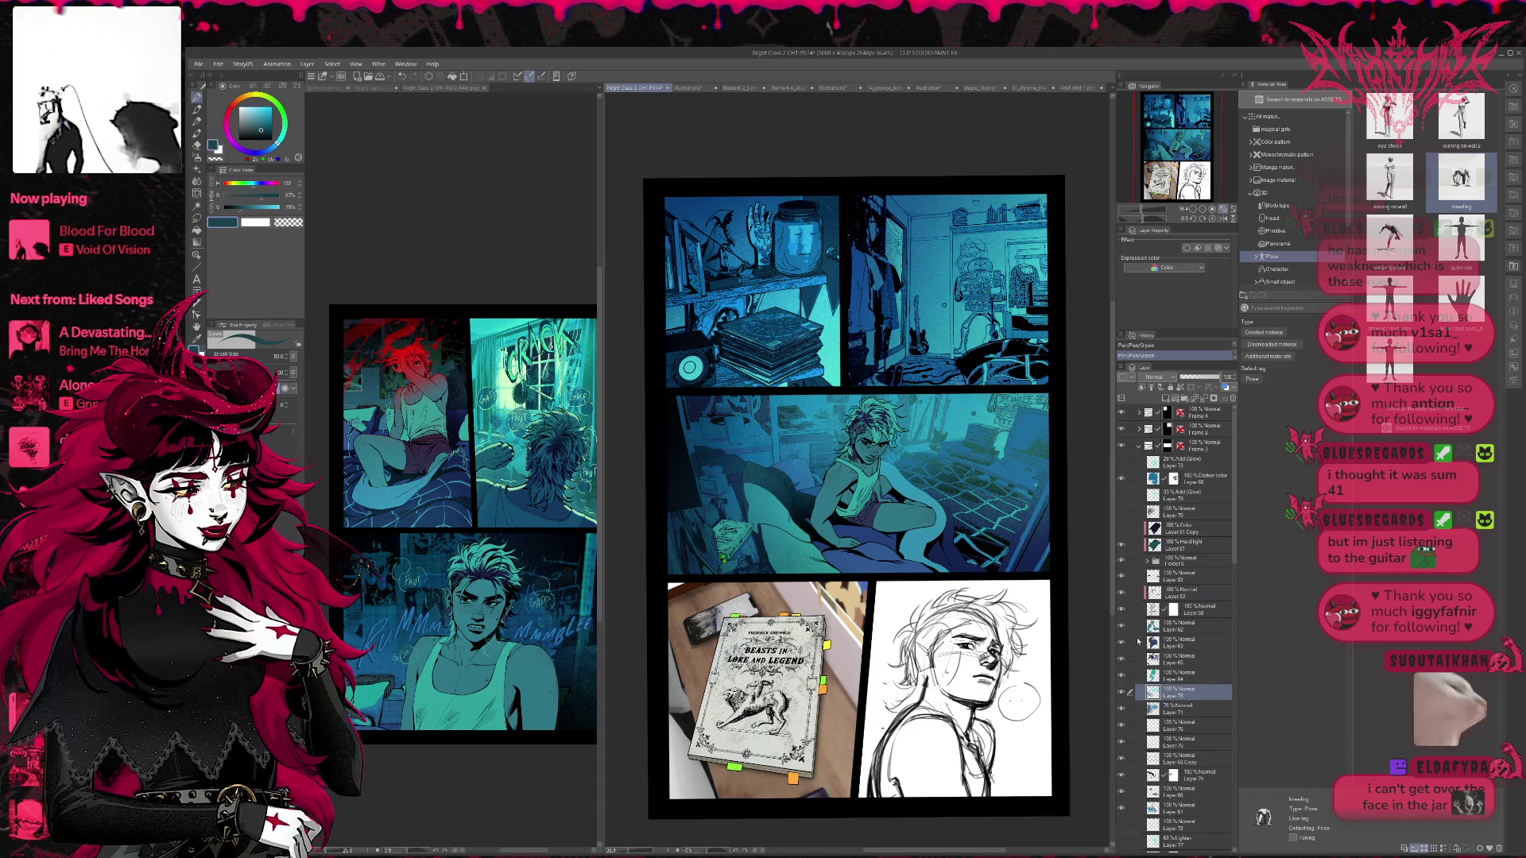
- Dim Layer 78's glow to 65% opacity, checking the page in a flipped view
{"action": "left_click", "coordinate": [1157, 377]}
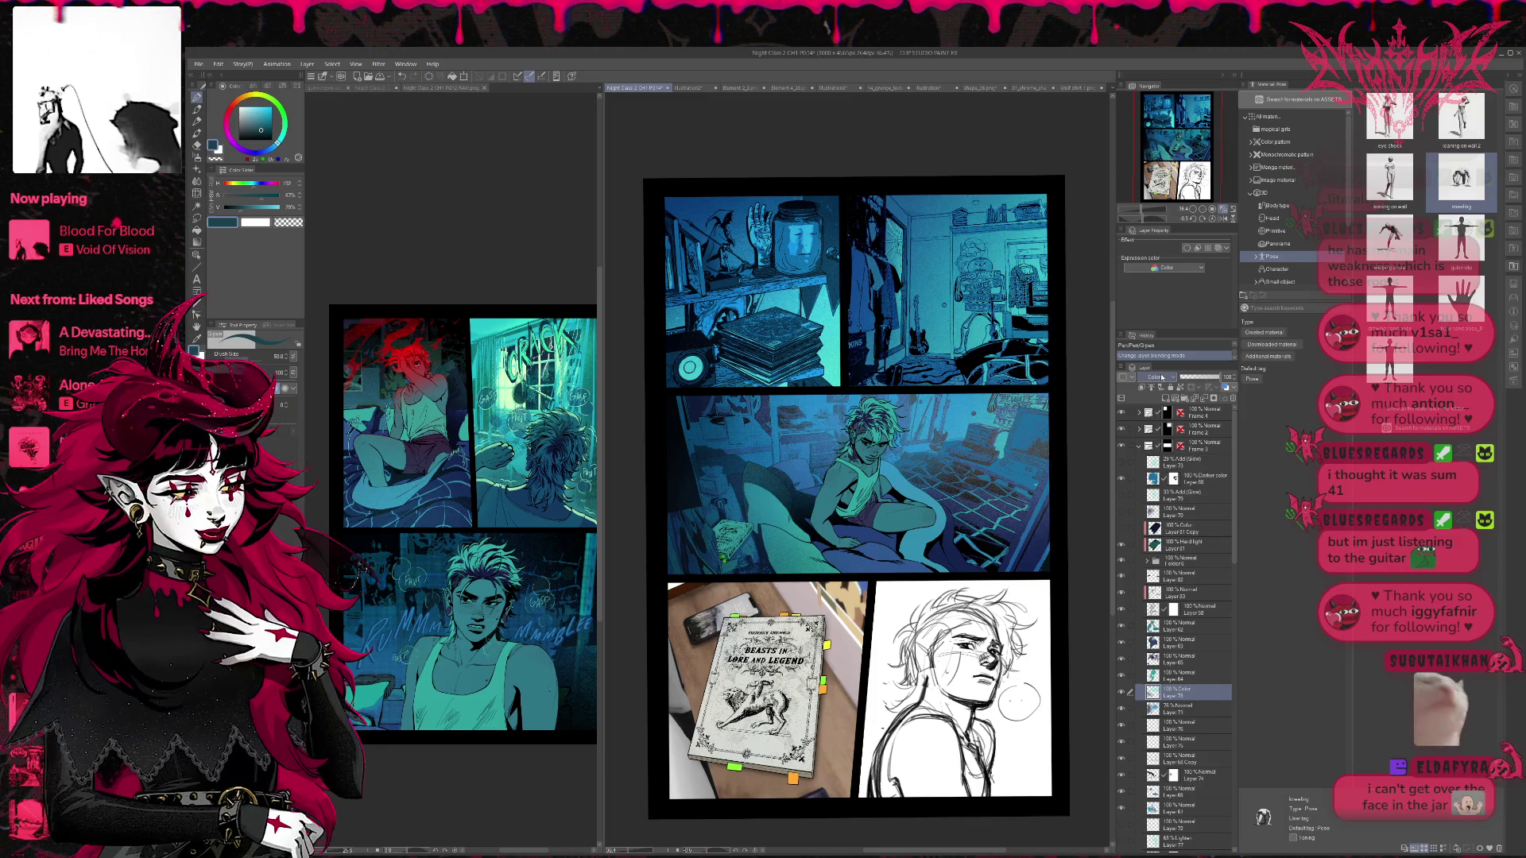
{"action": "scroll", "coordinate": [1162, 377], "scroll_direction": "down", "scroll_amount": 1}
{"action": "scroll", "coordinate": [1162, 377], "scroll_direction": "up", "scroll_amount": 6}
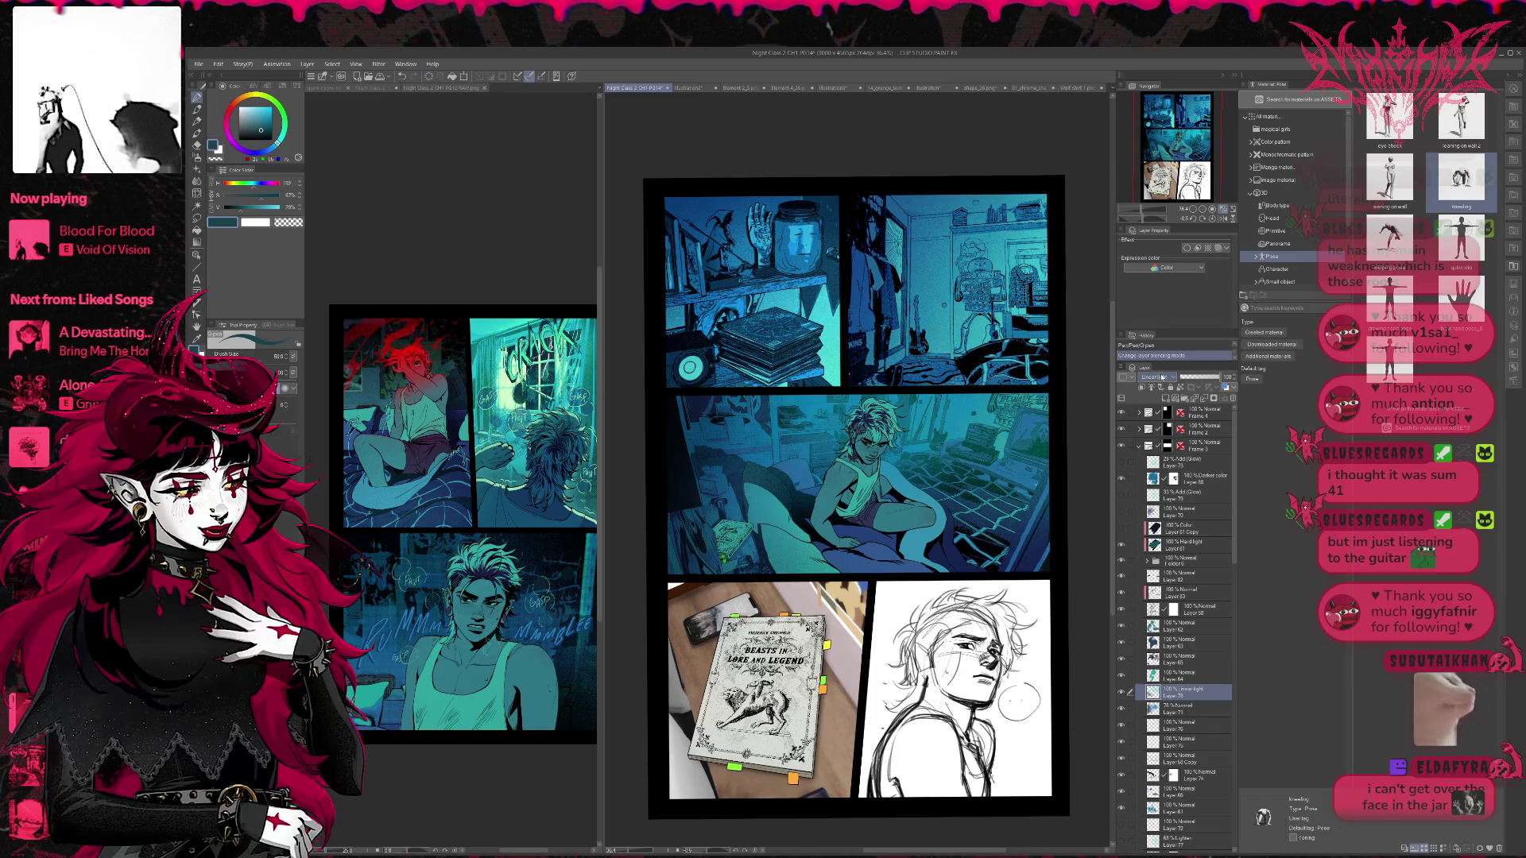
{"action": "scroll", "coordinate": [1162, 378], "scroll_direction": "up", "scroll_amount": 3}
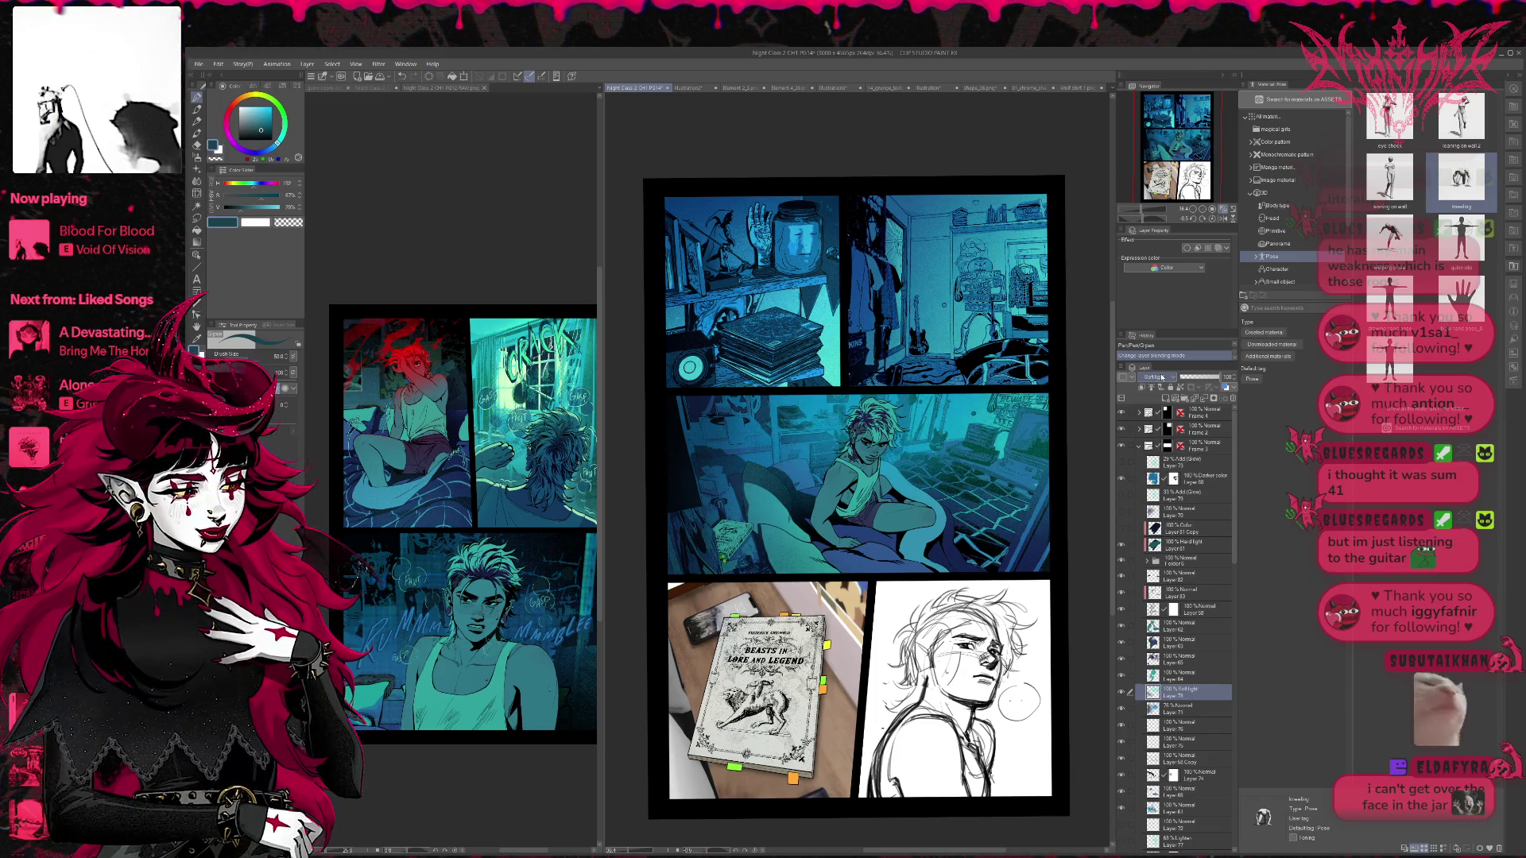
{"action": "scroll", "coordinate": [1162, 377], "scroll_direction": "up", "scroll_amount": 4}
{"action": "scroll", "coordinate": [1162, 377], "scroll_direction": "up", "scroll_amount": 1}
{"action": "scroll", "coordinate": [1162, 377], "scroll_direction": "down", "scroll_amount": 1}
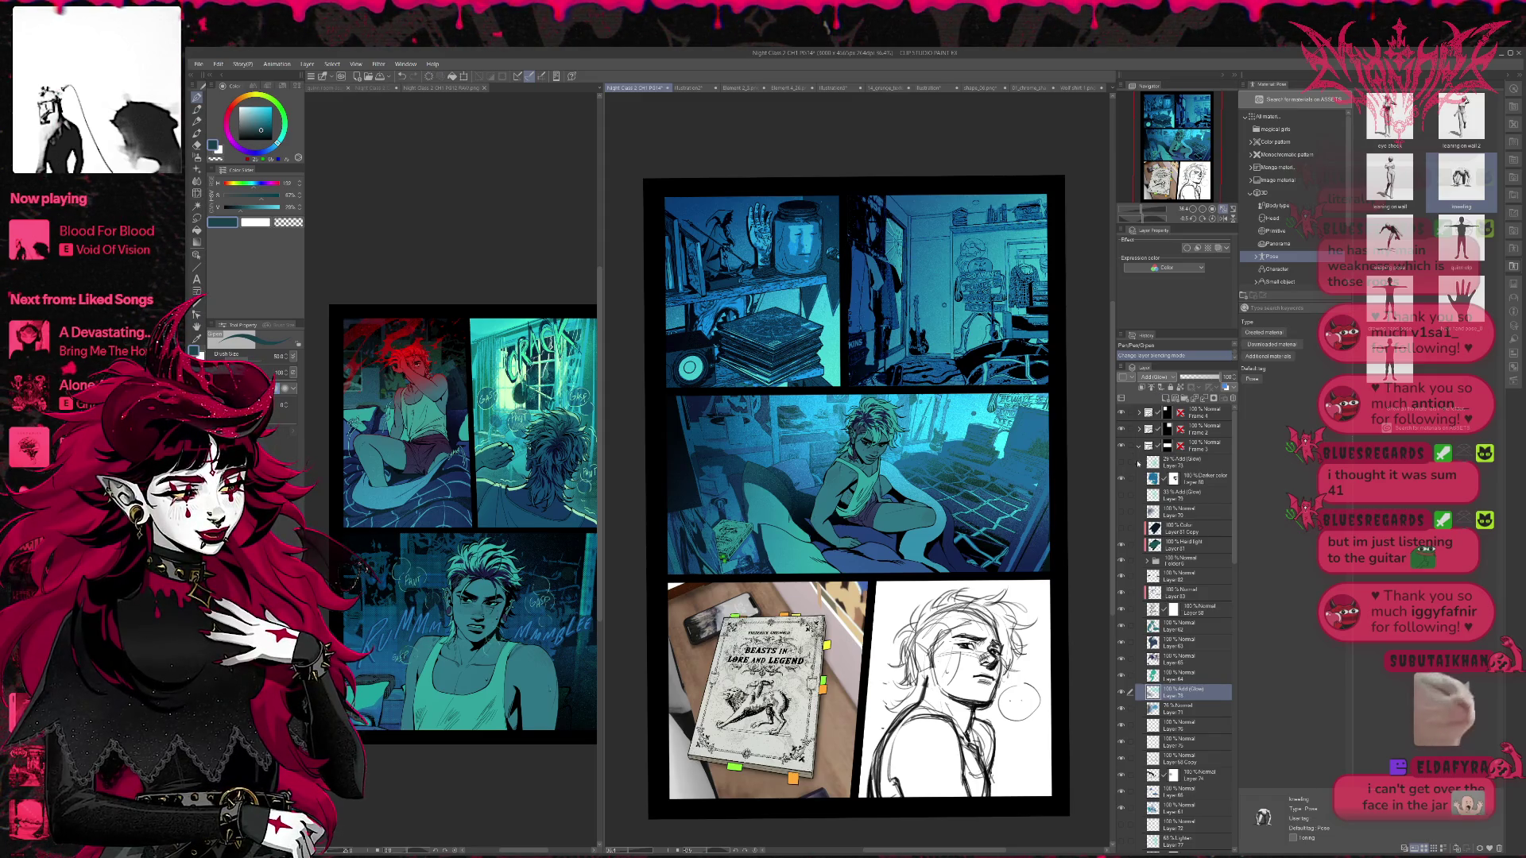
{"action": "left_click", "coordinate": [1223, 219]}
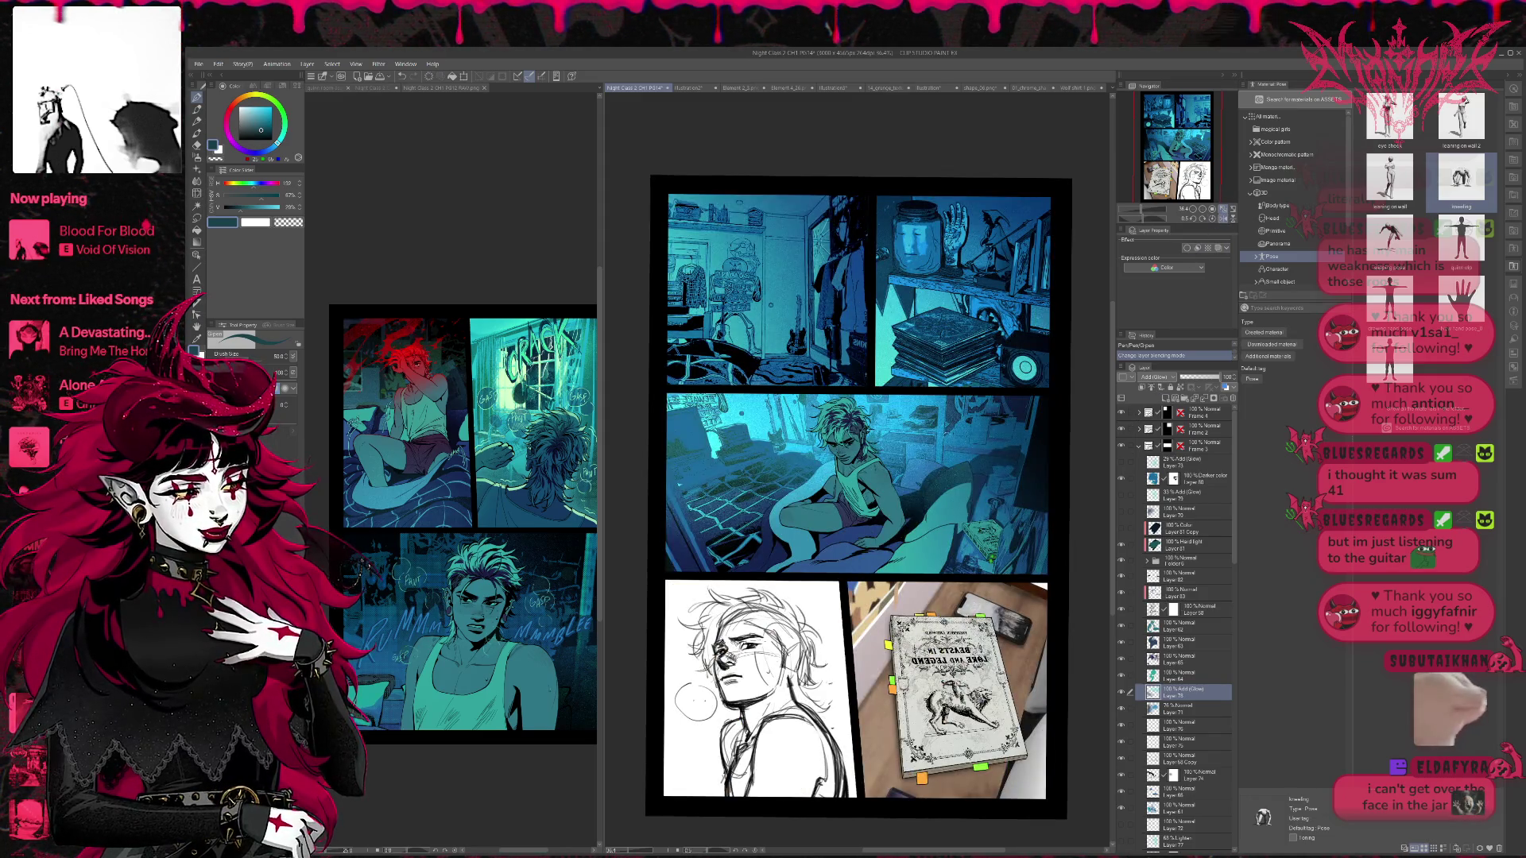
{"action": "left_click", "coordinate": [1192, 208]}
{"action": "left_click", "coordinate": [1192, 208]}
{"action": "mouse_move", "coordinate": [1220, 378]}
{"action": "left_mouse_down"}
{"action": "mouse_move", "coordinate": [1196, 378]}
{"action": "mouse_move", "coordinate": [1212, 382]}
{"action": "left_mouse_up"}
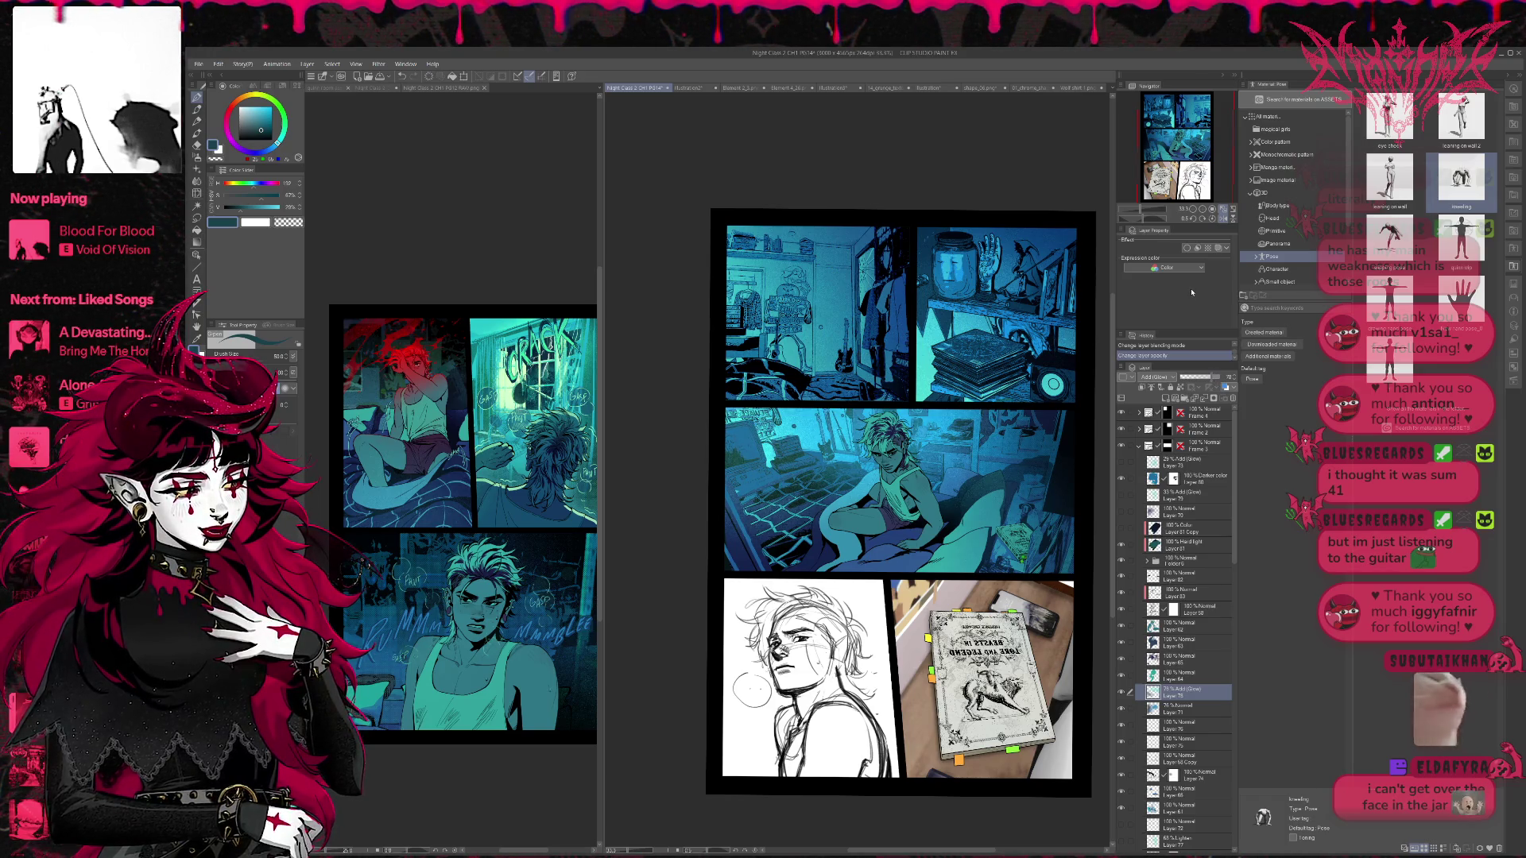
{"action": "left_click", "coordinate": [1224, 218]}
{"action": "left_click_drag", "start_coordinate": [994, 370], "coordinate": [1073, 423]}
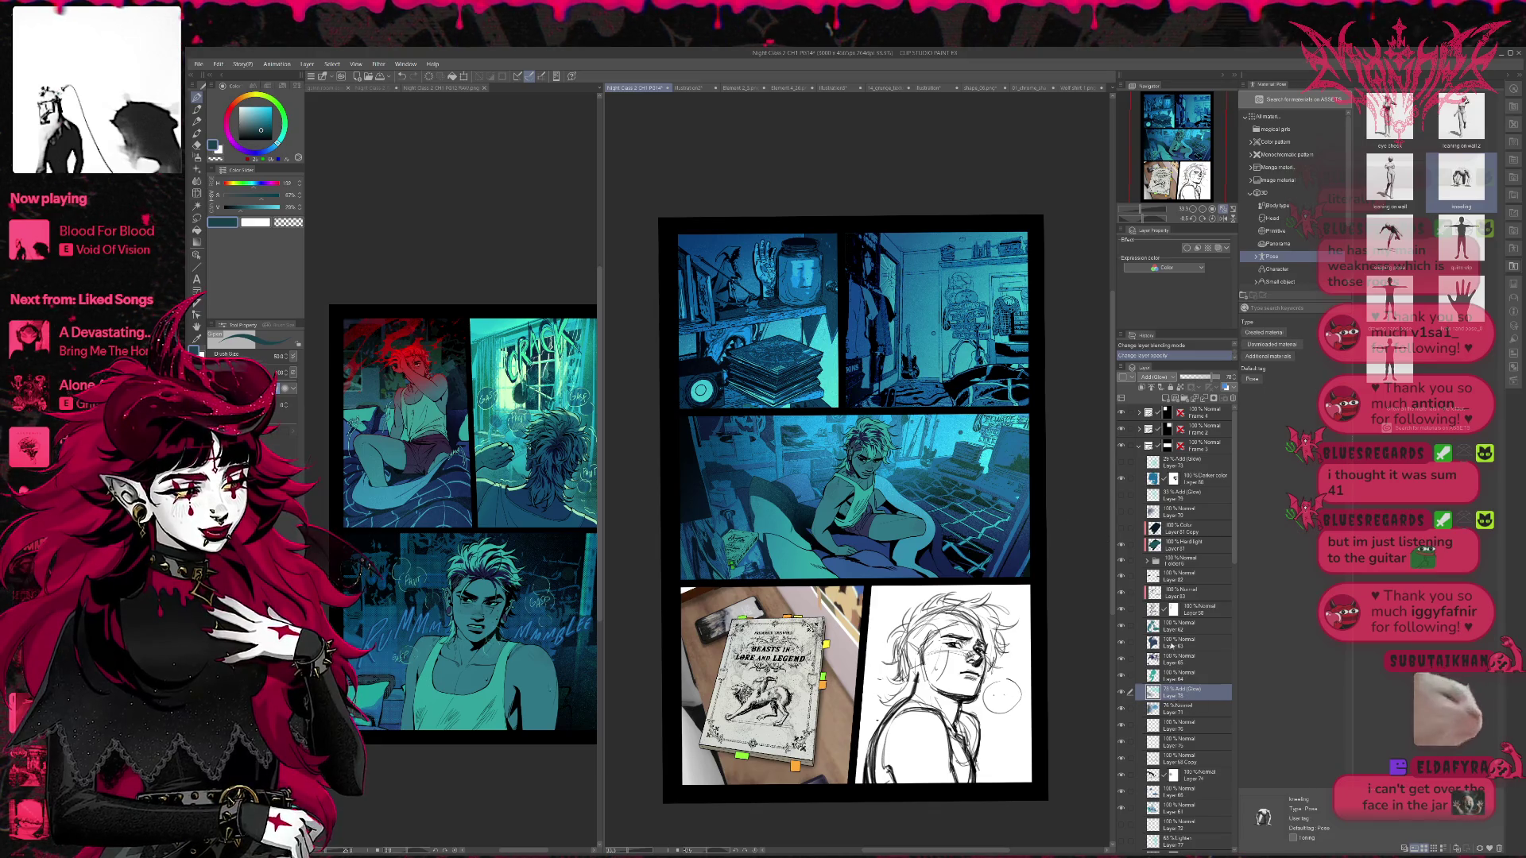
- On a new layer, paint a broad bright cyan wash over the bed panel at brush size 500
{"action": "left_click", "coordinate": [1164, 399]}
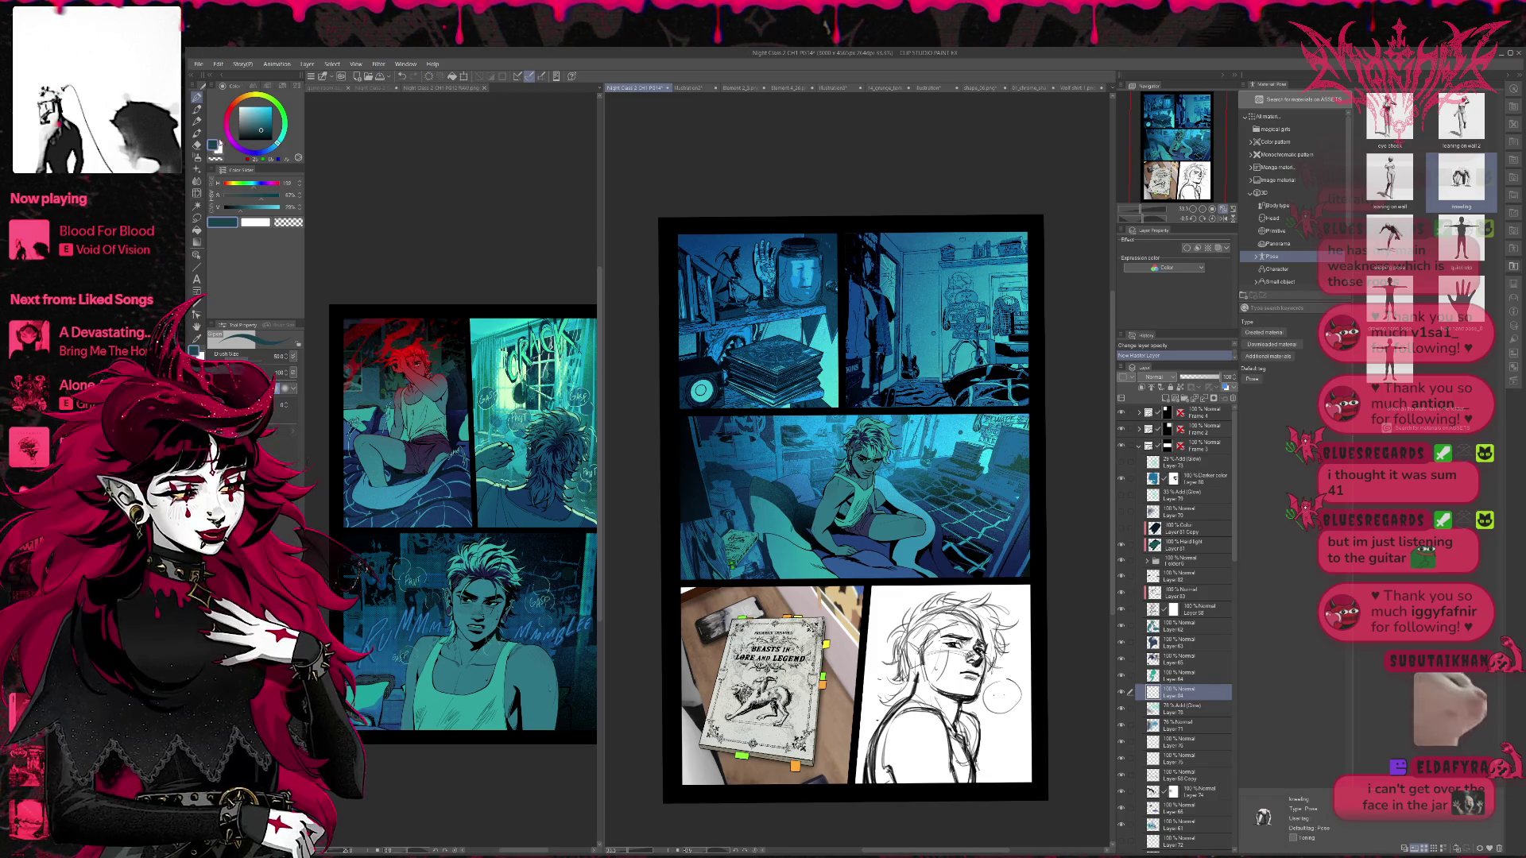
{"action": "left_click", "coordinate": [795, 552], "text": "alt"}
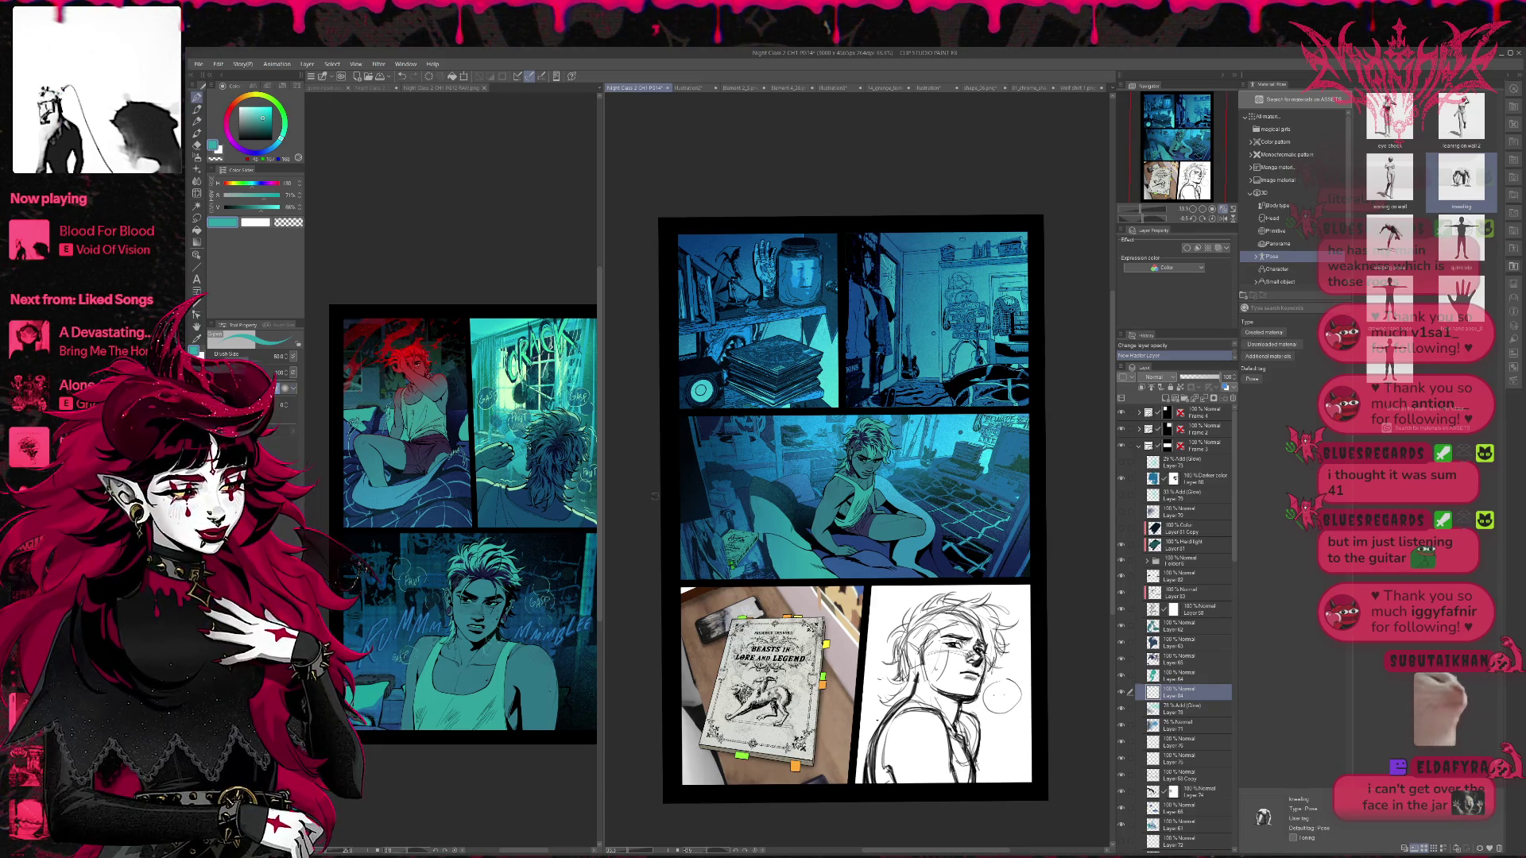
{"action": "key", "text": "bracketright"}
{"action": "key", "text": "bracketright"}
{"action": "key", "text": "bracketright"}
{"action": "mouse_move", "coordinate": [882, 469]}
{"action": "left_mouse_down"}
{"action": "mouse_move", "coordinate": [787, 449]}
{"action": "mouse_move", "coordinate": [739, 476]}
{"action": "left_mouse_up"}
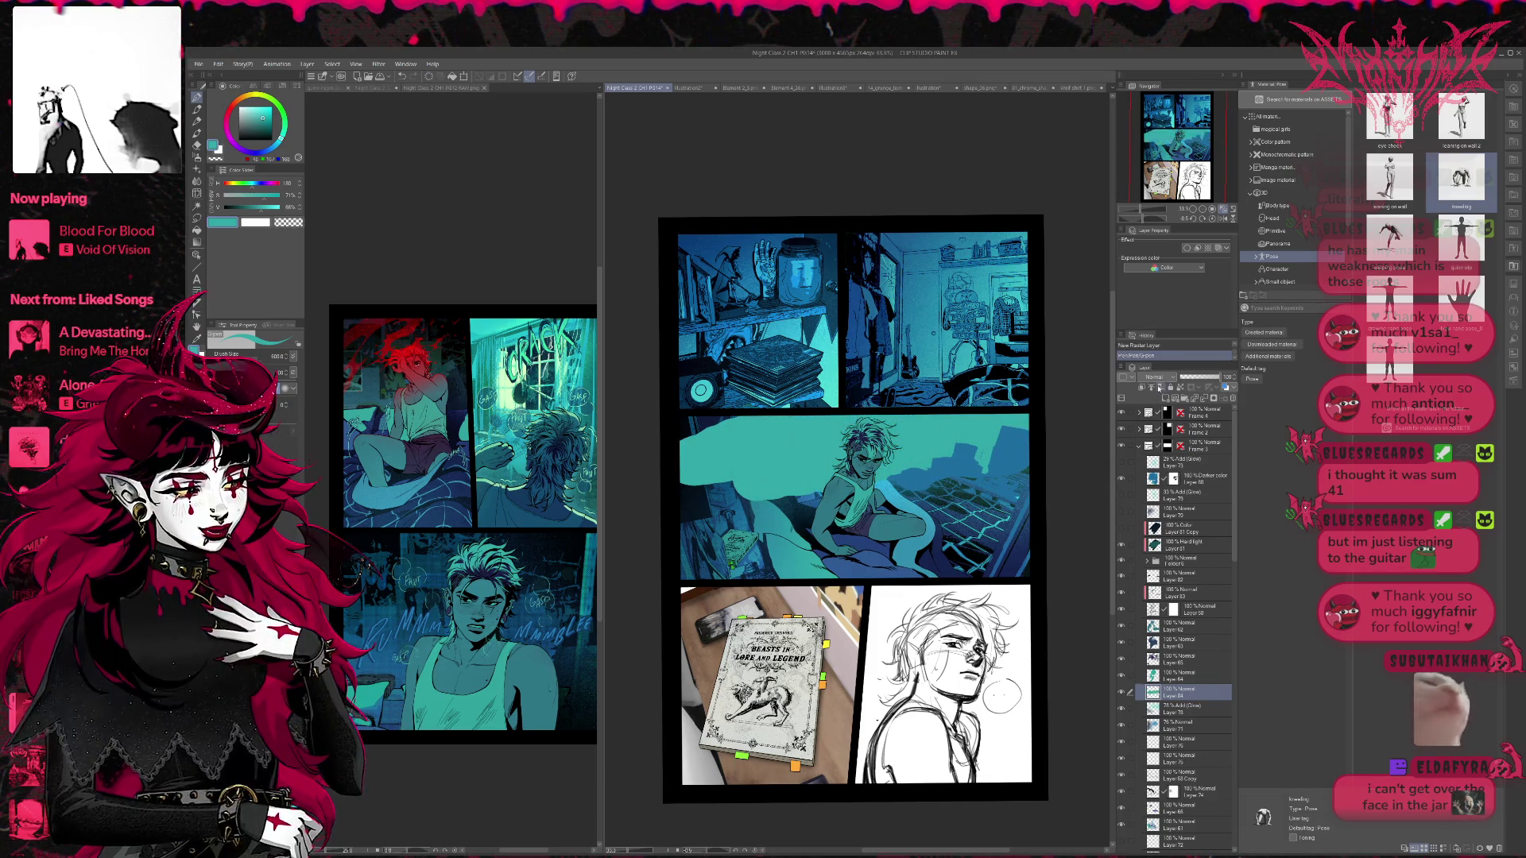
{"action": "scroll", "coordinate": [1154, 376], "scroll_direction": "down", "scroll_amount": 1}
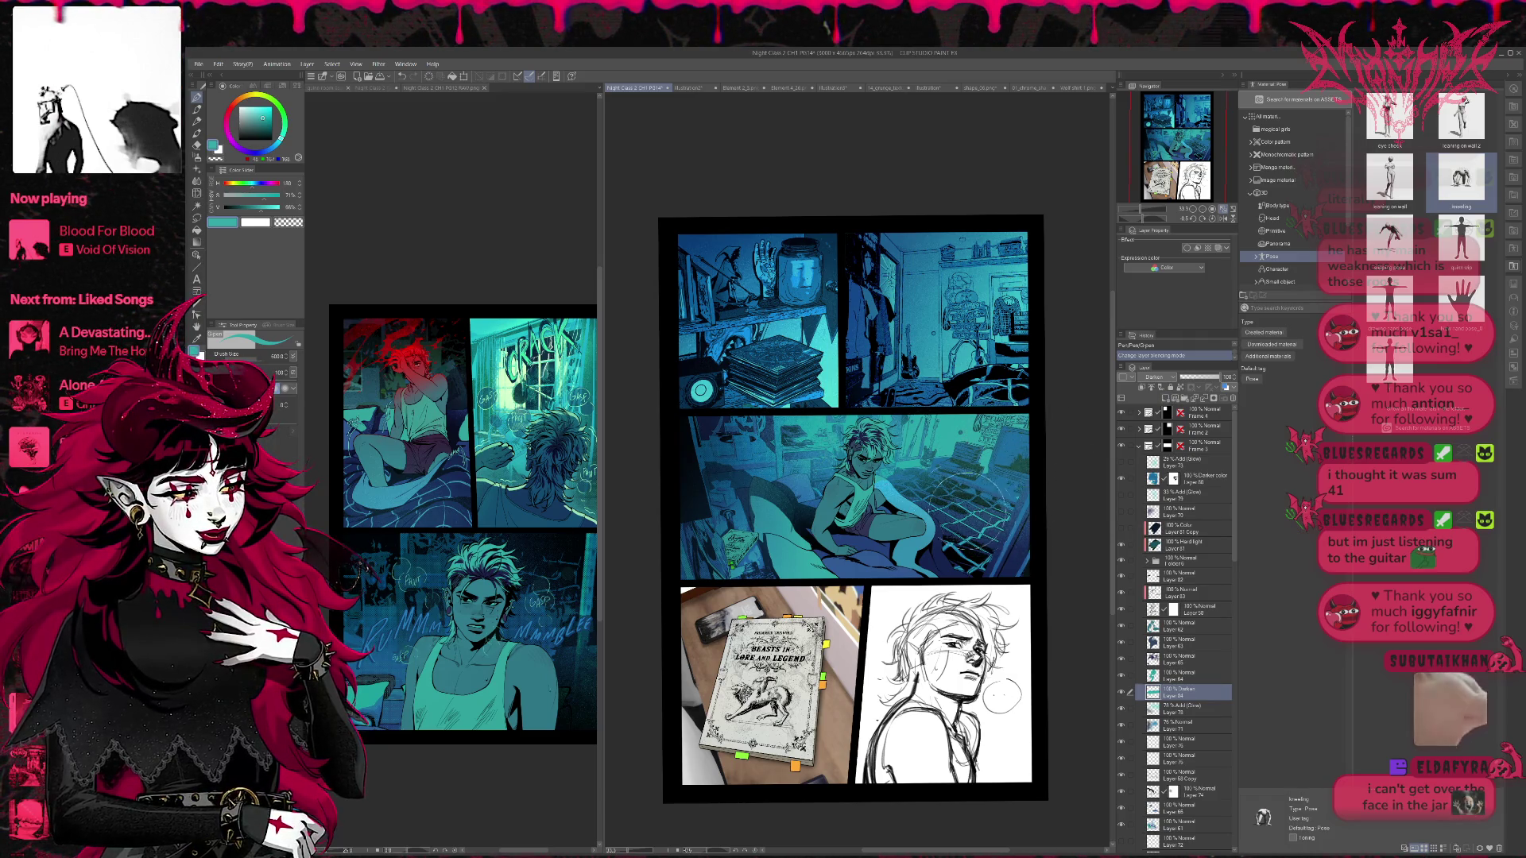
{"action": "left_click_drag", "start_coordinate": [1000, 534], "coordinate": [1013, 524]}
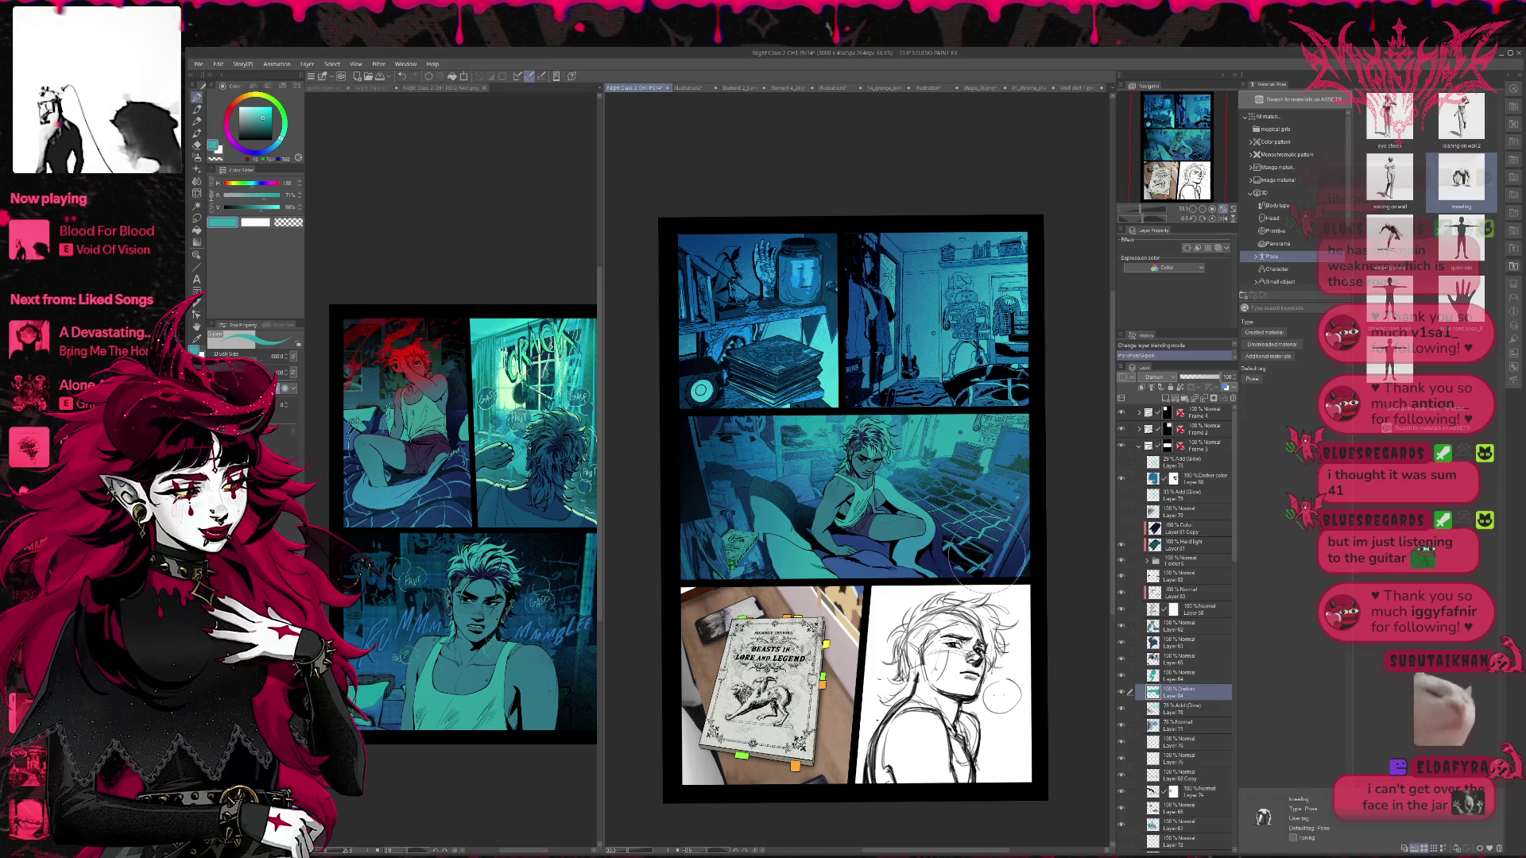
- Try the wash at several opacities, keep full strength, and set its blending mode to Color
{"action": "left_click", "coordinate": [1185, 379]}
{"action": "left_click_drag", "start_coordinate": [1185, 381], "coordinate": [1177, 383]}
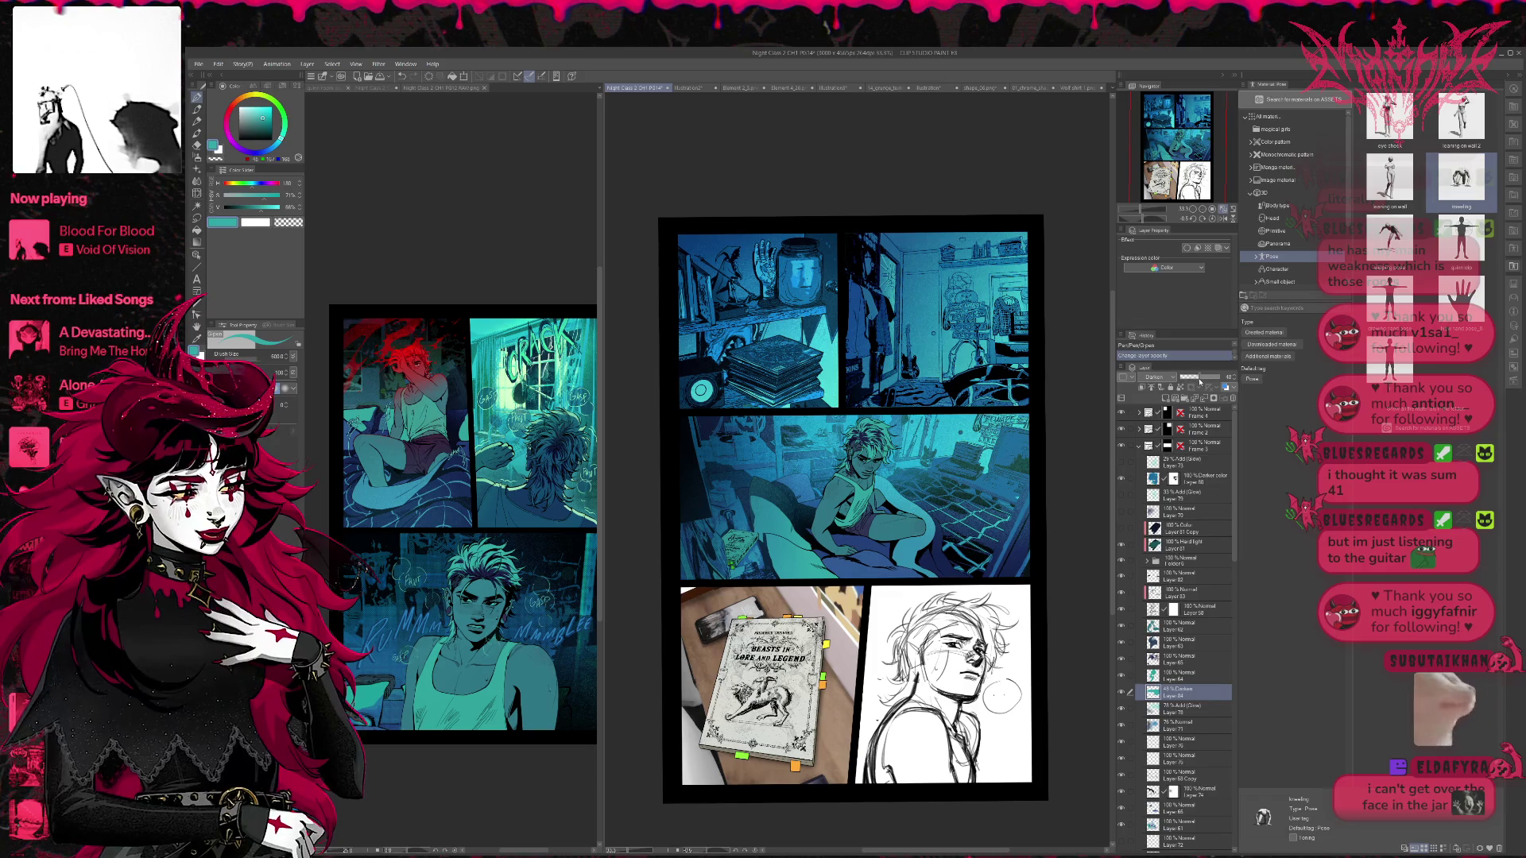
{"action": "left_click", "coordinate": [1200, 382]}
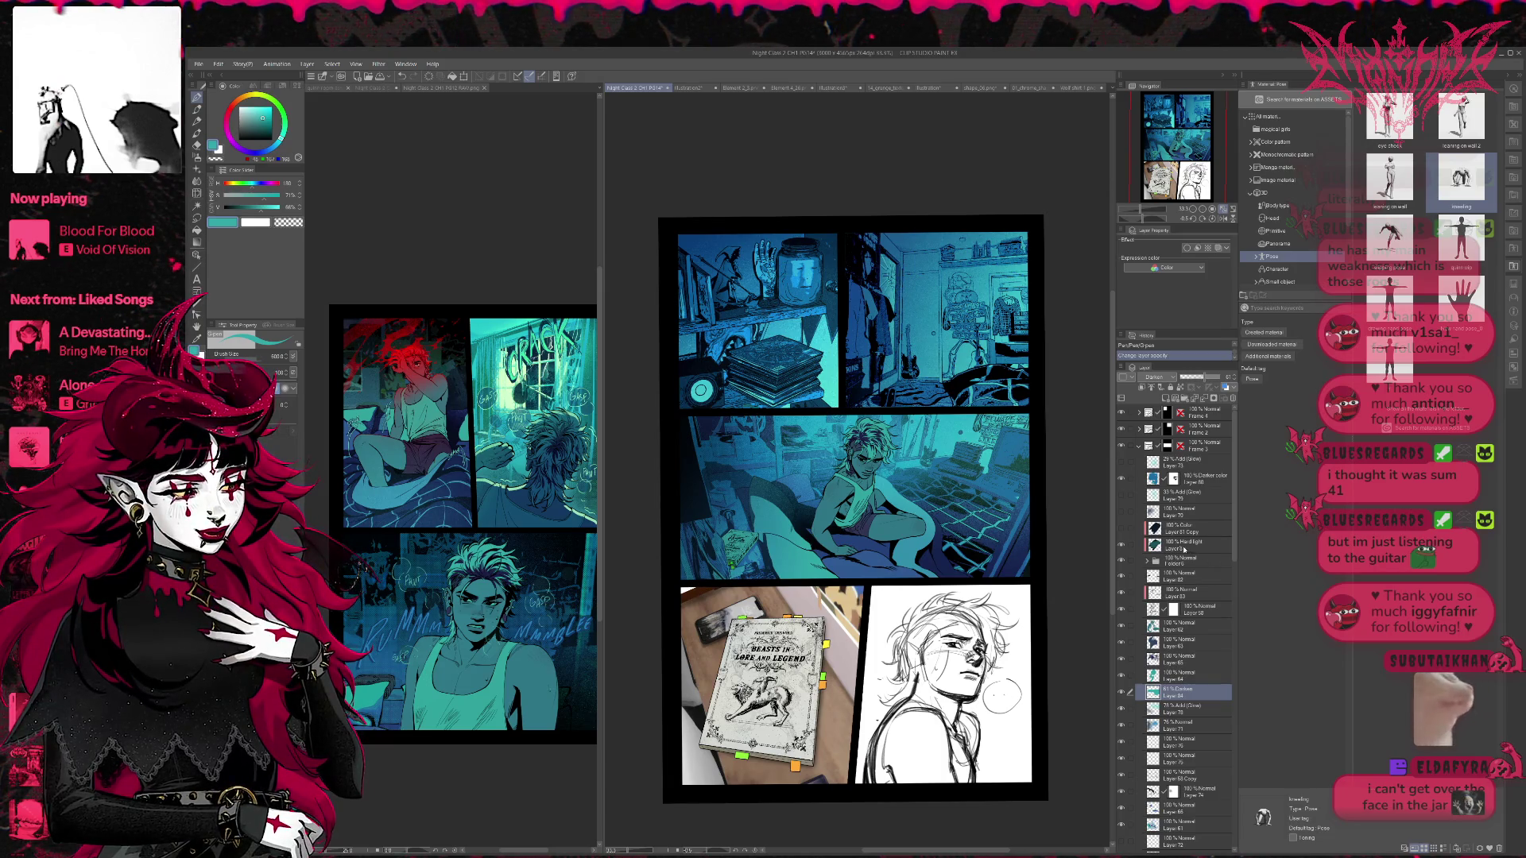
{"action": "left_click", "coordinate": [1225, 379]}
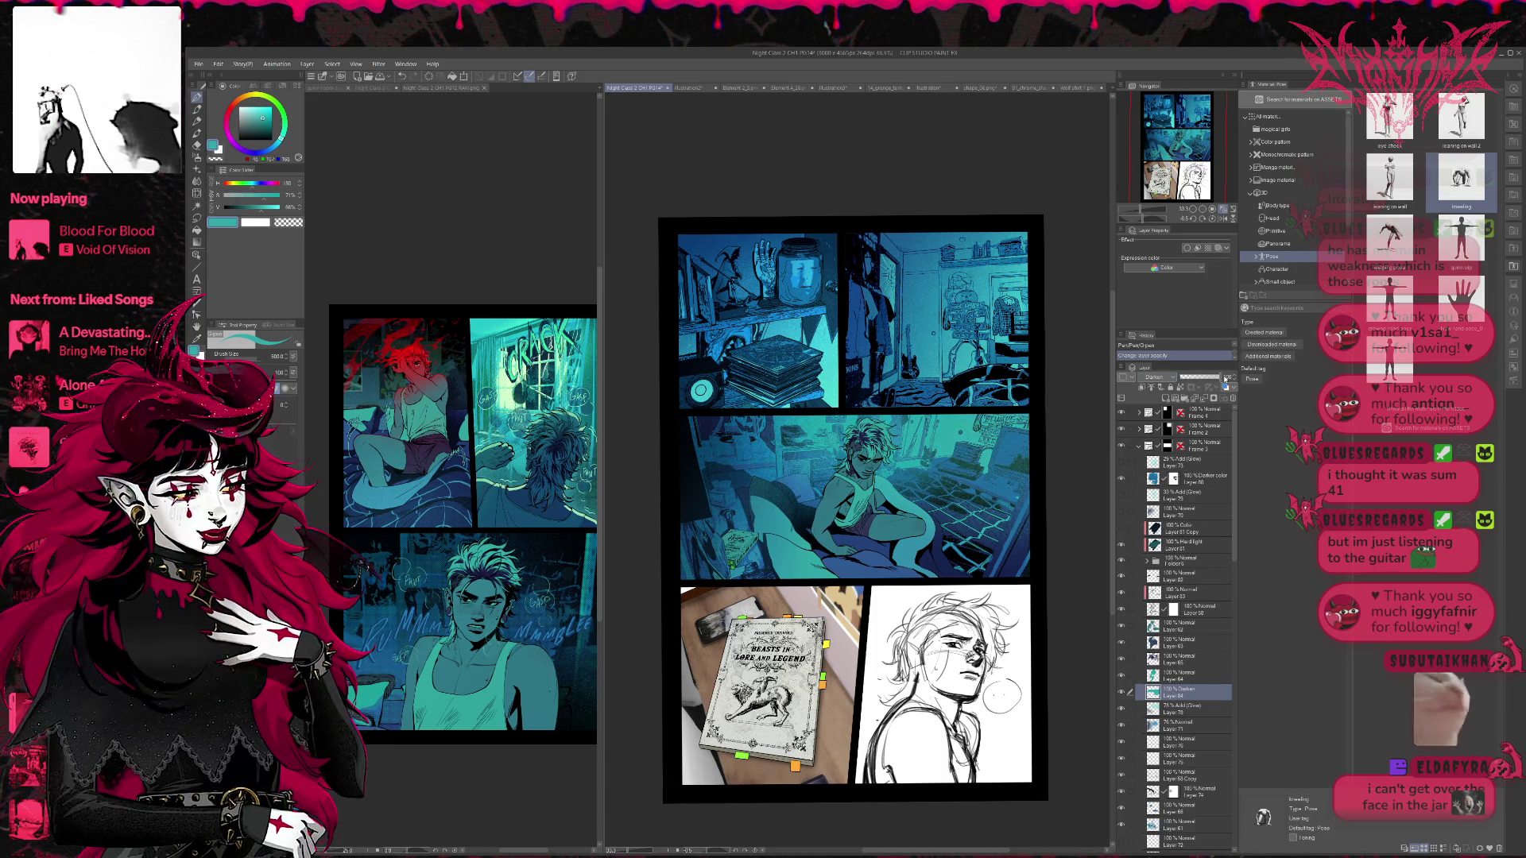
{"action": "left_click", "coordinate": [1212, 379]}
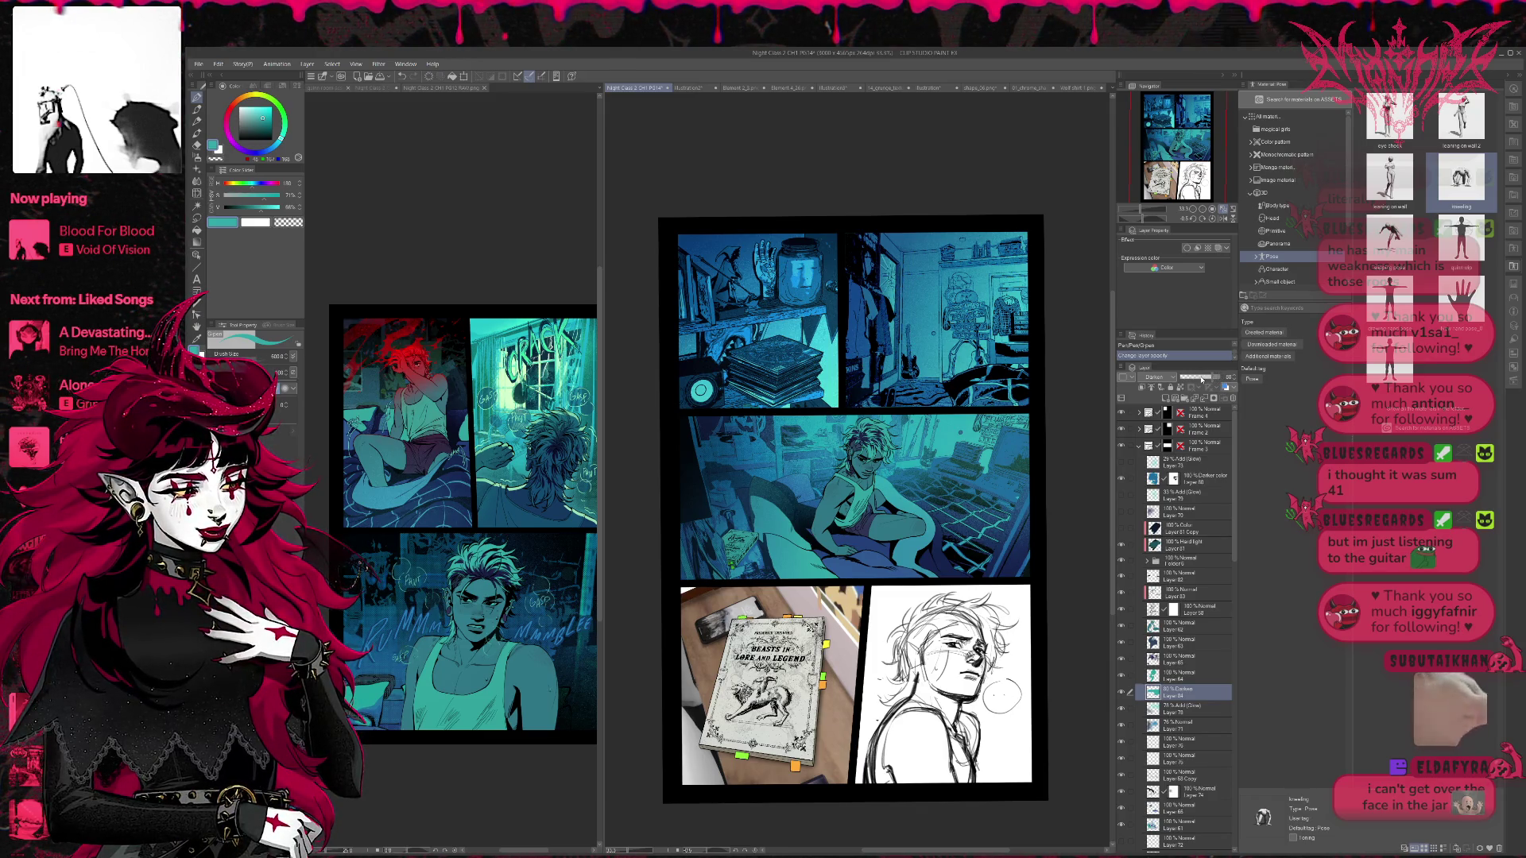
{"action": "left_click_drag", "start_coordinate": [1201, 379], "coordinate": [1241, 388]}
{"action": "left_click", "coordinate": [1176, 379]}
{"action": "left_click", "coordinate": [1156, 377]}
{"action": "left_click", "coordinate": [1176, 447]}
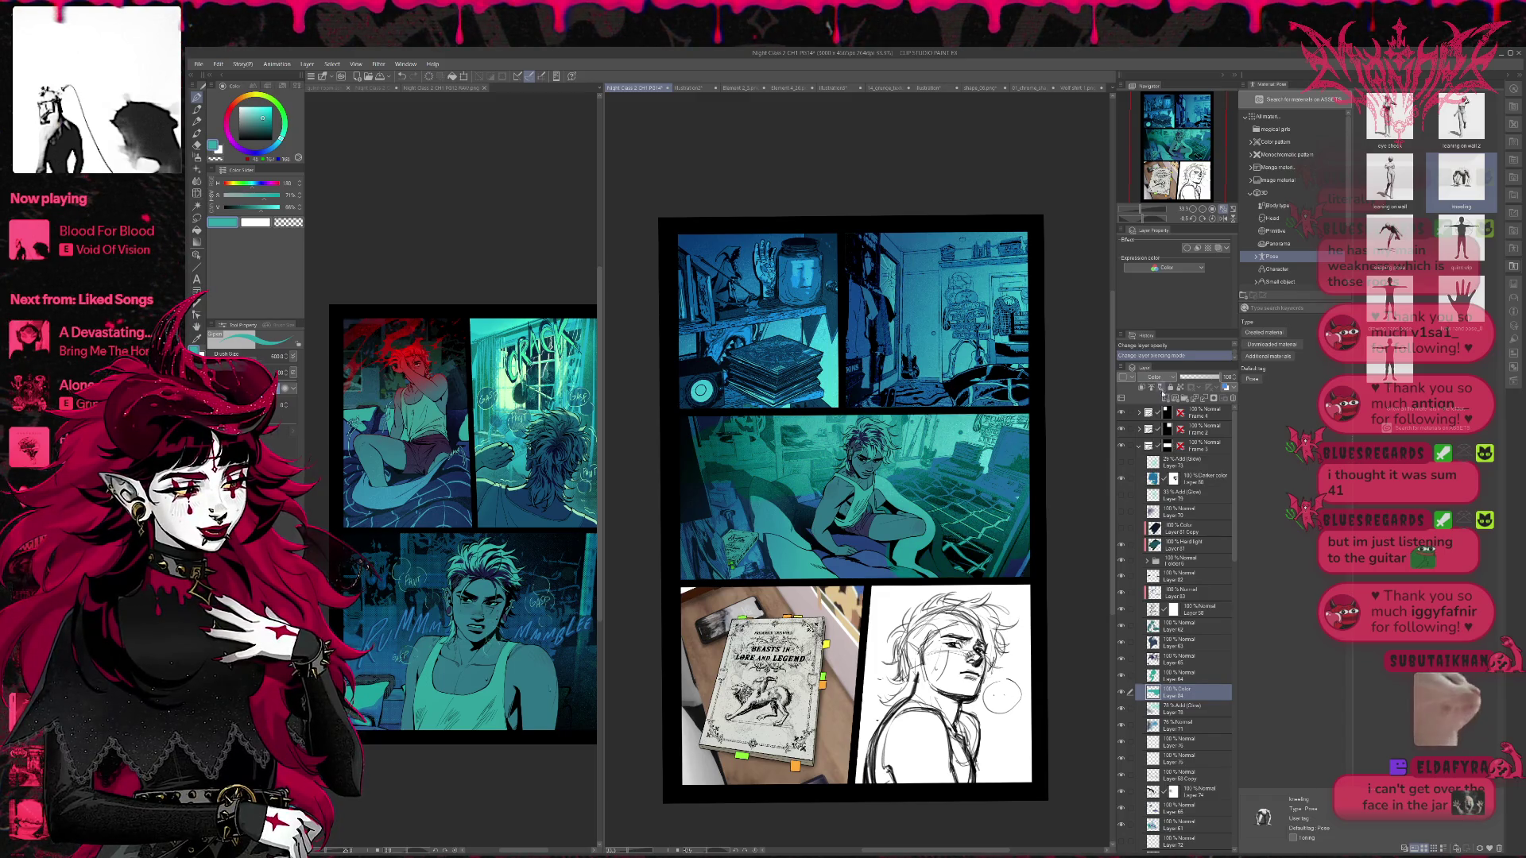
{"action": "scroll", "coordinate": [1166, 380], "scroll_direction": "up", "scroll_amount": 2}
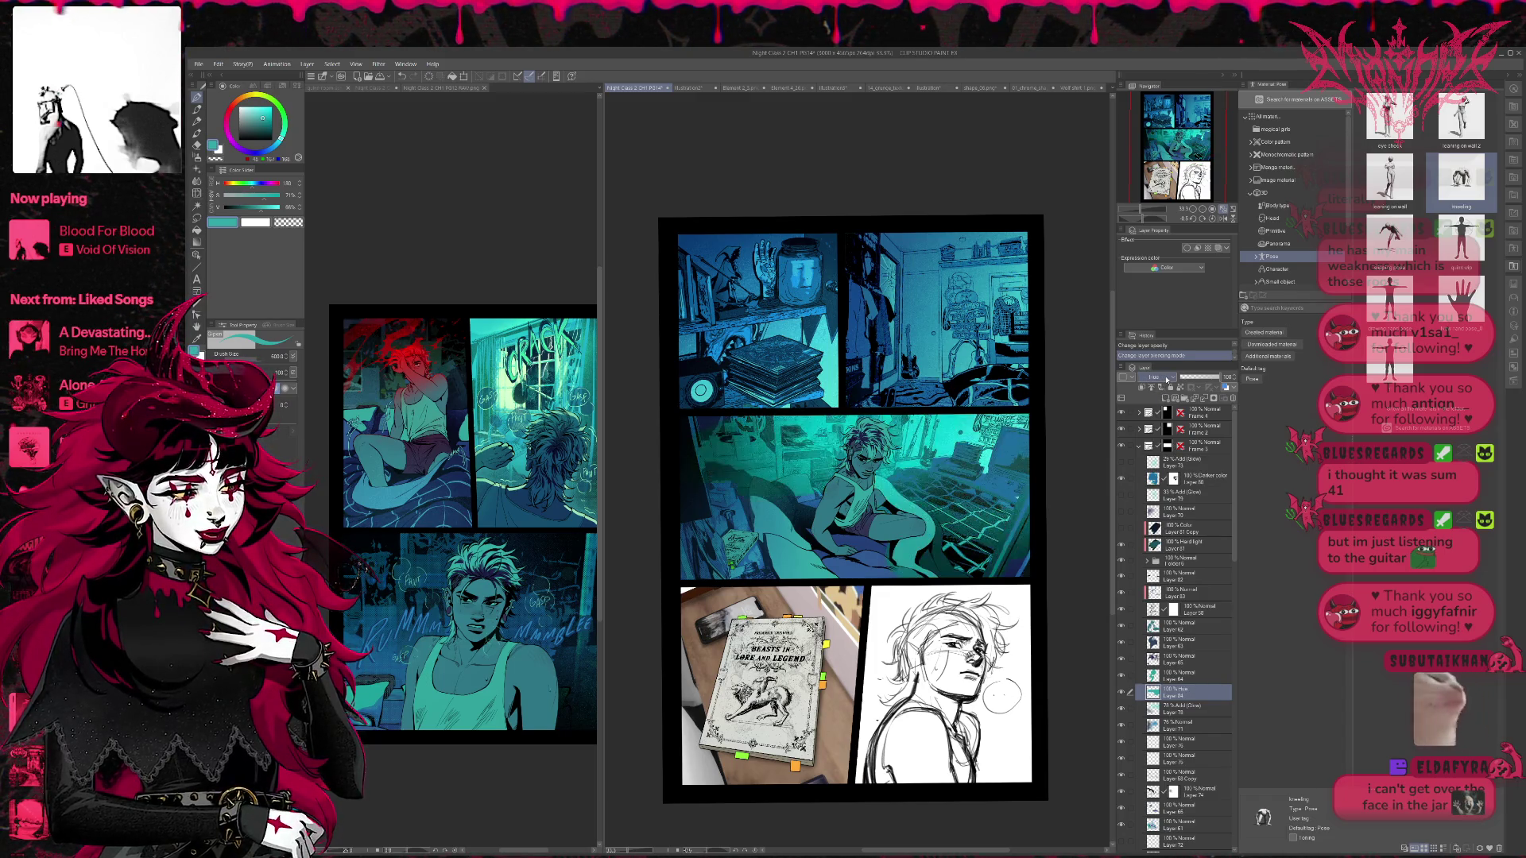
{"action": "scroll", "coordinate": [1167, 379], "scroll_direction": "down", "scroll_amount": 4}
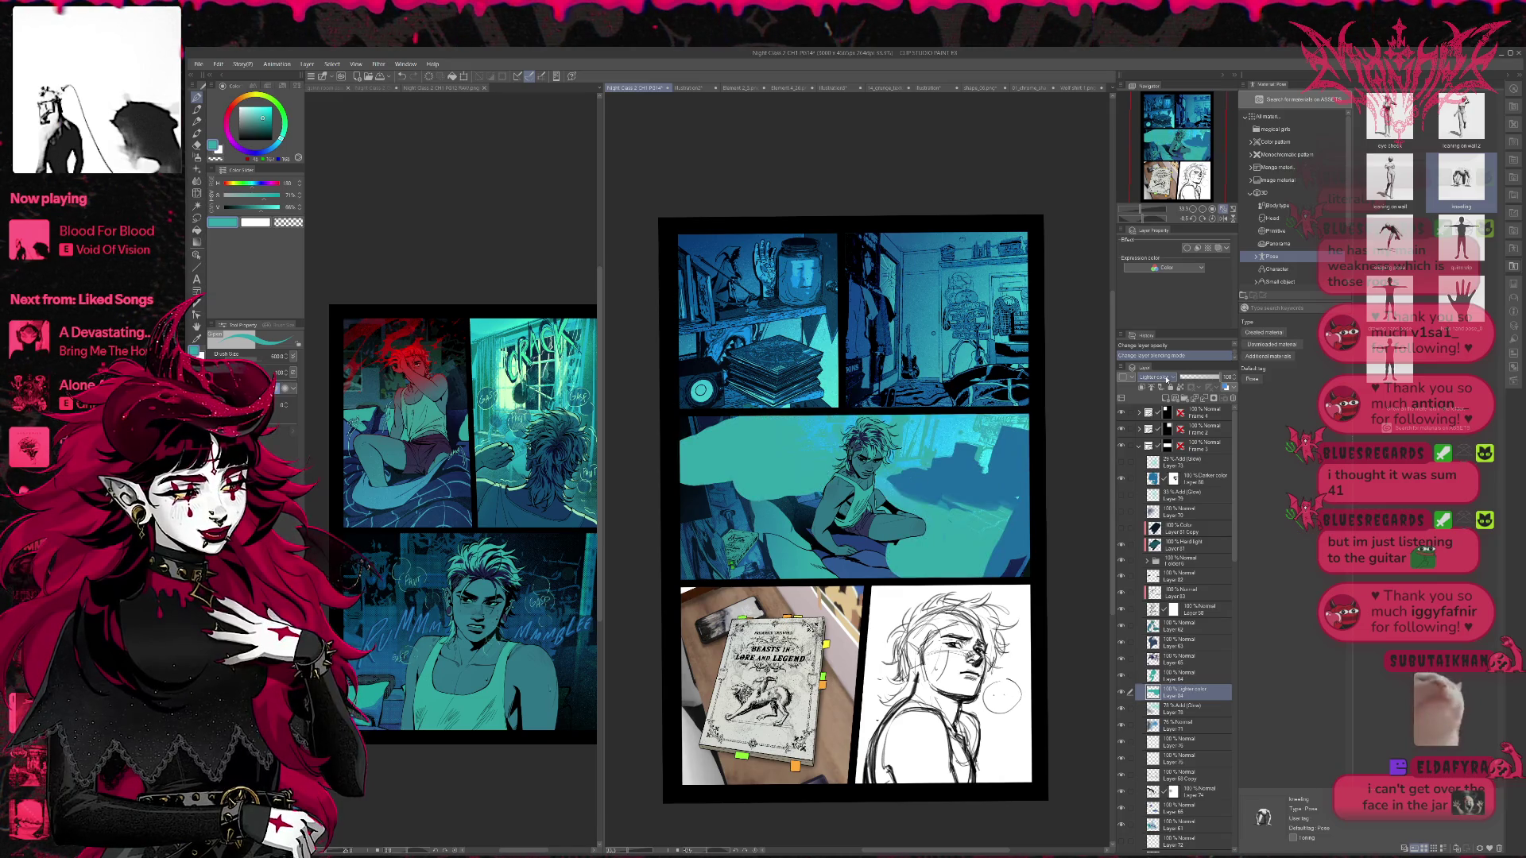
{"action": "scroll", "coordinate": [1167, 380], "scroll_direction": "up", "scroll_amount": 5}
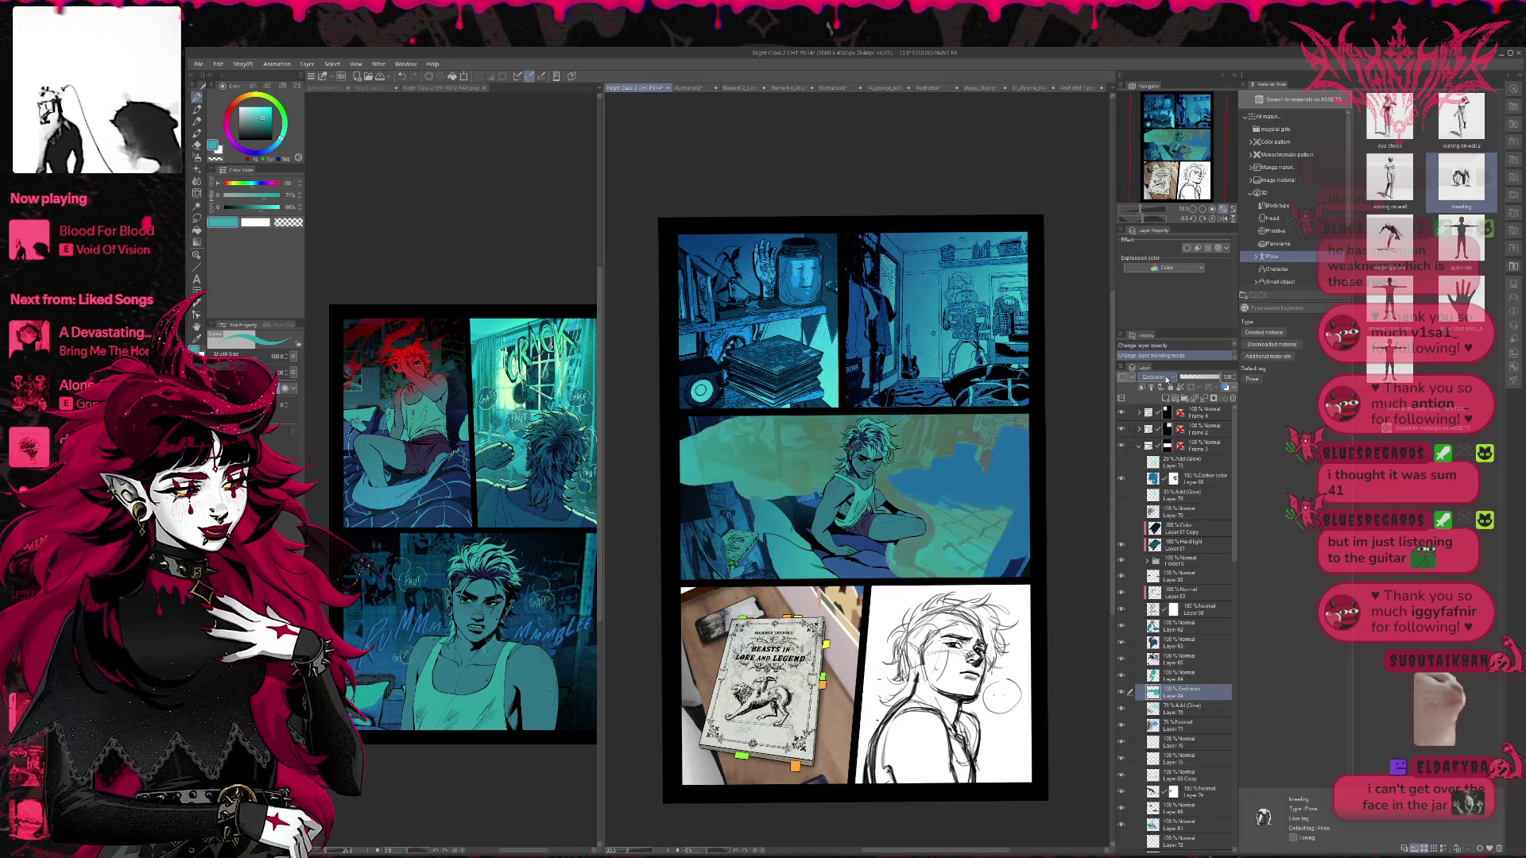
- Soften the teal wash to 72% opacity and toggle a lighting layer to compare
{"action": "mouse_move", "coordinate": [1181, 378]}
{"action": "left_mouse_down"}
{"action": "mouse_move", "coordinate": [1169, 377]}
{"action": "mouse_move", "coordinate": [1218, 385]}
{"action": "left_mouse_up"}
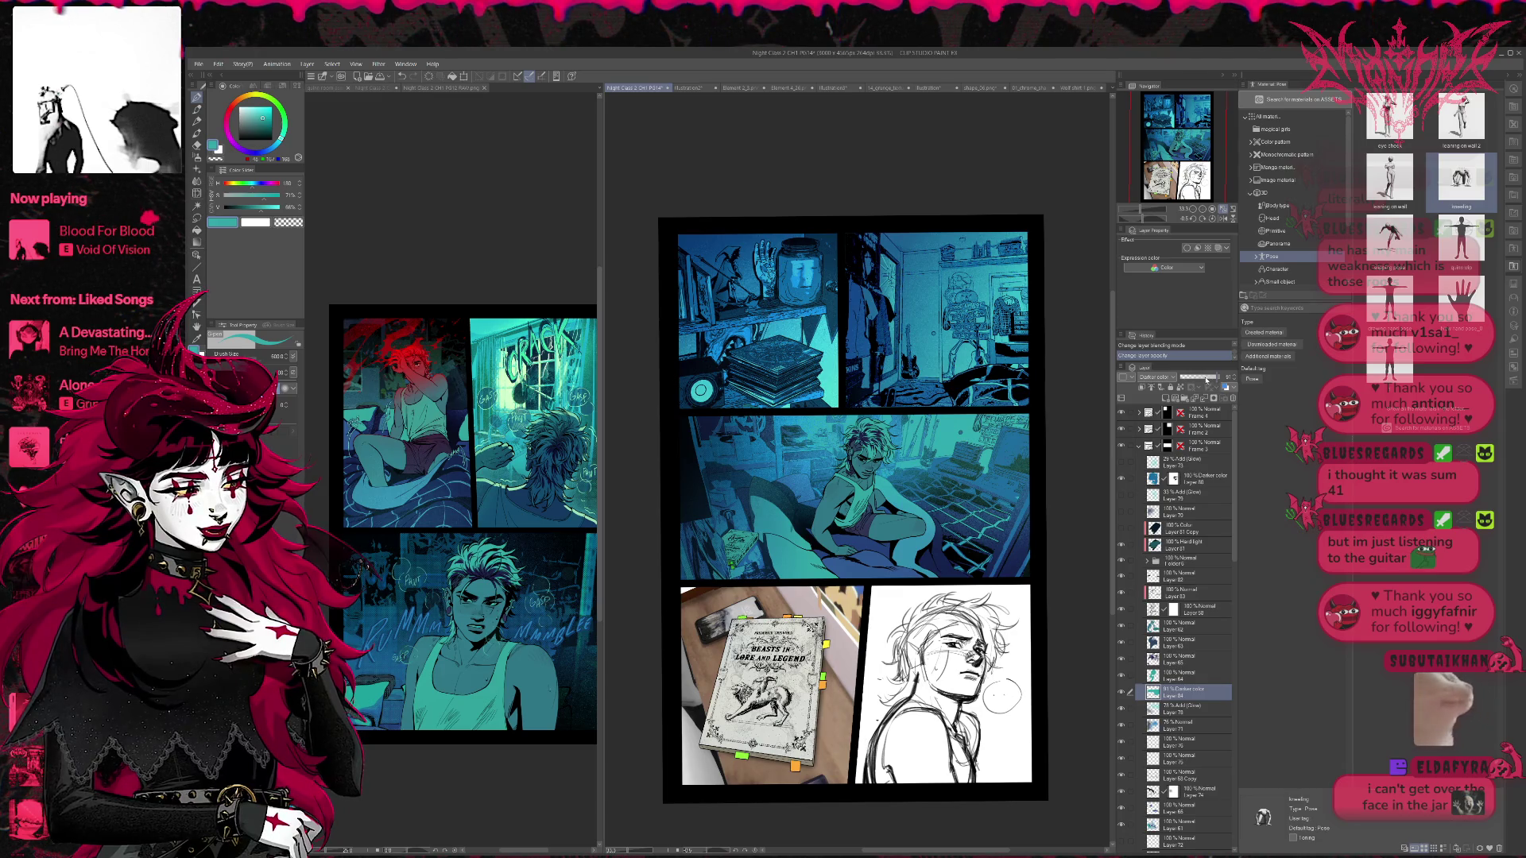
{"action": "left_click", "coordinate": [1205, 380]}
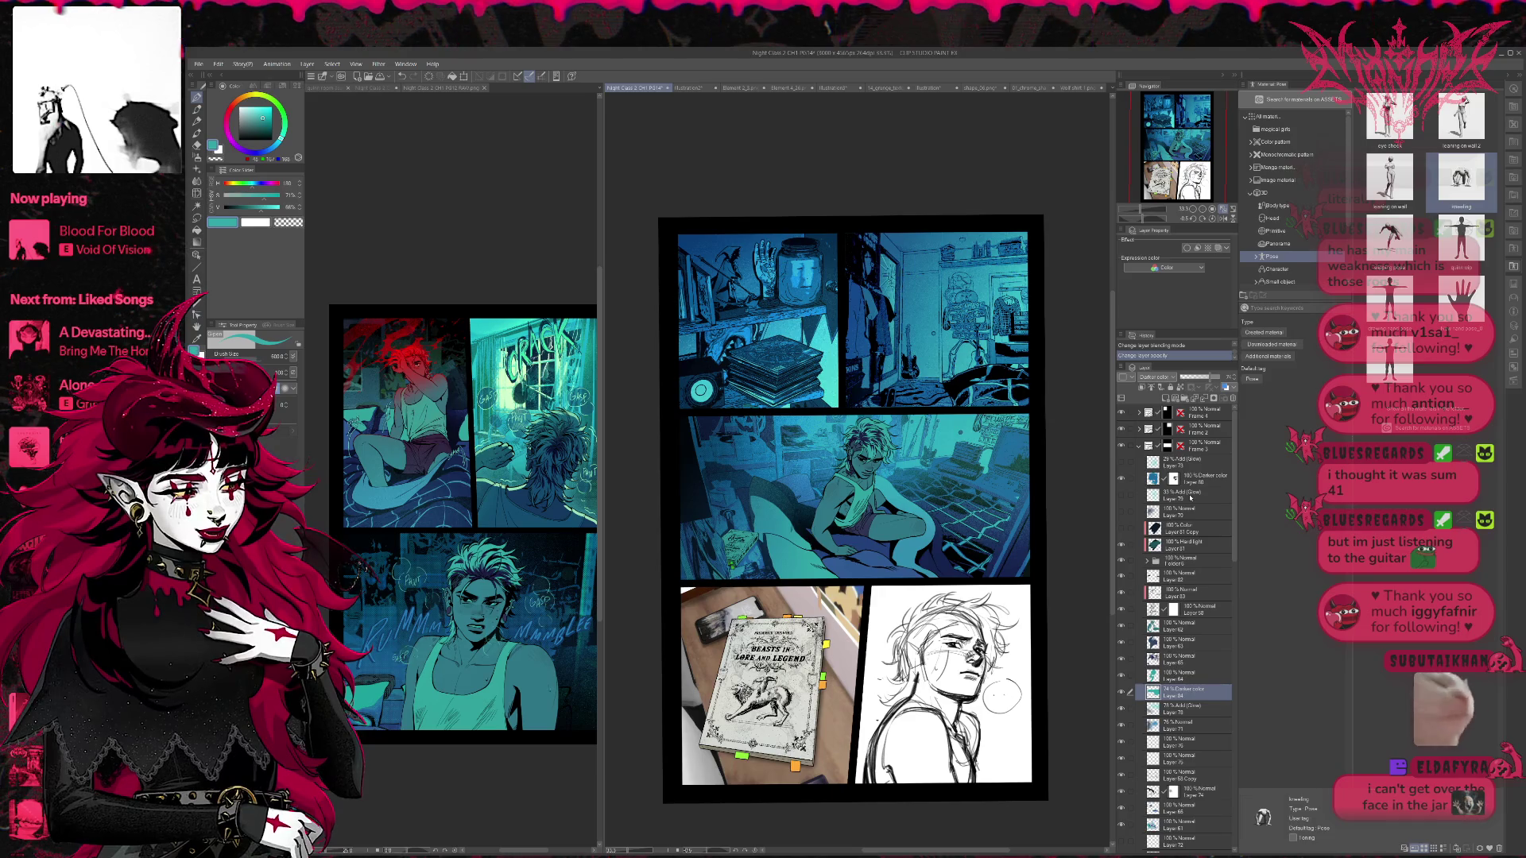
{"action": "left_click", "coordinate": [1124, 496]}
{"action": "left_click", "coordinate": [1124, 495]}
{"action": "left_click", "coordinate": [1122, 467]}
- Compare Layer 73's glow on and off, toggle Layer 70 to darken the panel, and select Layer 70
{"action": "left_click", "coordinate": [1121, 465]}
{"action": "left_click", "coordinate": [1122, 465]}
{"action": "left_click", "coordinate": [1122, 468]}
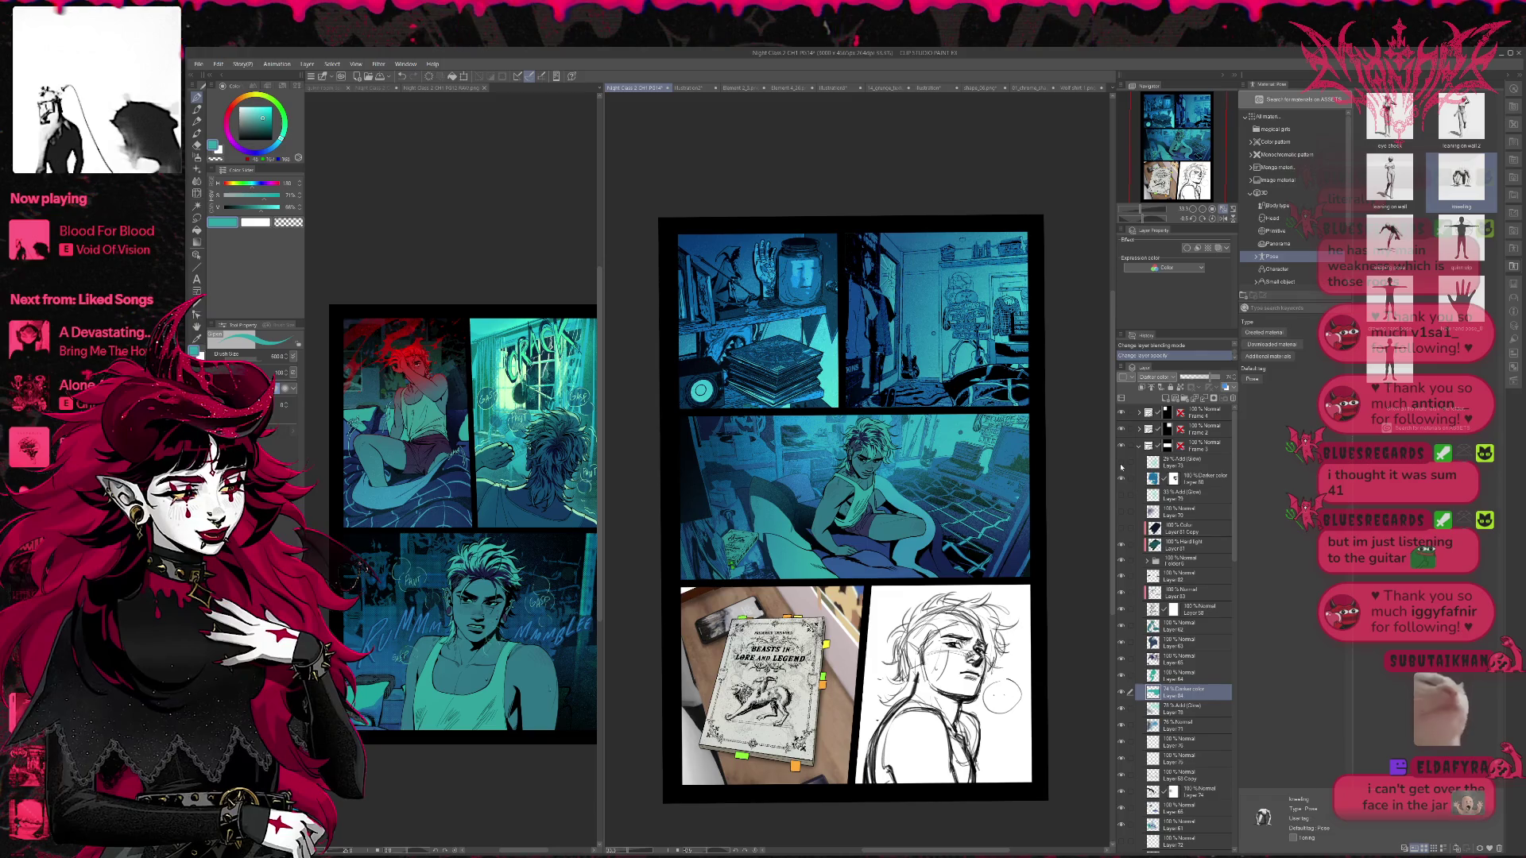
{"action": "left_click", "coordinate": [1121, 465]}
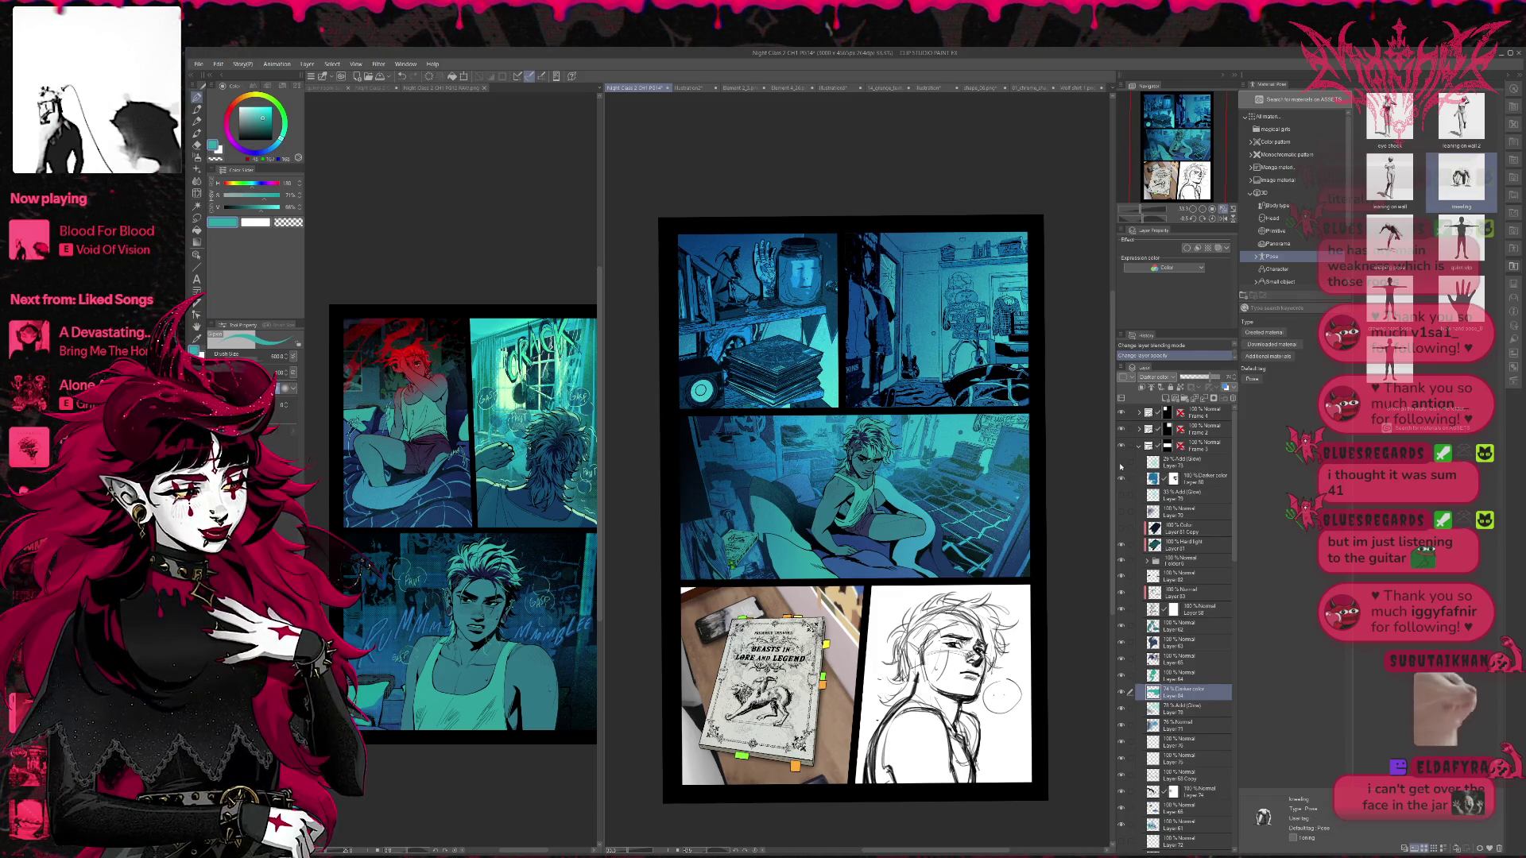
{"action": "left_click", "coordinate": [1122, 513]}
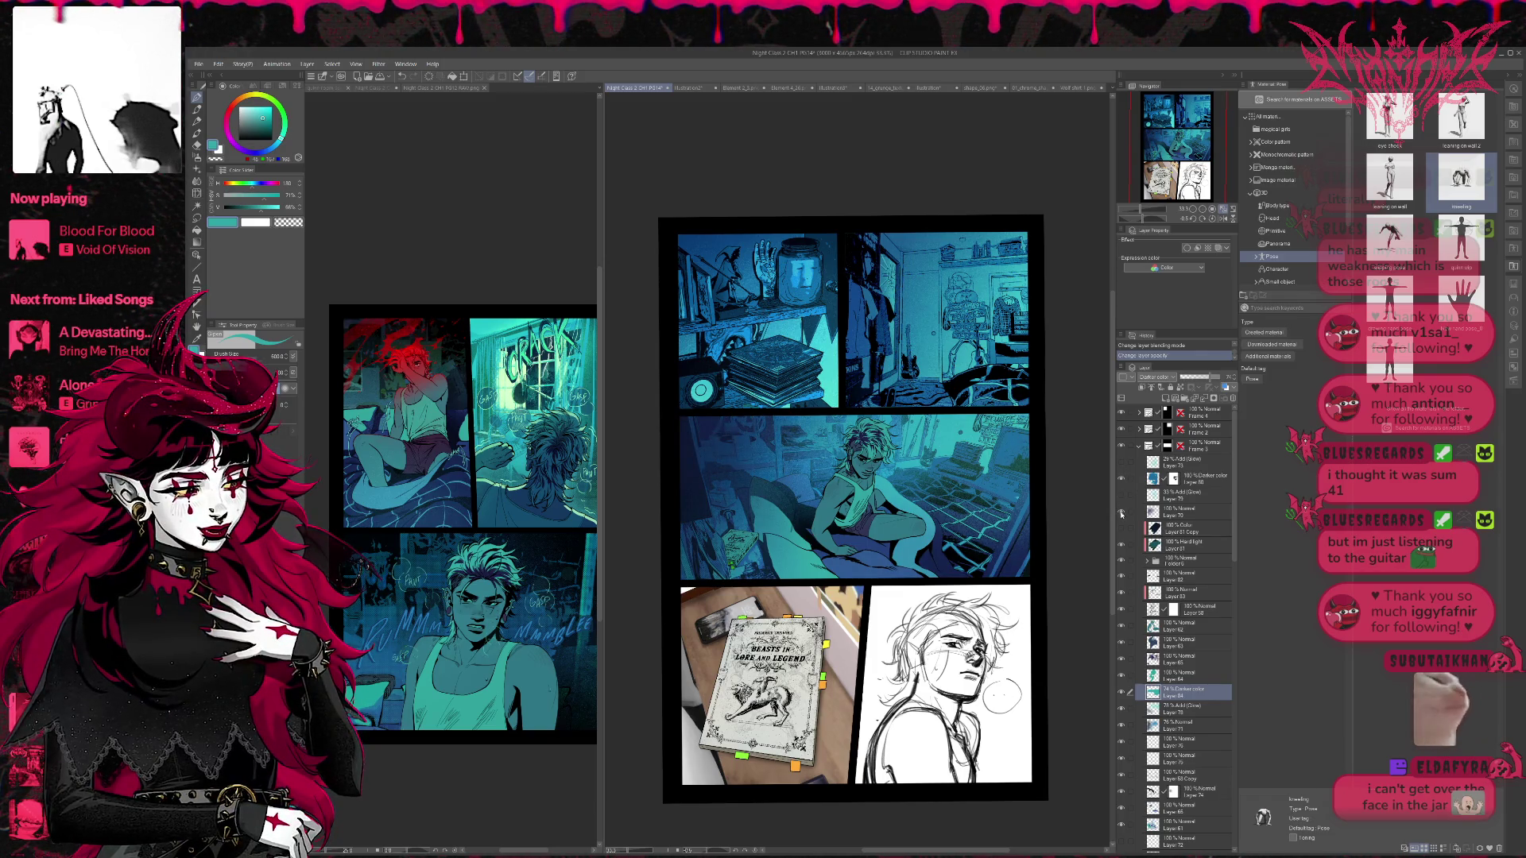
{"action": "left_click", "coordinate": [1162, 516]}
{"action": "scroll", "coordinate": [1153, 379], "scroll_direction": "down", "scroll_amount": 1}
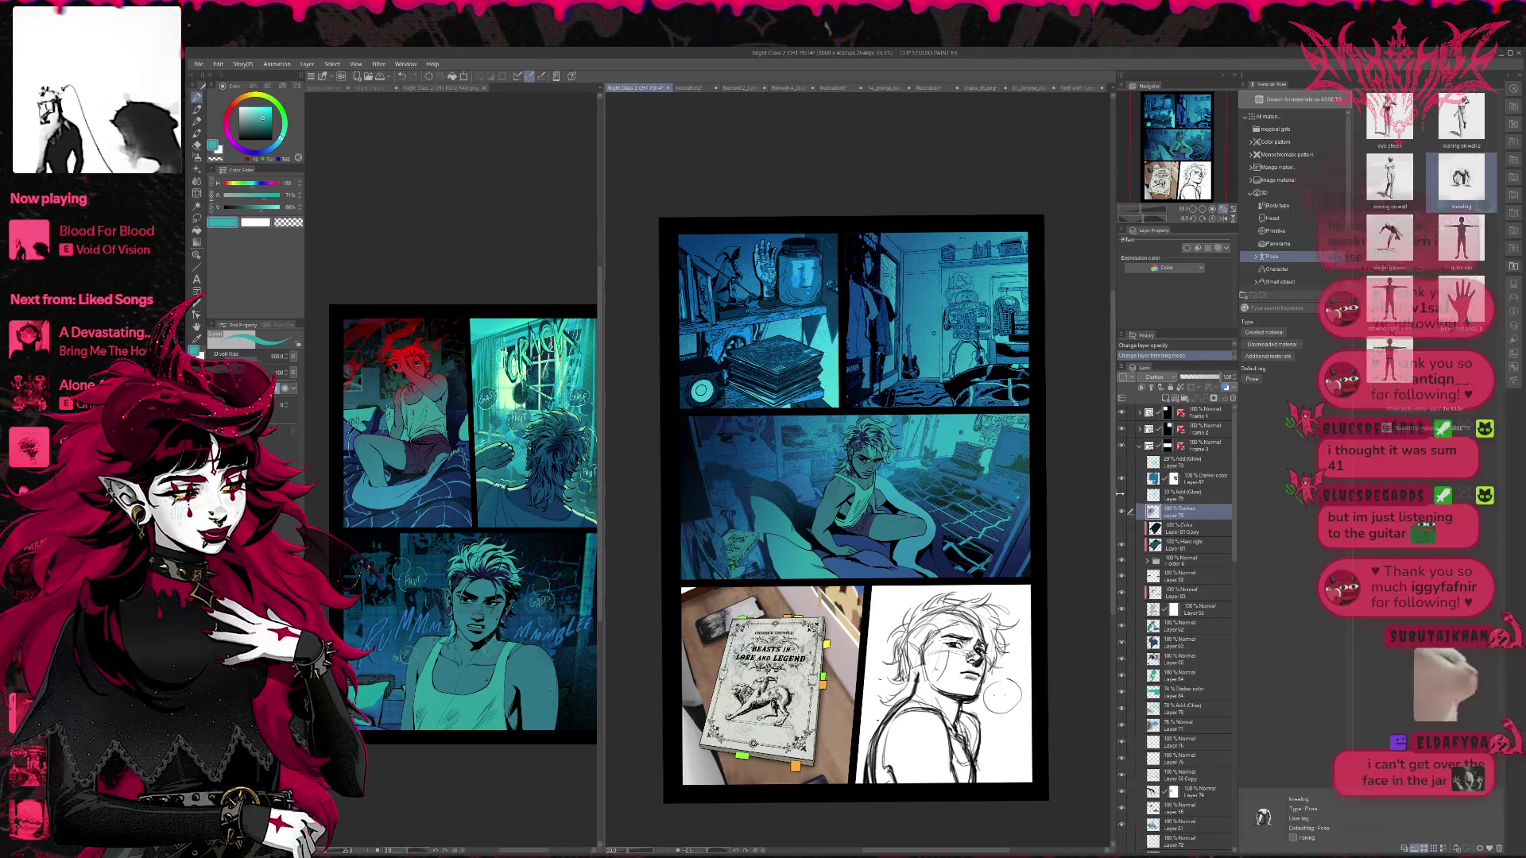
- Fade the Add (Glow) Layer 79 to about 3% opacity
{"action": "scroll", "coordinate": [836, 651], "scroll_direction": "up", "scroll_amount": 1}
{"action": "scroll", "coordinate": [1067, 482], "scroll_direction": "down", "scroll_amount": 2}
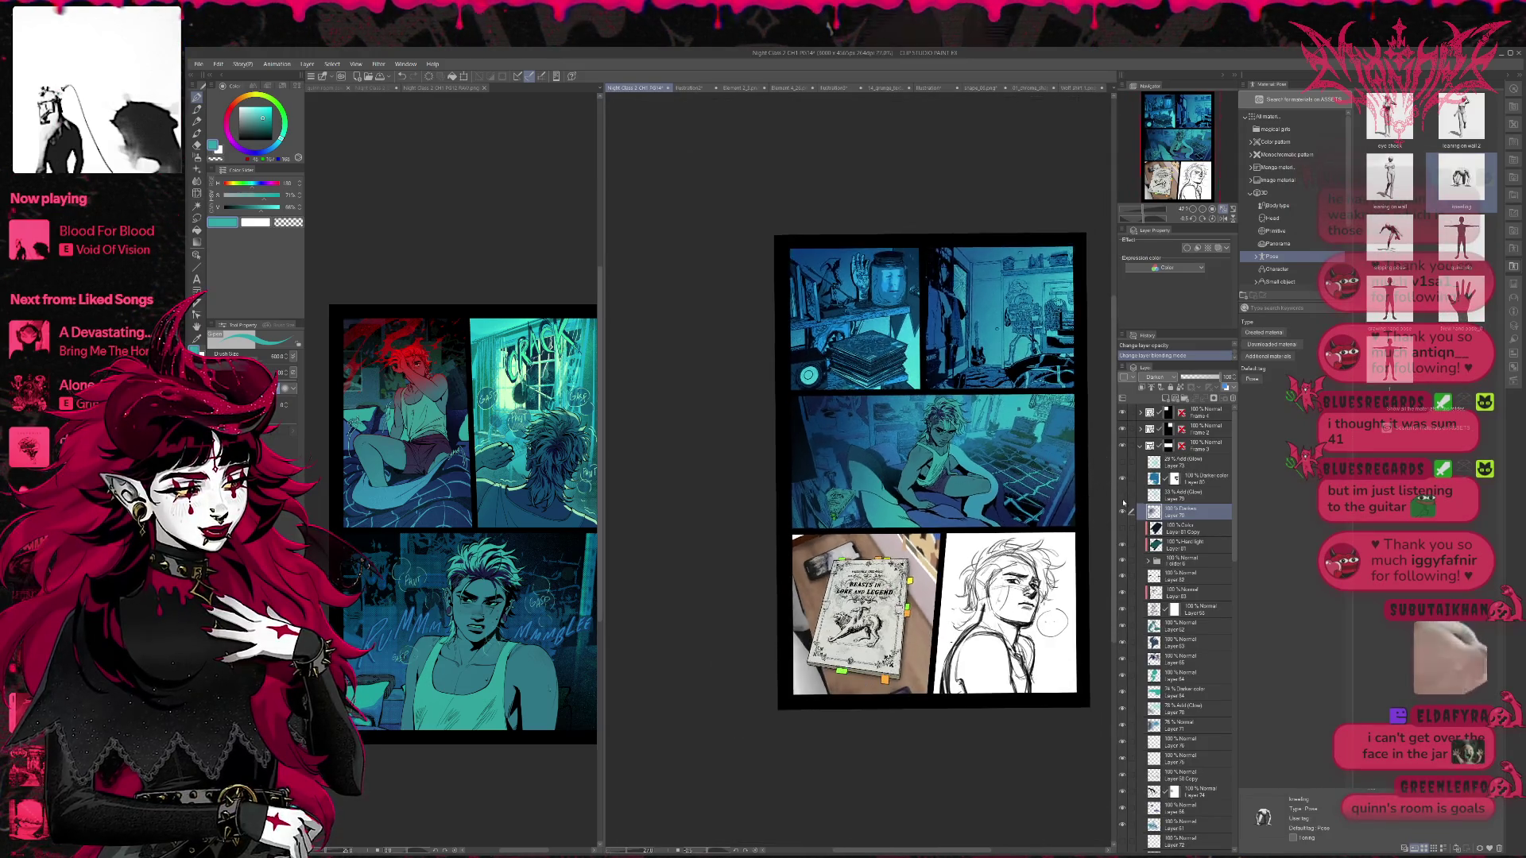
{"action": "scroll", "coordinate": [1113, 488], "scroll_direction": "up", "scroll_amount": 1}
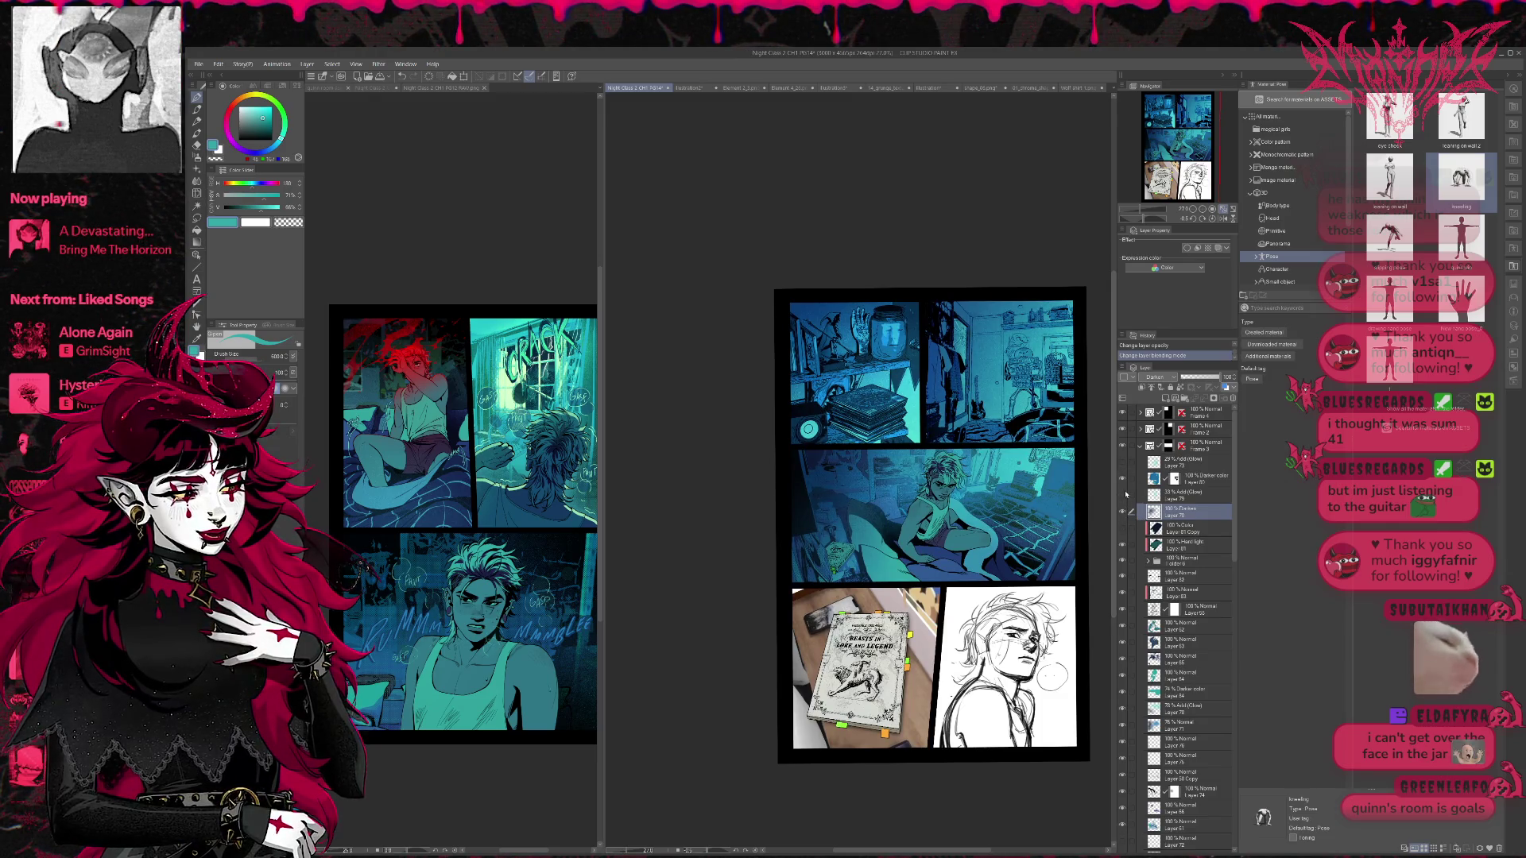
{"action": "left_click", "coordinate": [1175, 494]}
{"action": "mouse_move", "coordinate": [1195, 380]}
{"action": "left_mouse_down"}
{"action": "mouse_move", "coordinate": [1178, 383]}
{"action": "mouse_move", "coordinate": [1193, 384]}
{"action": "left_mouse_up"}
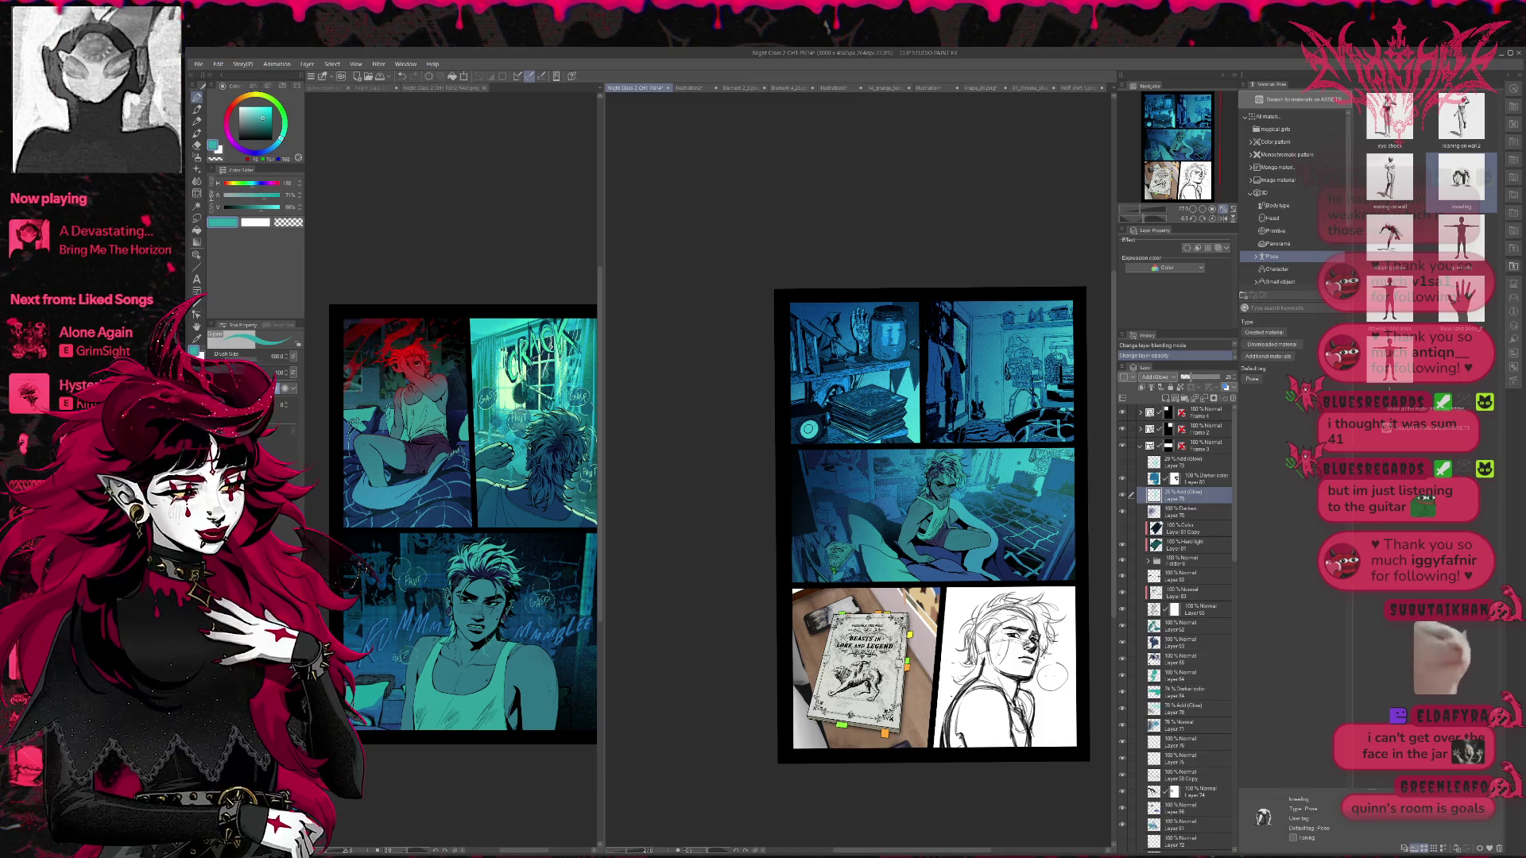
- Select Layer 81 Copy at full opacity and try Normal, Color burn, Screen and Soft light blending
{"action": "left_click", "coordinate": [1152, 548]}
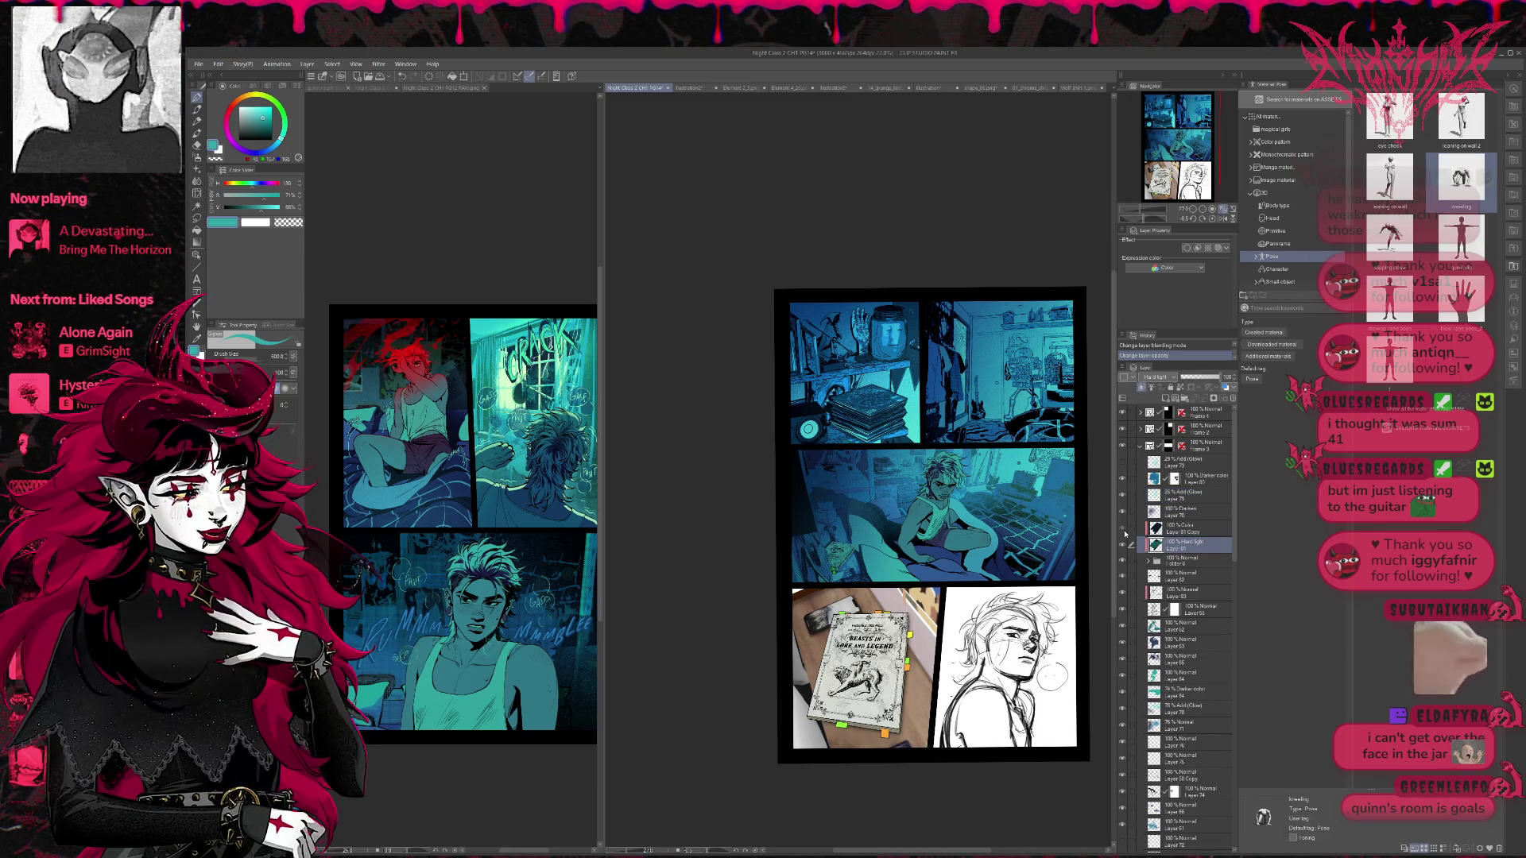
{"action": "left_click", "coordinate": [1153, 528]}
{"action": "left_click", "coordinate": [1225, 380]}
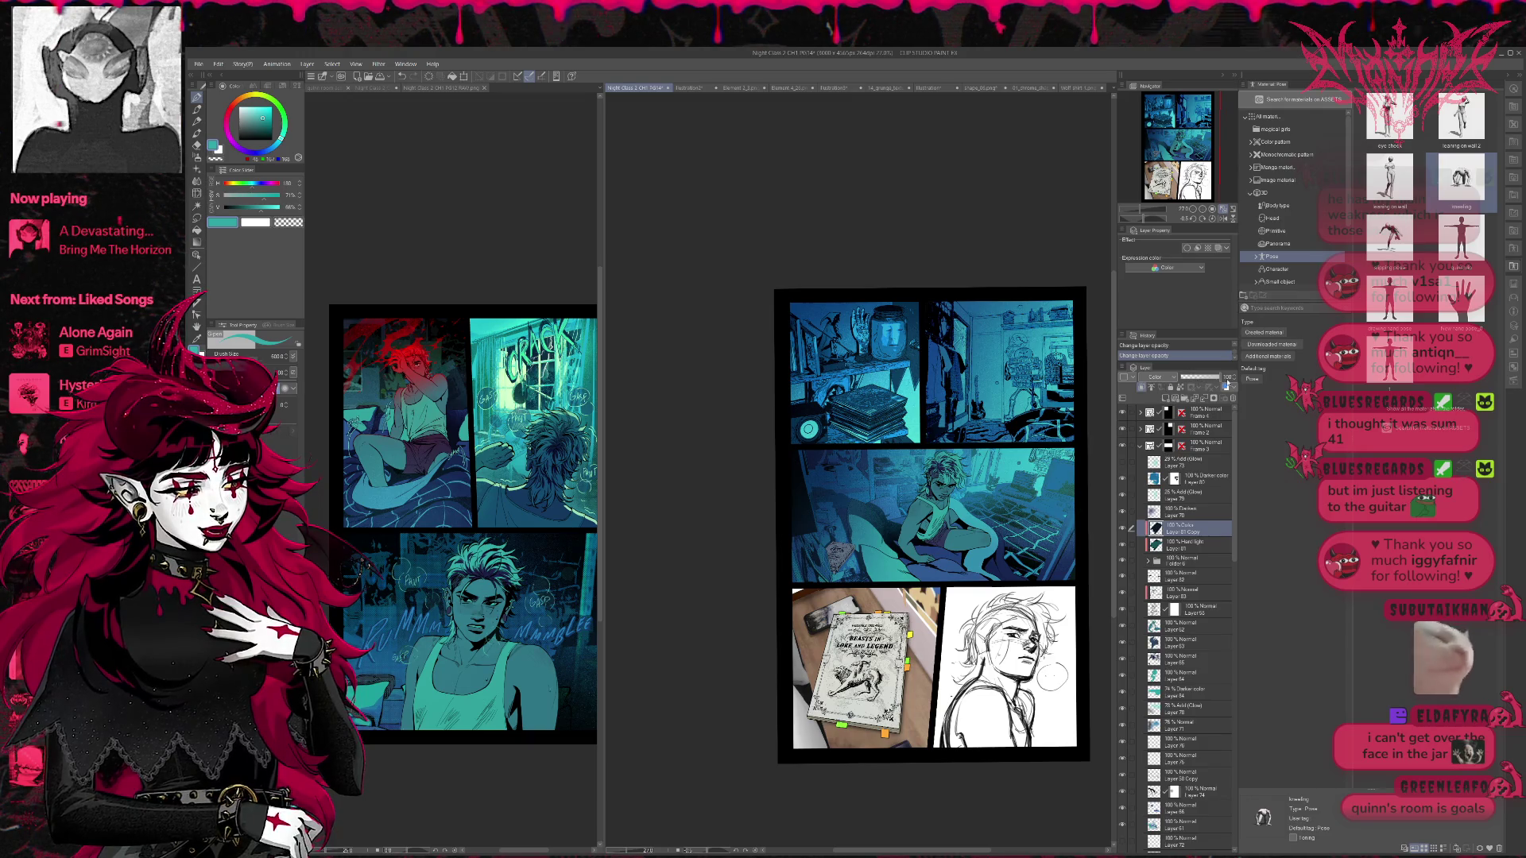
{"action": "left_click", "coordinate": [1156, 377]}
{"action": "left_click", "coordinate": [1163, 383]}
{"action": "key", "text": "Down"}
{"action": "key", "text": "Down"}
{"action": "key", "text": "Down"}
{"action": "key", "text": "Down"}
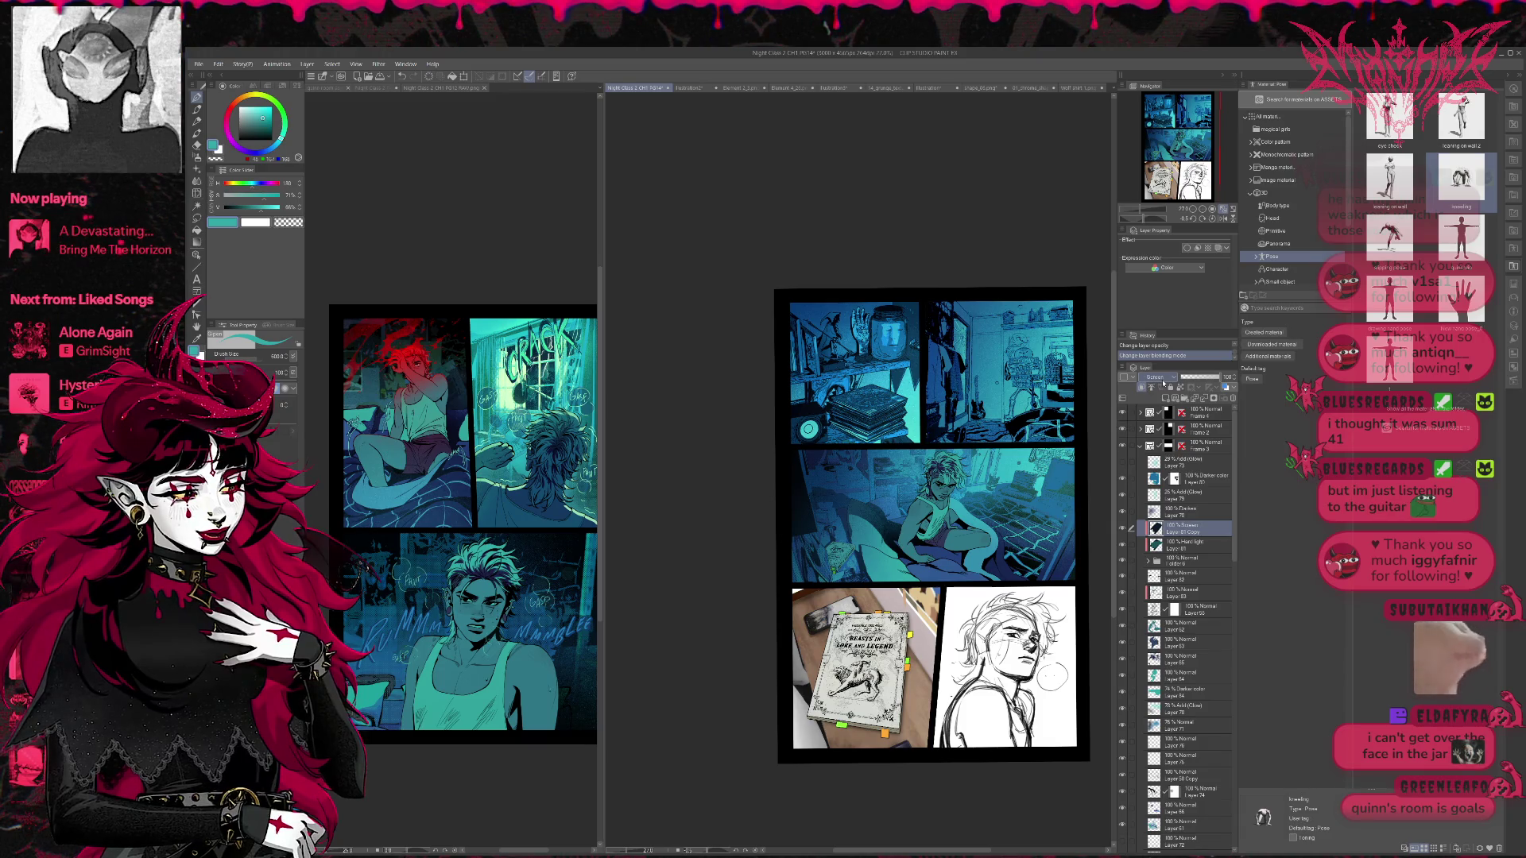
{"action": "key", "text": "Down"}
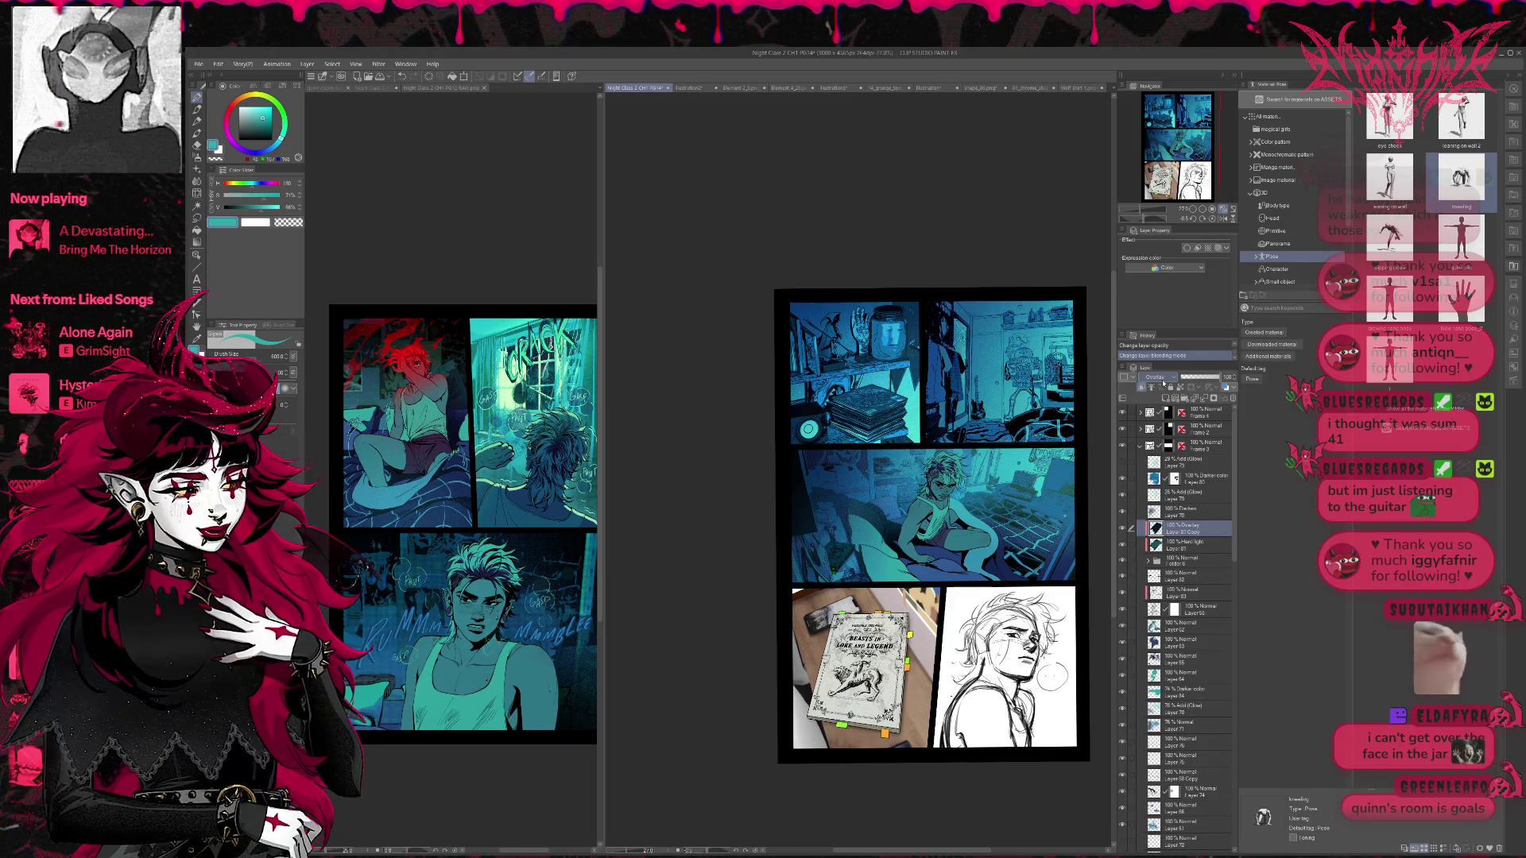
{"action": "key", "text": "Down"}
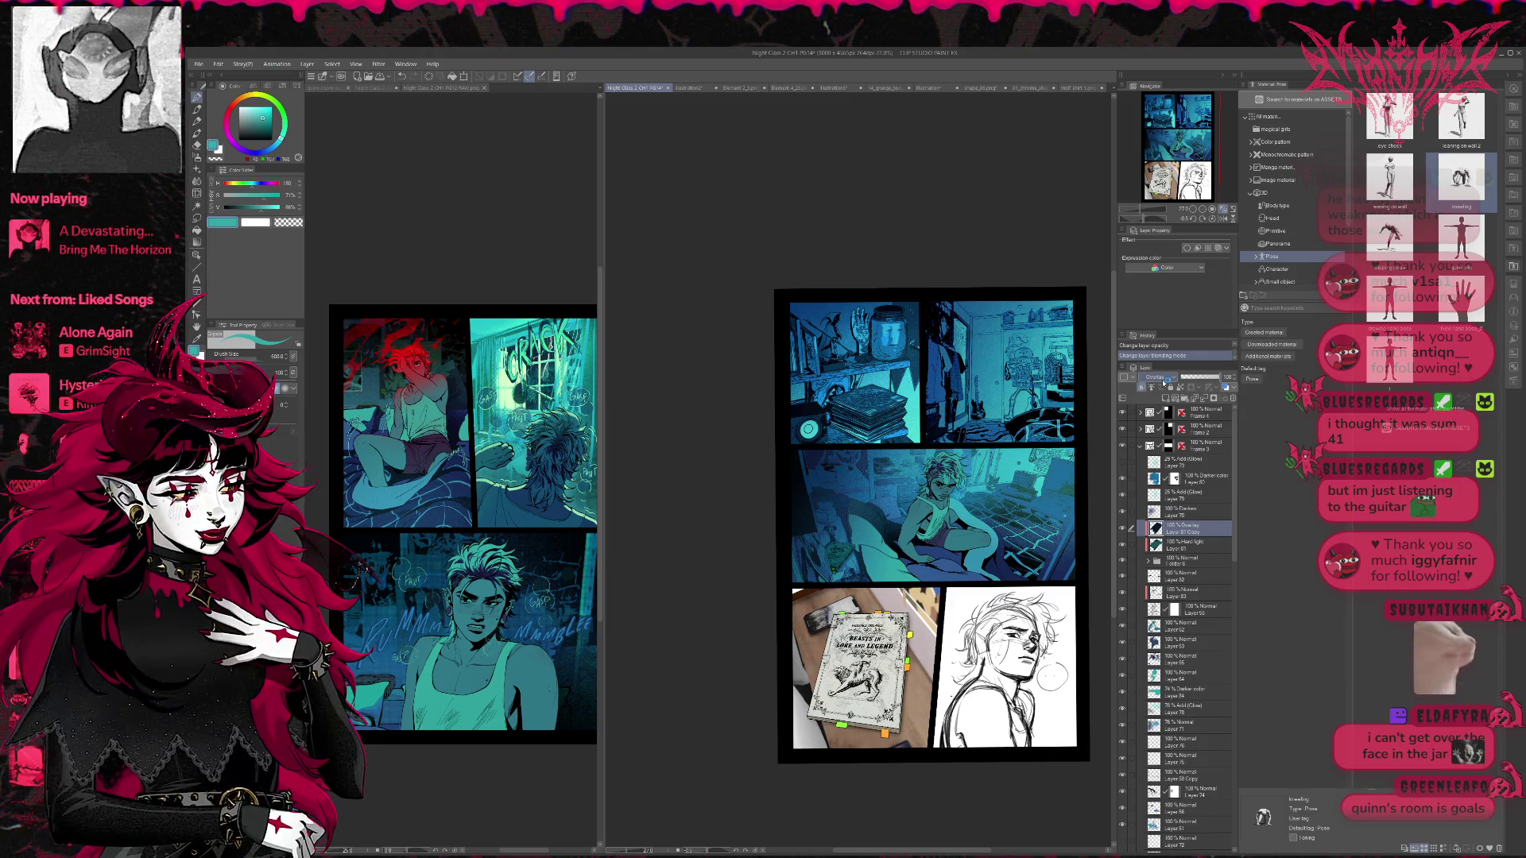
- Lower the layer's opacity, switch its blending to Add (Glow), and dim it to 4%
{"action": "left_click", "coordinate": [1185, 379]}
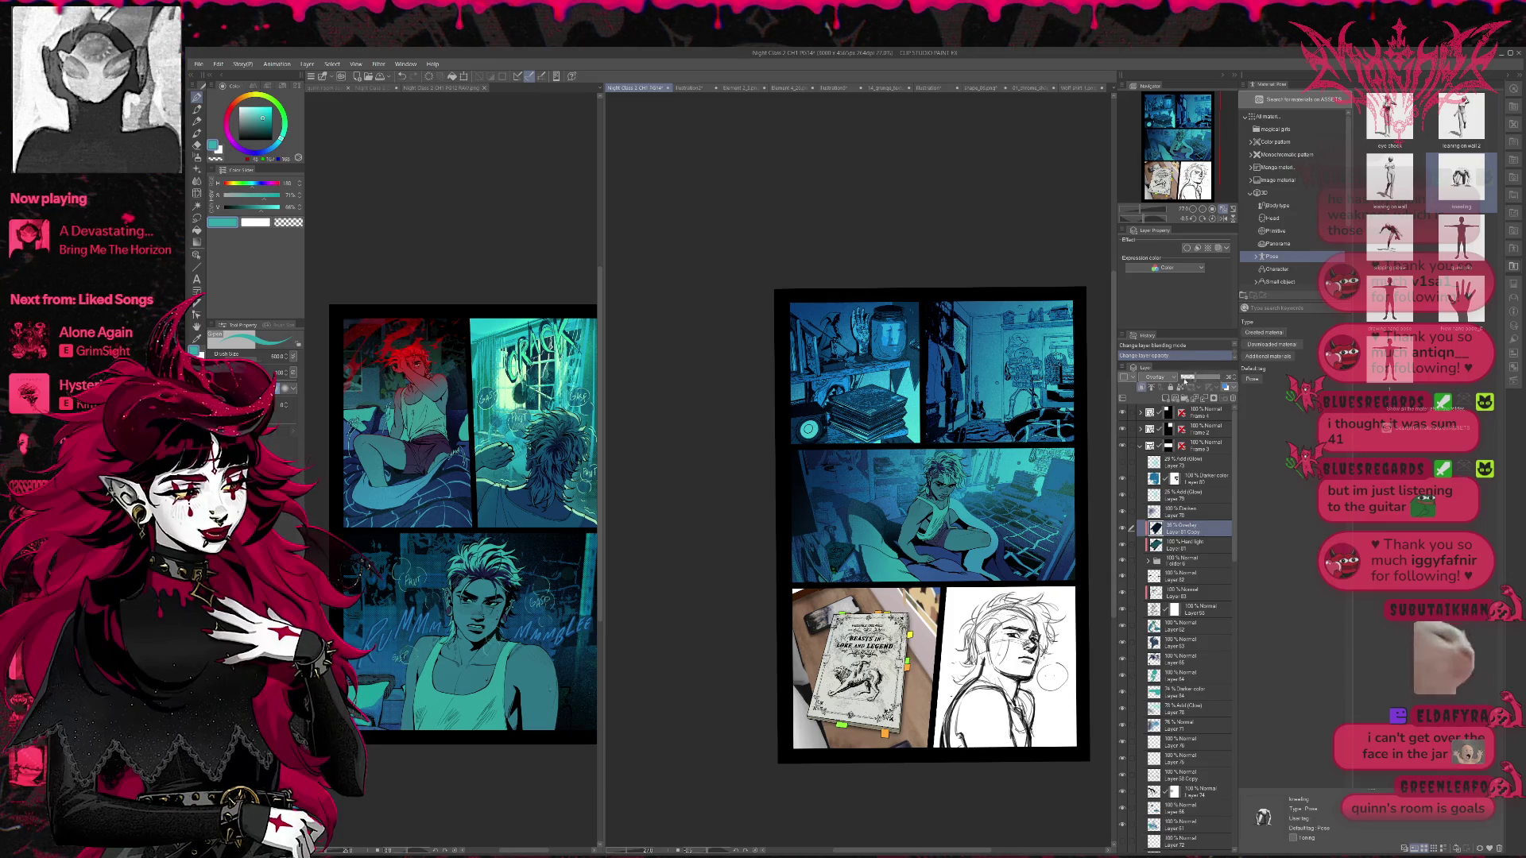
{"action": "left_click", "coordinate": [1192, 380]}
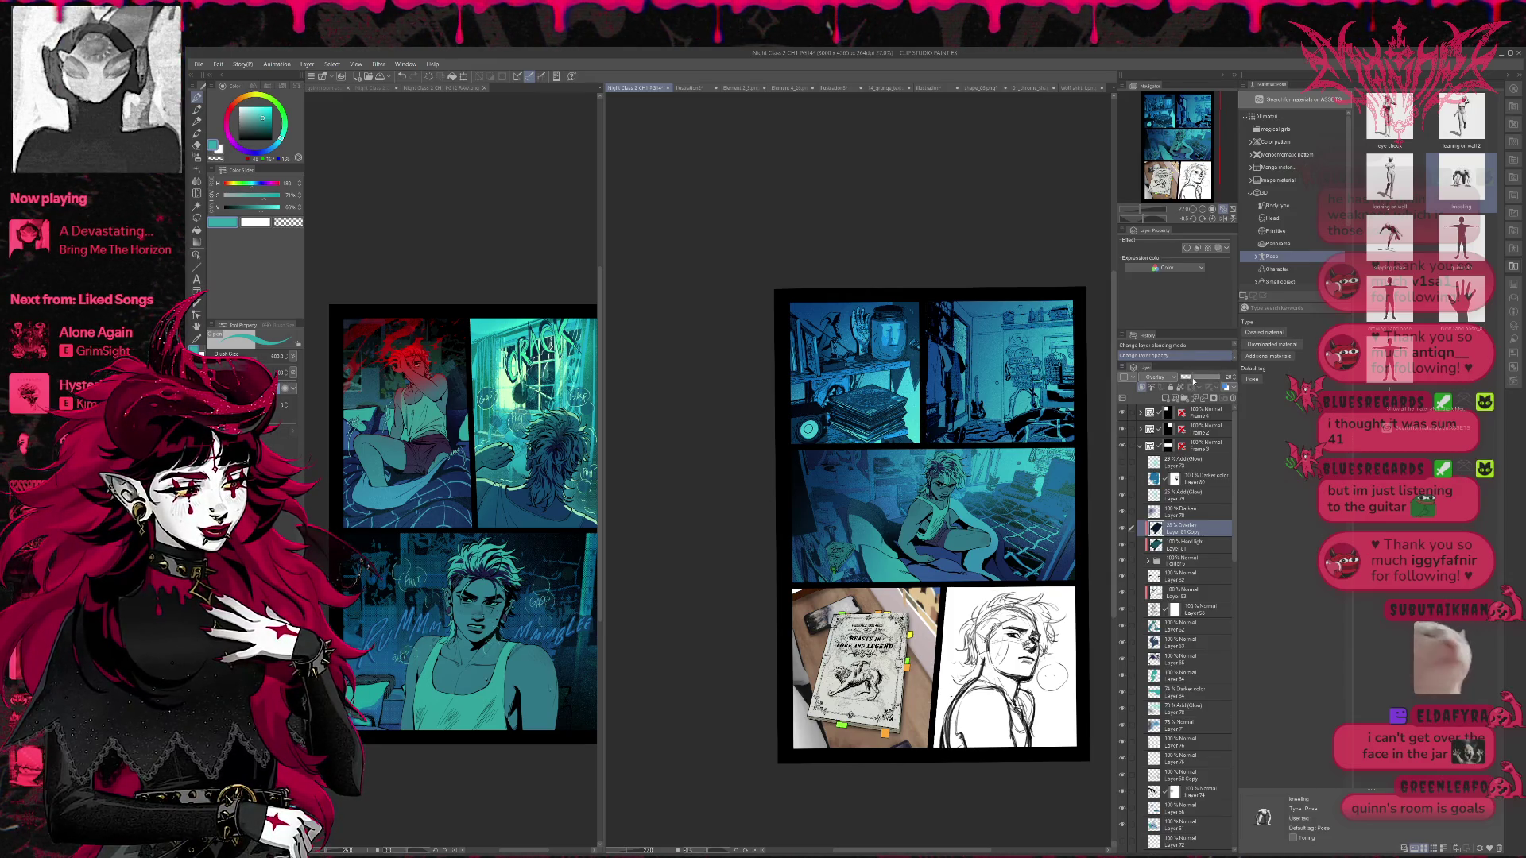
{"action": "left_click_drag", "start_coordinate": [1174, 382], "coordinate": [1232, 380]}
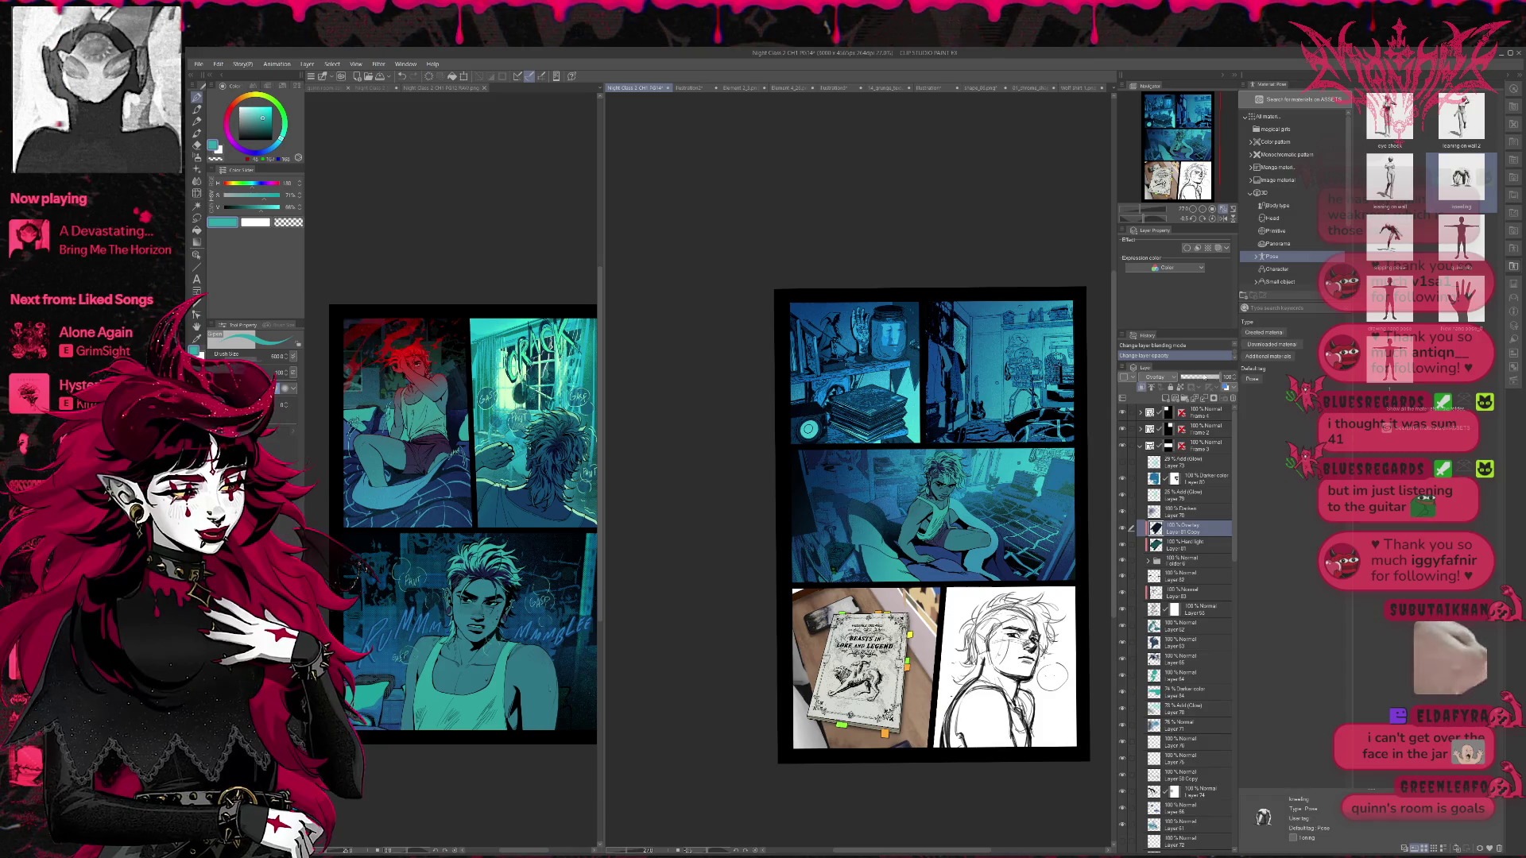
{"action": "scroll", "coordinate": [1159, 378], "scroll_direction": "up", "scroll_amount": 2}
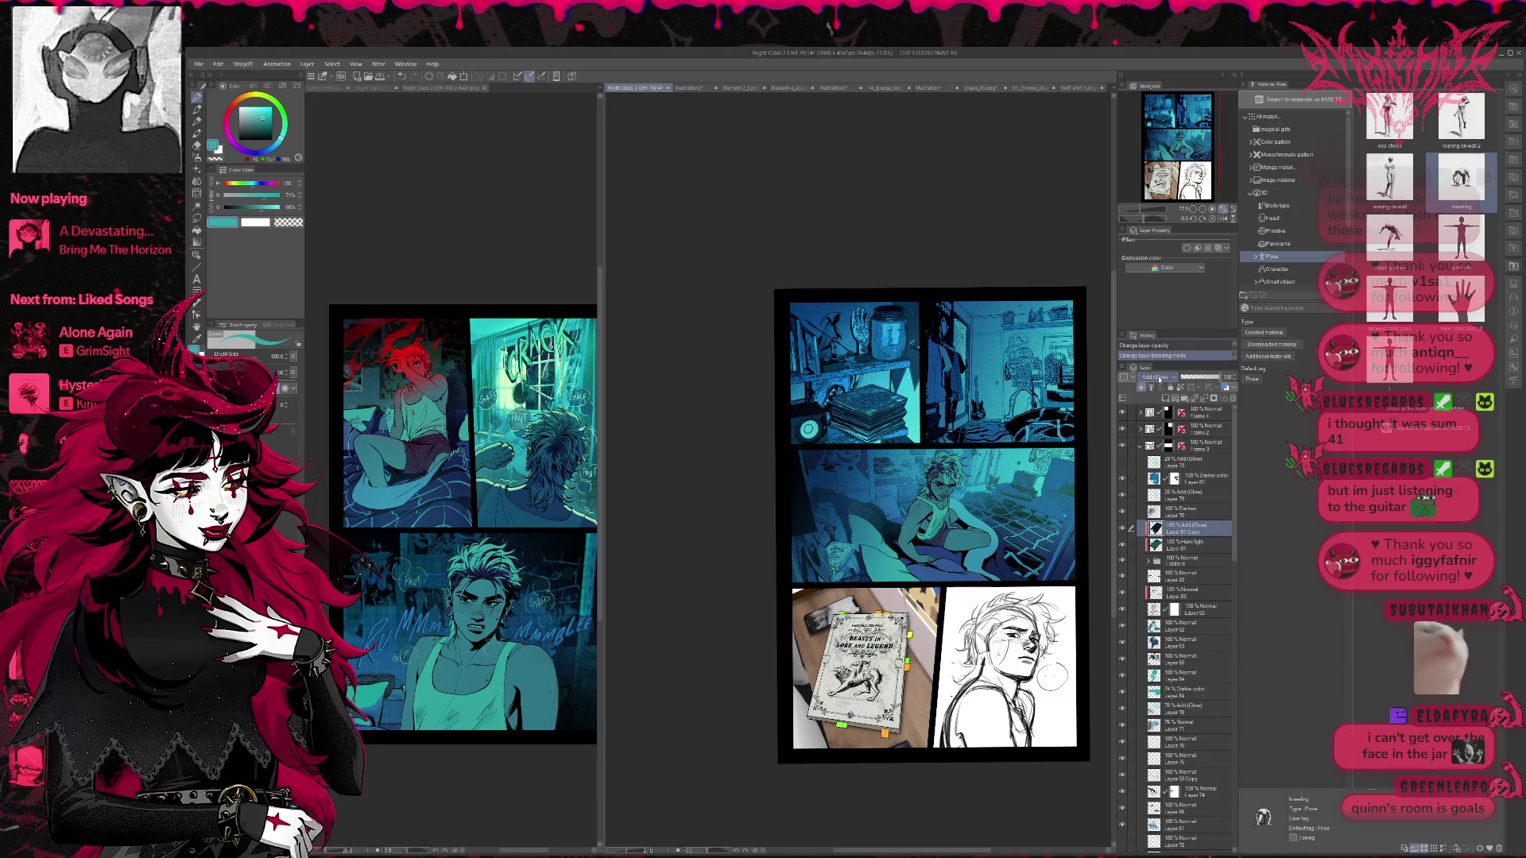
{"action": "mouse_move", "coordinate": [1201, 377]}
{"action": "left_mouse_down"}
{"action": "mouse_move", "coordinate": [1182, 380]}
{"action": "mouse_move", "coordinate": [1209, 385]}
{"action": "left_mouse_up"}
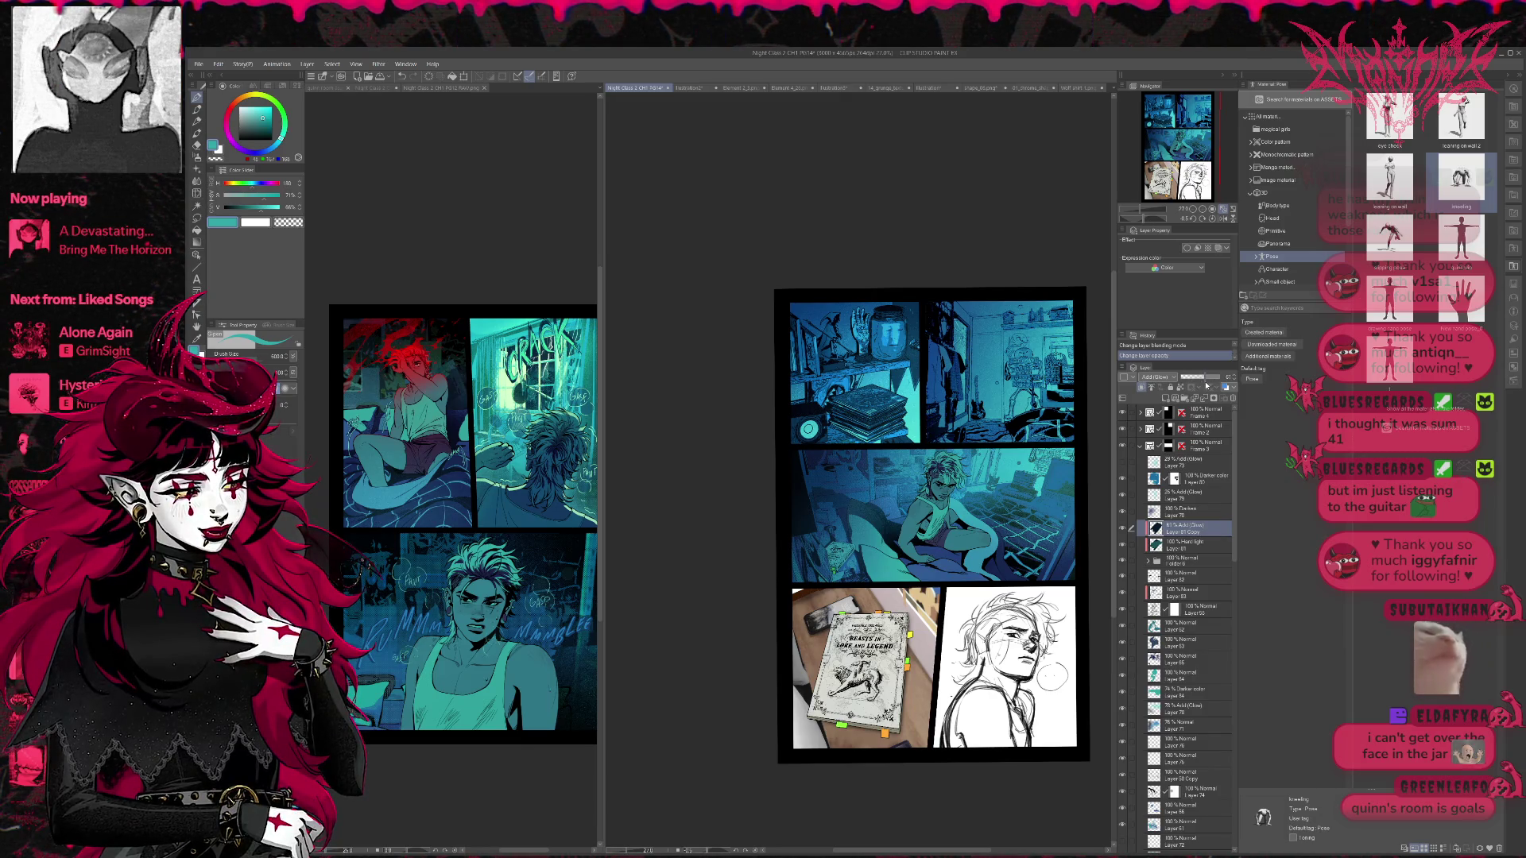
{"action": "scroll", "coordinate": [977, 508], "scroll_direction": "up", "scroll_amount": 1}
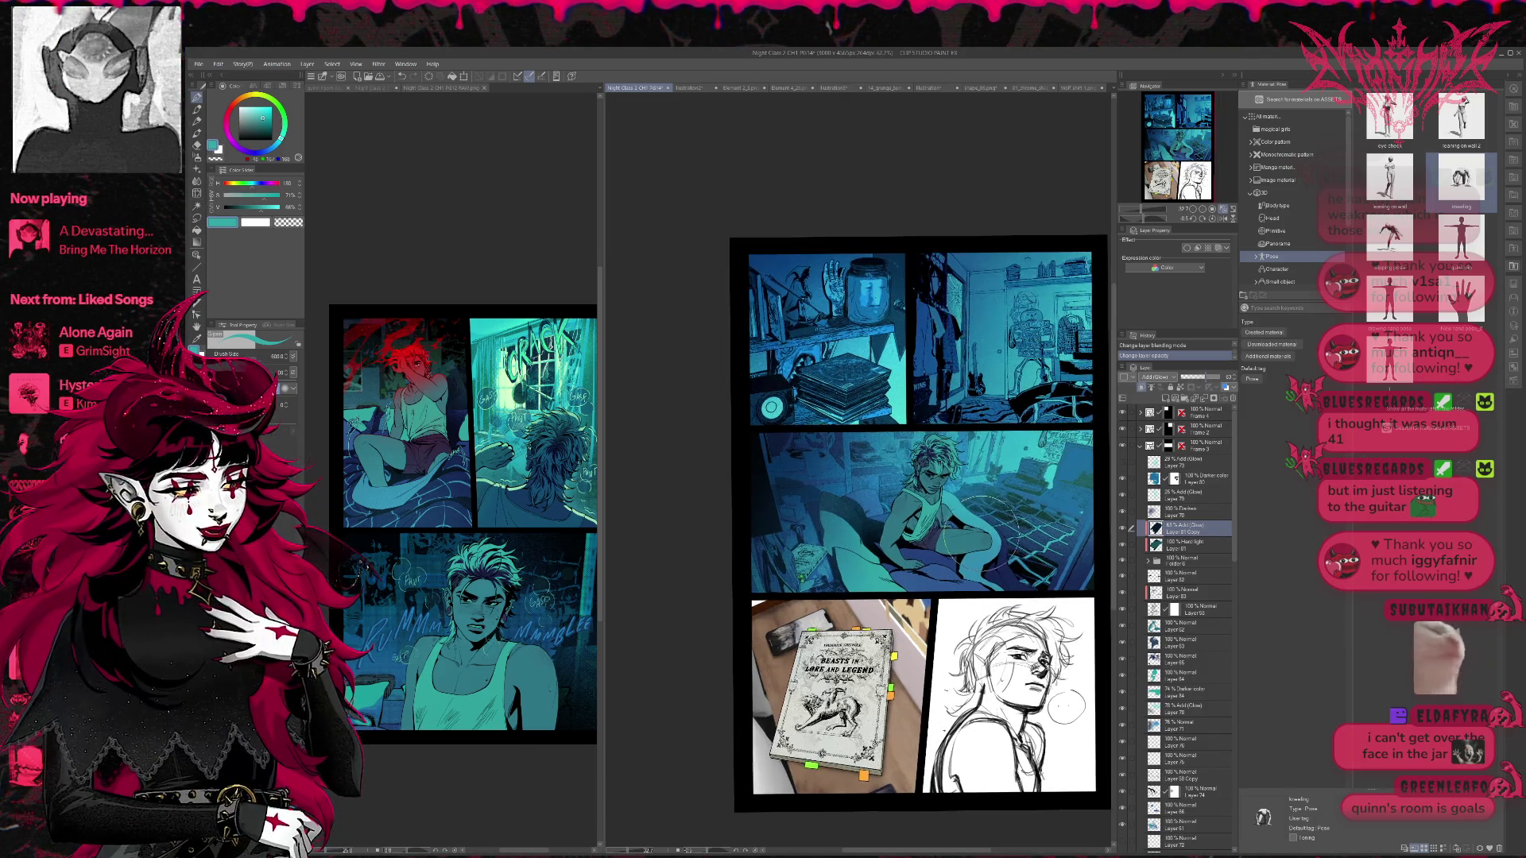
- Add a new layer clipped to the one below, checking the PG12 RAW reference
{"action": "left_click", "coordinate": [1166, 398]}
{"action": "left_click", "coordinate": [1141, 388]}
{"action": "left_click", "coordinate": [498, 458]}
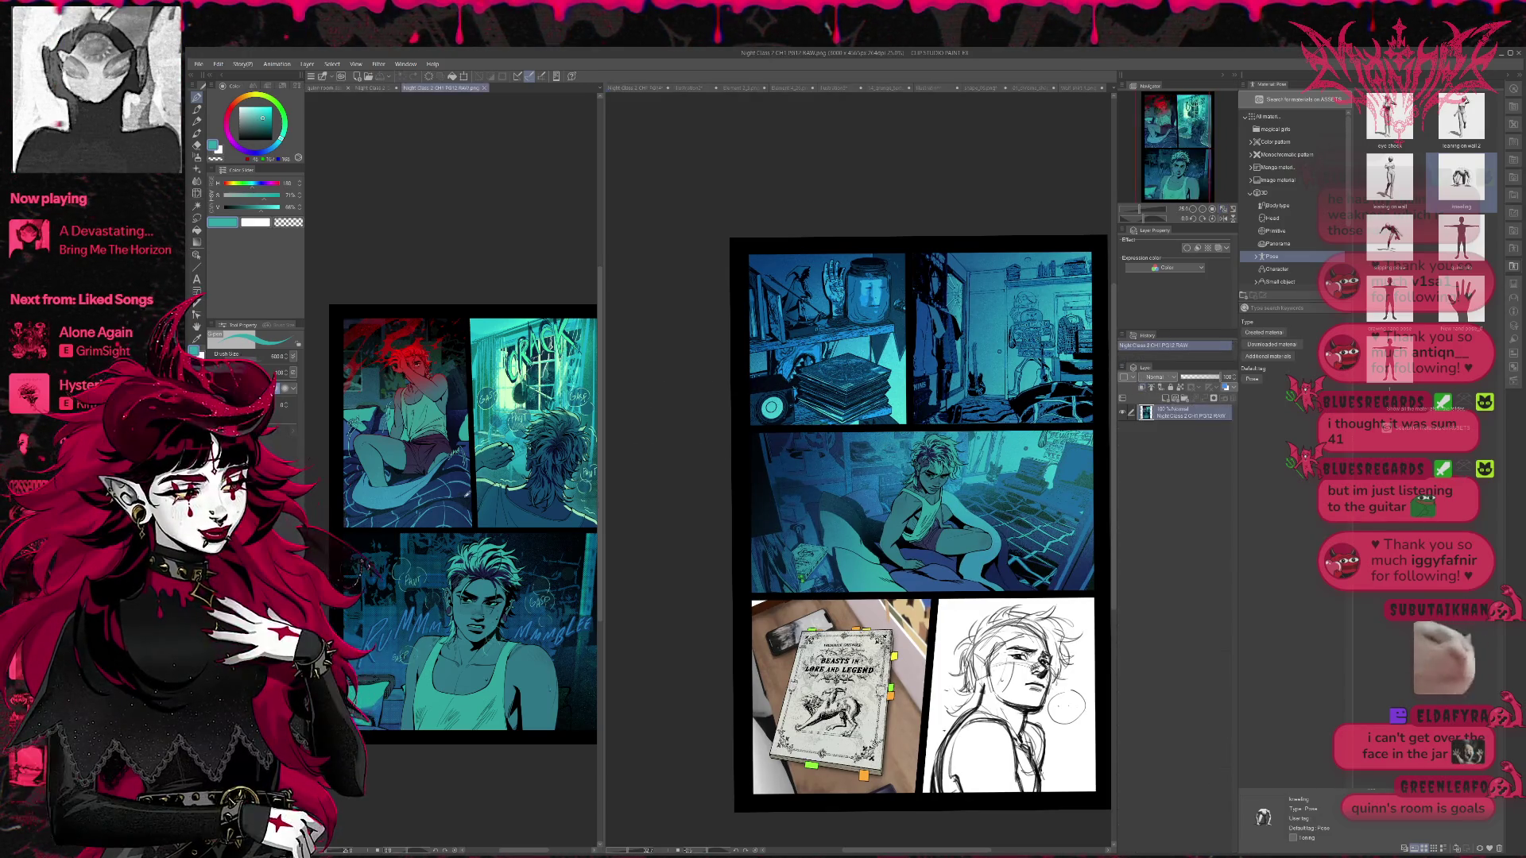
{"action": "left_click", "coordinate": [807, 545]}
- Paint a light patch at the left of the middle panel, blend it as Overlay, and fade it to 0%
{"action": "left_click_drag", "start_coordinate": [815, 536], "coordinate": [803, 572]}
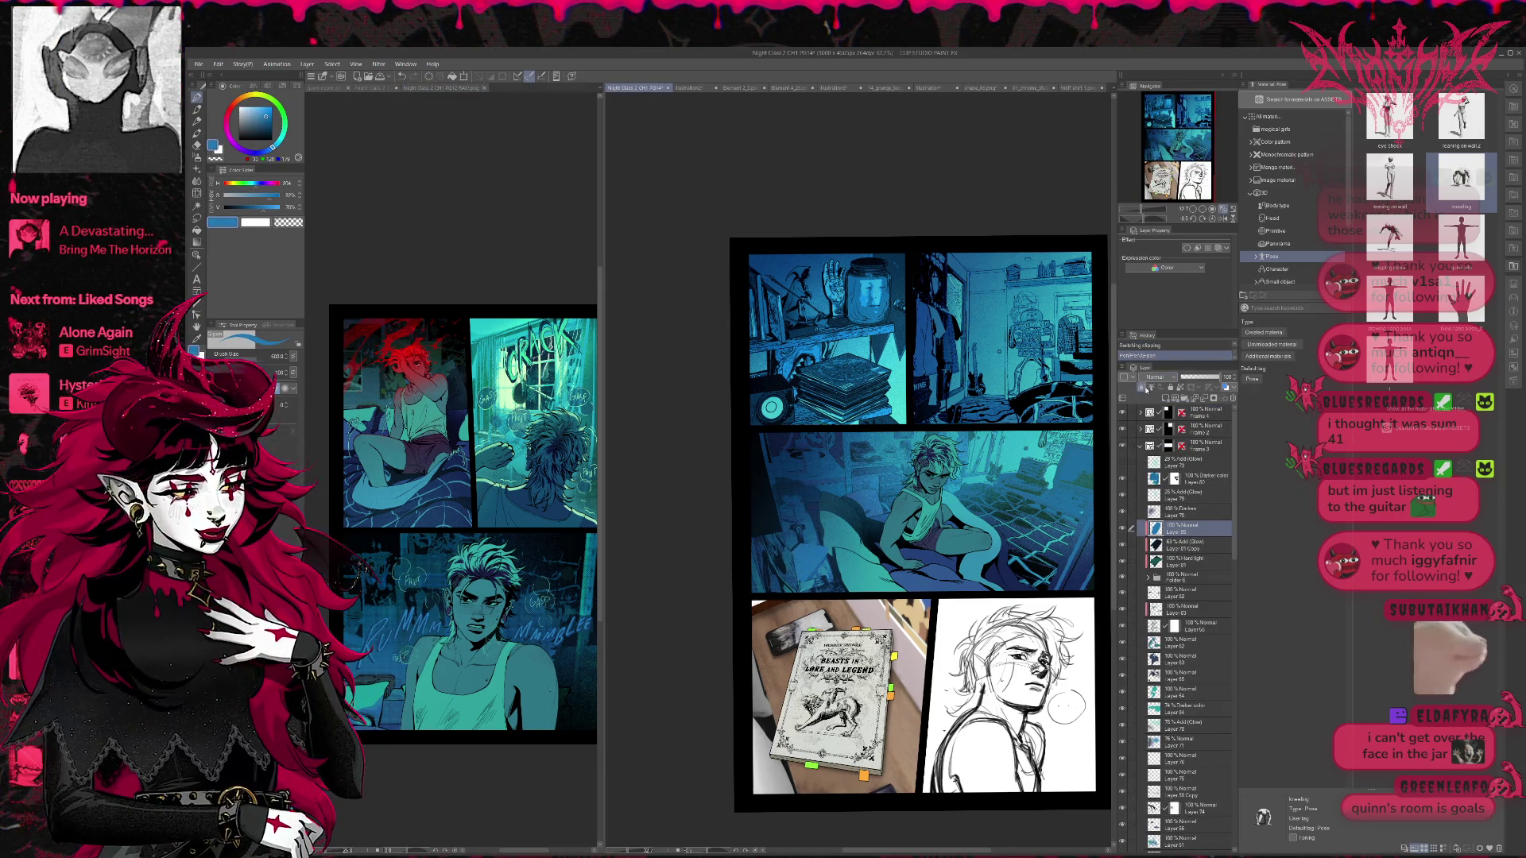
{"action": "scroll", "coordinate": [1170, 381], "scroll_direction": "down", "scroll_amount": 2}
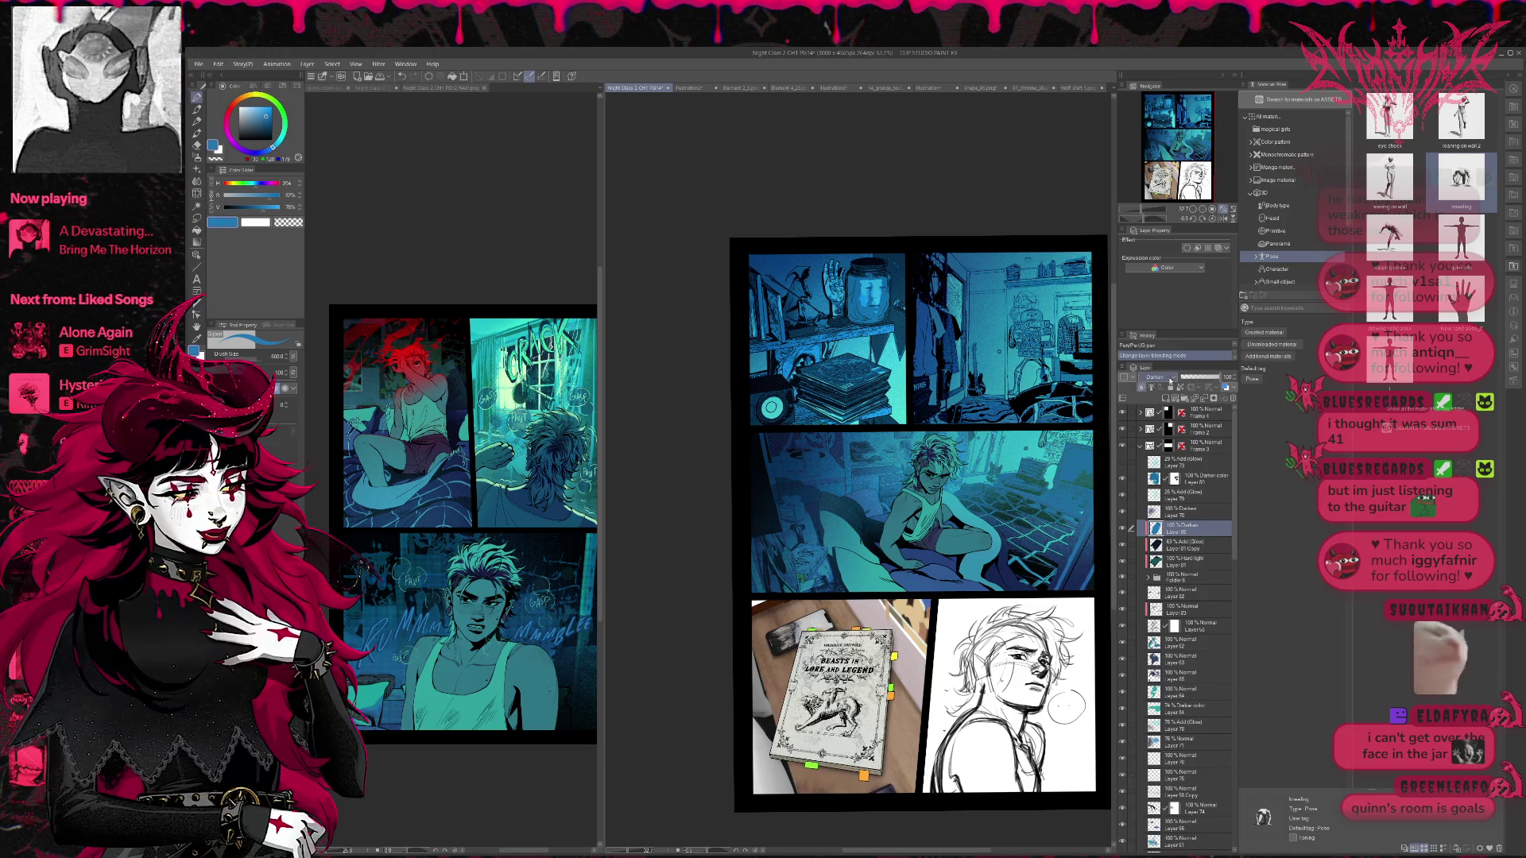
{"action": "scroll", "coordinate": [1170, 381], "scroll_direction": "down", "scroll_amount": 2}
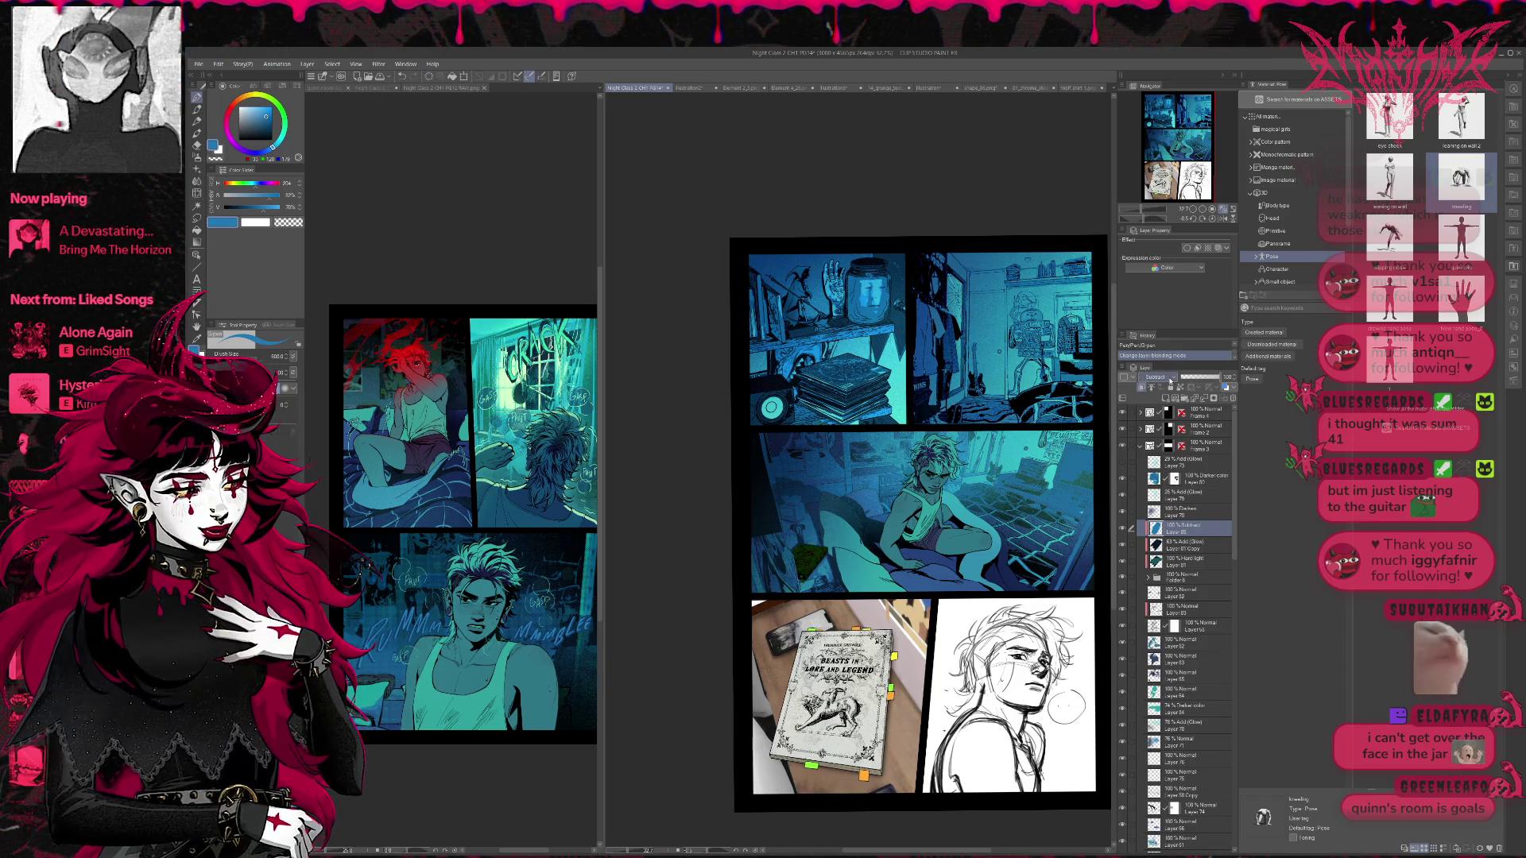
{"action": "scroll", "coordinate": [1170, 381], "scroll_direction": "down", "scroll_amount": 3}
{"action": "scroll", "coordinate": [1170, 381], "scroll_direction": "down", "scroll_amount": 1}
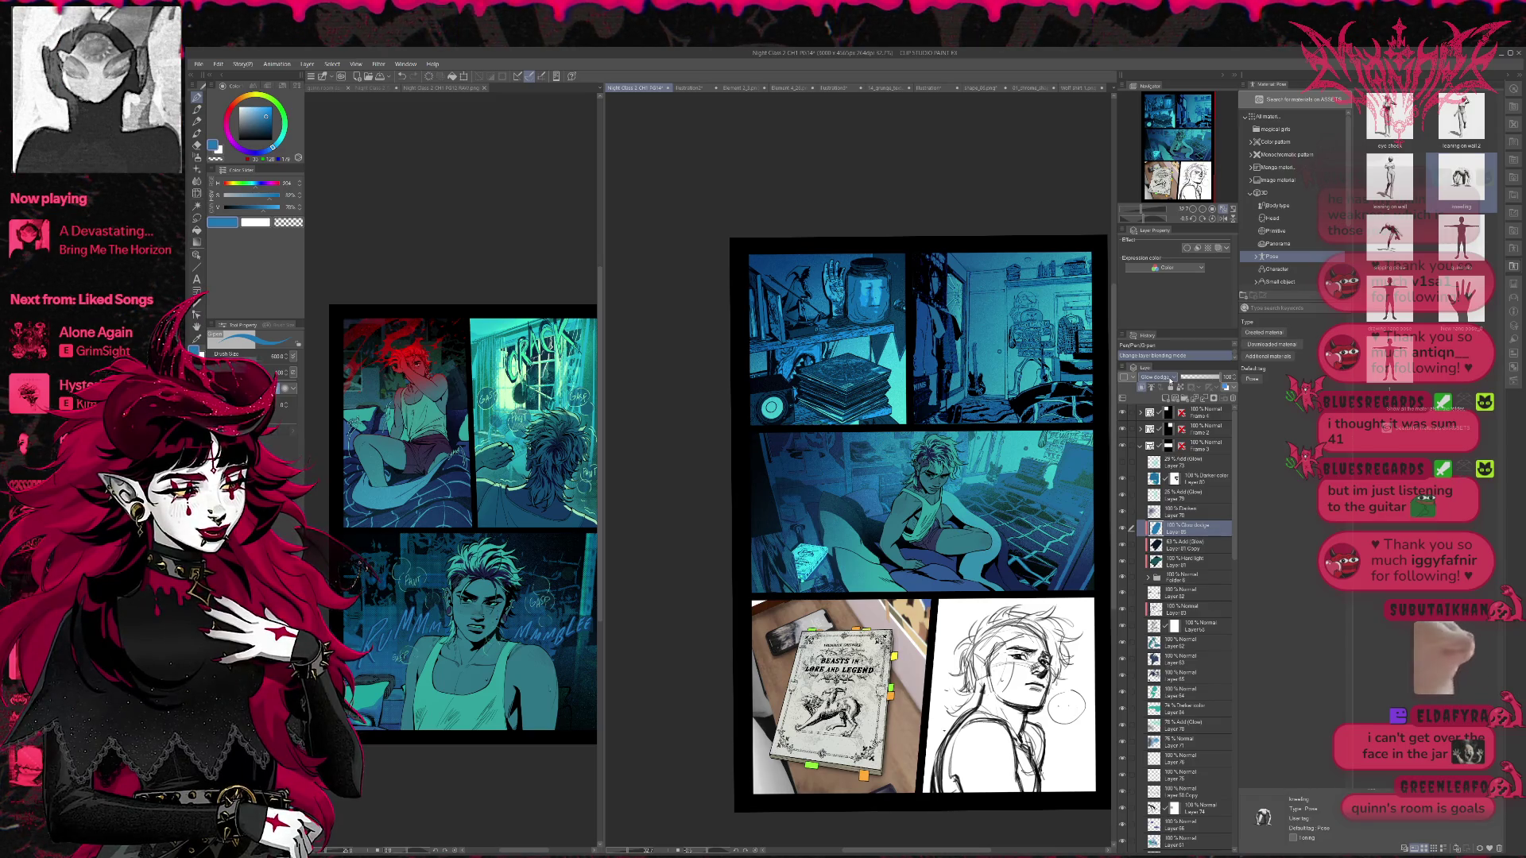
{"action": "scroll", "coordinate": [1170, 381], "scroll_direction": "down", "scroll_amount": 1}
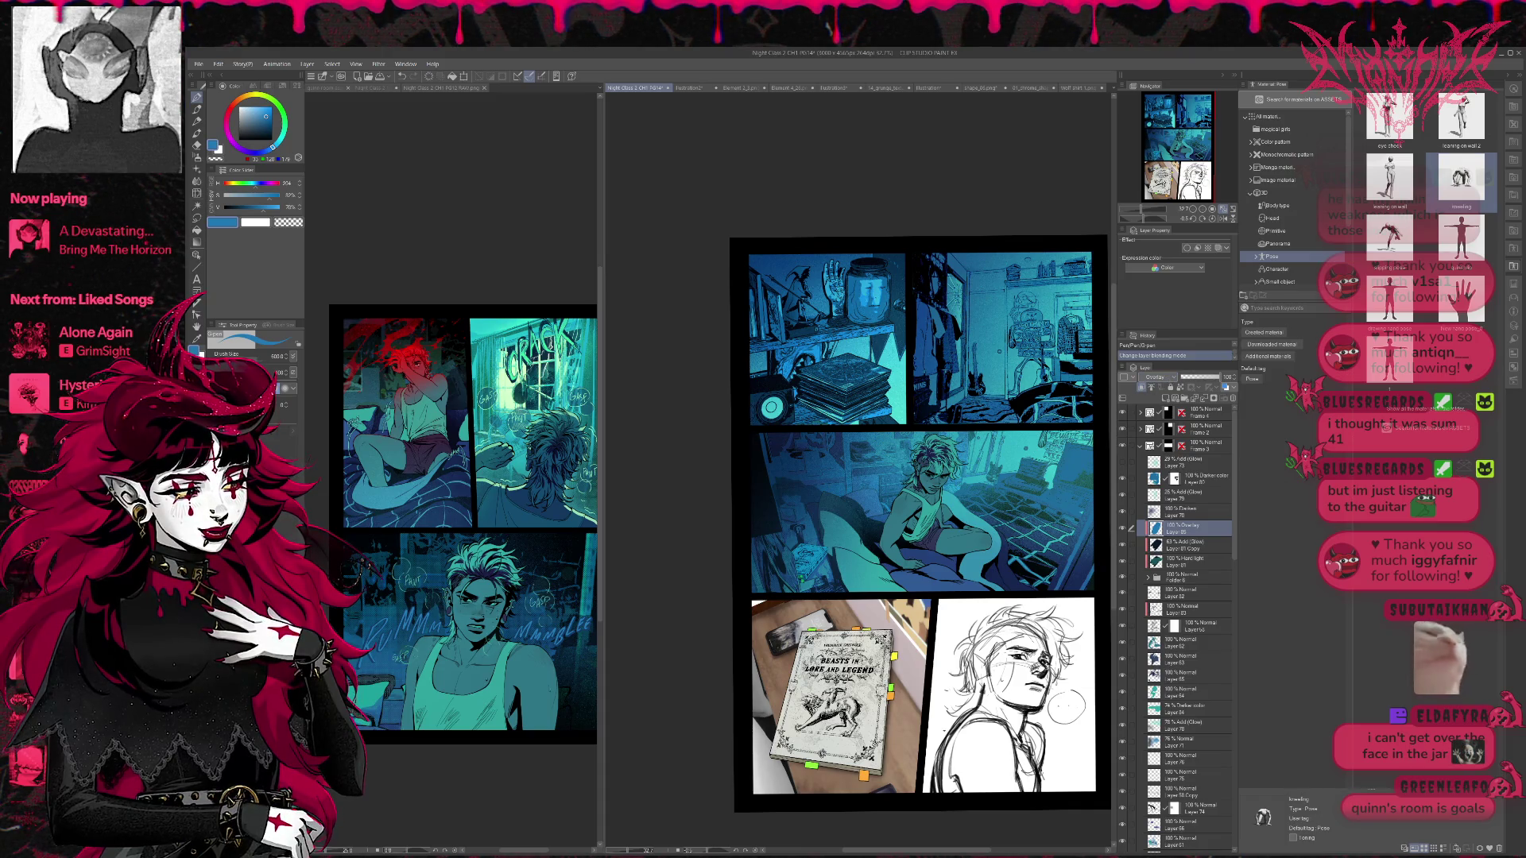
{"action": "scroll", "coordinate": [990, 421], "scroll_direction": "down", "scroll_amount": 3}
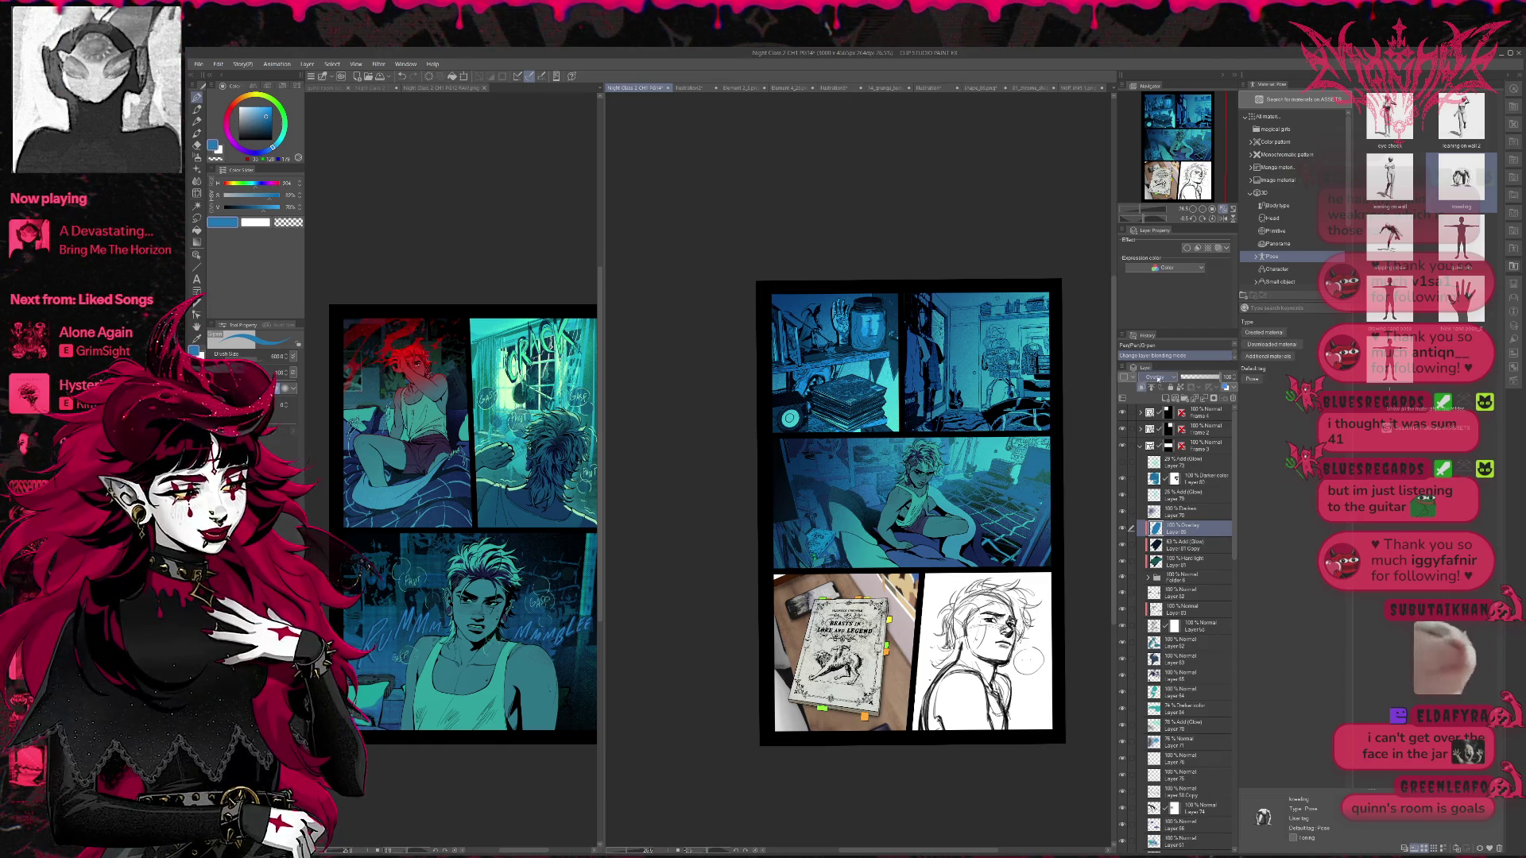
{"action": "left_click_drag", "start_coordinate": [1216, 378], "coordinate": [1179, 382]}
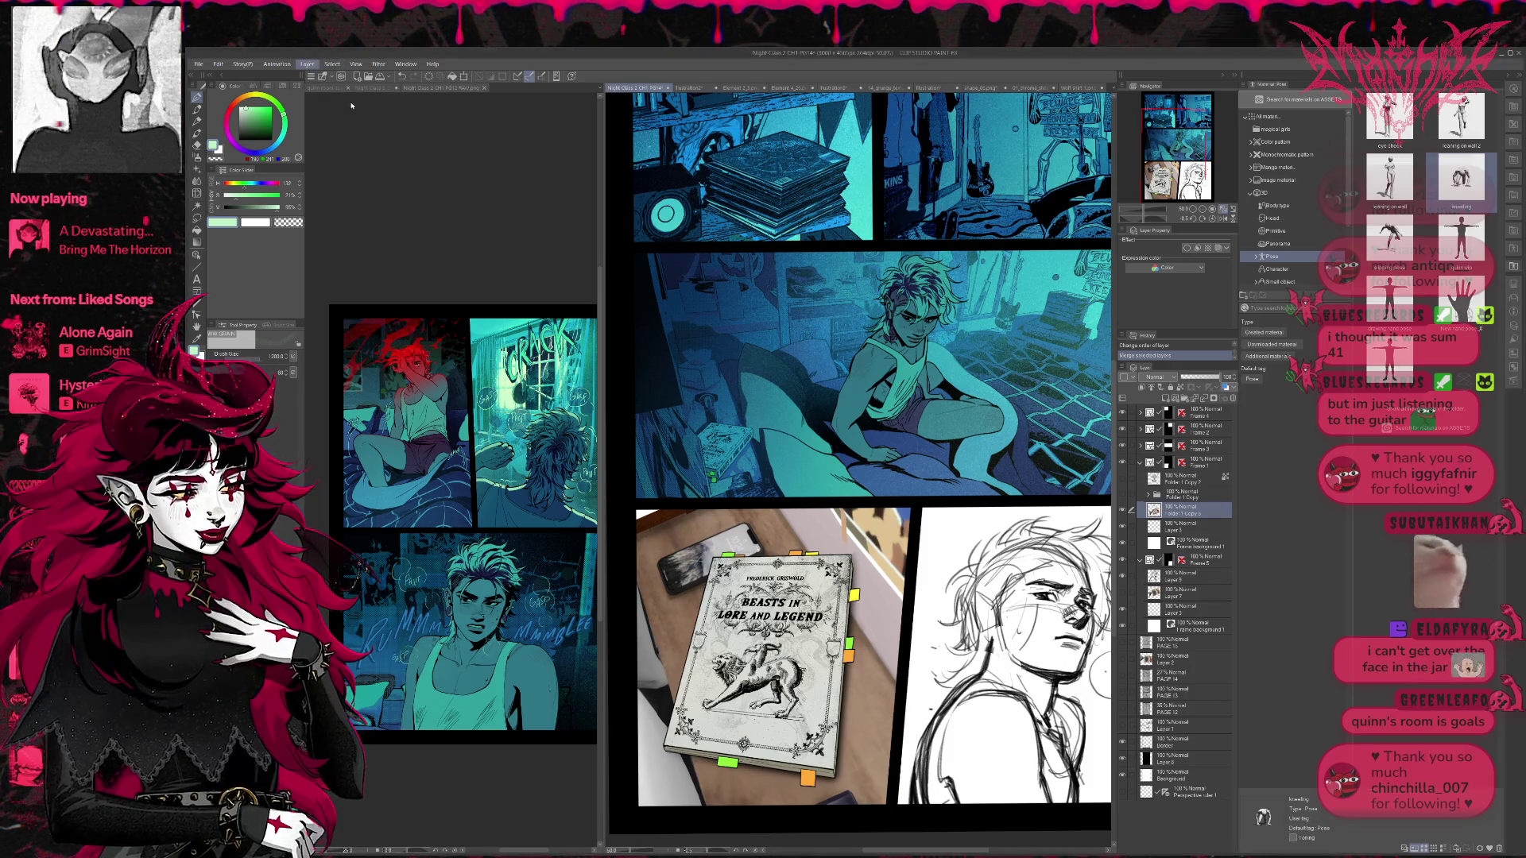
- Duplicate the book panel's layer folder and apply the Threshold filter to the copy
{"action": "left_click", "coordinate": [520, 208]}
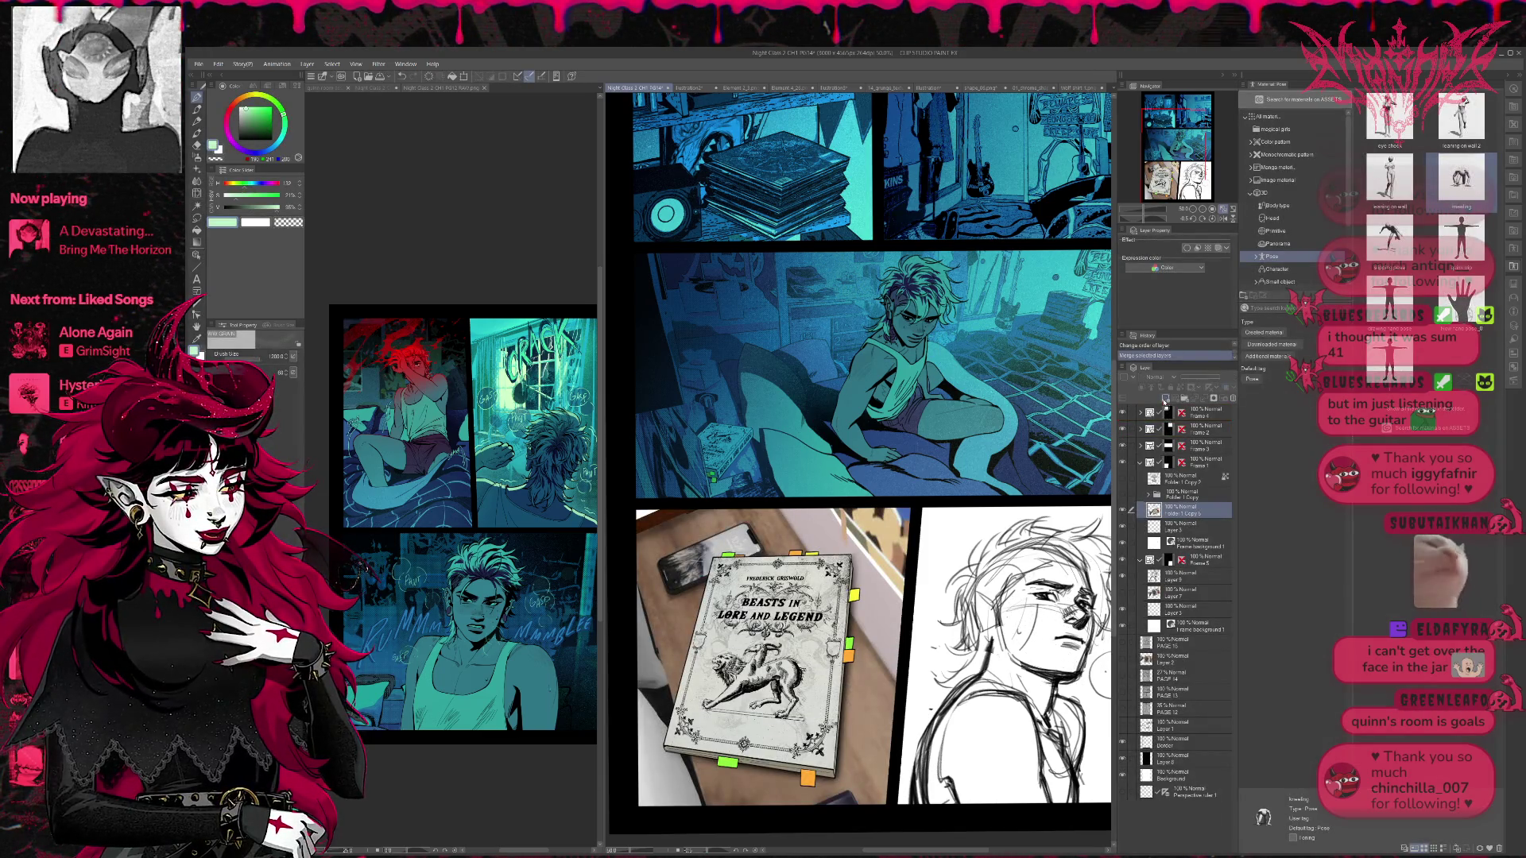
{"action": "key", "text": "ctrl+j"}
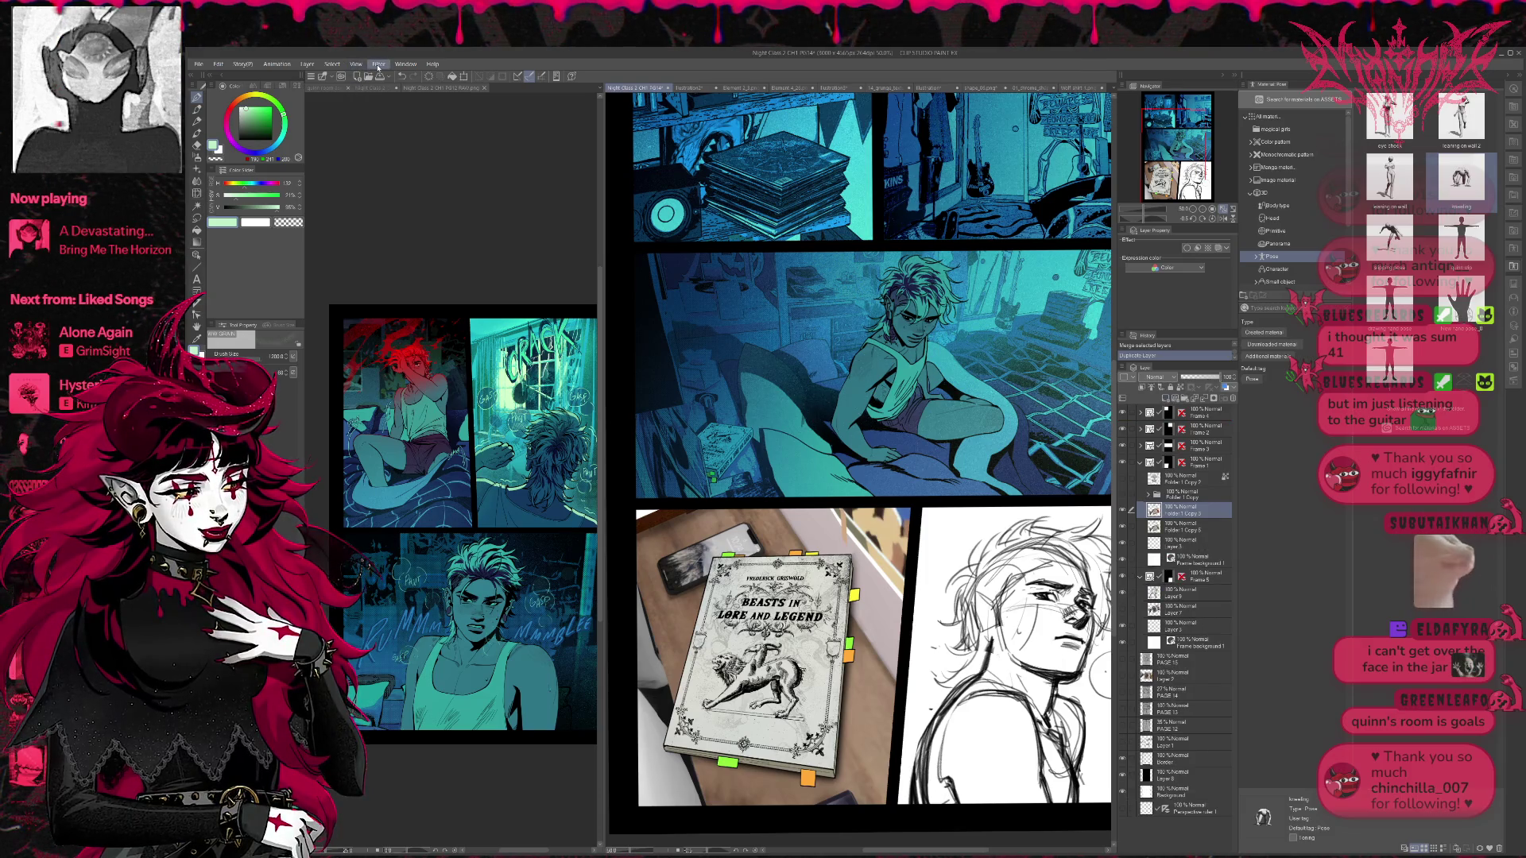
{"action": "left_click", "coordinate": [475, 152]}
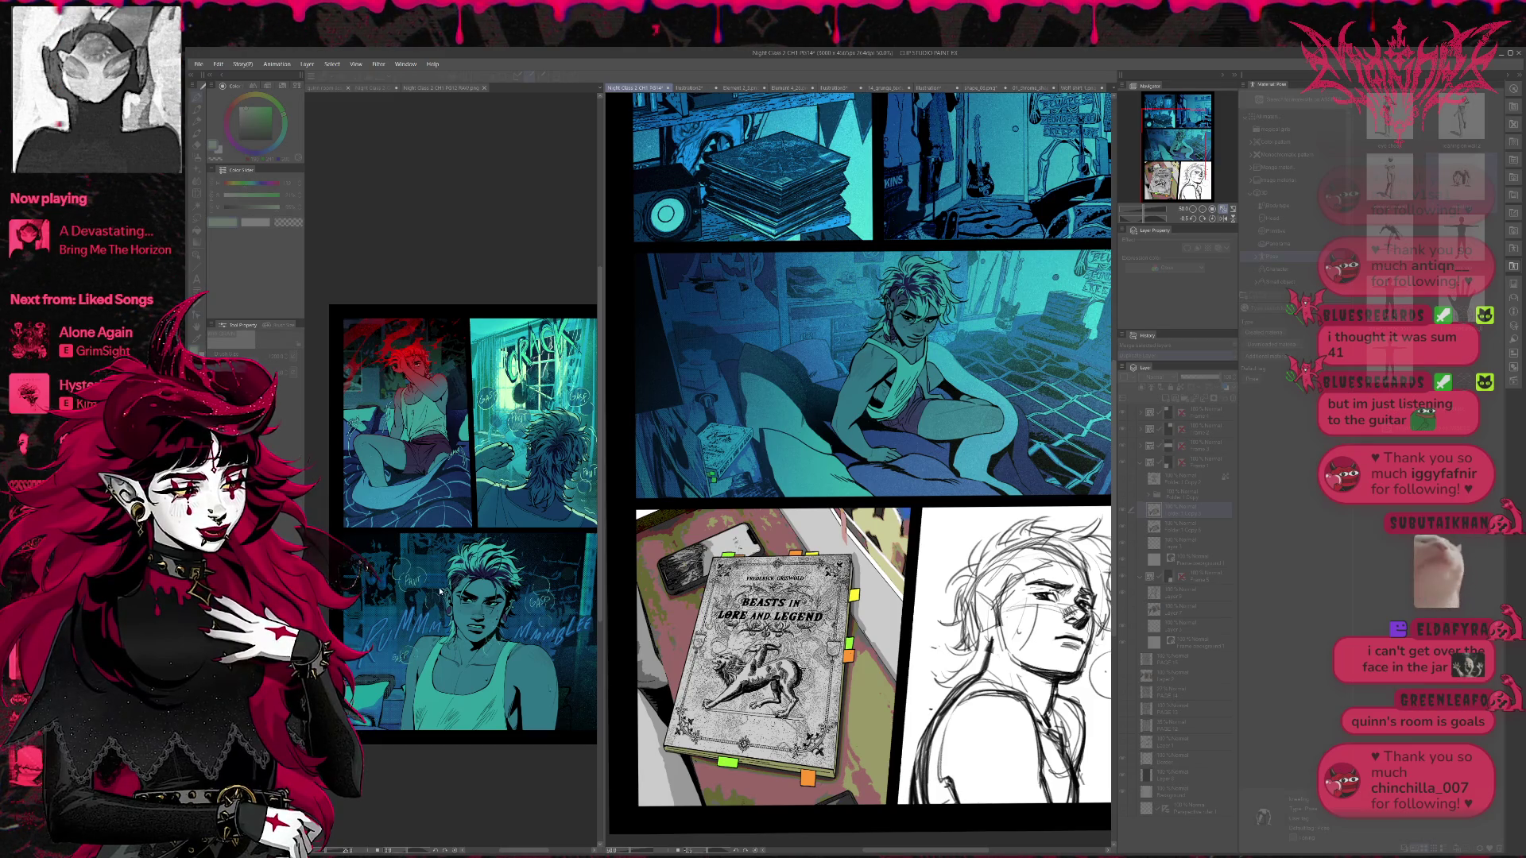
- Compare the book panel with and without the Threshold result using undo and redo
{"action": "key", "text": "ctrl+z"}
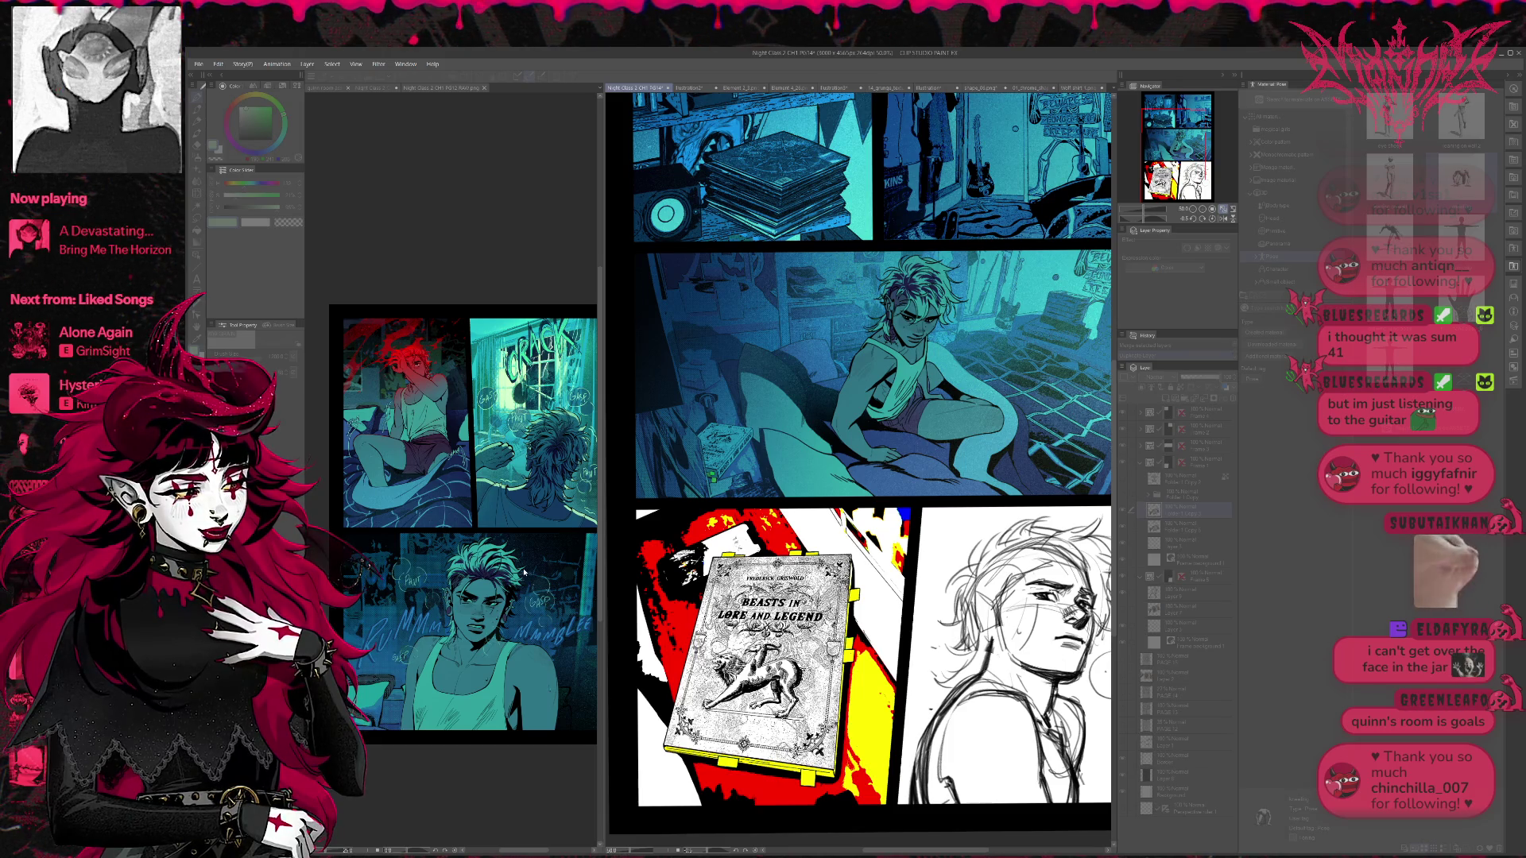
{"action": "key", "text": "ctrl+y"}
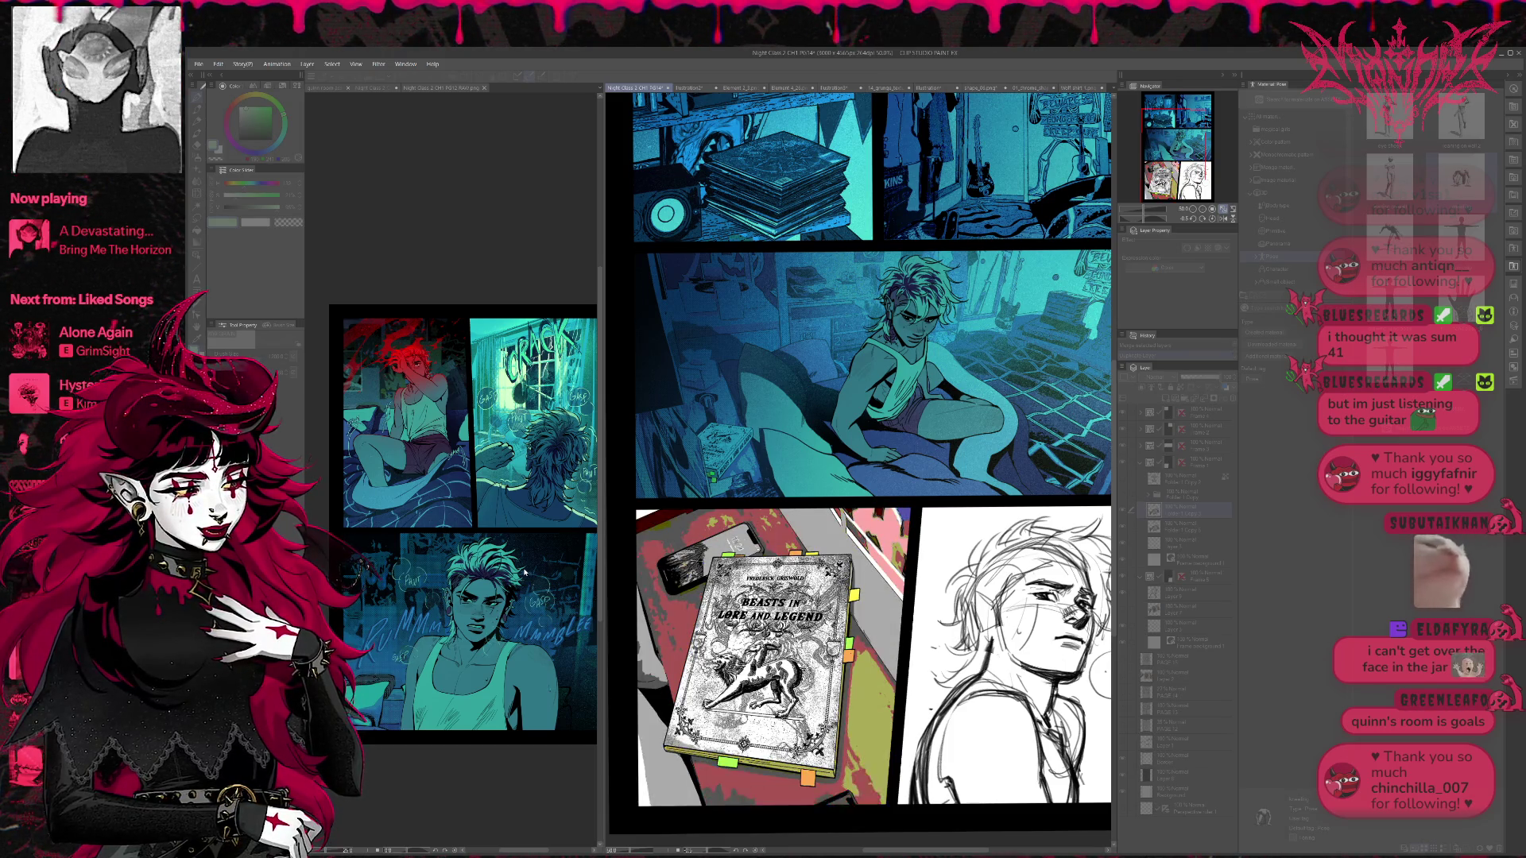
{"action": "key", "text": "ctrl+y"}
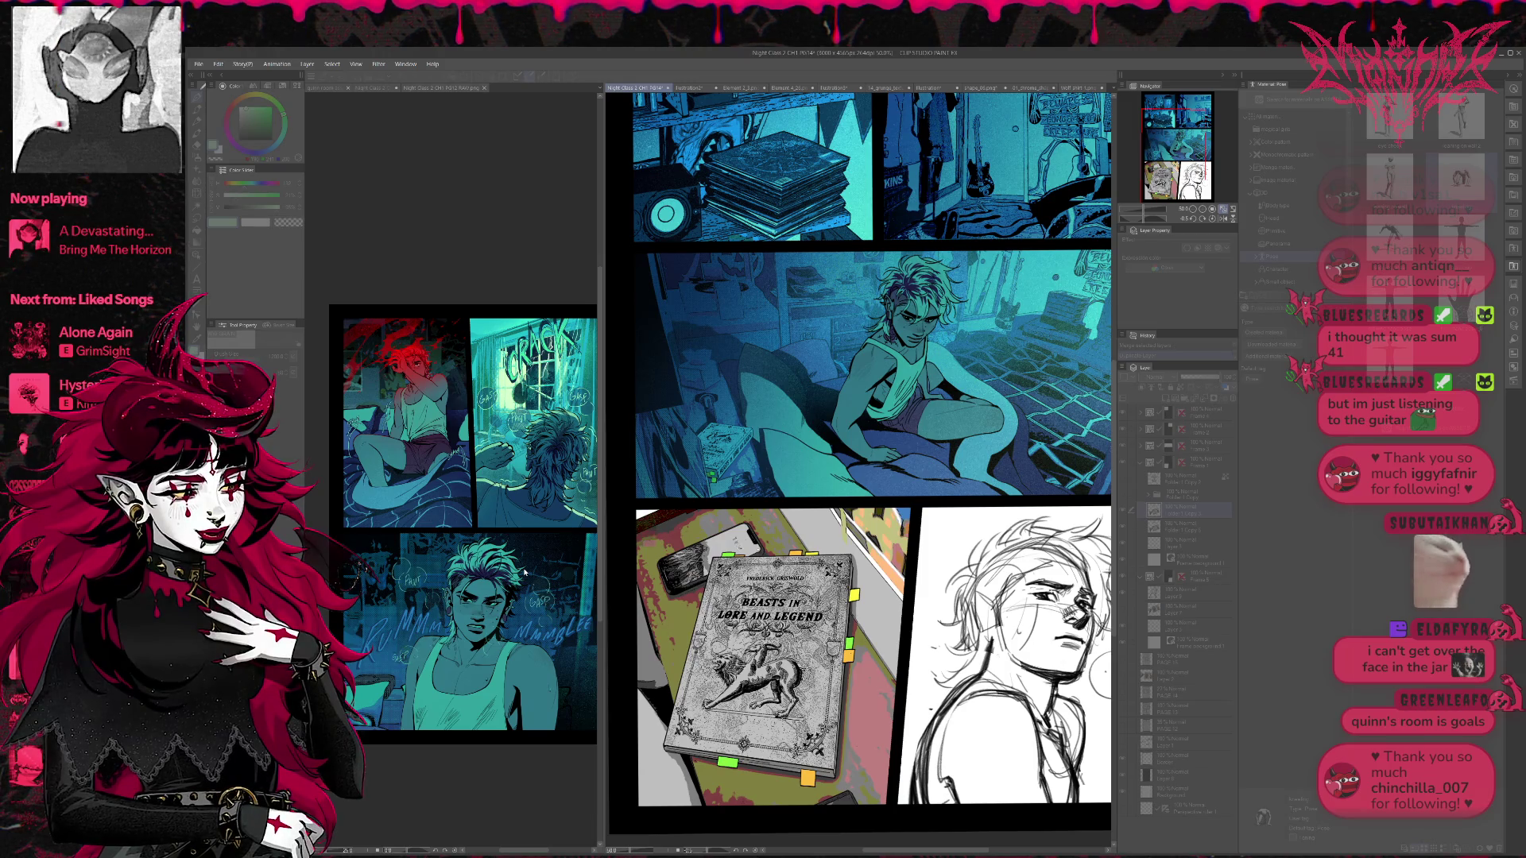
{"action": "key", "text": "ctrl+y"}
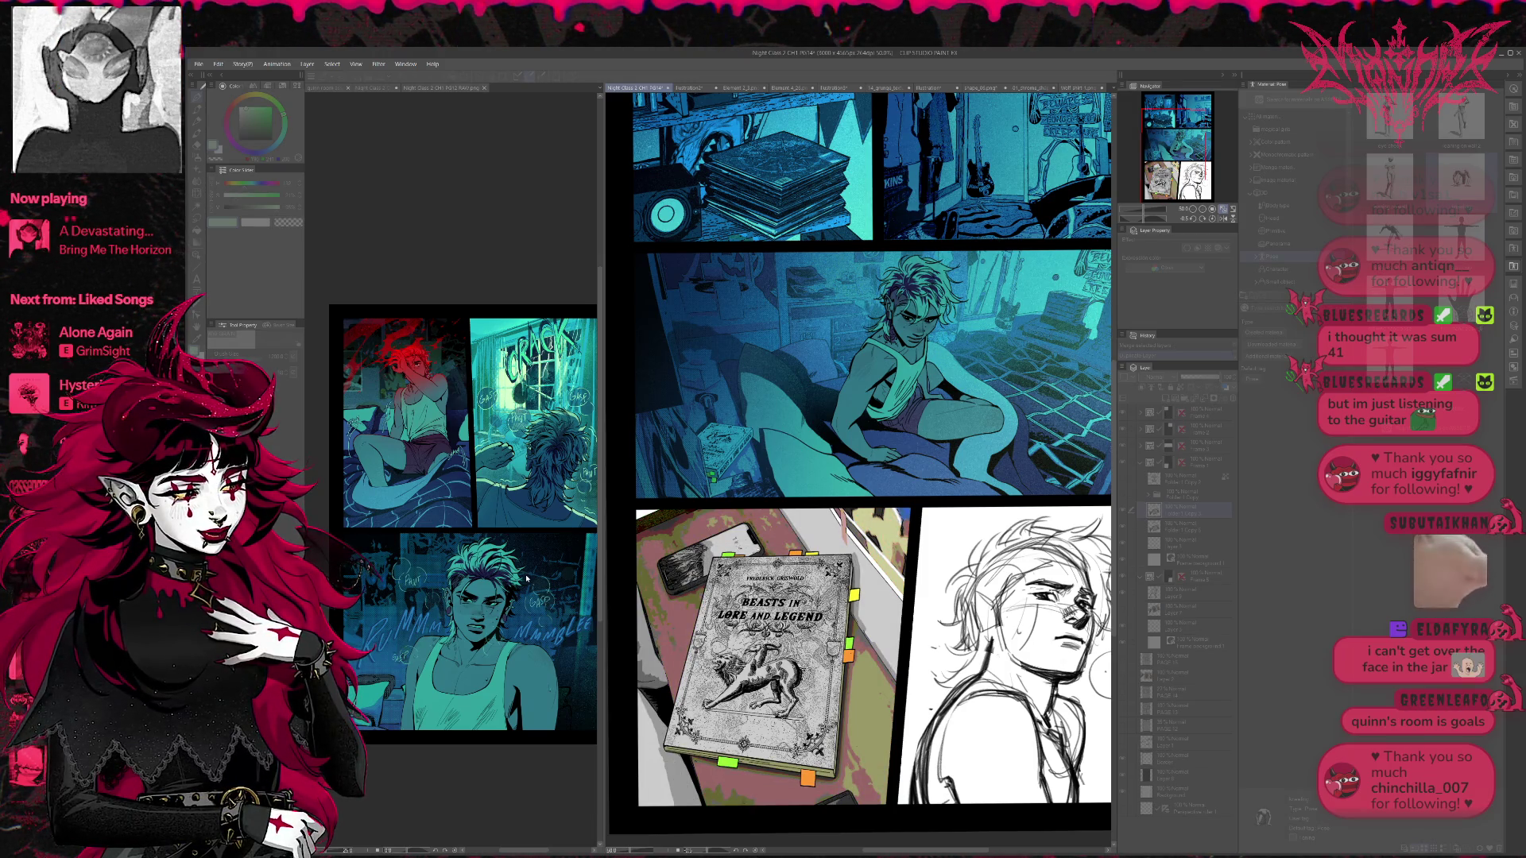
{"action": "key", "text": "ctrl+z"}
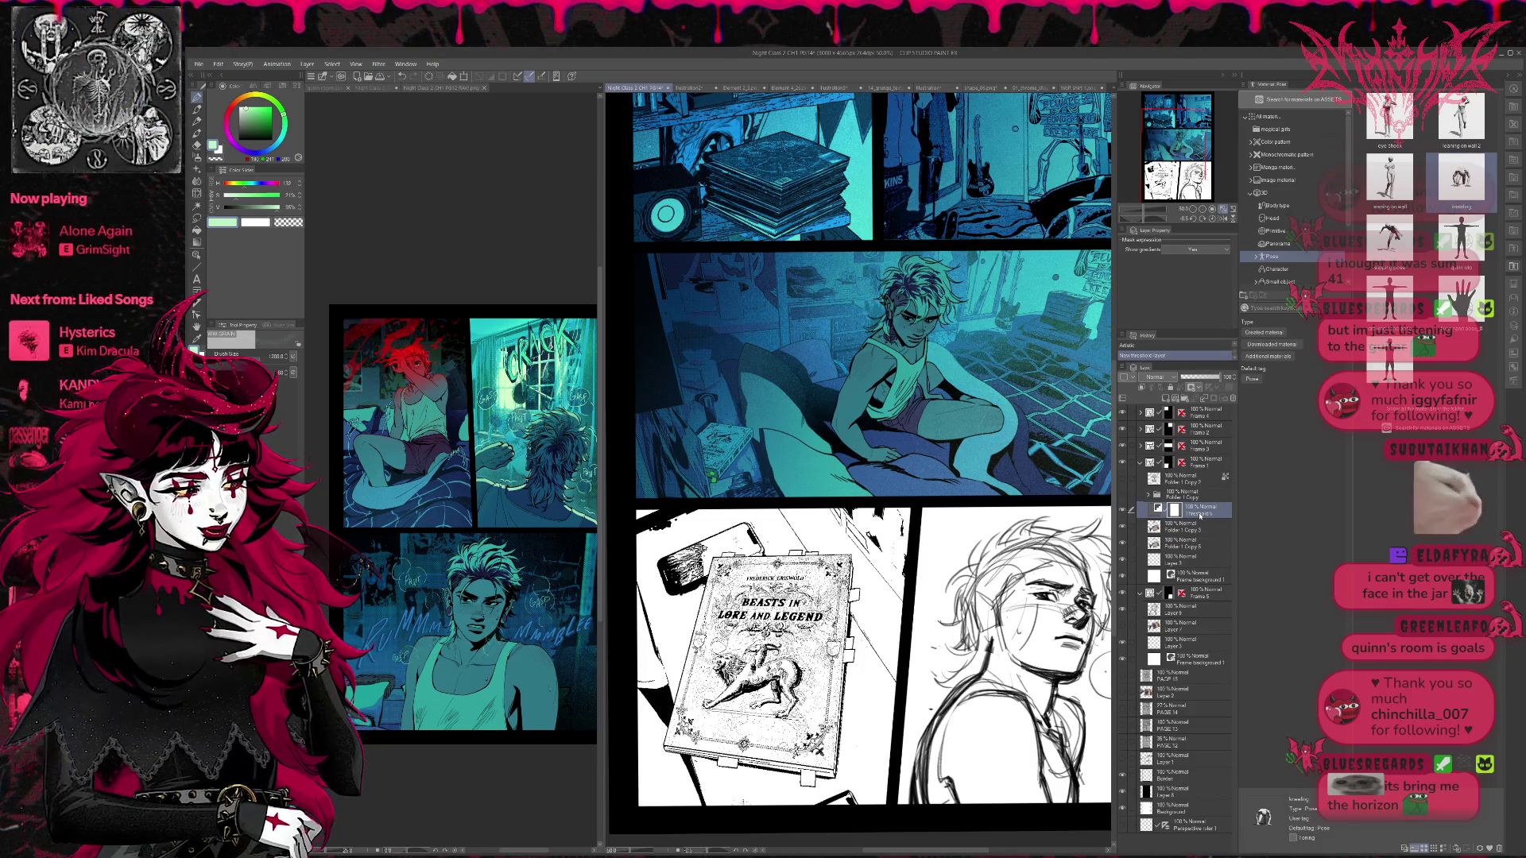
- Duplicate and adjust Threshold 5, merge a Folder 1 Copy 3 duplicate, and test a blue layer colour
{"action": "key", "text": "ctrl+j"}
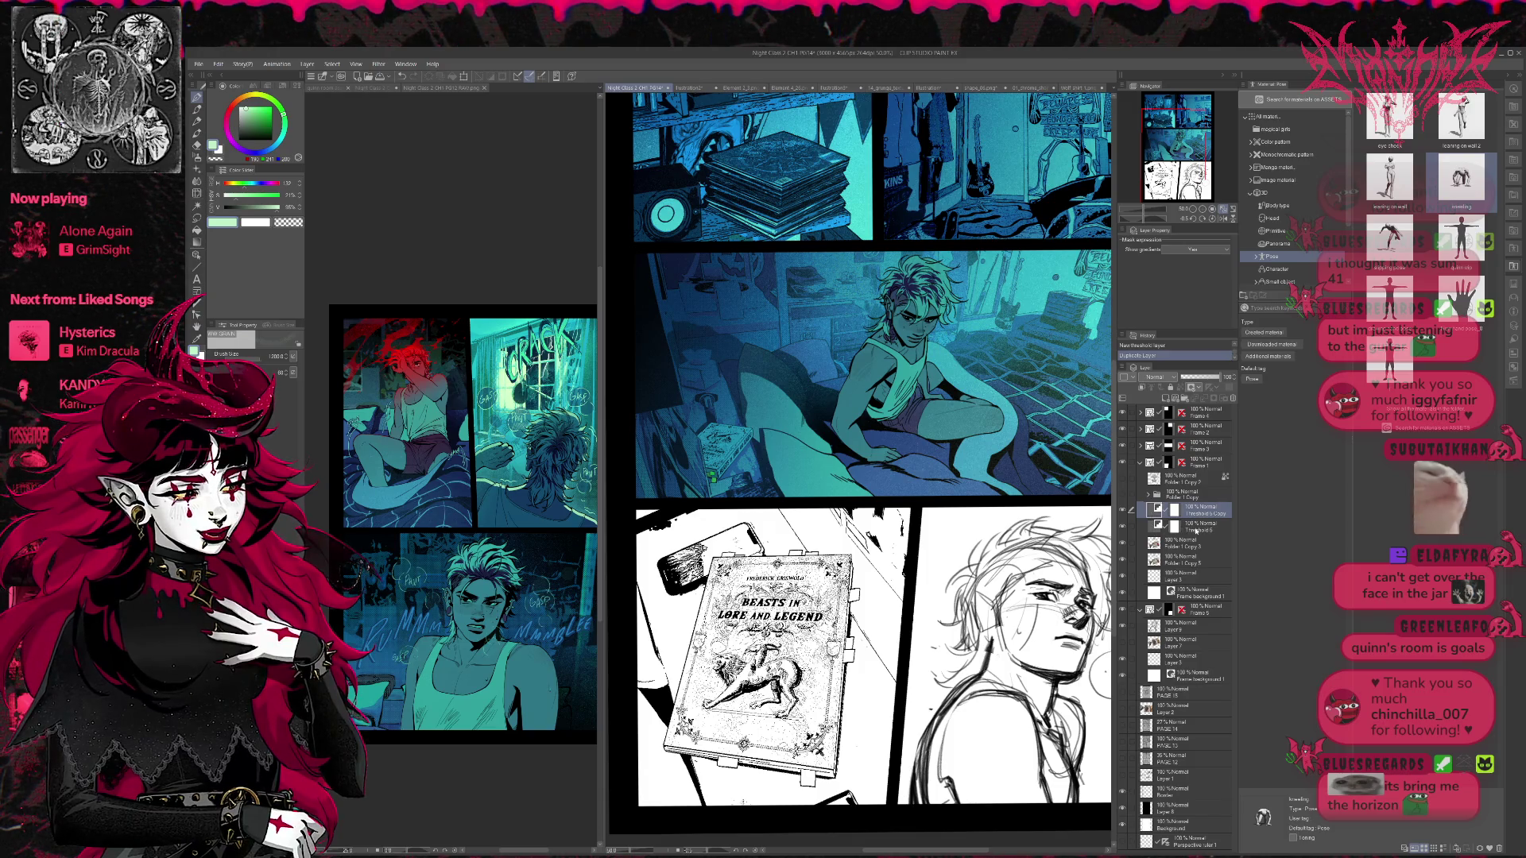
{"action": "left_click", "coordinate": [1153, 526]}
{"action": "double_click", "coordinate": [1158, 526]}
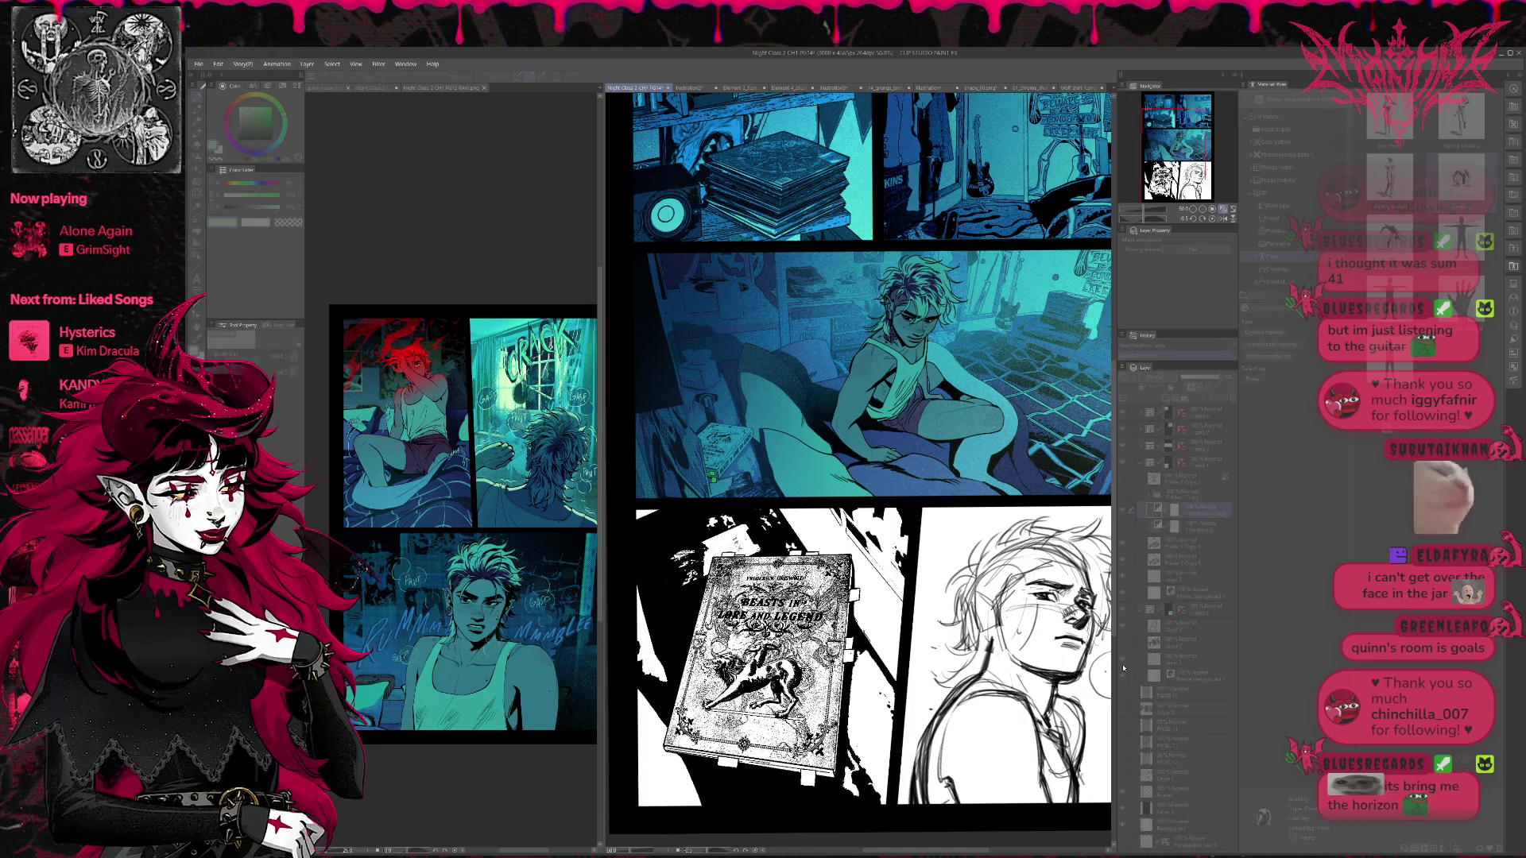
{"action": "left_click", "coordinate": [1194, 541]}
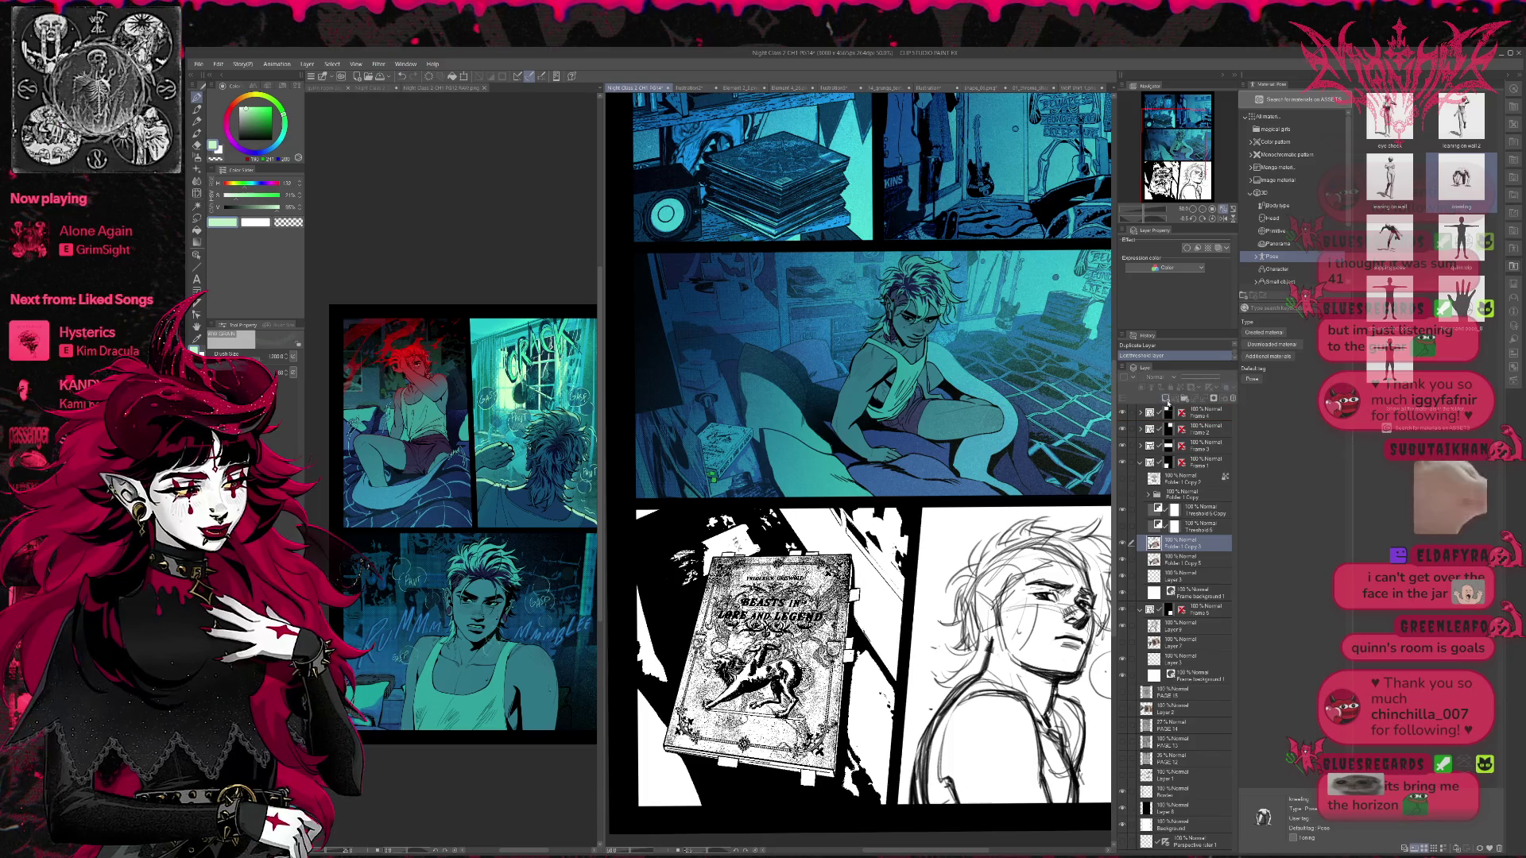
{"action": "key", "text": "ctrl+j"}
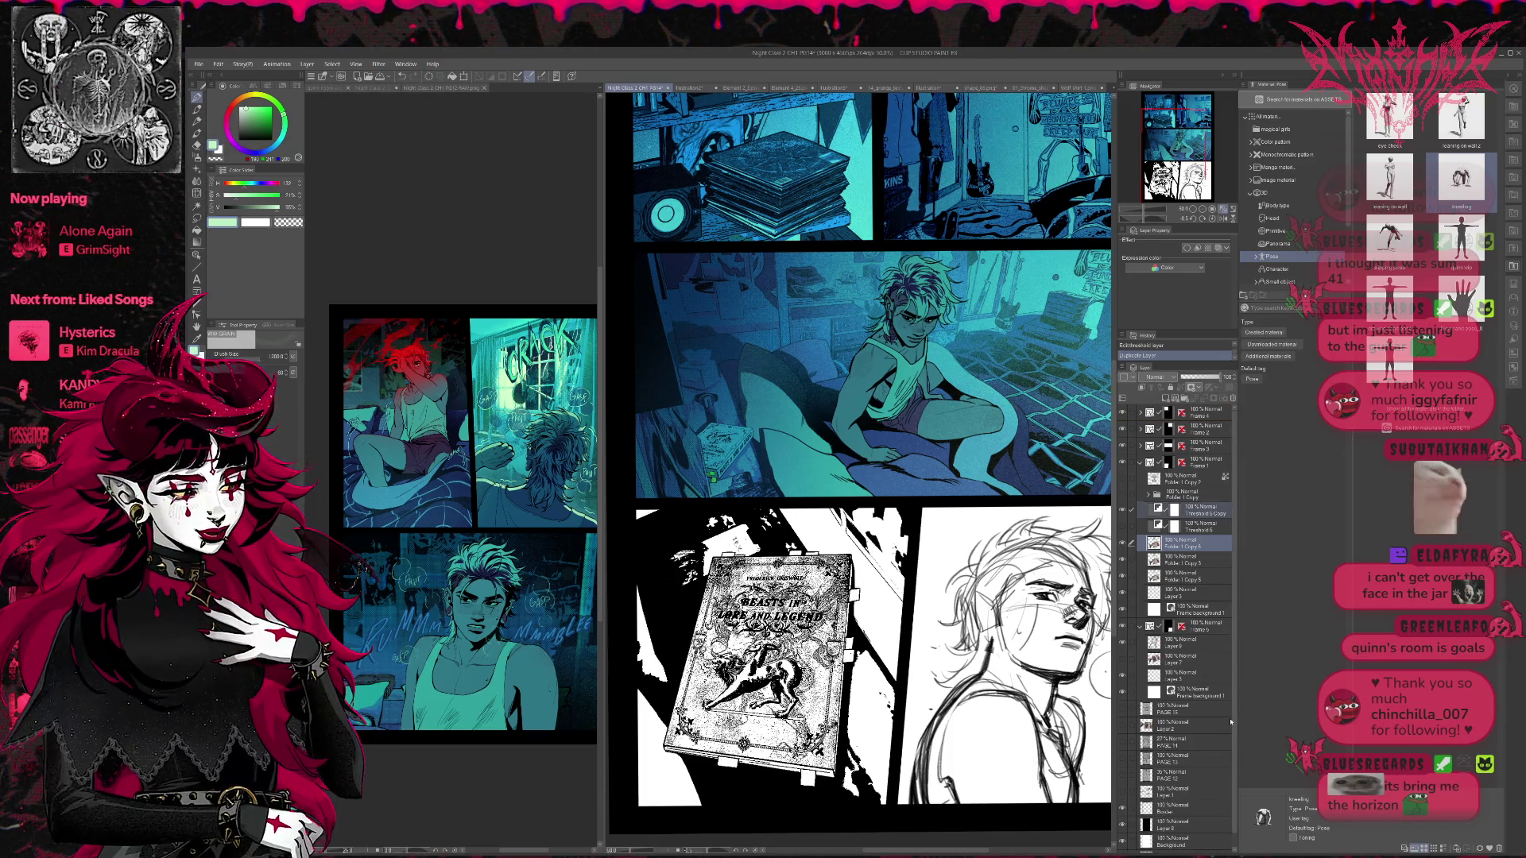
{"action": "key", "text": "ctrl+shift+e"}
{"action": "left_click", "coordinate": [1227, 388]}
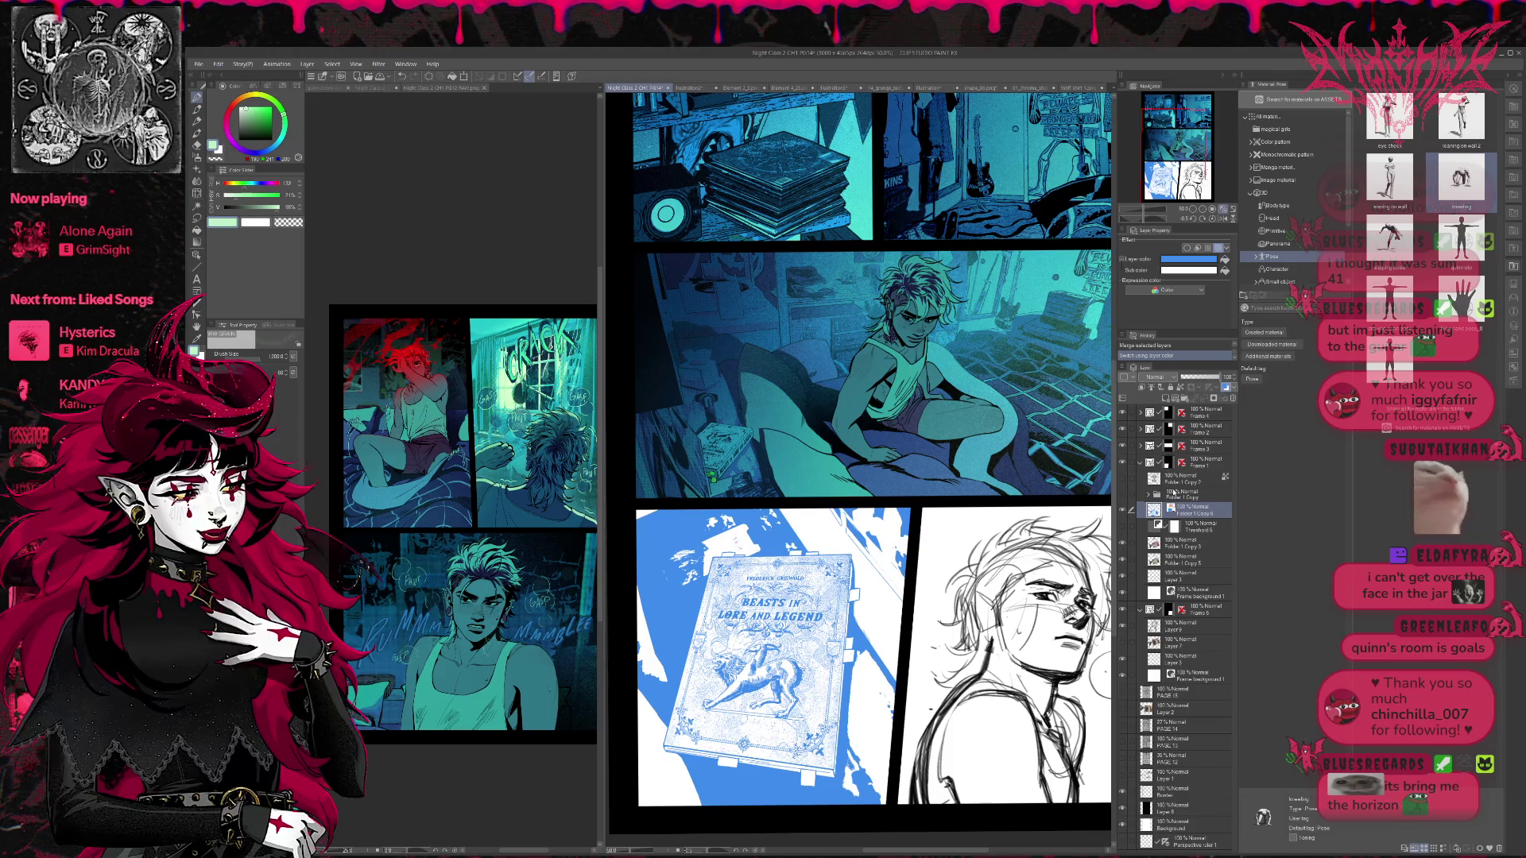
{"action": "key", "text": "ctrl+z"}
- Show the threshold layer for a black-and-white book panel, merge a copy down, and select Folder 1 Copy 6
{"action": "left_click", "coordinate": [1123, 526]}
{"action": "left_click", "coordinate": [1190, 528]}
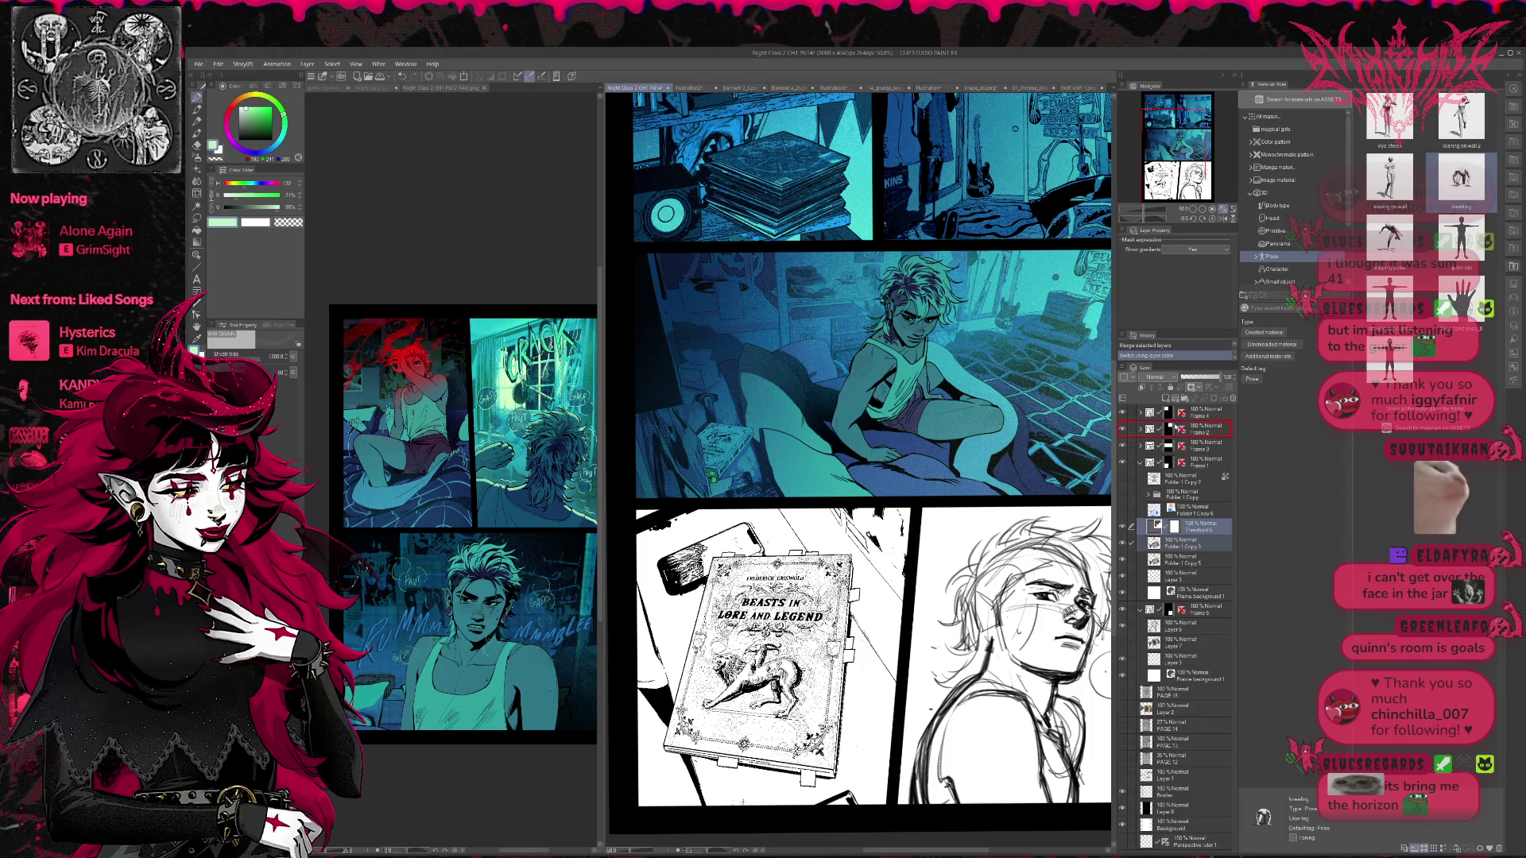
{"action": "key", "text": "ctrl+j"}
{"action": "left_click_drag", "start_coordinate": [1188, 505], "coordinate": [1189, 507]}
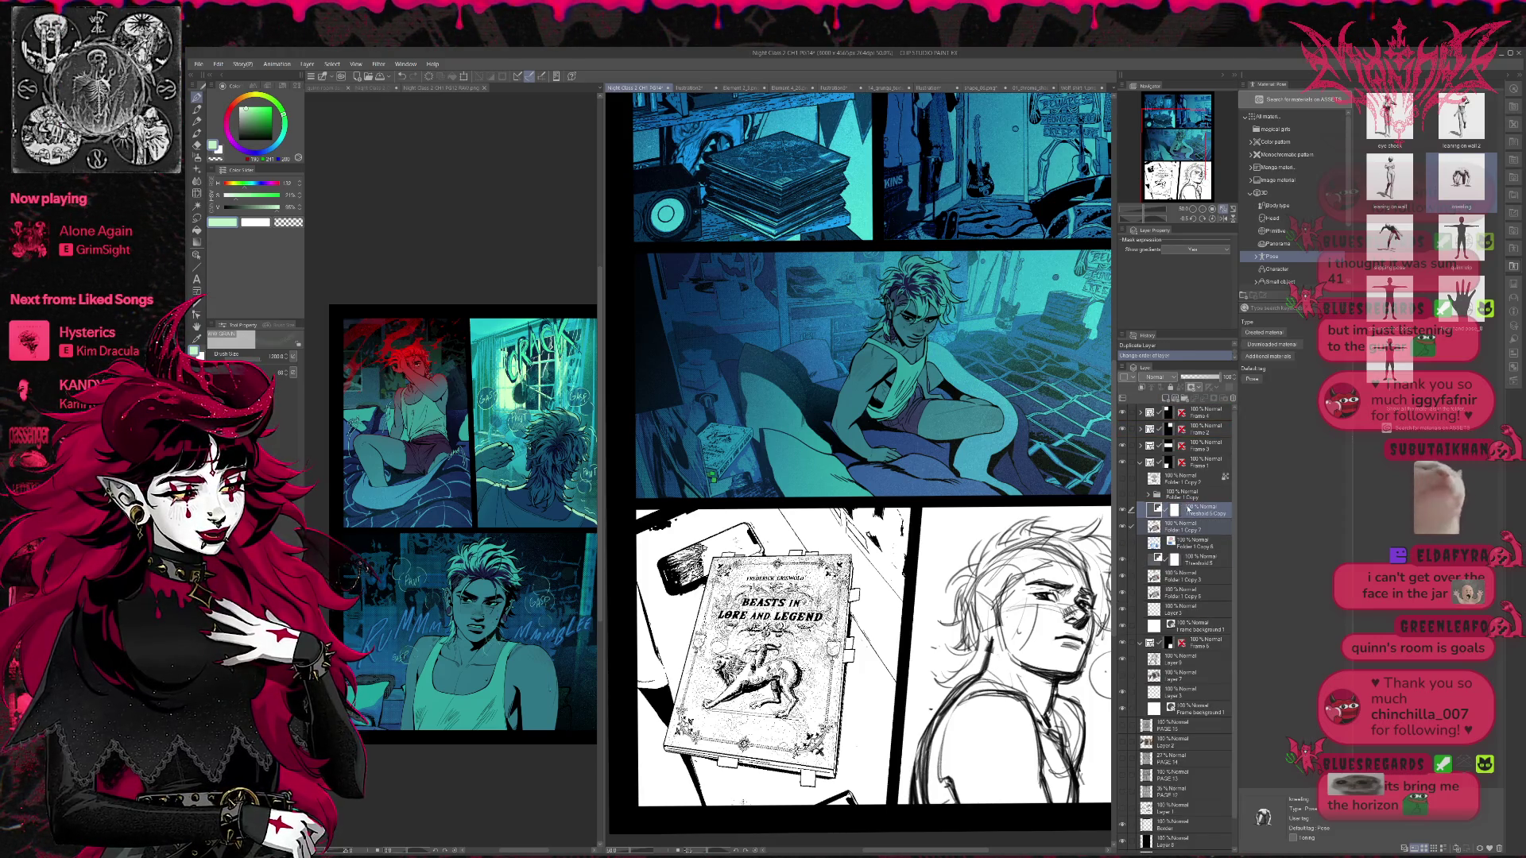
{"action": "left_click", "coordinate": [1197, 391]}
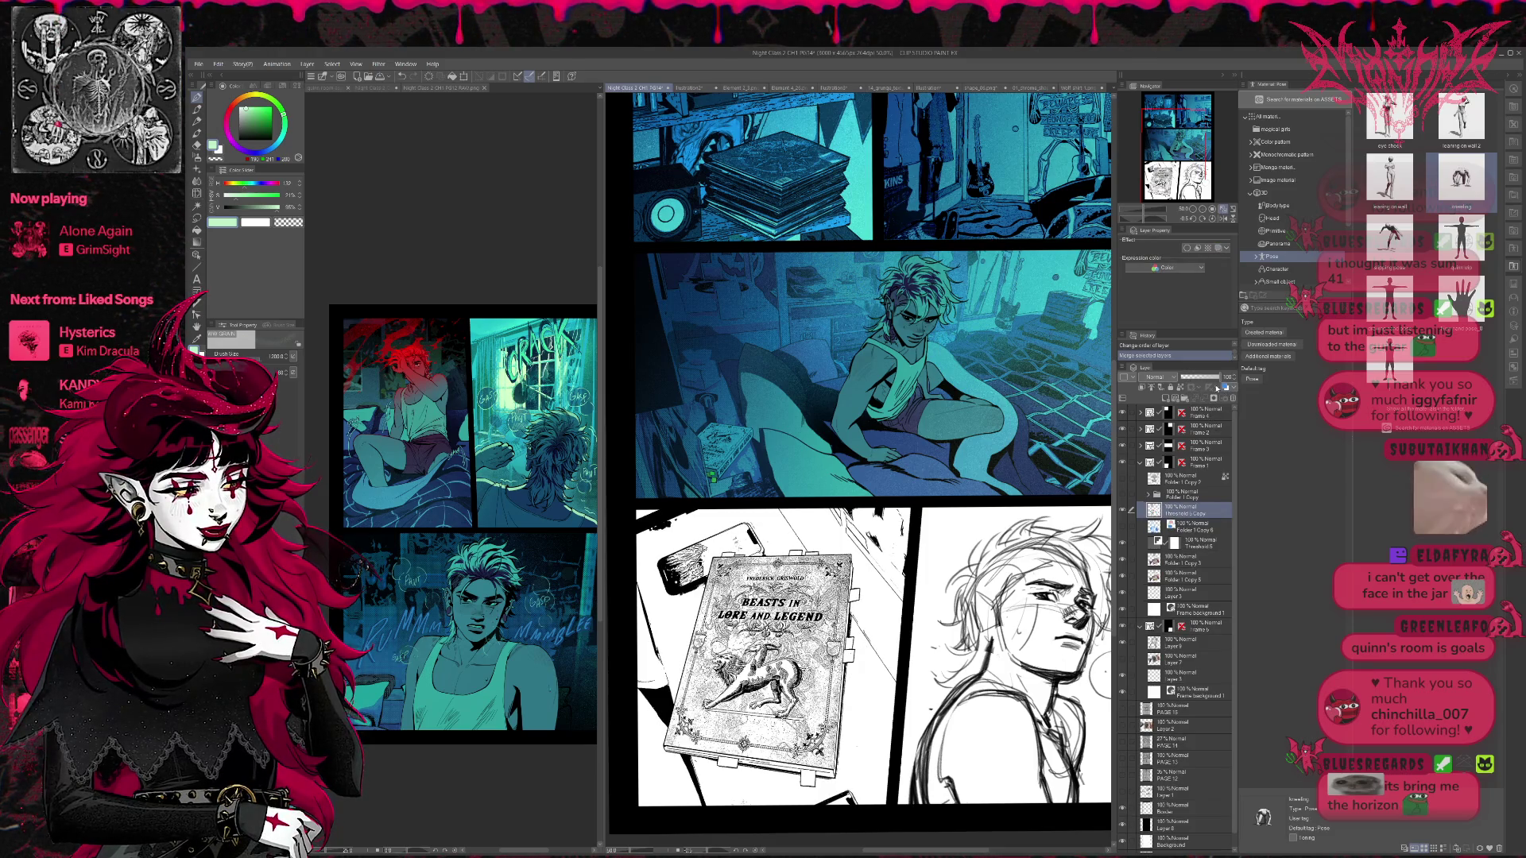
{"action": "scroll", "coordinate": [1155, 377], "scroll_direction": "down", "scroll_amount": 2}
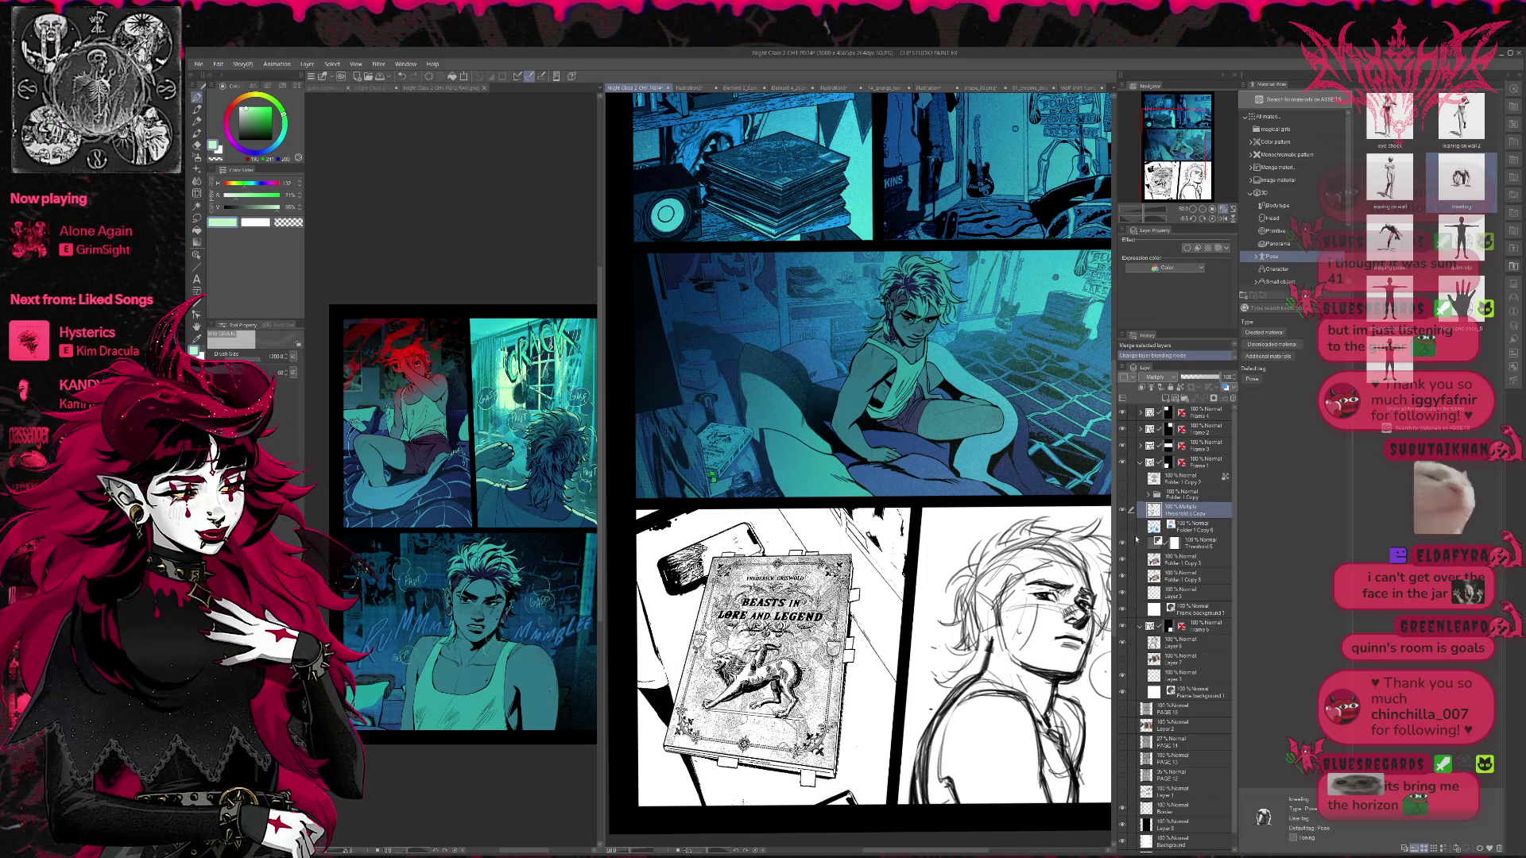
{"action": "left_click", "coordinate": [1200, 528]}
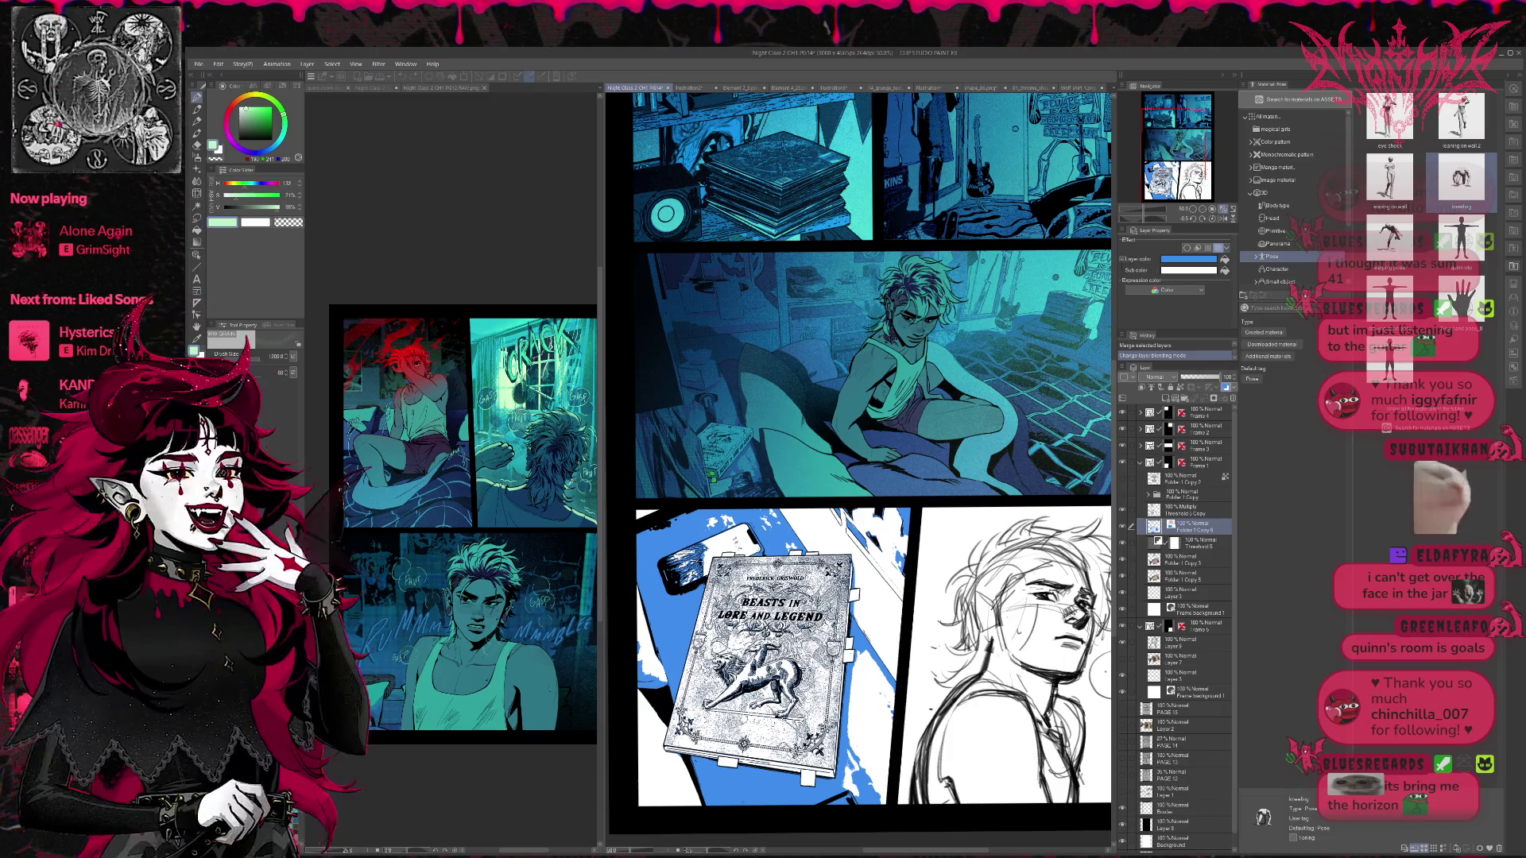
- Give the layer colour a teal sub colour and a darker blue-grey main colour, comparing with undo/redo
{"action": "key", "text": "ctrl+z"}
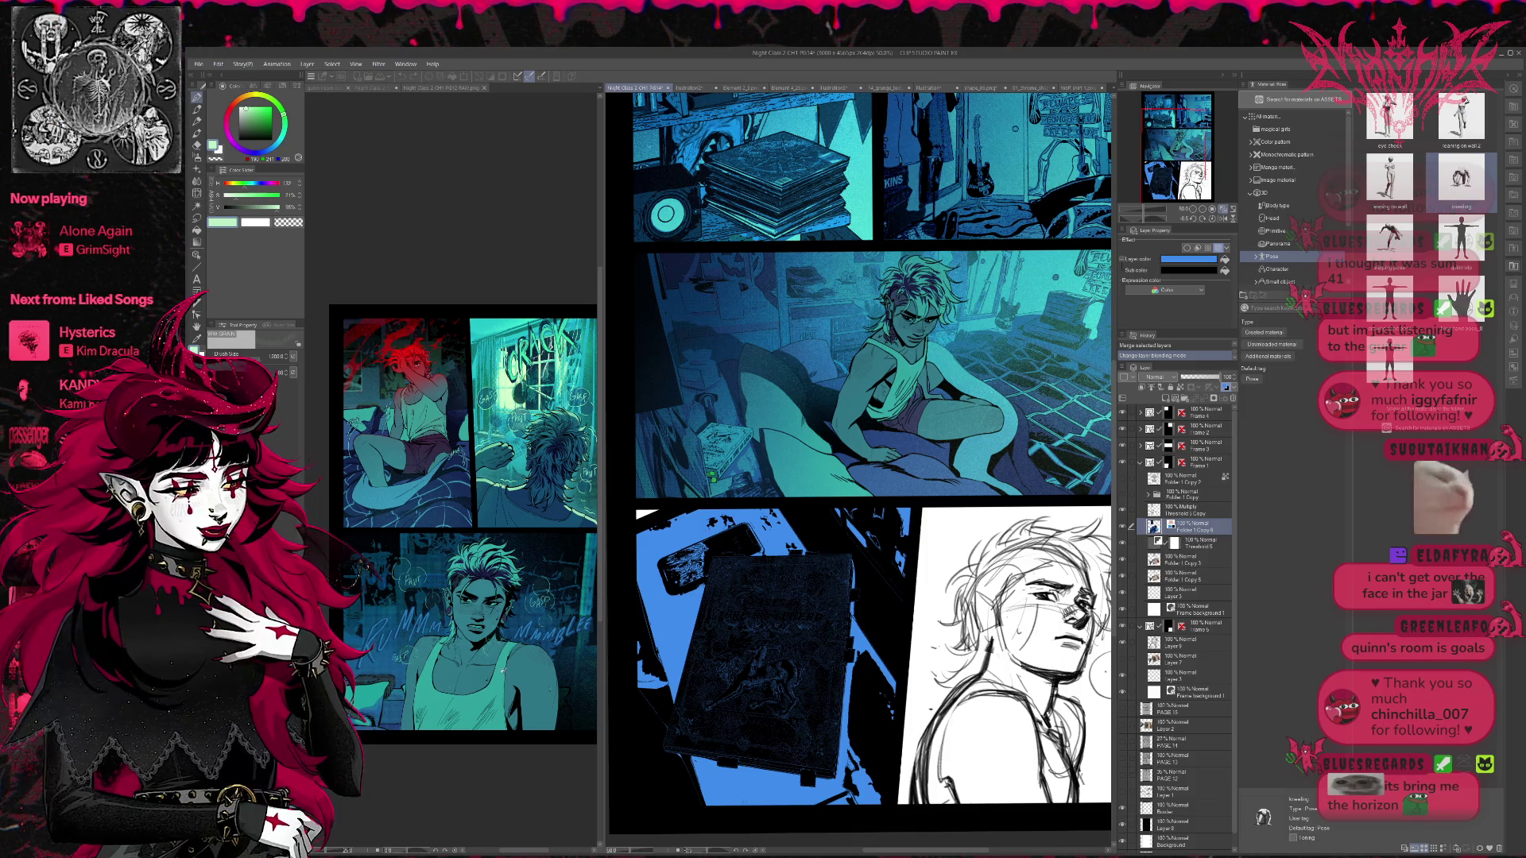
{"action": "key", "text": "ctrl+y"}
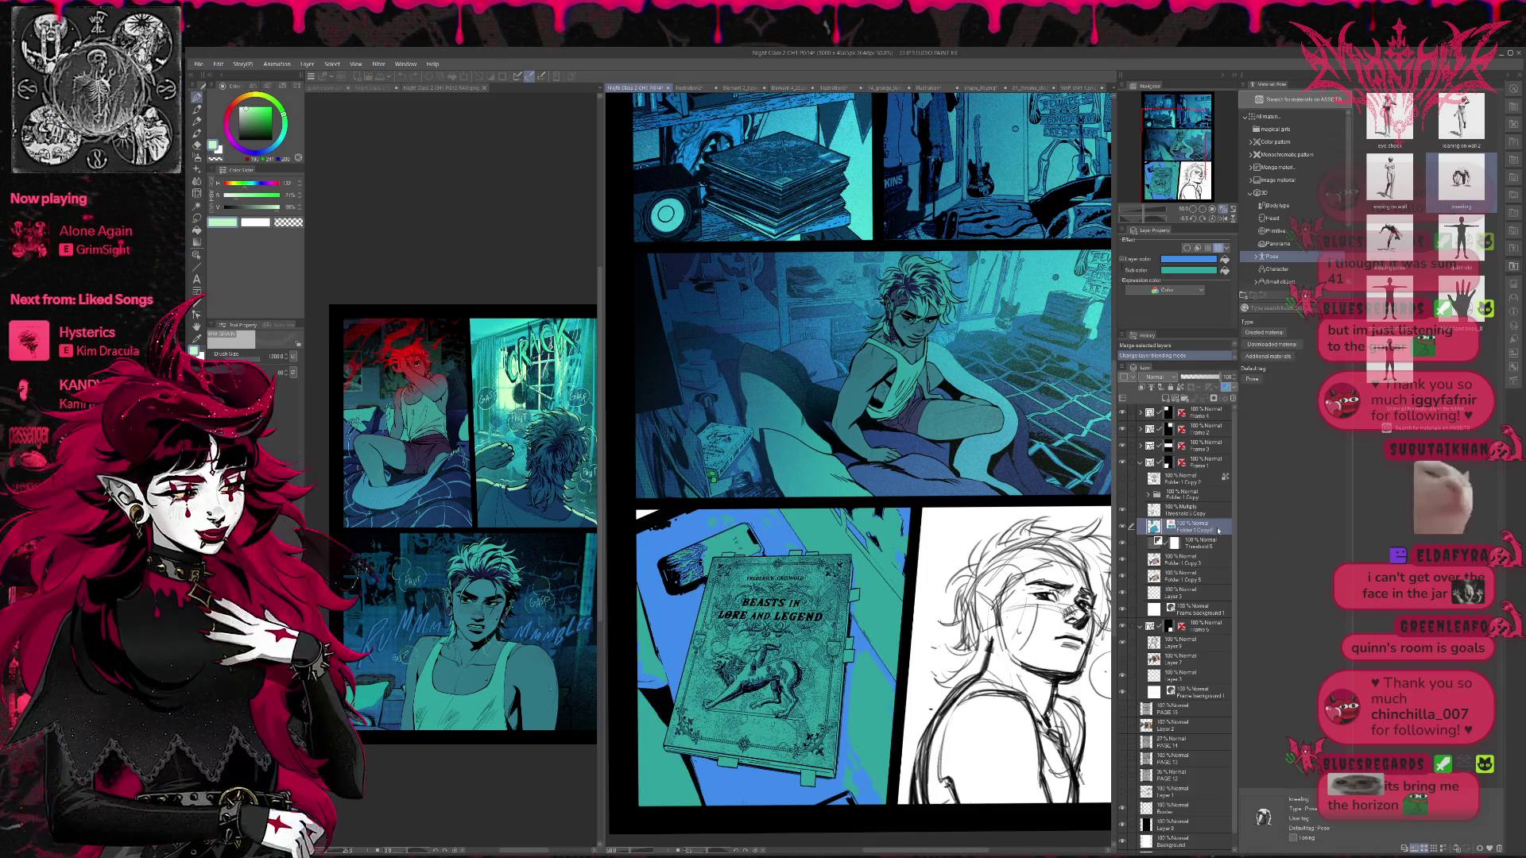
{"action": "key", "text": "ctrl+y"}
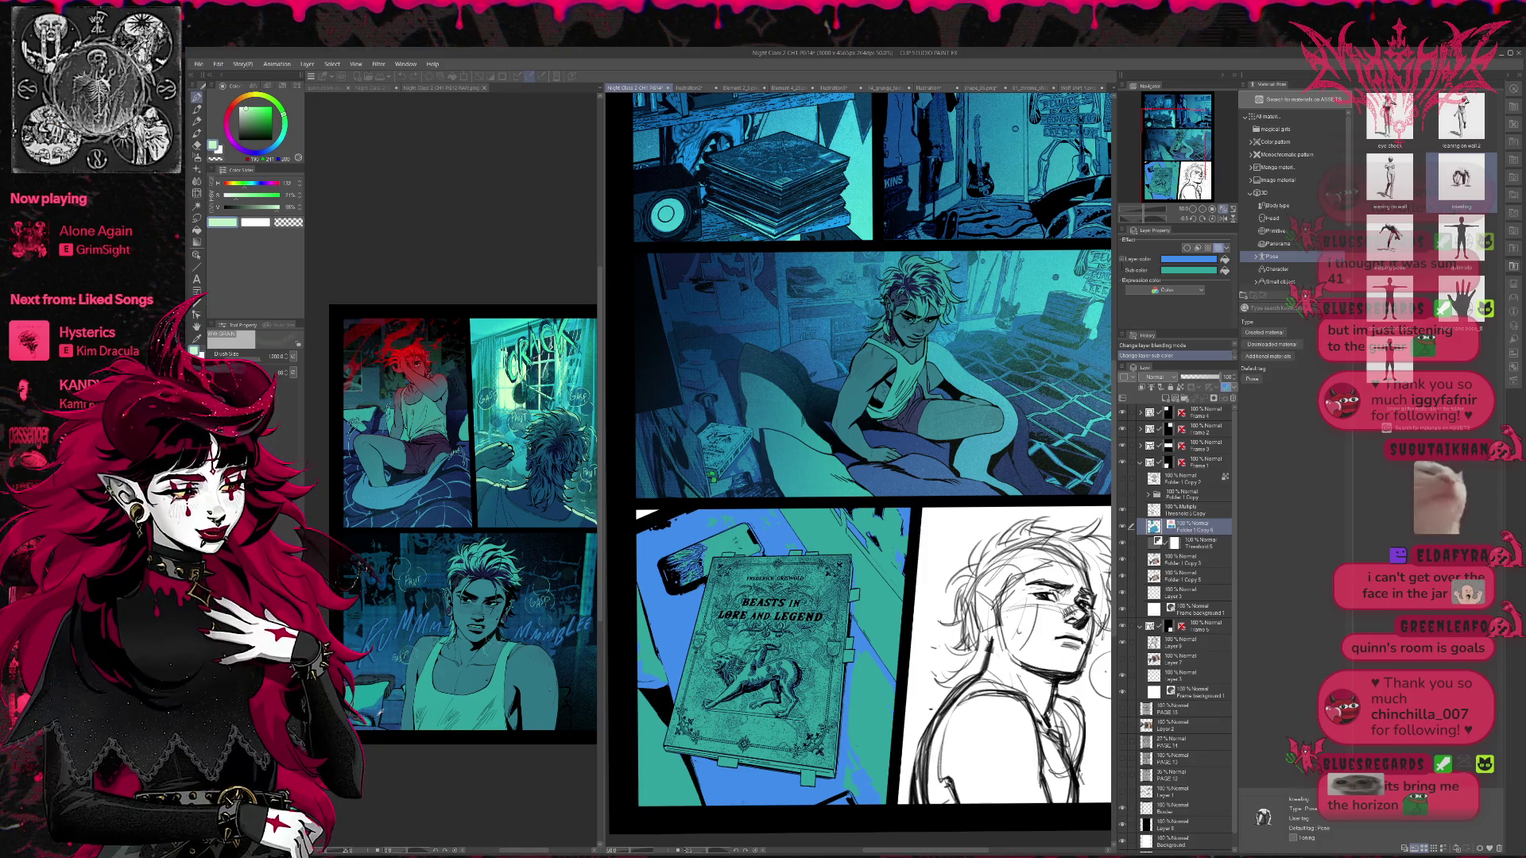
{"action": "key", "text": "ctrl+z"}
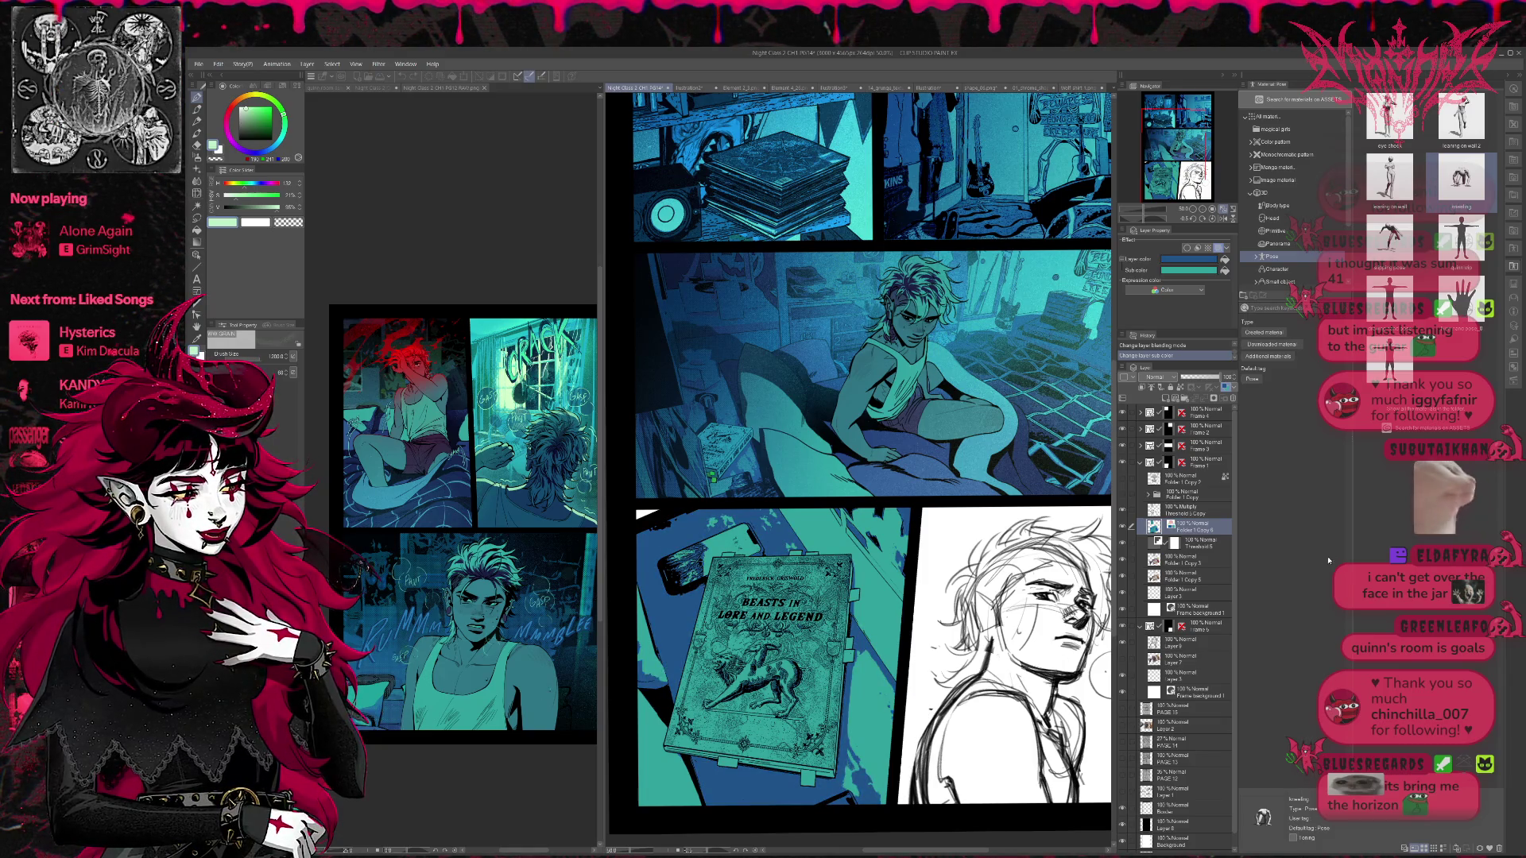
{"action": "left_click", "coordinate": [1224, 259]}
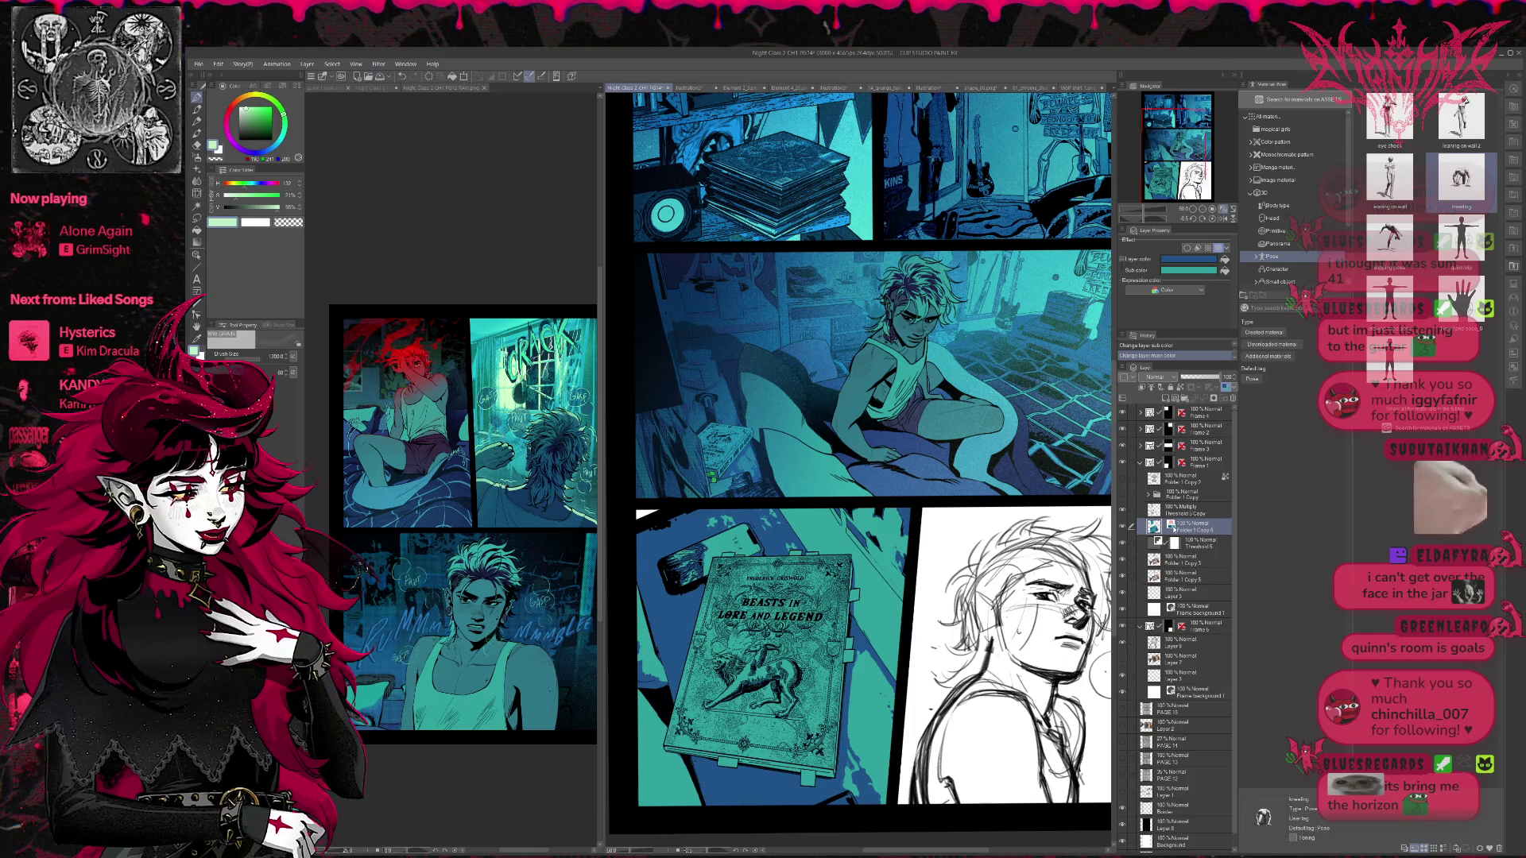
- Toggle a layer's visibility to compare the book panel with and without it
{"action": "left_click", "coordinate": [1124, 499]}
{"action": "left_click", "coordinate": [1123, 498]}
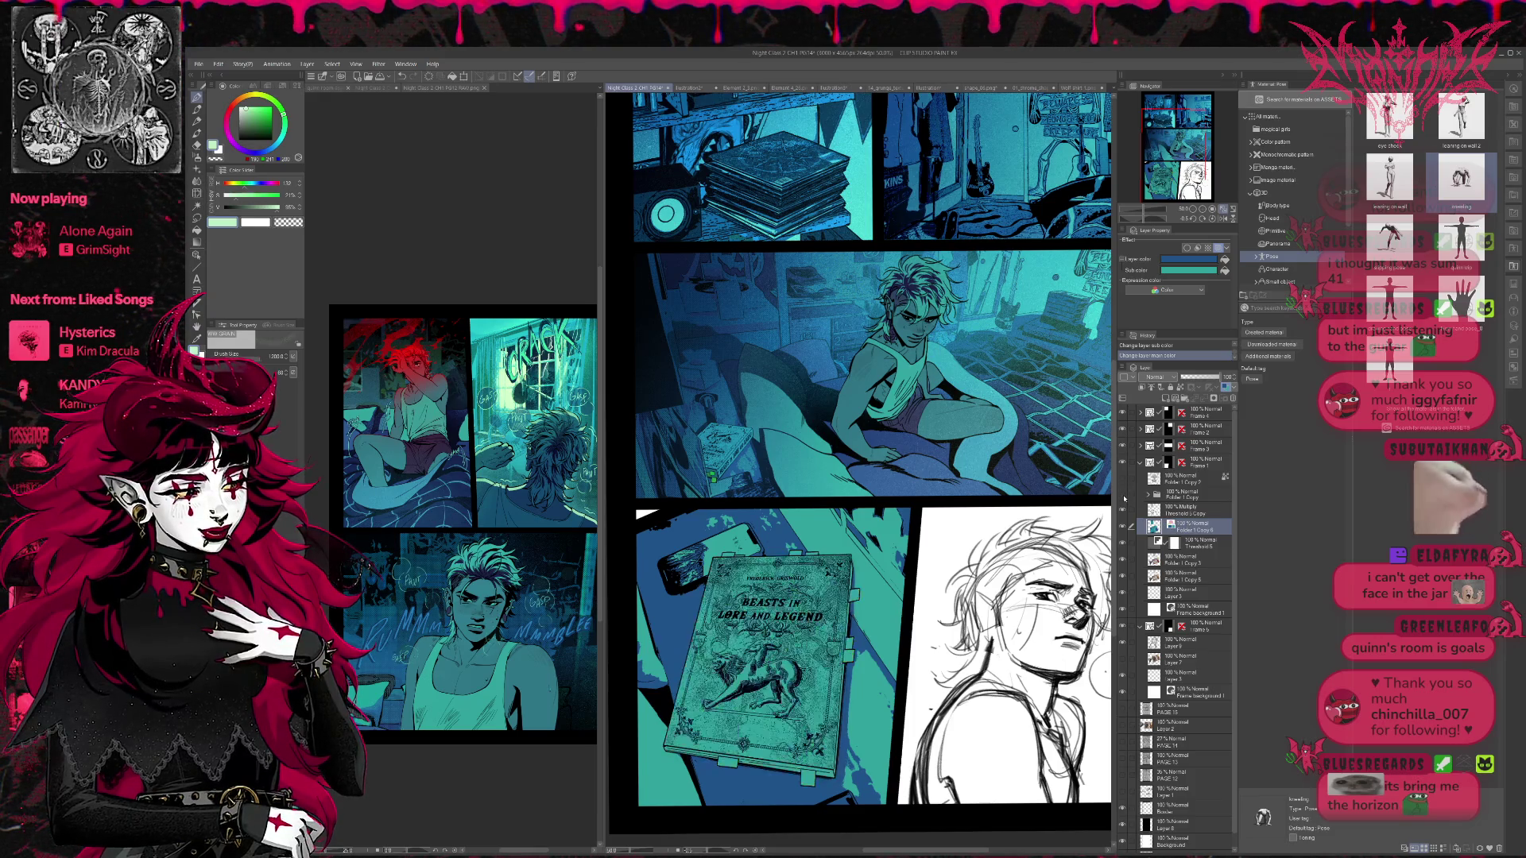
{"action": "left_click", "coordinate": [1124, 499]}
{"action": "left_click", "coordinate": [1124, 498]}
{"action": "left_click", "coordinate": [1124, 498]}
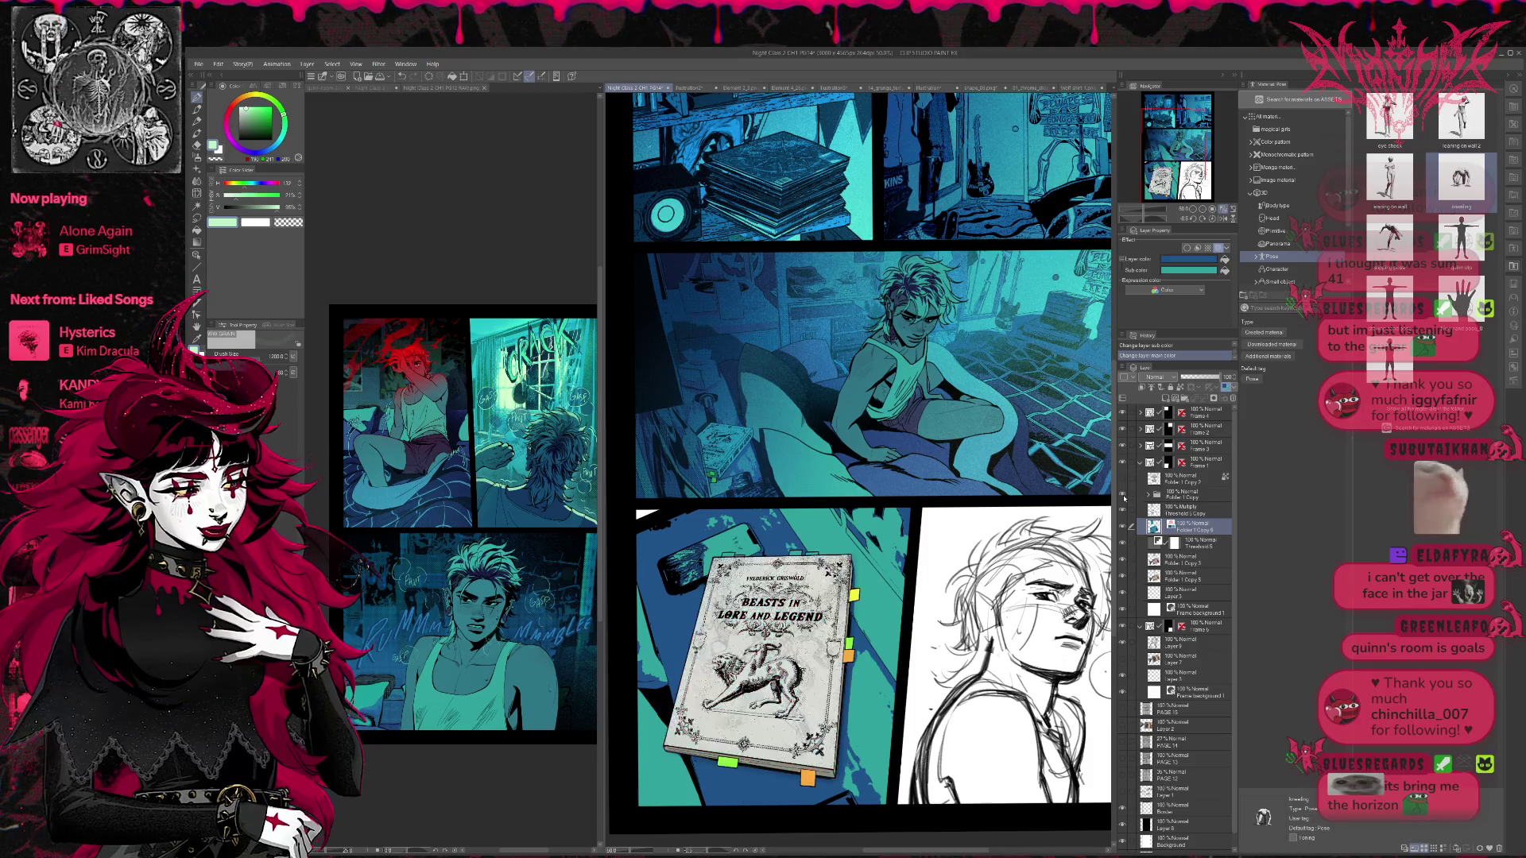
- Try blending modes on Folder 1 Copy, settling on Soft light, comparing the book with the layer hidden
{"action": "left_click", "coordinate": [1169, 495]}
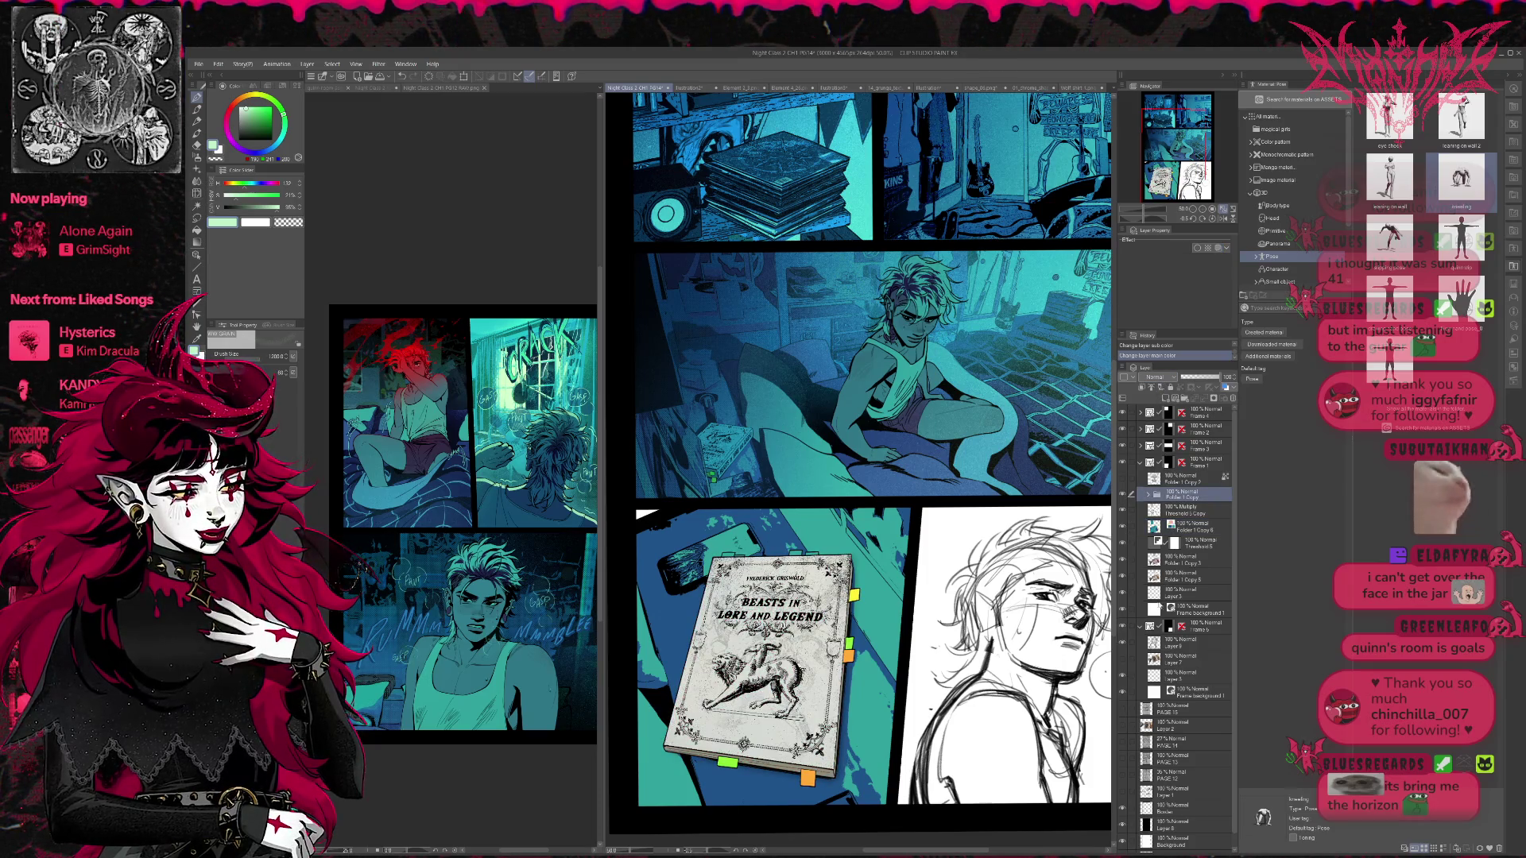
{"action": "left_click", "coordinate": [1157, 377]}
{"action": "left_click", "coordinate": [1166, 386]}
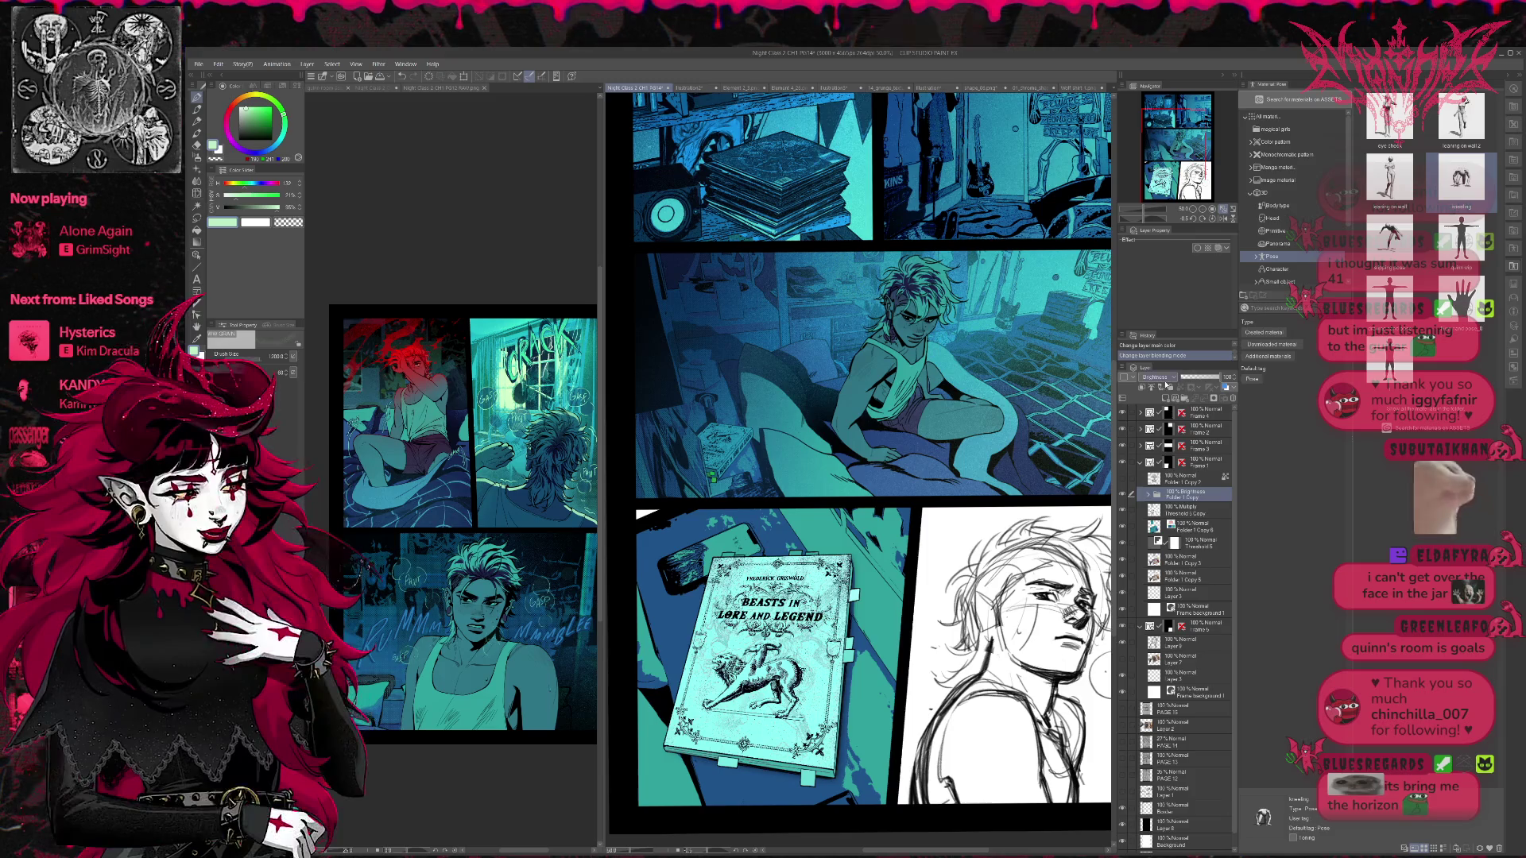
{"action": "scroll", "coordinate": [1167, 380], "scroll_direction": "down", "scroll_amount": 3}
{"action": "scroll", "coordinate": [1166, 381], "scroll_direction": "up", "scroll_amount": 5}
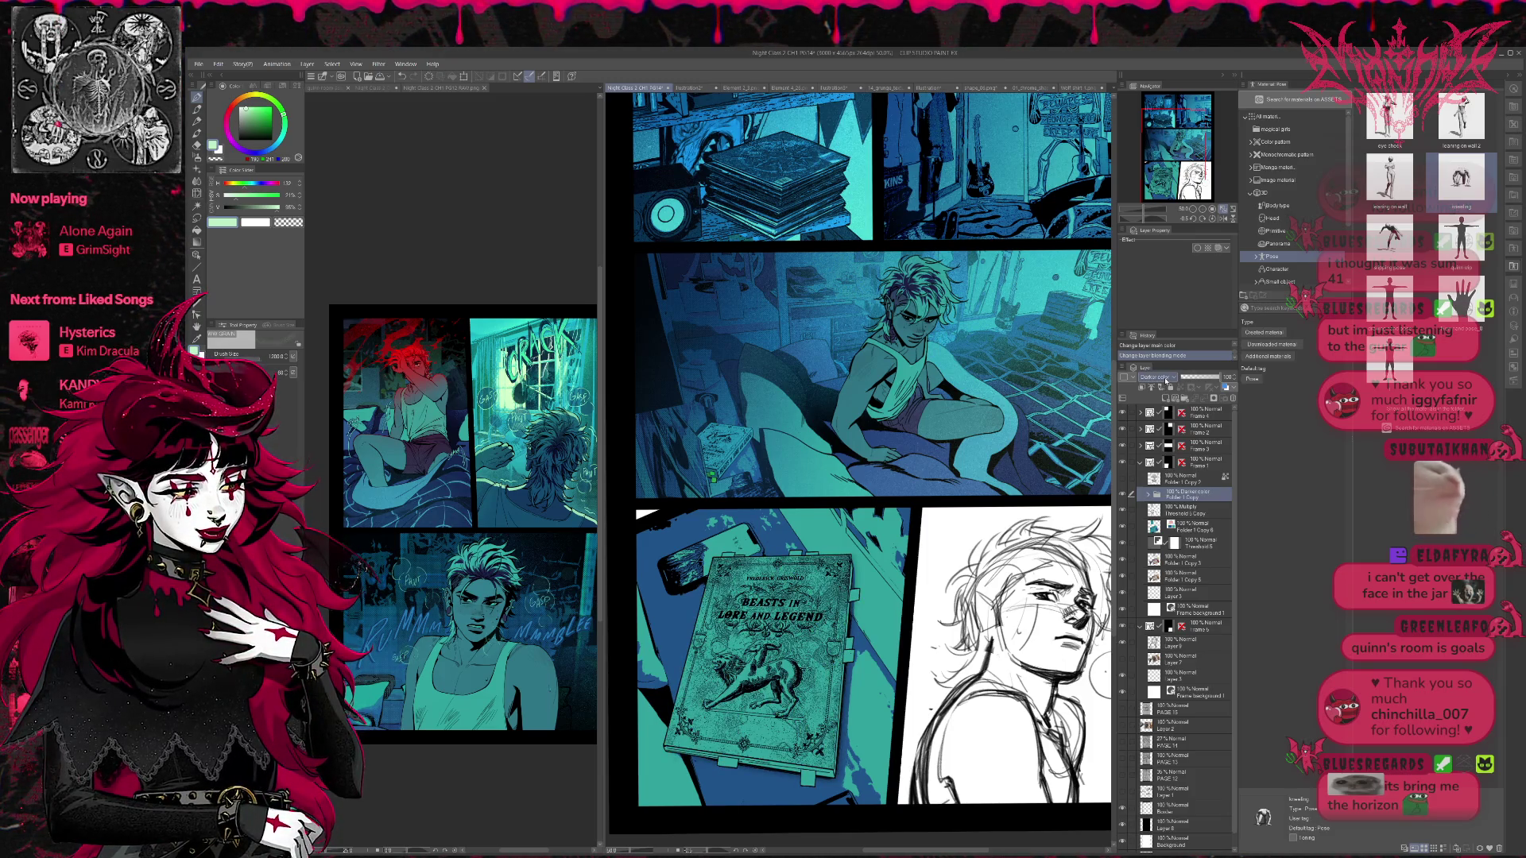
{"action": "scroll", "coordinate": [1166, 379], "scroll_direction": "down", "scroll_amount": 10}
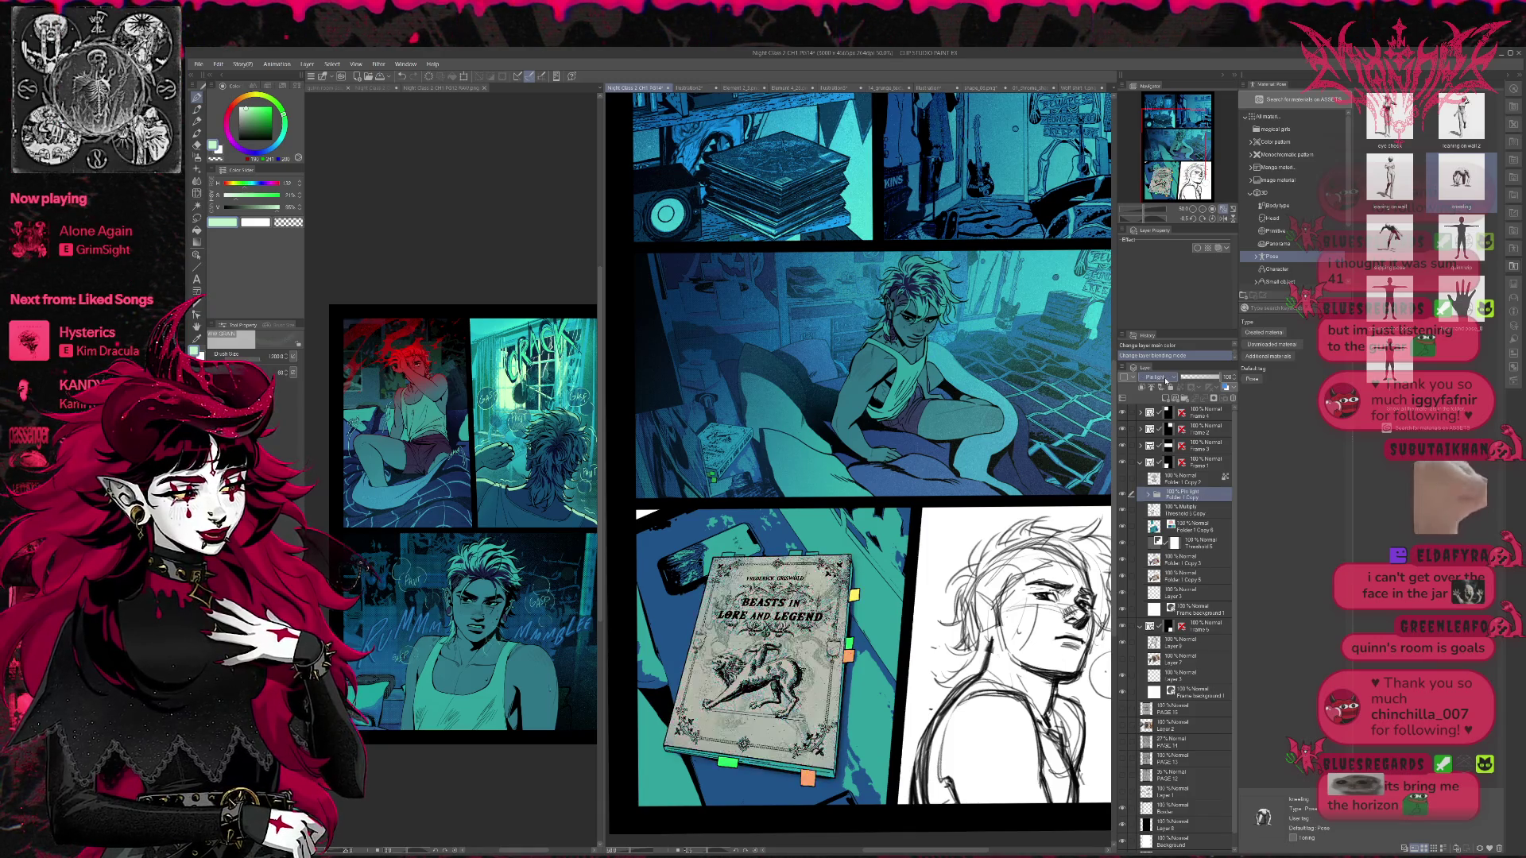
{"action": "scroll", "coordinate": [1166, 379], "scroll_direction": "up", "scroll_amount": 4}
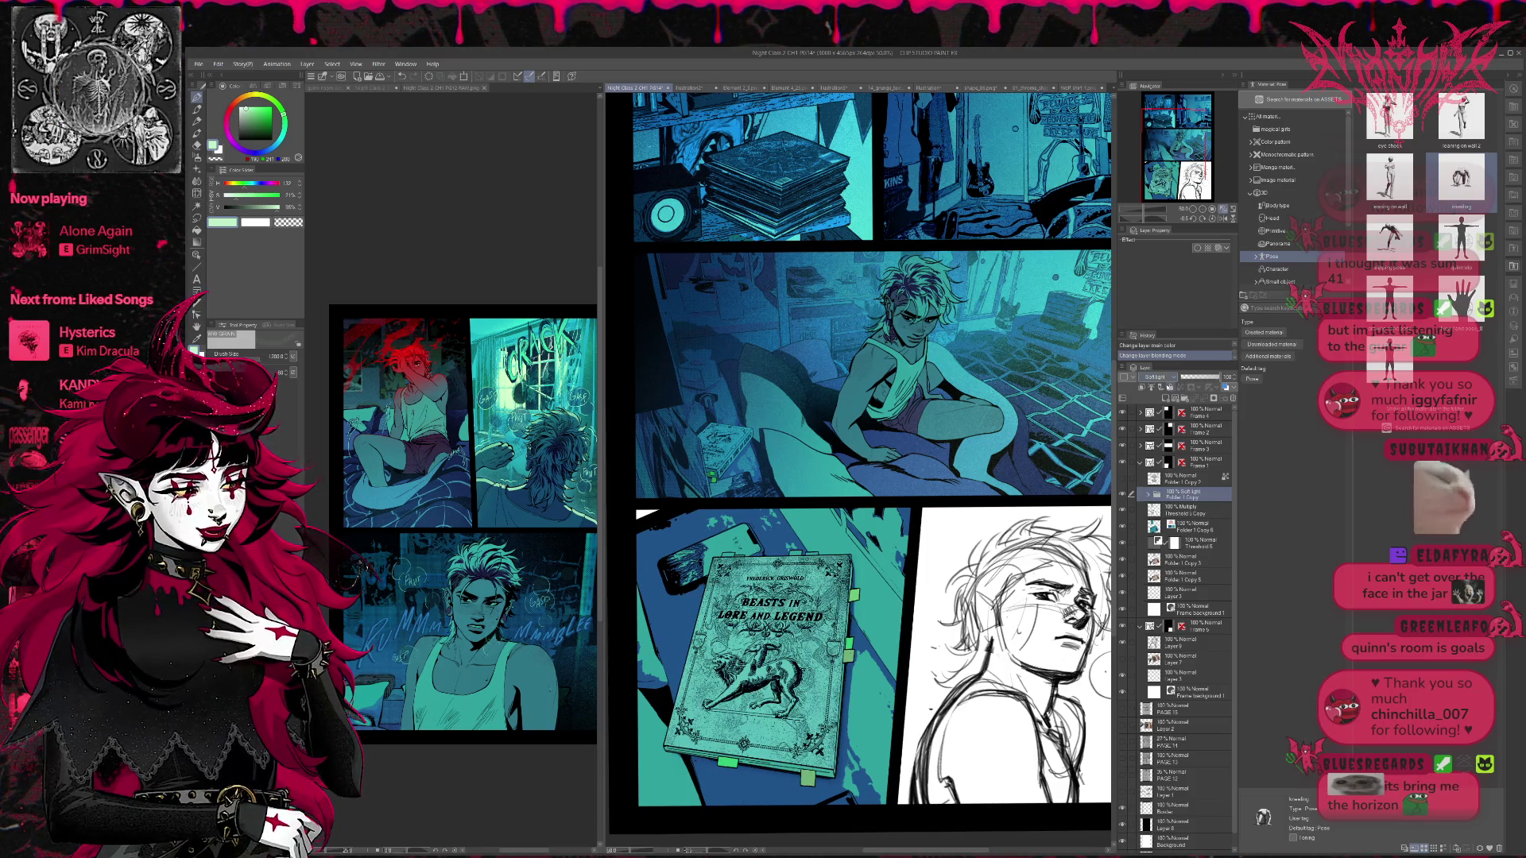
{"action": "left_click", "coordinate": [1122, 494]}
{"action": "left_click", "coordinate": [1122, 494]}
{"action": "left_click", "coordinate": [1123, 495]}
{"action": "left_click", "coordinate": [1122, 494]}
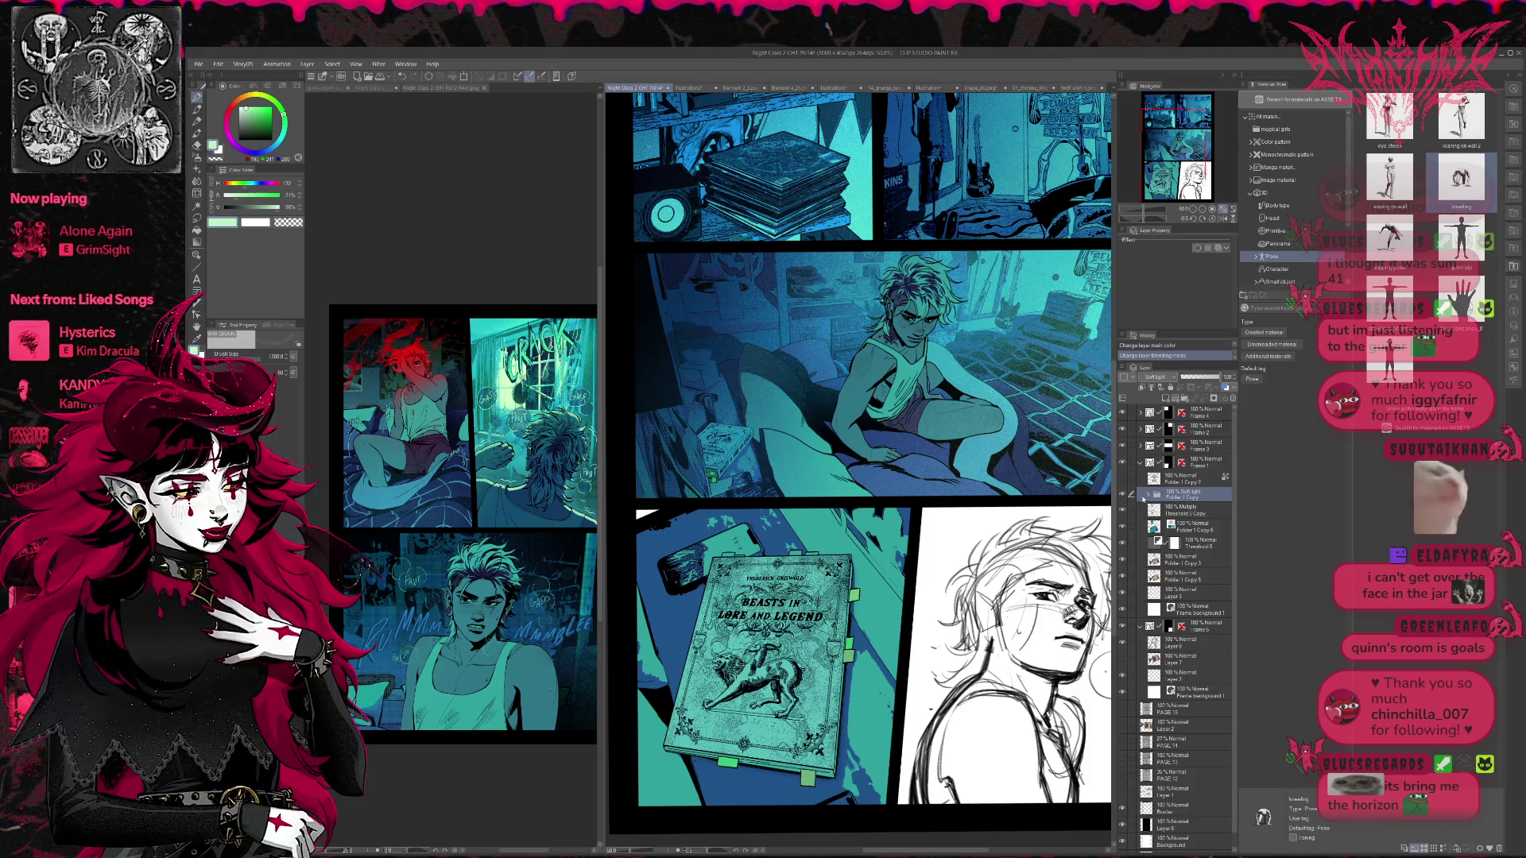
- Duplicate the Soft light Folder 1 Copy and cycle the duplicate's blending mode to Through
{"action": "left_click", "coordinate": [1166, 398]}
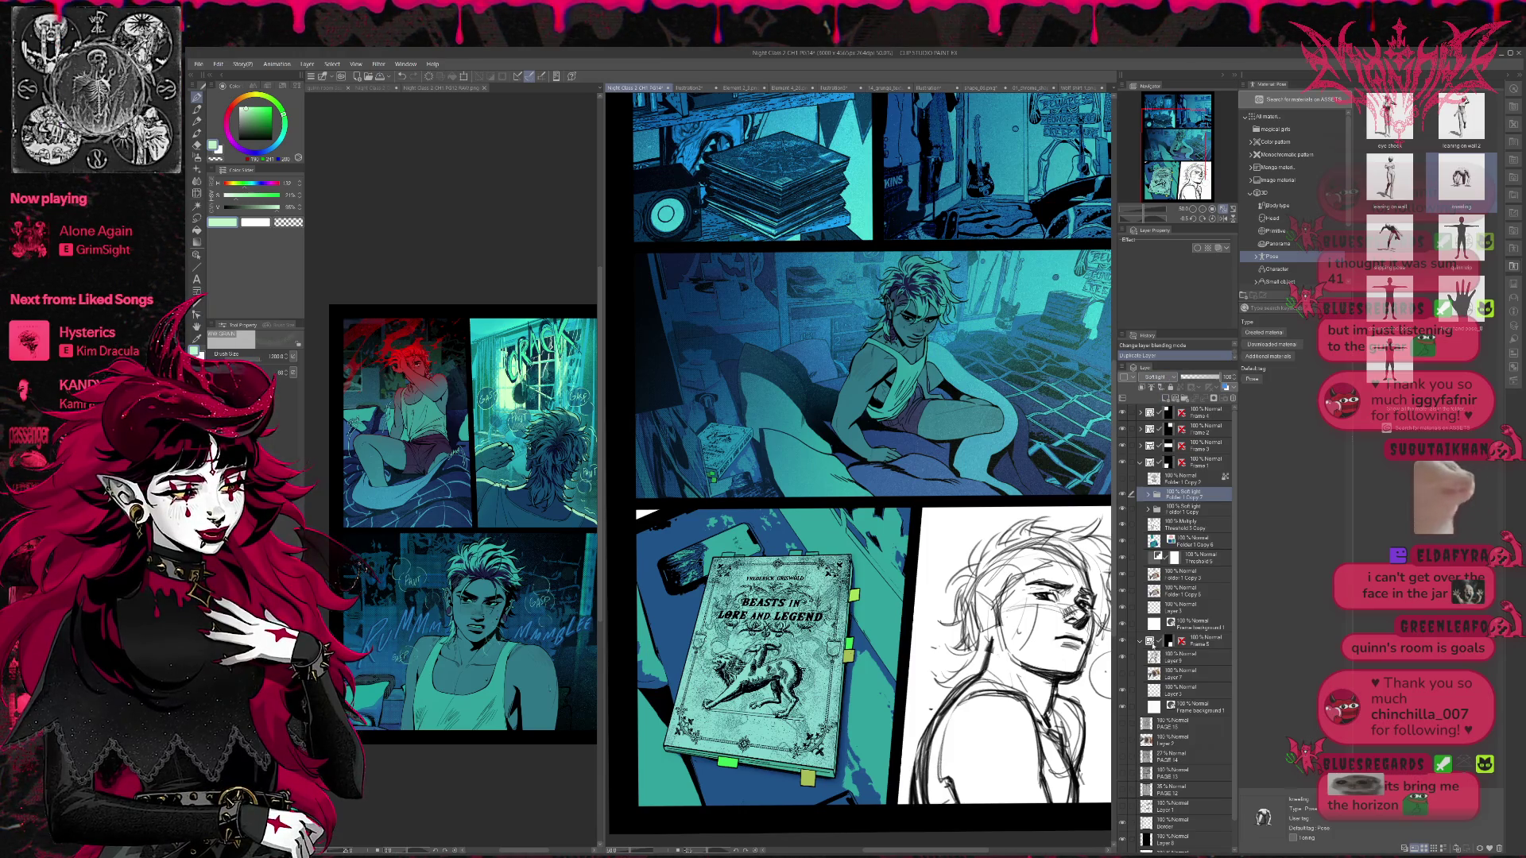
{"action": "left_click", "coordinate": [1156, 378]}
{"action": "scroll", "coordinate": [1172, 377], "scroll_direction": "up", "scroll_amount": 3}
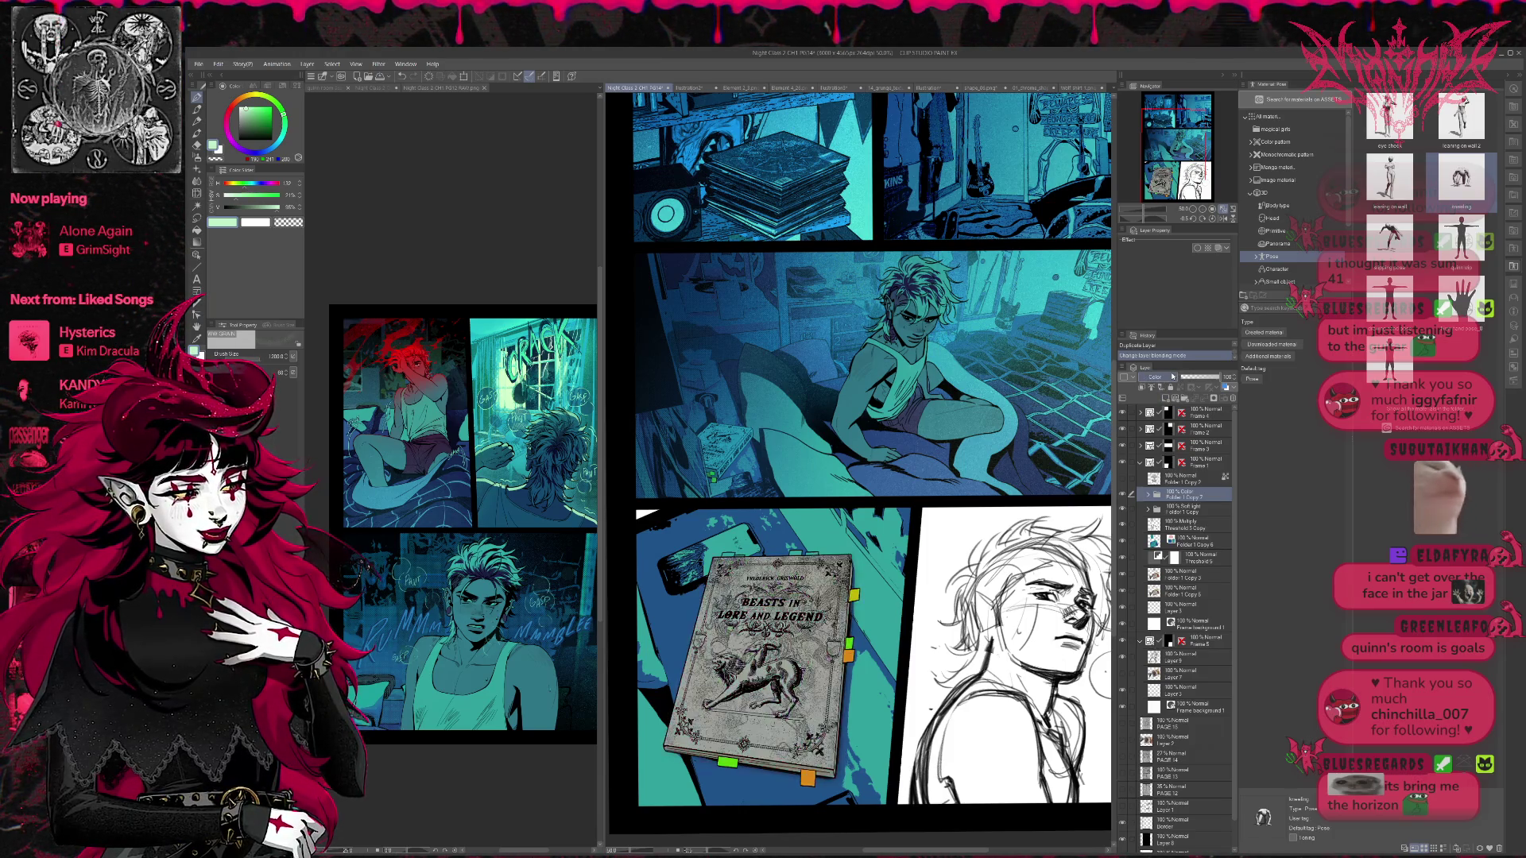
{"action": "scroll", "coordinate": [1173, 378], "scroll_direction": "up", "scroll_amount": 2}
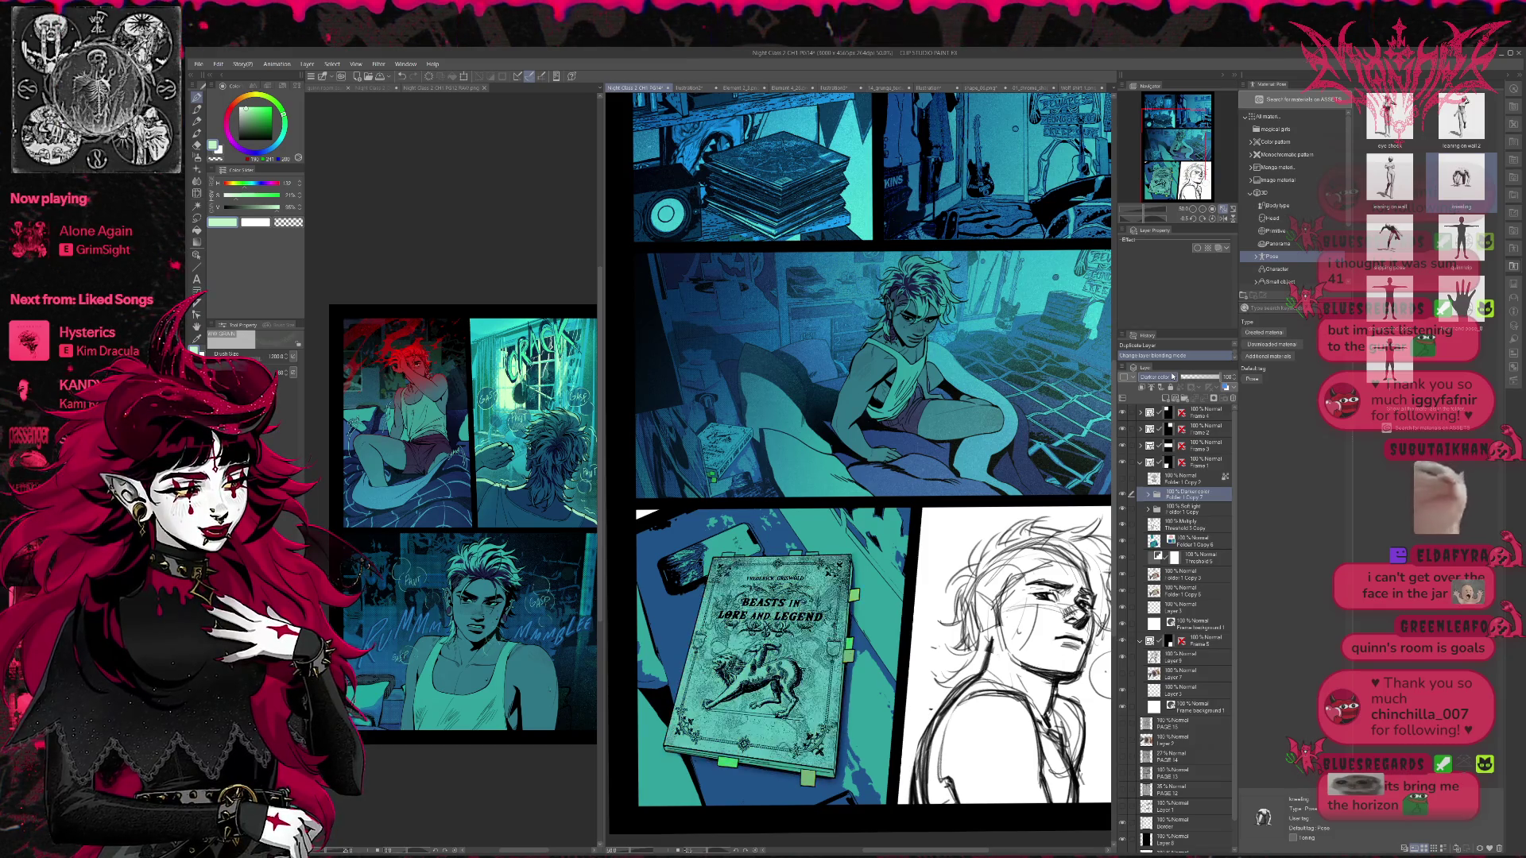
{"action": "scroll", "coordinate": [1172, 378], "scroll_direction": "up", "scroll_amount": 15}
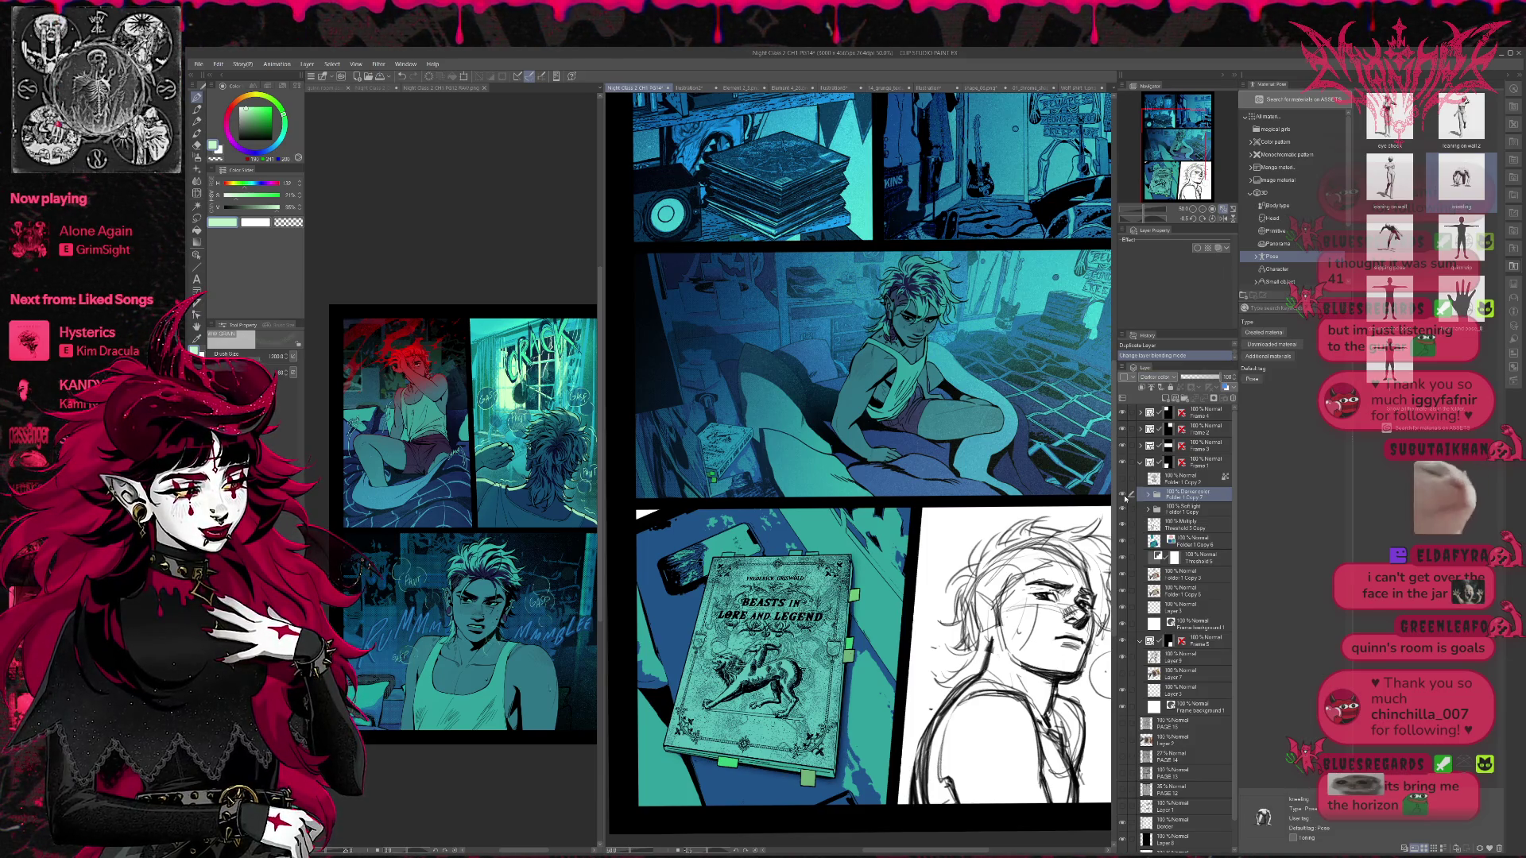
{"action": "scroll", "coordinate": [1165, 378], "scroll_direction": "down", "scroll_amount": 10}
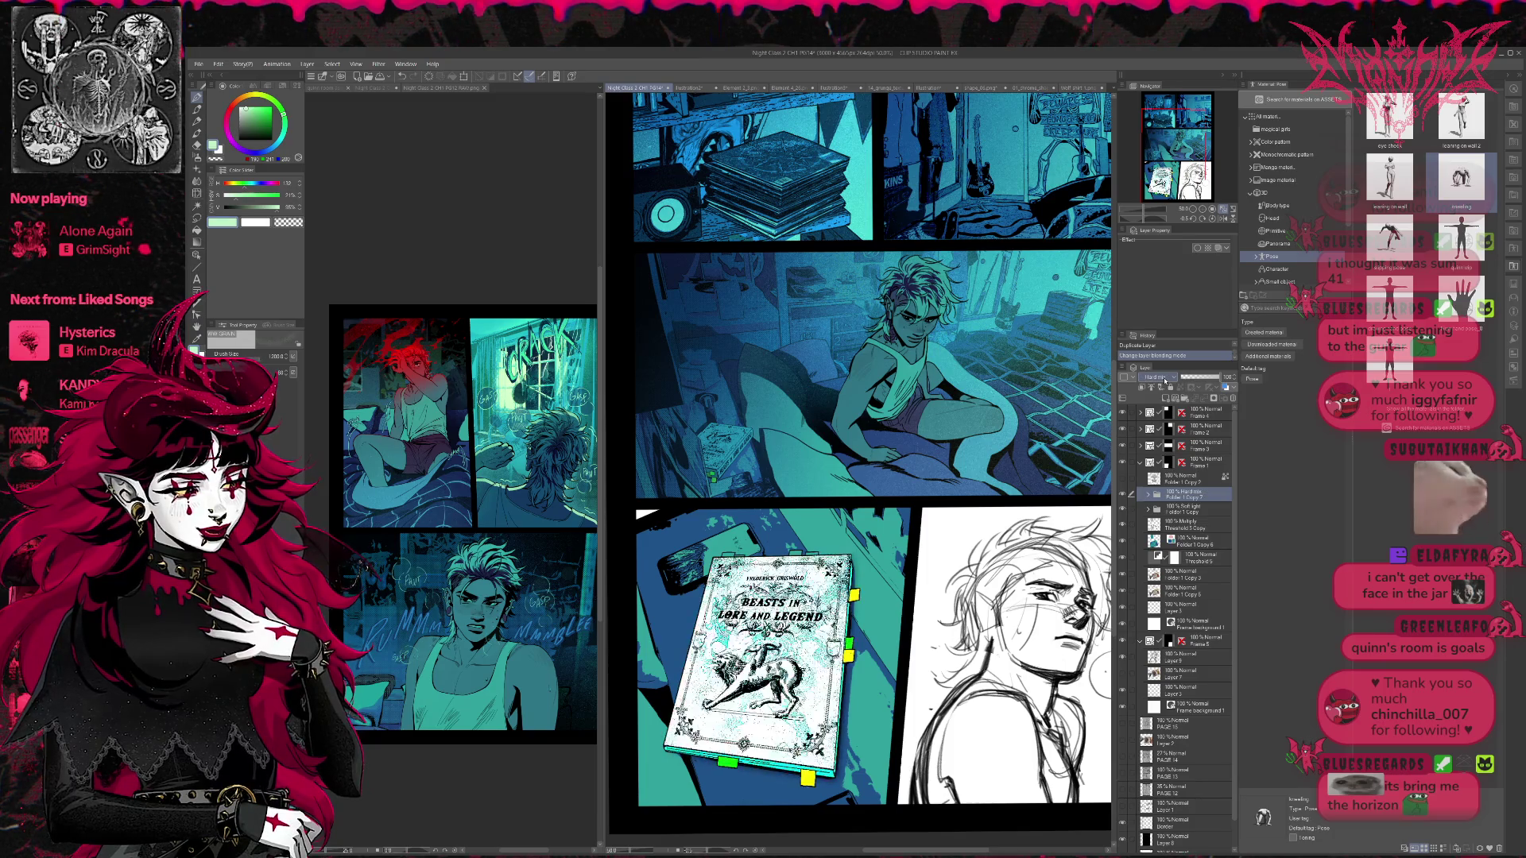
{"action": "scroll", "coordinate": [1164, 380], "scroll_direction": "up", "scroll_amount": 4}
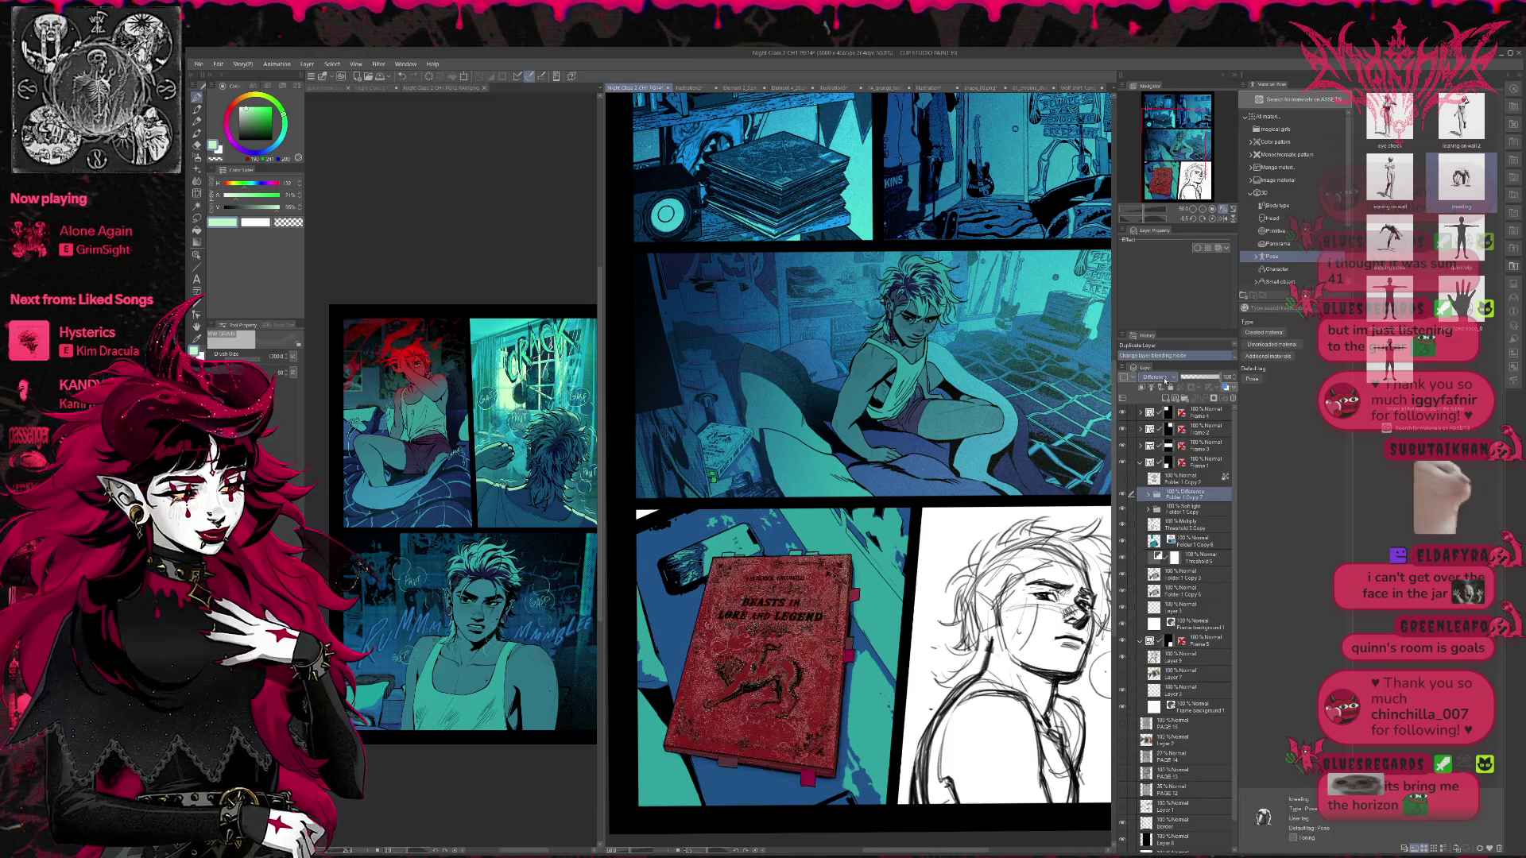
{"action": "scroll", "coordinate": [1164, 380], "scroll_direction": "up", "scroll_amount": 4}
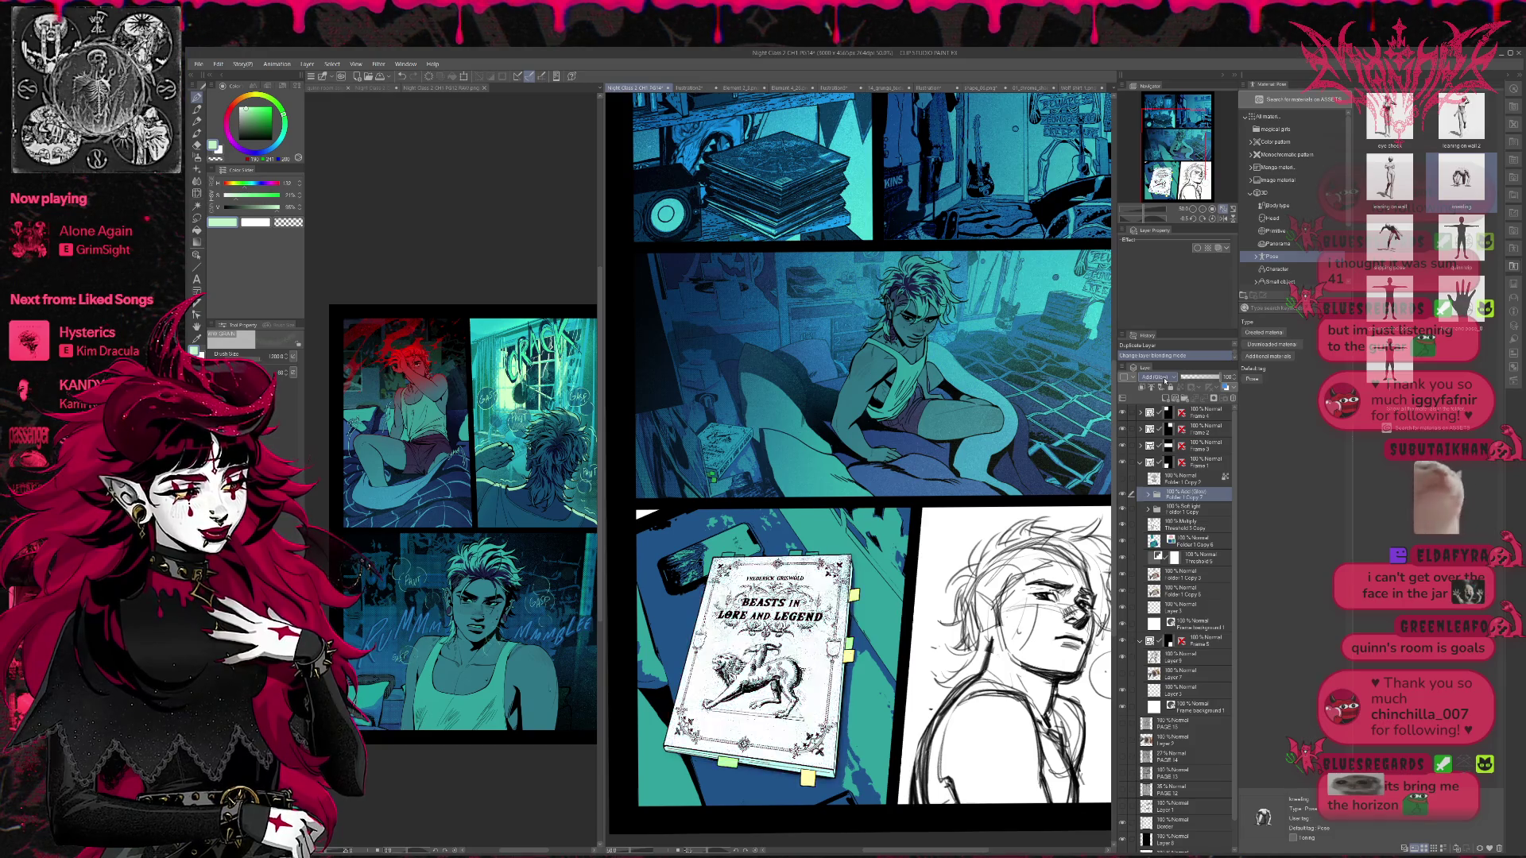
{"action": "scroll", "coordinate": [1164, 380], "scroll_direction": "up", "scroll_amount": 3}
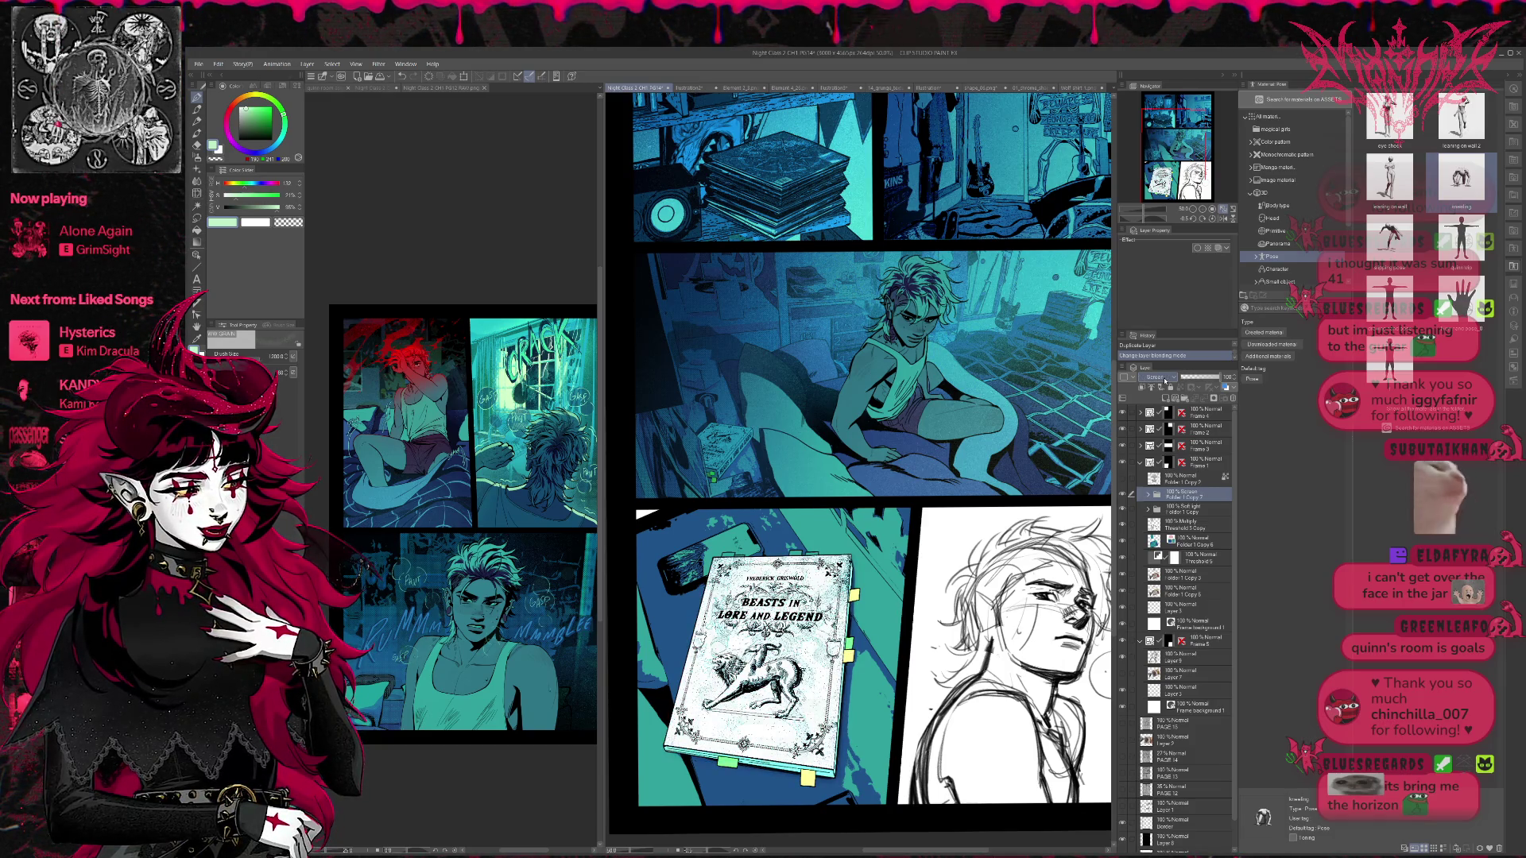
{"action": "scroll", "coordinate": [1165, 380], "scroll_direction": "up", "scroll_amount": 4}
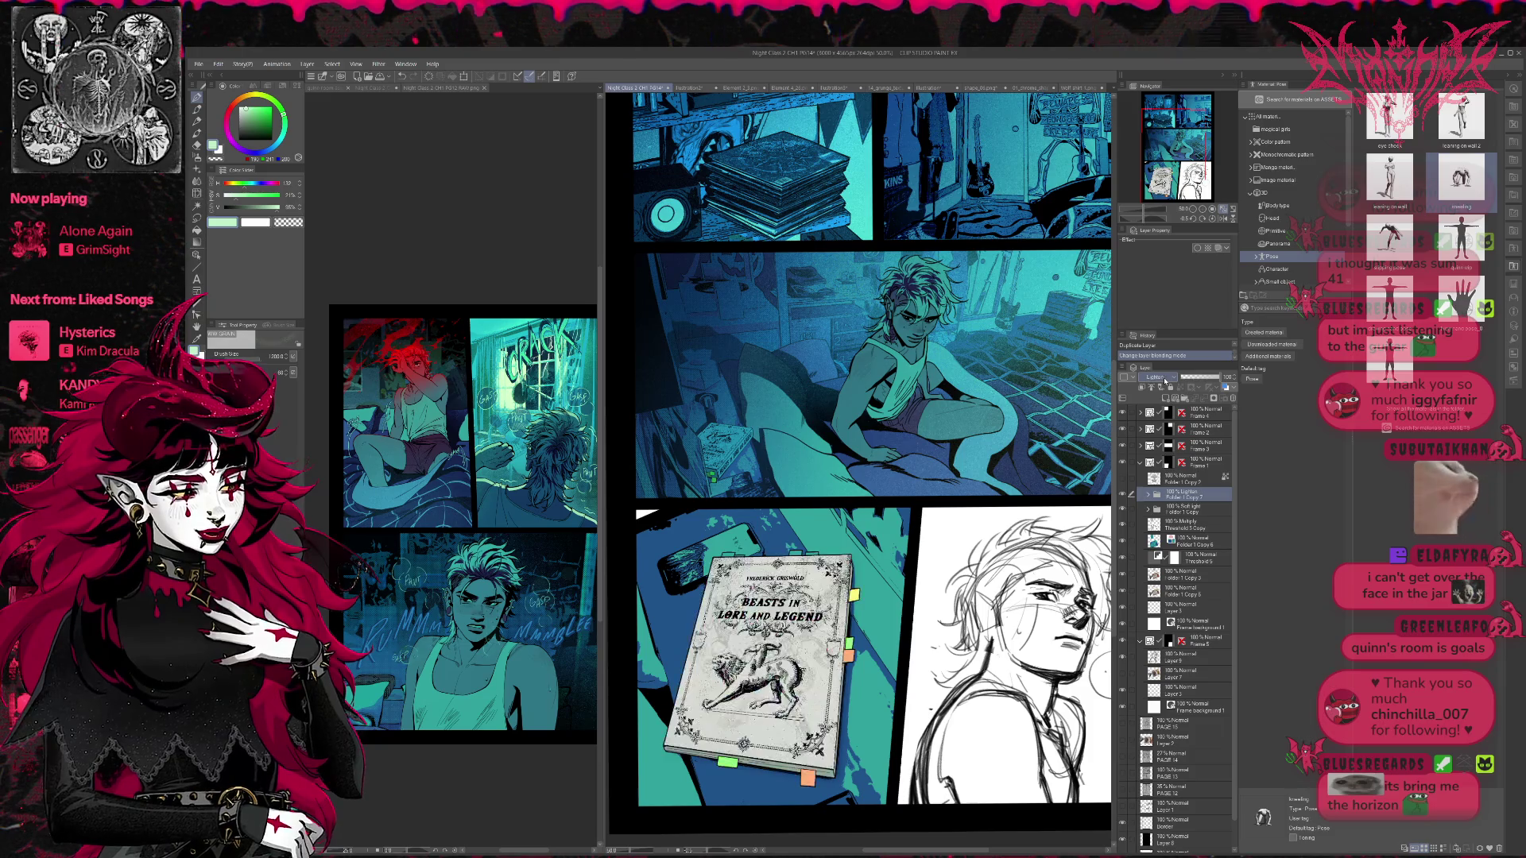
{"action": "scroll", "coordinate": [1164, 380], "scroll_direction": "up", "scroll_amount": 1}
{"action": "scroll", "coordinate": [1165, 380], "scroll_direction": "up", "scroll_amount": 1}
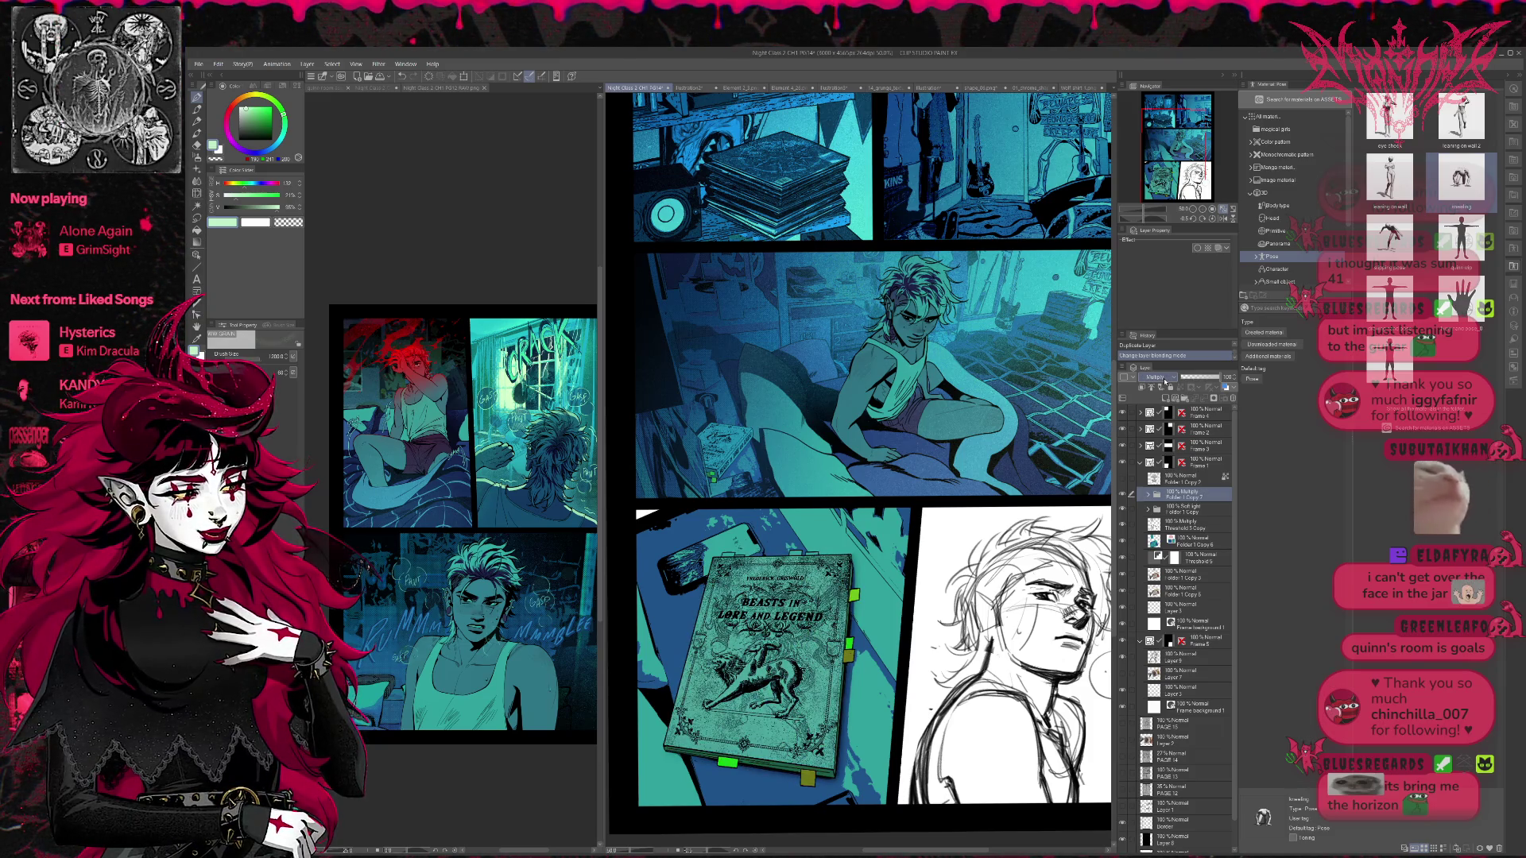
{"action": "scroll", "coordinate": [1164, 380], "scroll_direction": "up", "scroll_amount": 2}
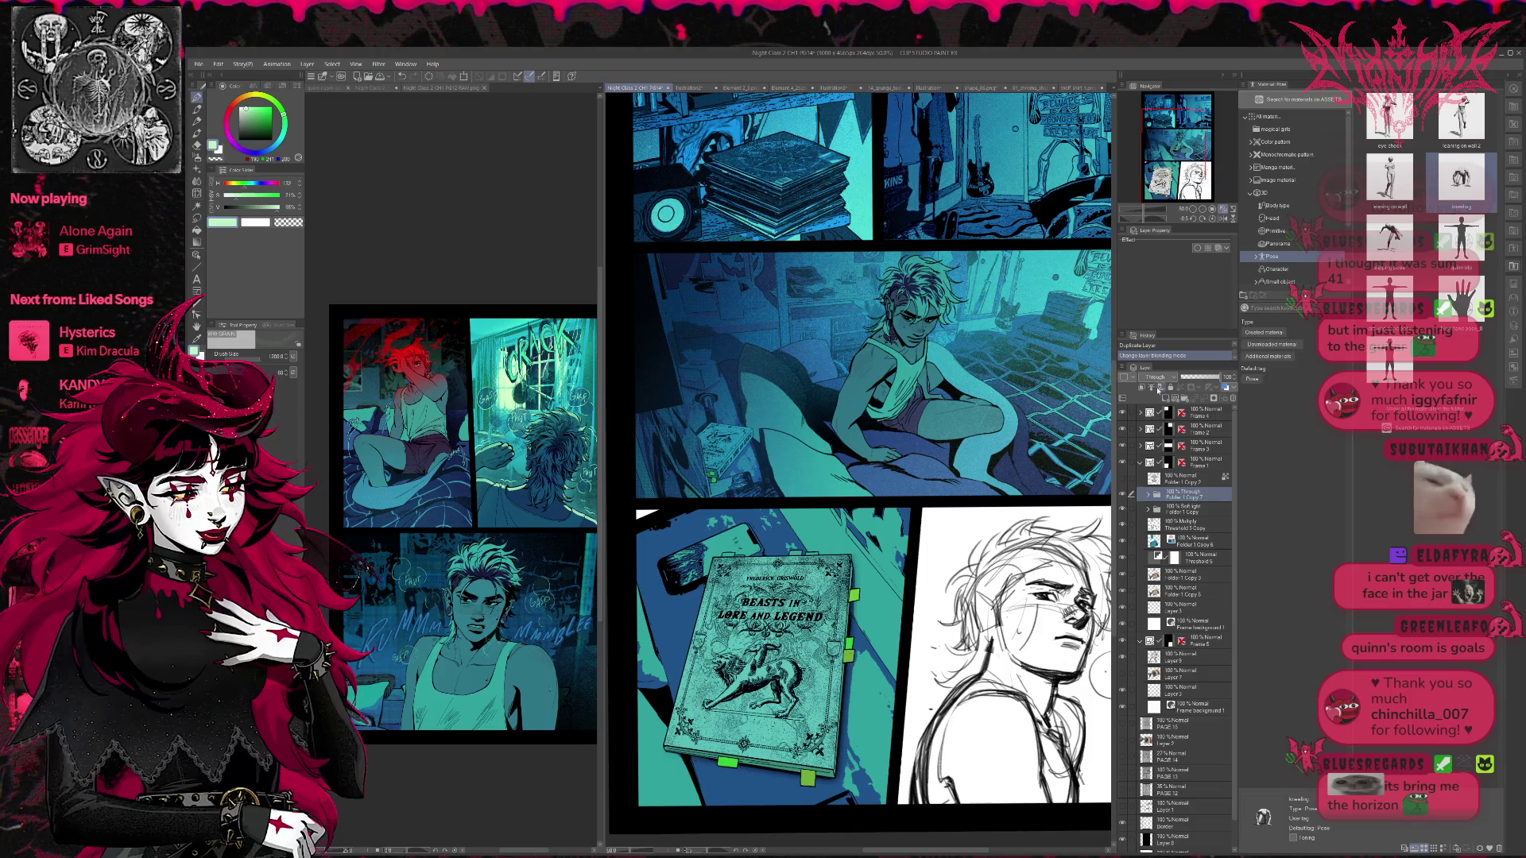
{"action": "scroll", "coordinate": [1161, 383], "scroll_direction": "up", "scroll_amount": 2}
- Check the now-pale book cover, then add a new blank raster layer above the folder
{"action": "left_click", "coordinate": [1122, 494]}
{"action": "left_click", "coordinate": [1123, 494]}
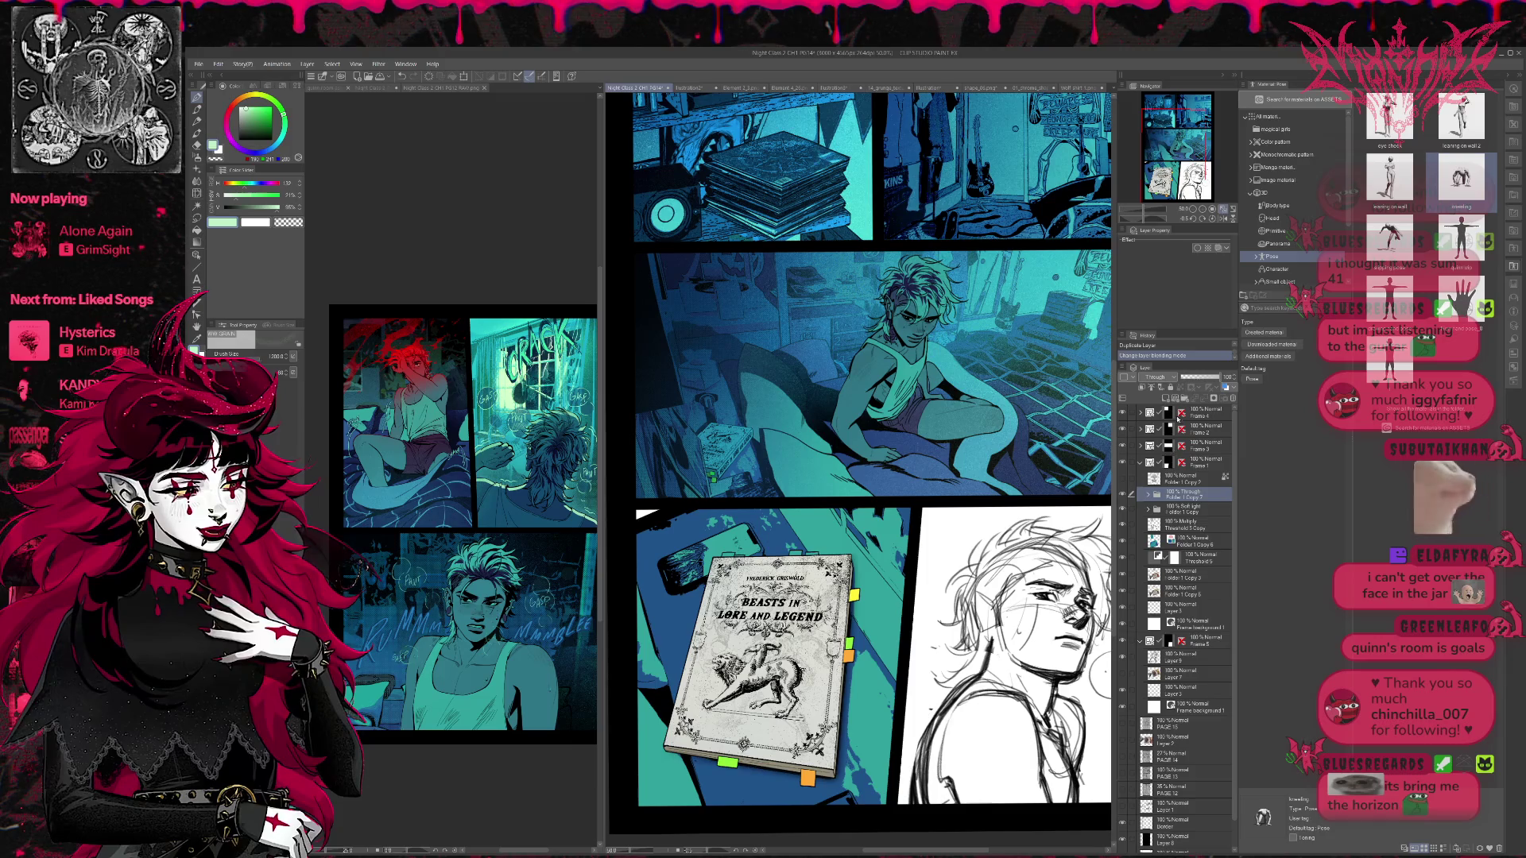
{"action": "left_click", "coordinate": [1152, 393]}
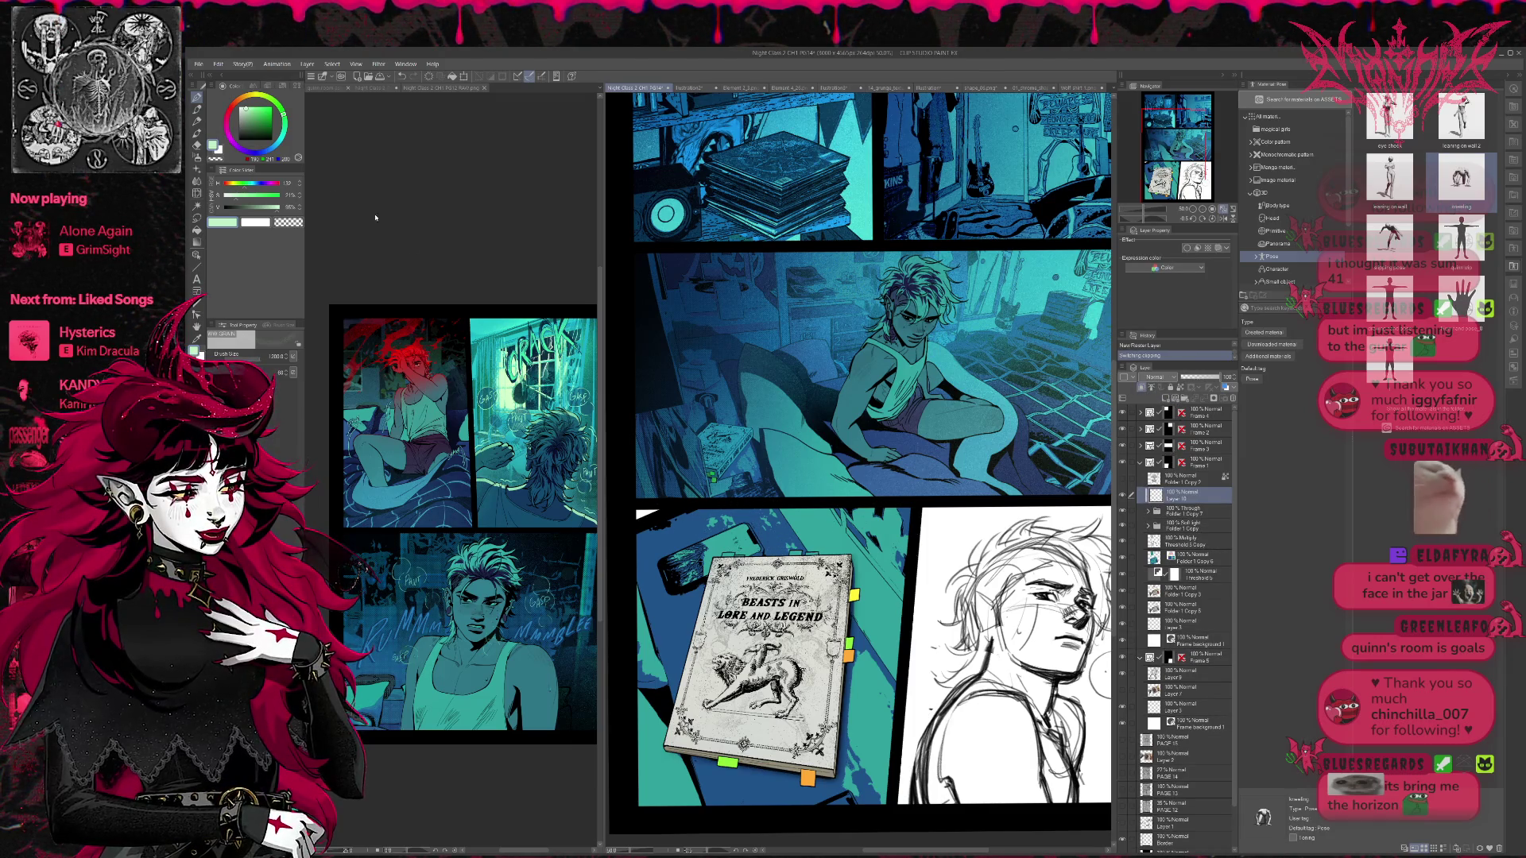